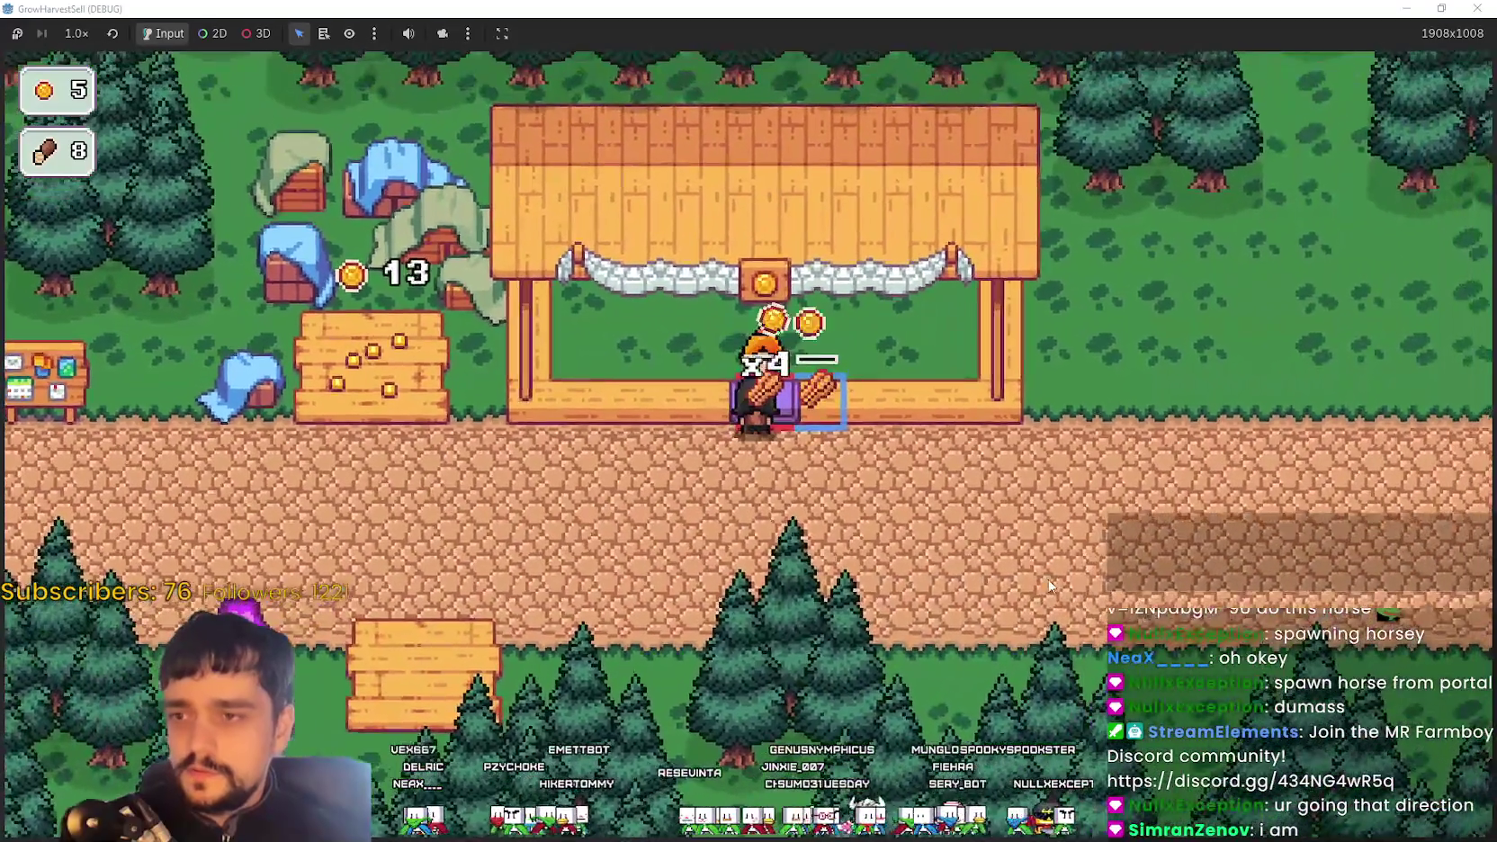
# Walk left to the portal, cancel the stage selection, then walk onto the field to collect its coins
pyautogui.press('s')
pyautogui.press('a')
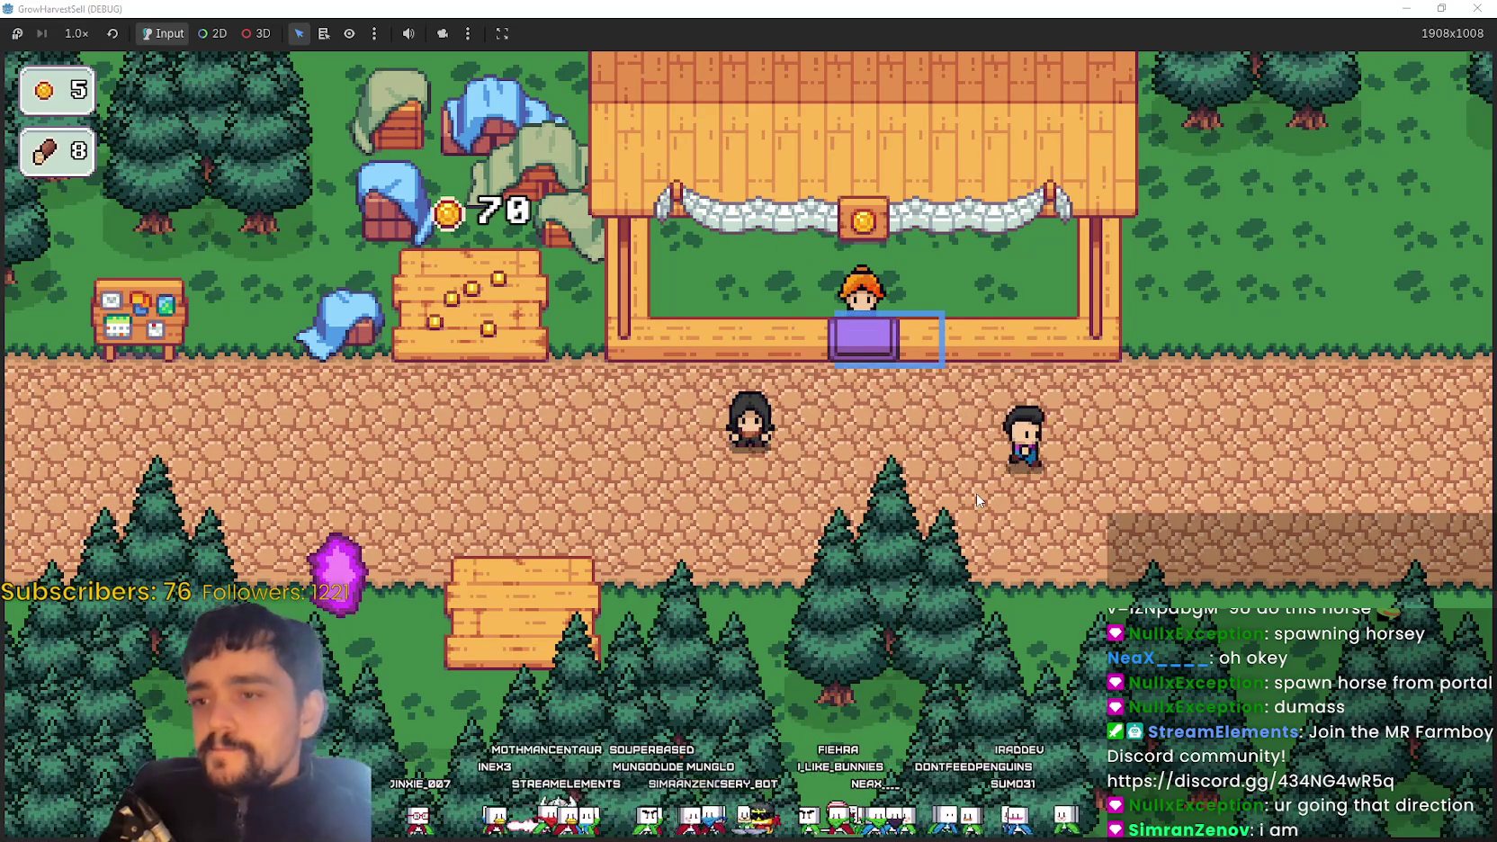
pyautogui.press('a')
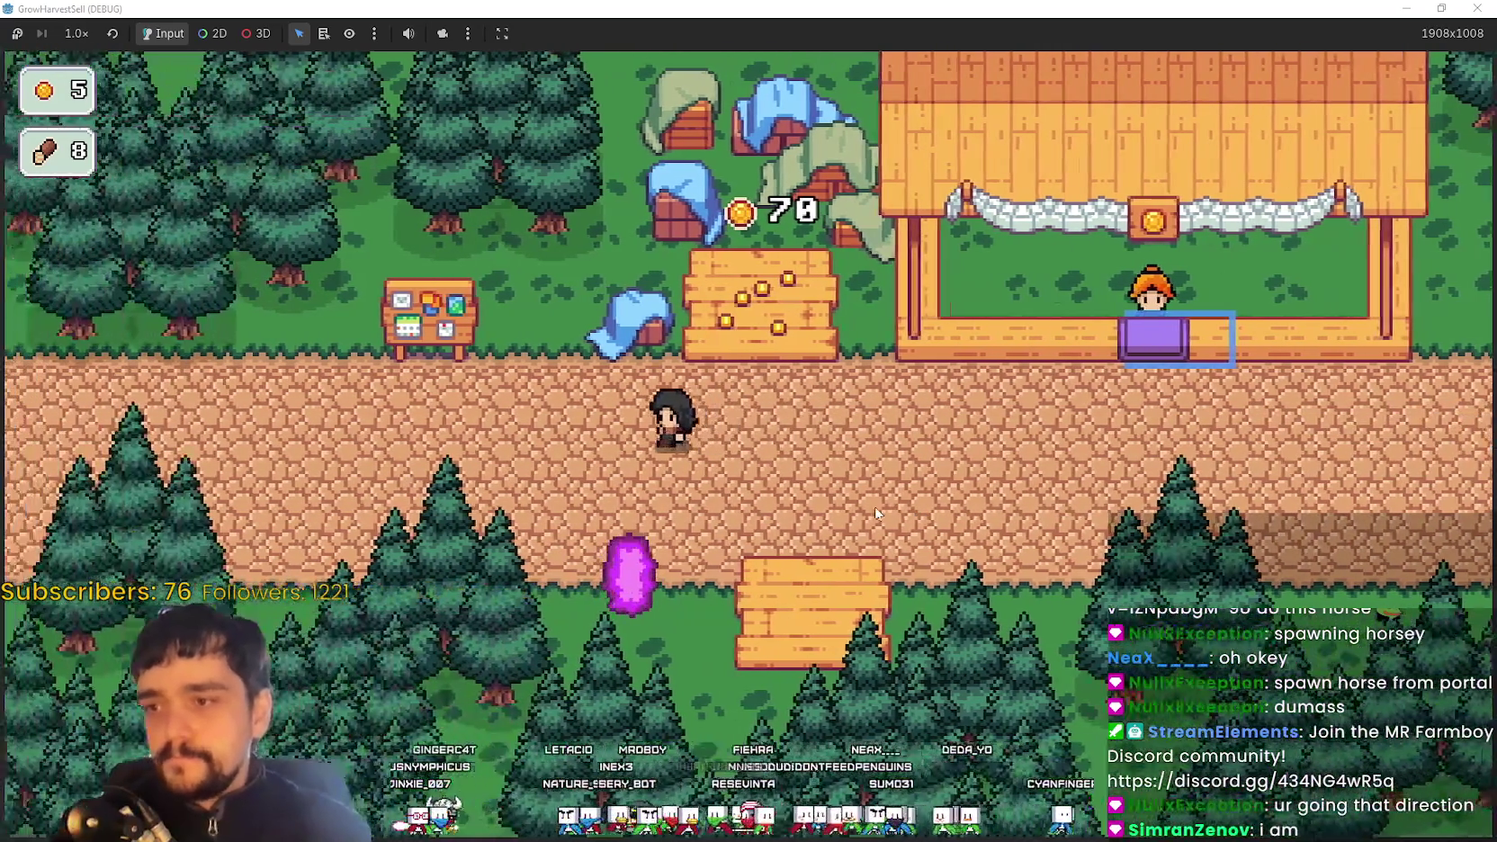
pyautogui.press('s')
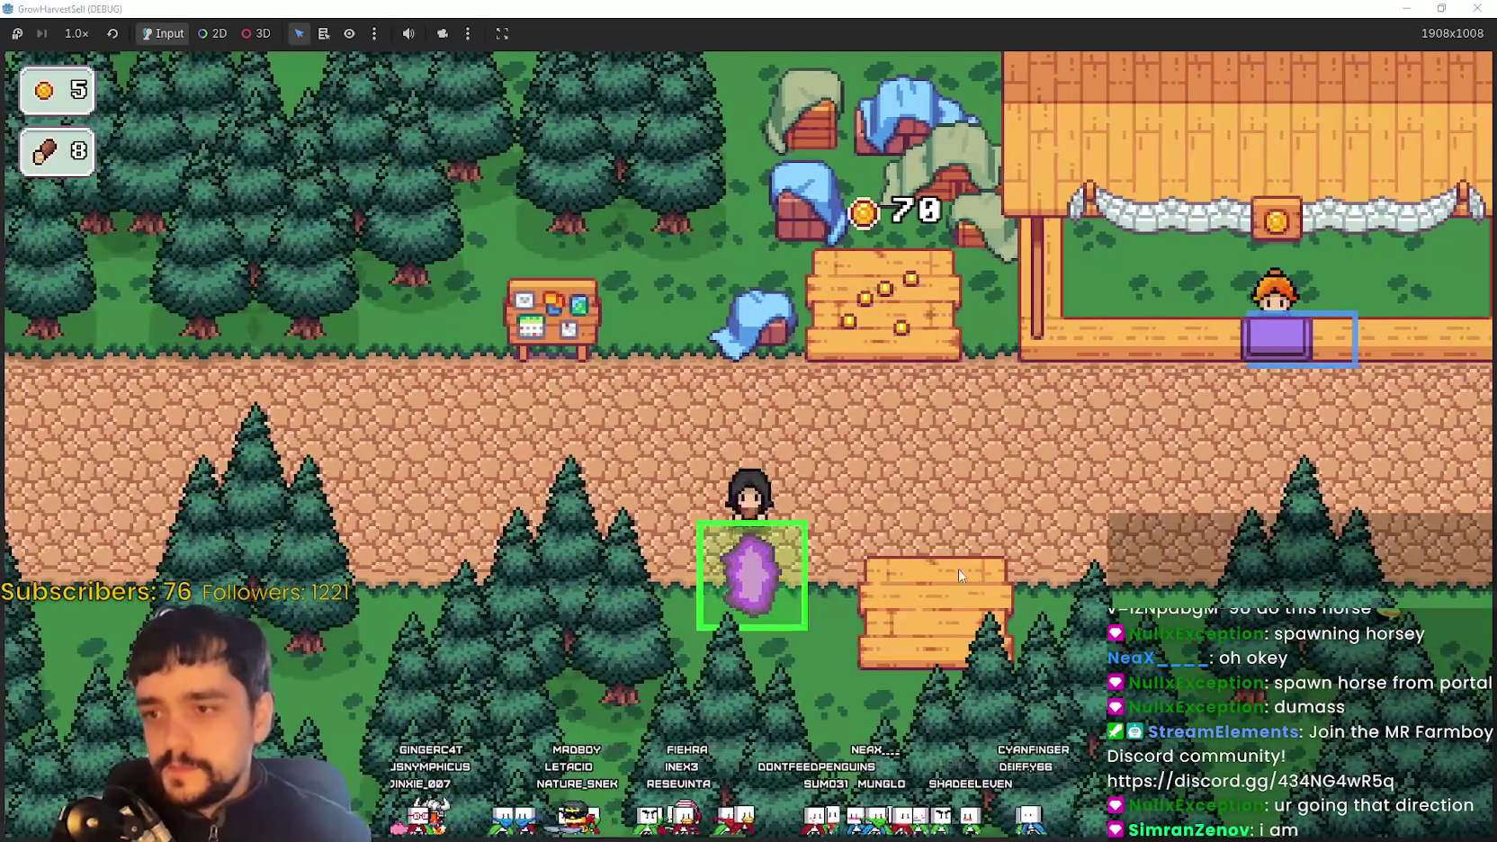
pyautogui.press('e')
pyautogui.click(556, 730)
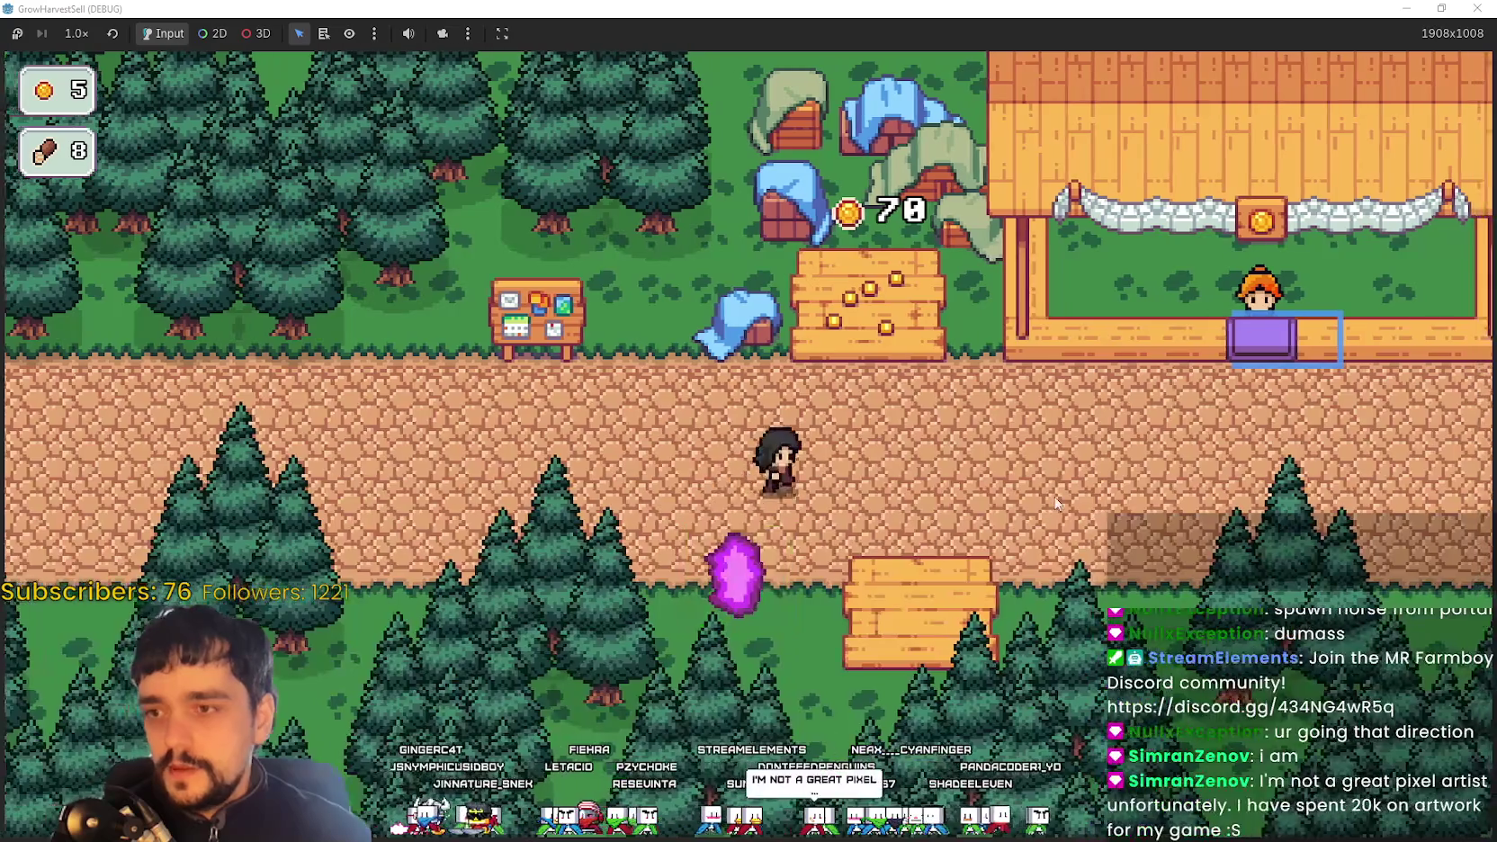
pyautogui.press('w')
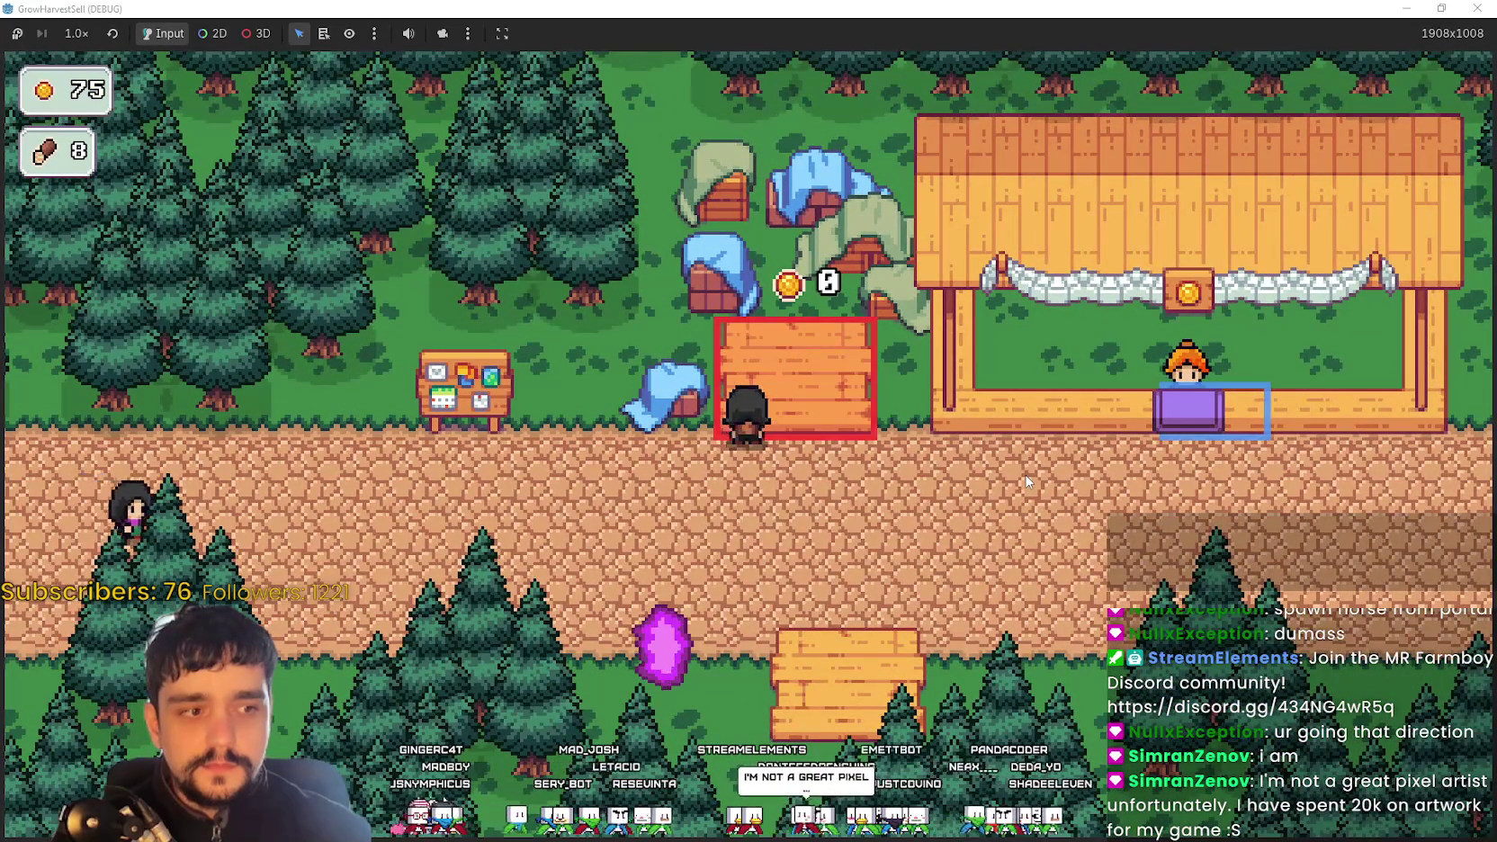
pyautogui.press('s')
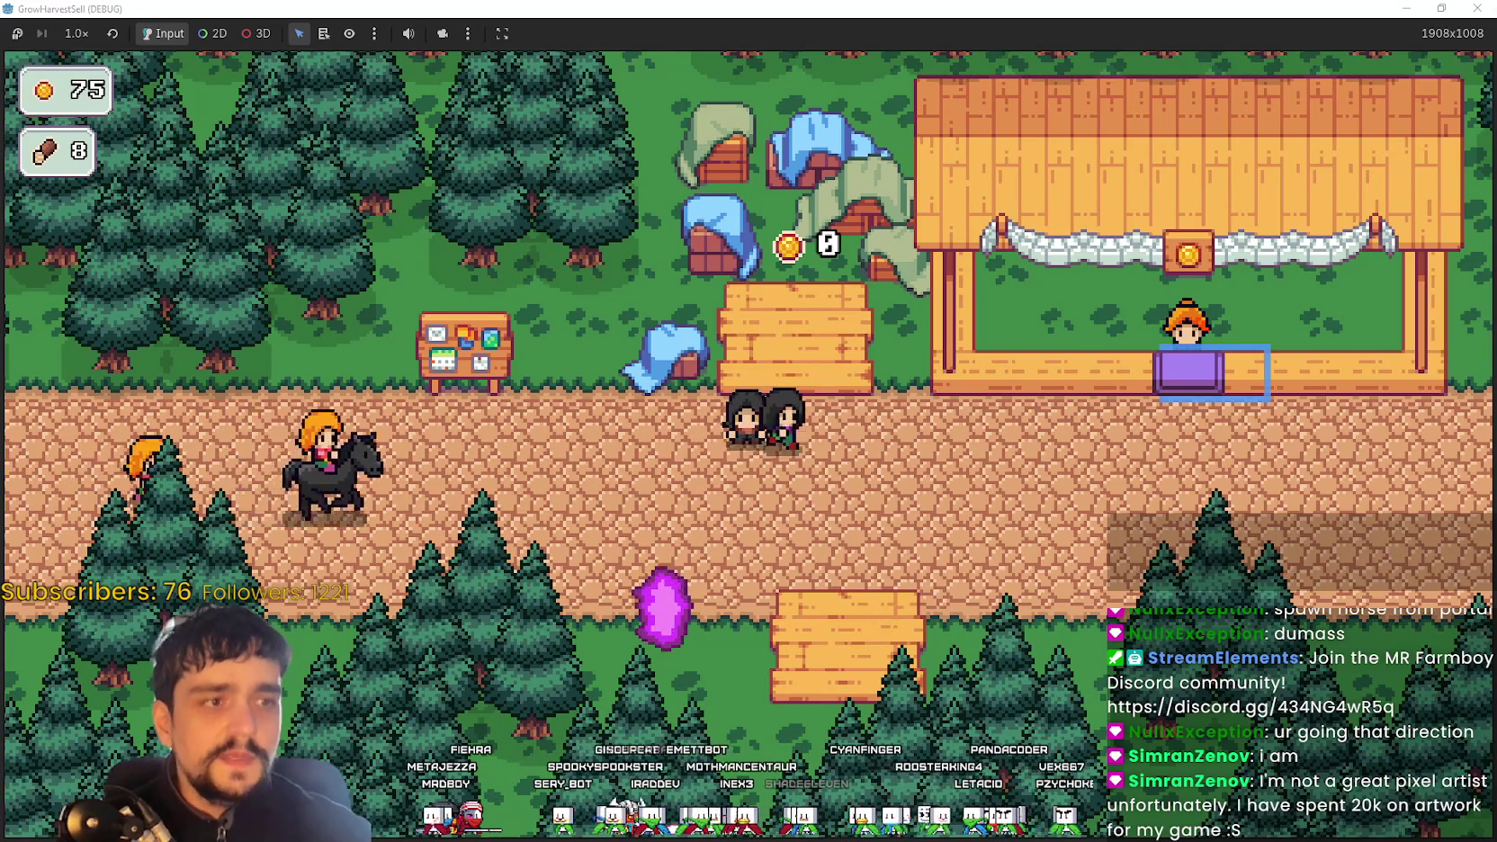
# View the Harvest Sorcerer logo image, move its window left, and close it
pyautogui.hotkey('alt', 'Tab')
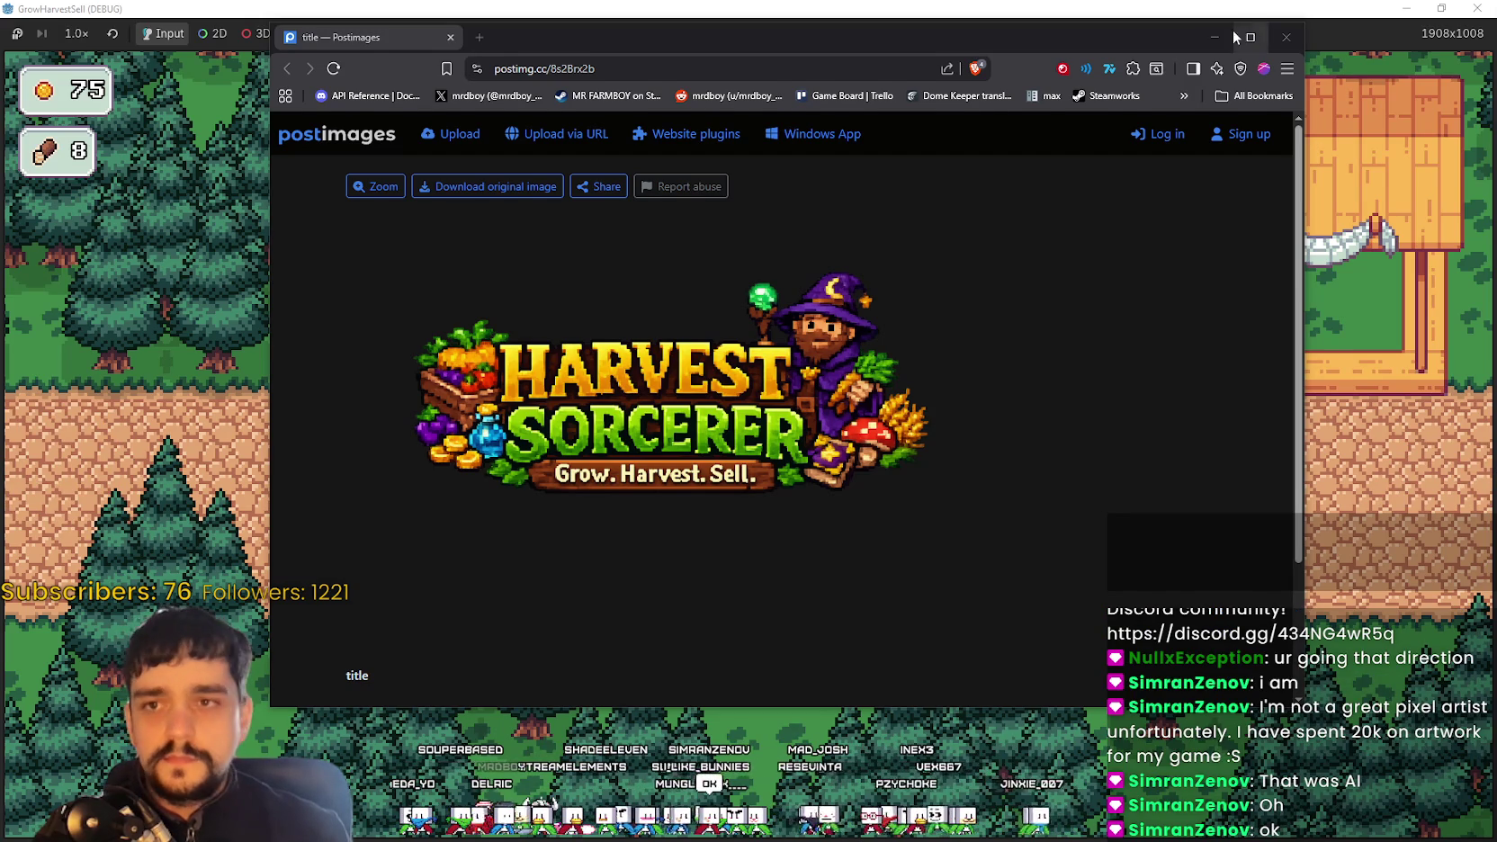
pyautogui.moveTo(1249, 34); pyautogui.dragTo(1017, 45)
pyautogui.click(1159, 41)
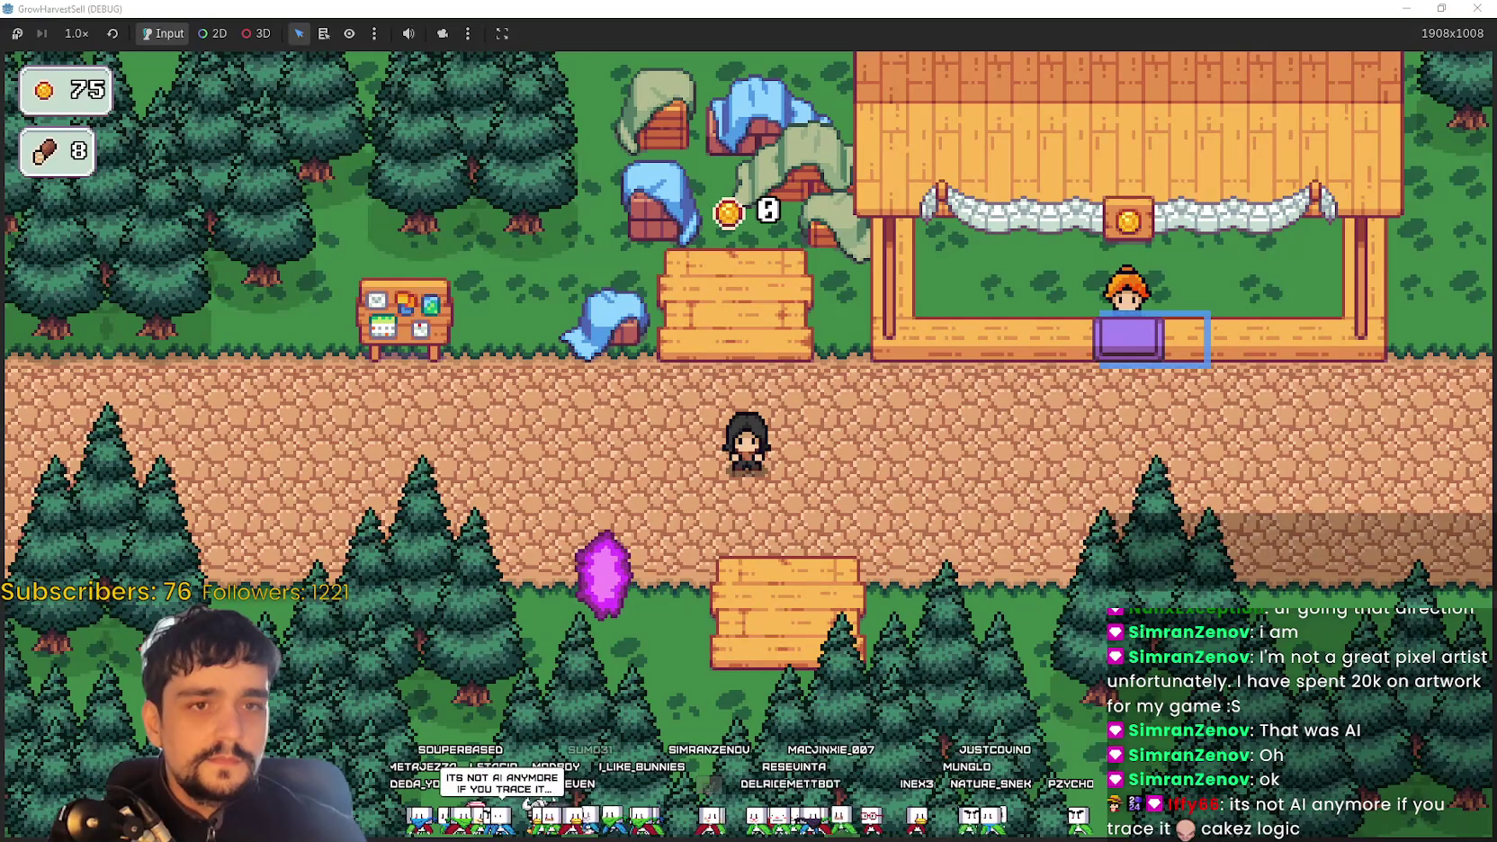
# Travel to forest_1 from the crystal and chop the first trees down-left for logs
pyautogui.press('s')
pyautogui.press('e')
pyautogui.press('e')
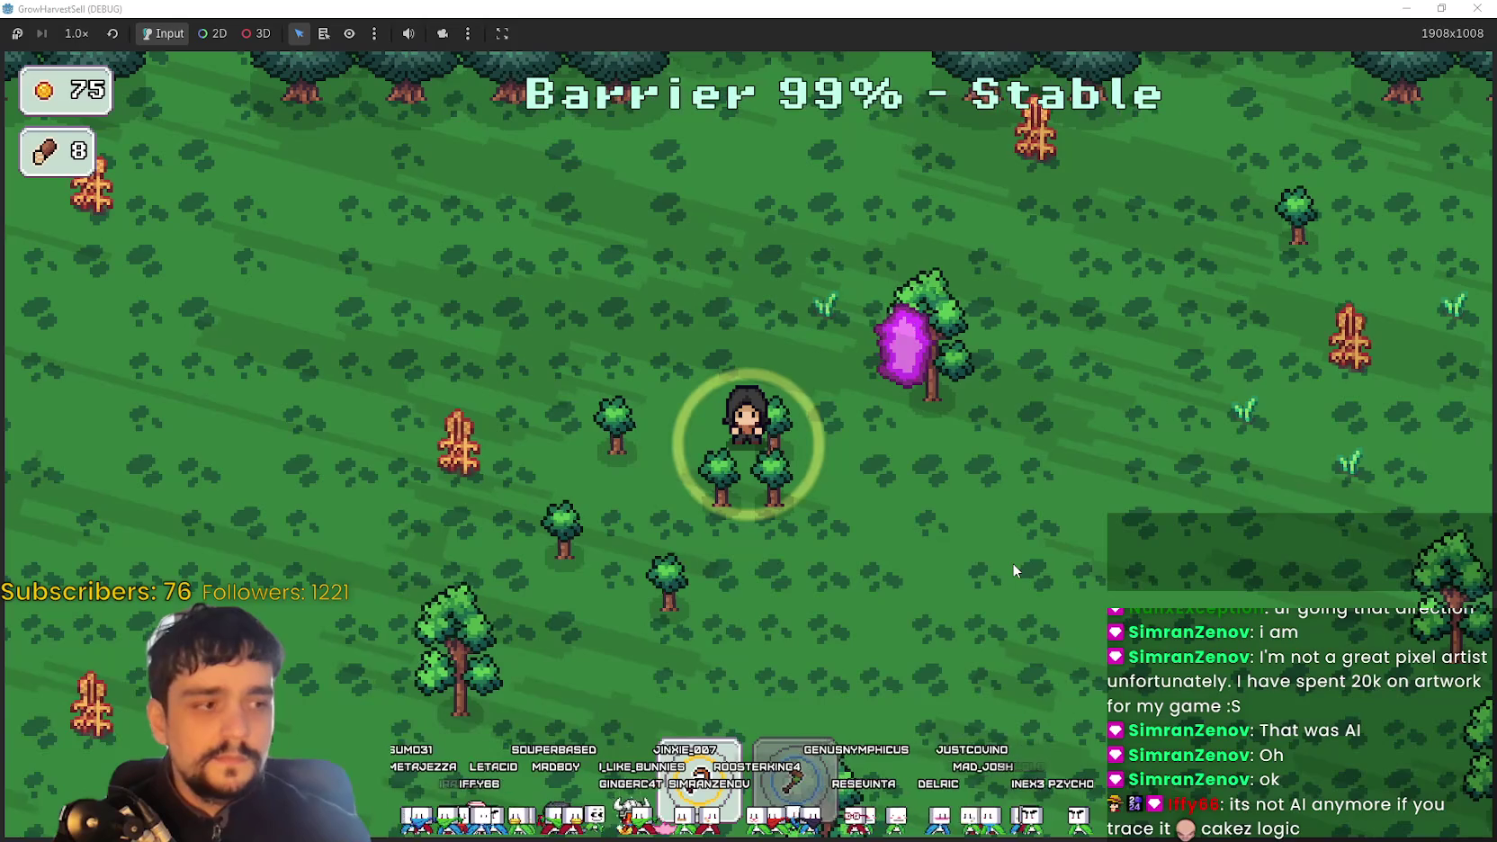
pyautogui.press('s')
pyautogui.press('a')
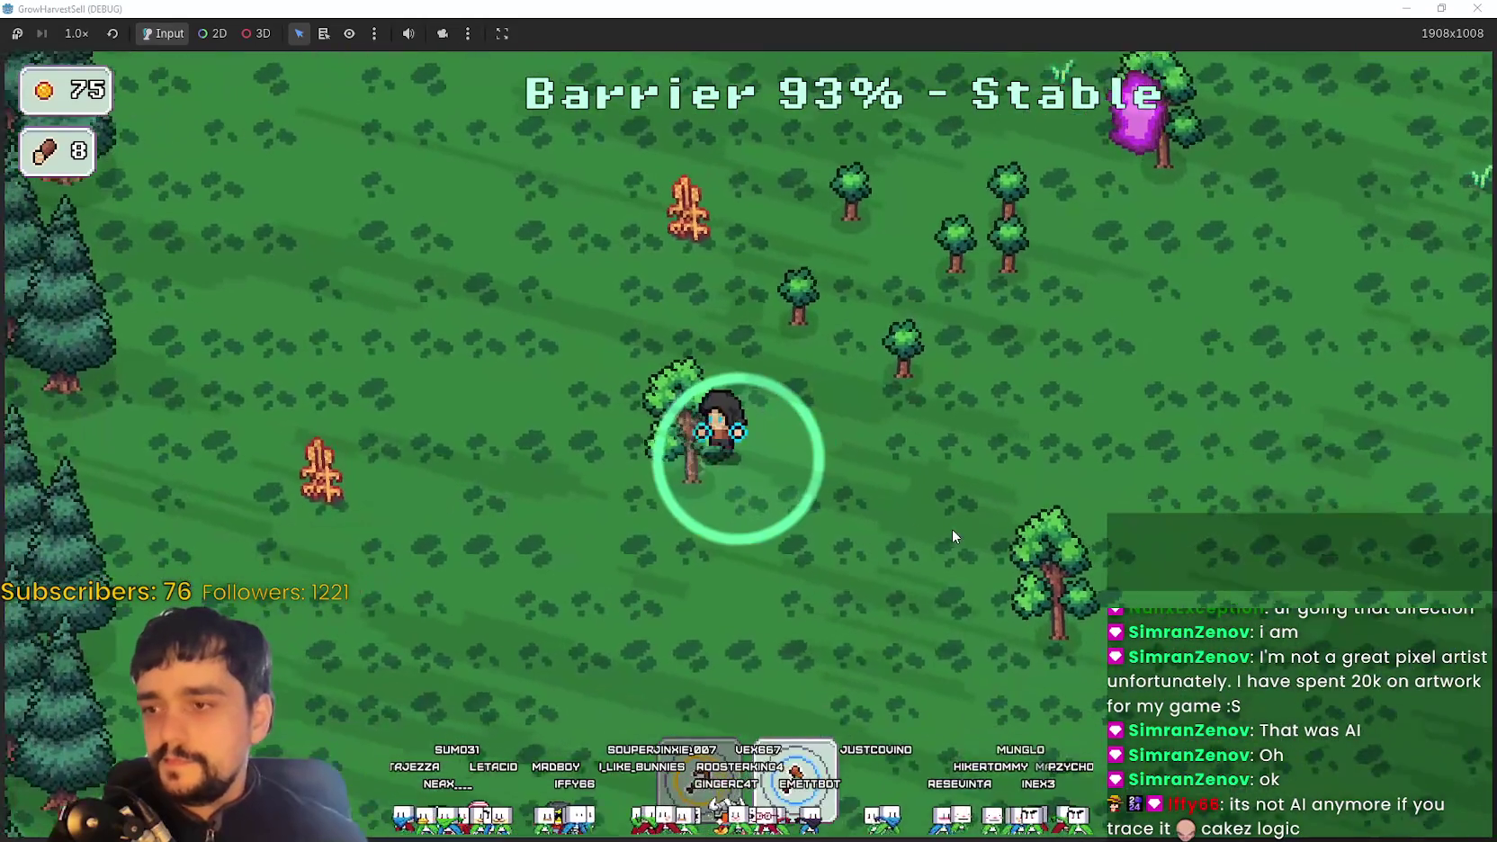
pyautogui.press('s')
pyautogui.press('d')
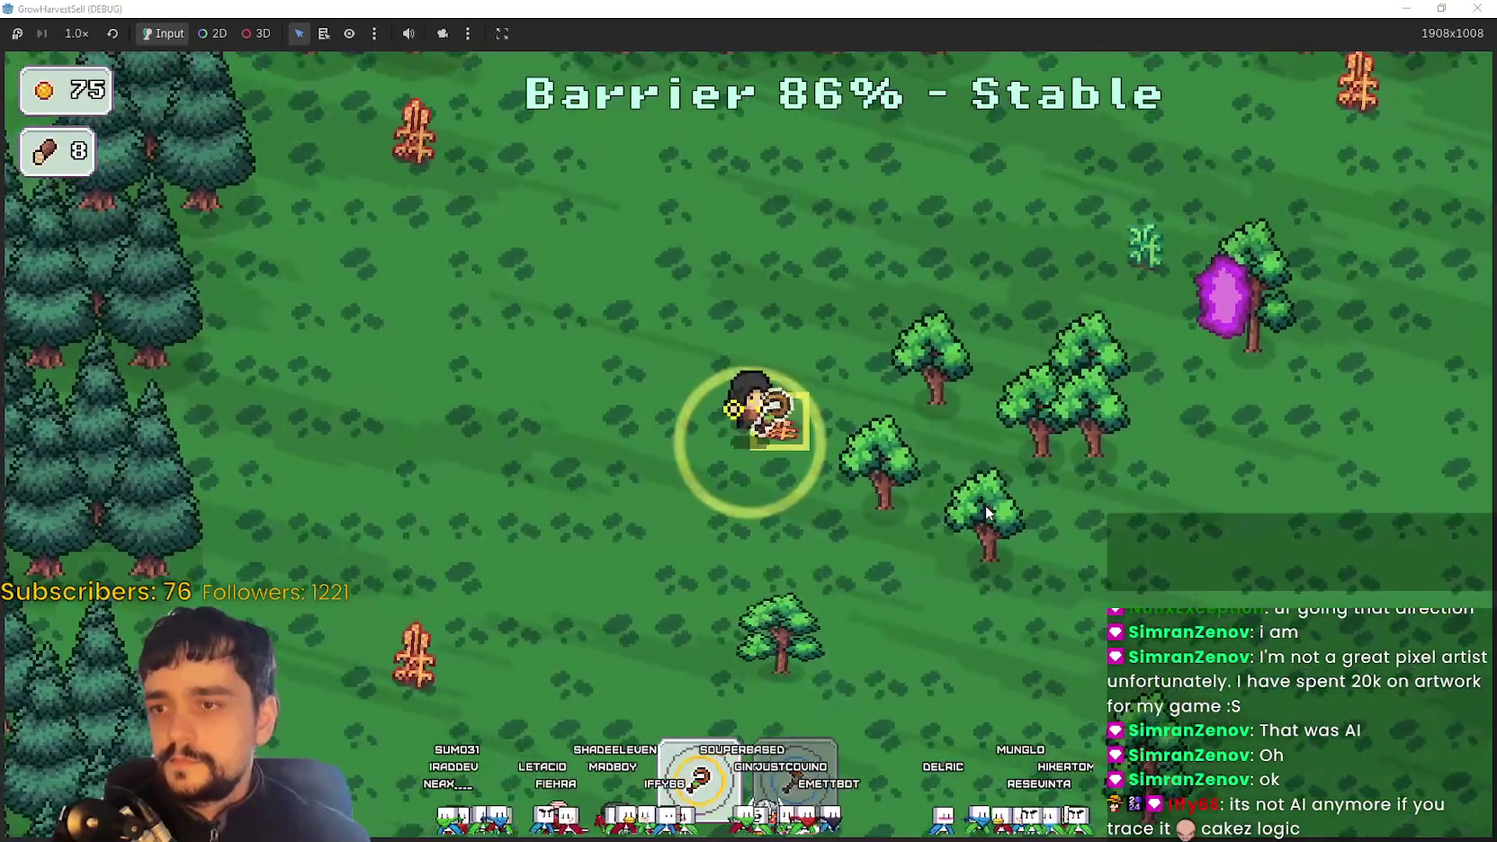
pyautogui.press('a')
pyautogui.press('s')
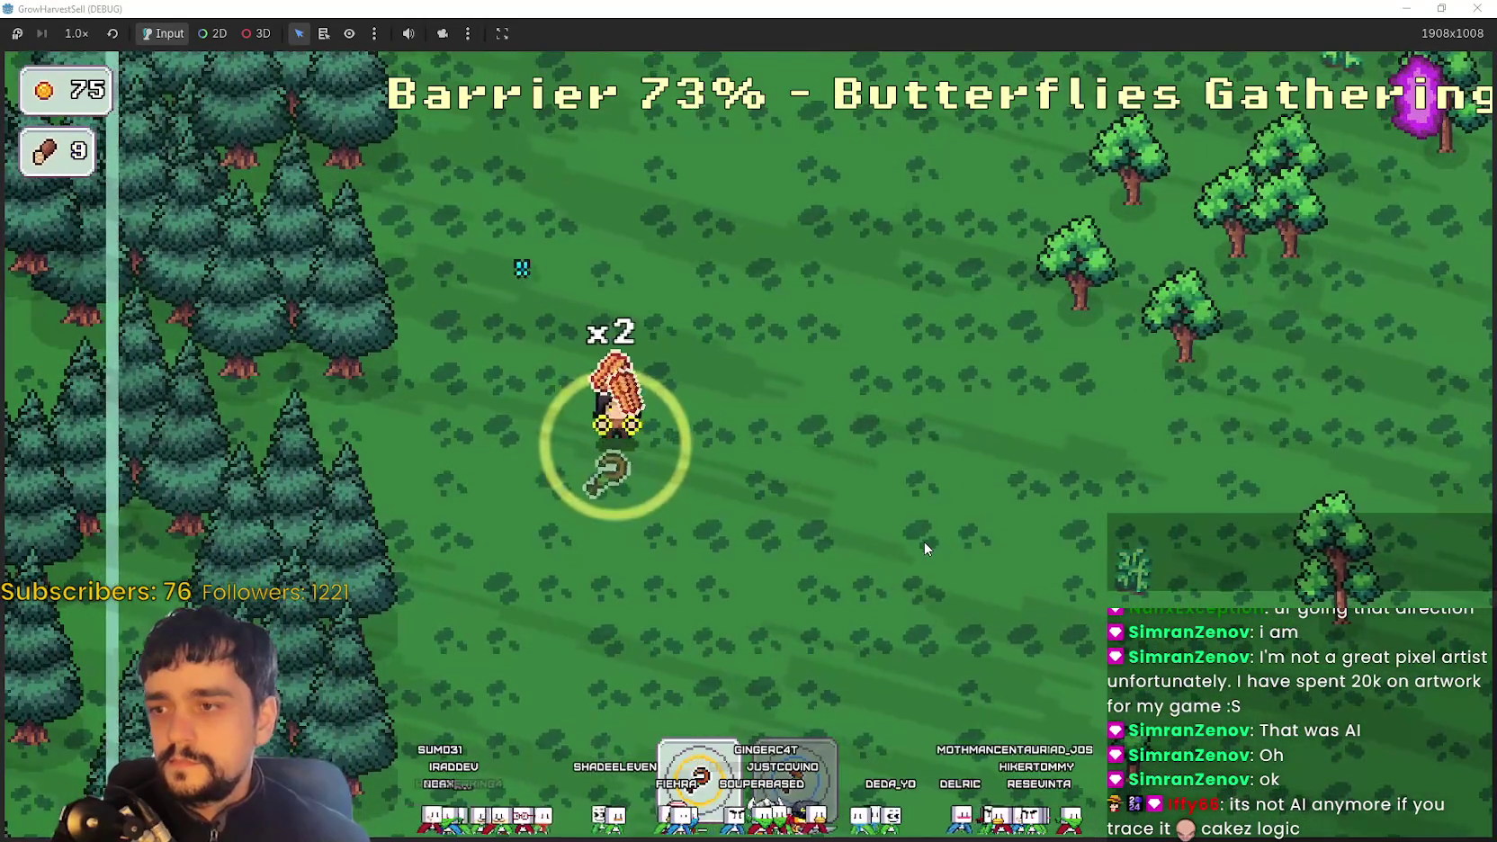
# Keep chopping trees up and to the right, raising wood to 10
pyautogui.press('d')
pyautogui.press('w')
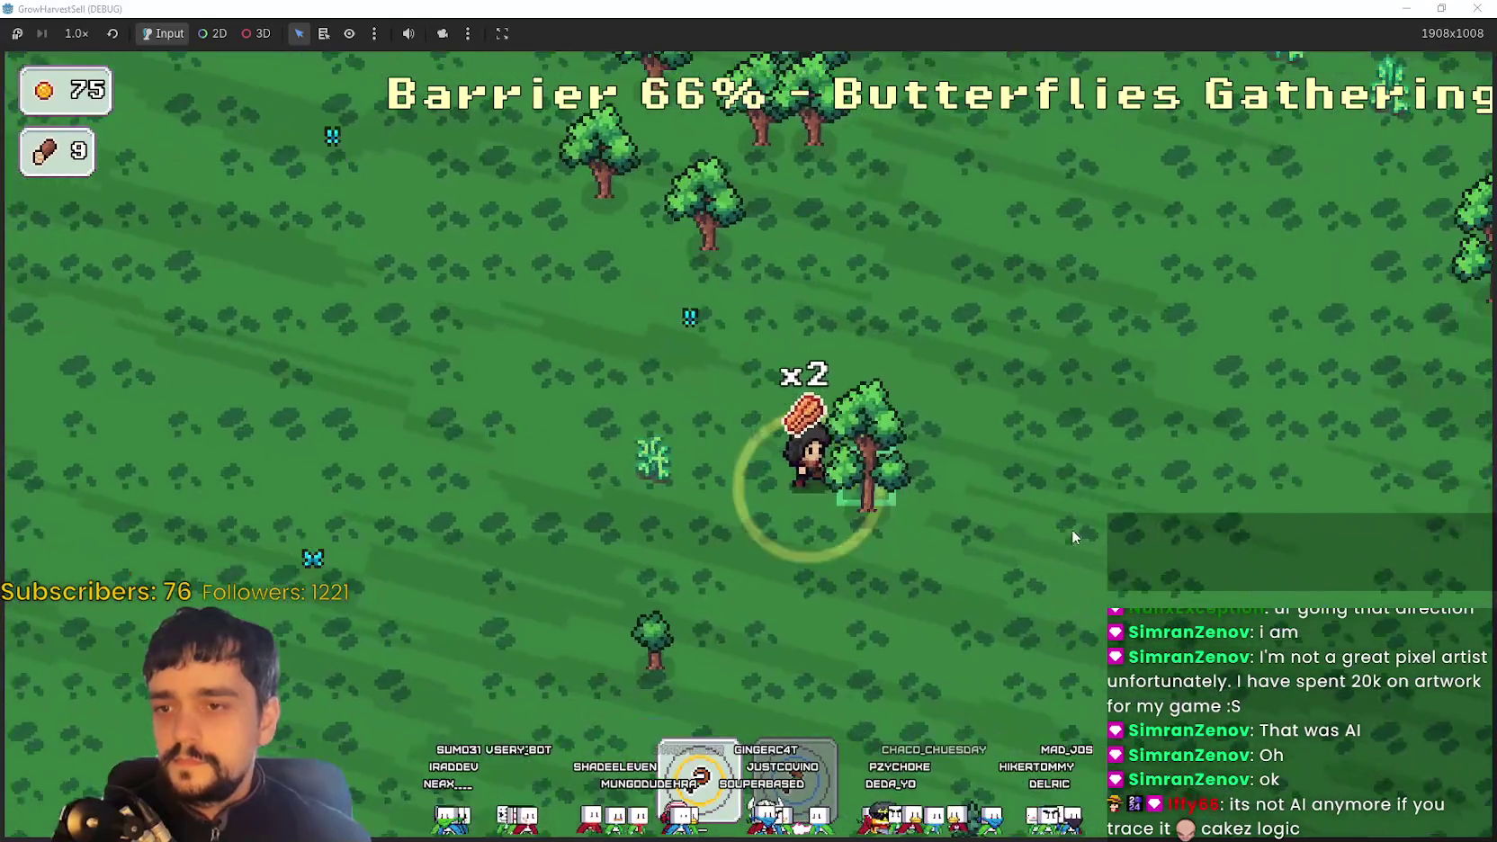
pyautogui.press('d')
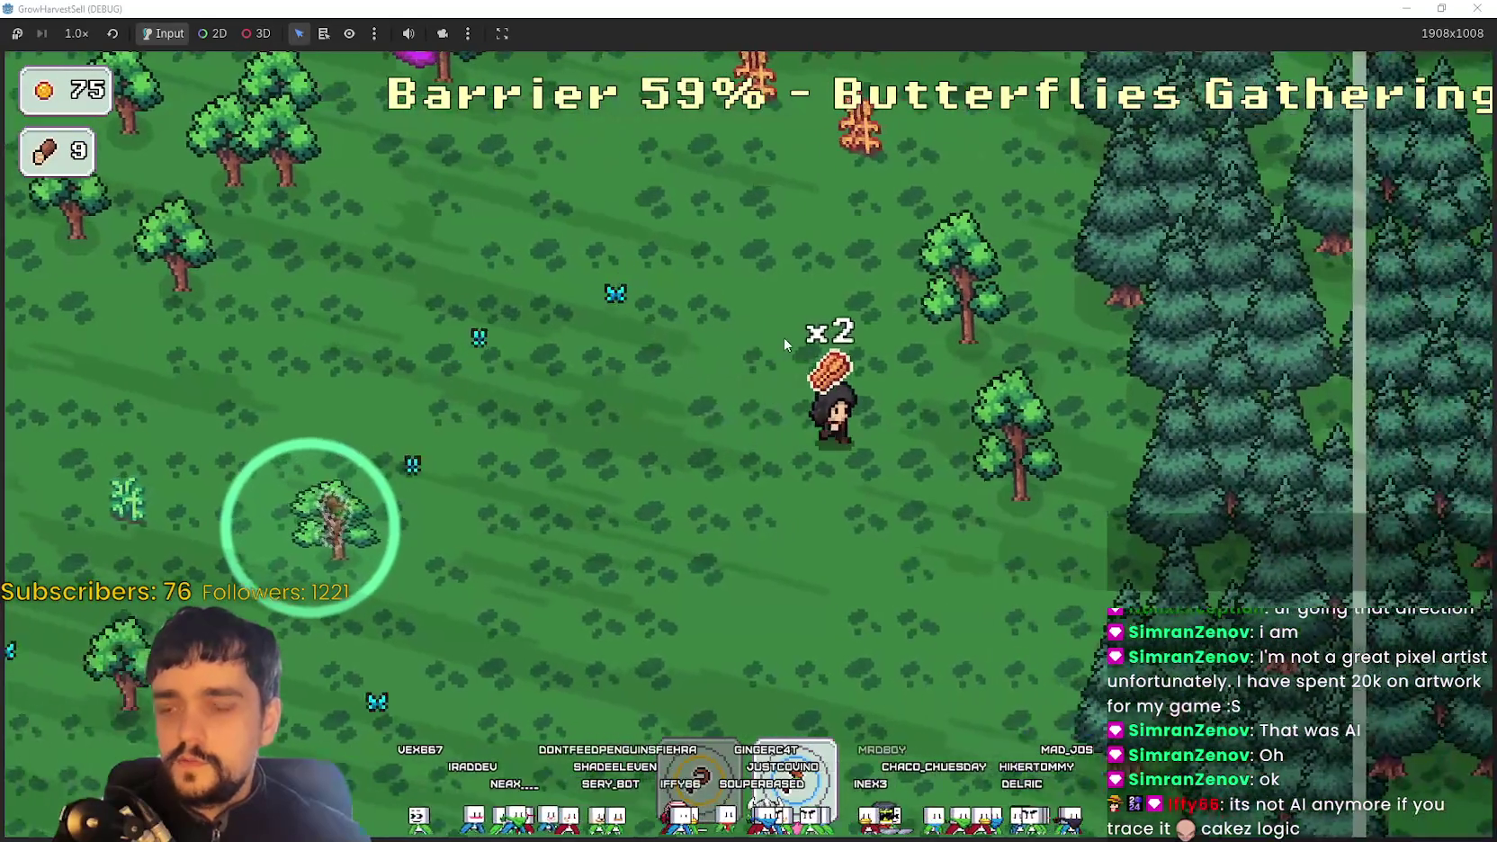
pyautogui.press('w')
pyautogui.press('d')
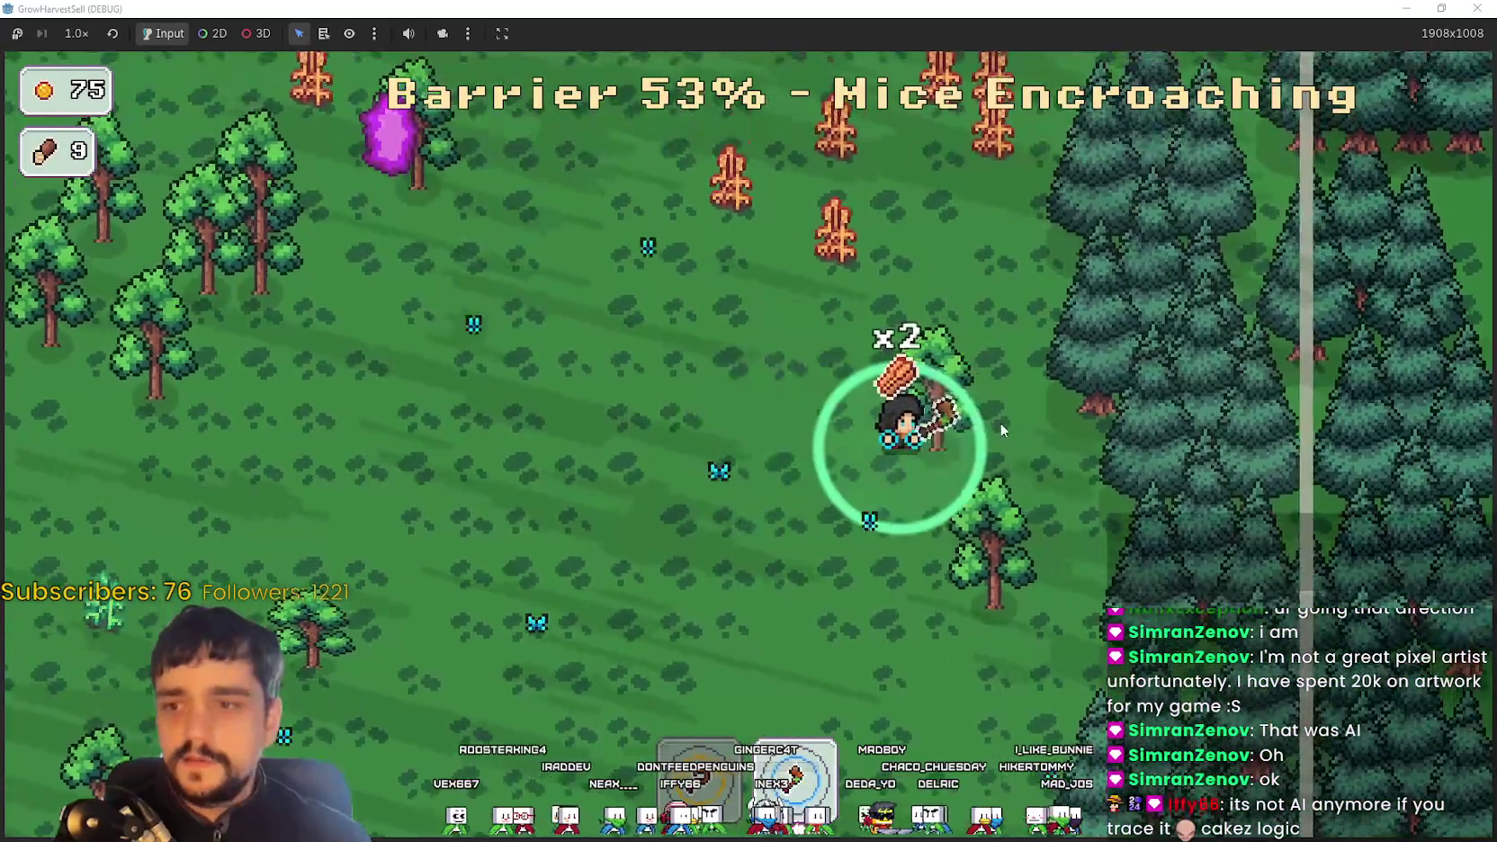
pyautogui.press('s')
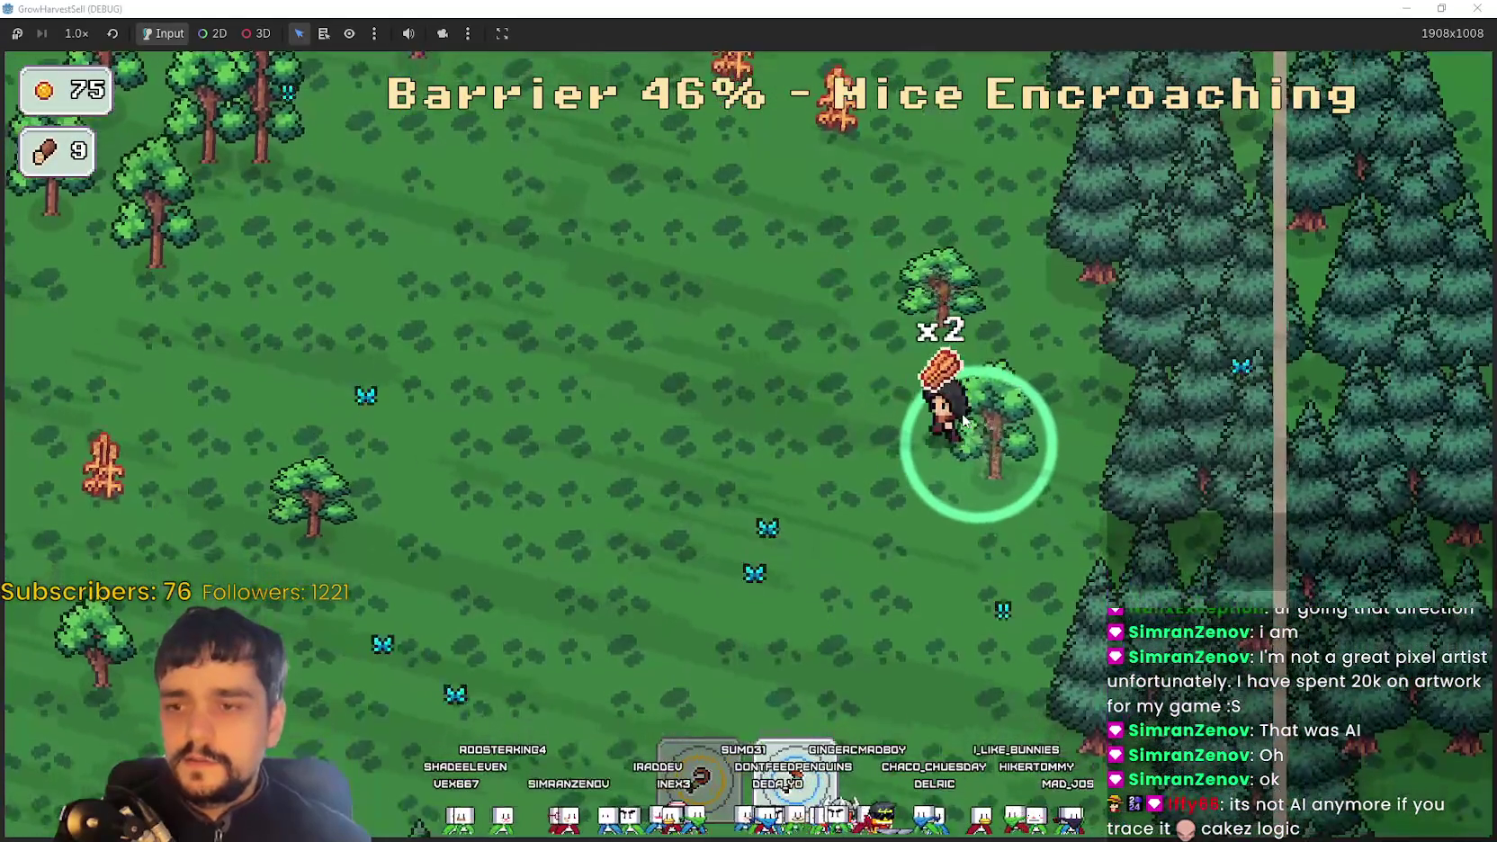
pyautogui.press('w')
pyautogui.press('s')
pyautogui.press('w')
pyautogui.press('w')
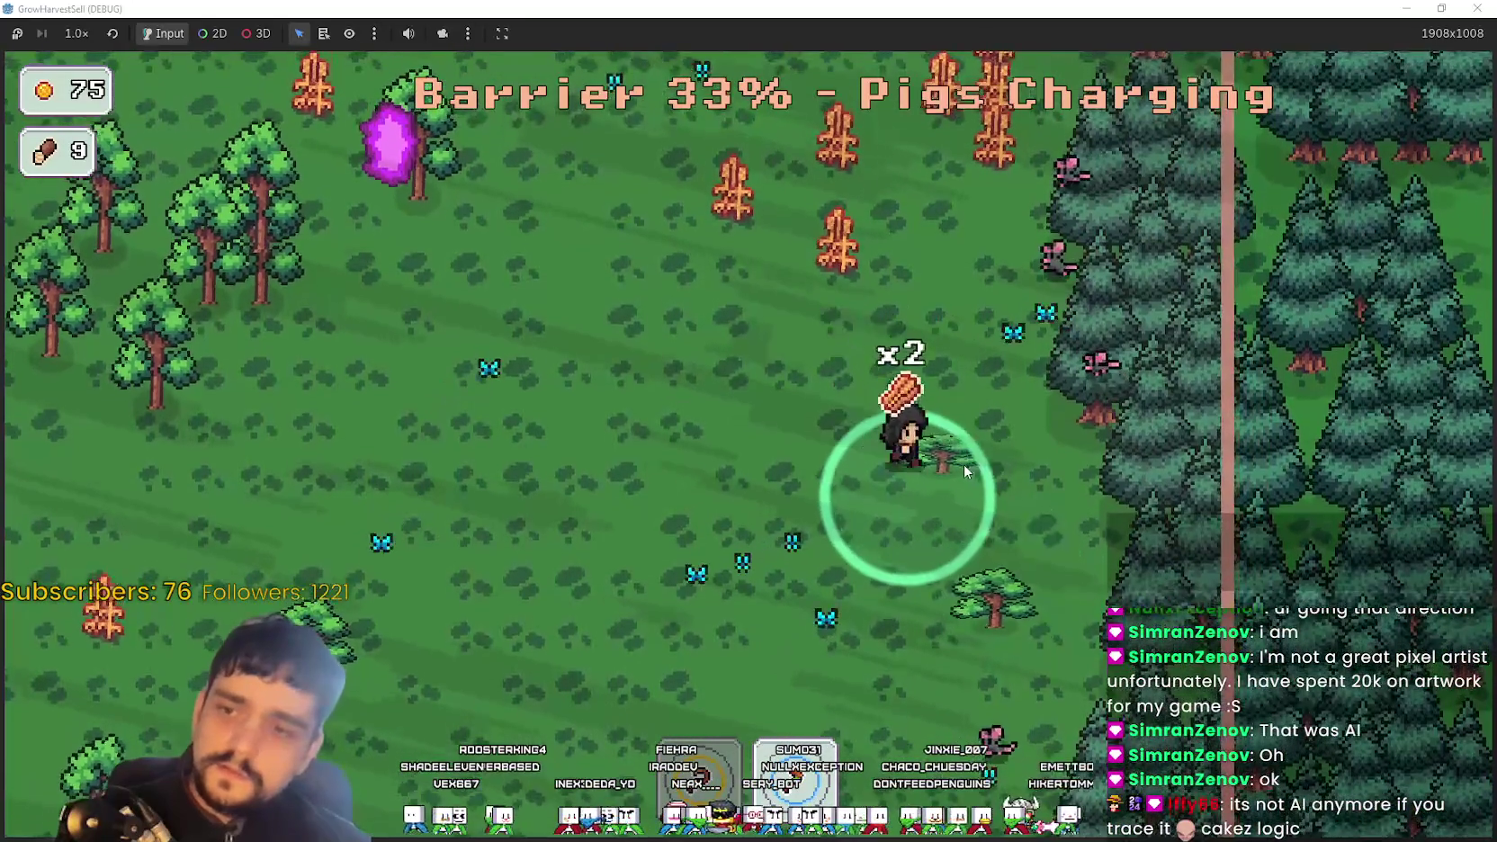
pyautogui.press('s')
pyautogui.press('s')
# Gather one more log for 11 wood, then walk left as the barrier runs out
pyautogui.press('w')
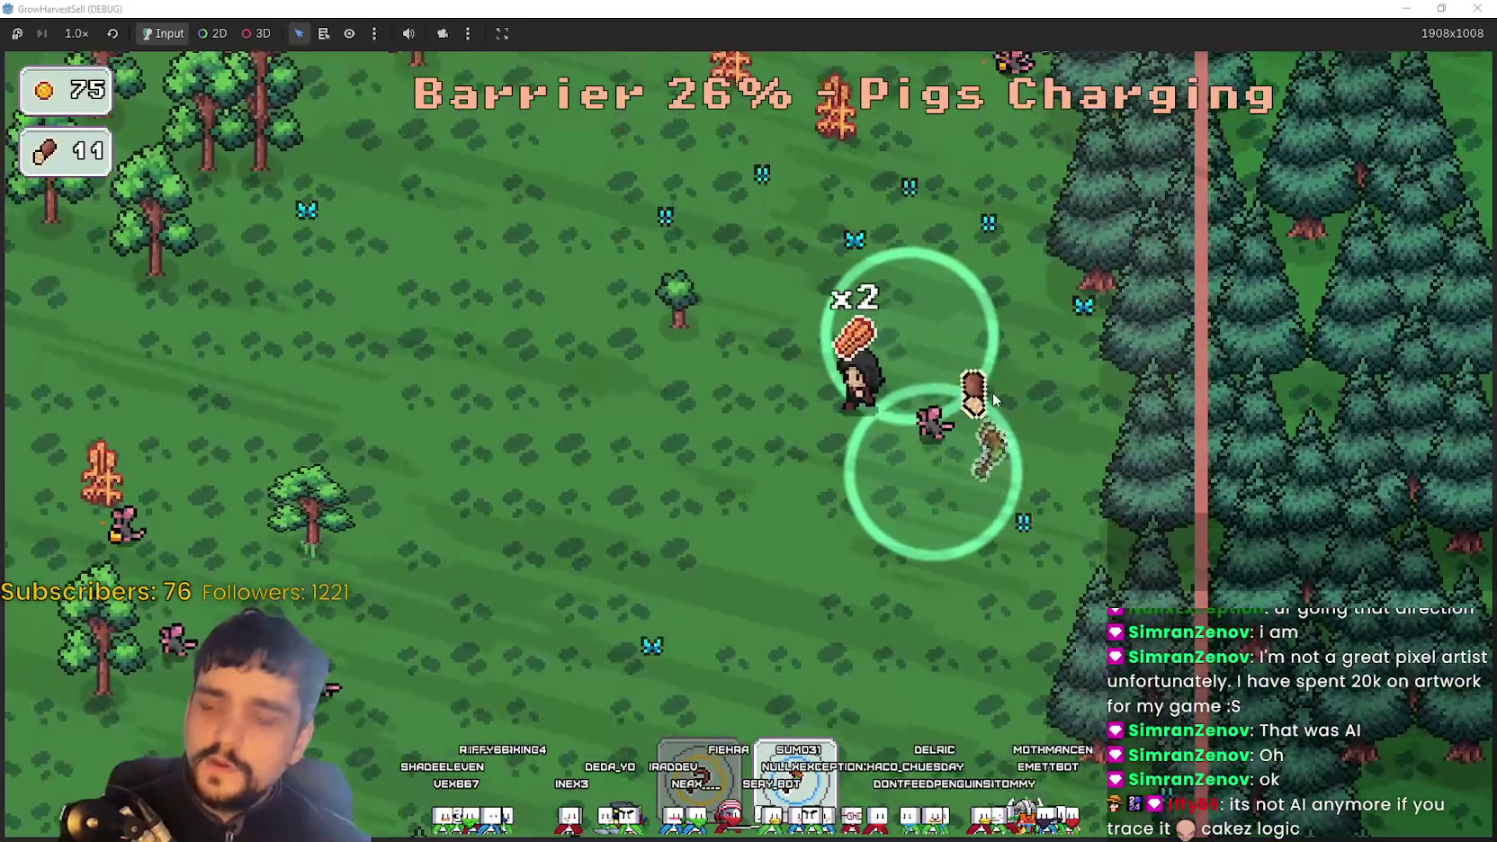
pyautogui.press('w')
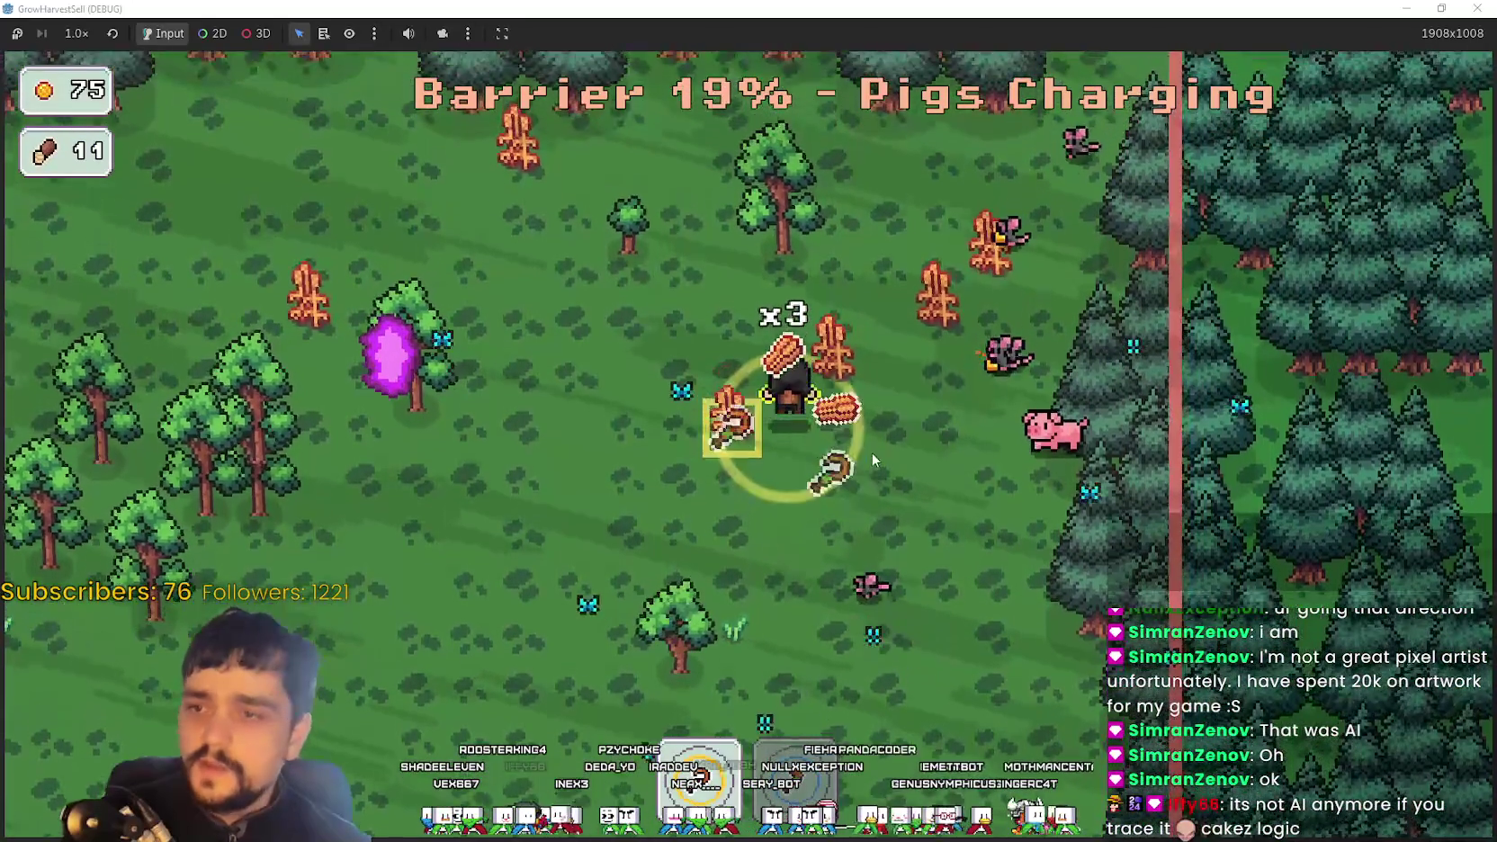
pyautogui.press('a')
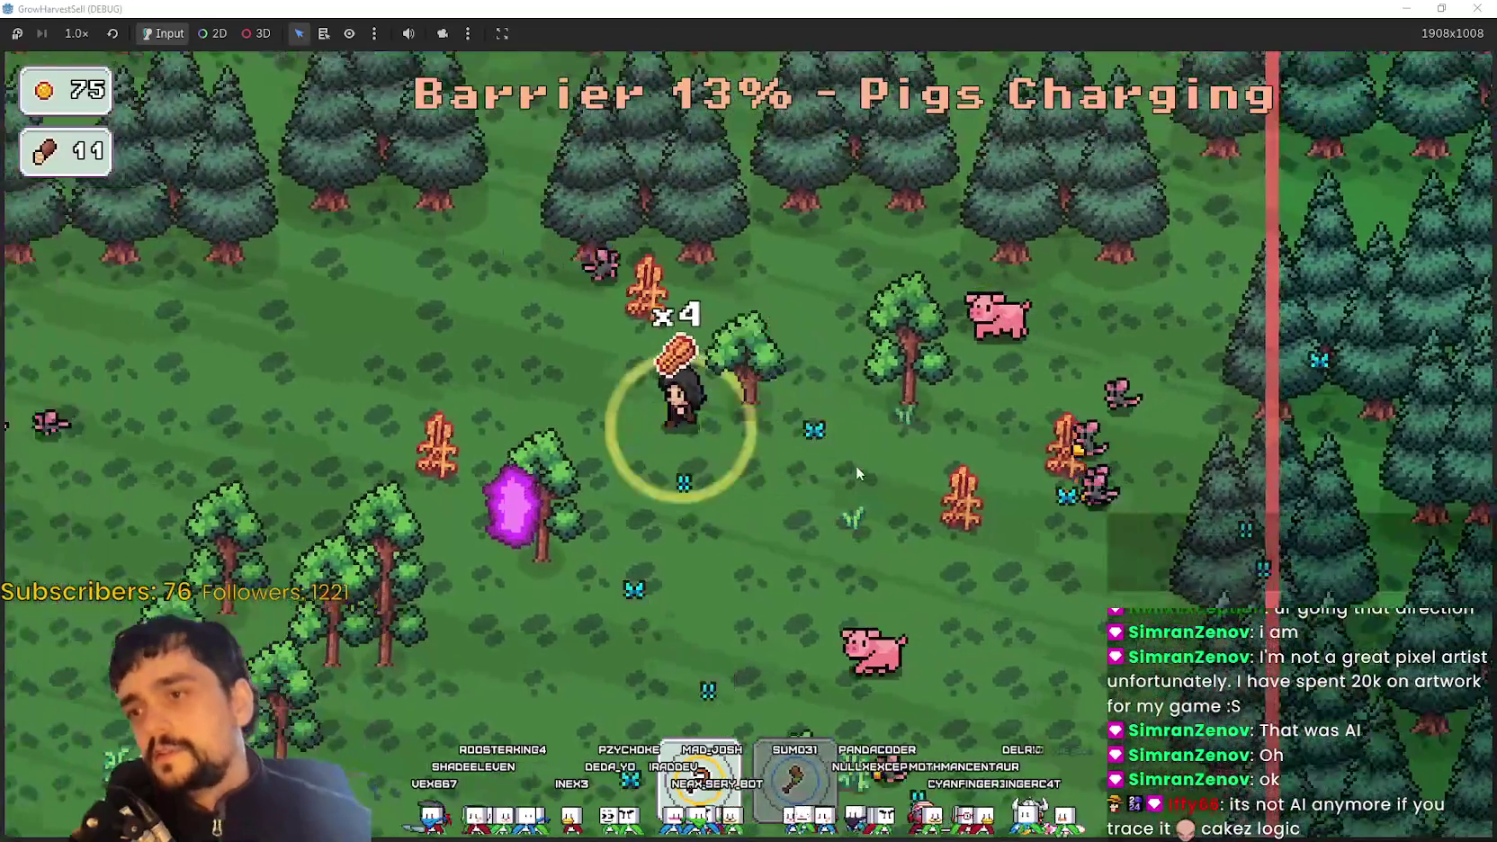
pyautogui.press('s')
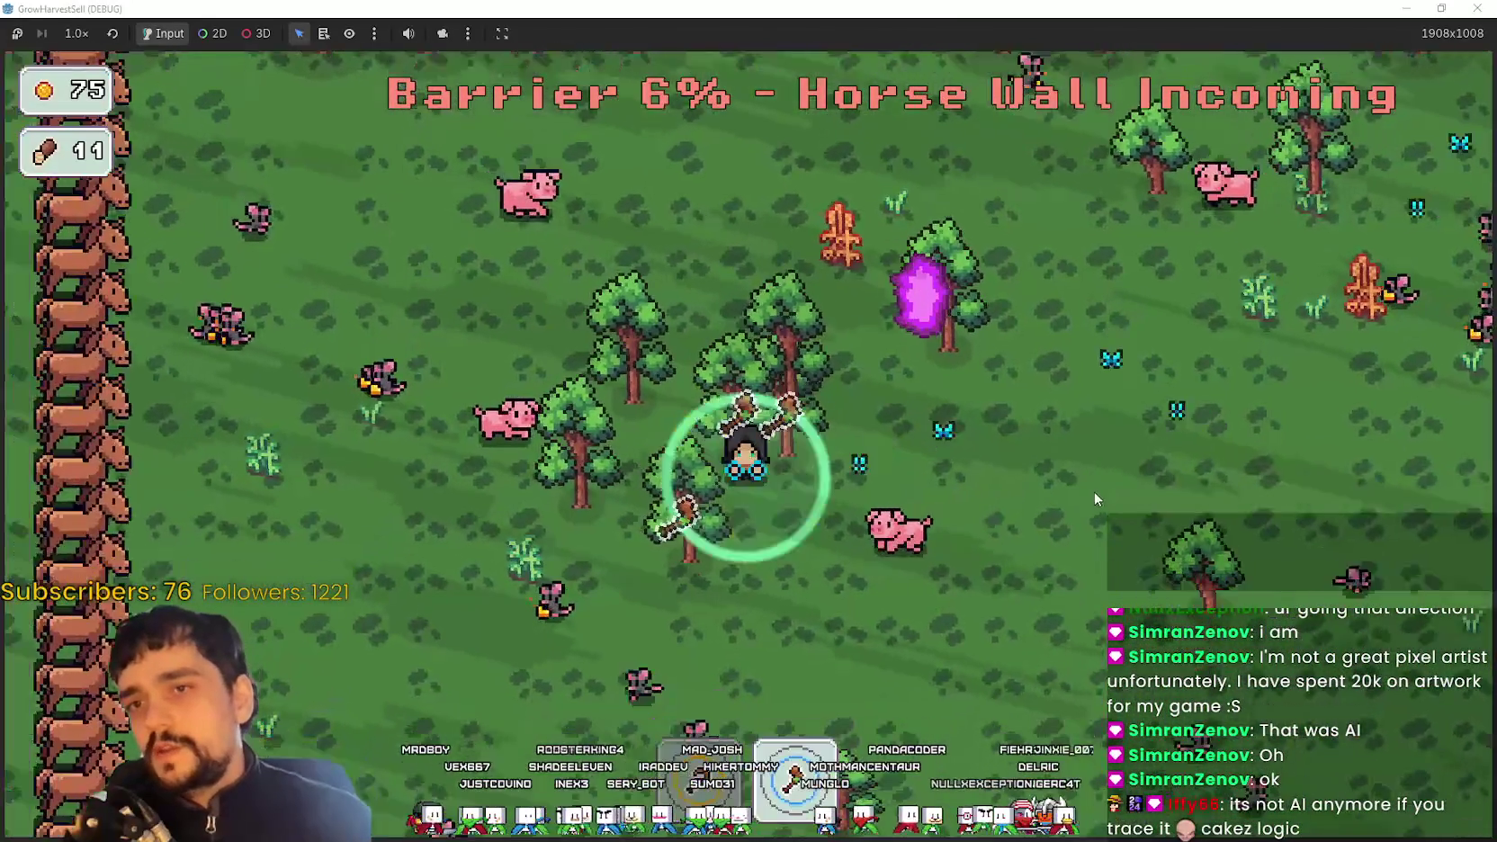
pyautogui.press('a')
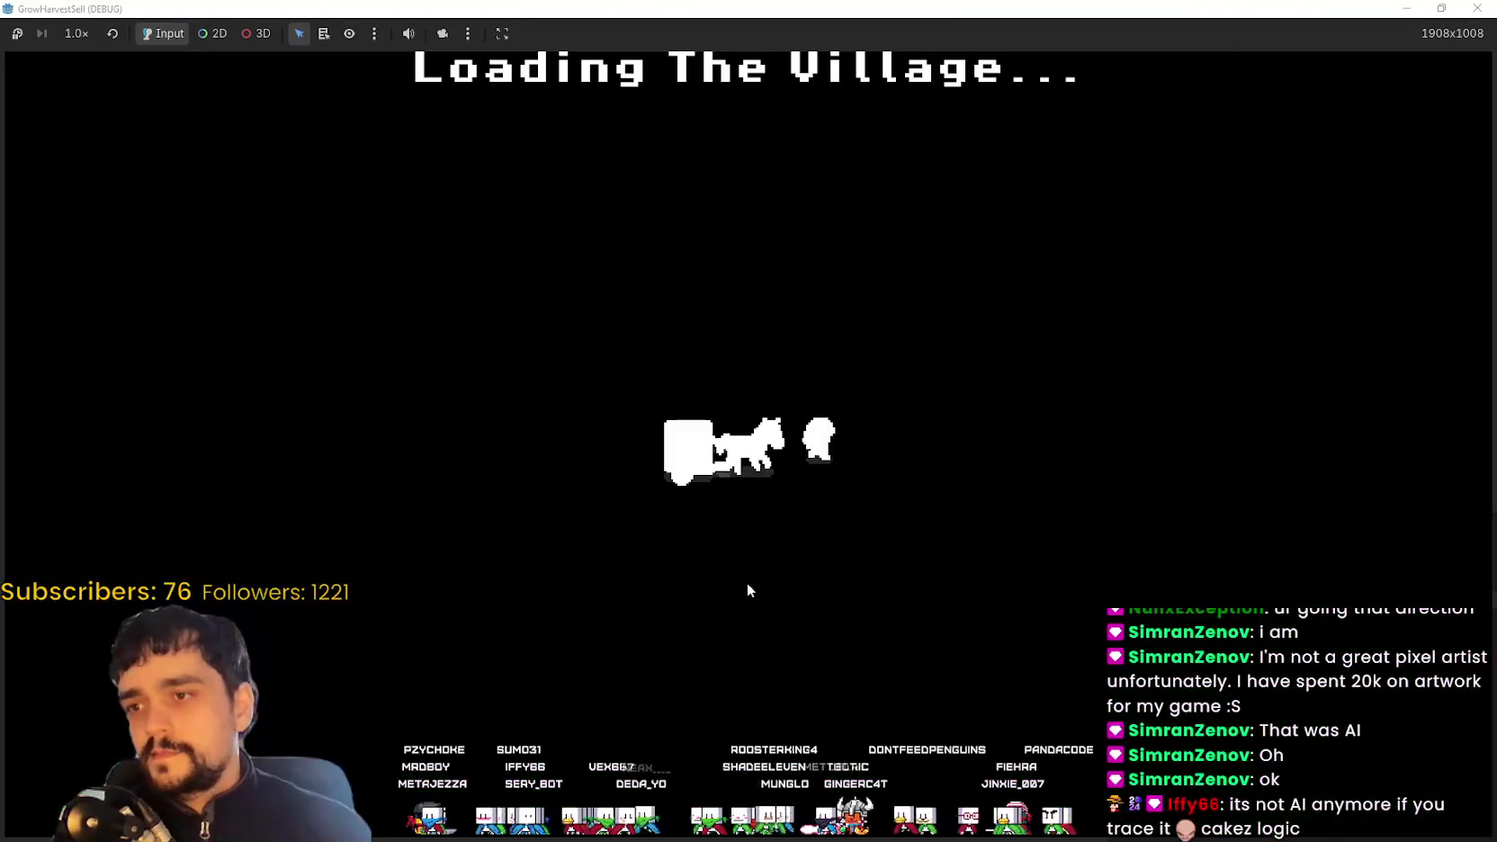
# Walk right through the village and drop the four logs into the shop box
pyautogui.press('d')
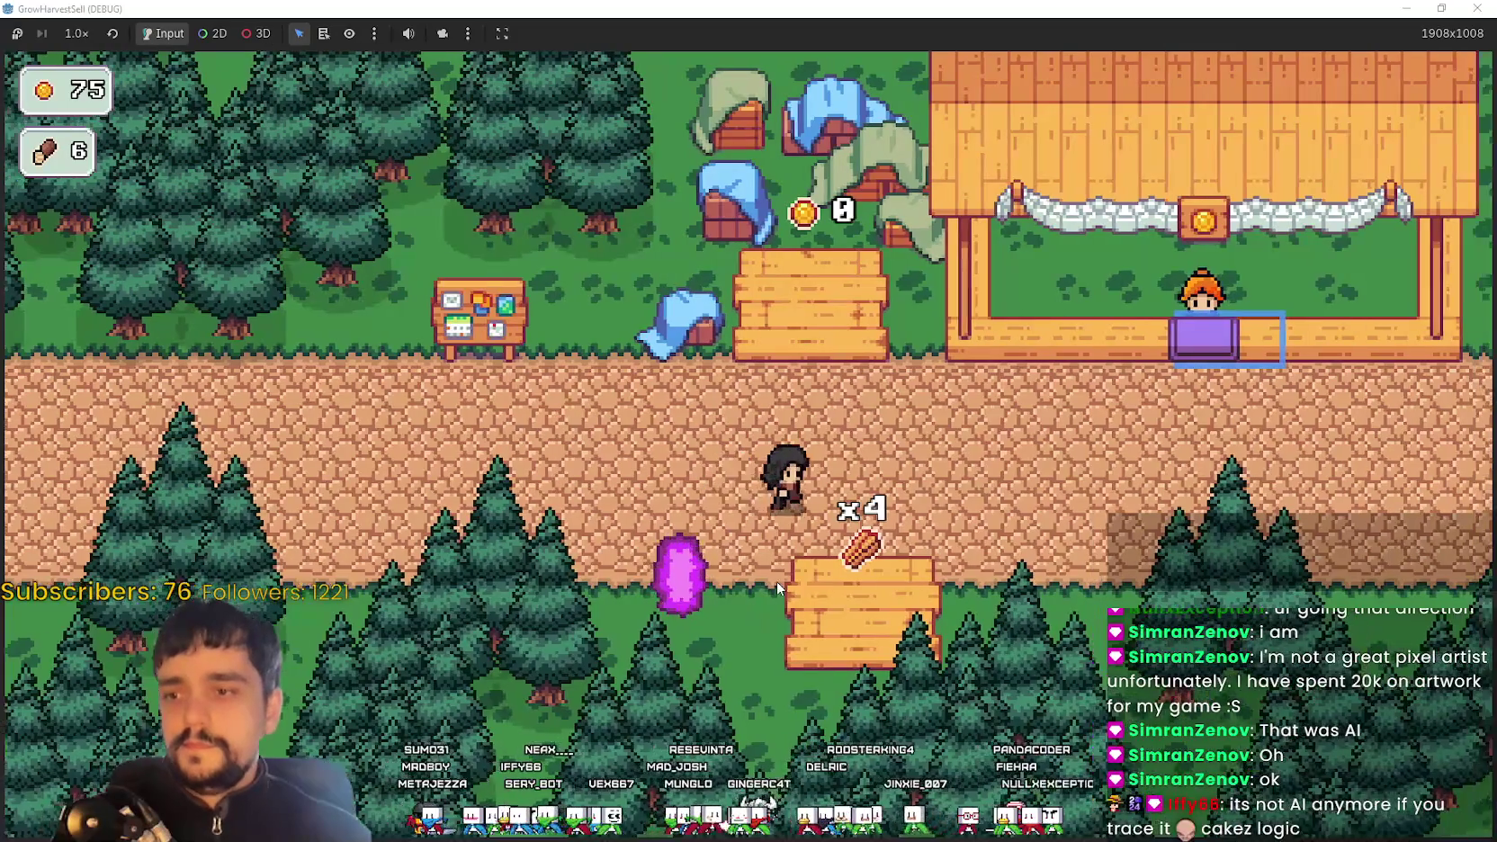
pyautogui.press('d')
pyautogui.press('w')
pyautogui.press('a')
pyautogui.press('a')
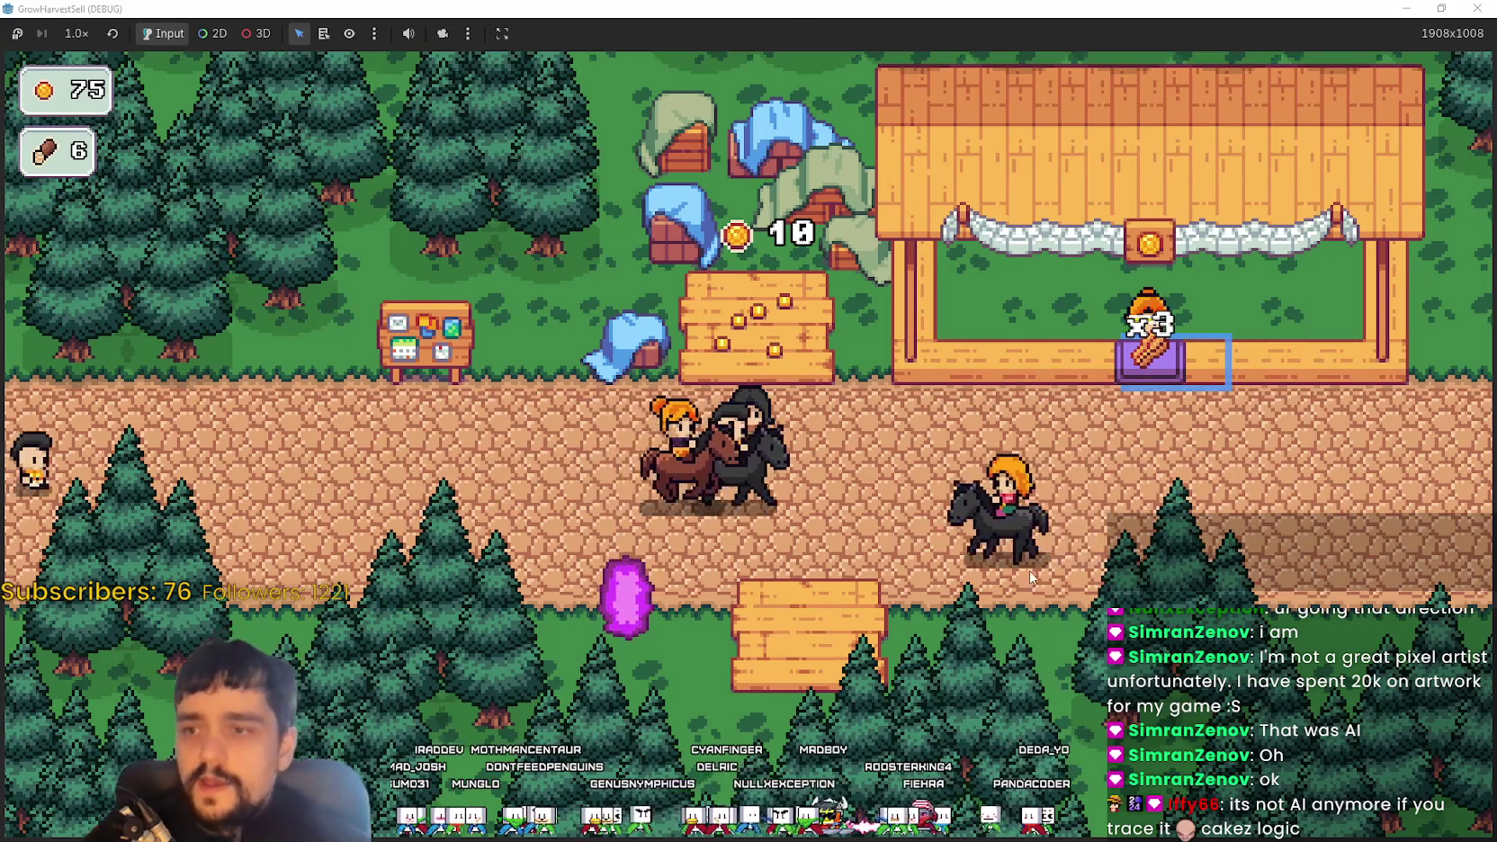
# Walk along the village path to the portal and travel back to forest_1
pyautogui.press('a')
pyautogui.press('s')
pyautogui.press('d')
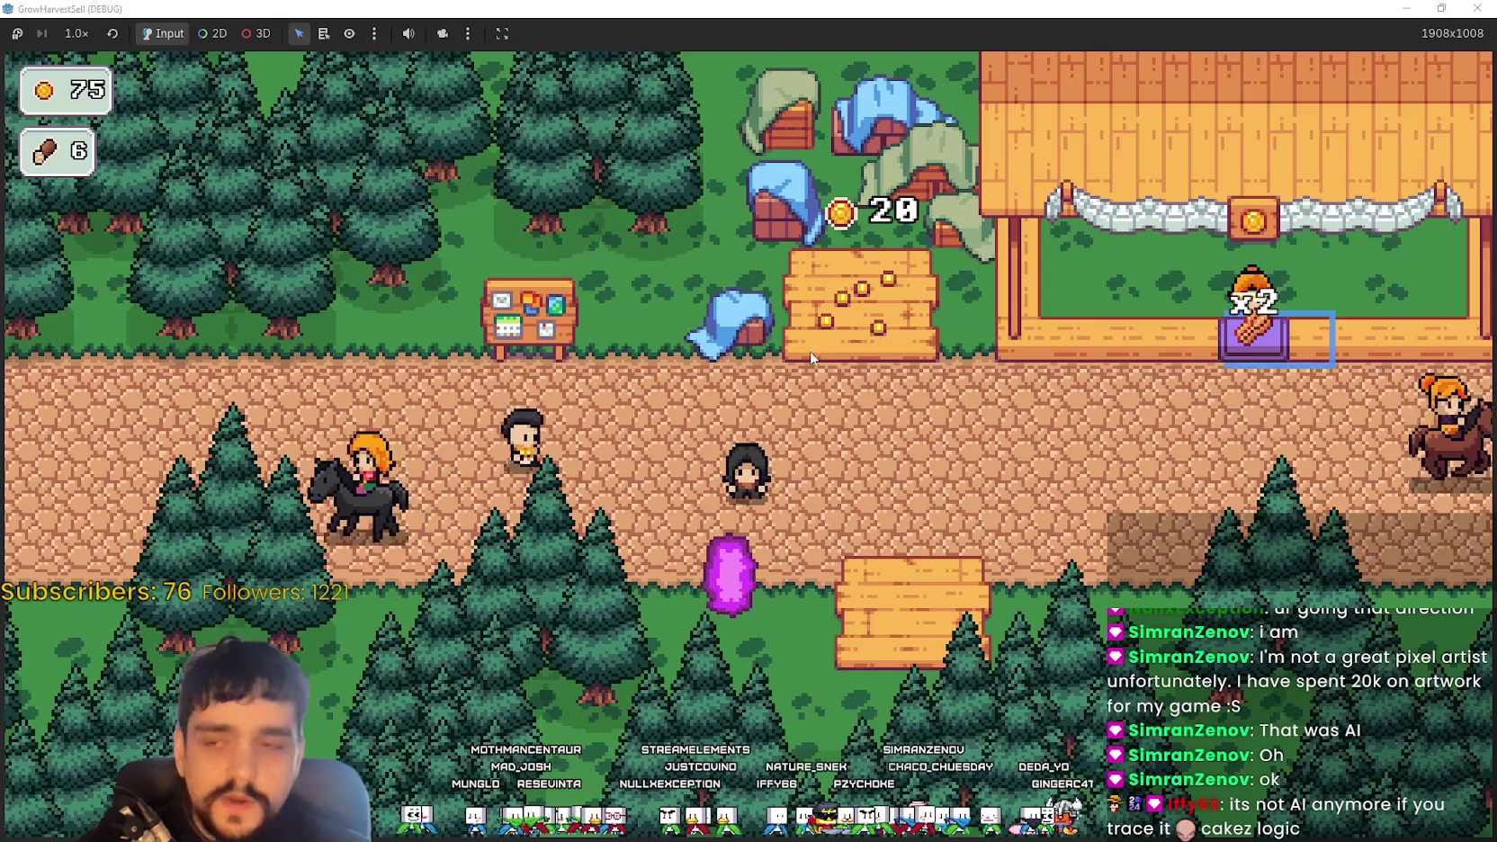
pyautogui.press('w')
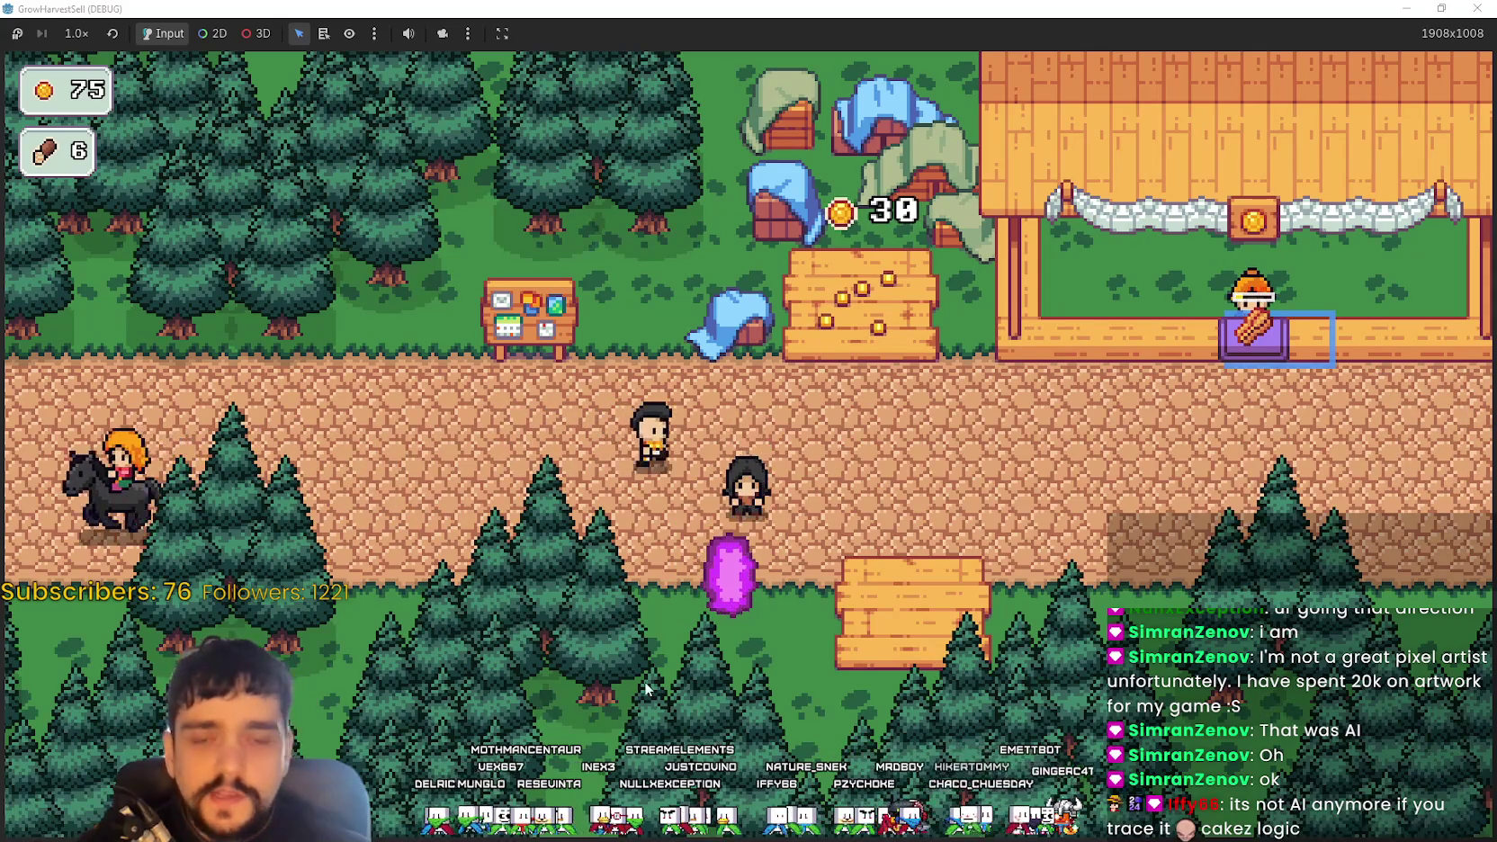
pyautogui.press('e')
pyautogui.press('Return')
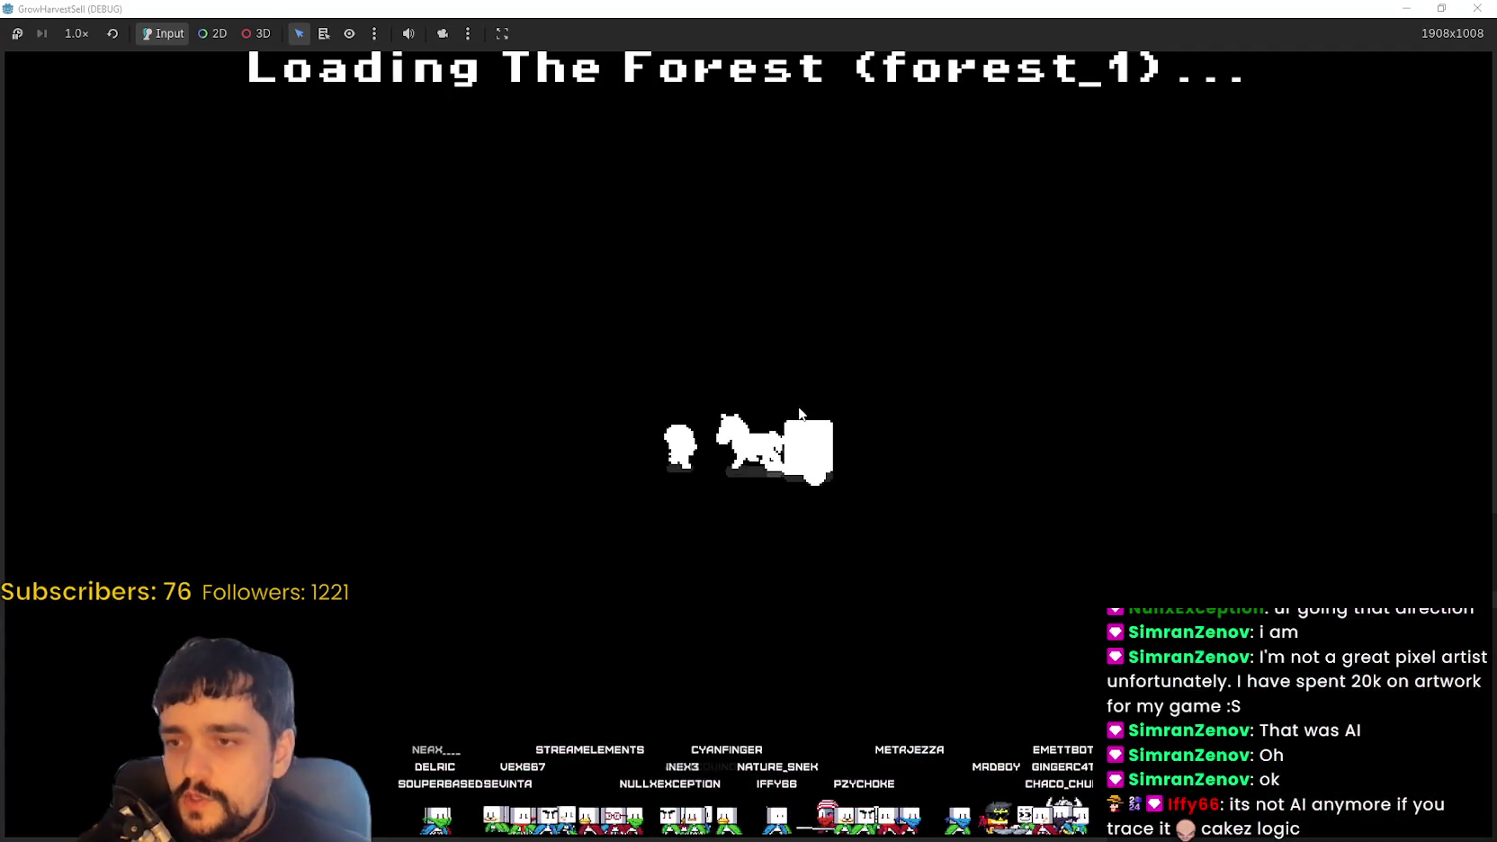
# Collect the two fallen logs and walk up toward the purple crystal
pyautogui.press('s')
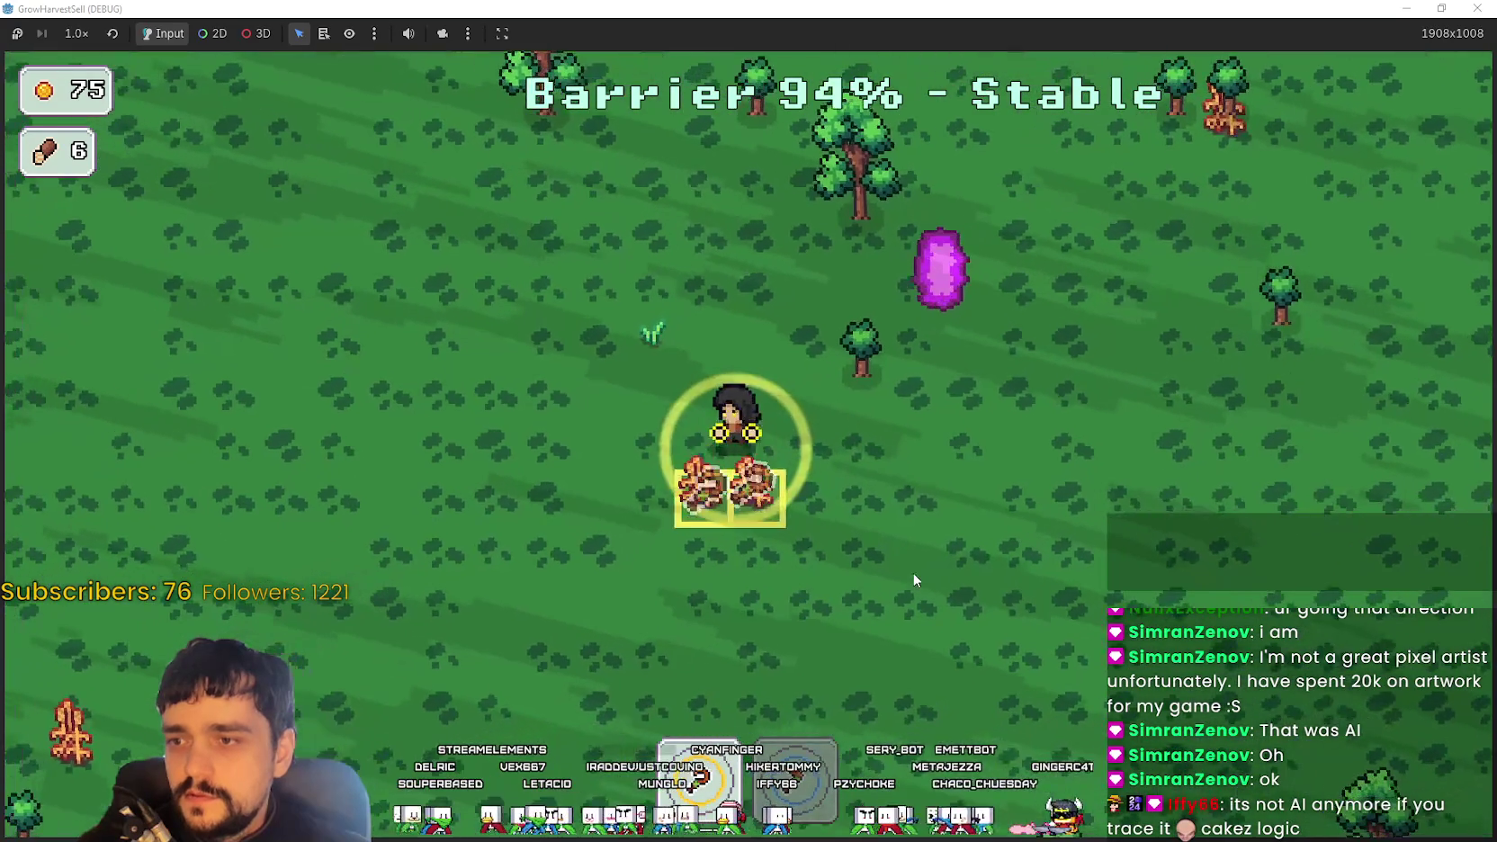
pyautogui.press('e')
pyautogui.press('d')
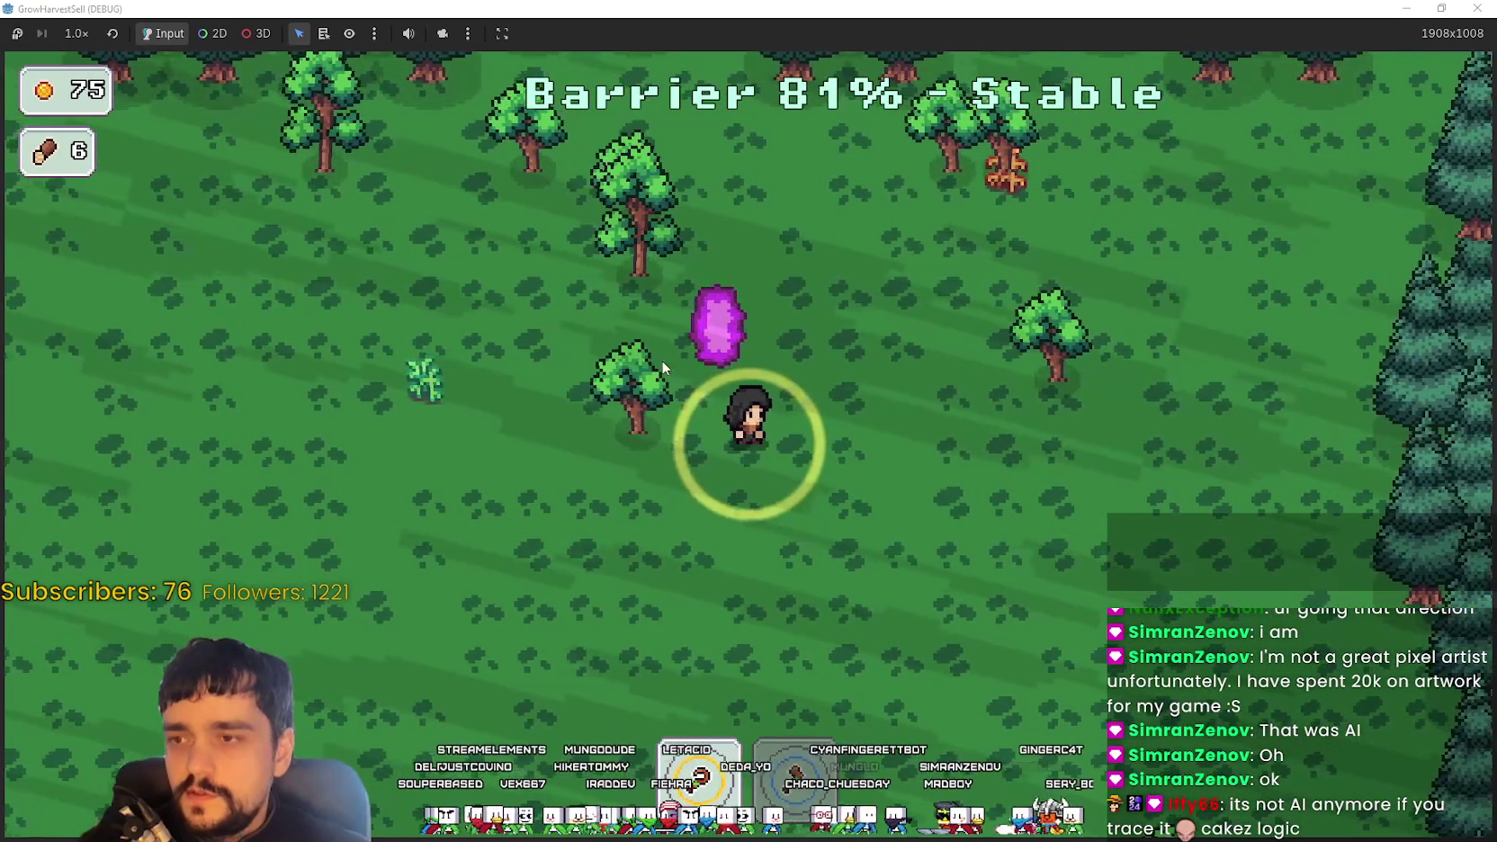
pyautogui.press('w')
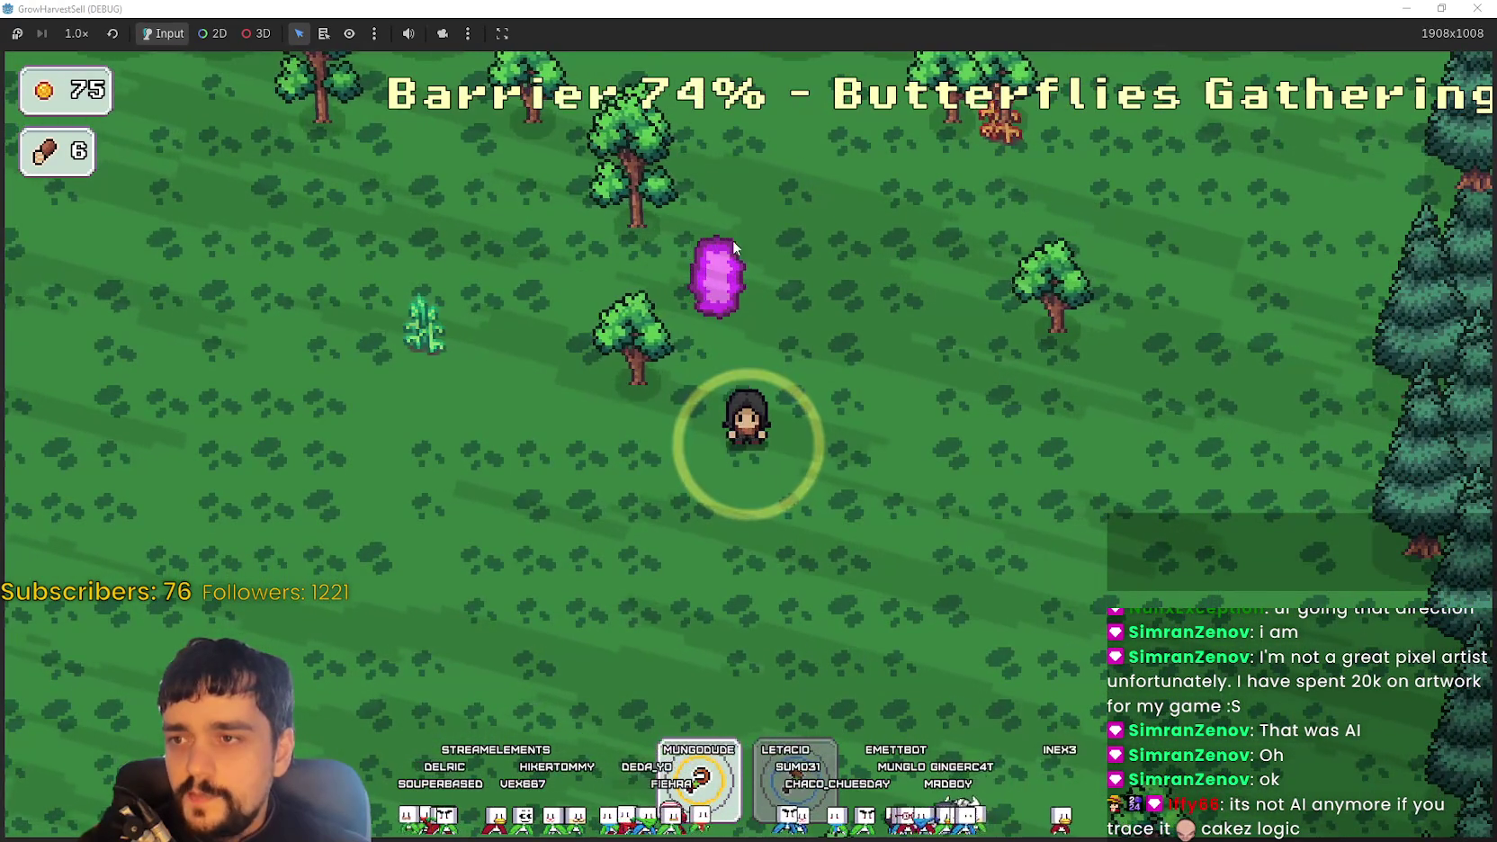
pyautogui.press('w')
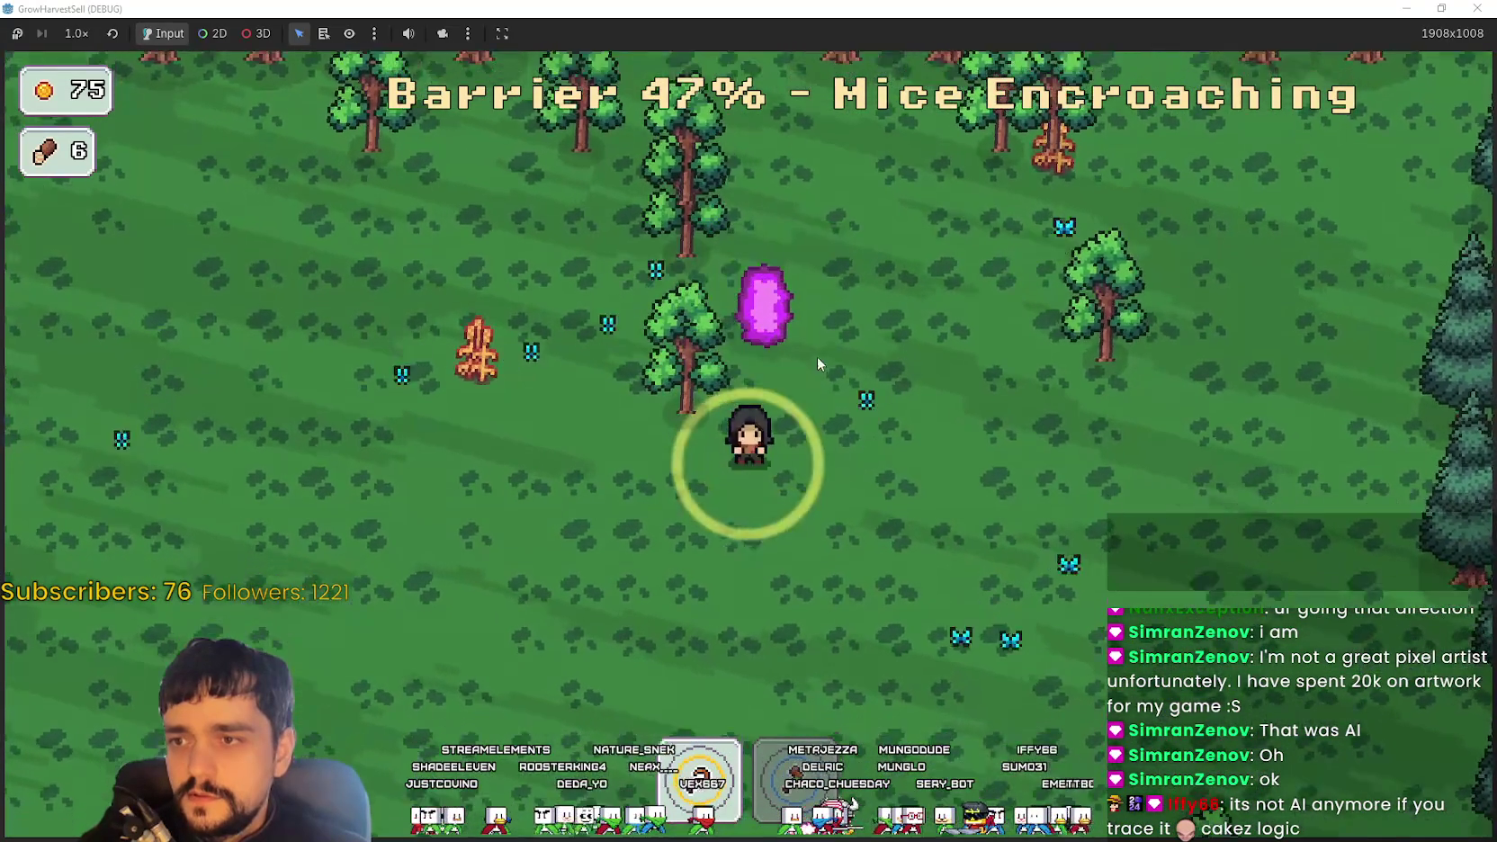
# Roam the forest as the barrier drains, then take the purple portal back to the village
pyautogui.press('d')
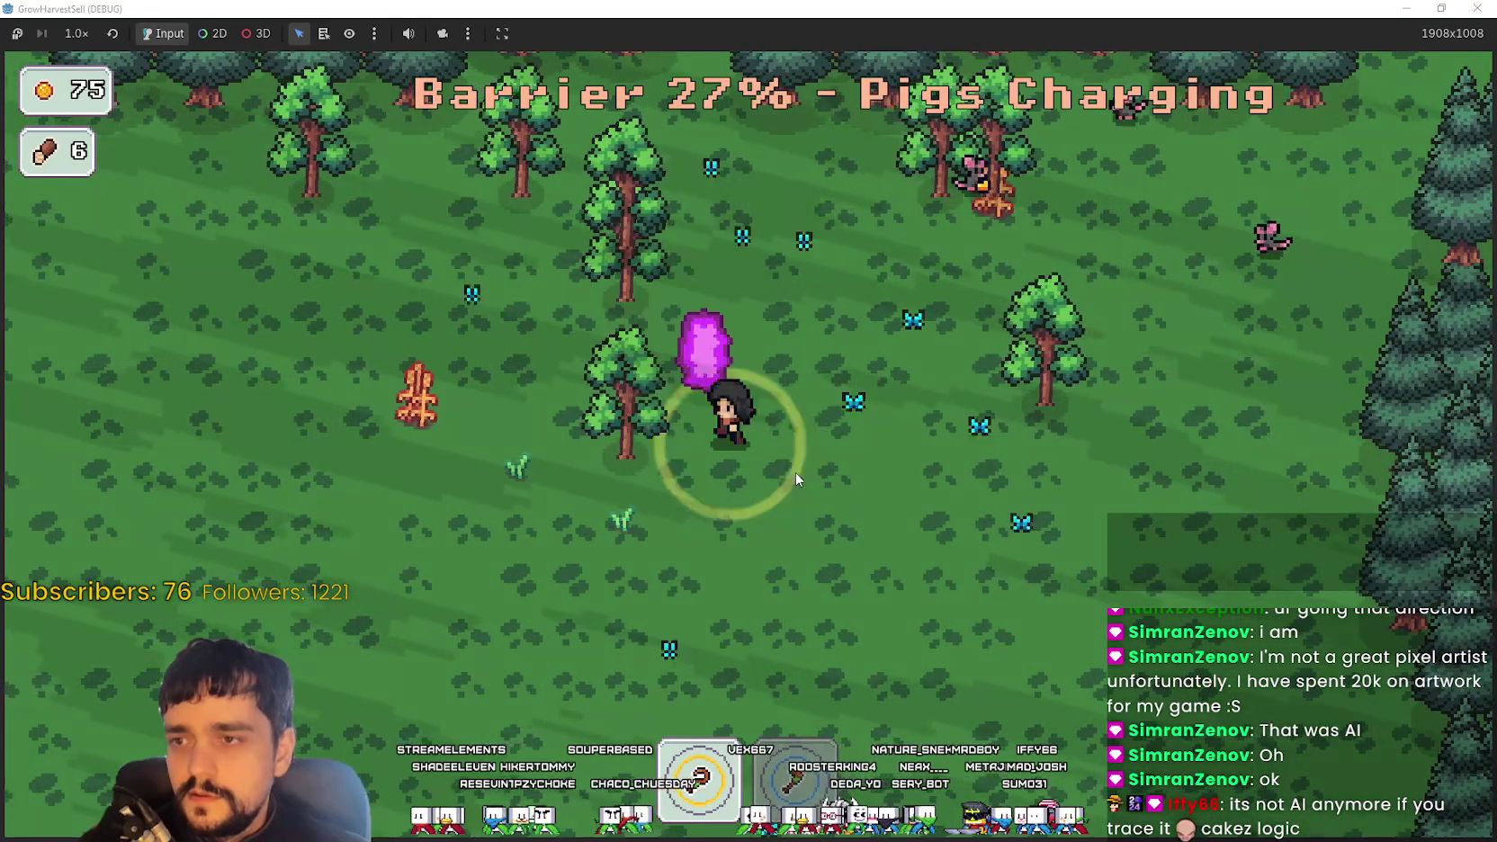
pyautogui.press('a')
pyautogui.press('s')
pyautogui.press('d')
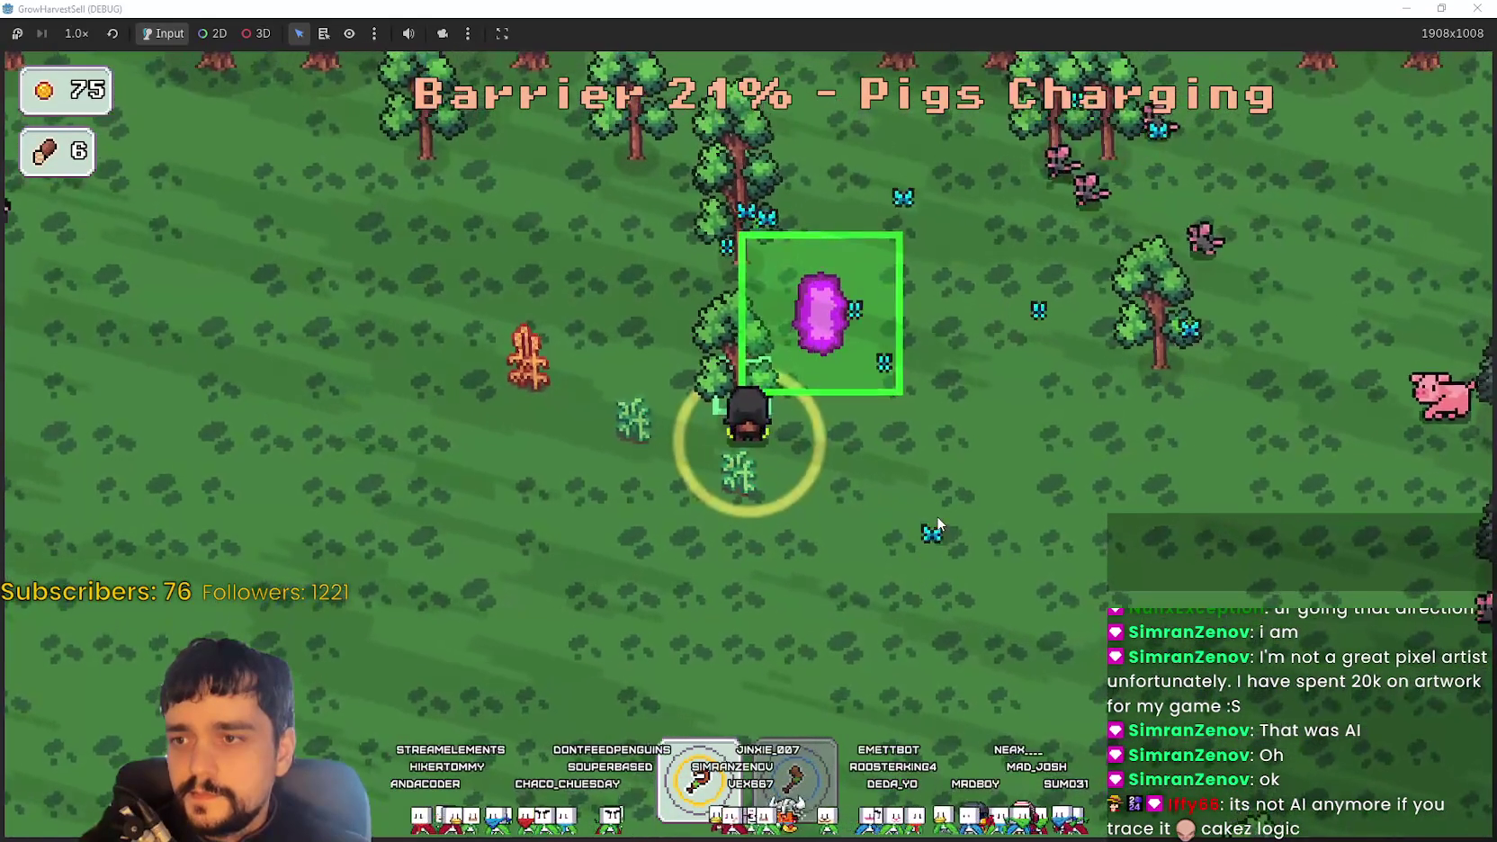
pyautogui.press('a')
pyautogui.press('w')
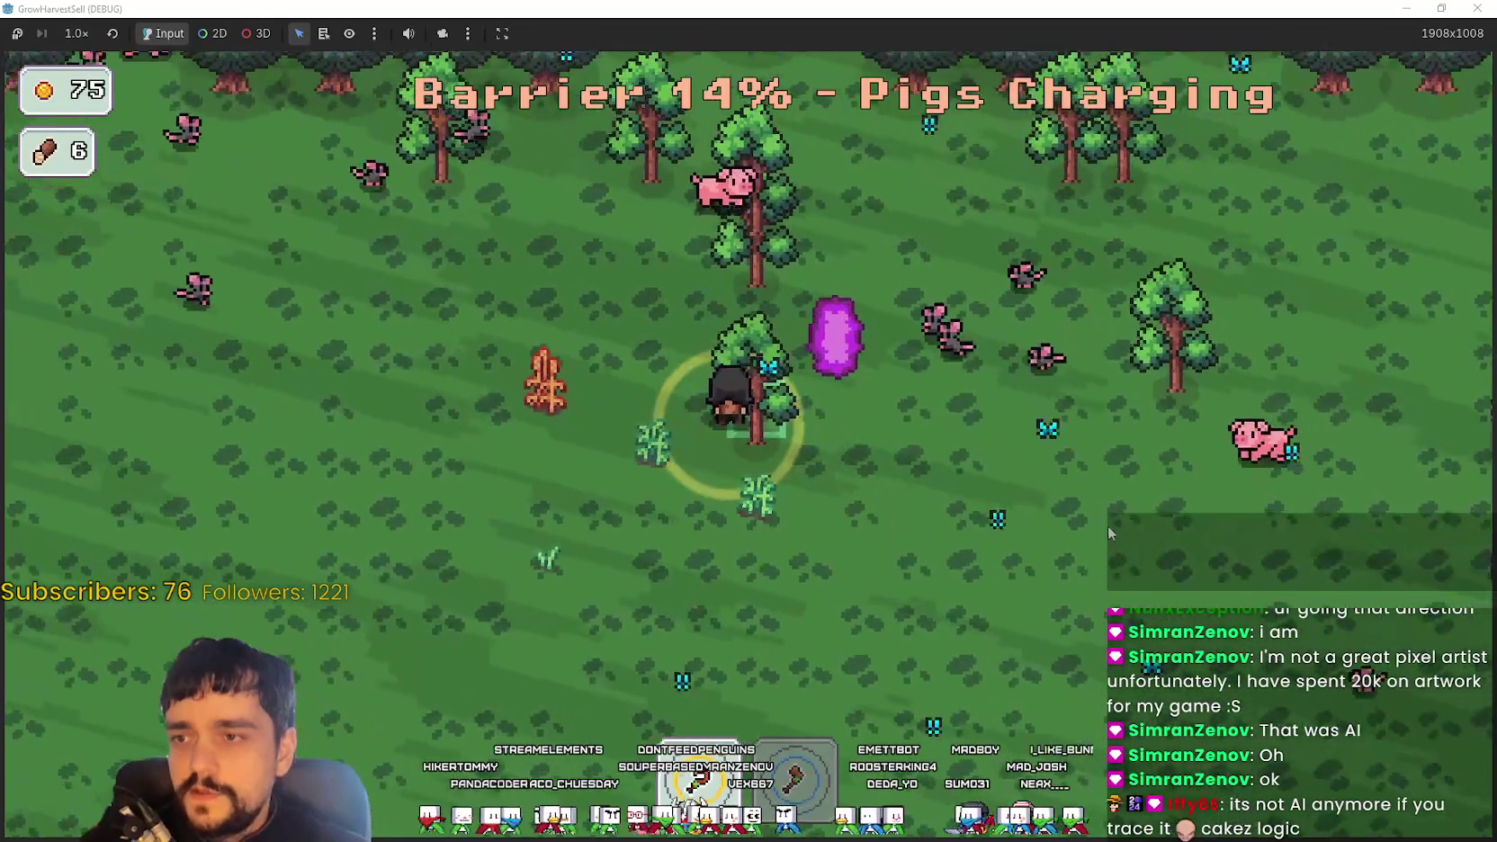
pyautogui.press('s')
pyautogui.press('d')
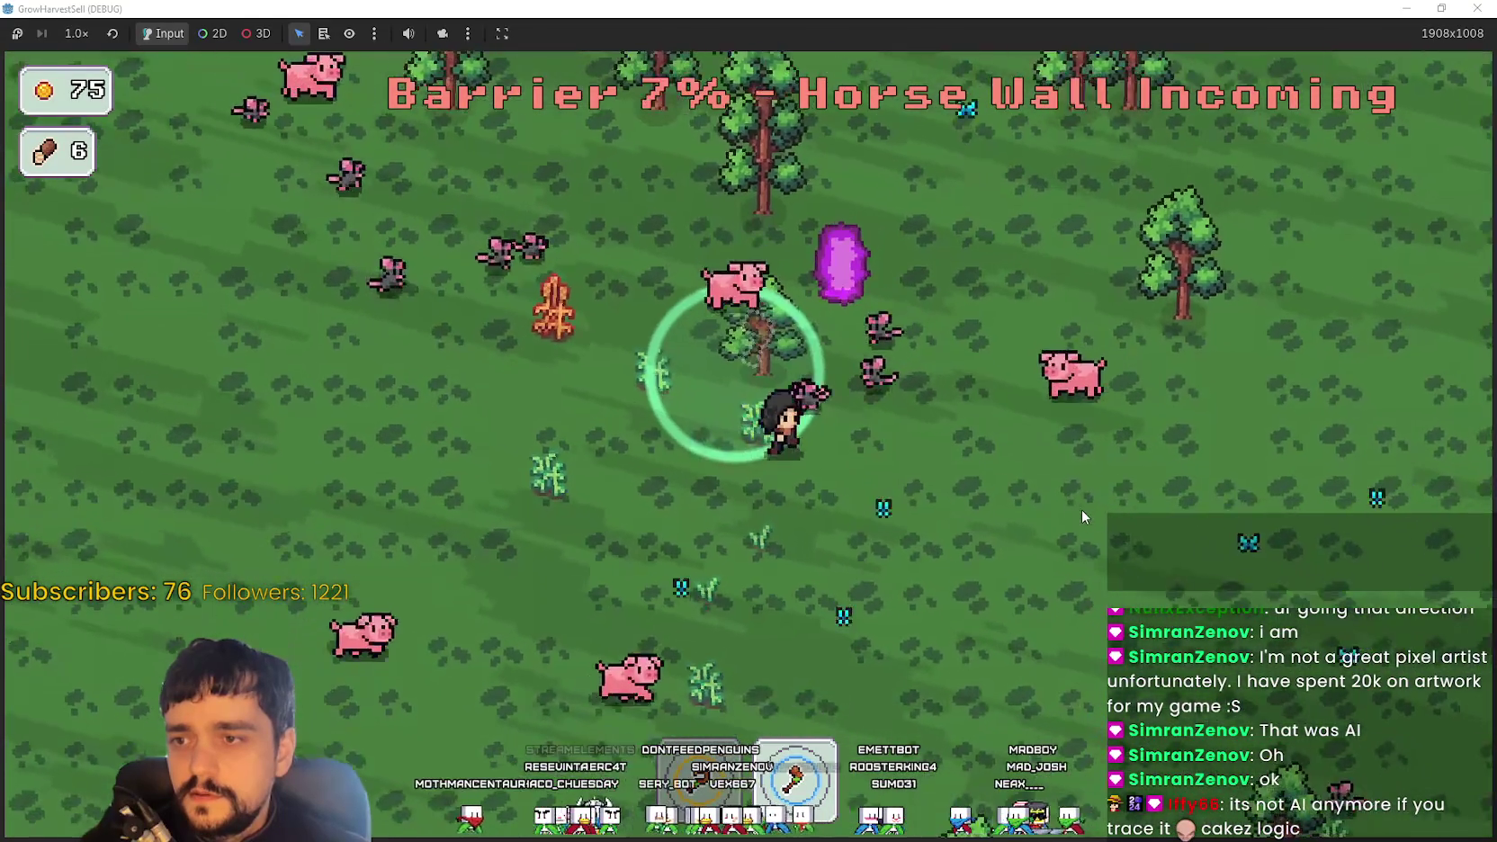
pyautogui.press('w')
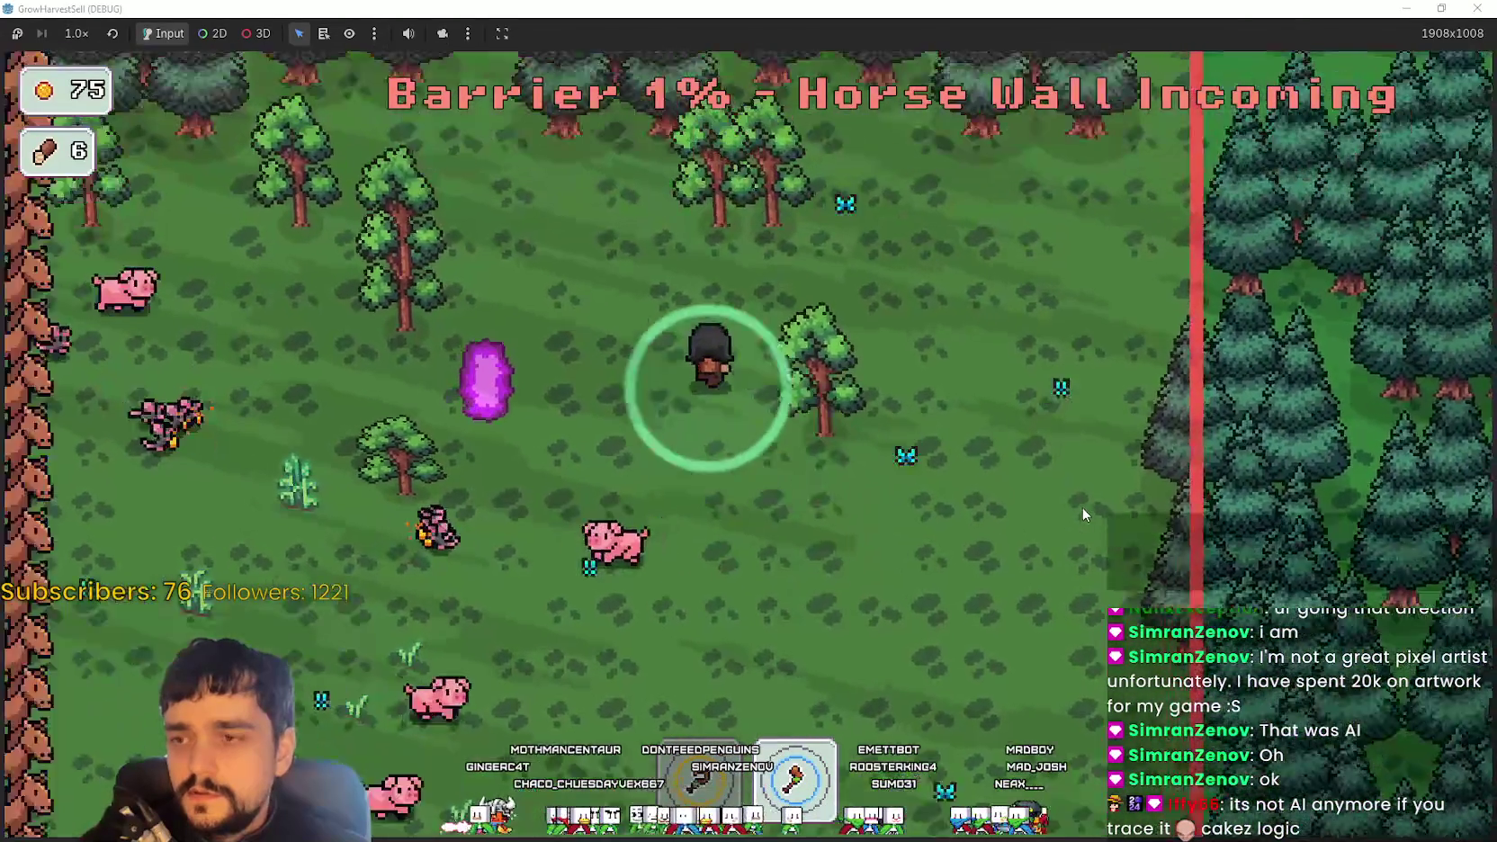
pyautogui.press('a')
pyautogui.press('e')
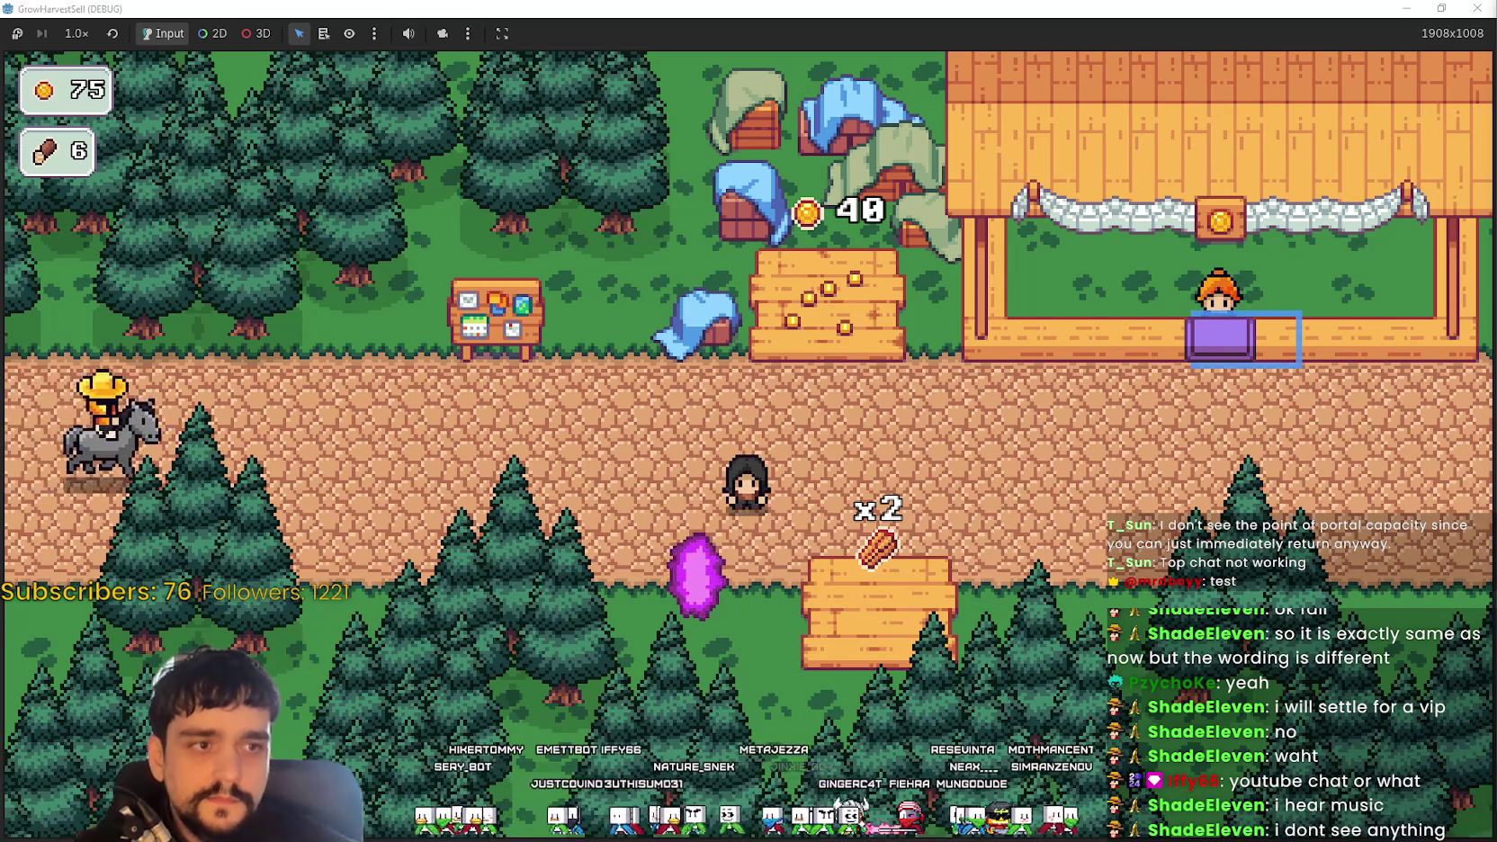
# Carry the two logs from the crate to the market stall's purple sell box
pyautogui.press('d')
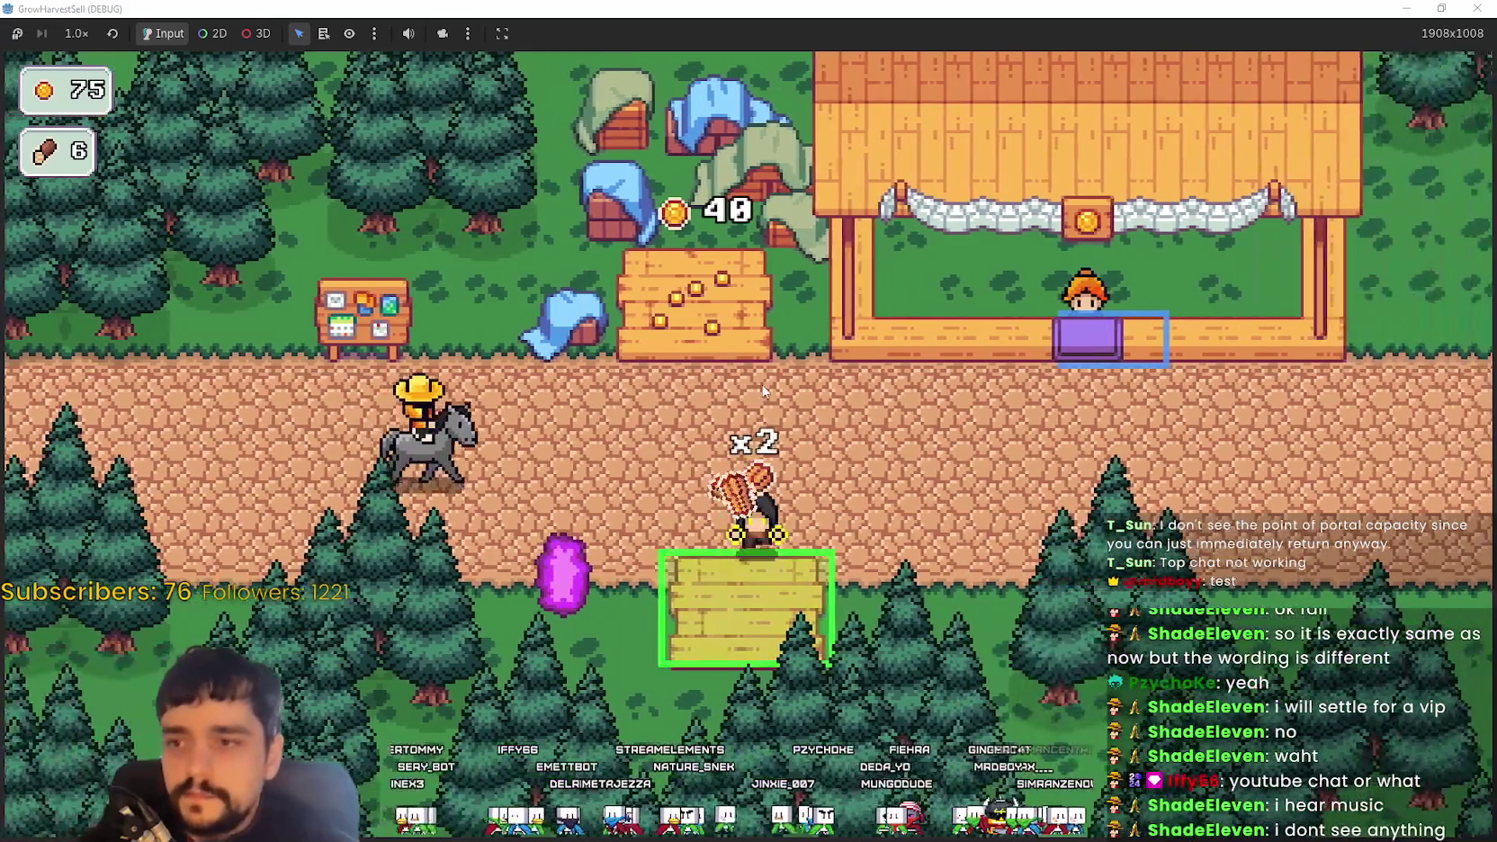
pyautogui.press('d')
pyautogui.press('w')
# Harvest the crop field to reach 115 coins and travel to forest stage 1
pyautogui.press('a')
pyautogui.press('a')
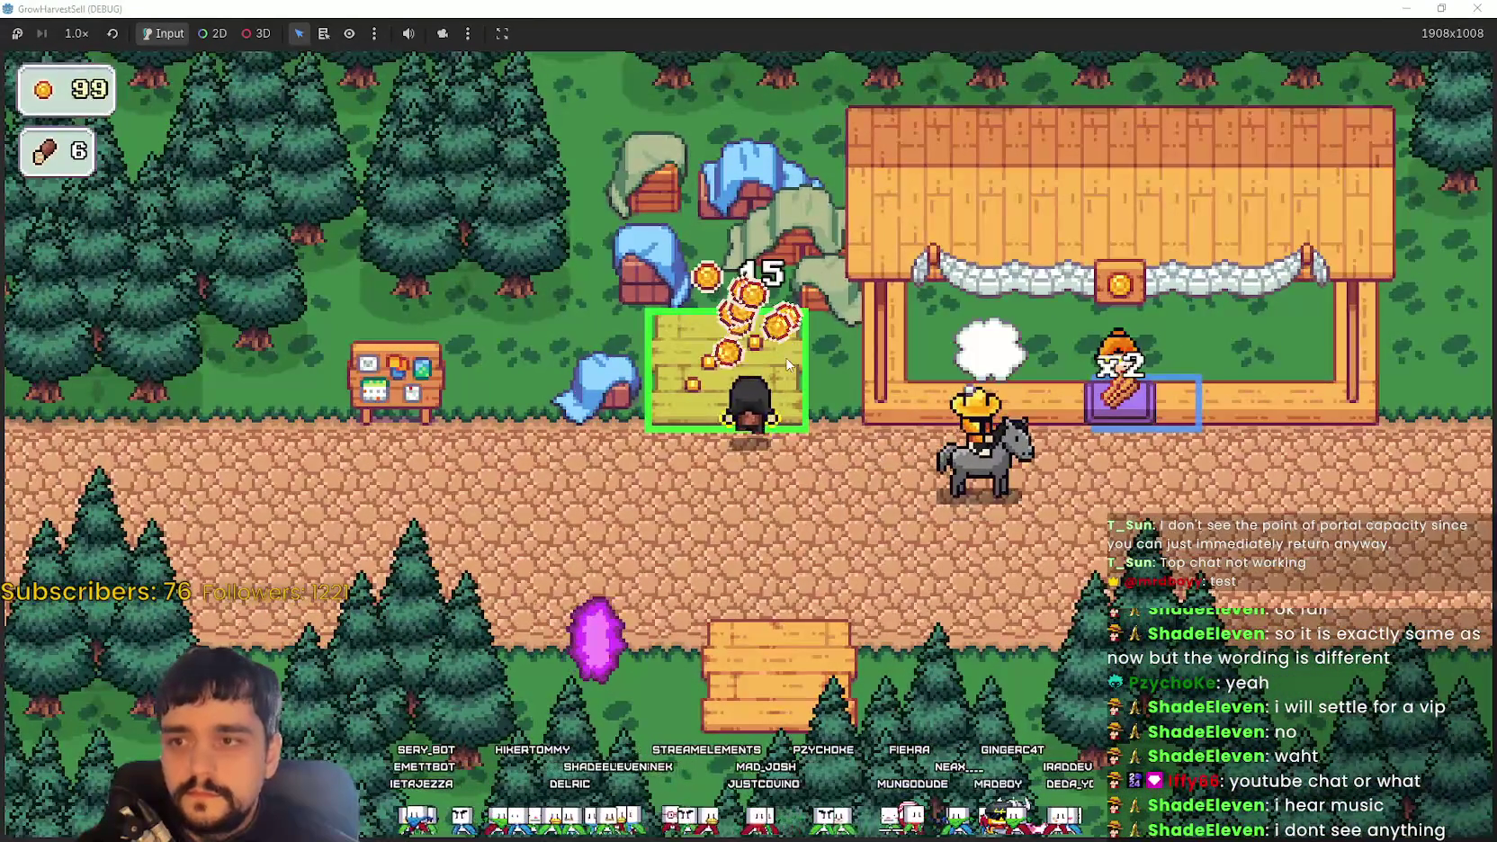
pyautogui.press('s')
pyautogui.press('e')
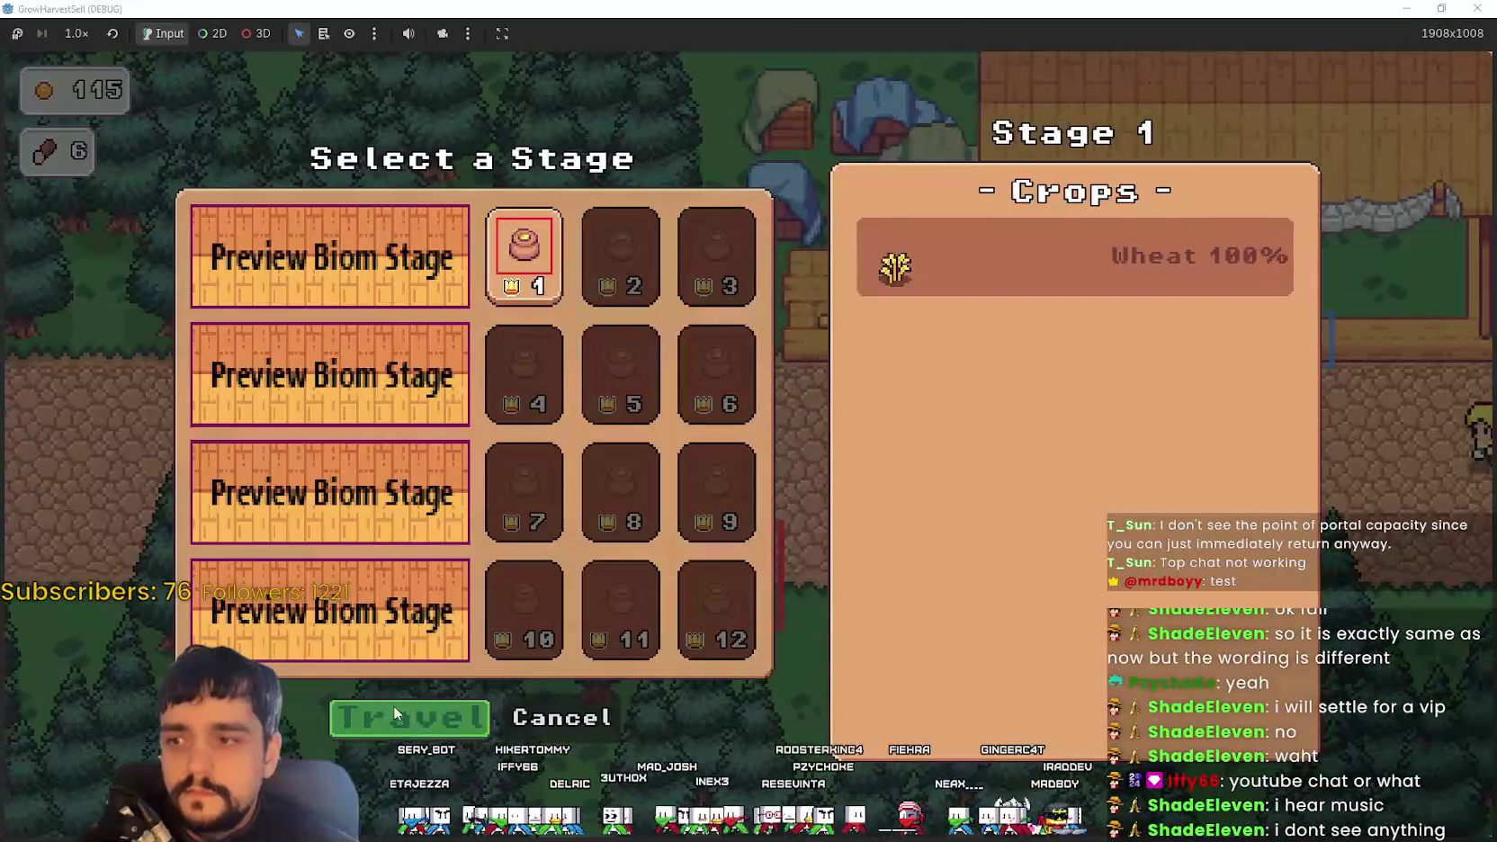
pyautogui.click(393, 714)
# Walk around the forest map, then pause the running game
pyautogui.press('s')
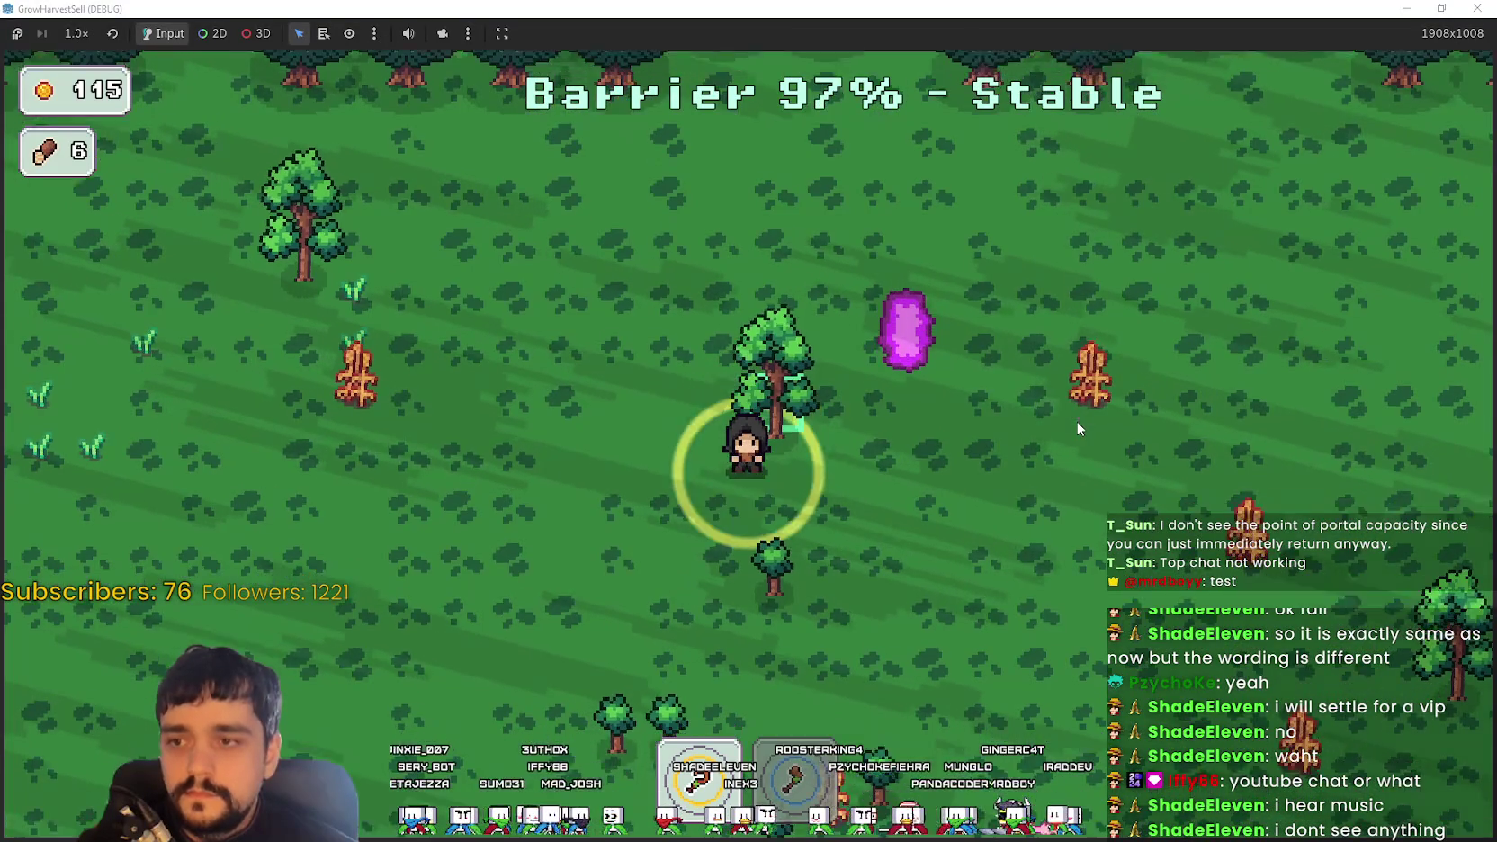
pyautogui.press('d')
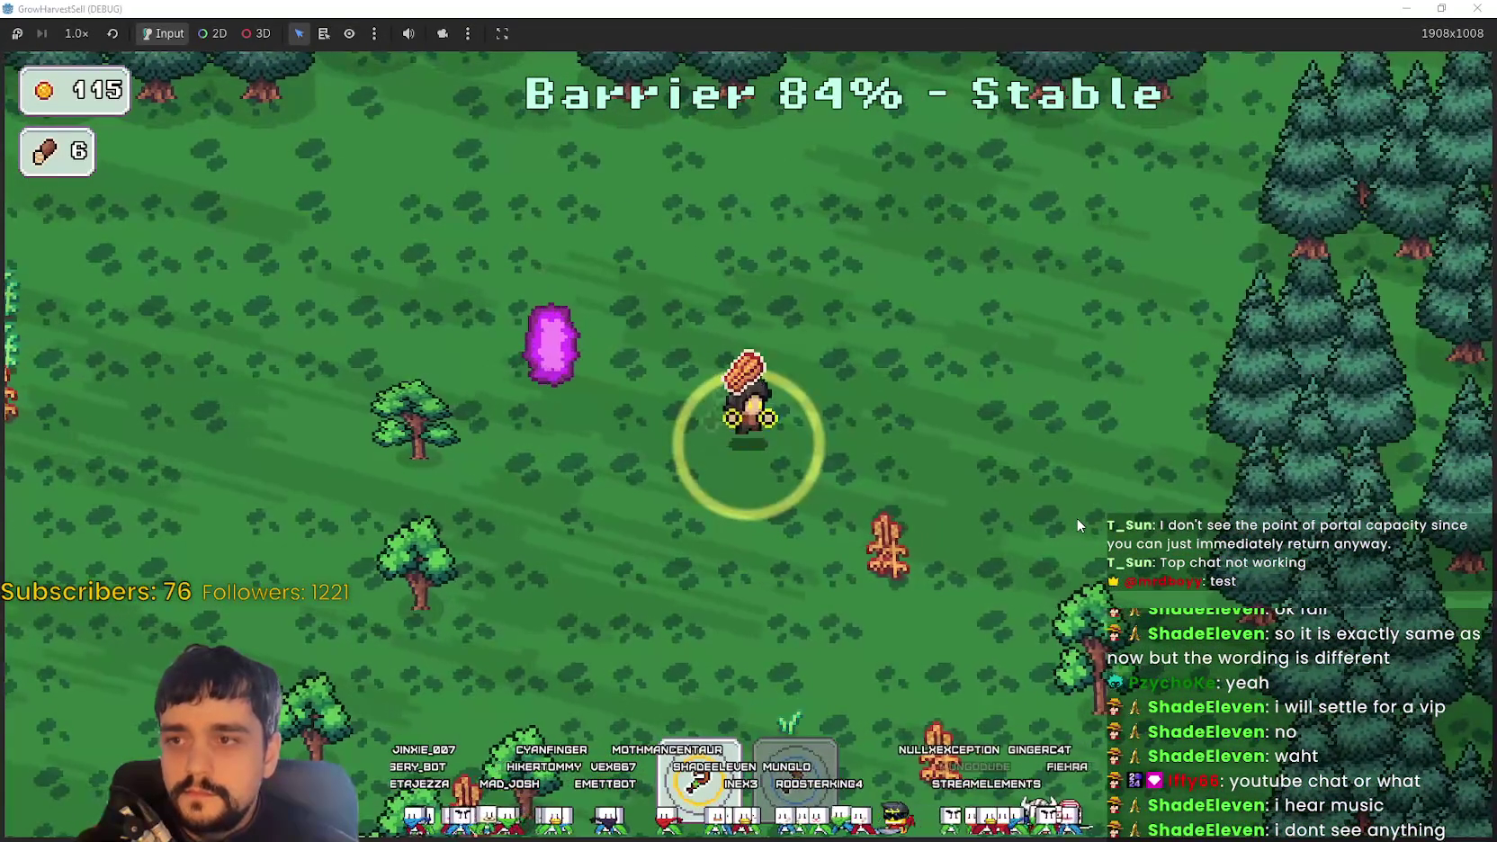
pyautogui.press('a')
pyautogui.press('a')
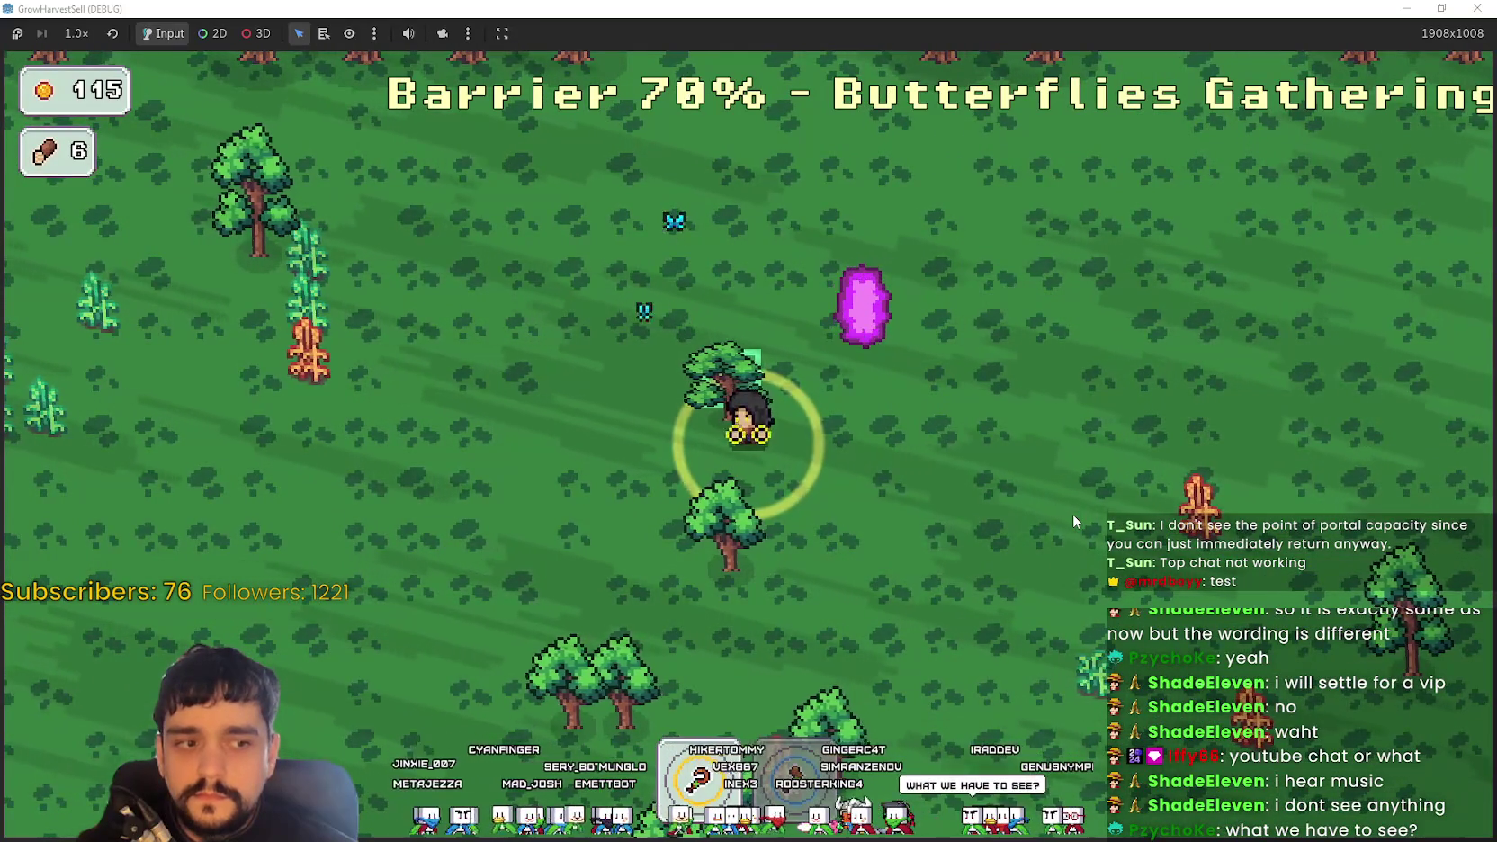
pyautogui.press('w')
pyautogui.press('a')
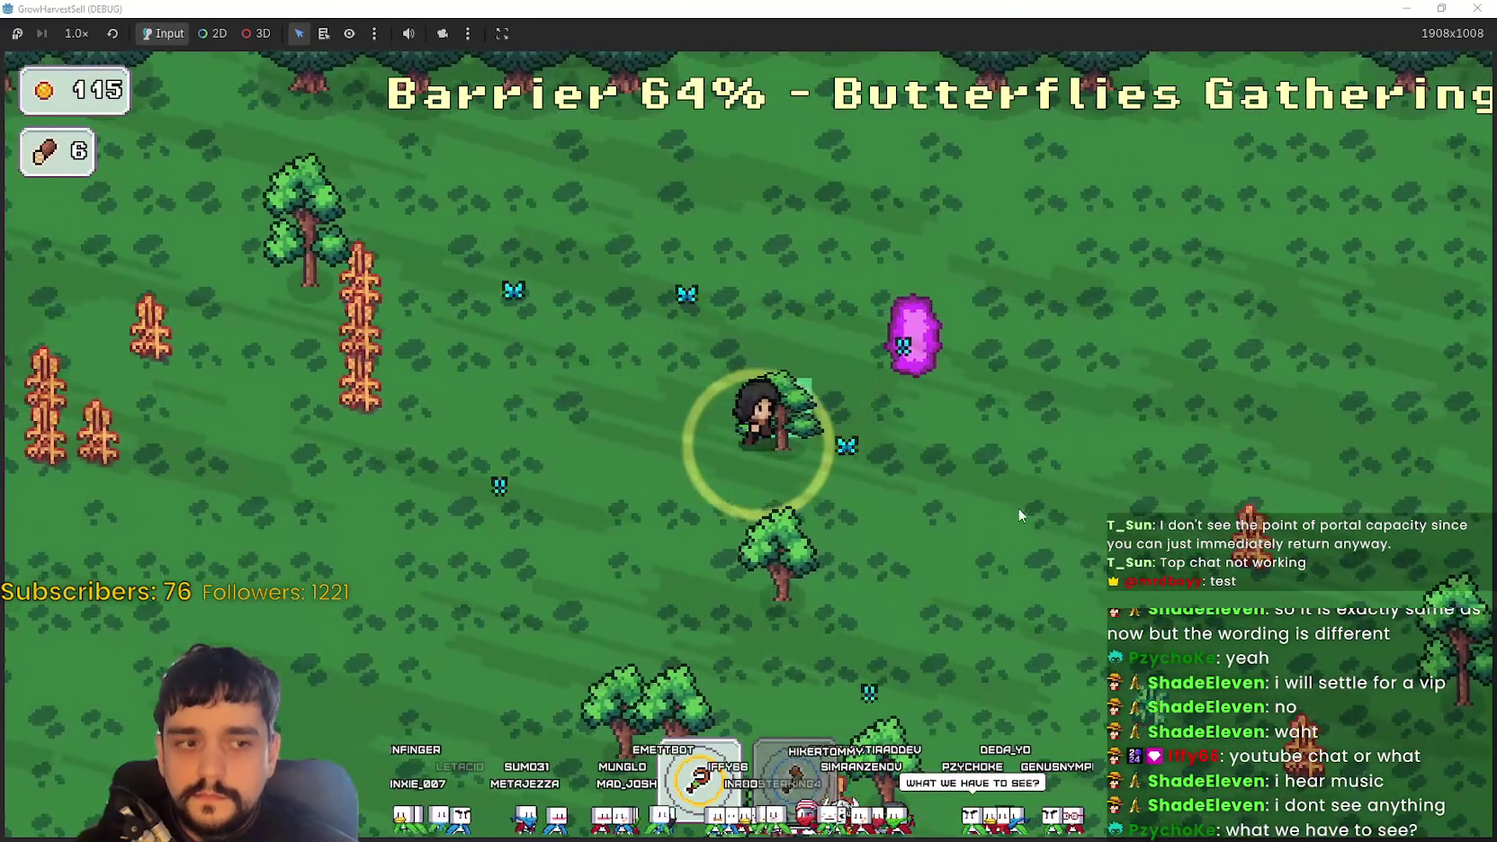
pyautogui.press('d')
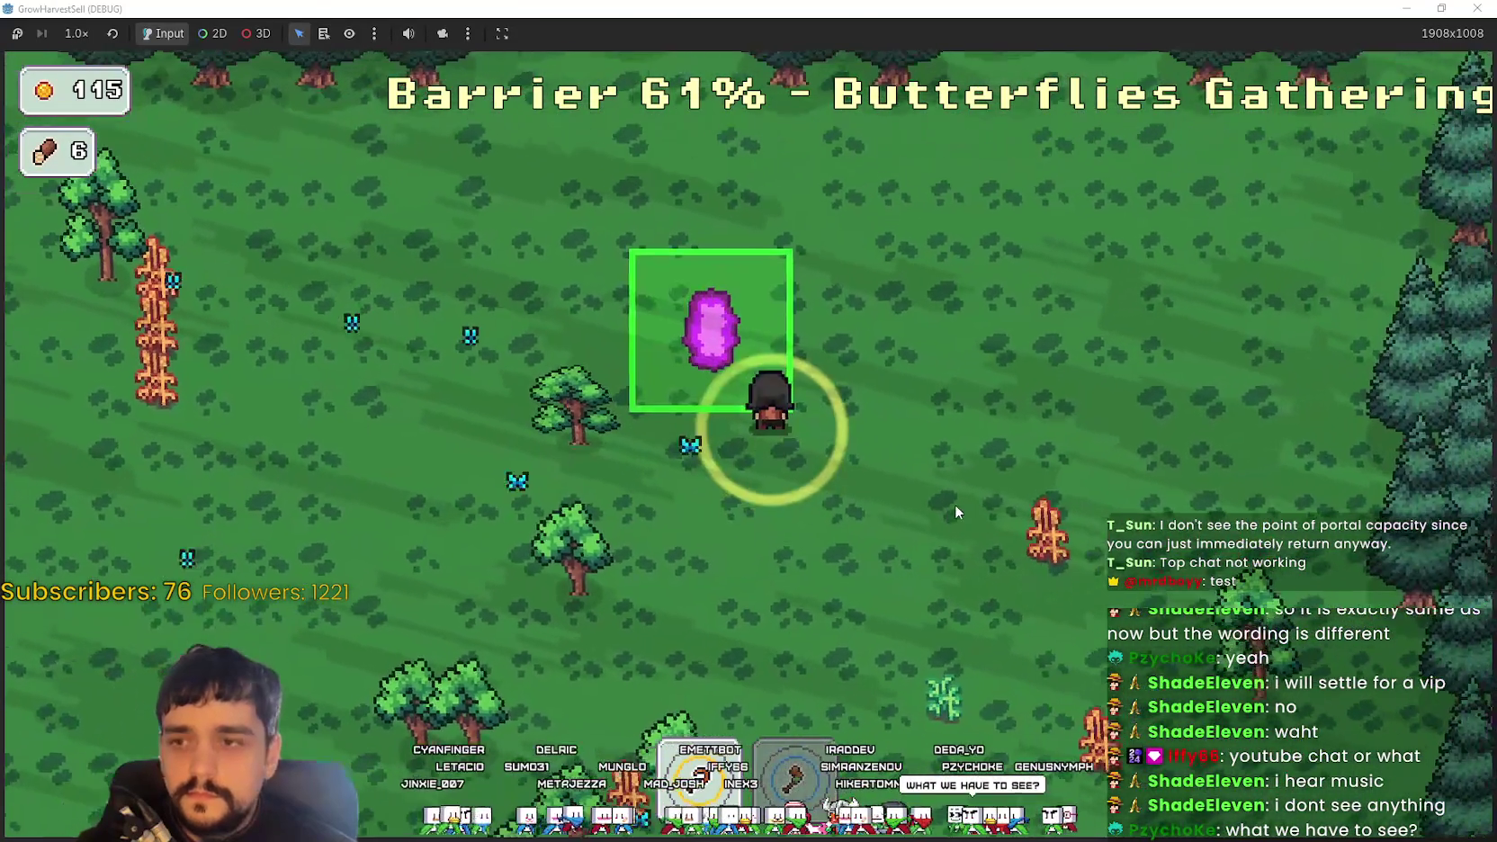
pyautogui.press('s')
pyautogui.press('a')
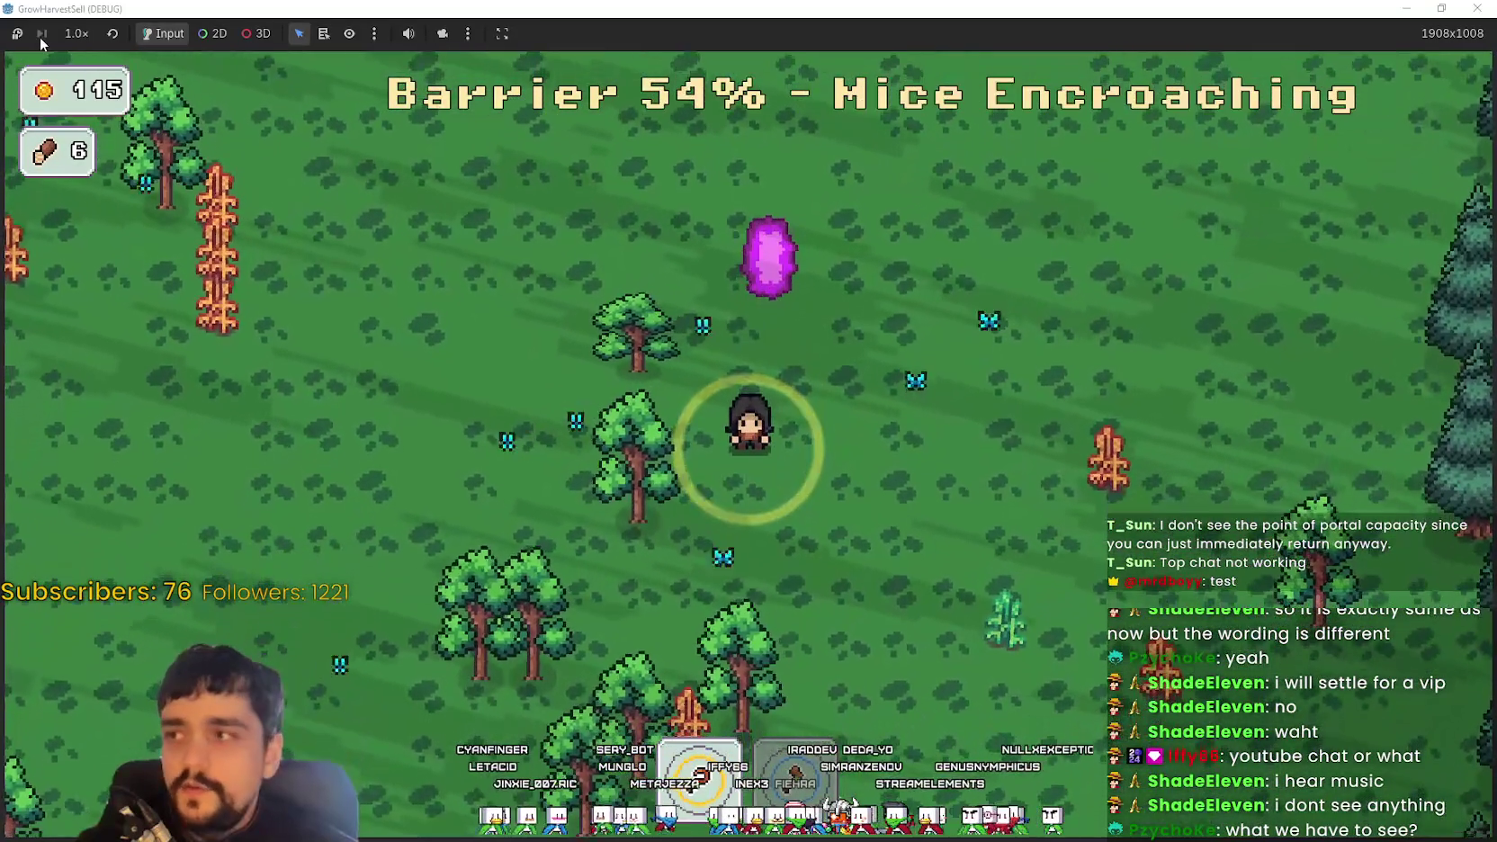
pyautogui.click(16, 33)
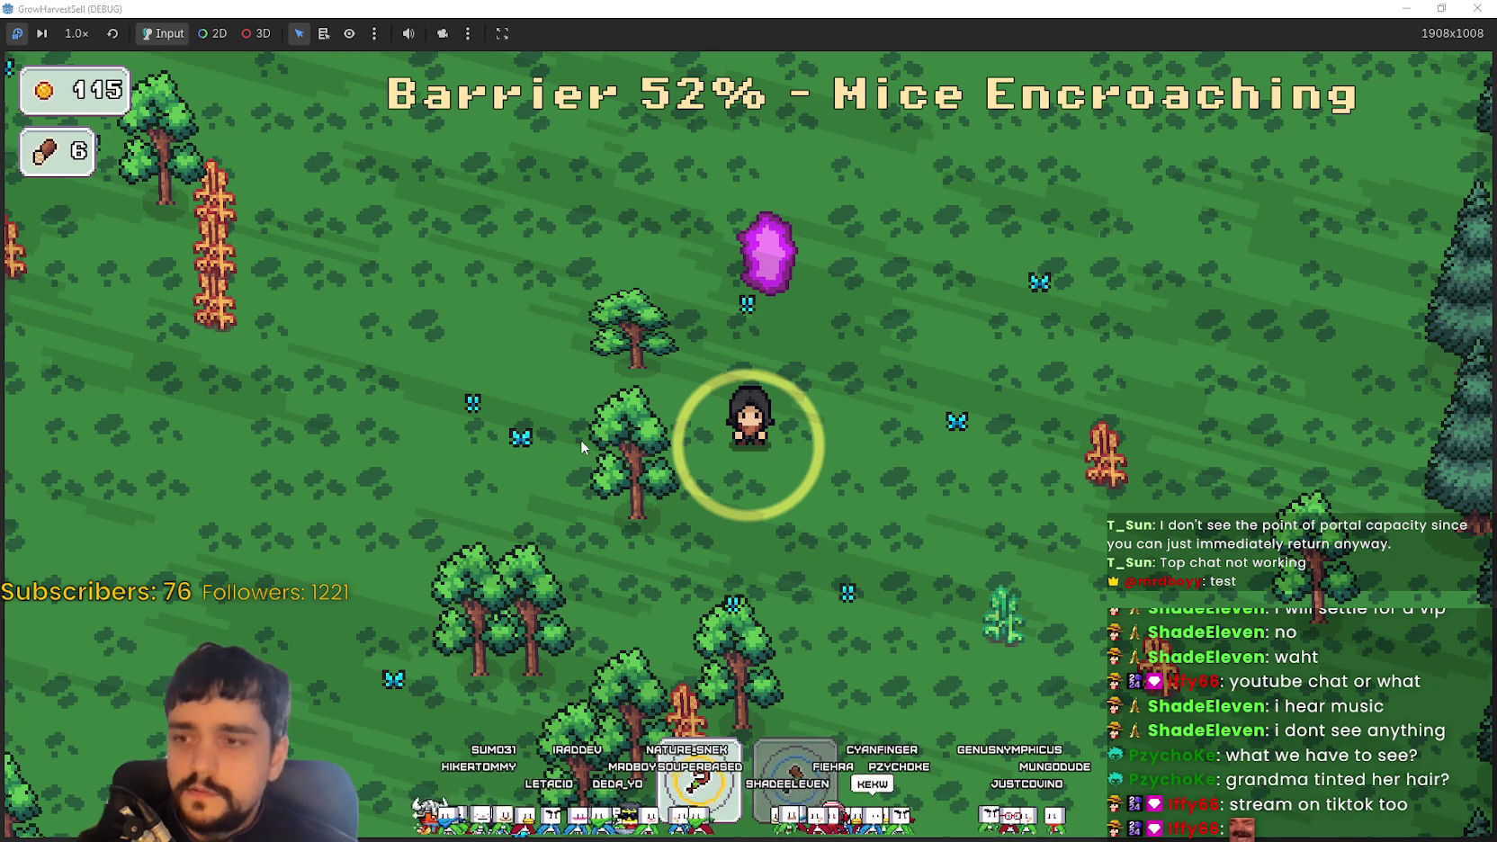
# Keep roaming the forest, picking up a seventh wood, then step onto the purple portal
pyautogui.press('a')
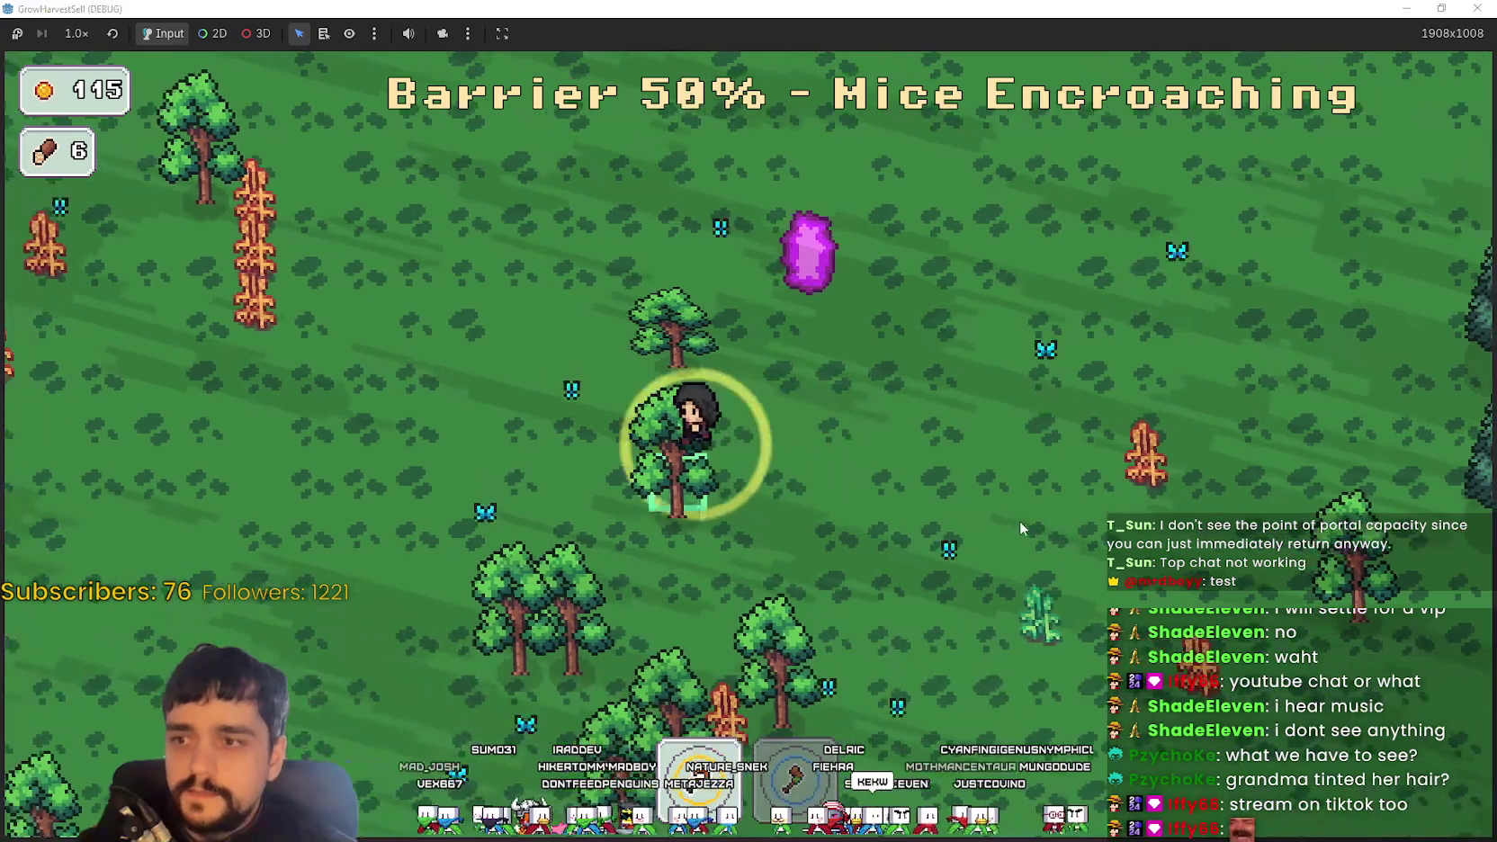
pyautogui.press('w')
pyautogui.press('s')
pyautogui.press('d')
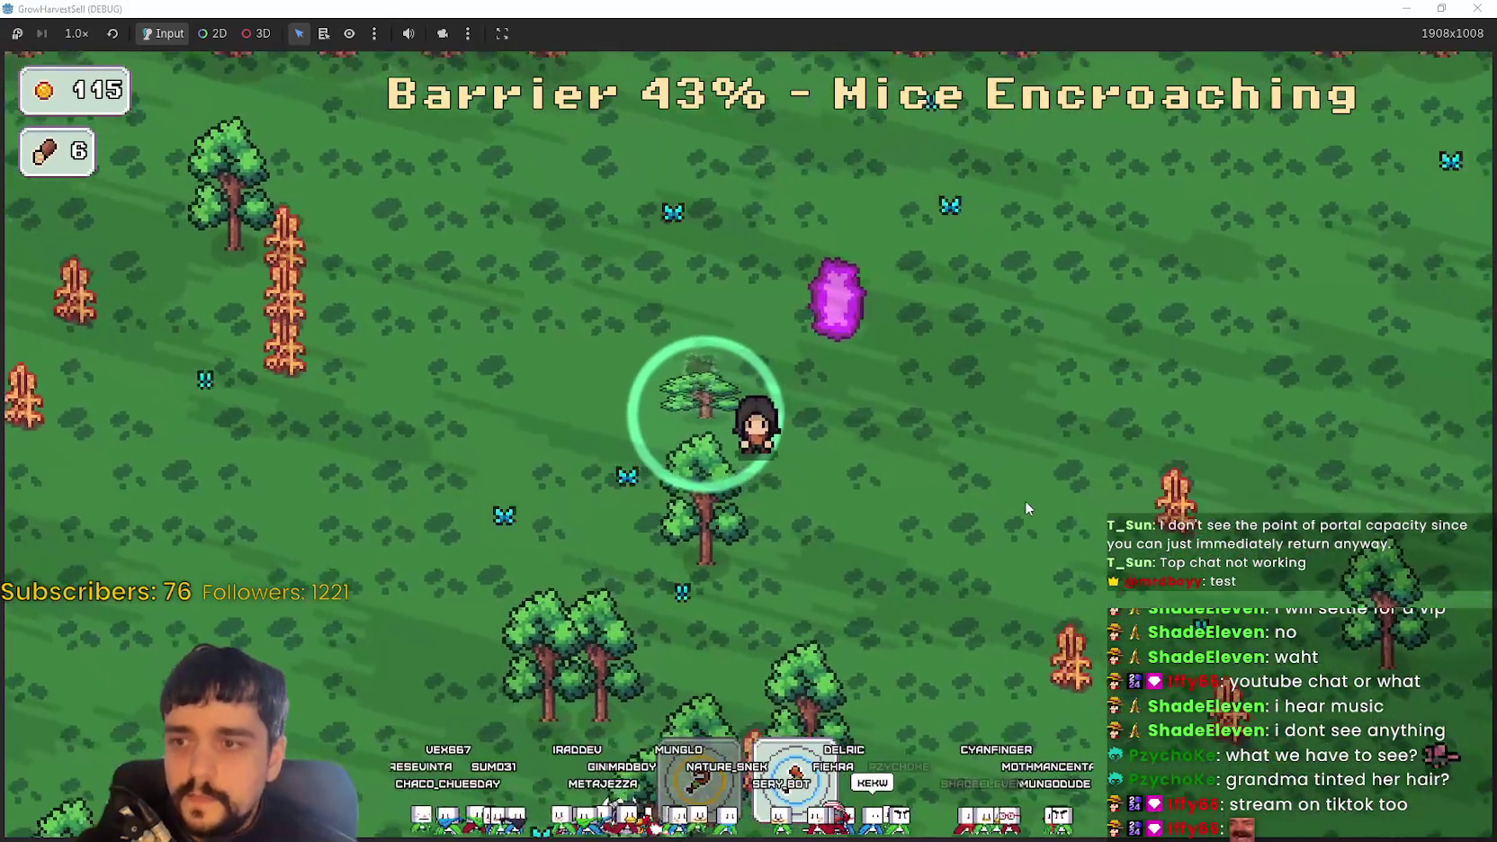
pyautogui.press('d')
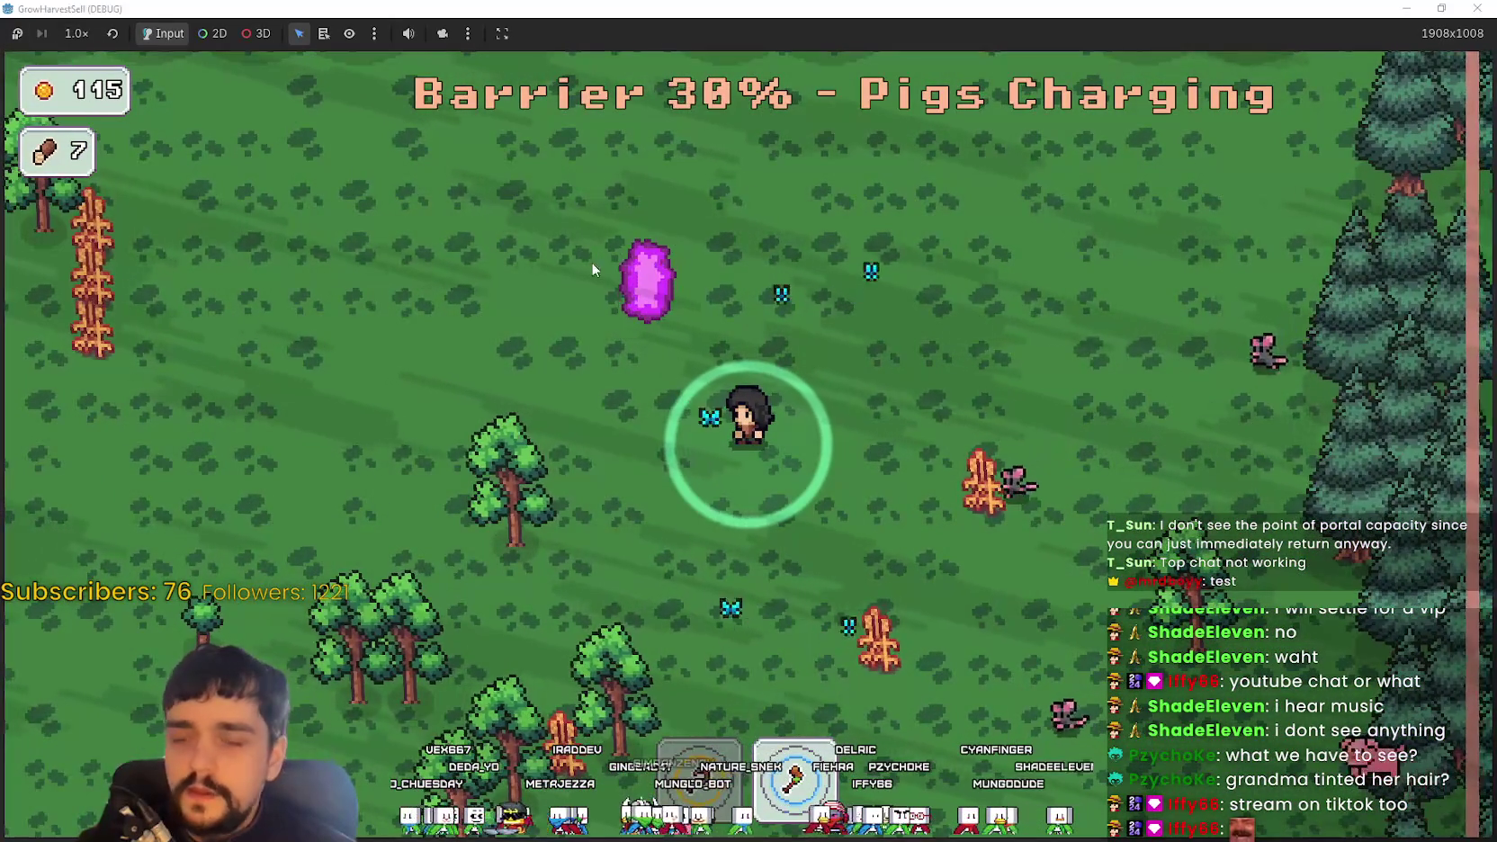
pyautogui.press('s')
pyautogui.press('a')
pyautogui.press('w')
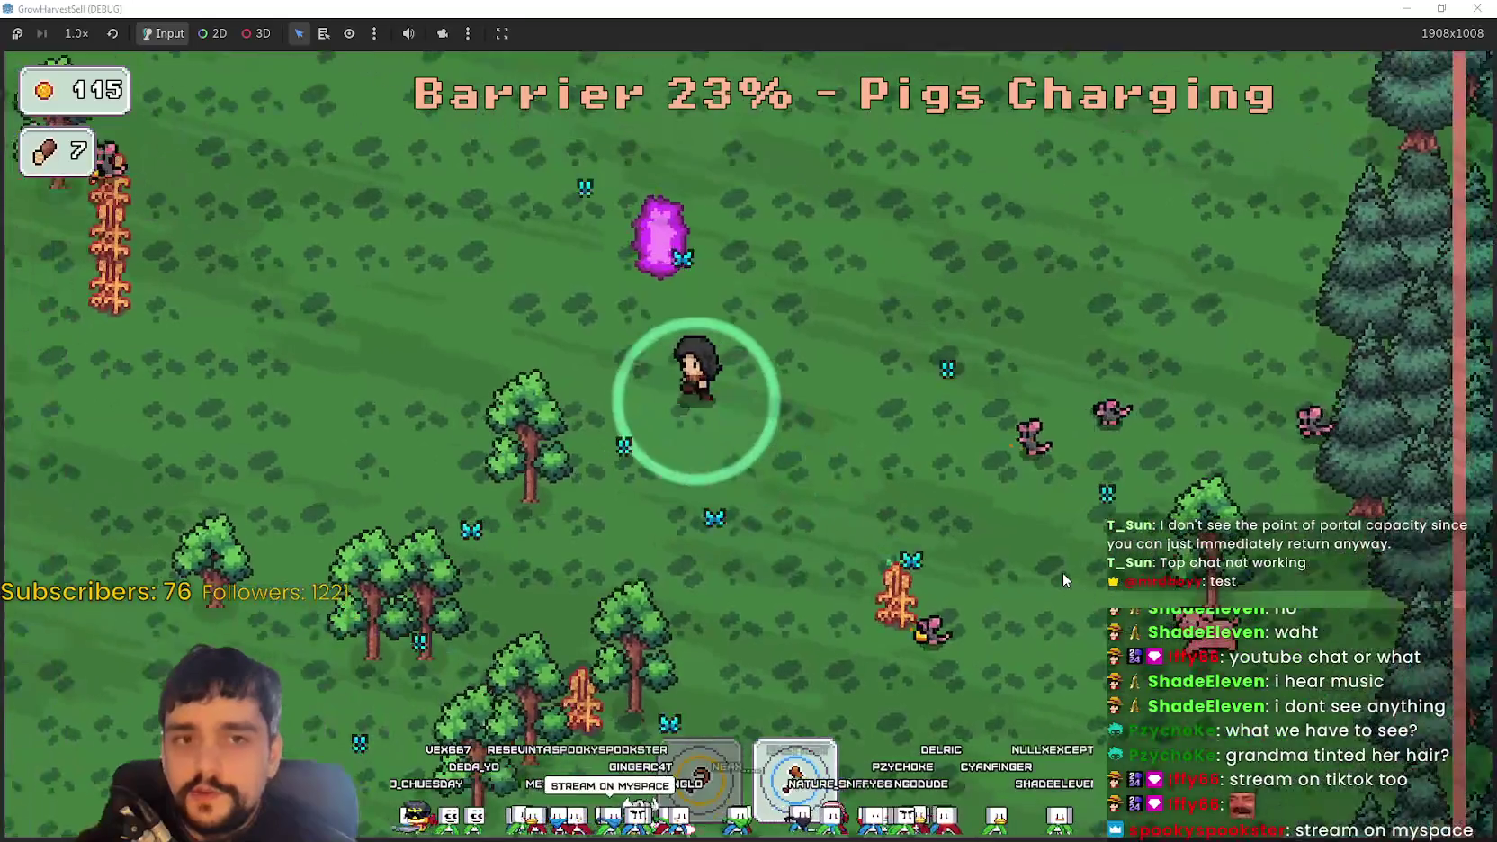
pyautogui.press('s')
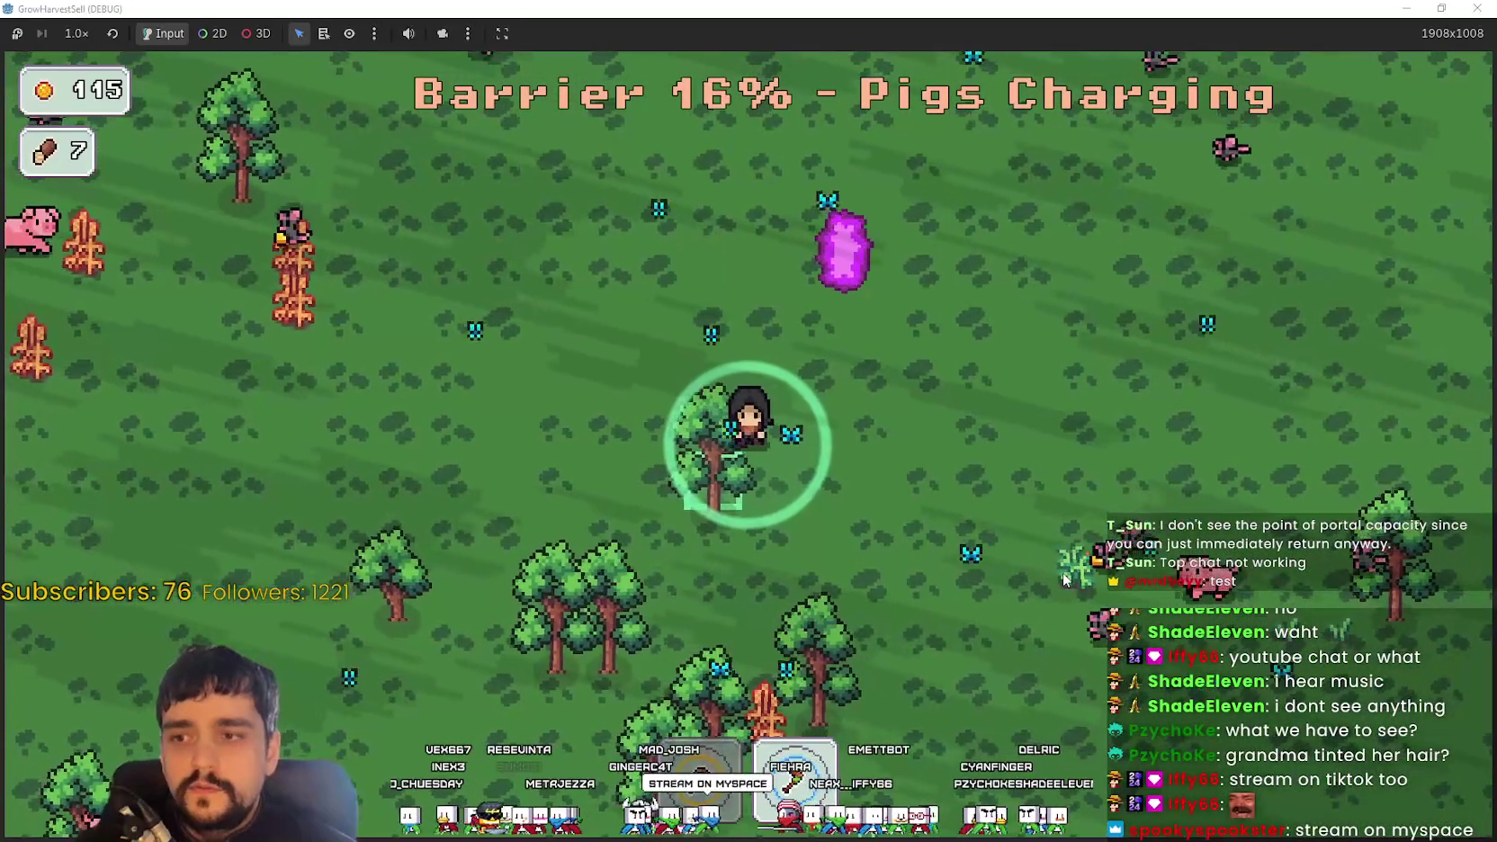
pyautogui.press('w')
pyautogui.press('a')
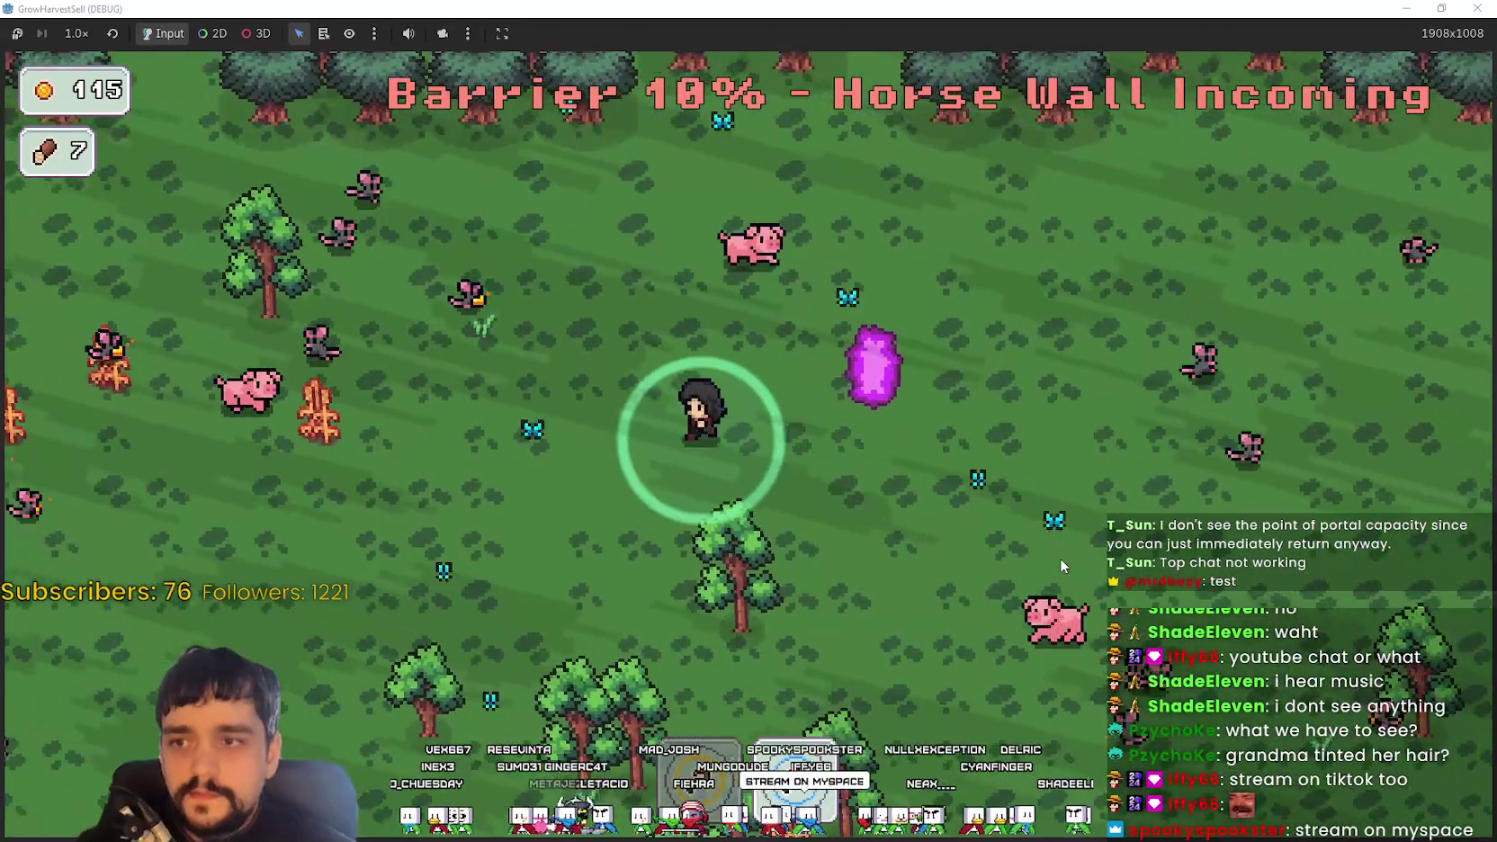
pyautogui.press('d')
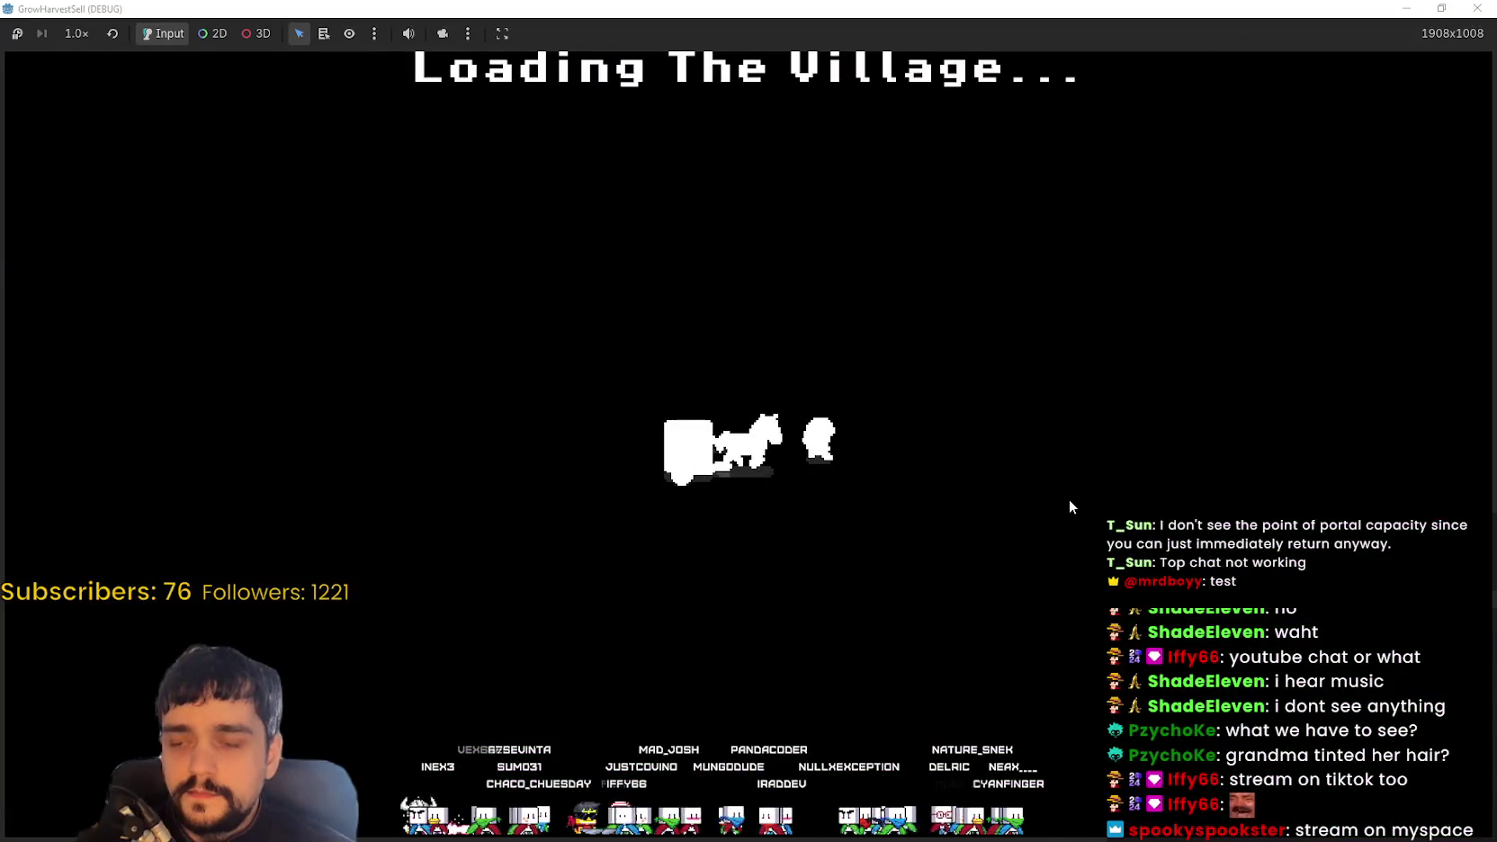
# Walk to the red-highlighted plank and the shop counter, then back onto the village path
pyautogui.press('d')
pyautogui.press('s')
pyautogui.press('d')
pyautogui.press('w')
pyautogui.press('s')
pyautogui.press('a')
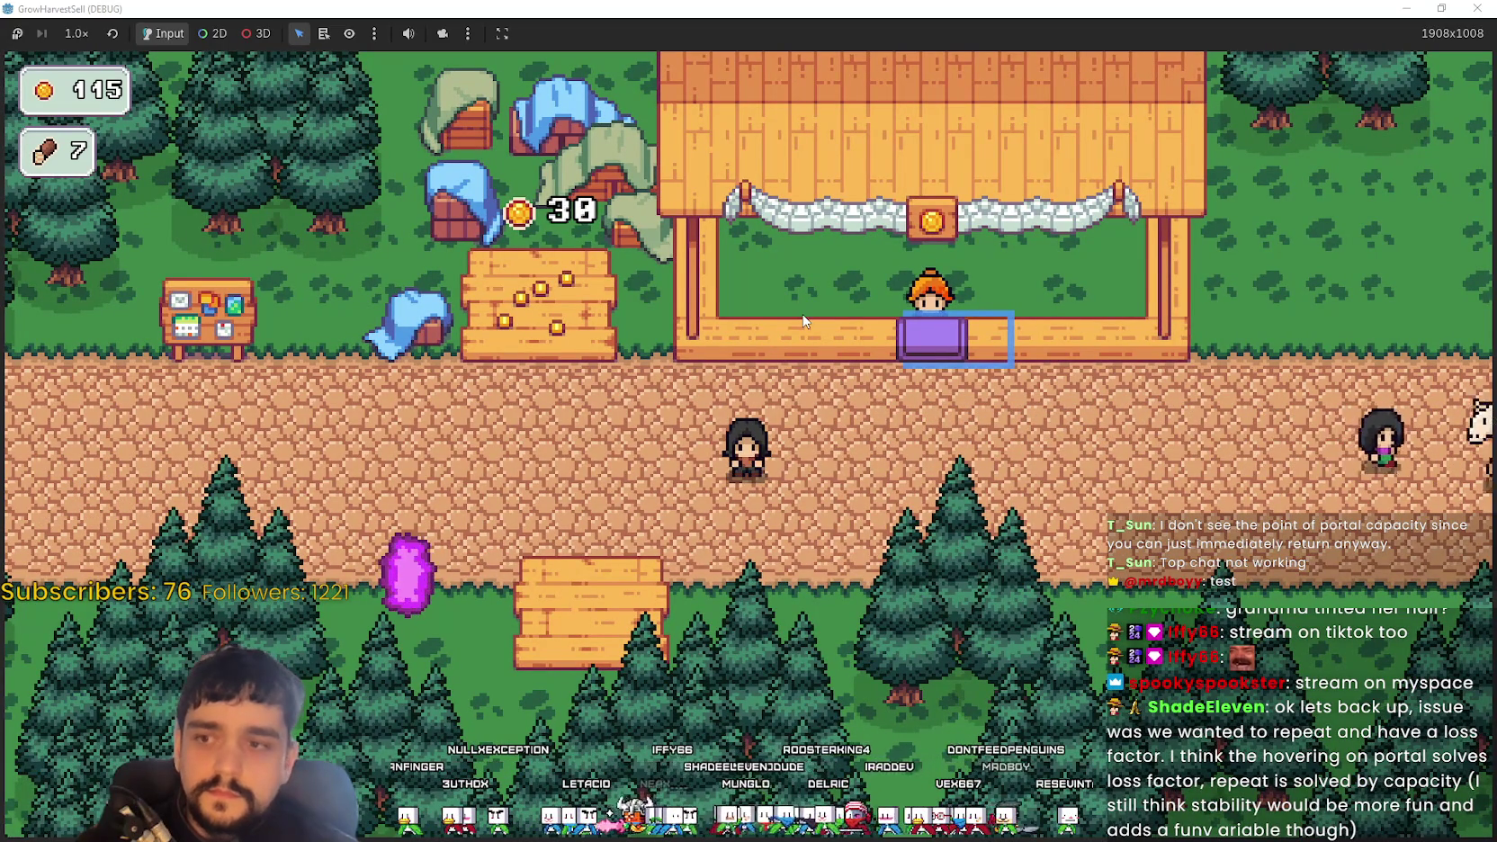
pyautogui.press('a')
pyautogui.press('d')
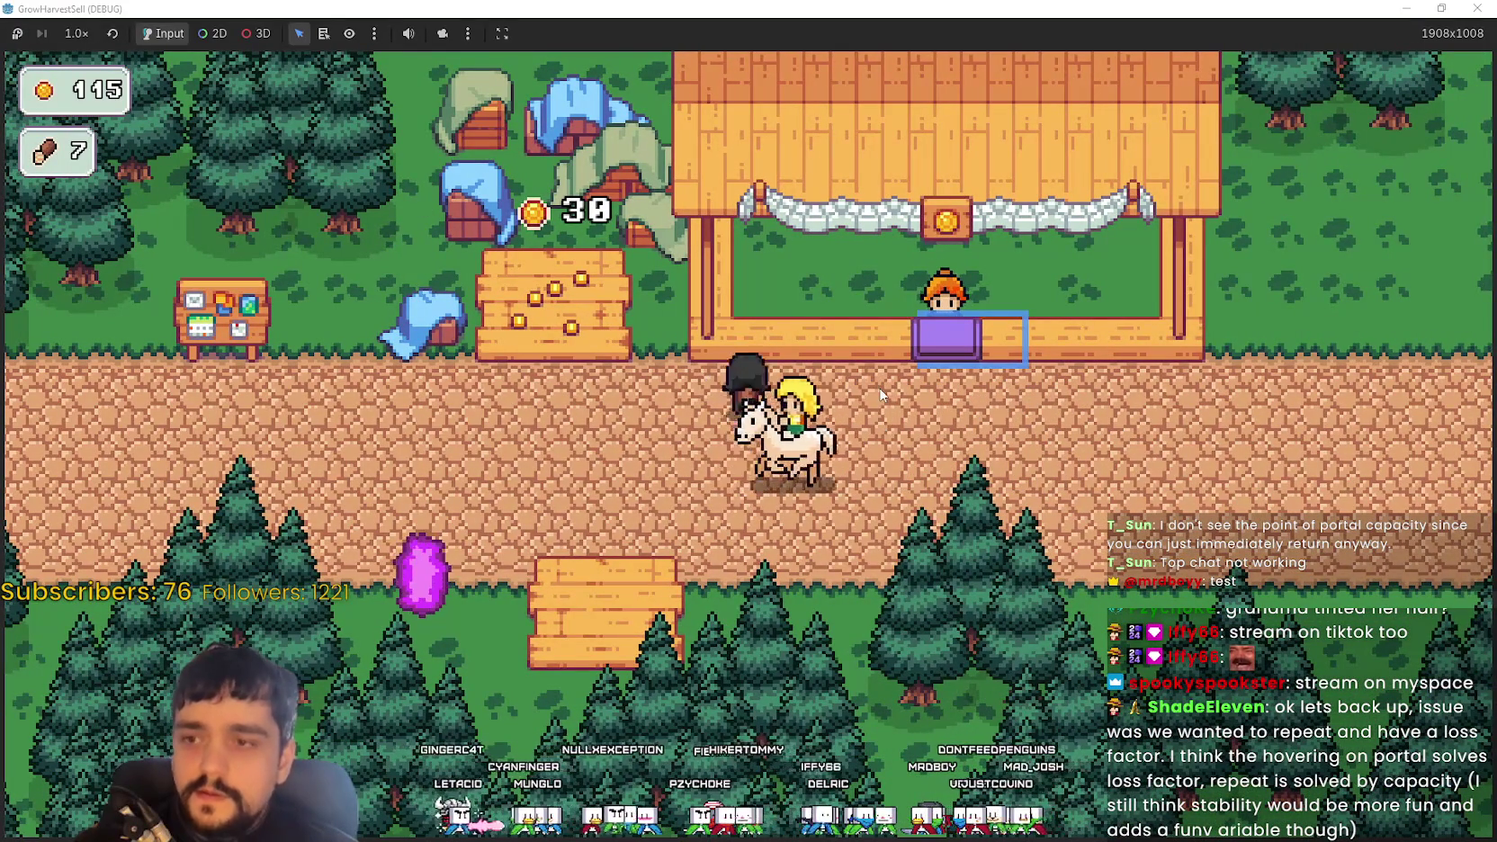
pyautogui.press('a')
pyautogui.press('w')
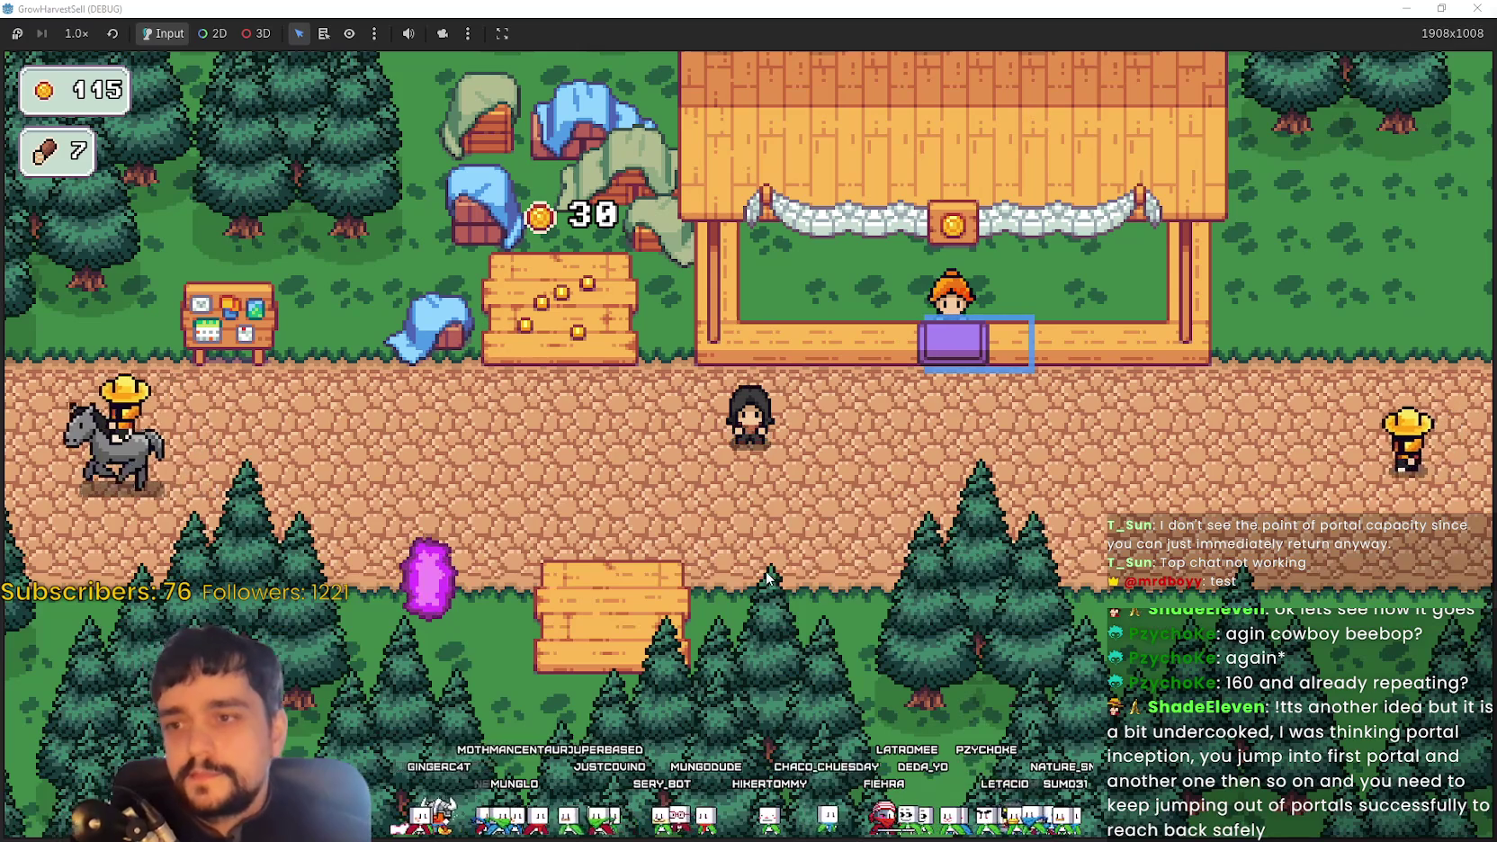
# Walk left to the crate, collecting its coins to raise gold from 115 to 145
pyautogui.press('a')
pyautogui.press('w')
pyautogui.press('s')
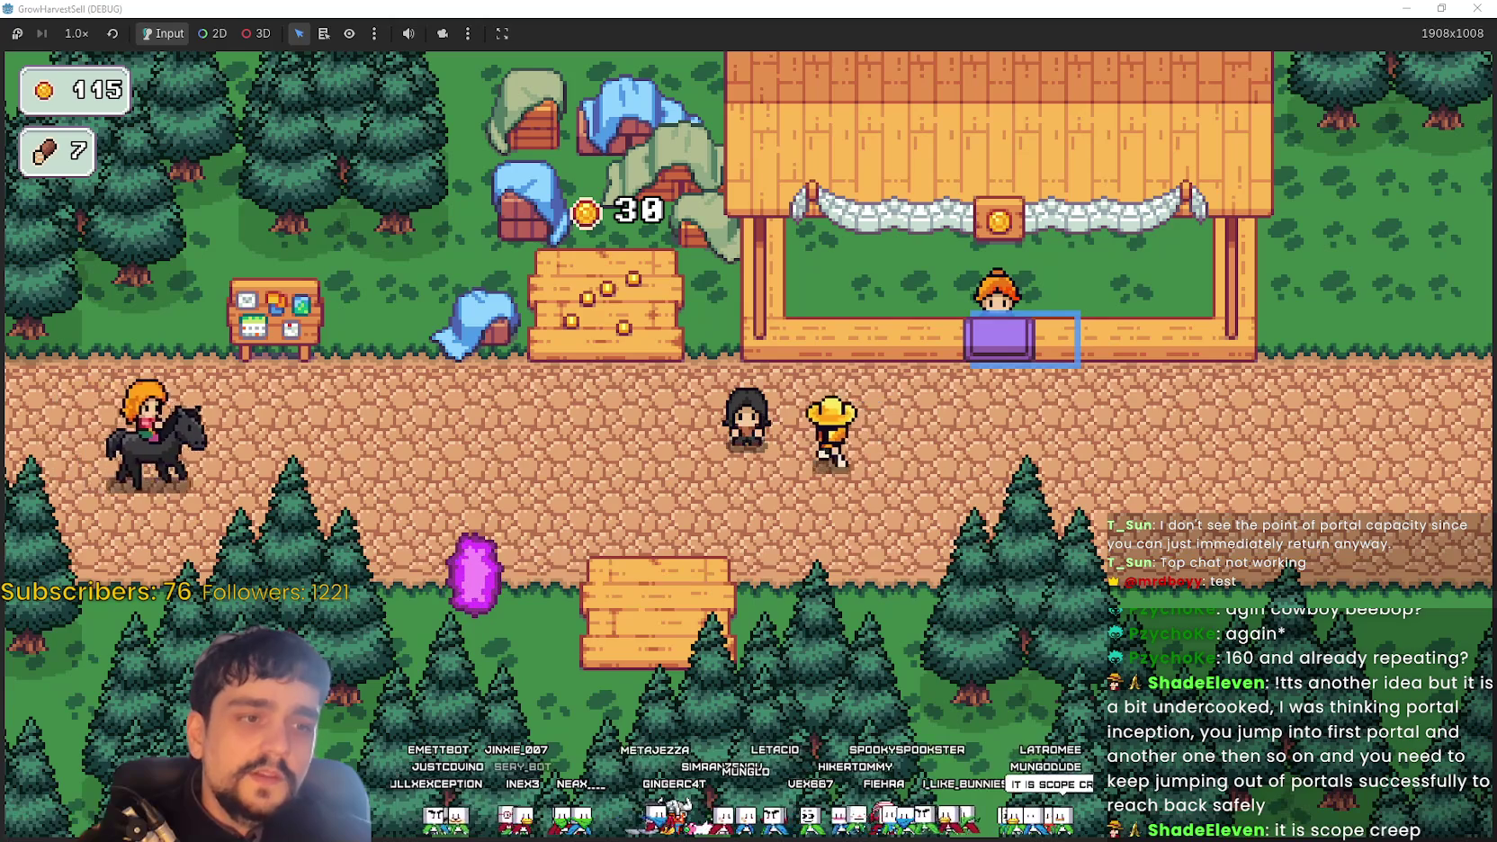
pyautogui.press('Left')
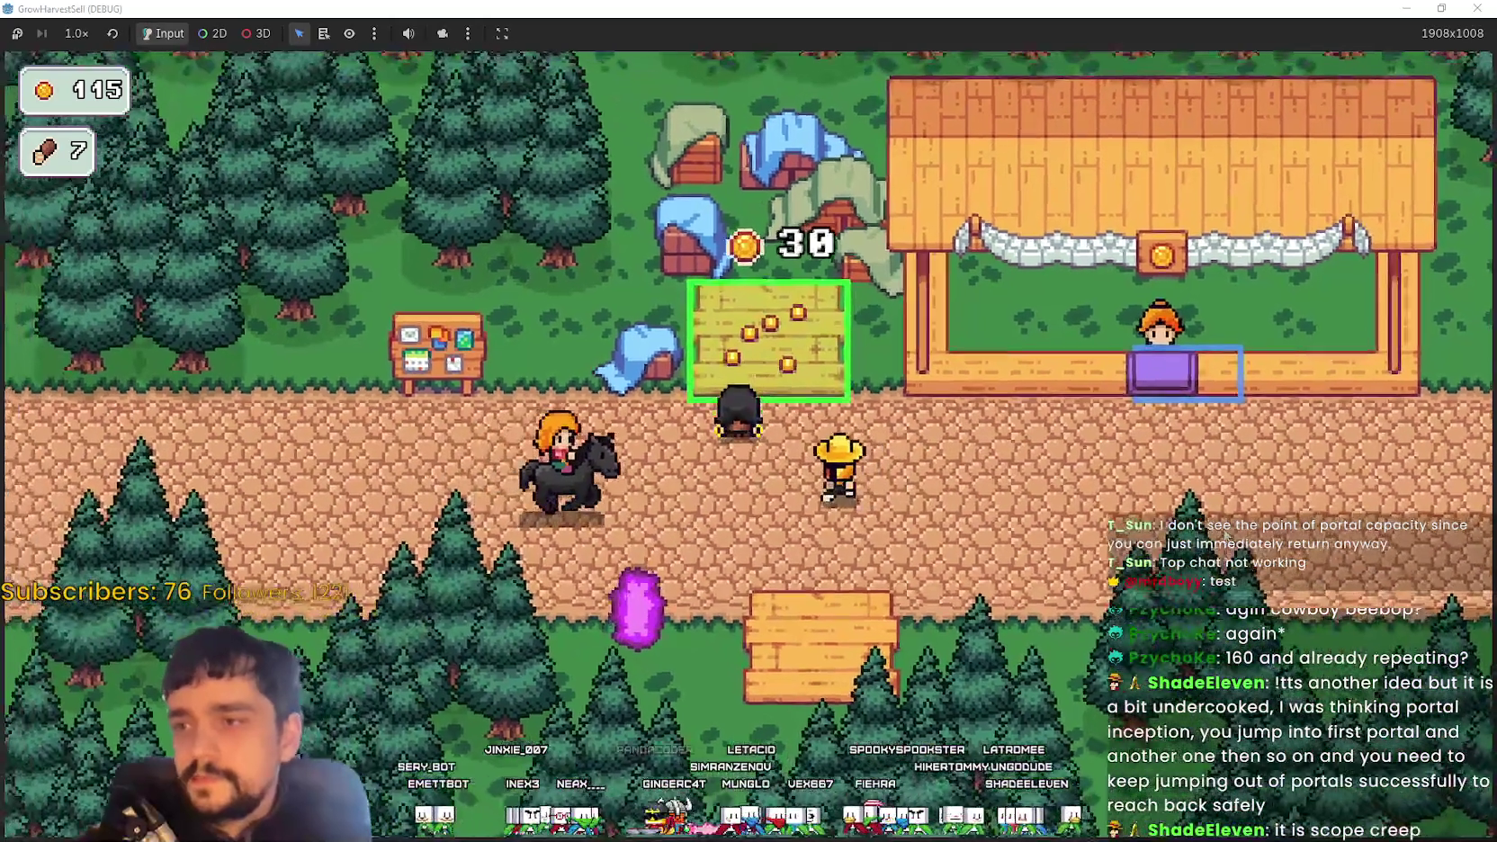
pyautogui.press('Left')
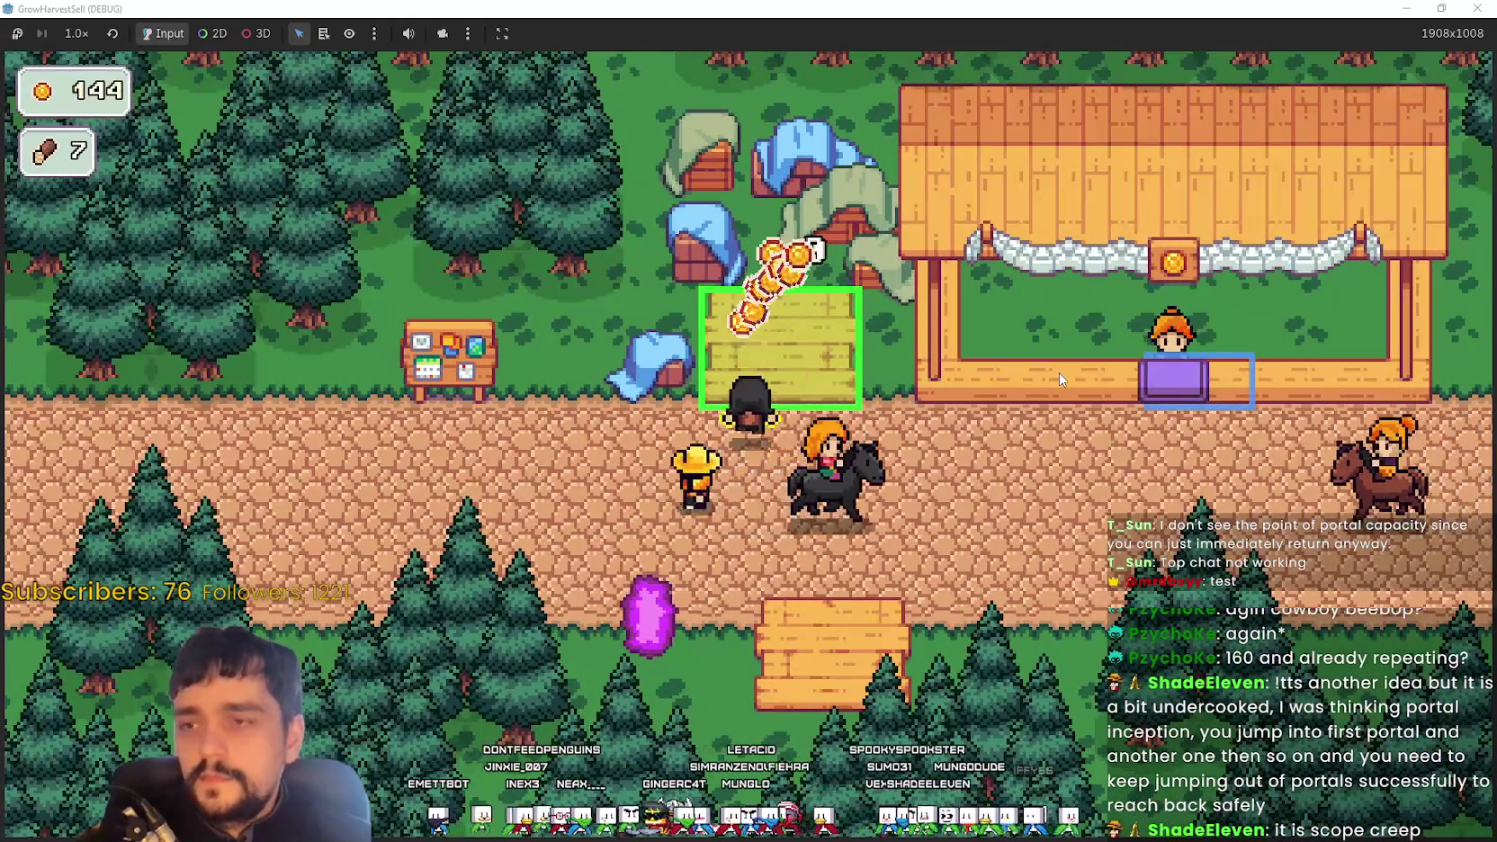
# Continue left along the path, then switch to the SteamDB page in the browser
pyautogui.press('Left')
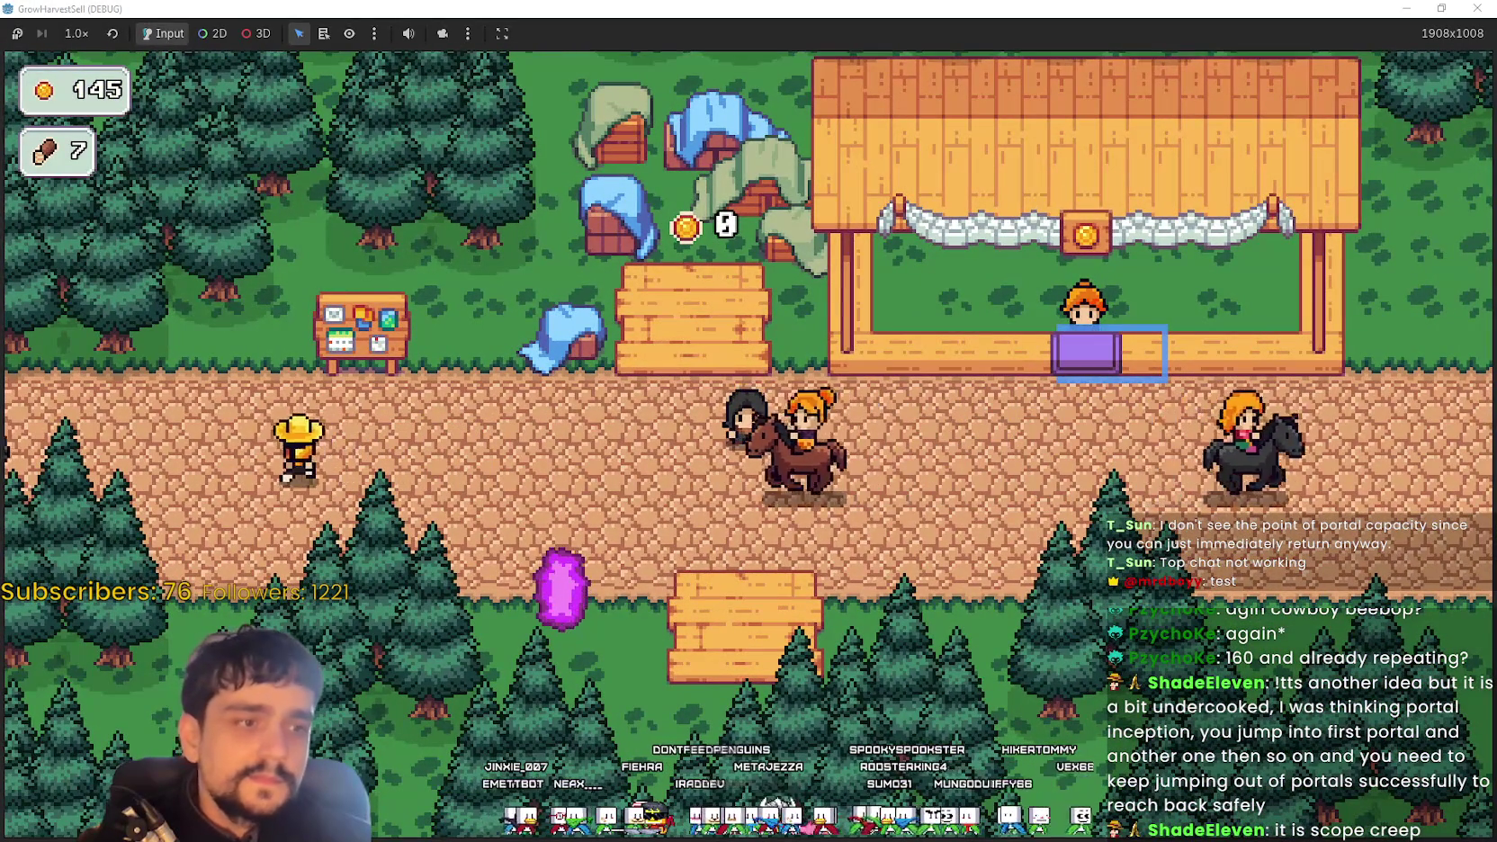
pyautogui.press('Left')
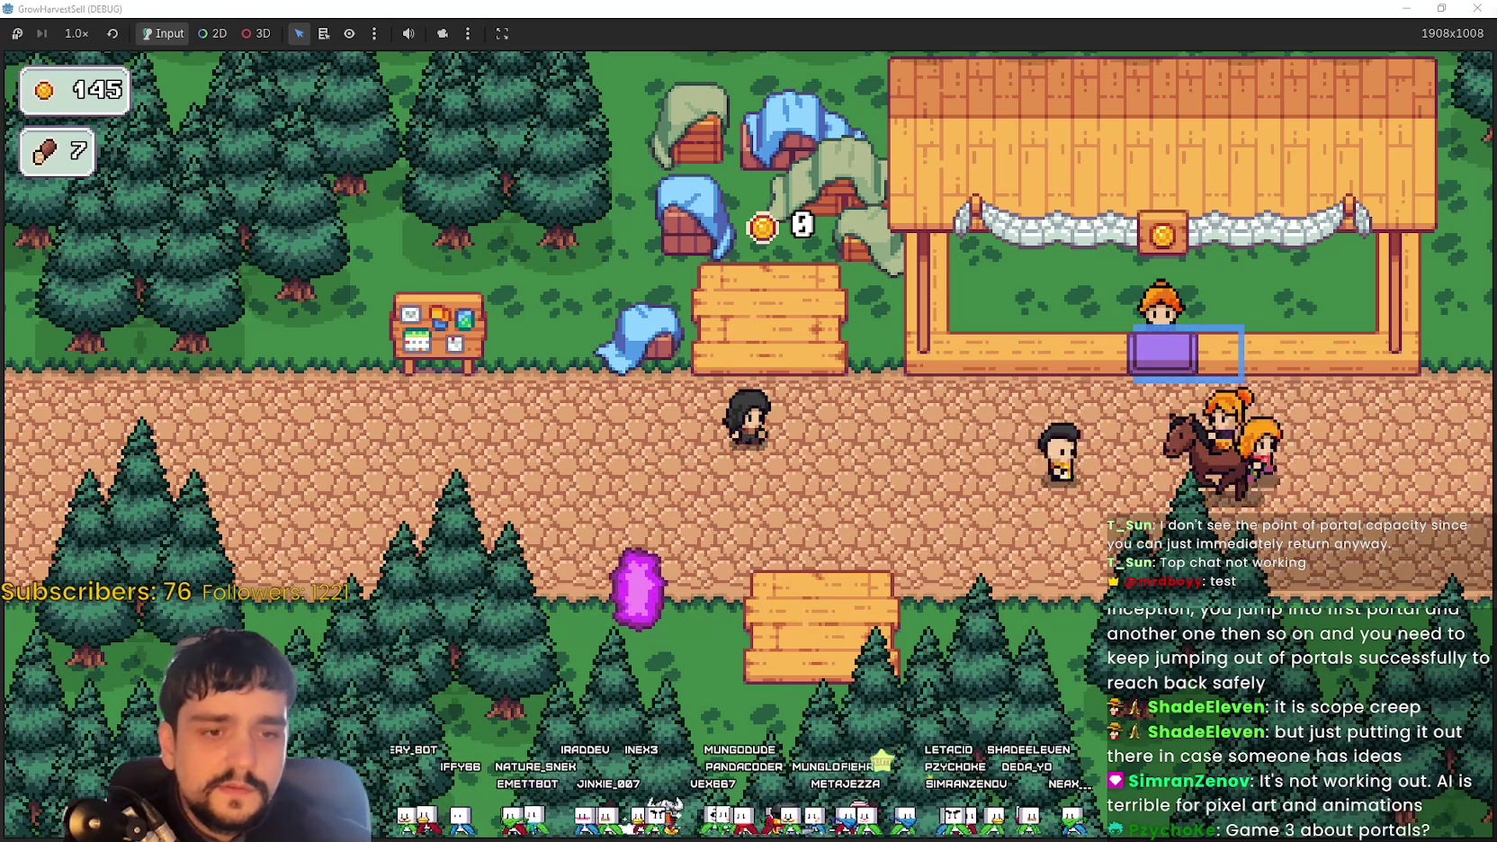
pyautogui.hotkey('alt', 'Tab')
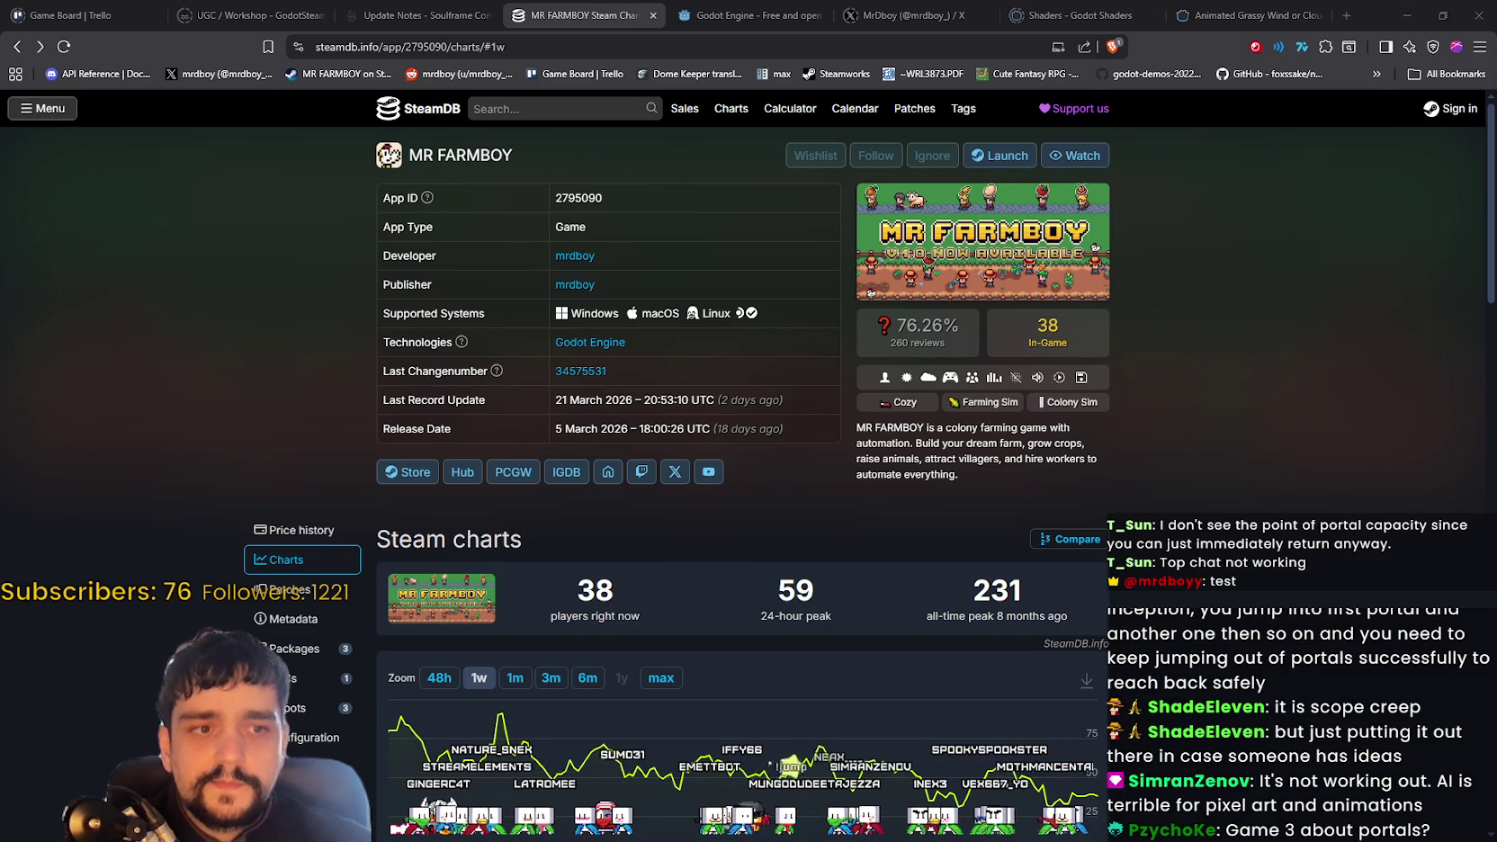
# Bring the Postimages window into view, zoom in on the Harvest Sorcerer logo, then shrink and reposition it
pyautogui.moveTo(1496, 93); pyautogui.dragTo(491, 93)
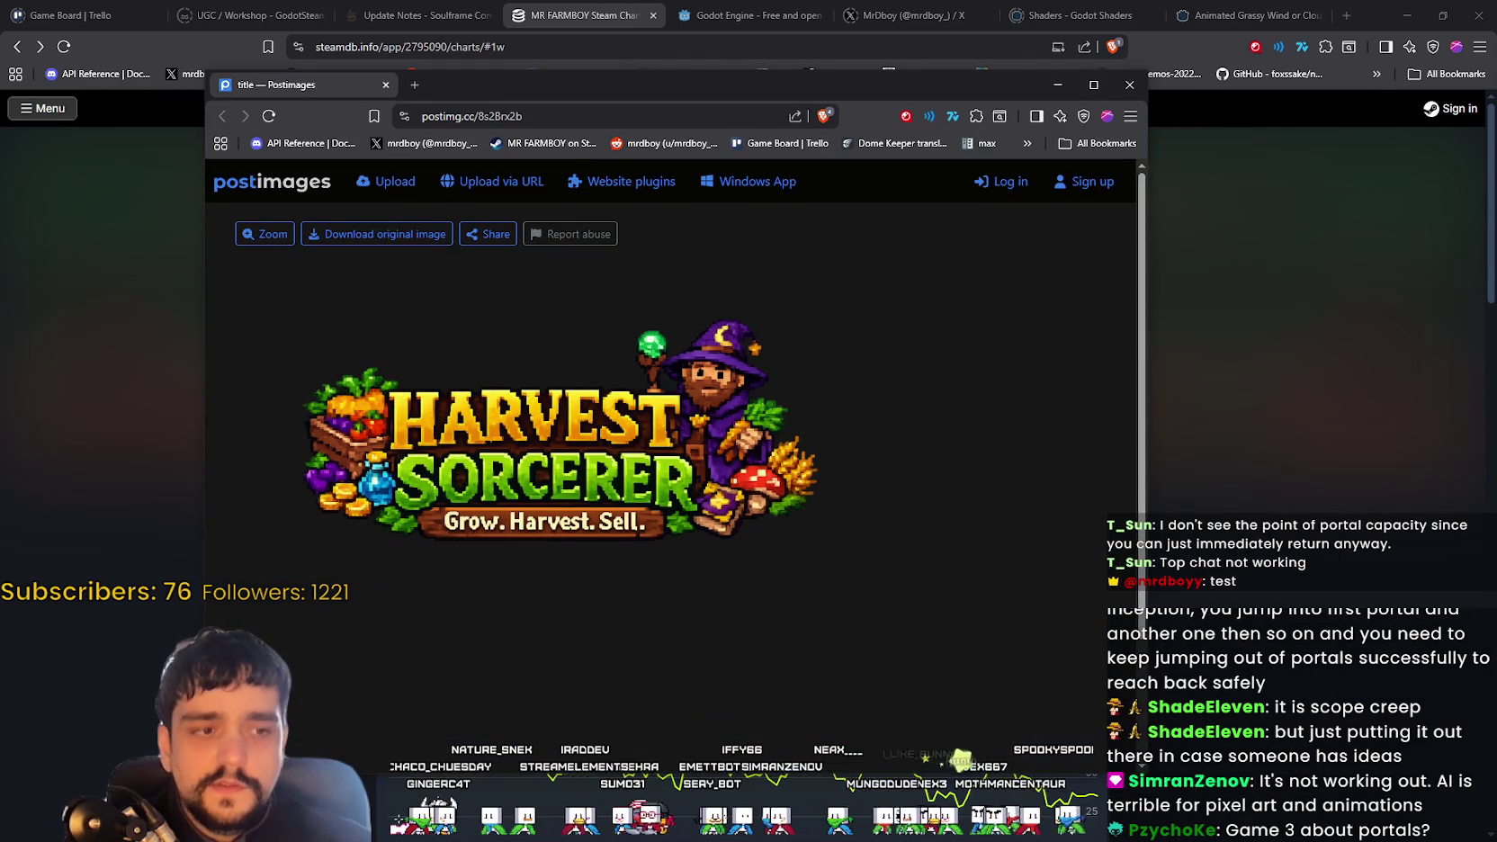
pyautogui.moveTo(632, 85); pyautogui.dragTo(851, 41)
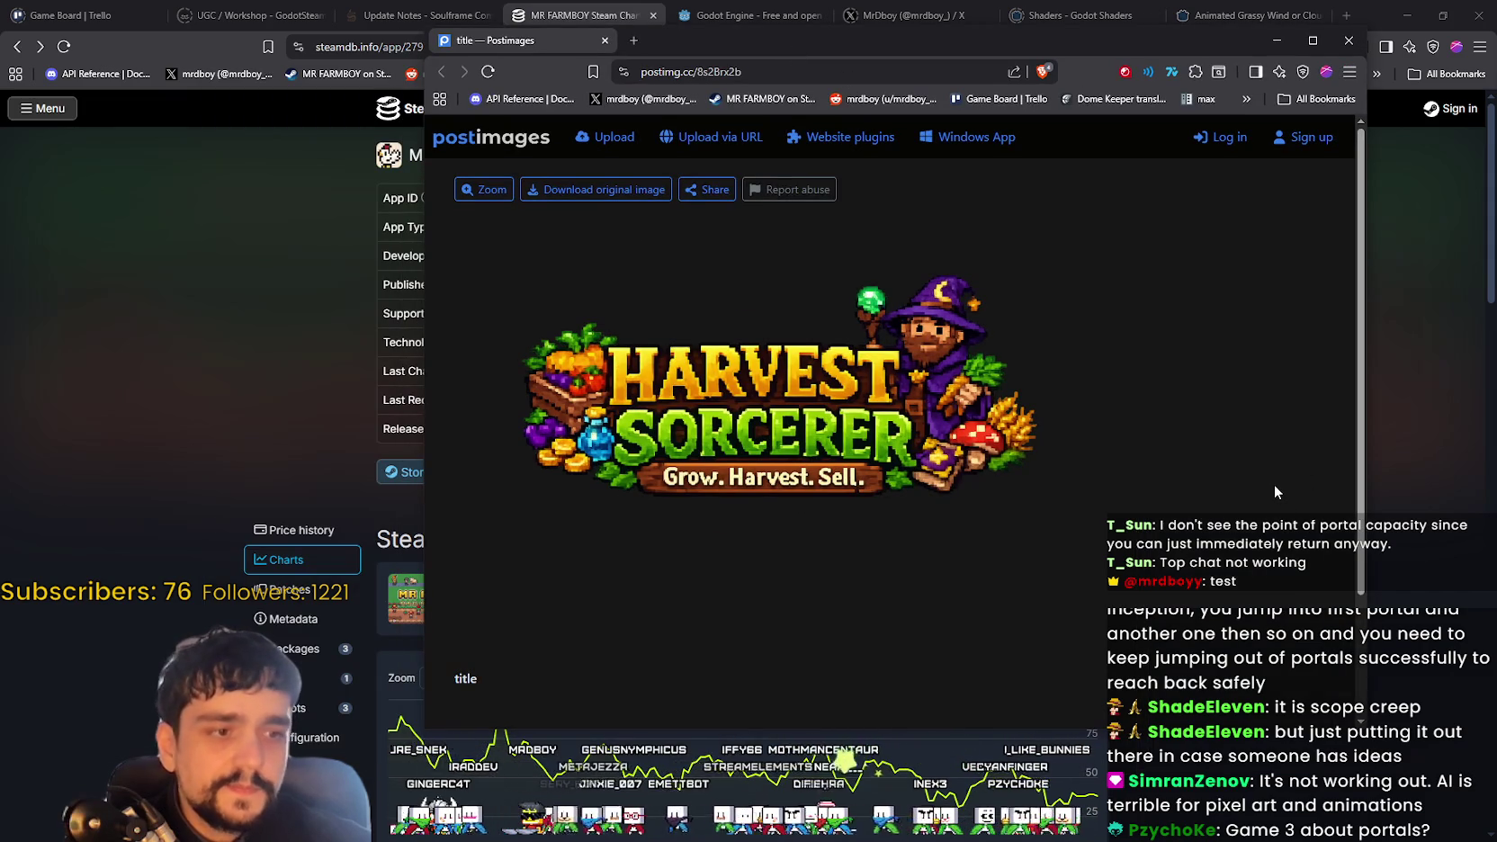
pyautogui.click(888, 407)
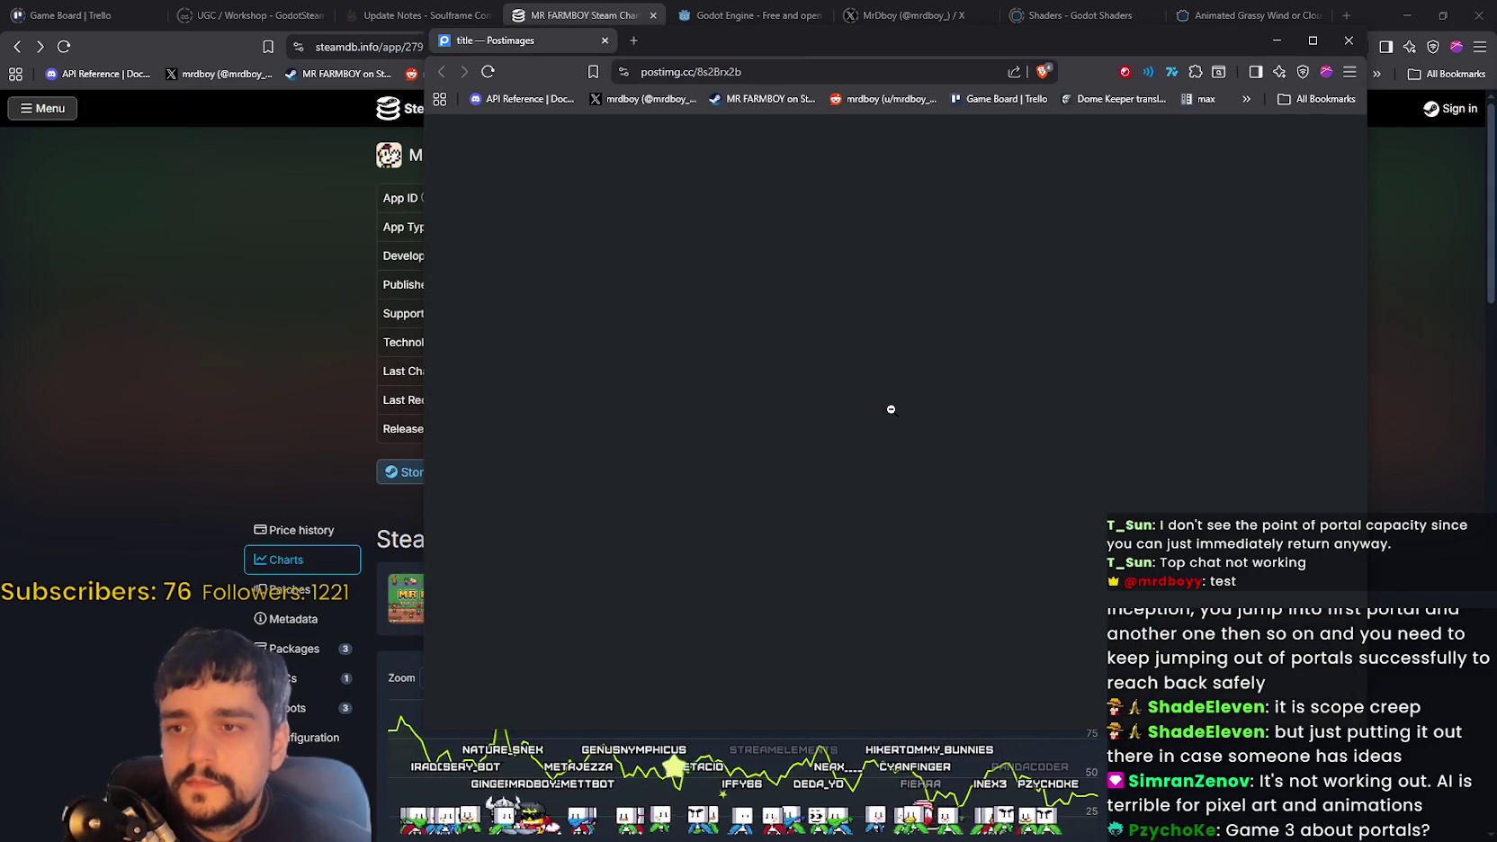
pyautogui.scroll(-3, 1141, 436)
pyautogui.scroll(3, 1141, 435)
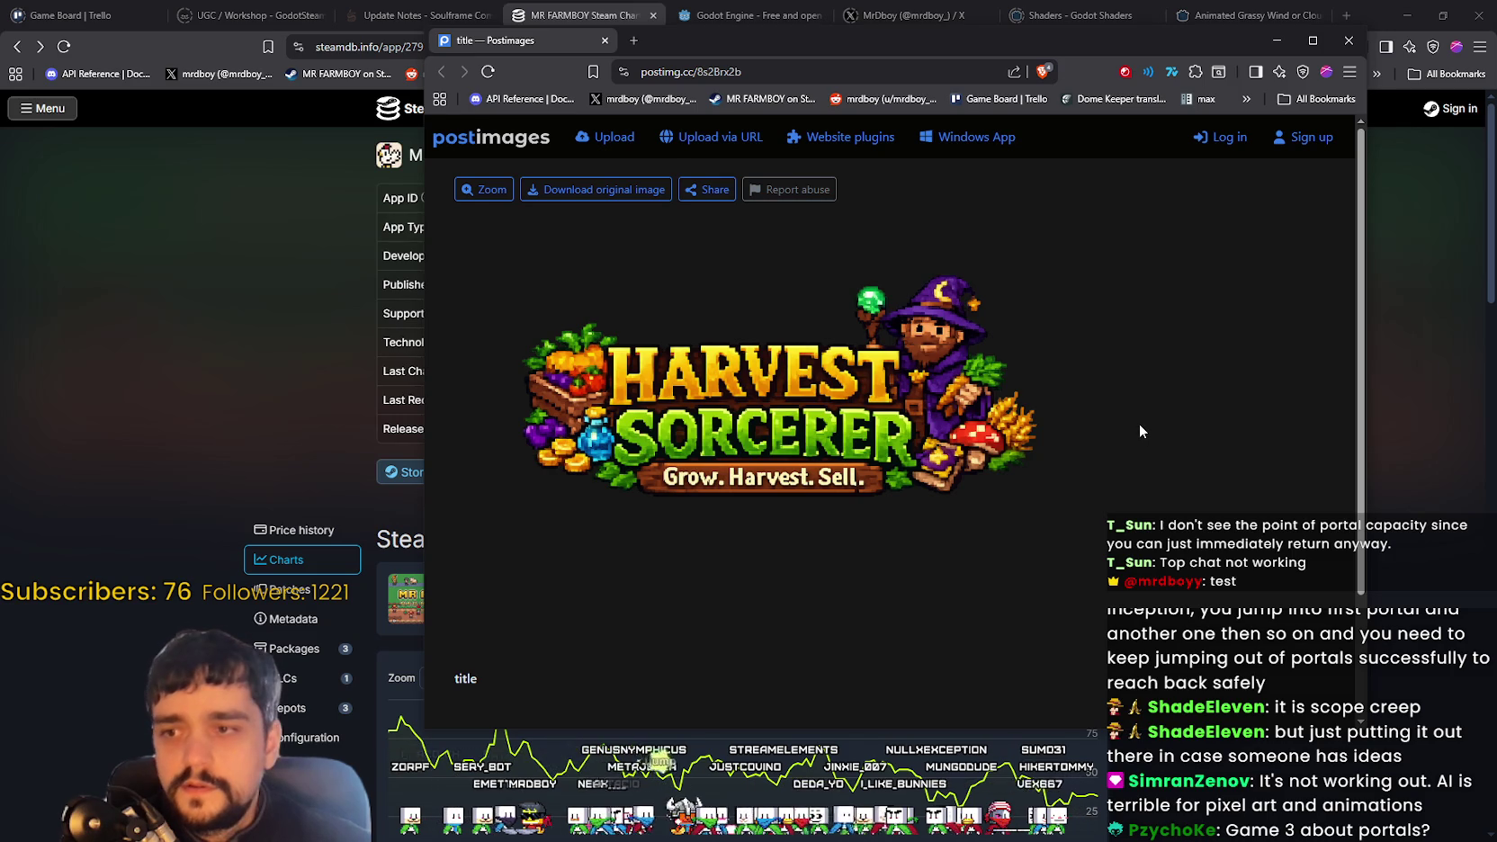
pyautogui.moveTo(1365, 727)
pyautogui.mouseDown()
pyautogui.moveTo(1113, 635)
pyautogui.moveTo(839, 472)
pyautogui.moveTo(940, 713)
pyautogui.moveTo(1180, 733)
pyautogui.moveTo(1273, 768)
pyautogui.mouseUp()
pyautogui.moveTo(833, 47); pyautogui.dragTo(950, 116)
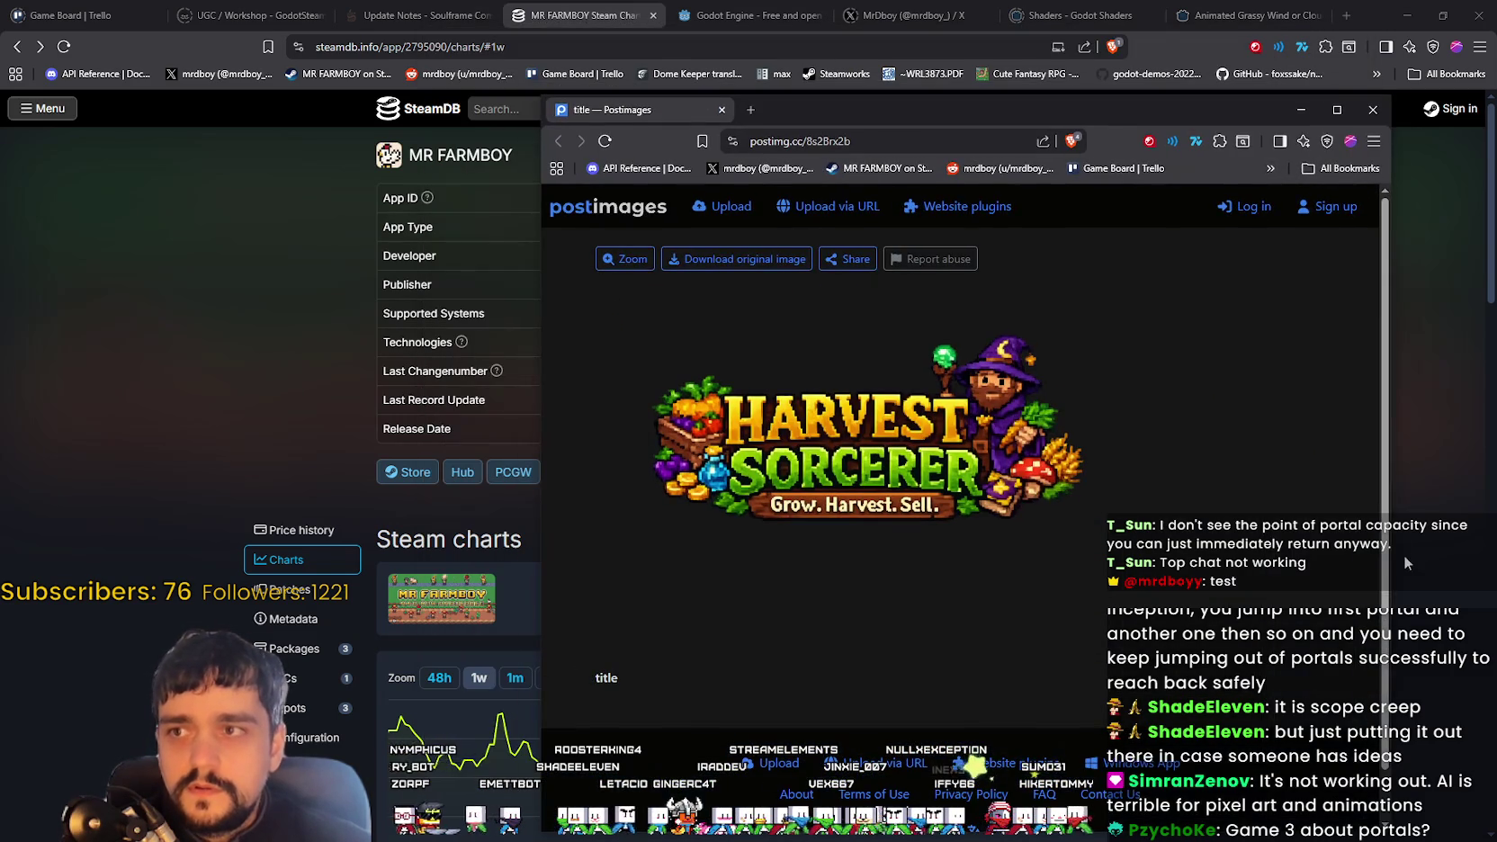
# Close the logo window, reload the SteamDB page, and minimize the browser
pyautogui.click(1373, 109)
pyautogui.rightClick(1263, 538)
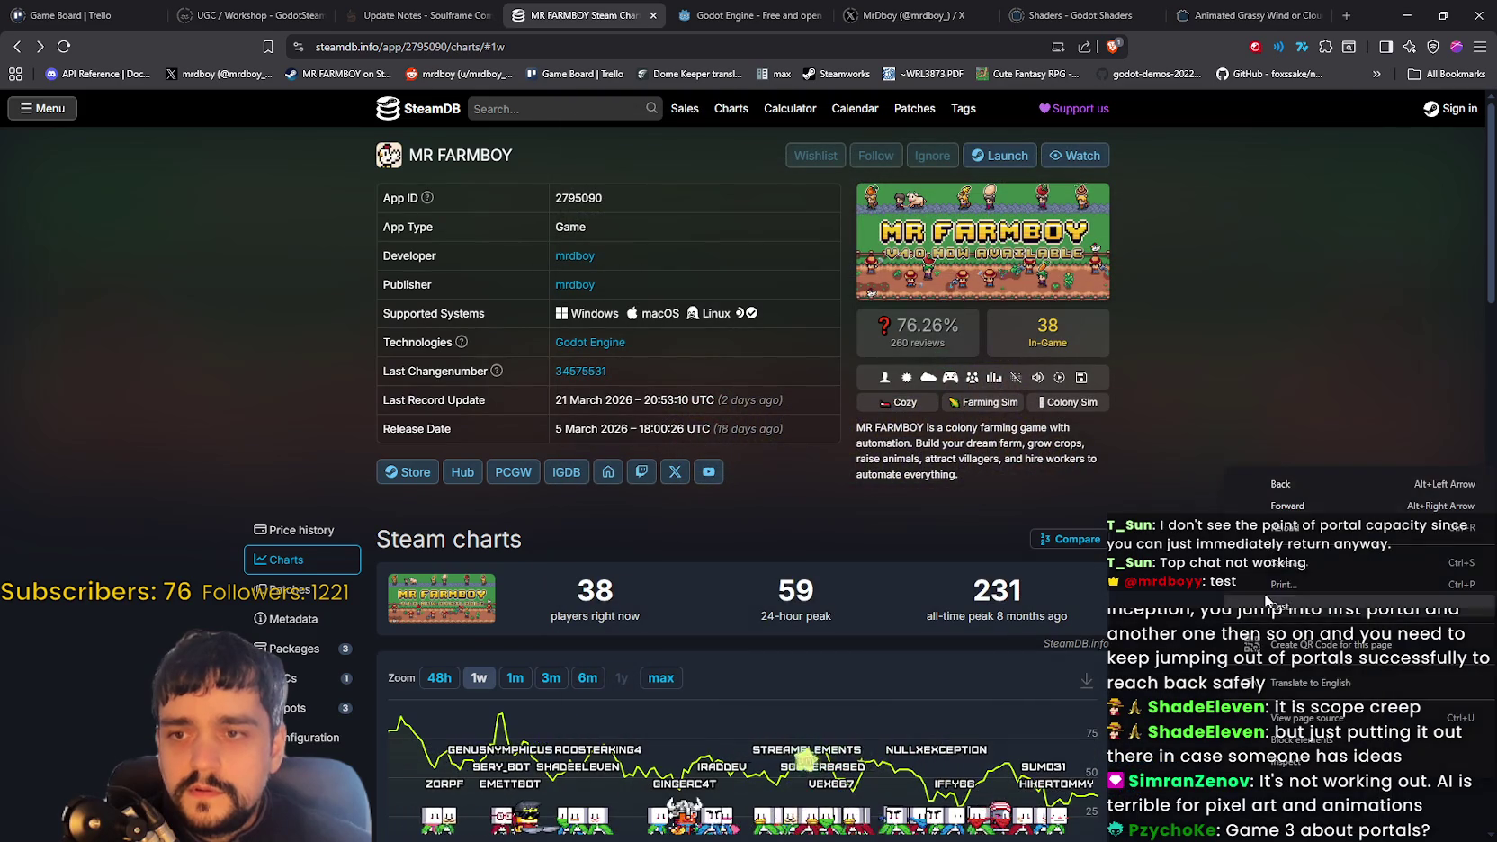
pyautogui.click(1288, 528)
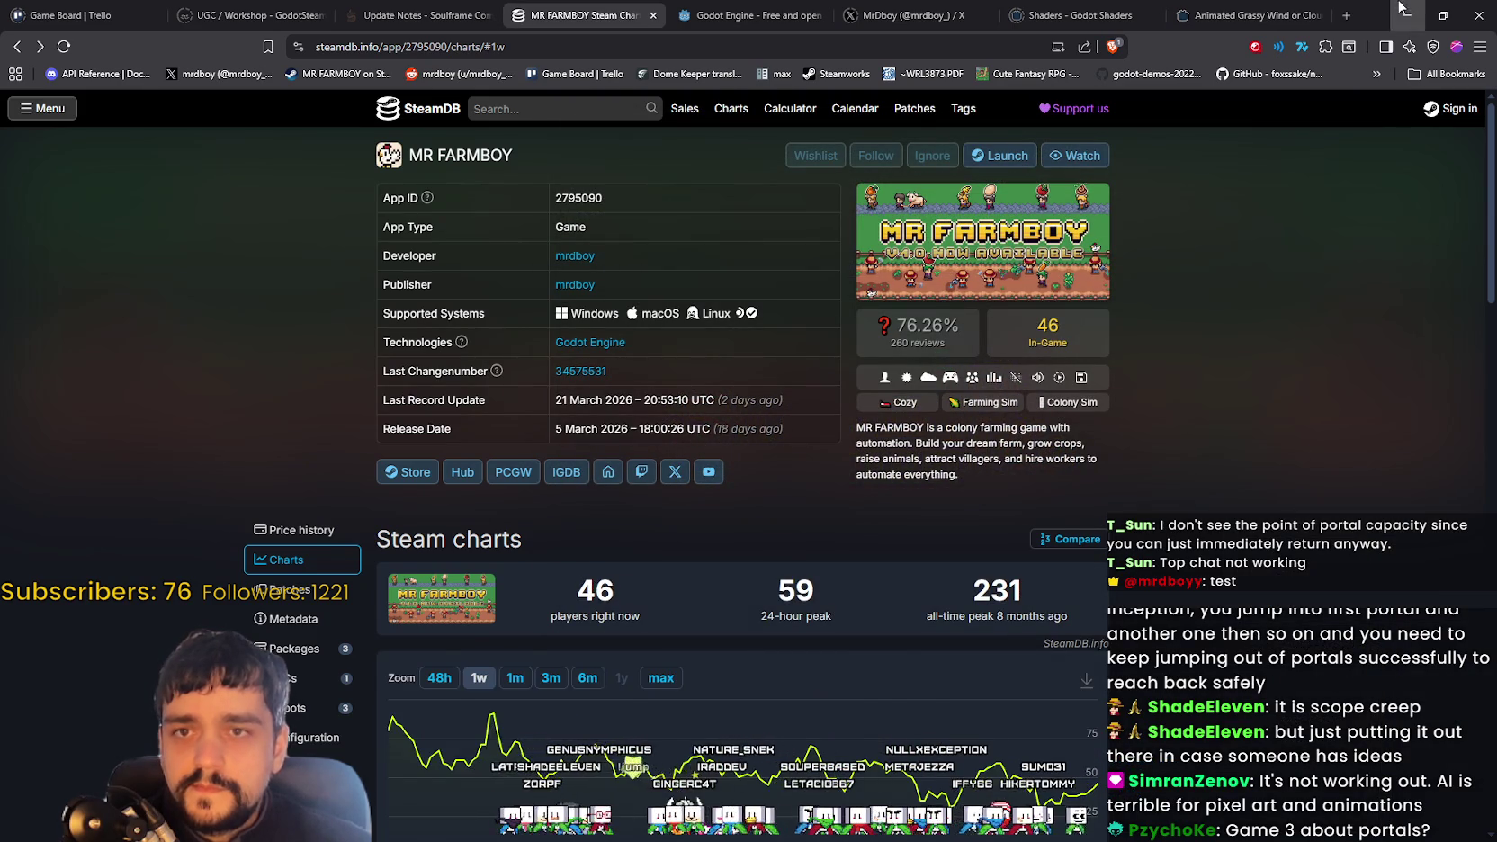
pyautogui.click(1403, 12)
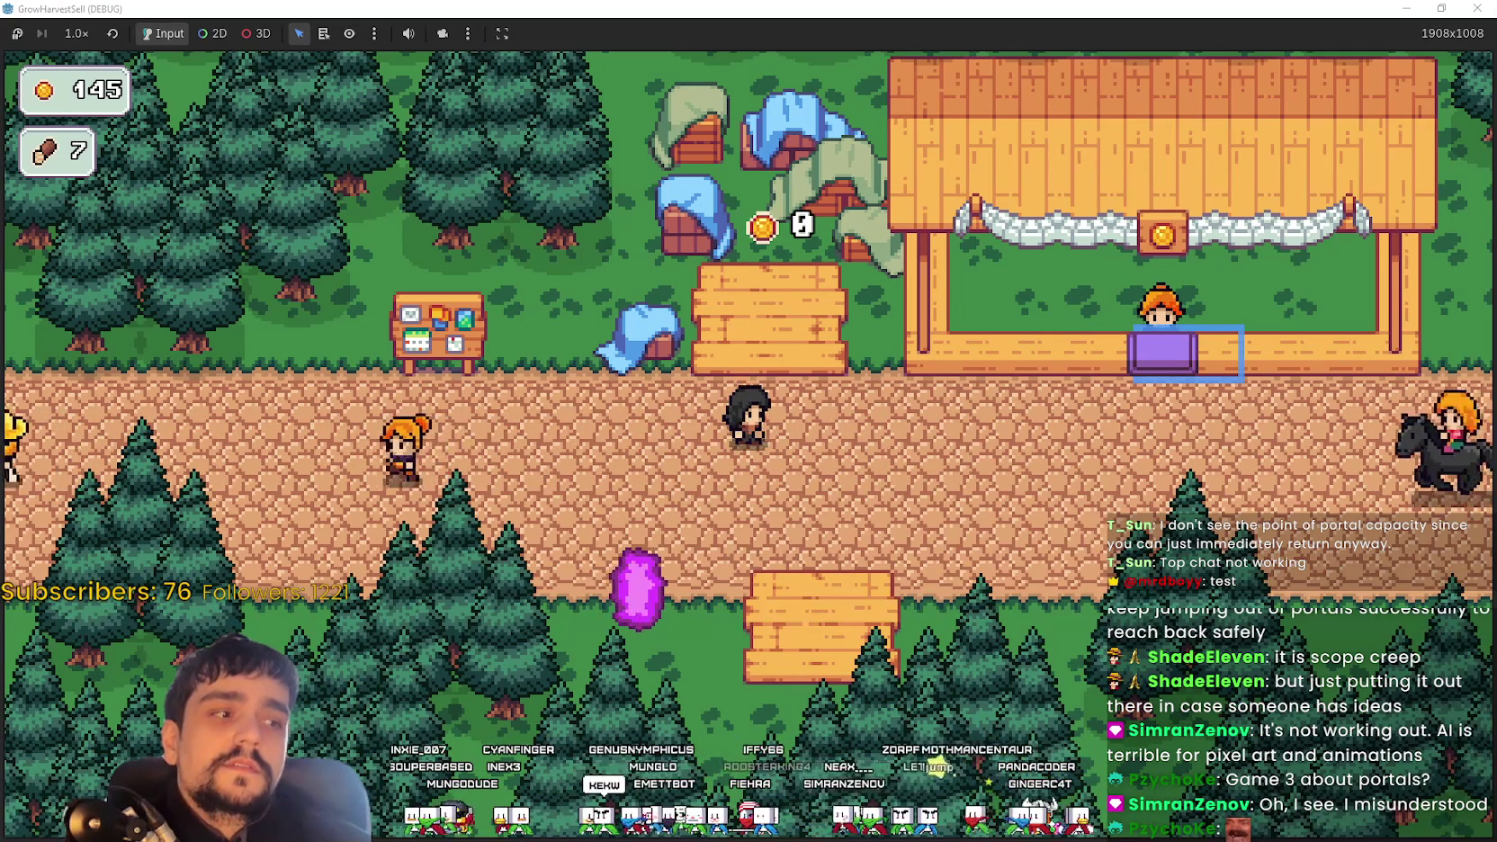
pyautogui.hotkey('alt', 'Tab')
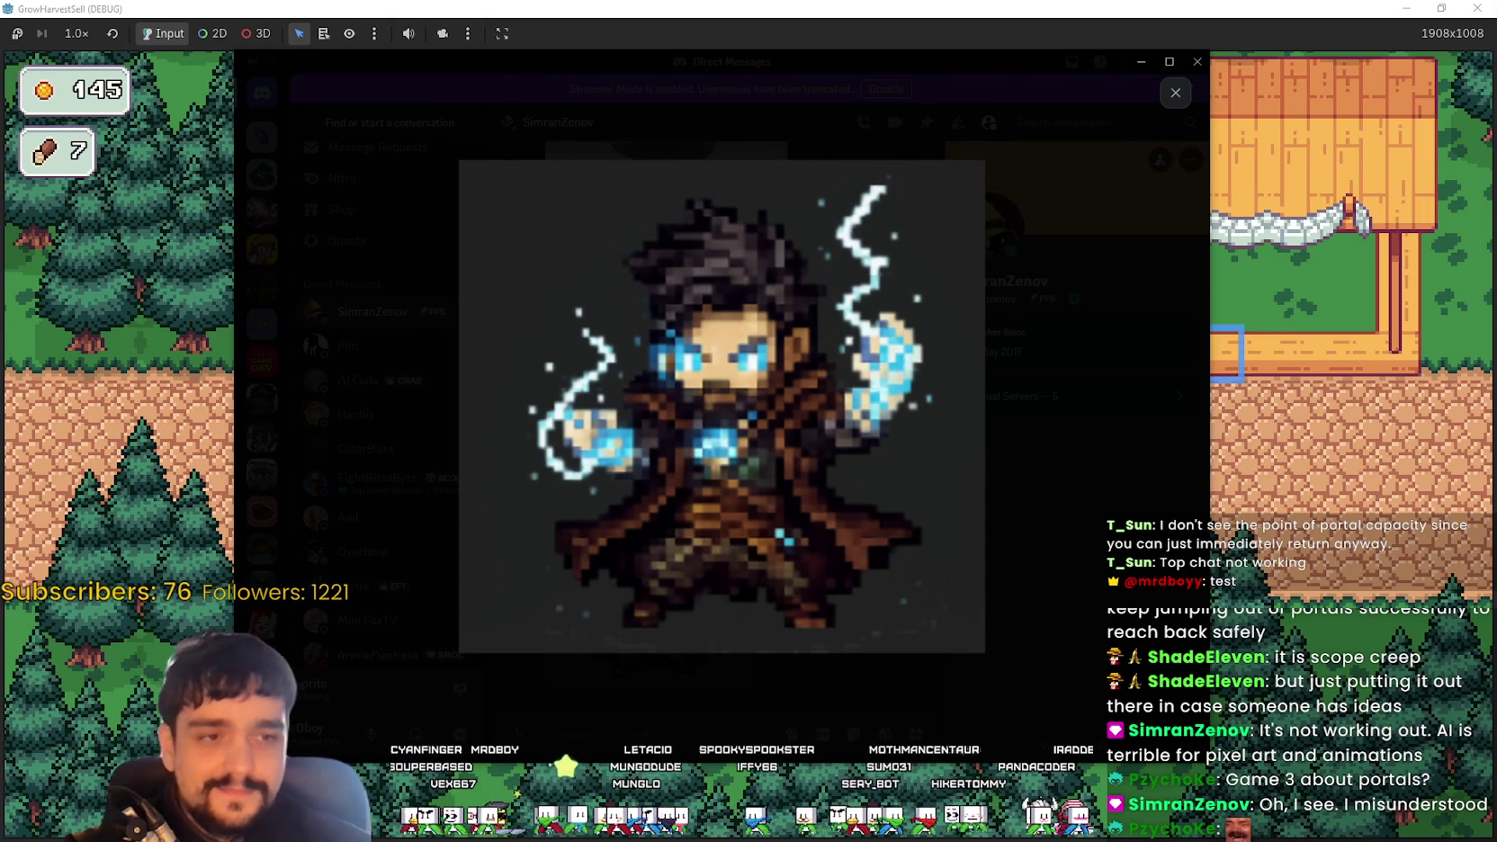
# Reposition the Discord wizard image window slightly lower and to the left
pyautogui.moveTo(781, 63)
pyautogui.mouseDown()
pyautogui.moveTo(775, 114)
pyautogui.moveTo(781, 88)
pyautogui.mouseUp()
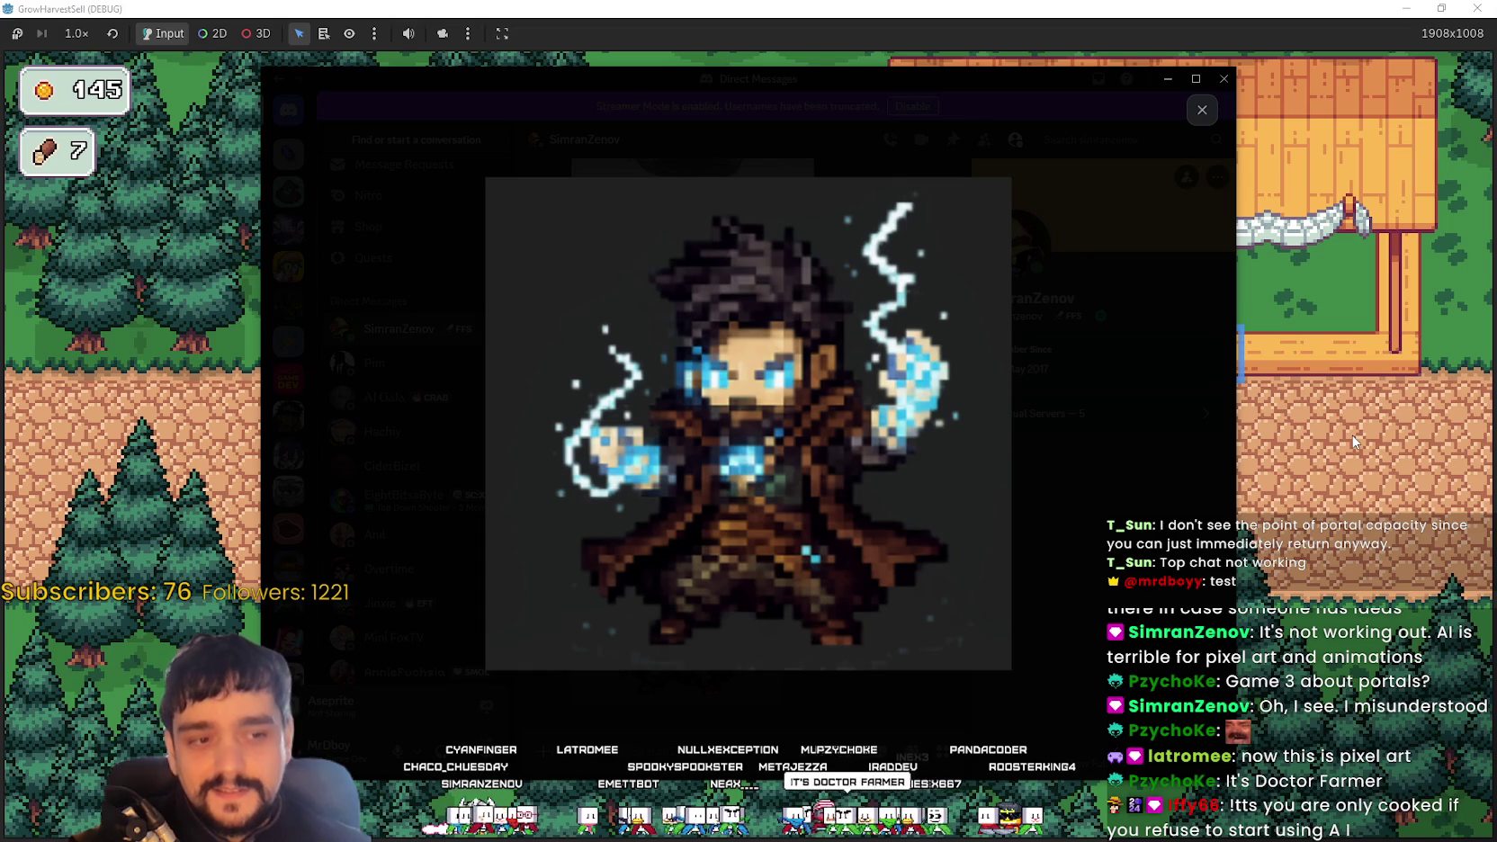
pyautogui.moveTo(901, 75); pyautogui.dragTo(864, 79)
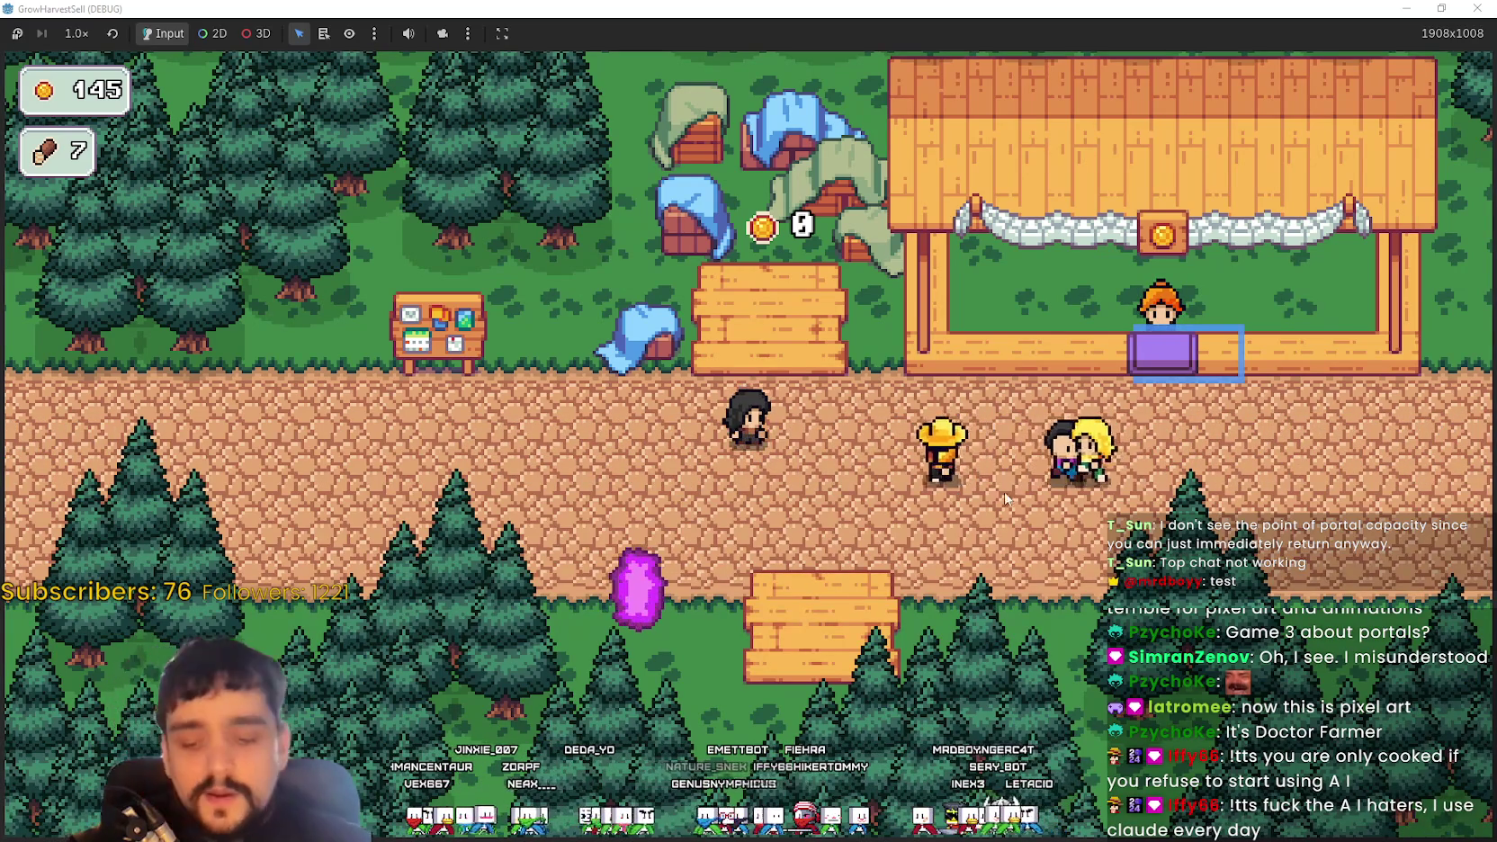
# Walk to the portal, open its stage selection, and cancel it
pyautogui.press('Down')
pyautogui.press('Left')
pyautogui.press('Up')
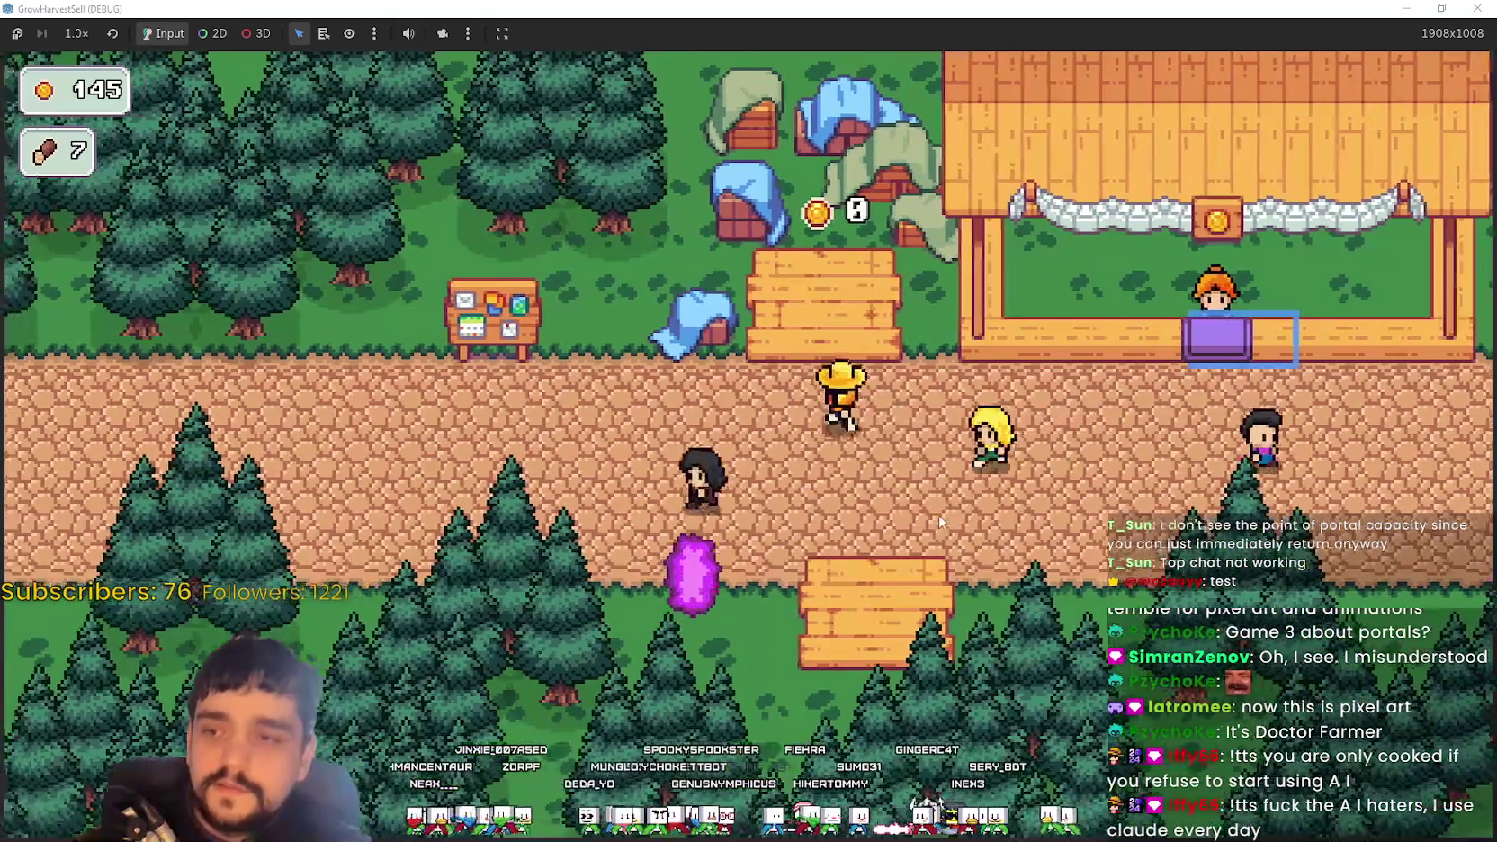
pyautogui.press('e')
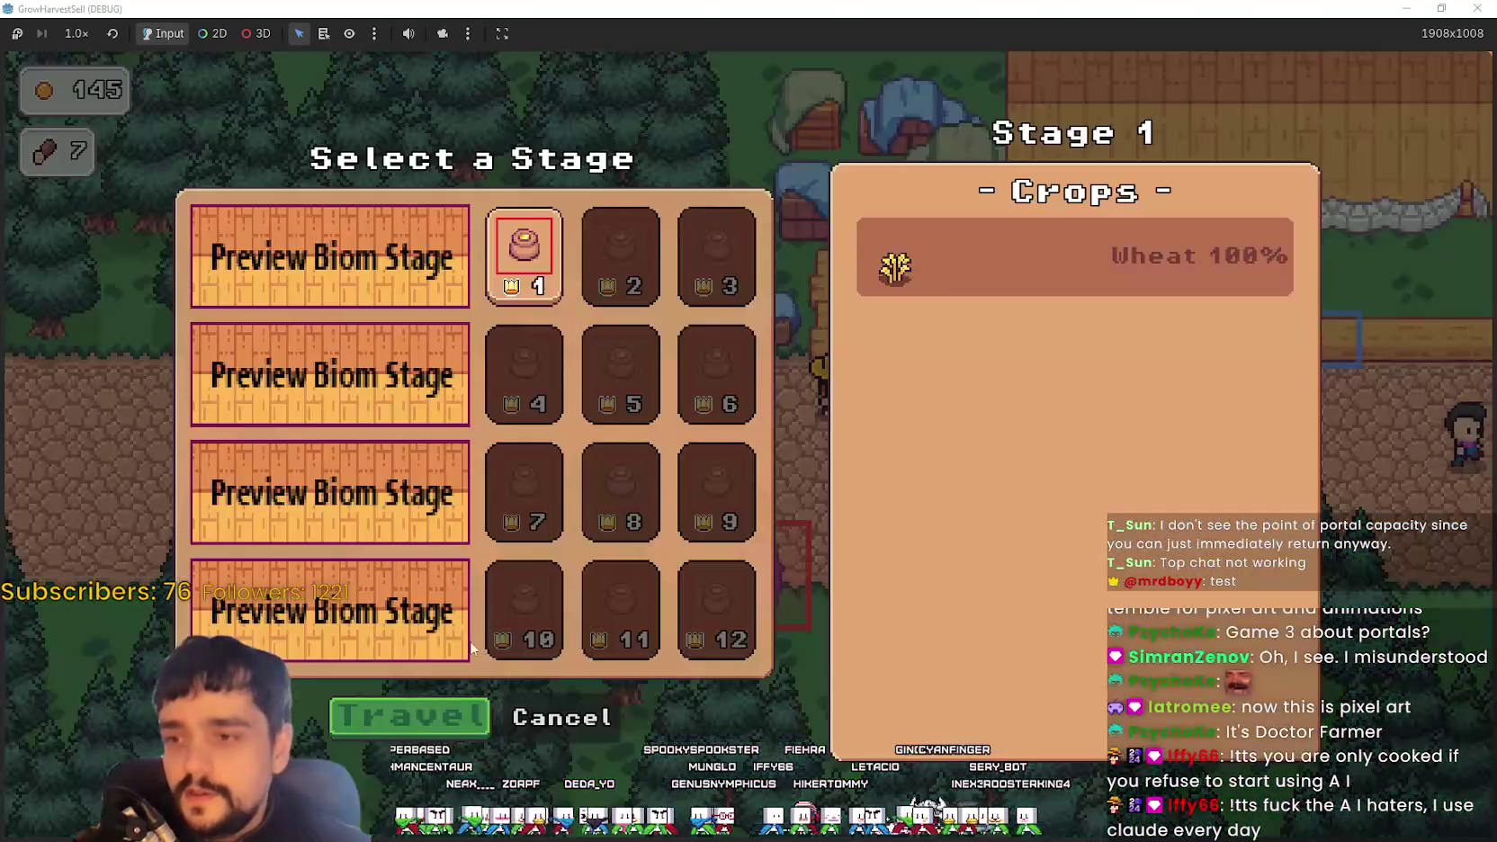
pyautogui.click(603, 725)
# Walk past the stall and up-left toward the notice board
pyautogui.press('Left')
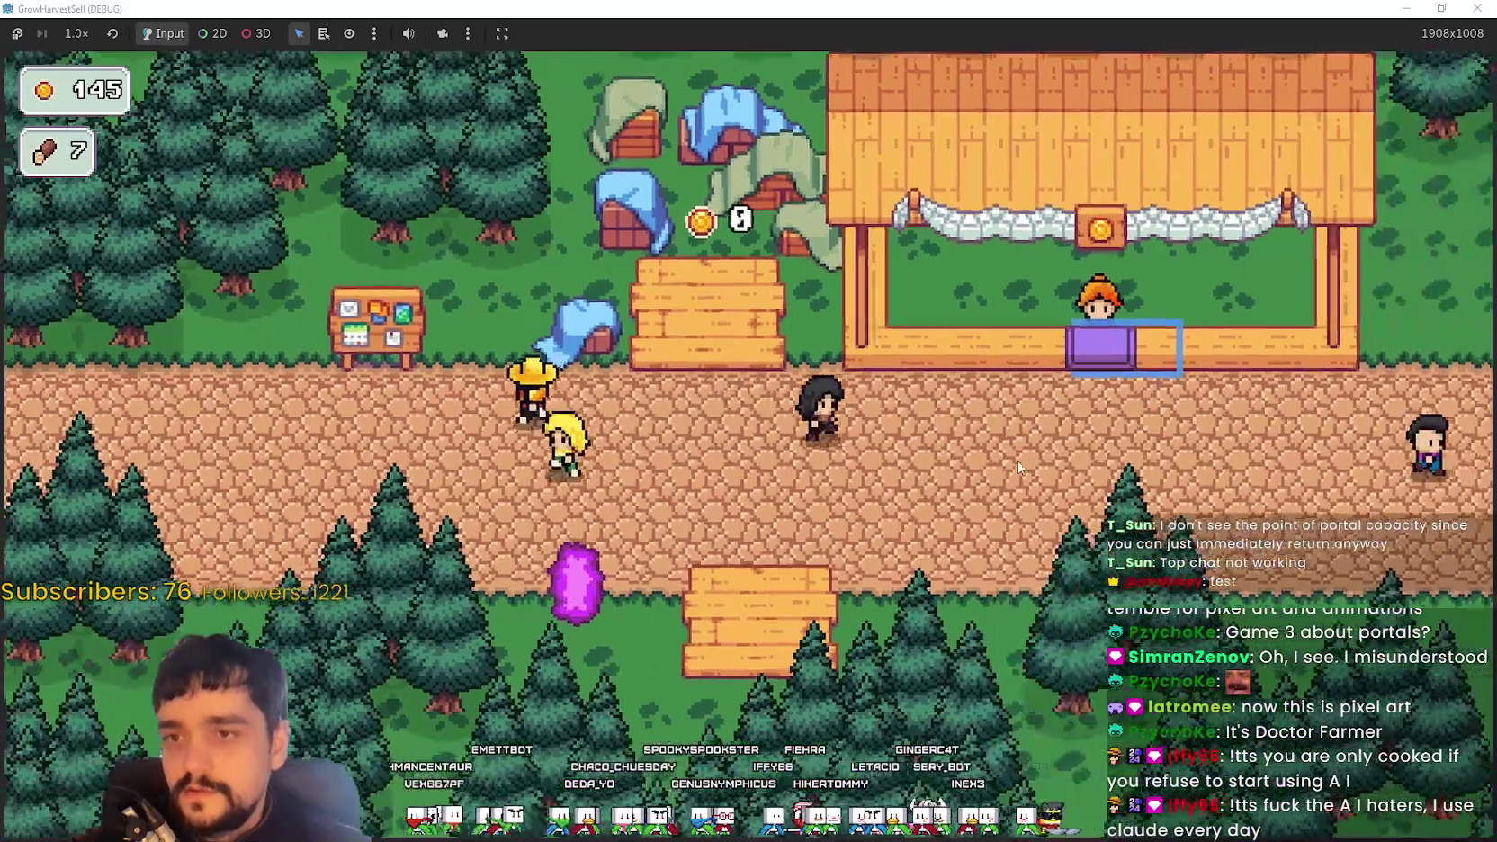
pyautogui.press('Up')
pyautogui.press('Right')
pyautogui.press('Down')
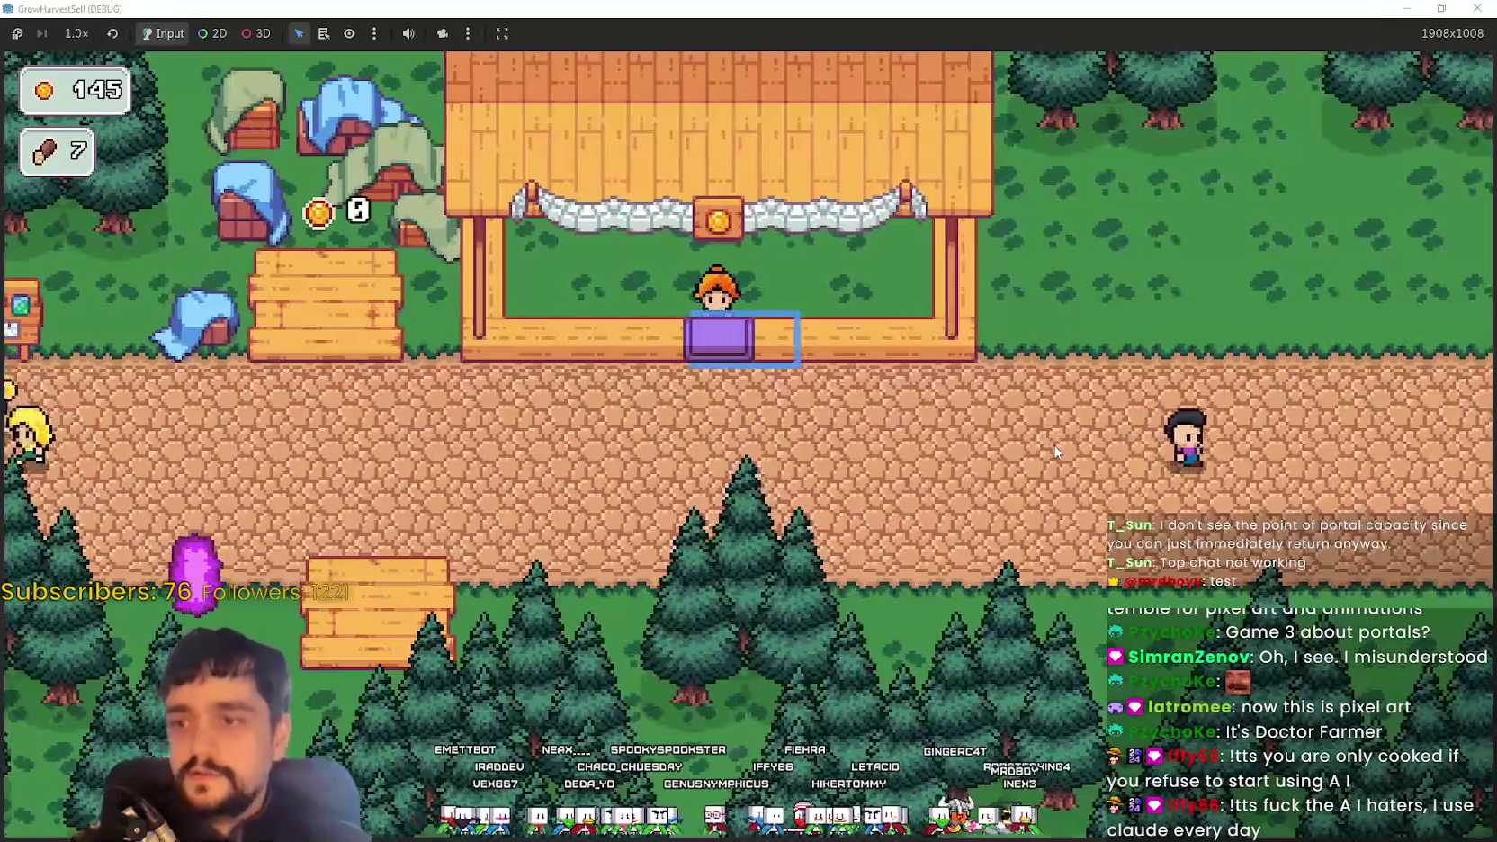
pyautogui.press('Up')
pyautogui.press('Left')
pyautogui.press('Right')
pyautogui.press('Up')
pyautogui.press('Left')
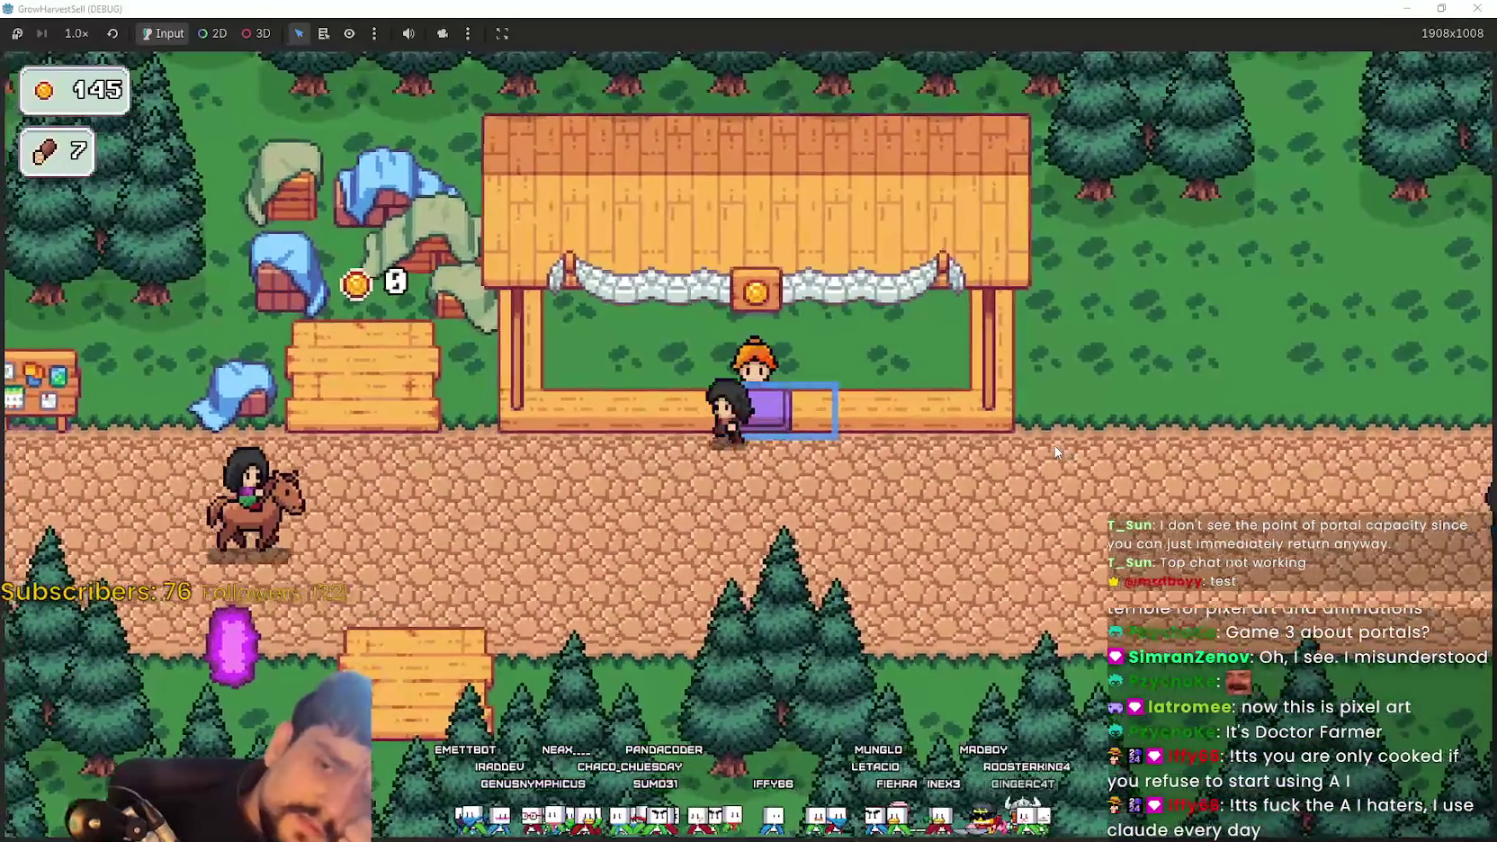
pyautogui.press('Down')
pyautogui.press('Up')
pyautogui.press('Left')
# In the Prestige tree, buy two affordable yellow nodes and Wood Increase, then close it
pyautogui.press('e')
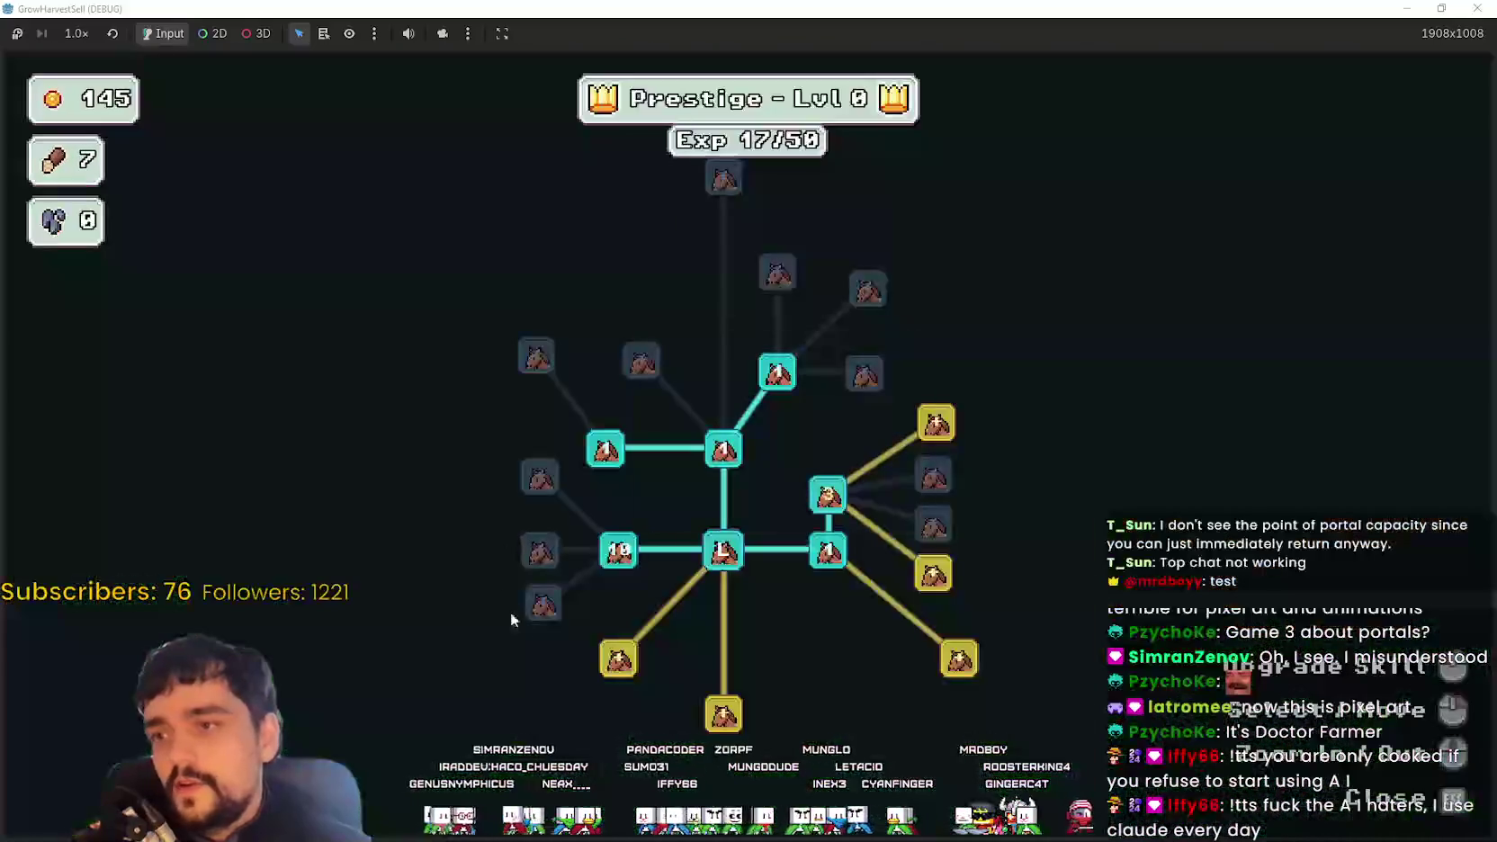
pyautogui.click(618, 658)
pyautogui.click(723, 713)
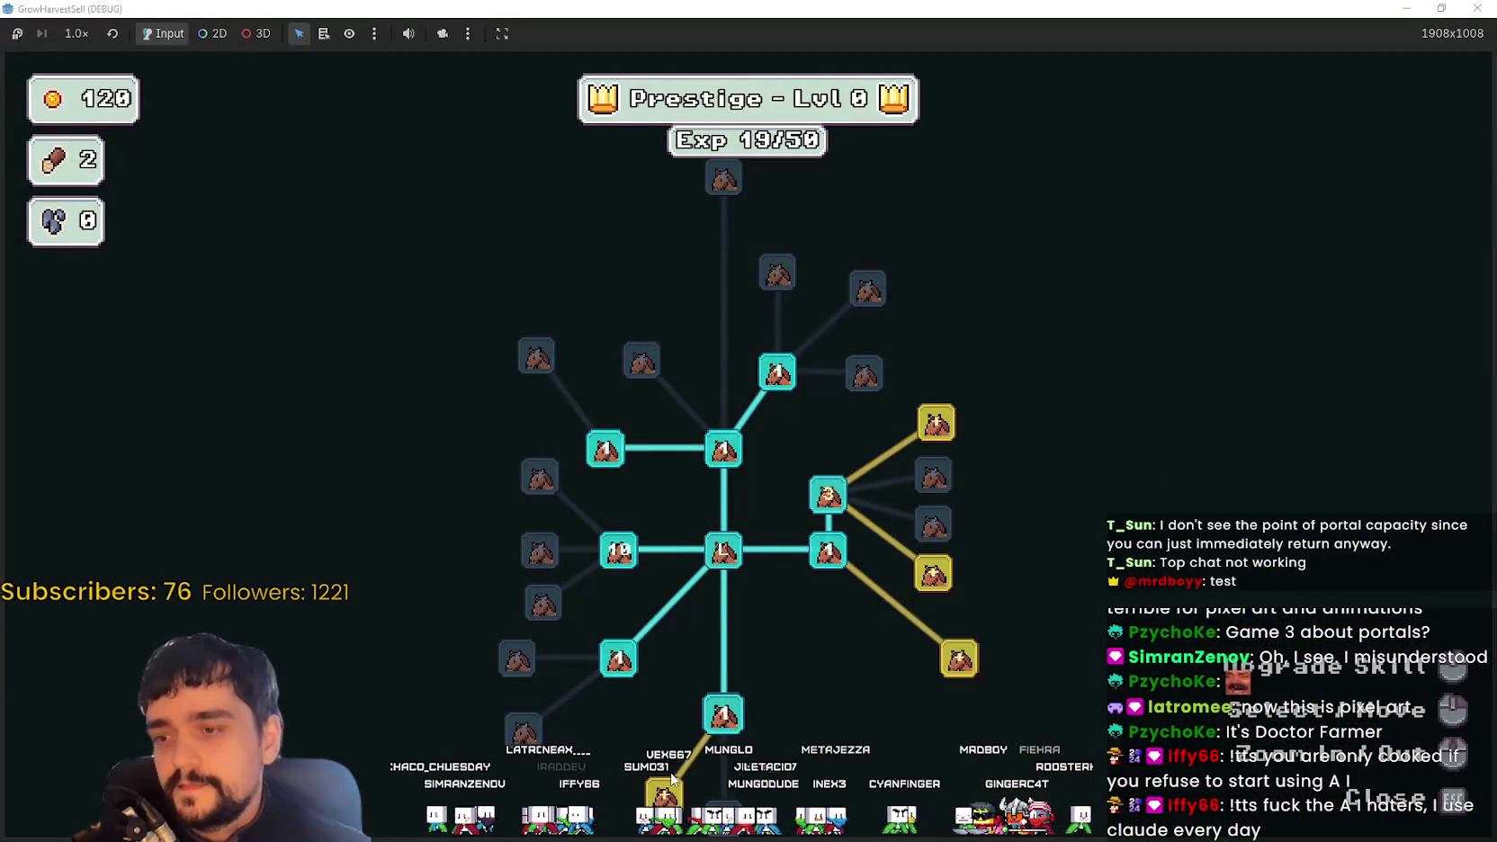
pyautogui.click(655, 718)
pyautogui.press('Escape')
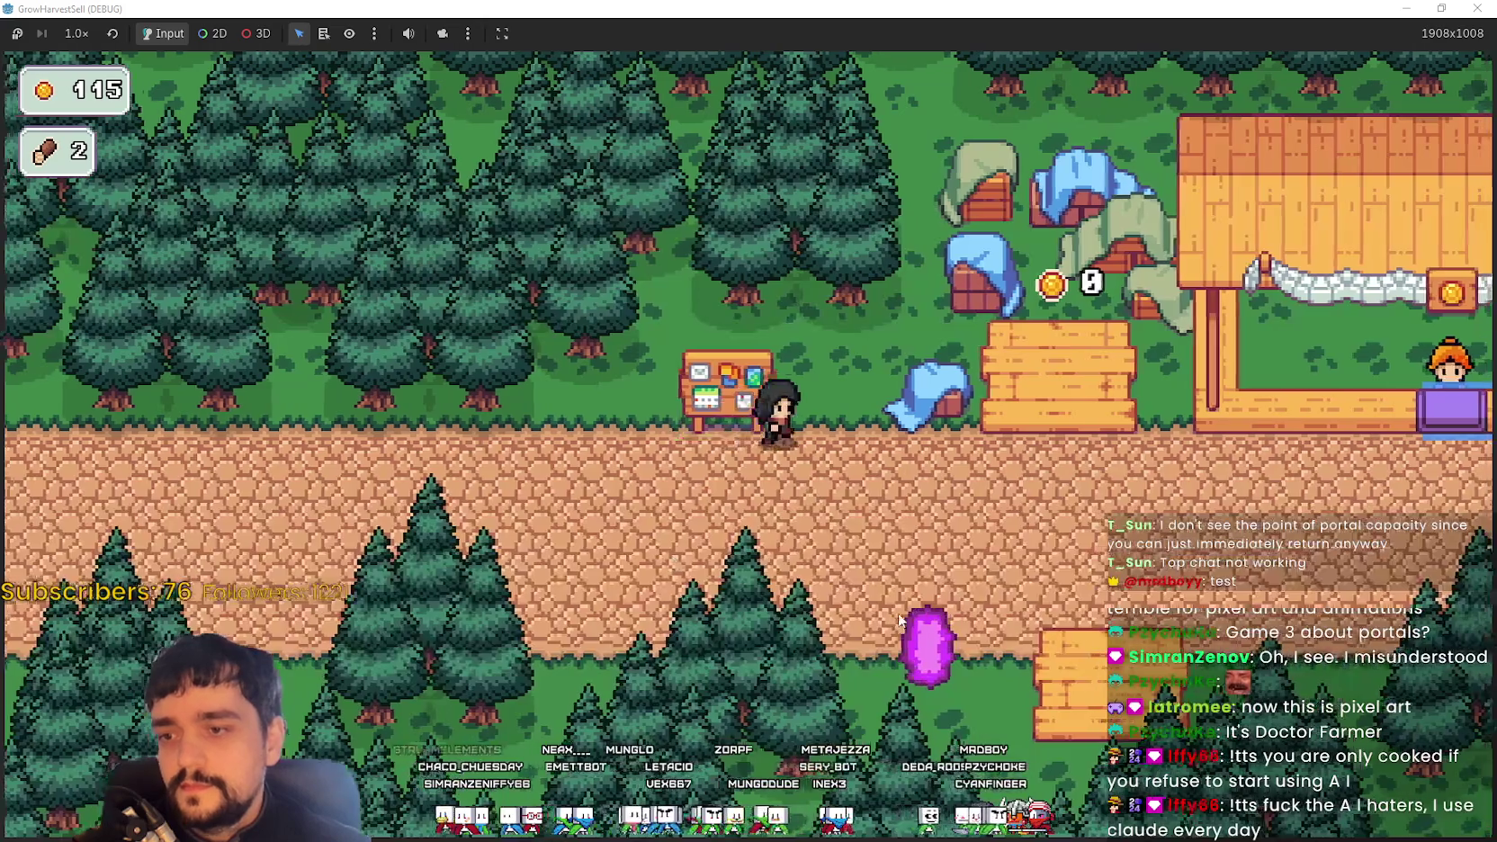
# Dismiss the portal's stage selection and walk back to the notice board
pyautogui.press('e')
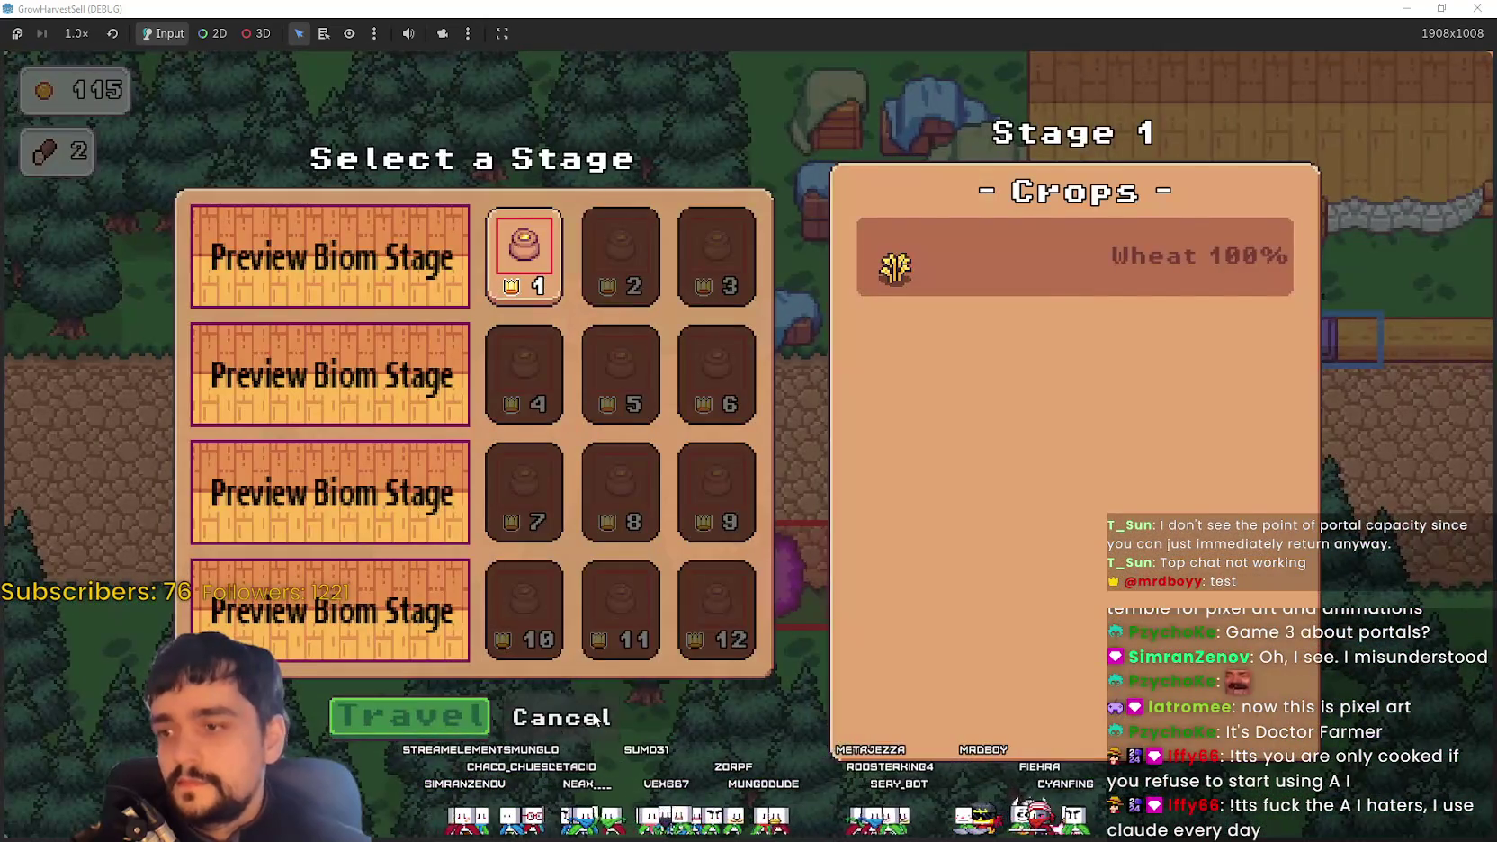
pyautogui.click(595, 717)
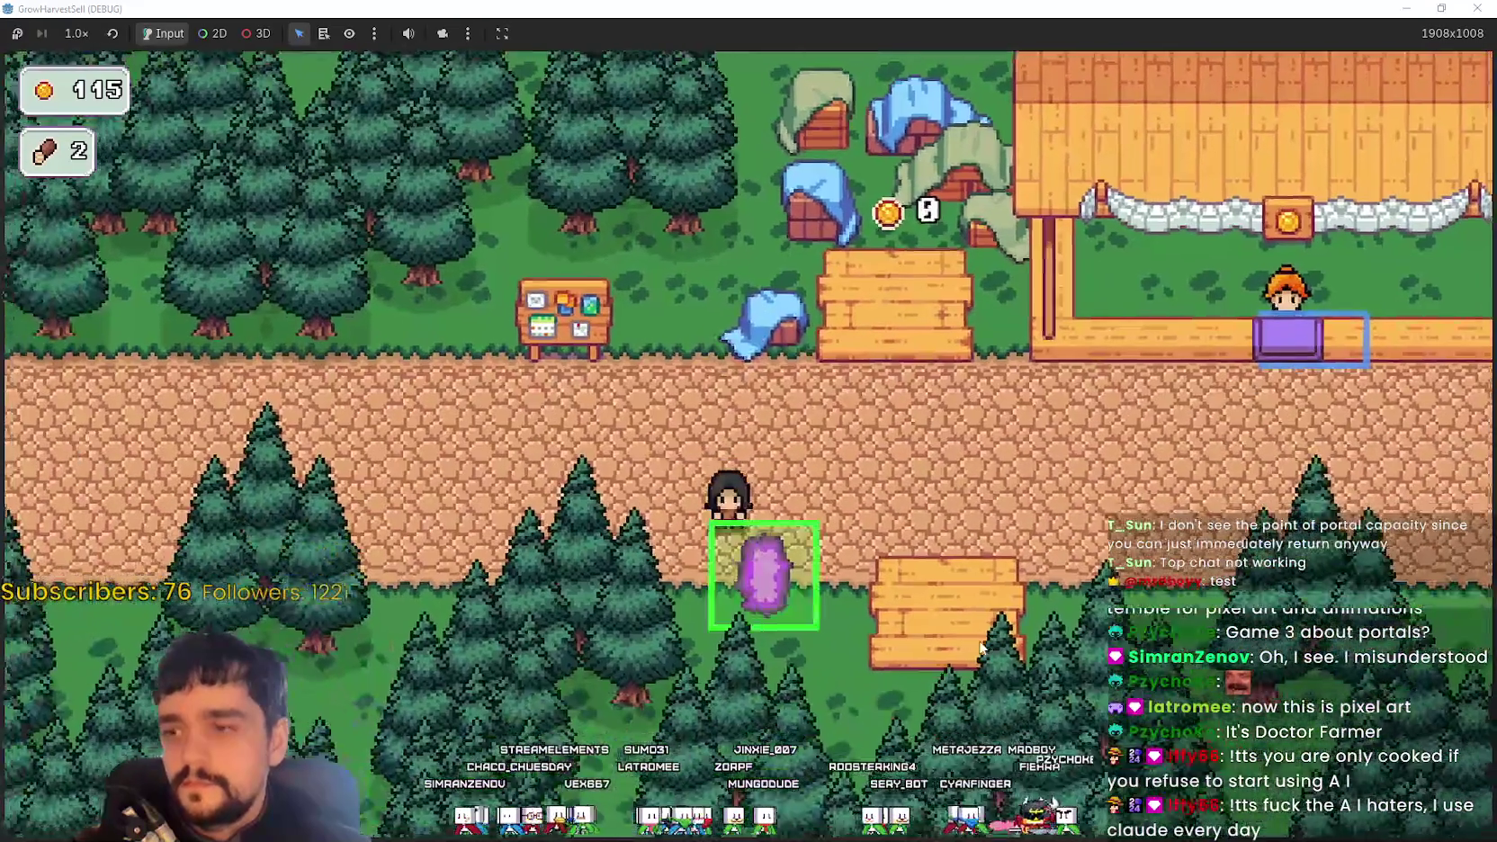
pyautogui.press('w')
pyautogui.press('d')
pyautogui.press('a')
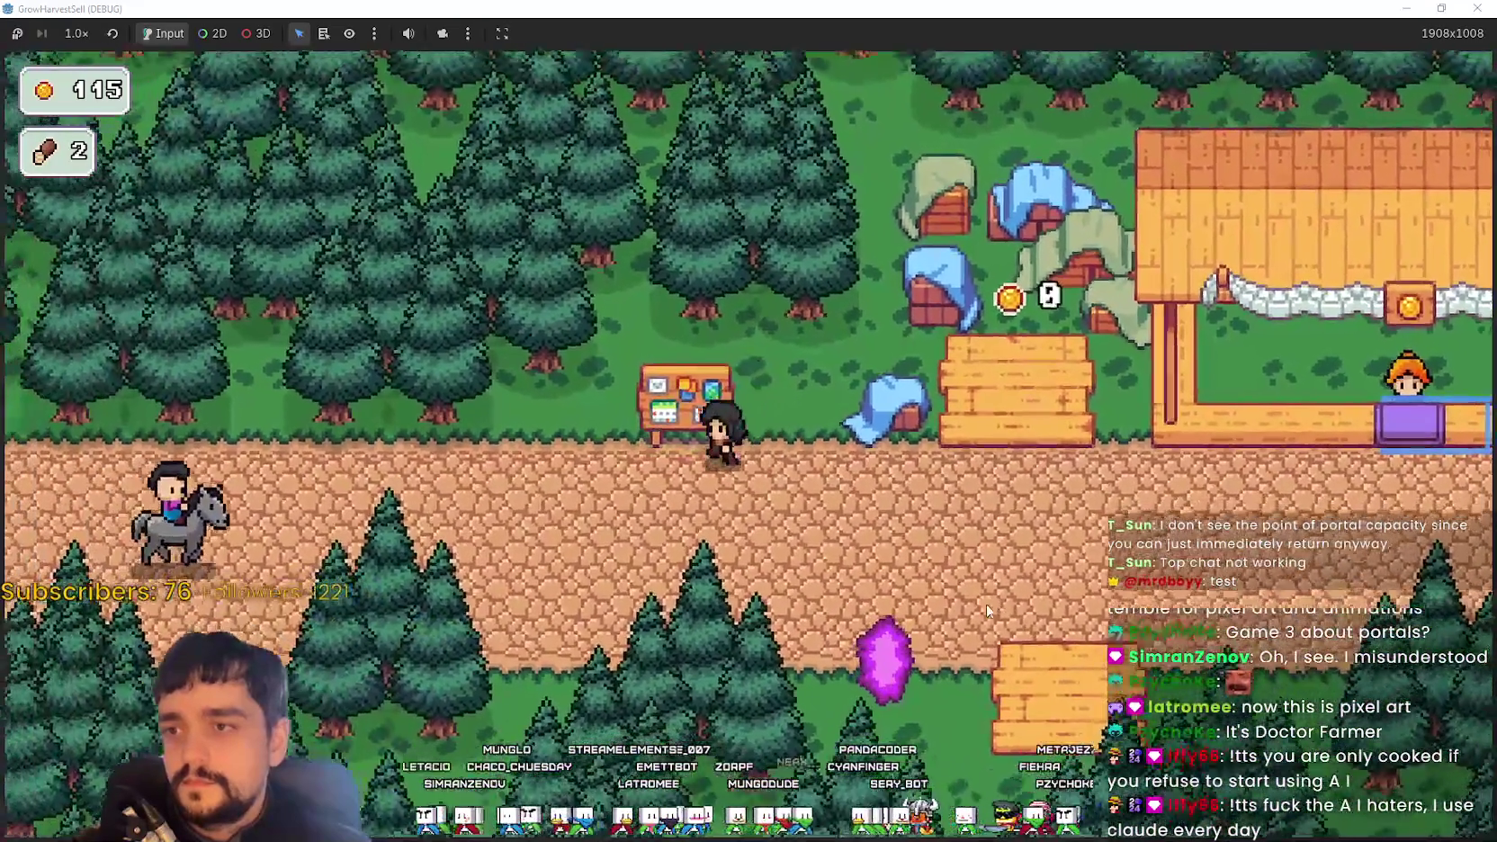
# Reopen the Prestige tree, buy Resource Domain Damage up to 10/10, and return to the map
pyautogui.press('e')
pyautogui.moveTo(646, 407)
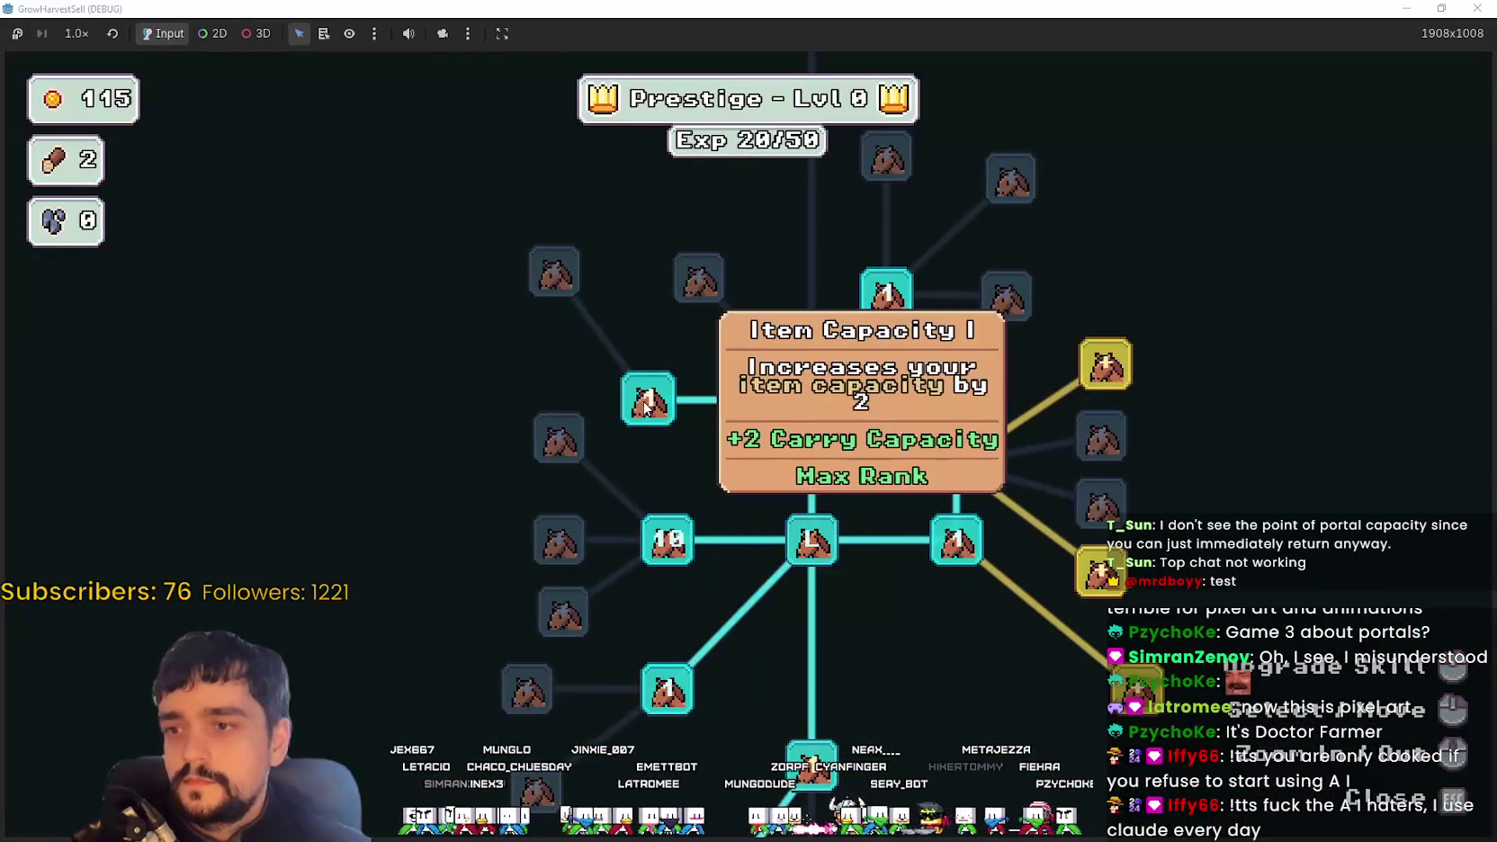
pyautogui.press('s')
pyautogui.moveTo(654, 579)
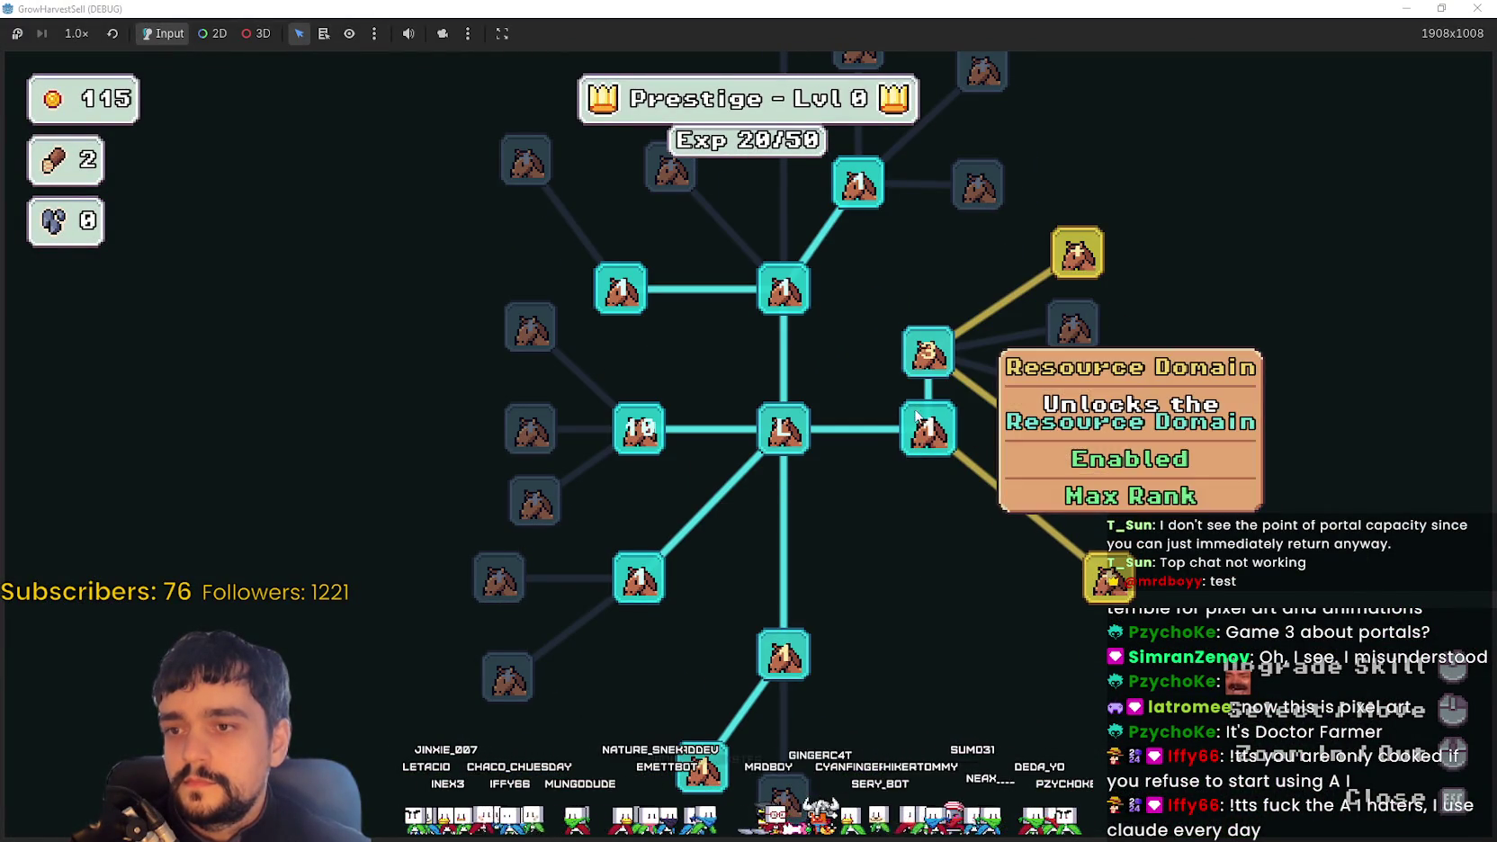
pyautogui.doubleClick(927, 365)
pyautogui.tripleClick(927, 364)
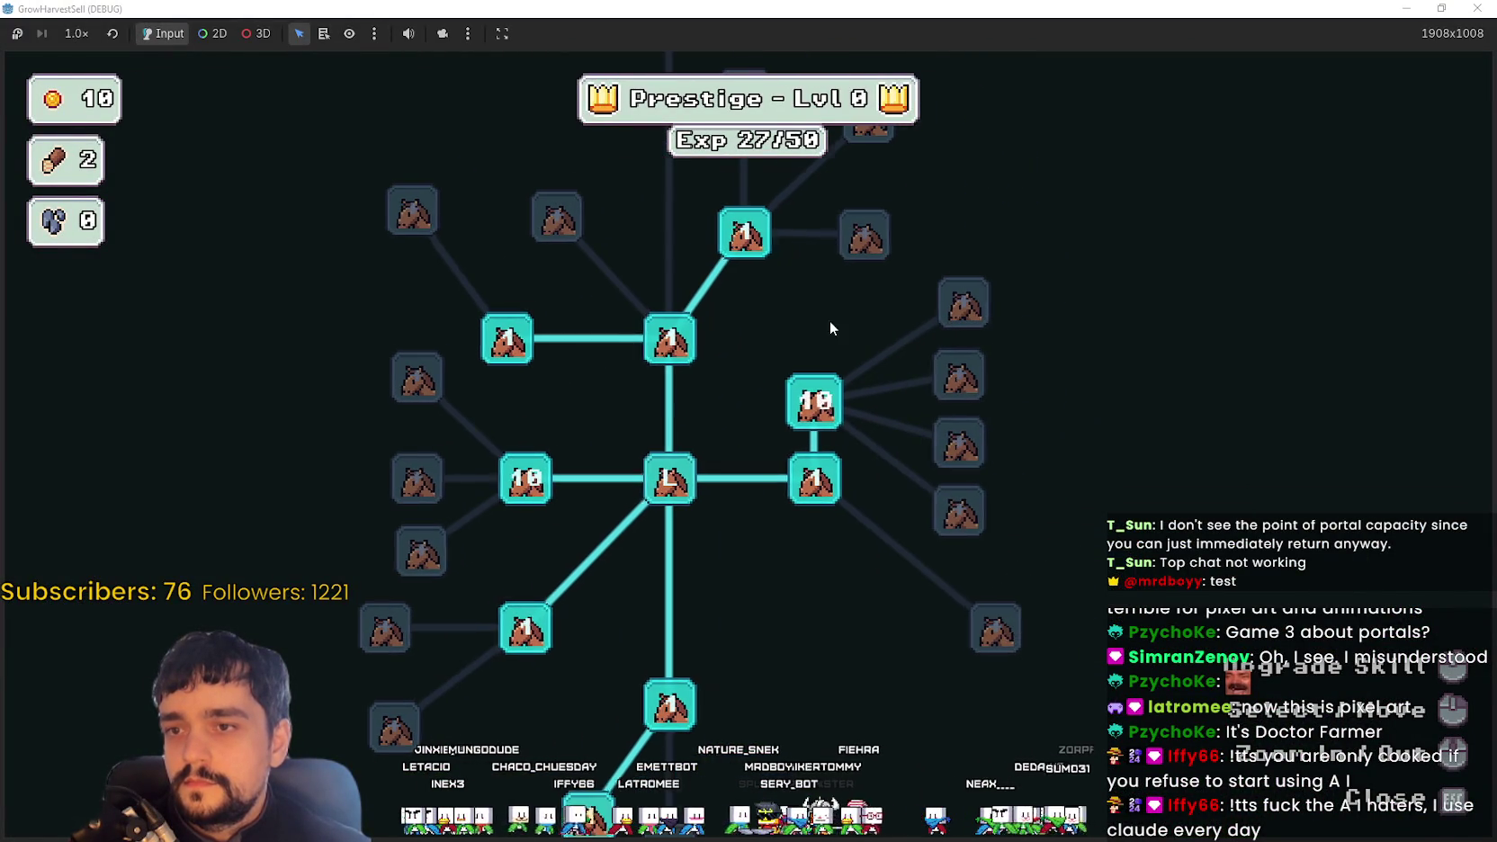
pyautogui.press('e')
pyautogui.press('d')
pyautogui.press('s')
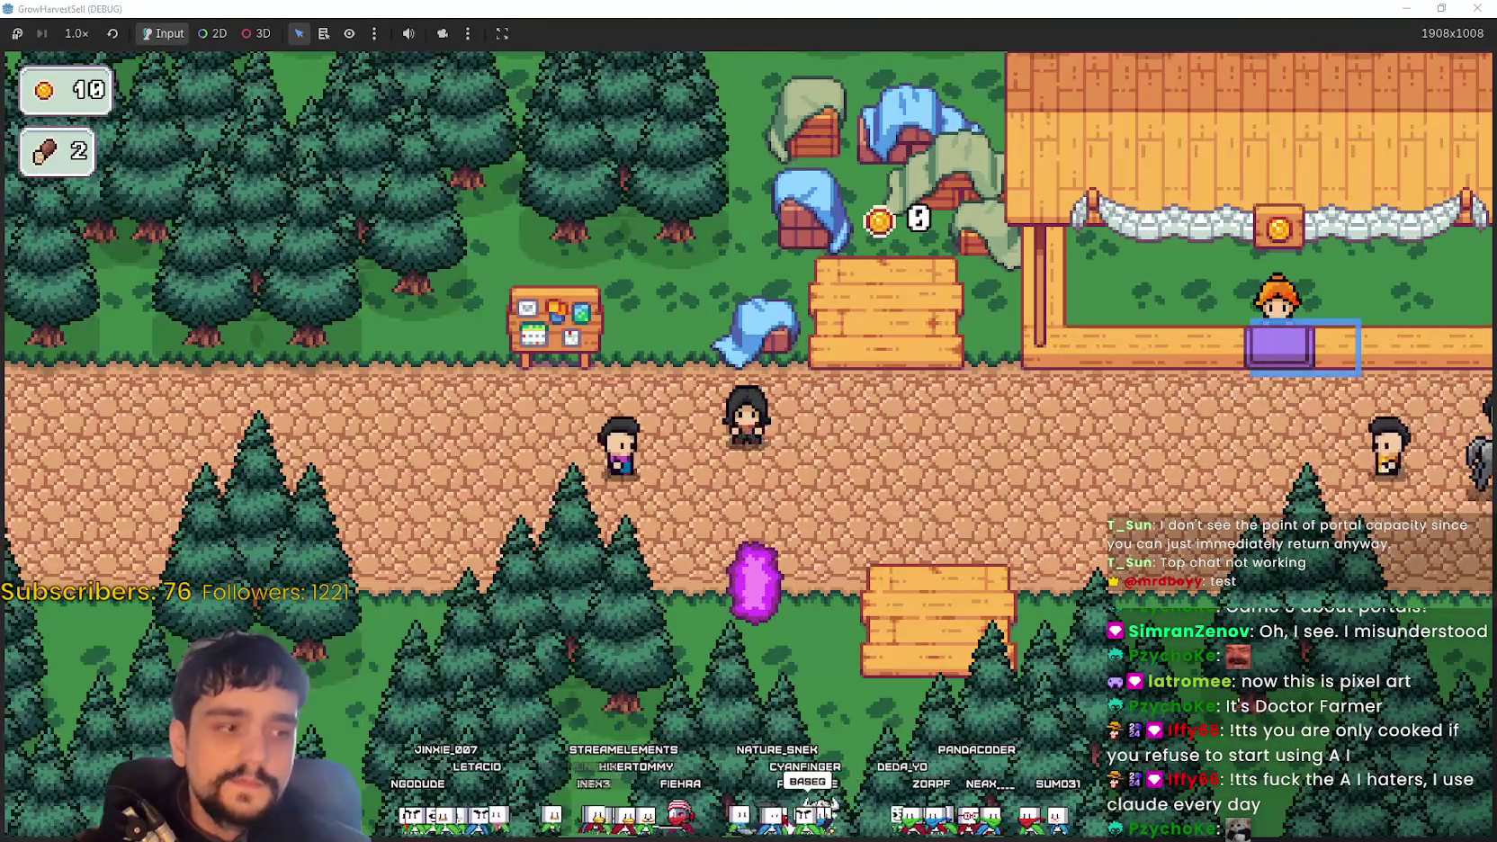
# Bring up Steam and open Crimson Desert's store page from the library
pyautogui.press('e')
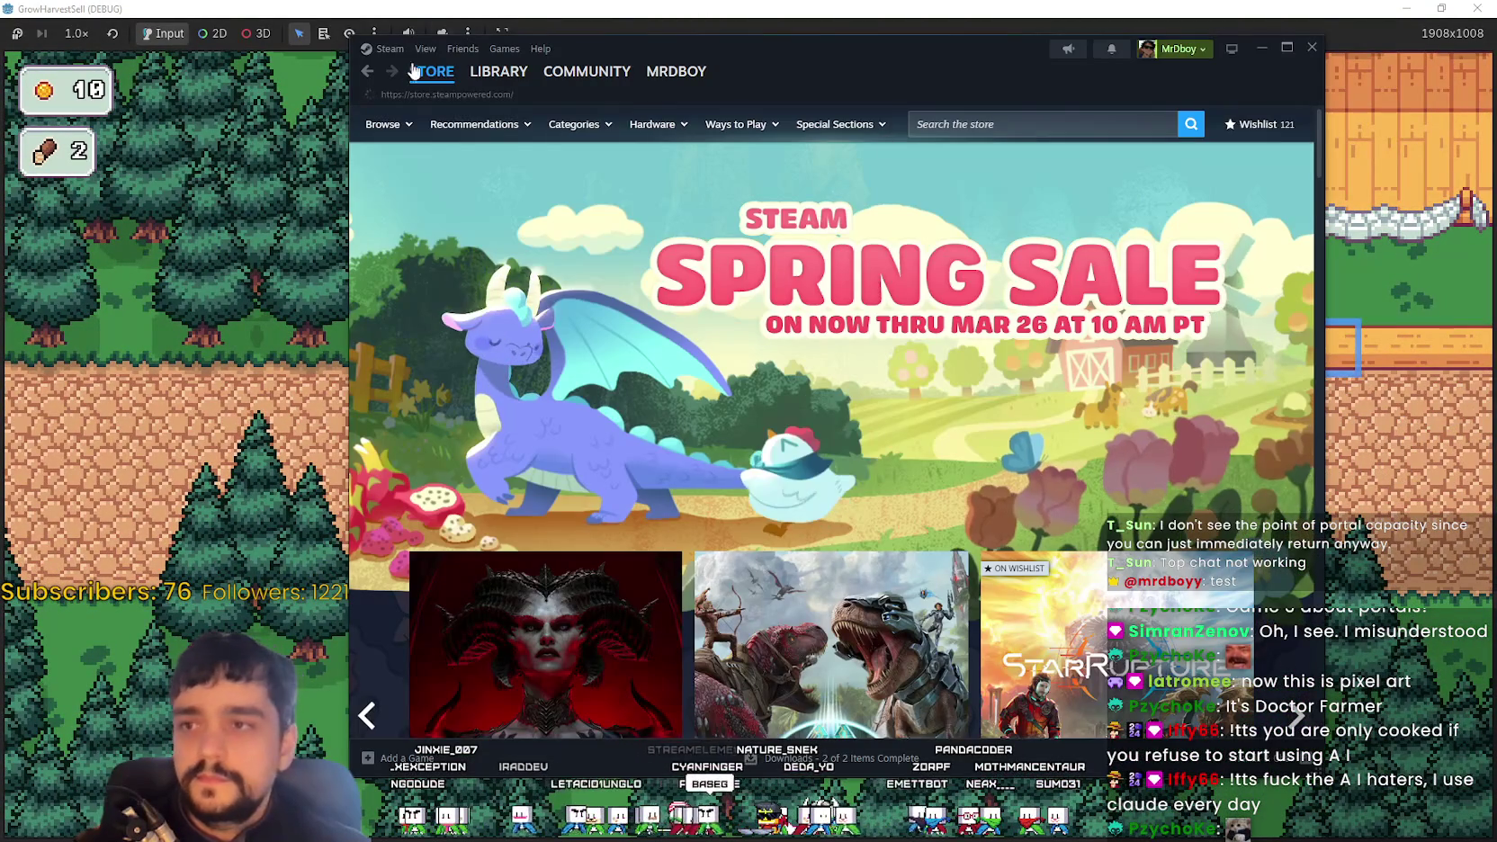
pyautogui.click(504, 74)
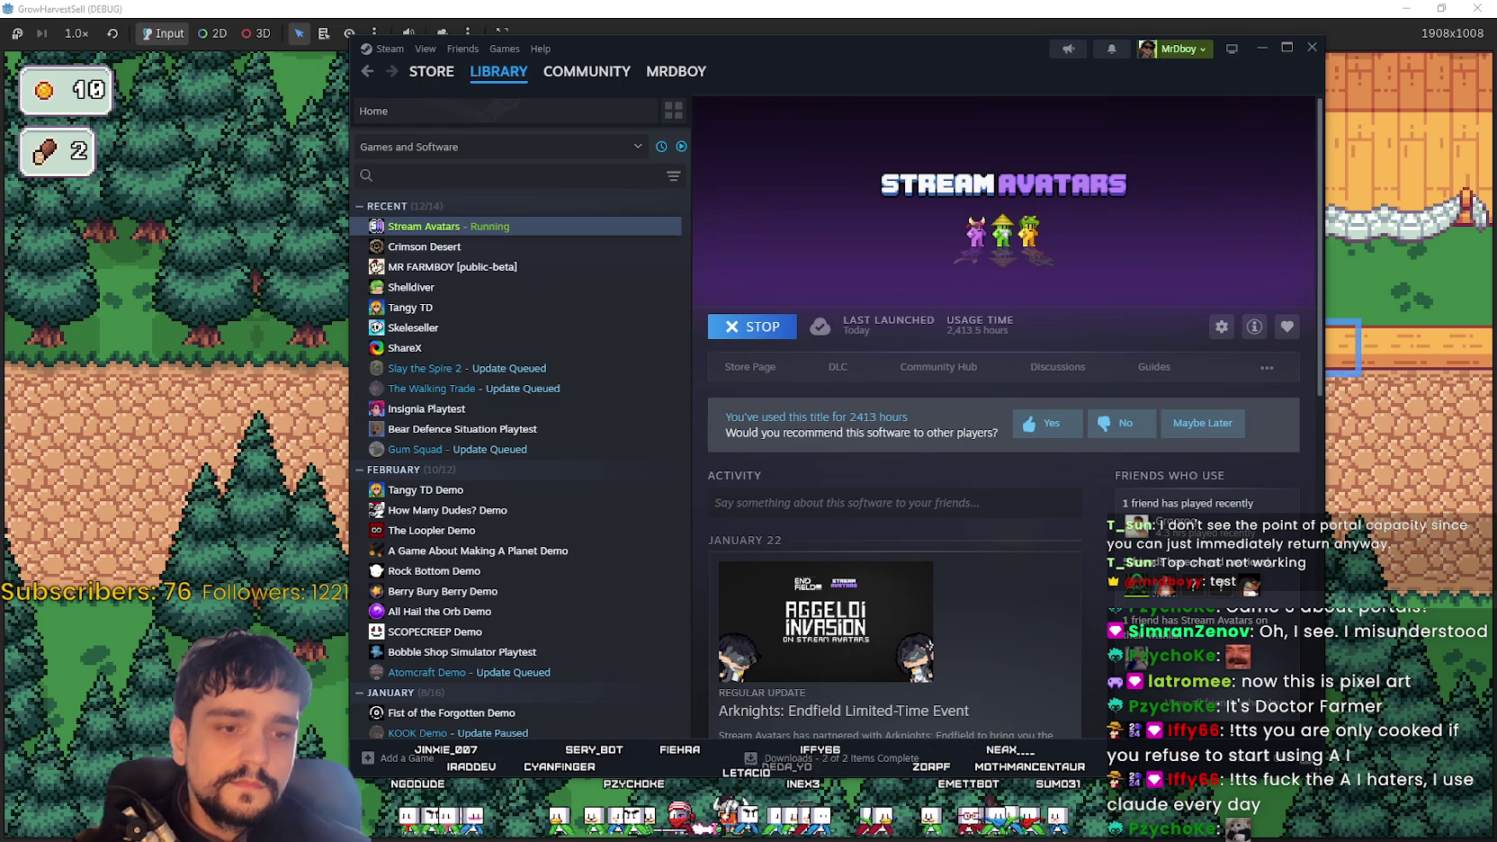
pyautogui.click(512, 252)
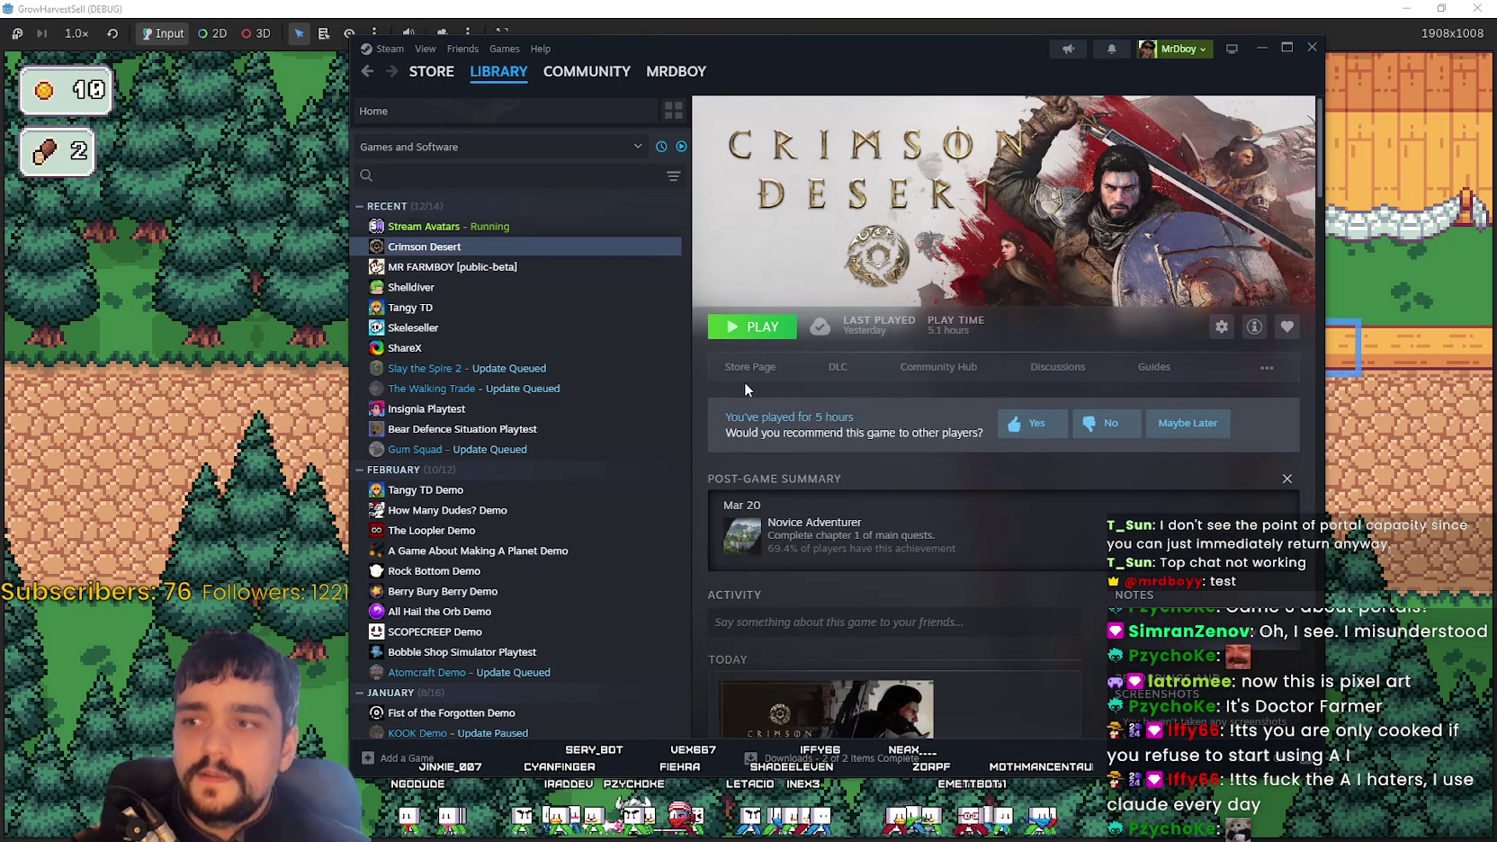
pyautogui.click(750, 368)
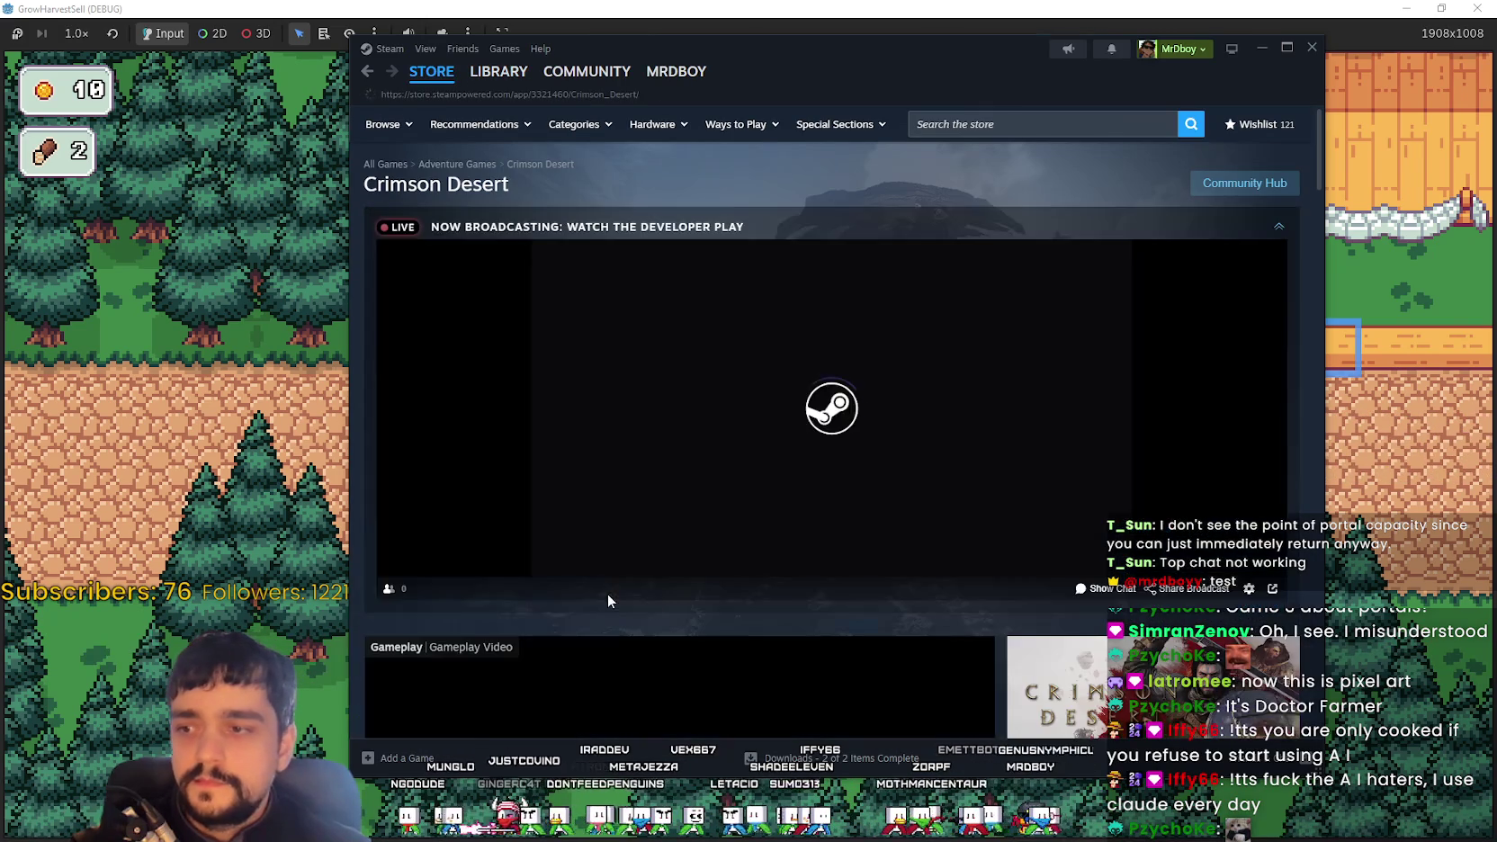
# Flip through the gallery thumbnails to the crow-warrior screenshot
pyautogui.scroll(-3, 761, 527)
pyautogui.click(597, 707)
pyautogui.click(714, 706)
pyautogui.click(961, 708)
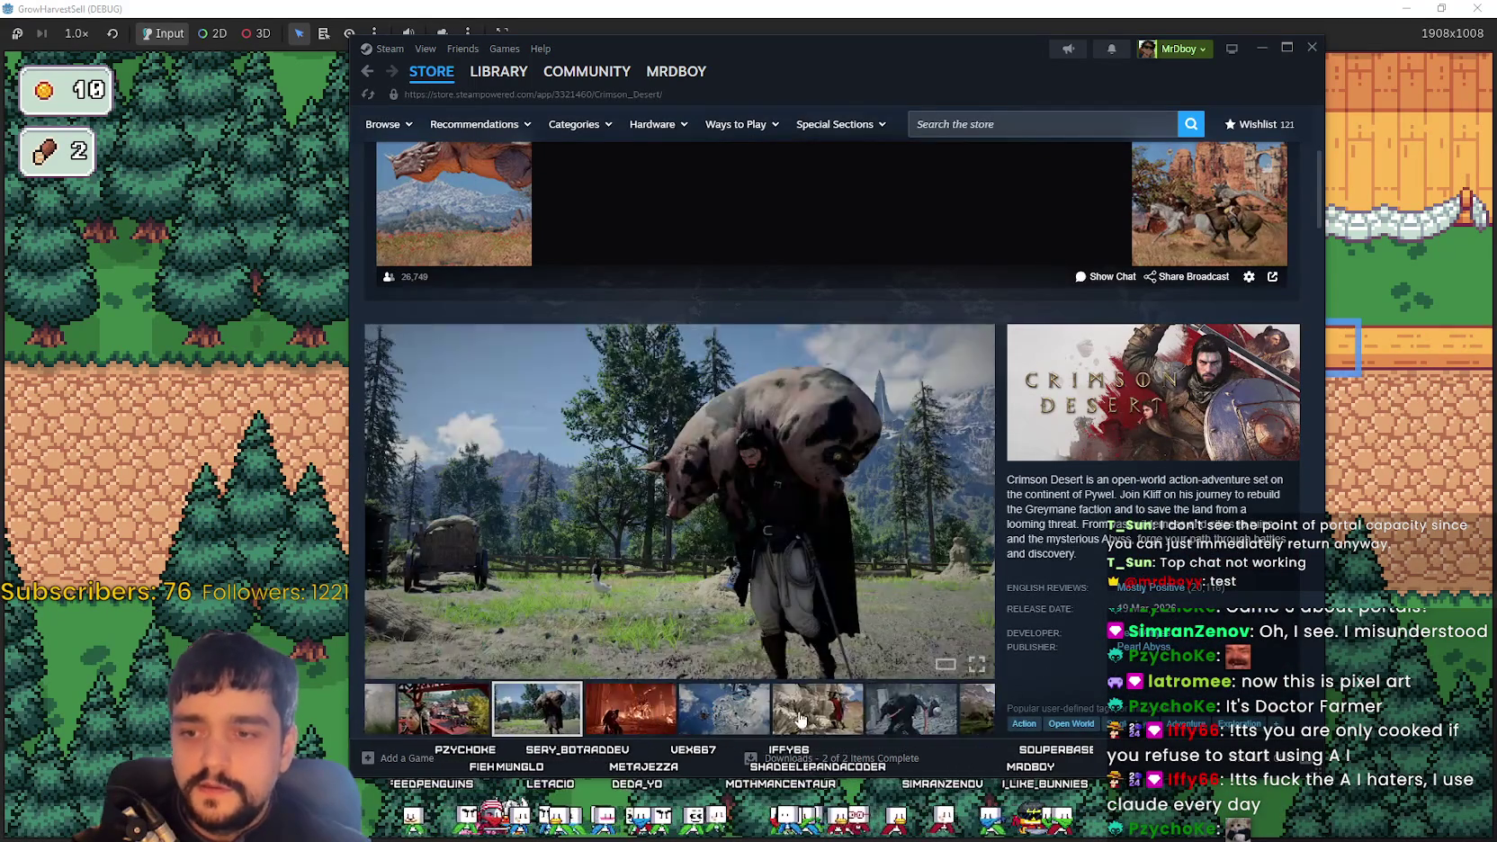
pyautogui.scroll(-3, 516, 429)
pyautogui.click(784, 397)
pyautogui.scroll(5, 862, 468)
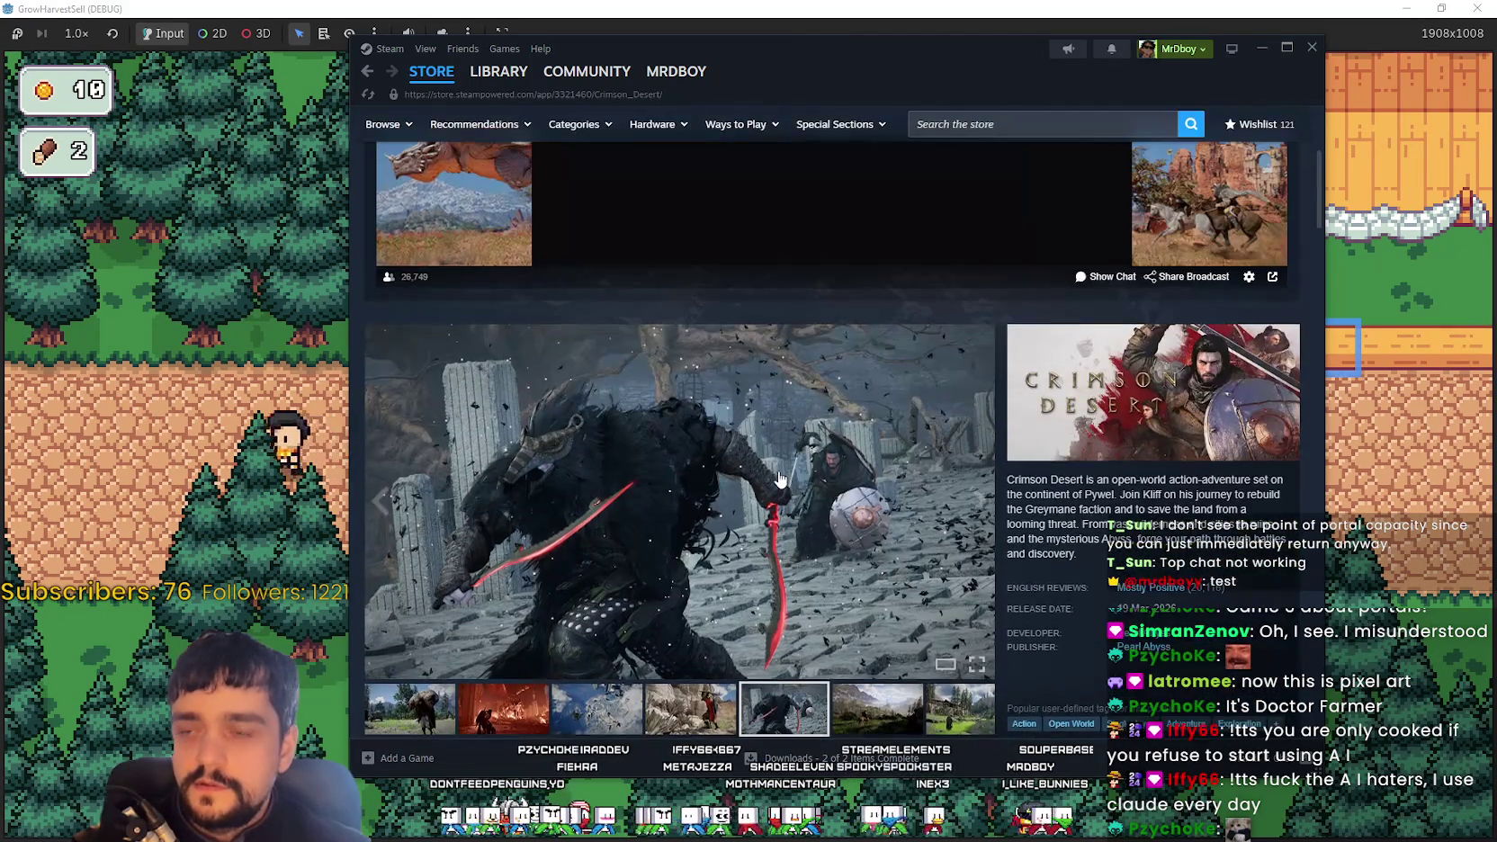
# View screenshots full-size, then open the autumn knight screenshot full-size
pyautogui.click(862, 468)
pyautogui.click(1281, 423)
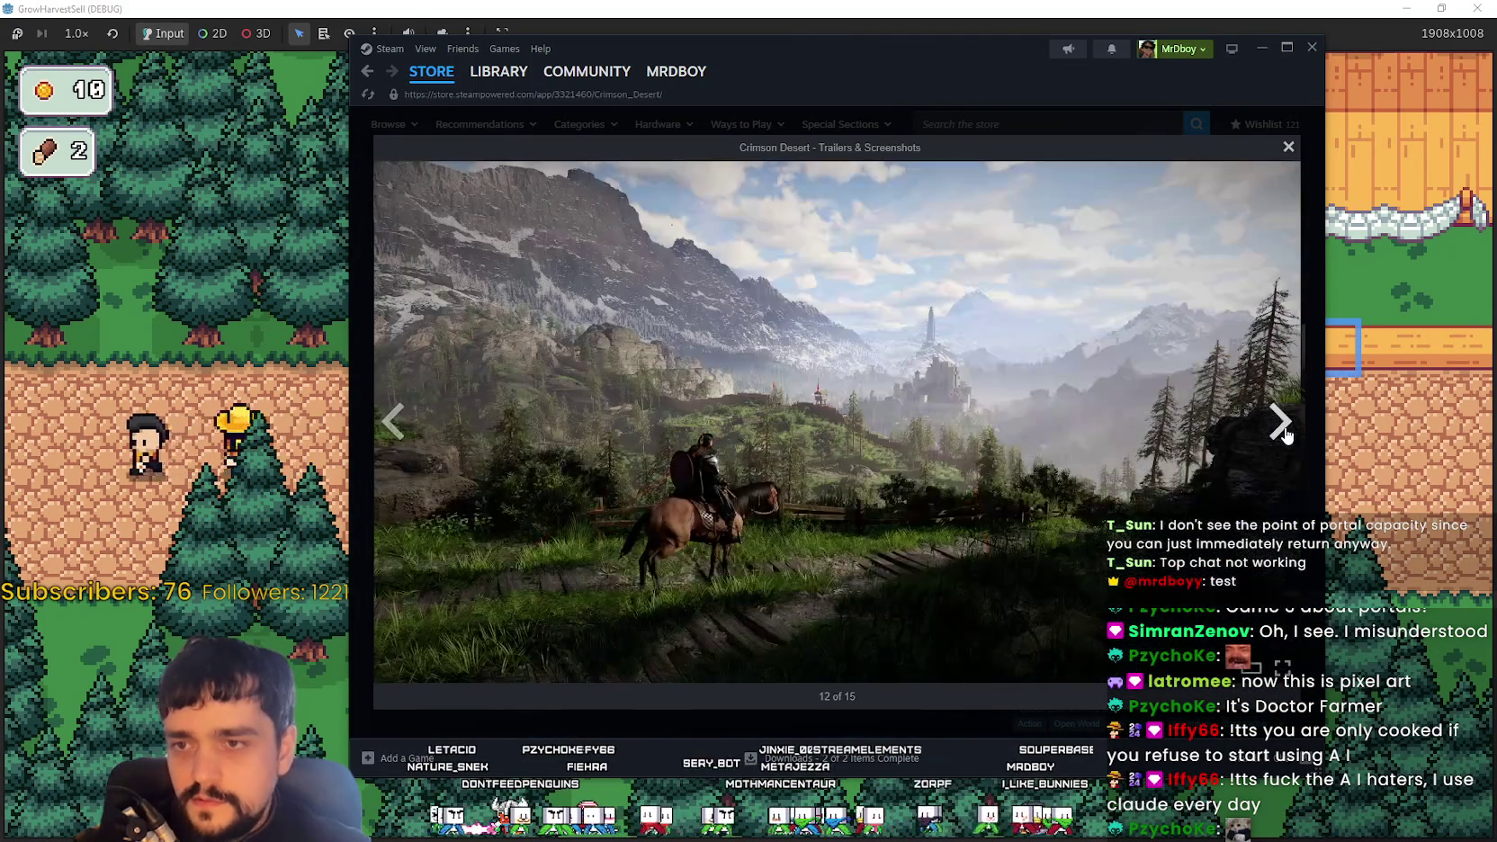
pyautogui.click(1287, 149)
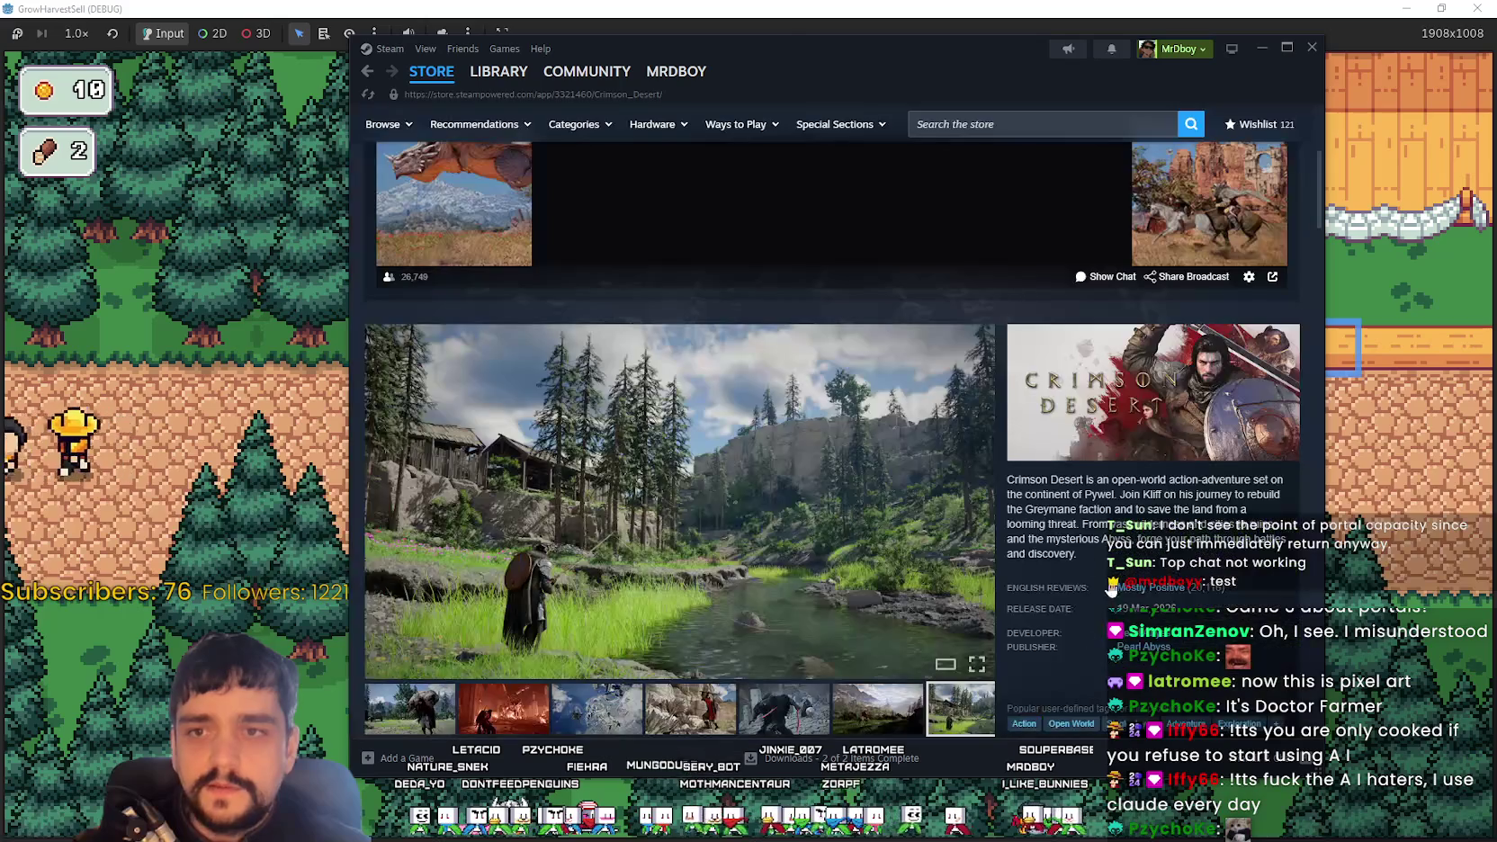
pyautogui.scroll(-1, 568, 666)
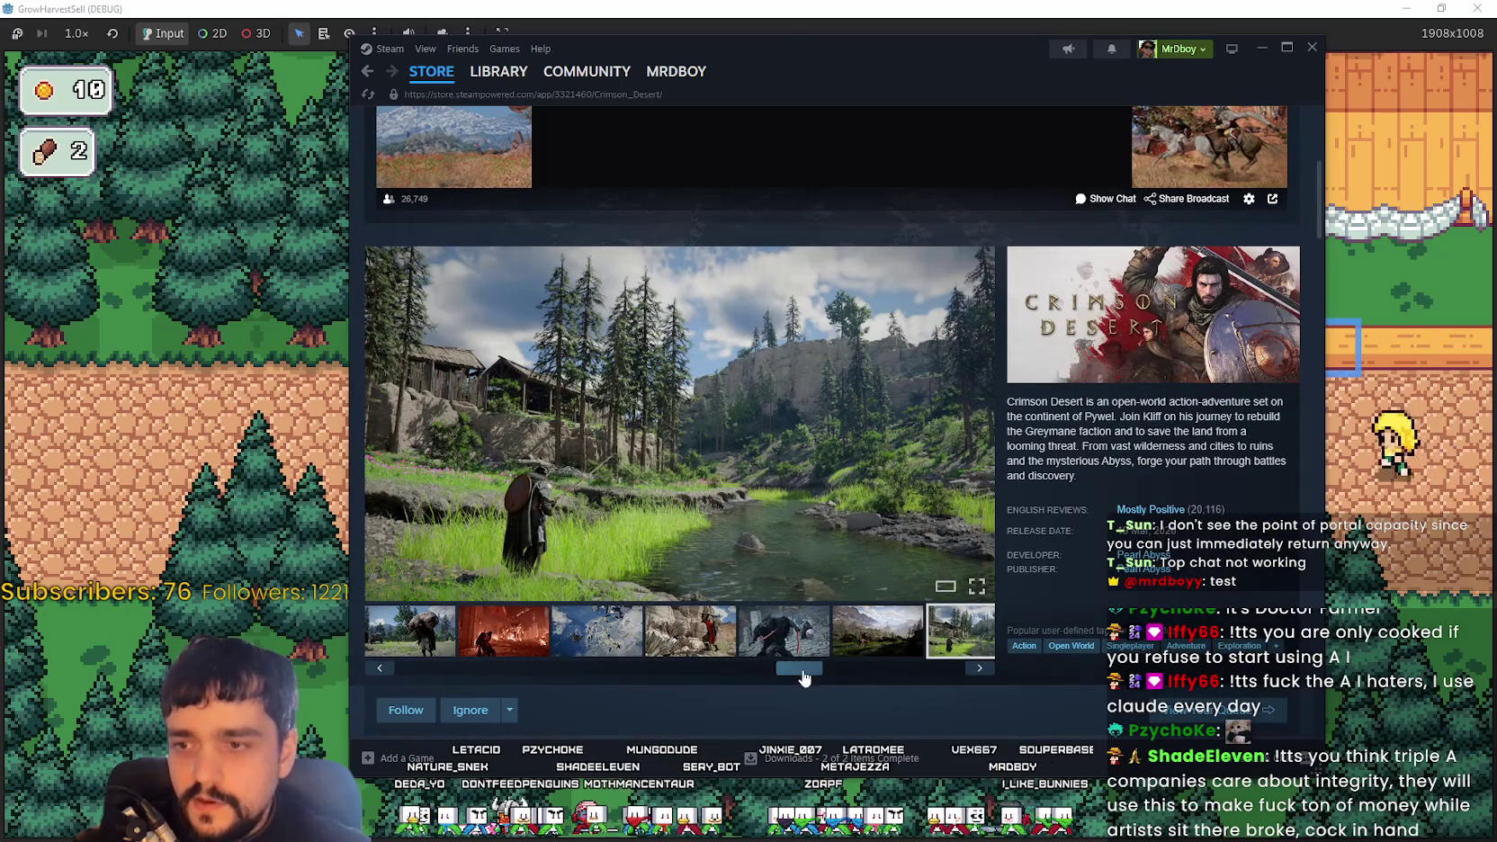
pyautogui.click(941, 649)
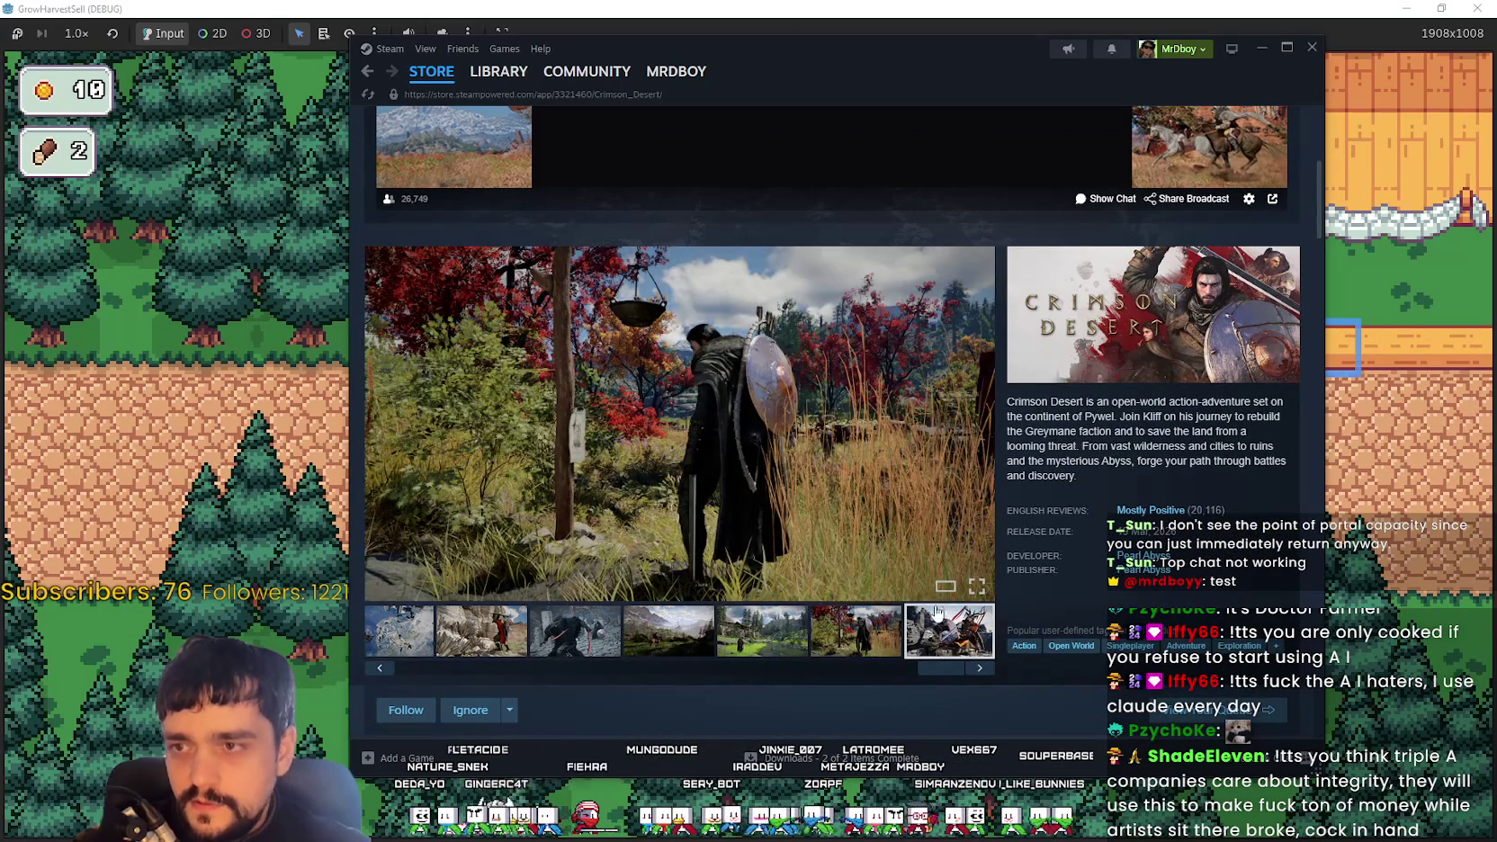
pyautogui.click(952, 637)
# Step back to the dragon scene screenshot and widen the Steam window slightly
pyautogui.click(394, 423)
pyautogui.click(394, 422)
pyautogui.click(396, 423)
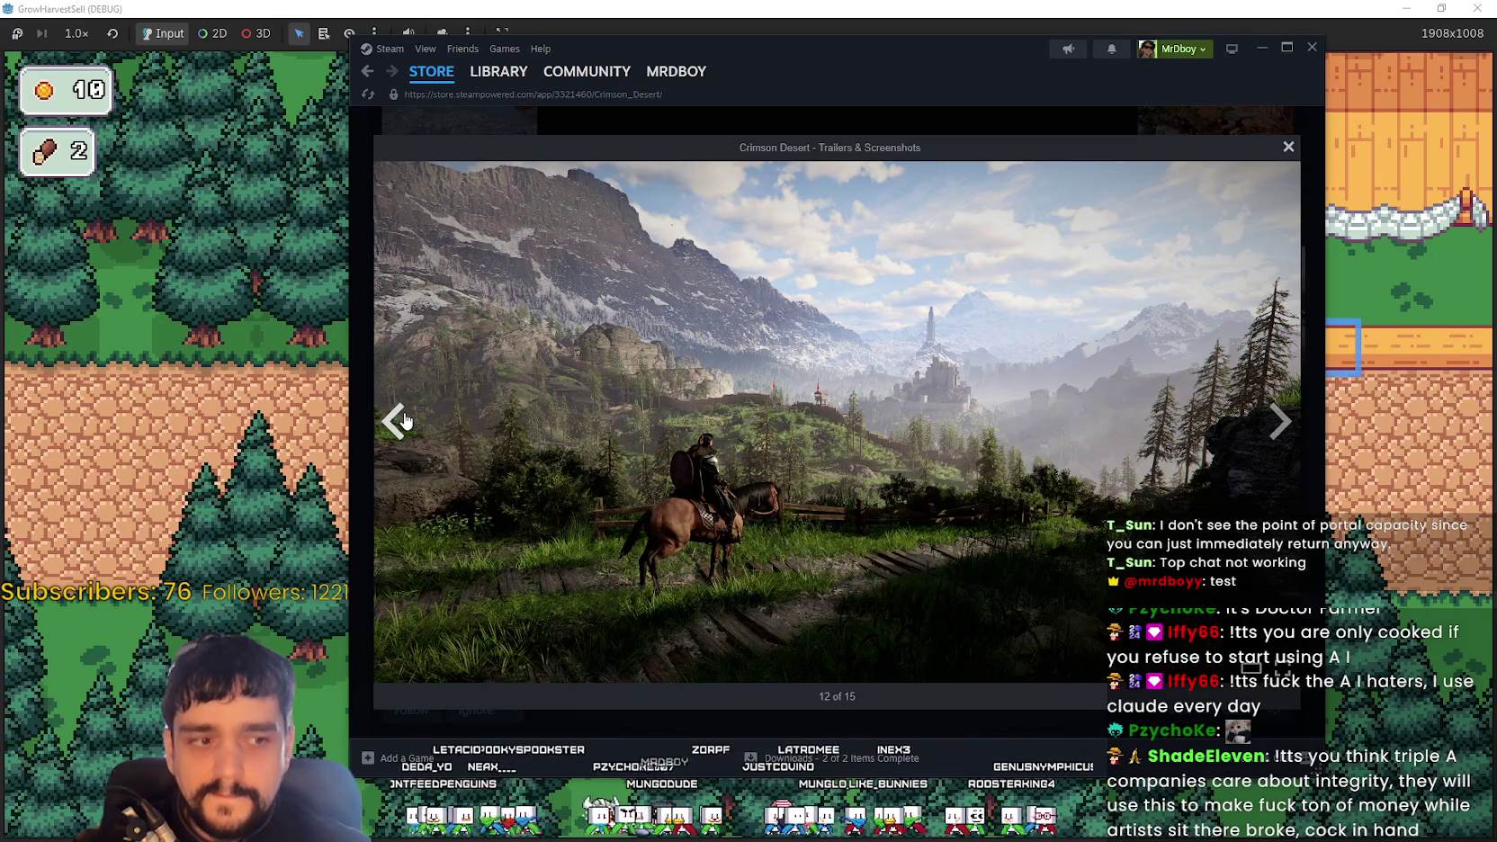
pyautogui.click(404, 420)
pyautogui.click(414, 416)
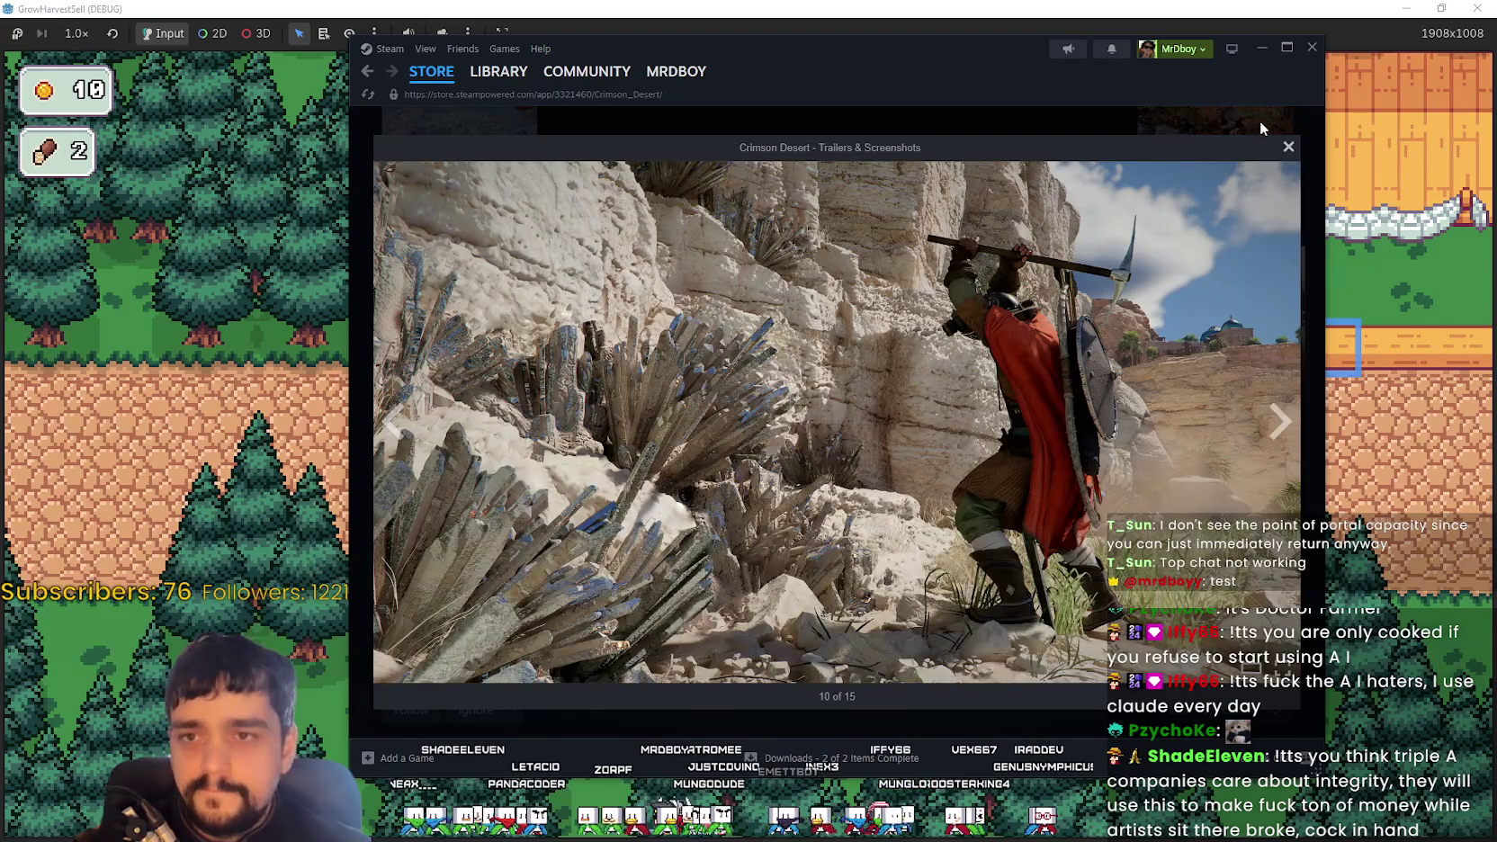
pyautogui.click(391, 448)
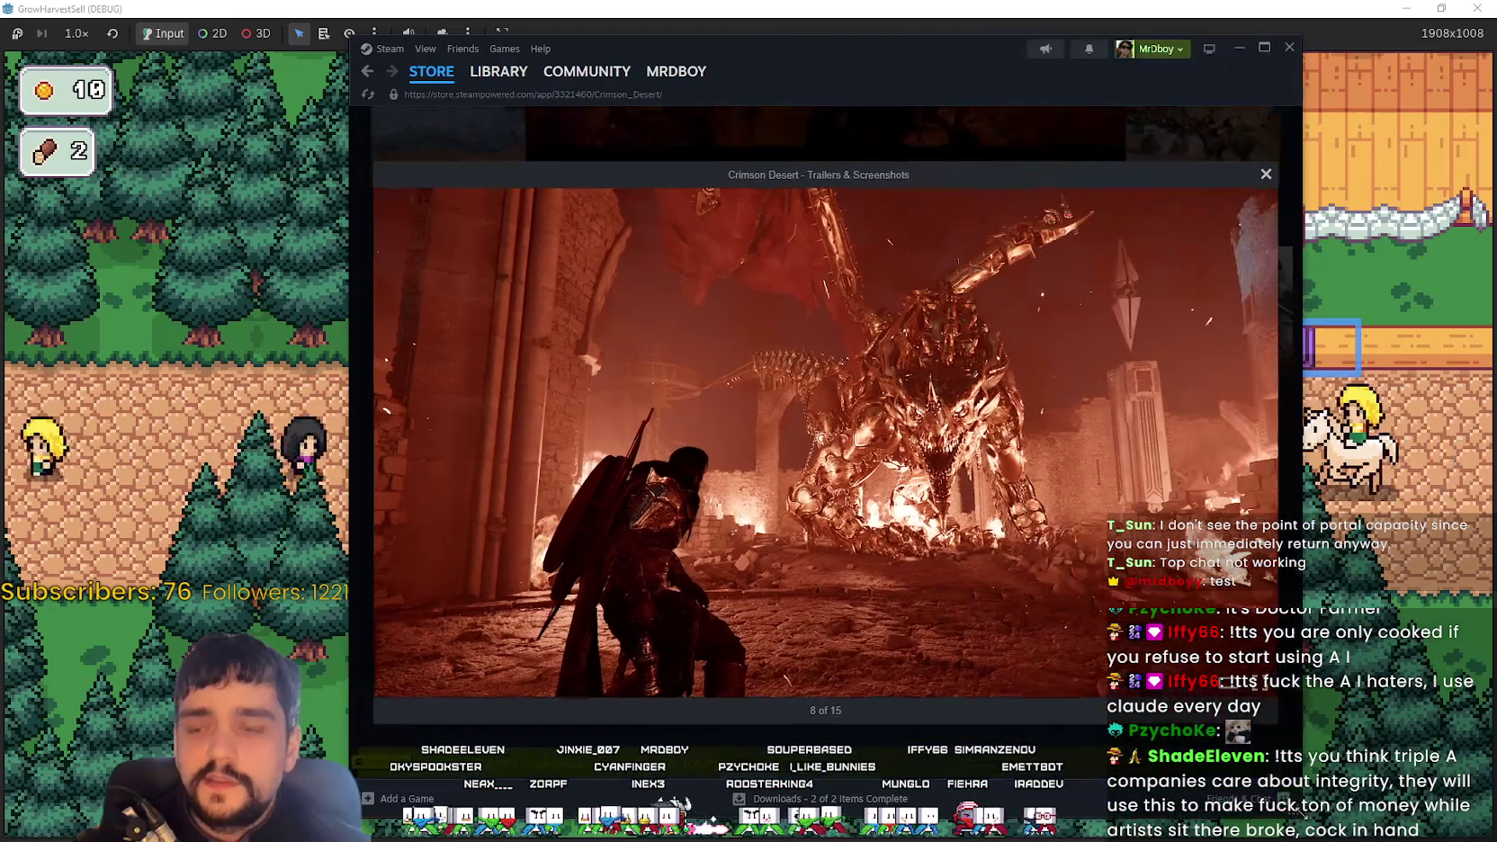
pyautogui.moveTo(1320, 814); pyautogui.dragTo(1329, 814)
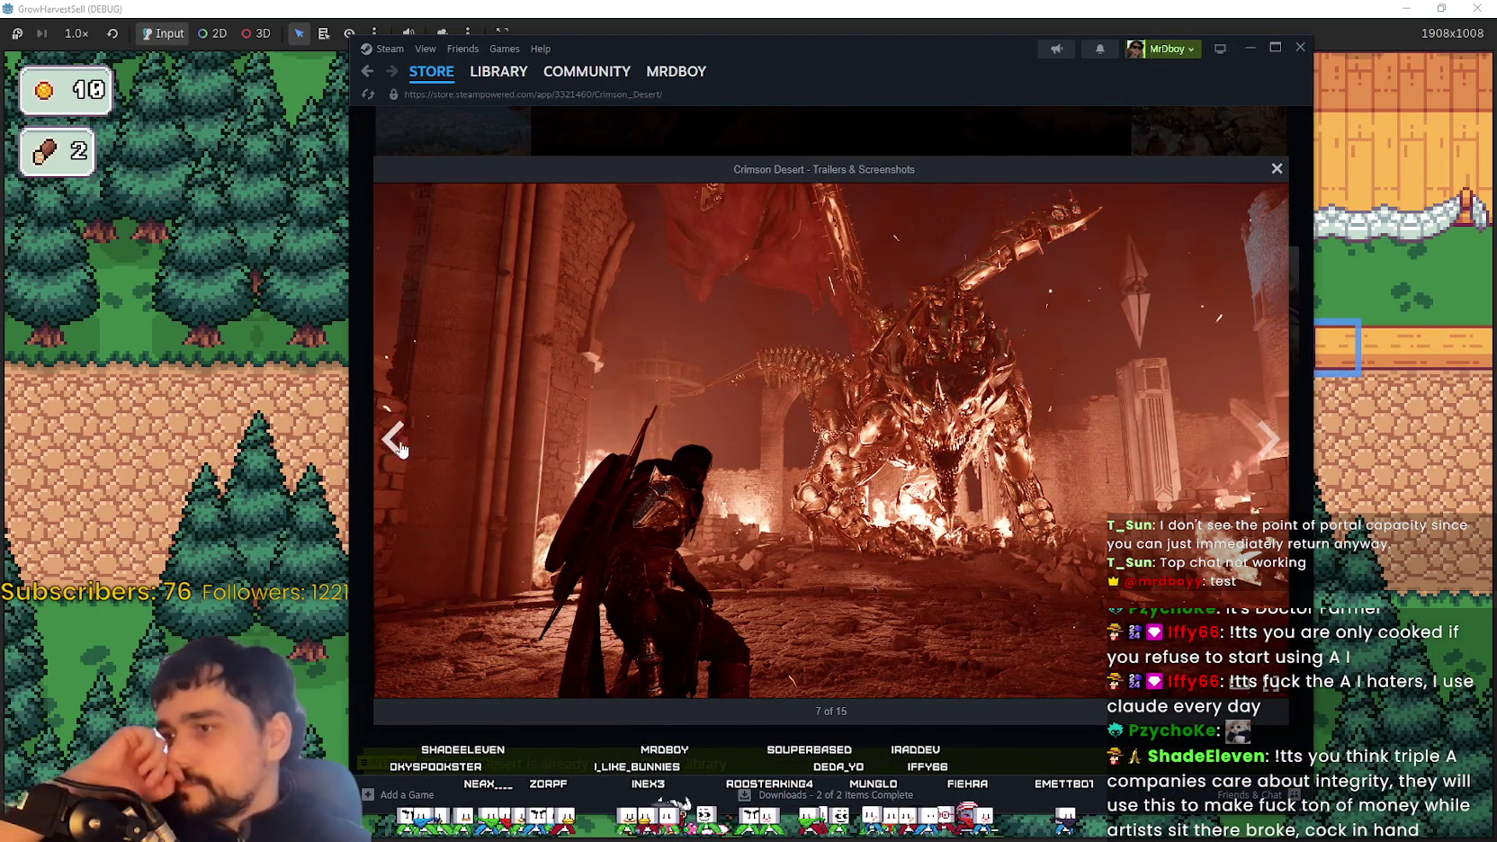
# Step back through screenshots 4 and 3 to the trailer video
pyautogui.click(400, 448)
pyautogui.click(396, 454)
pyautogui.click(391, 459)
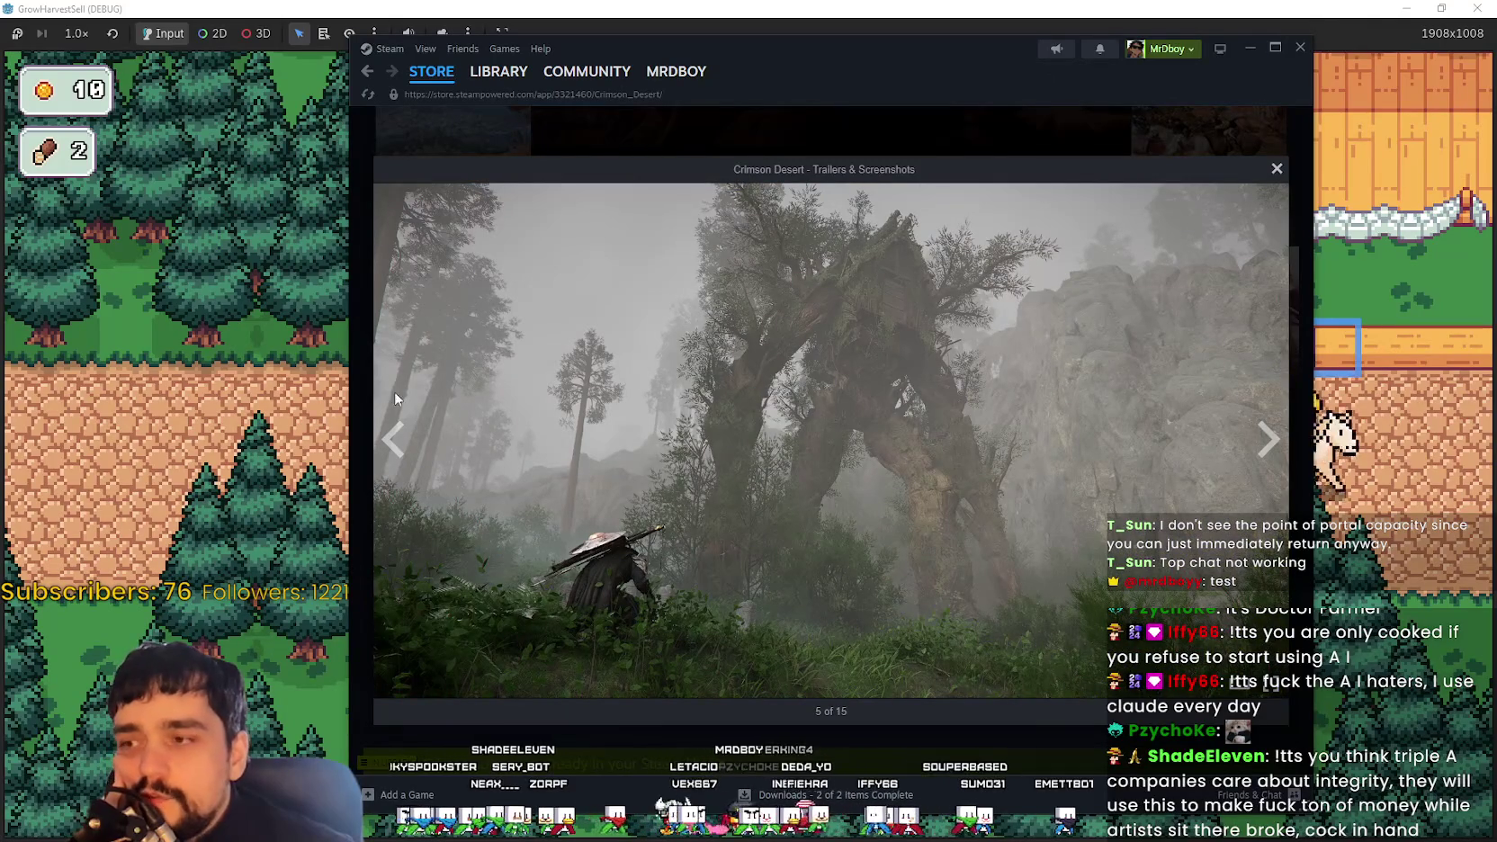
pyautogui.click(398, 442)
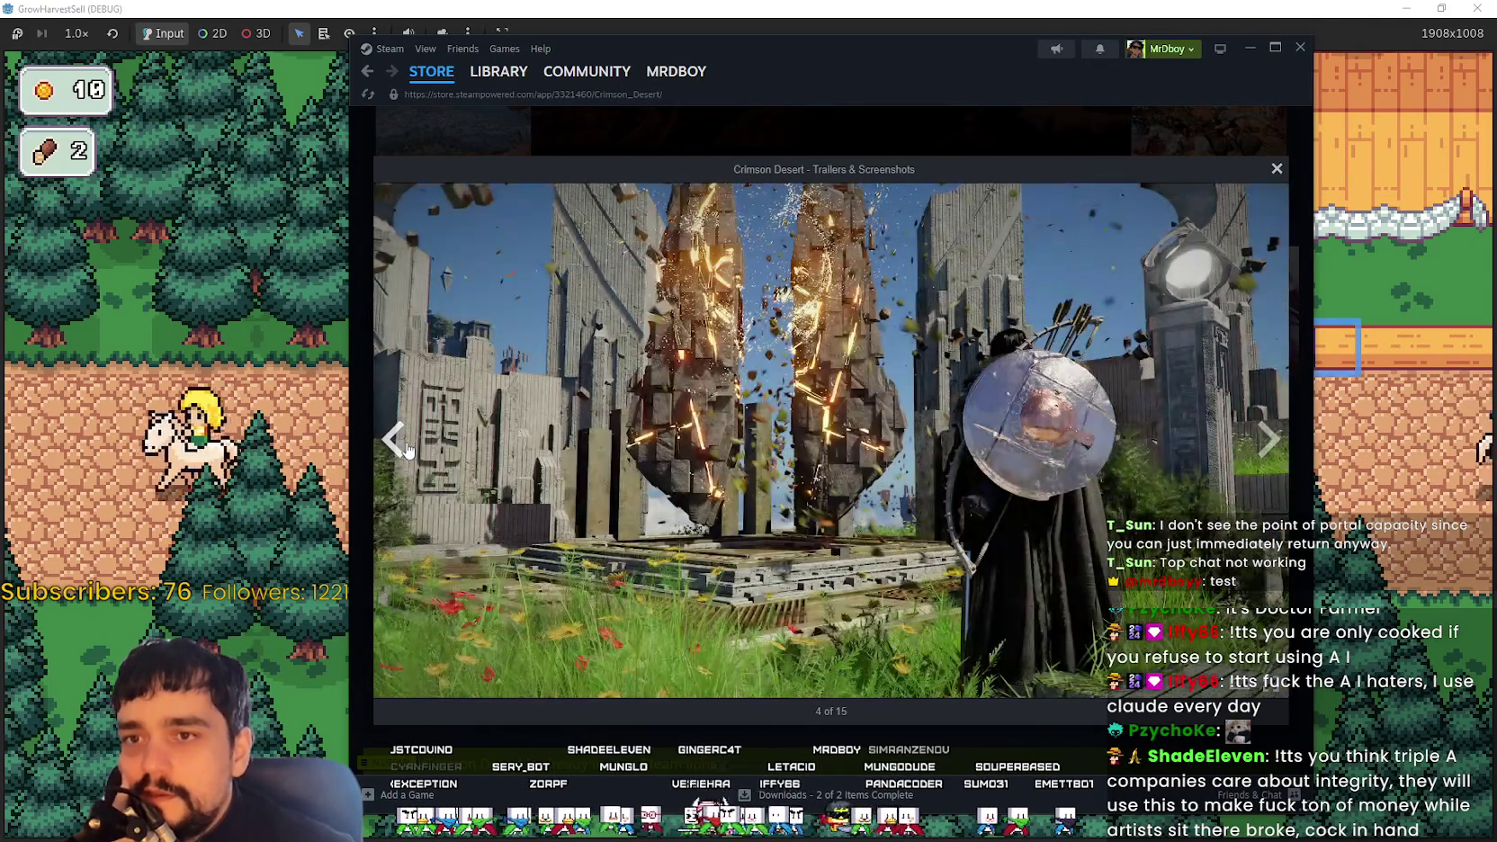
pyautogui.click(404, 455)
pyautogui.click(403, 456)
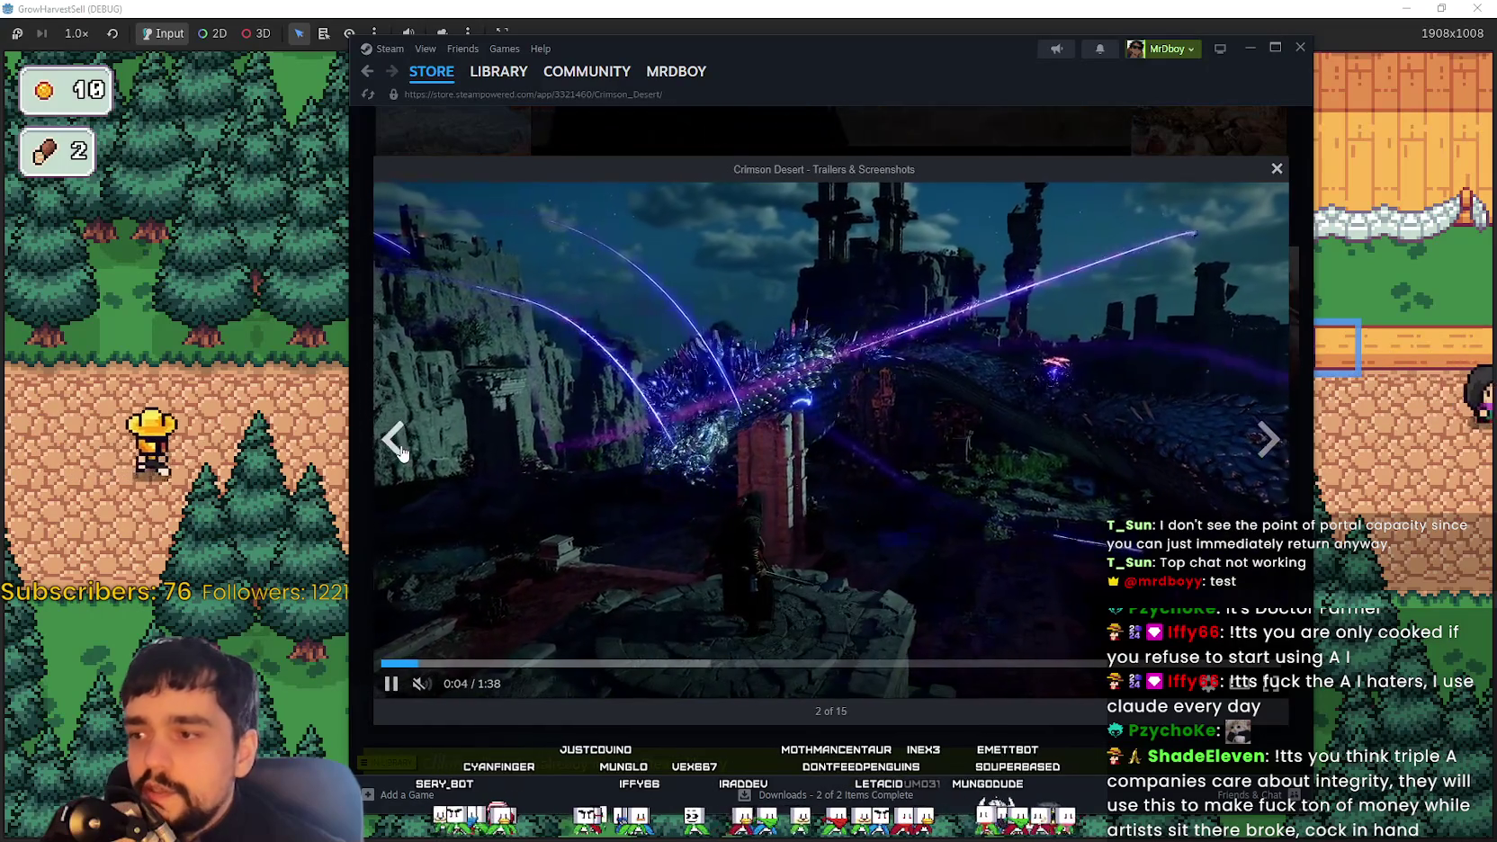
# Advance through the media to the village screenshot, item 6 of 15
pyautogui.click(1268, 439)
pyautogui.click(1271, 450)
pyautogui.click(1271, 450)
pyautogui.click(1271, 450)
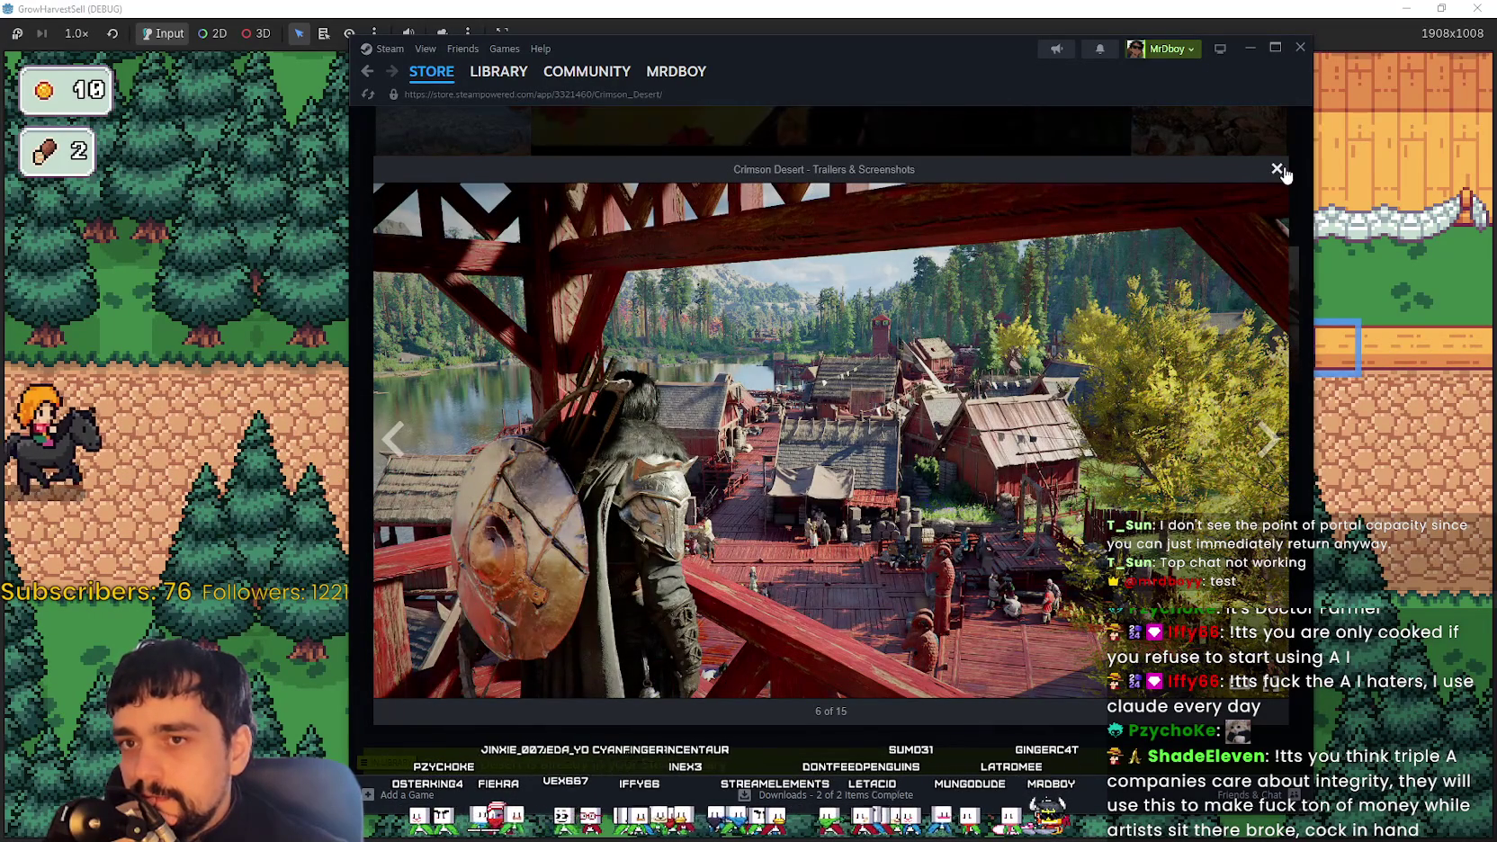
# Close the lightbox and read the Patch Notes Version 1.00.03 article
pyautogui.click(1277, 169)
pyautogui.scroll(-10, 687, 561)
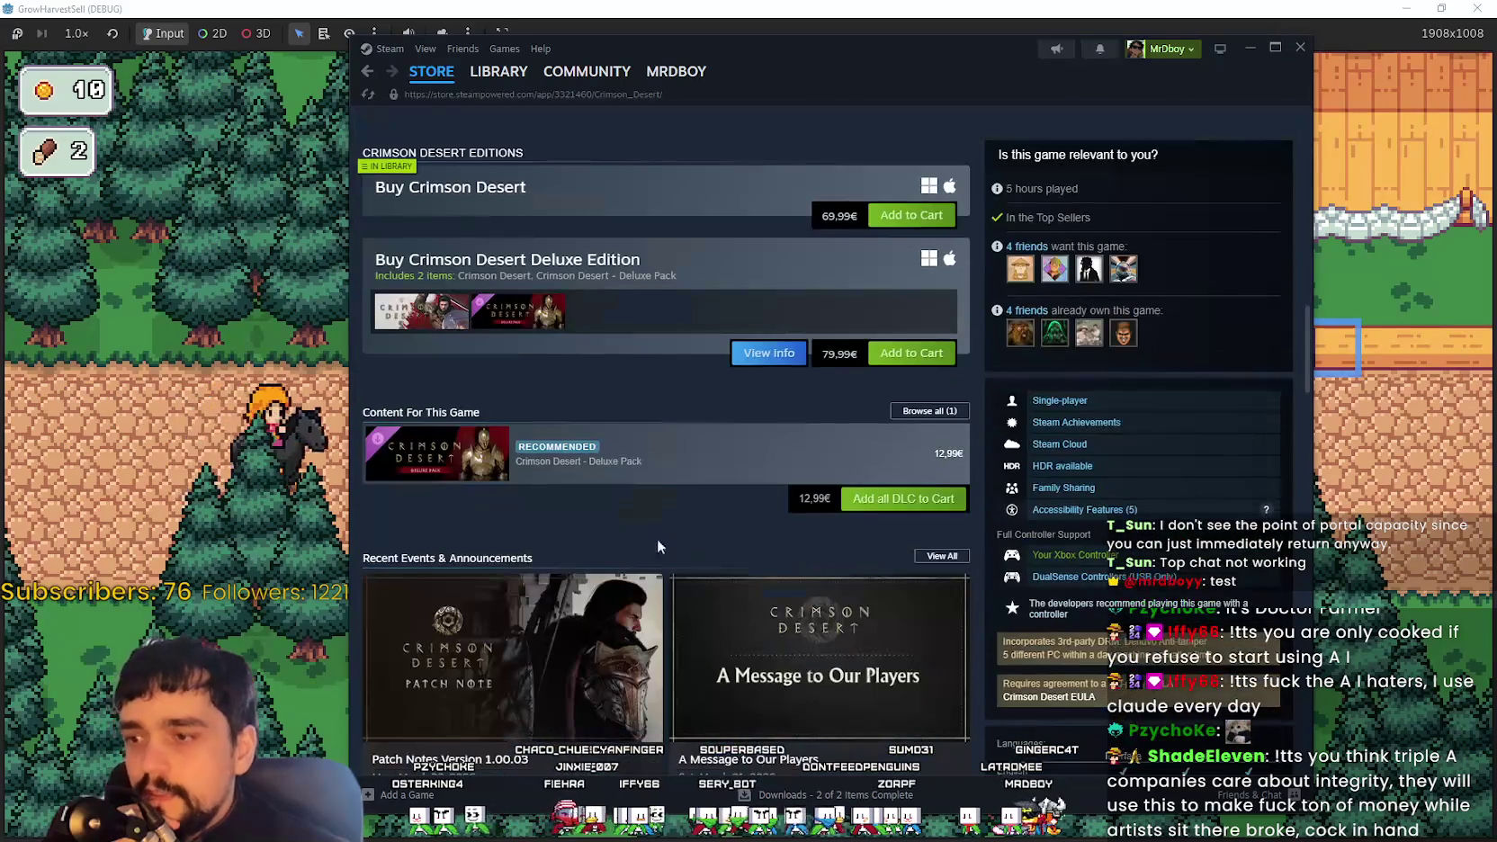
pyautogui.scroll(2, 668, 536)
pyautogui.scroll(-1, 738, 584)
pyautogui.scroll(-3, 807, 630)
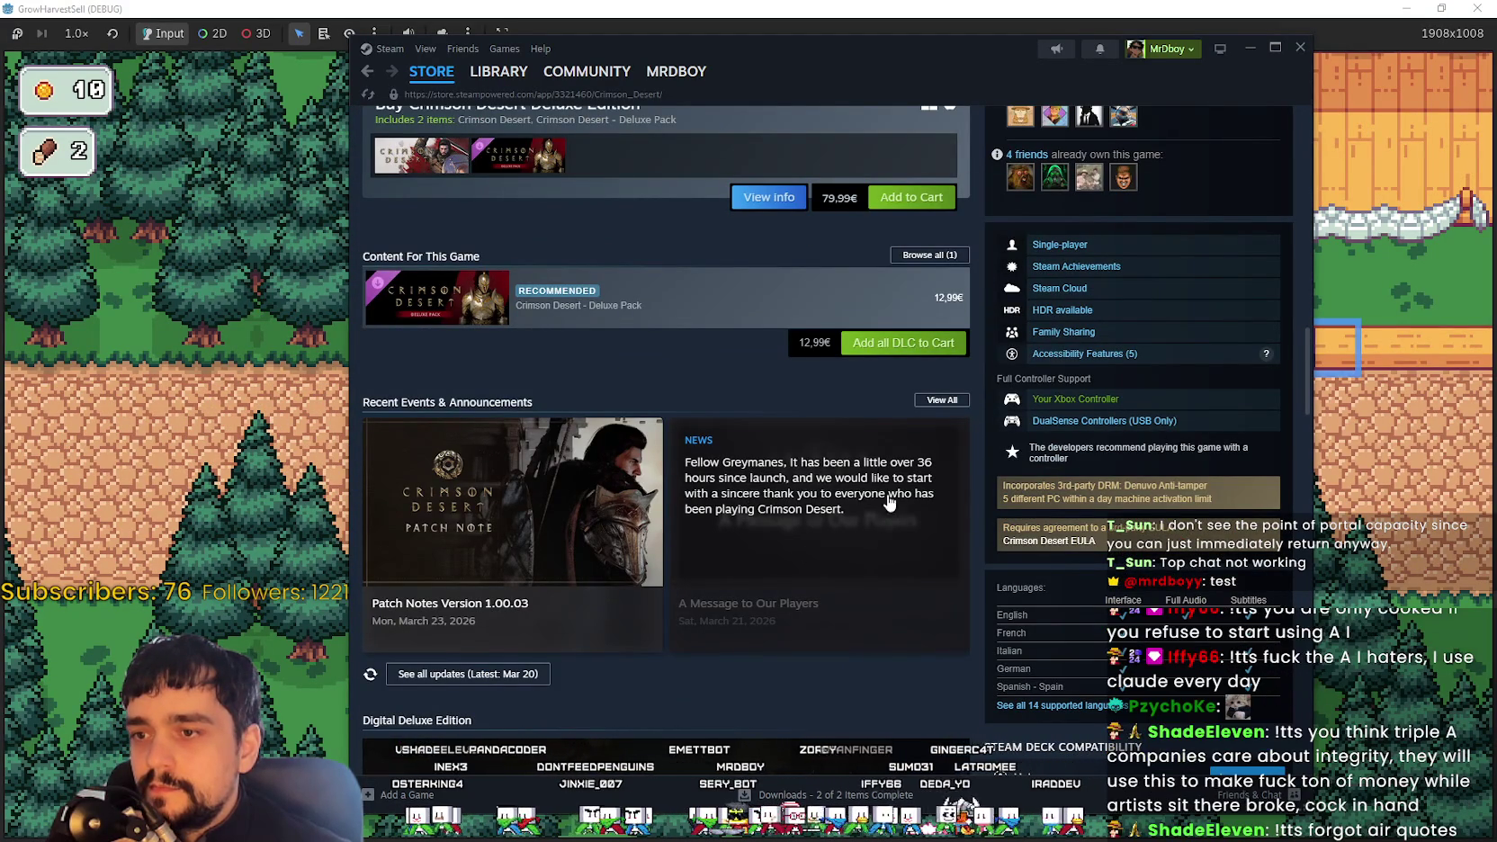
pyautogui.click(574, 540)
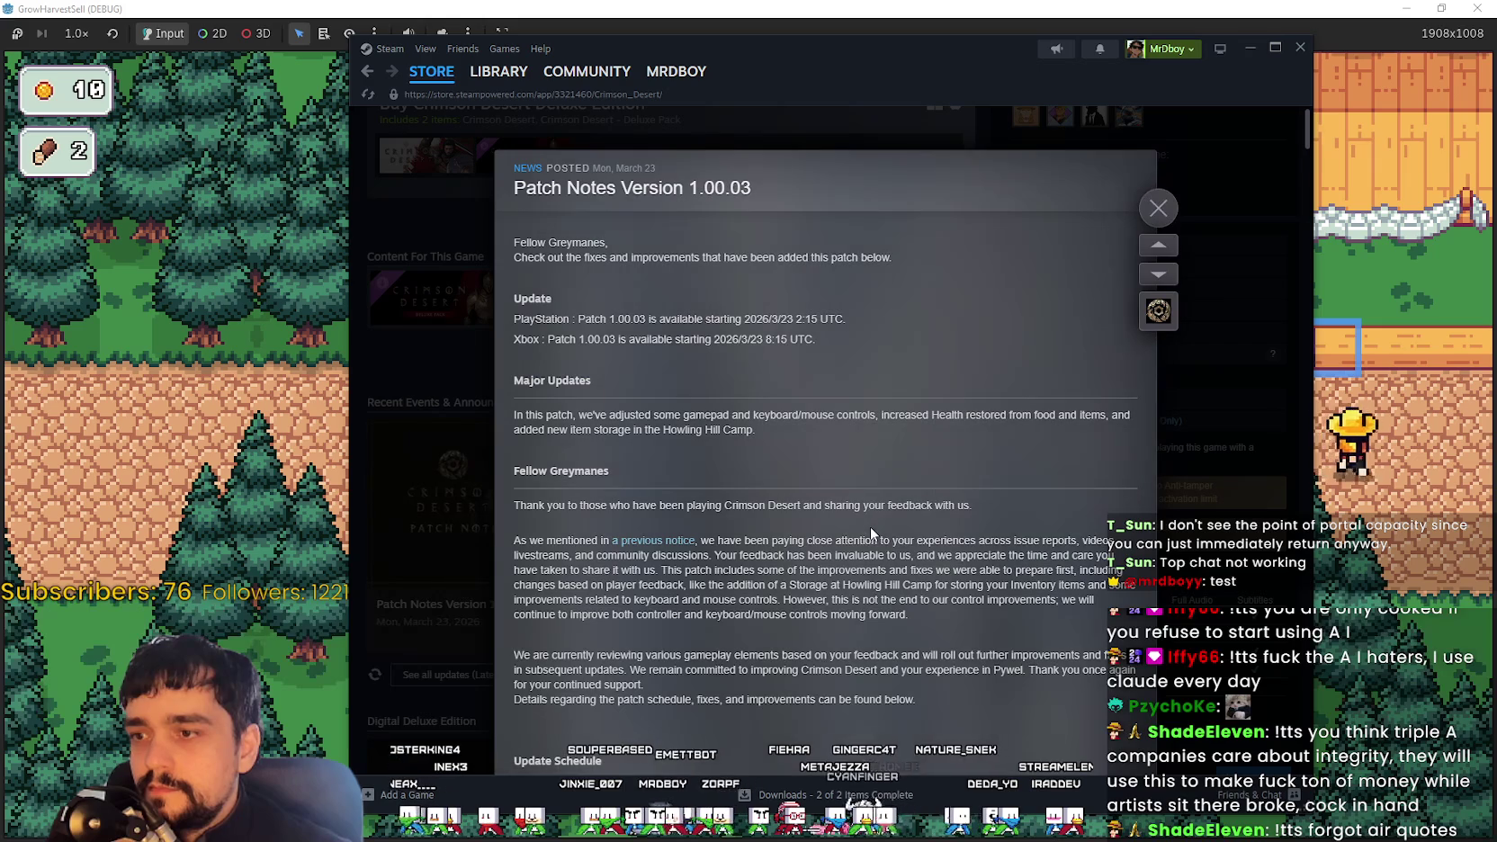
pyautogui.click(1159, 221)
# Visit Crimson Desert's Community Hub, go back to the store front, then return to the game
pyautogui.scroll(10, 1175, 153)
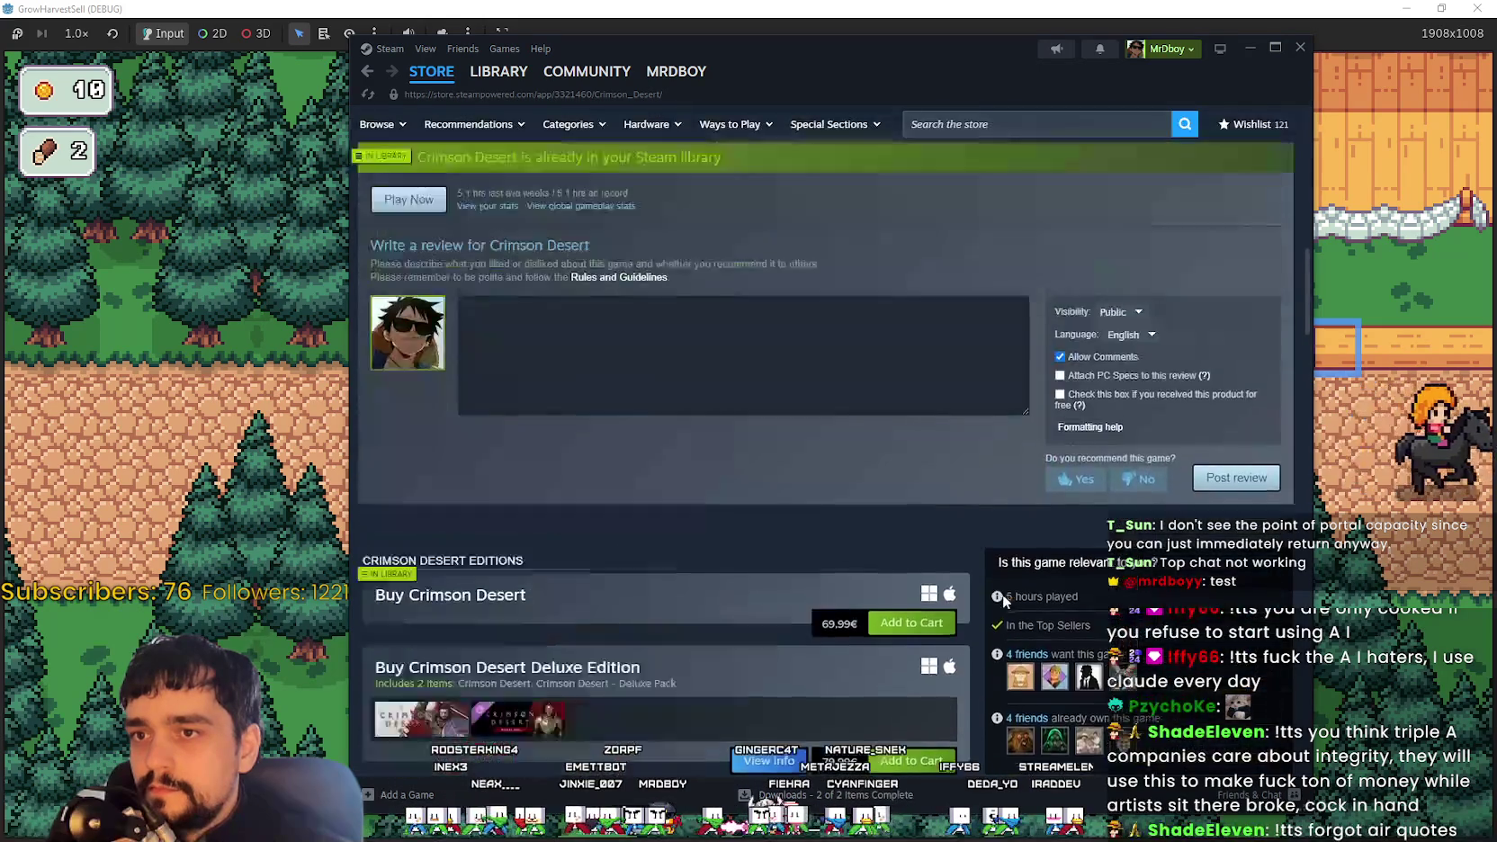
pyautogui.scroll(3, 1174, 225)
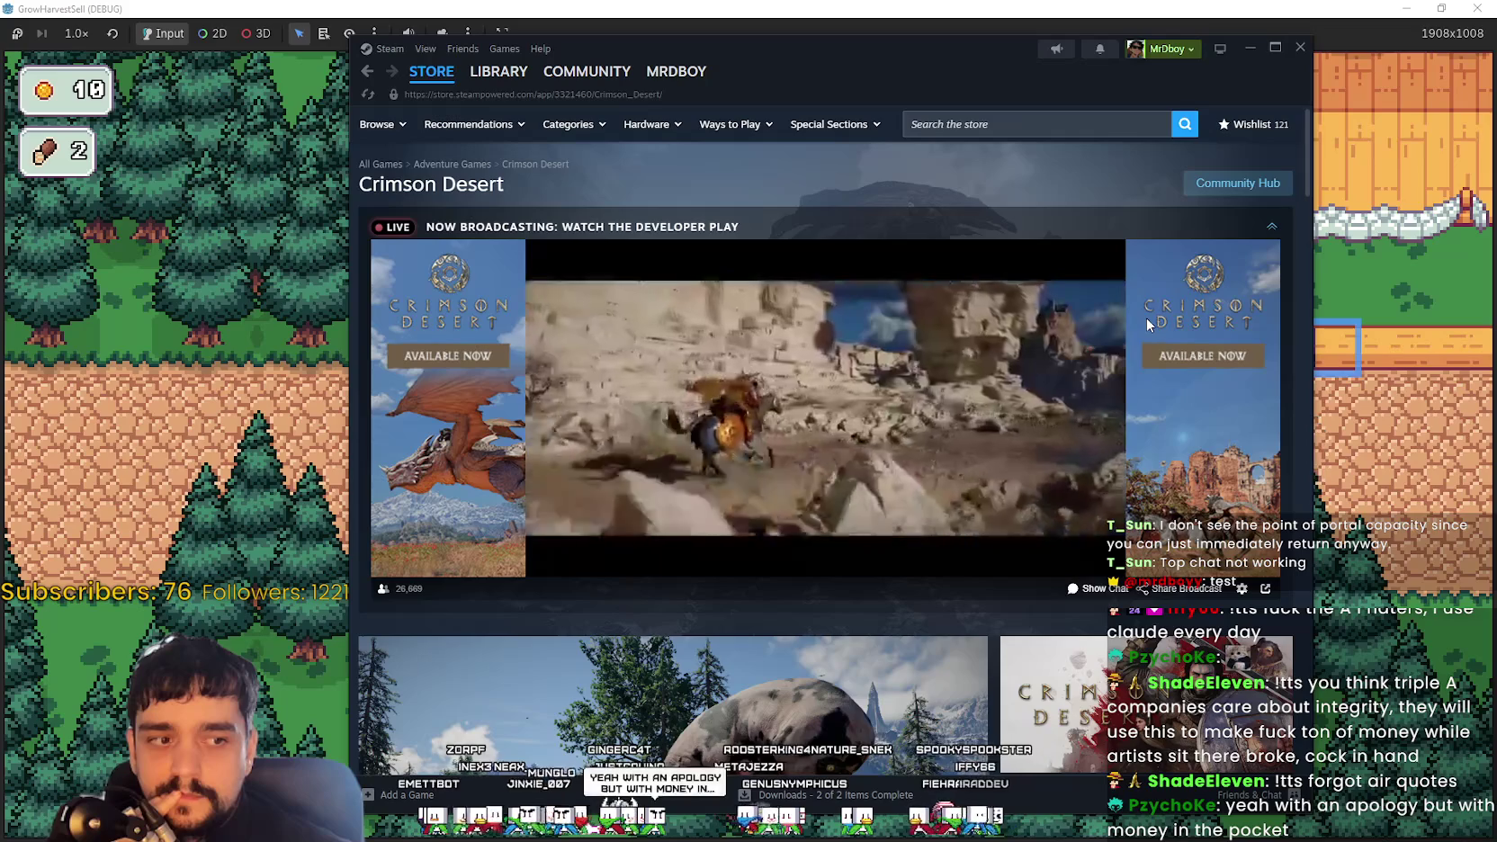
pyautogui.click(1250, 191)
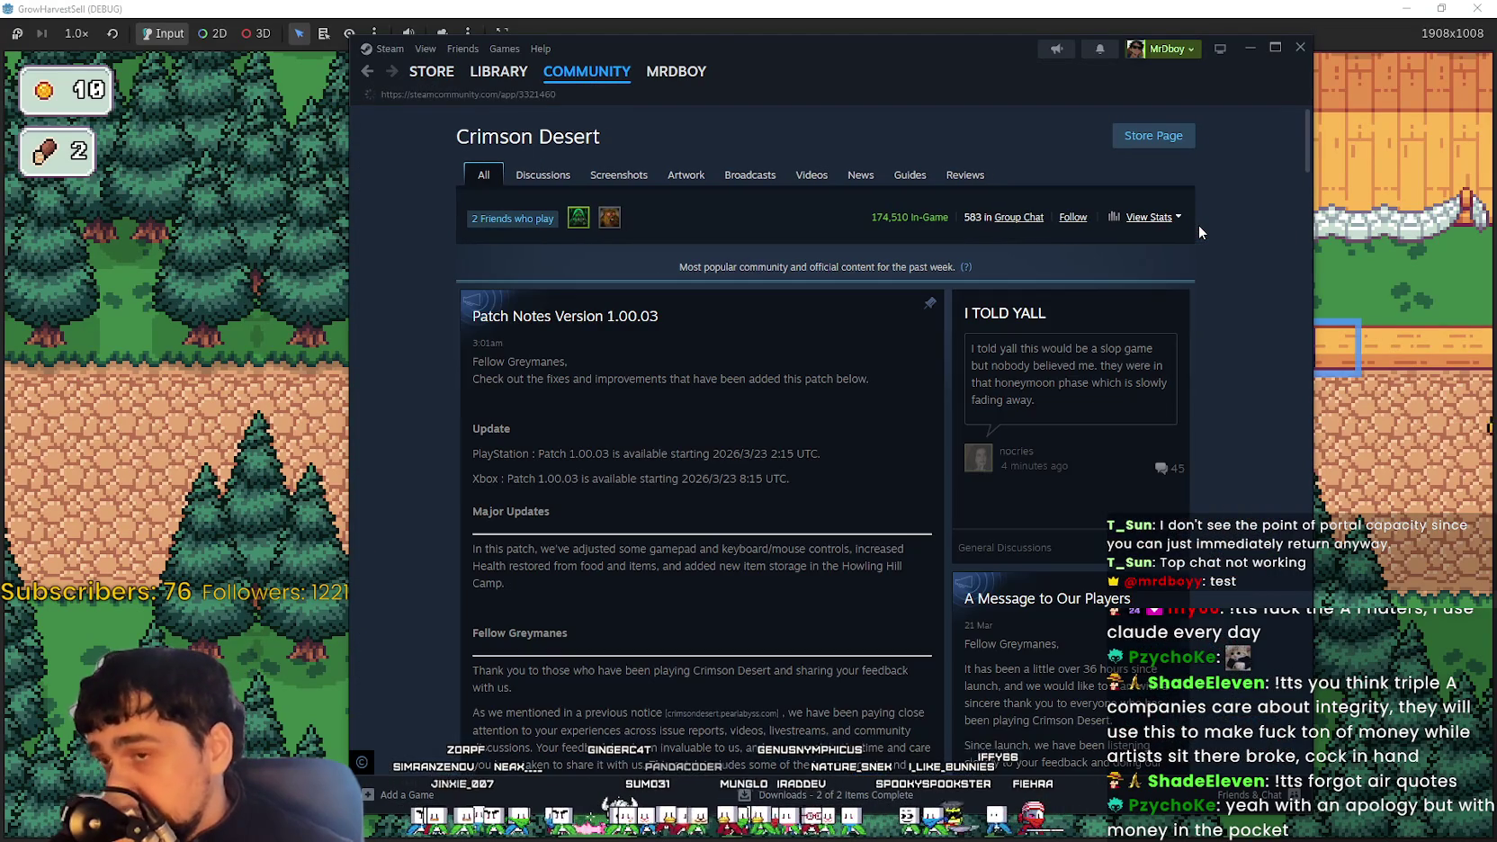
pyautogui.hotkey('alt', 'Left')
pyautogui.click(433, 79)
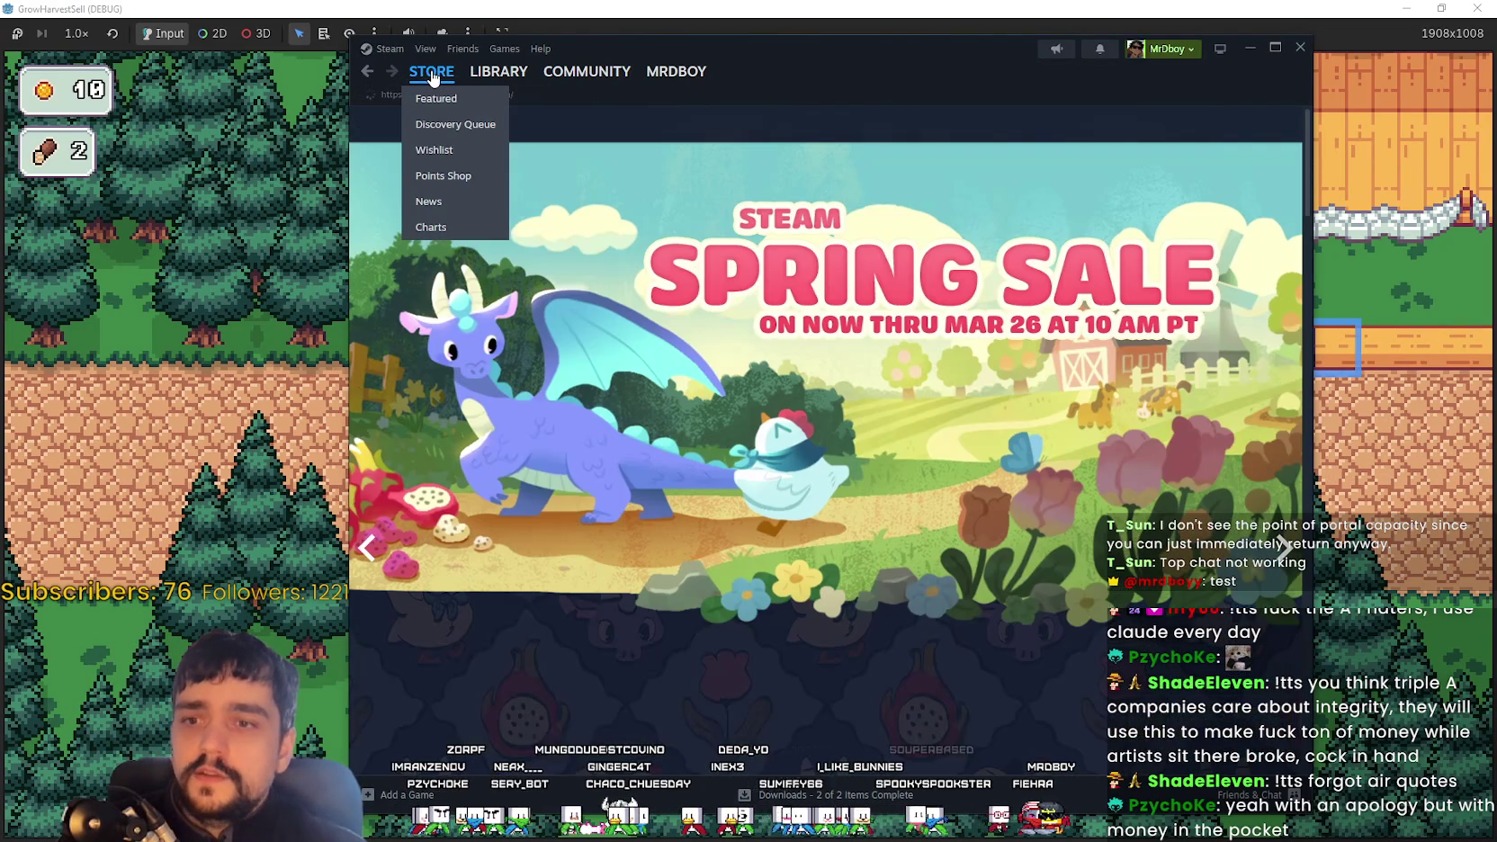
pyautogui.click(220, 450)
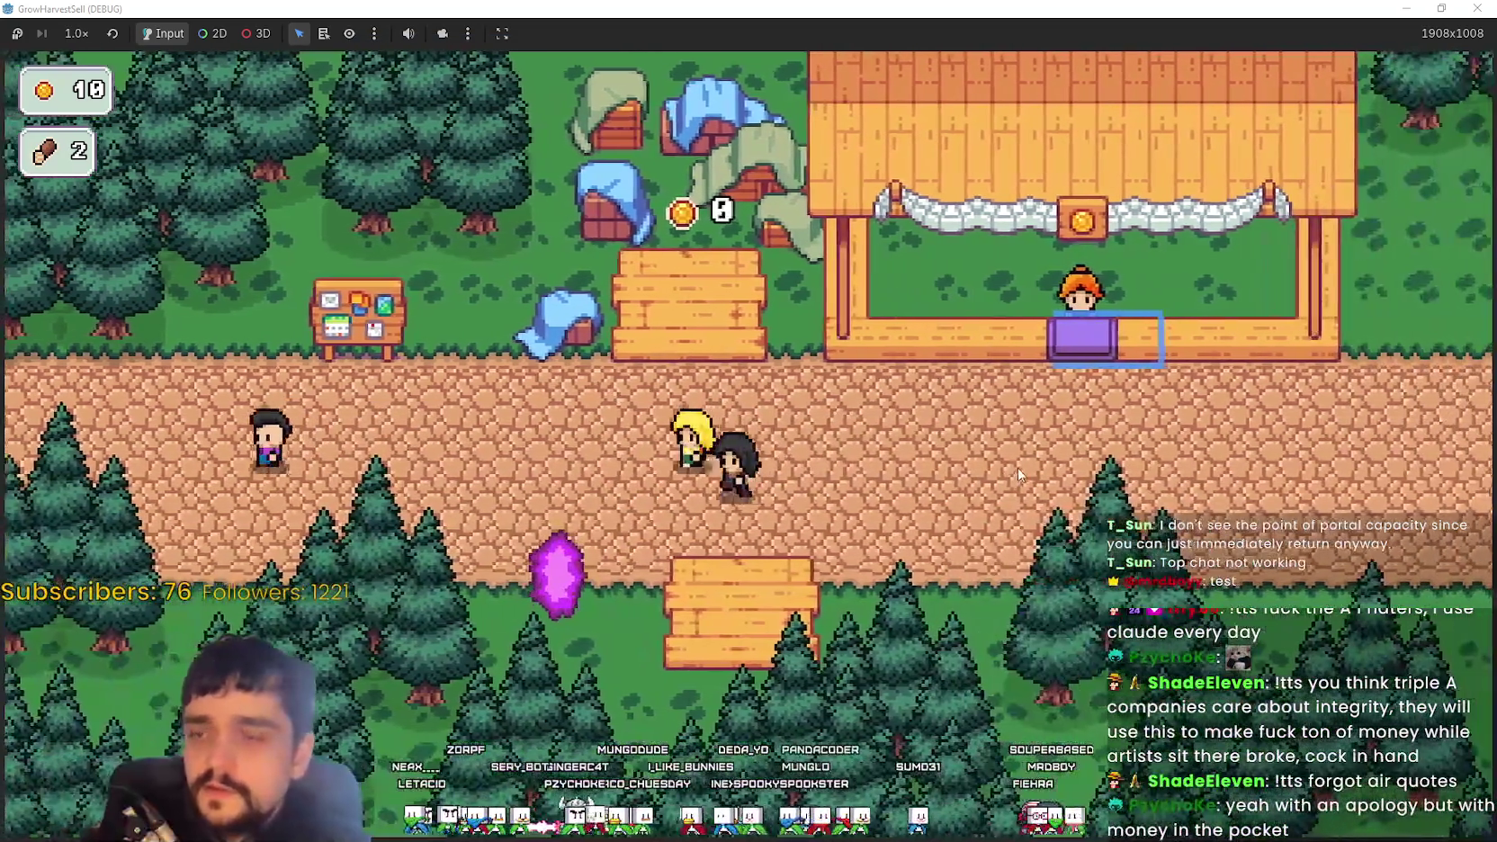
# Walk to the portal and travel to The Forest stage
pyautogui.click(621, 571)
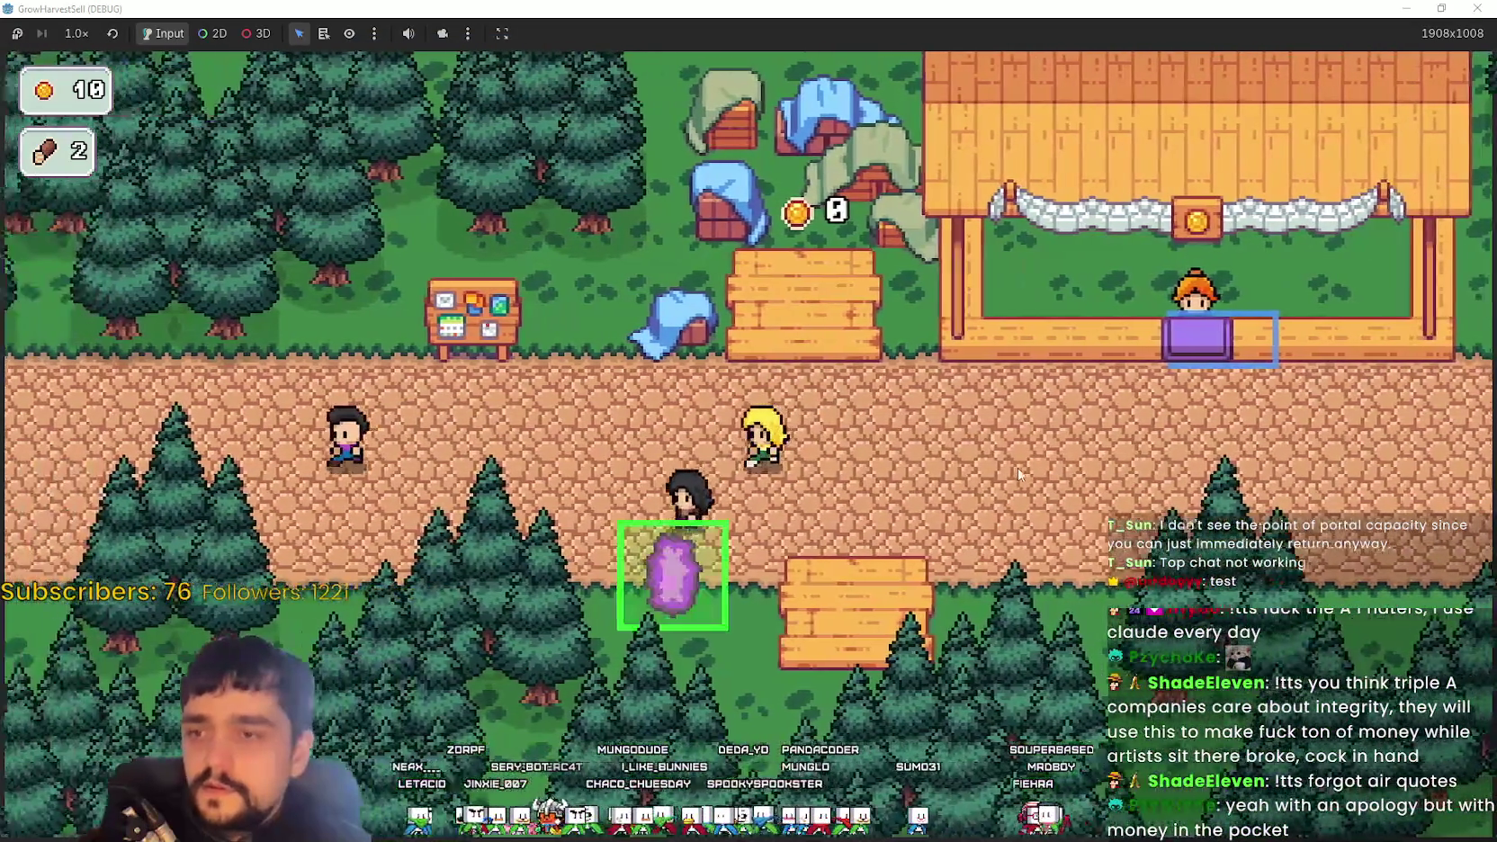
pyautogui.click(441, 720)
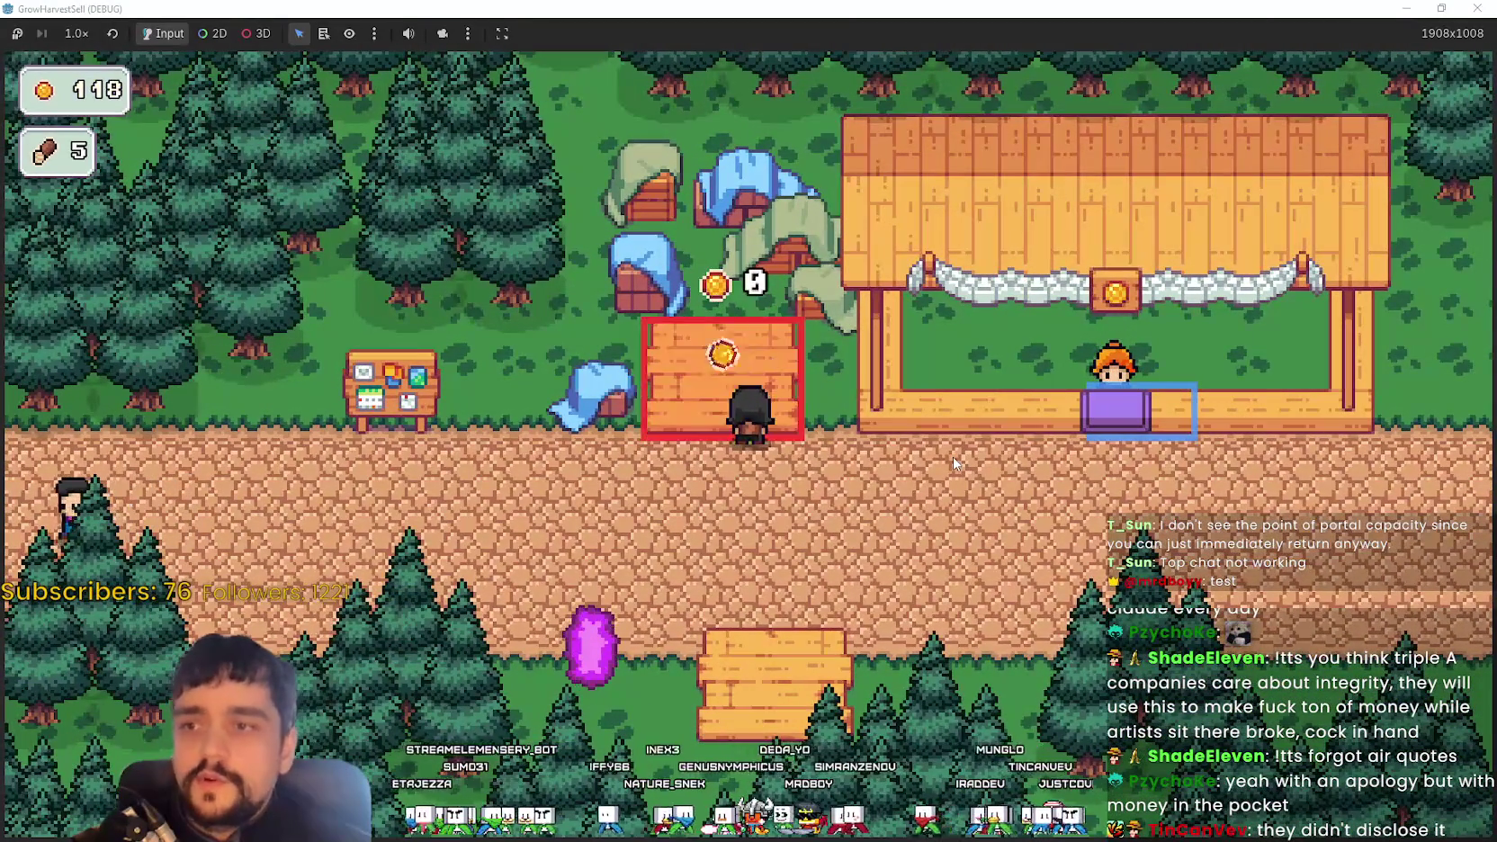
# Open the Prestige tree and buy the lower-right skill node with coins
pyautogui.press('e')
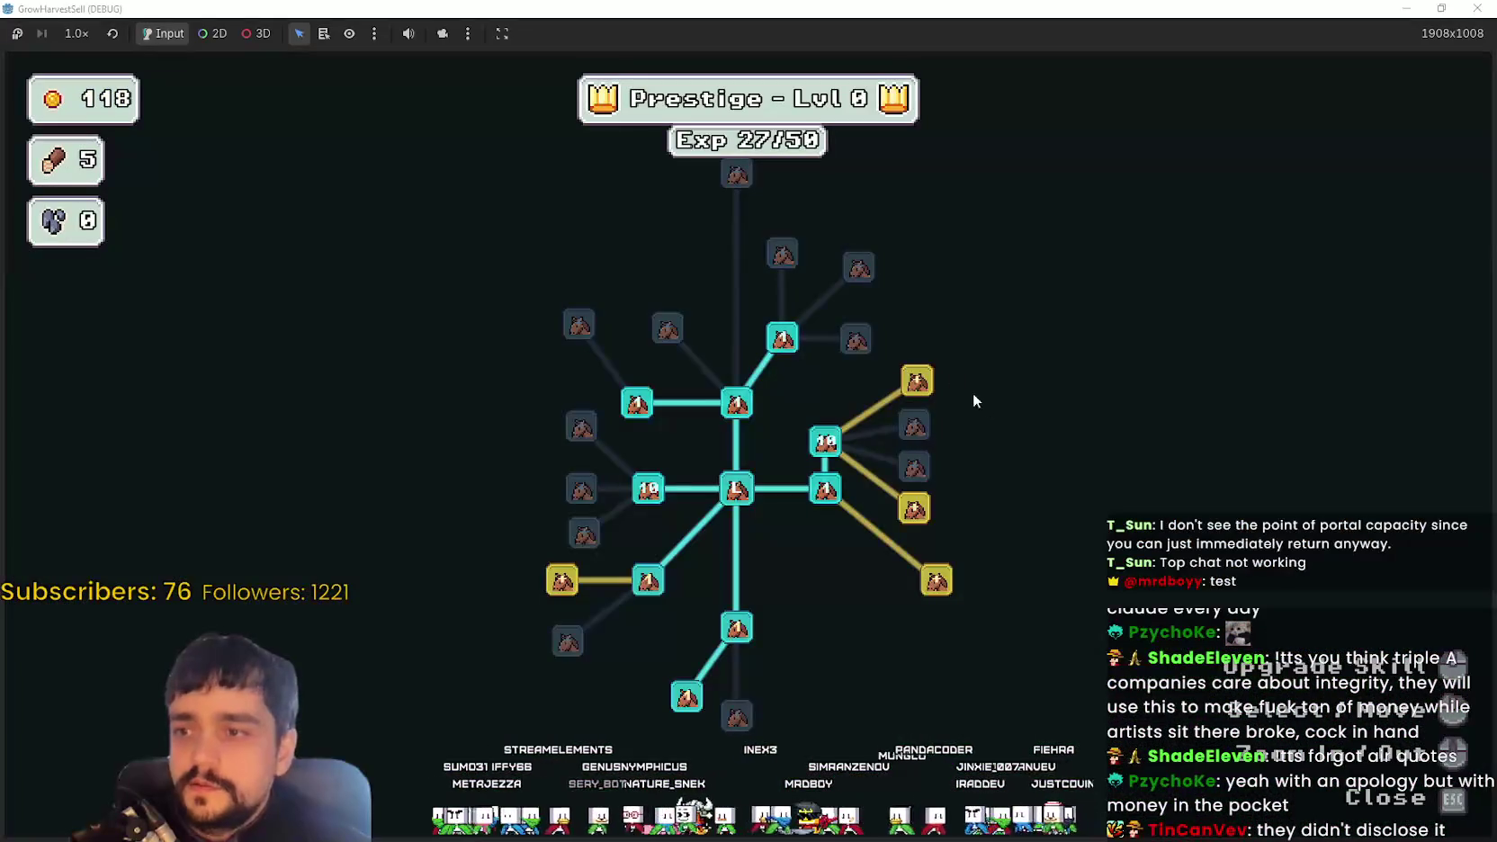
pyautogui.click(936, 581)
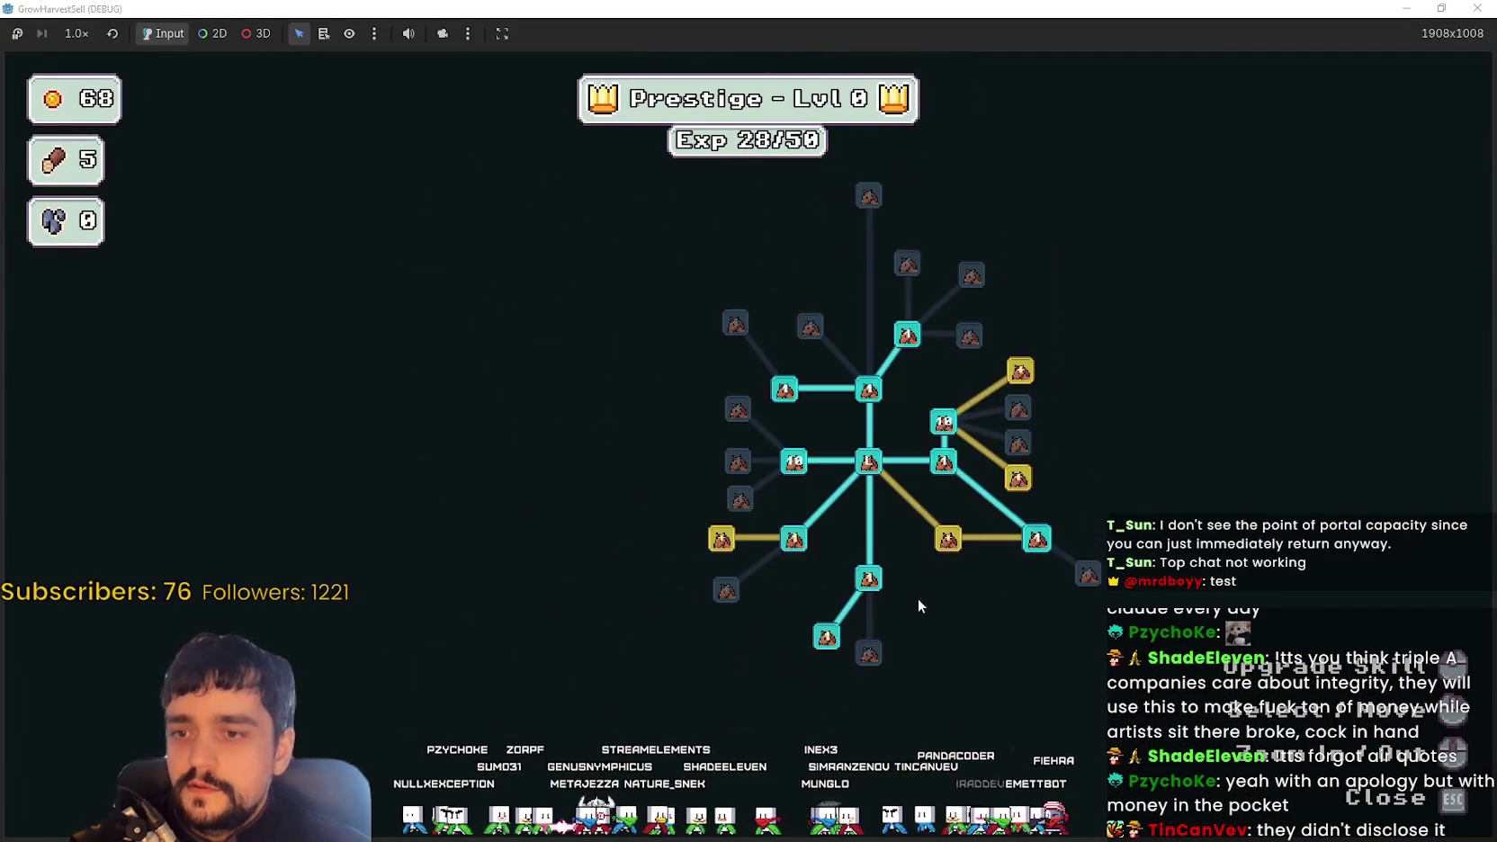
pyautogui.moveTo(745, 549)
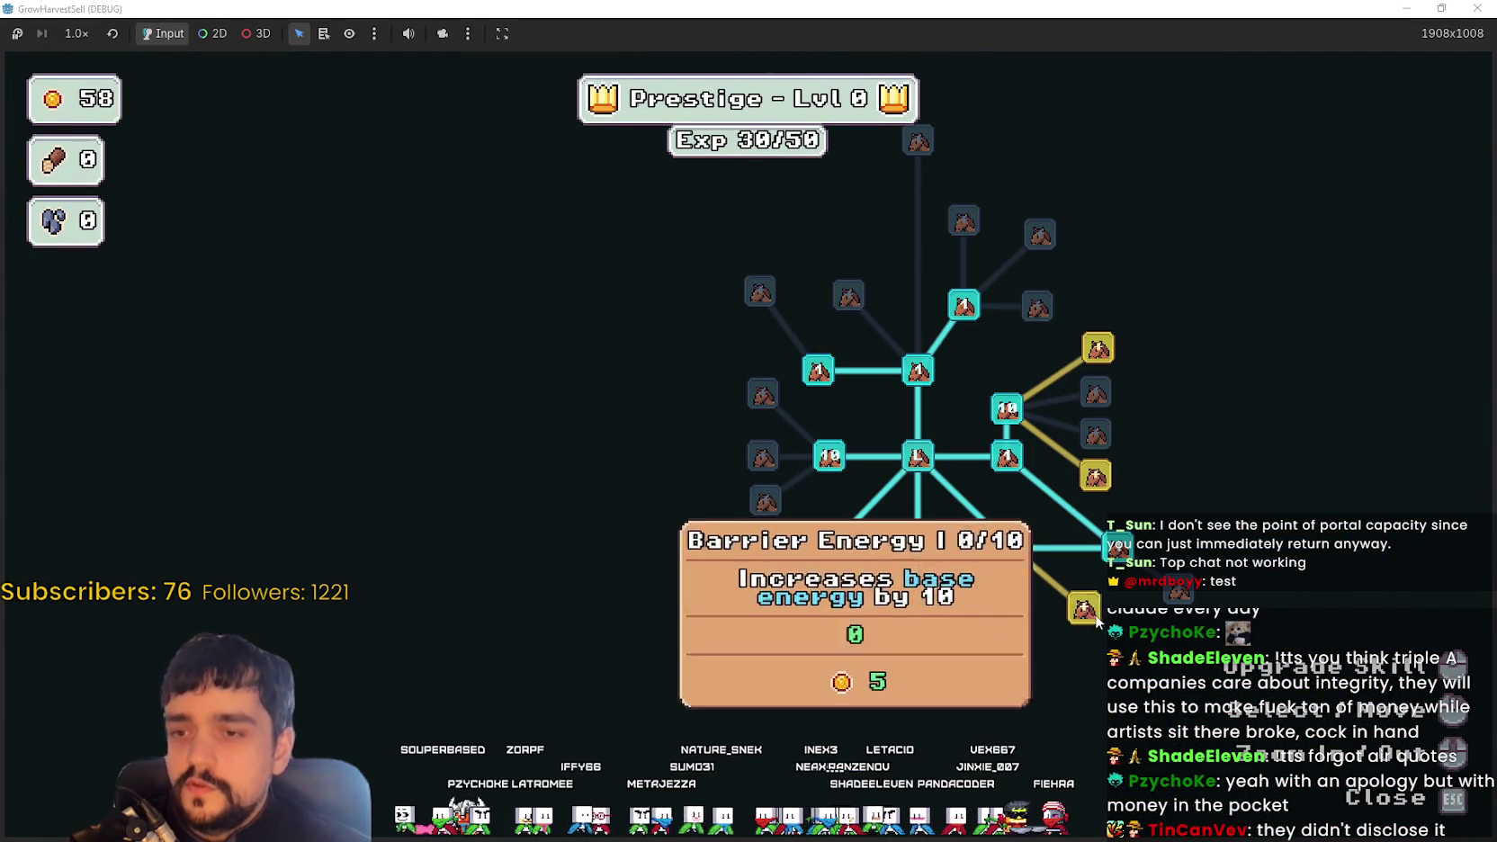
pyautogui.scroll(2, 958, 480)
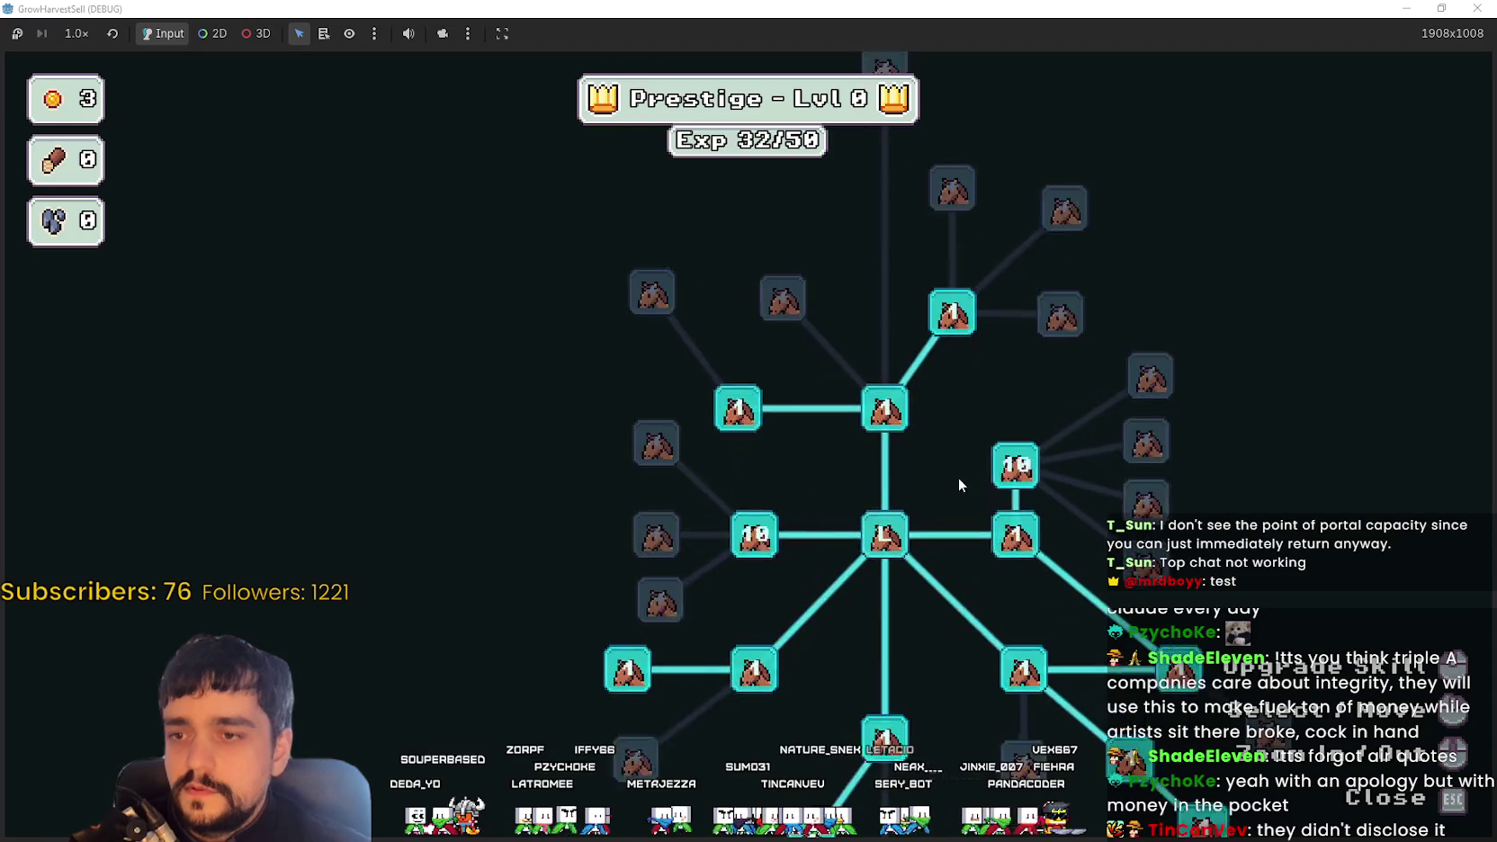
pyautogui.press('Escape')
# Walk to the purple portal and travel to forest stage 1
pyautogui.press('d')
pyautogui.press('s')
pyautogui.press('e')
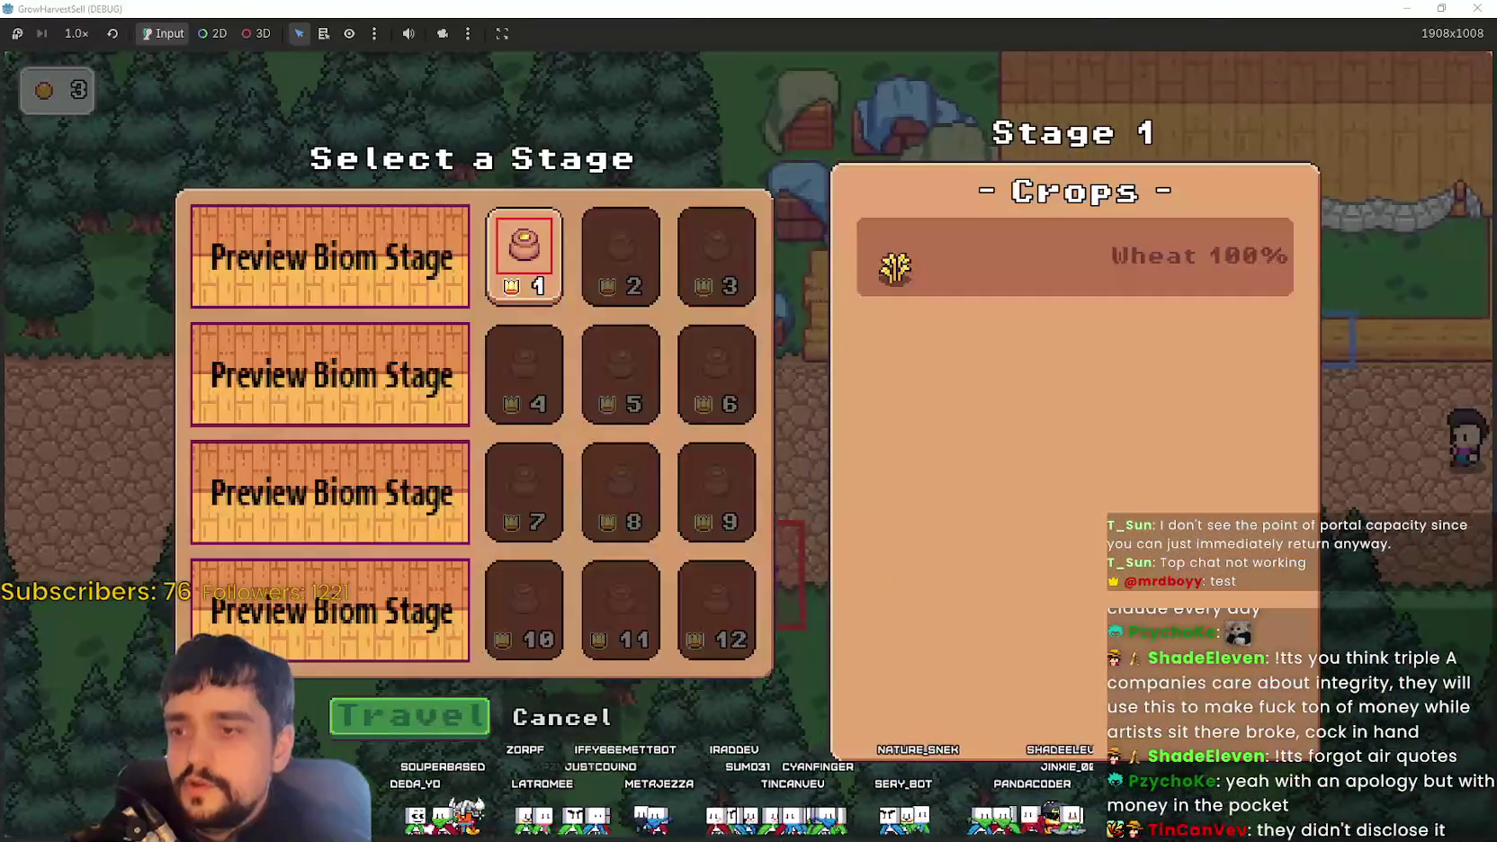
pyautogui.press('Return')
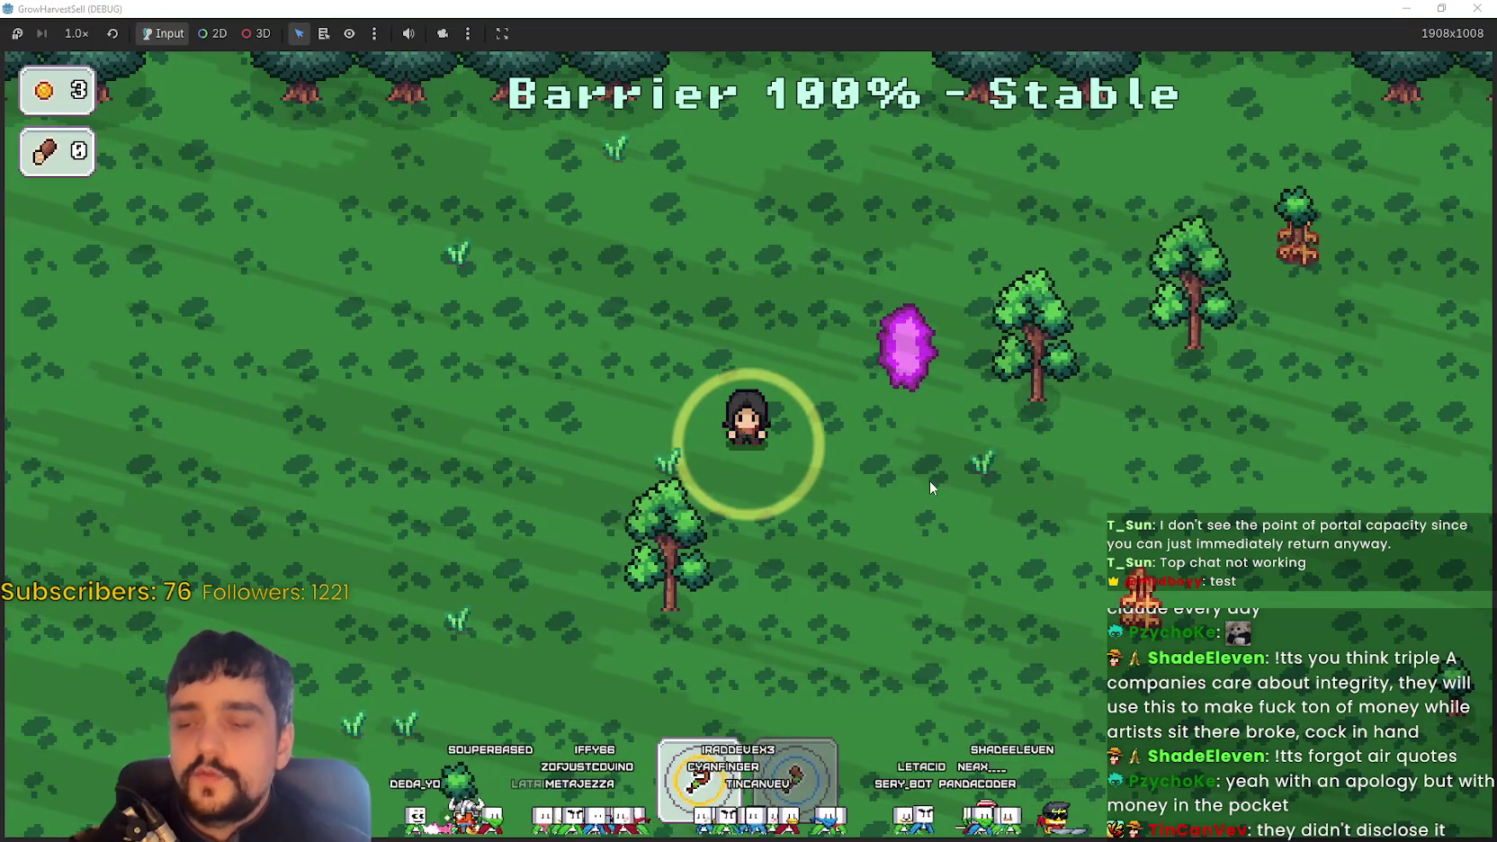
# Walk down-right into the forest and collect the first three wood pieces
pyautogui.press('d')
pyautogui.press('s')
pyautogui.press('d')
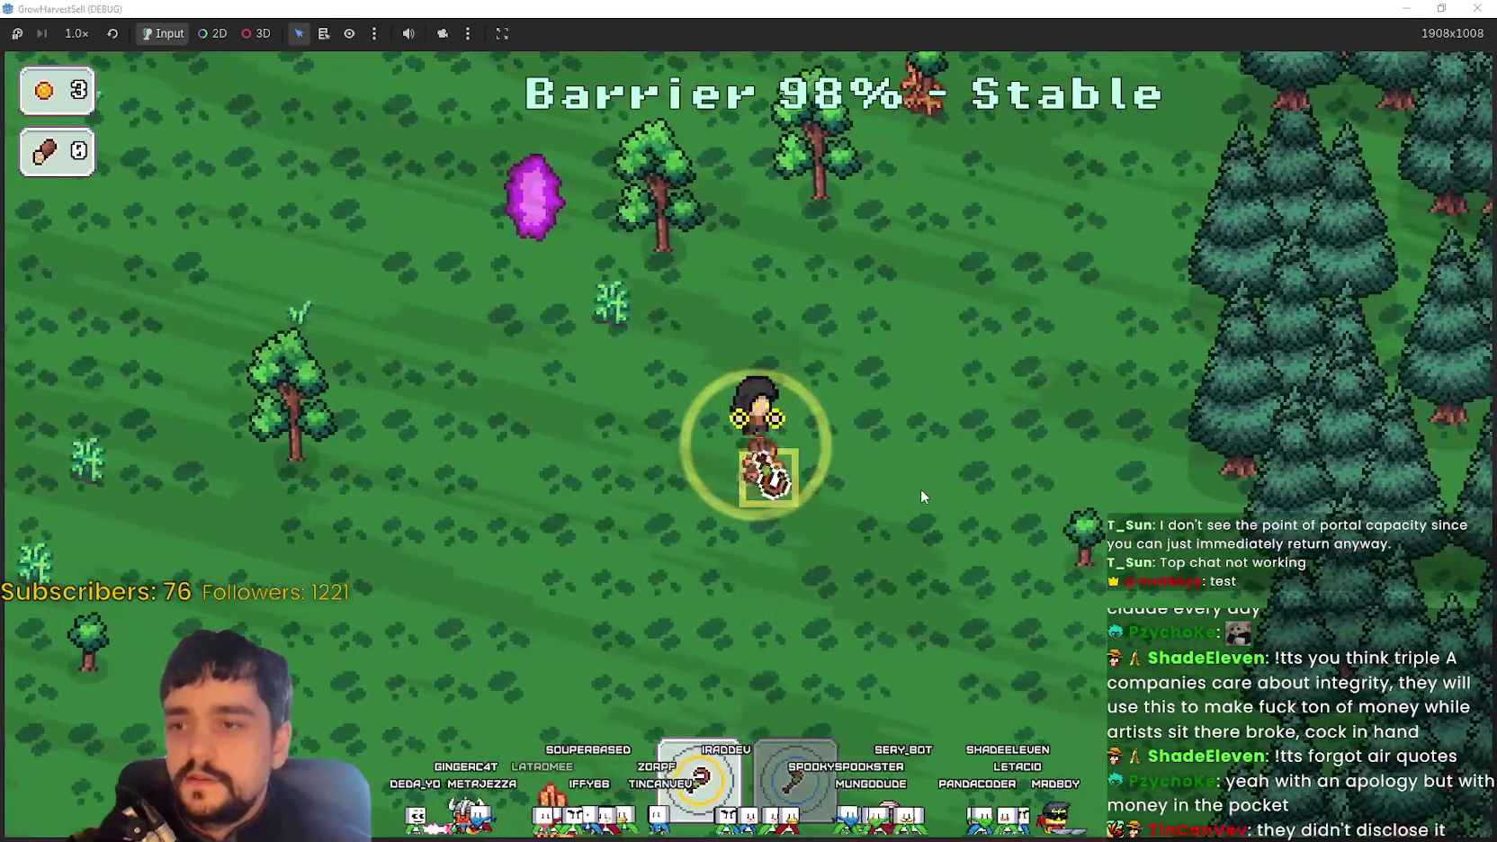
pyautogui.press('s')
pyautogui.press('a')
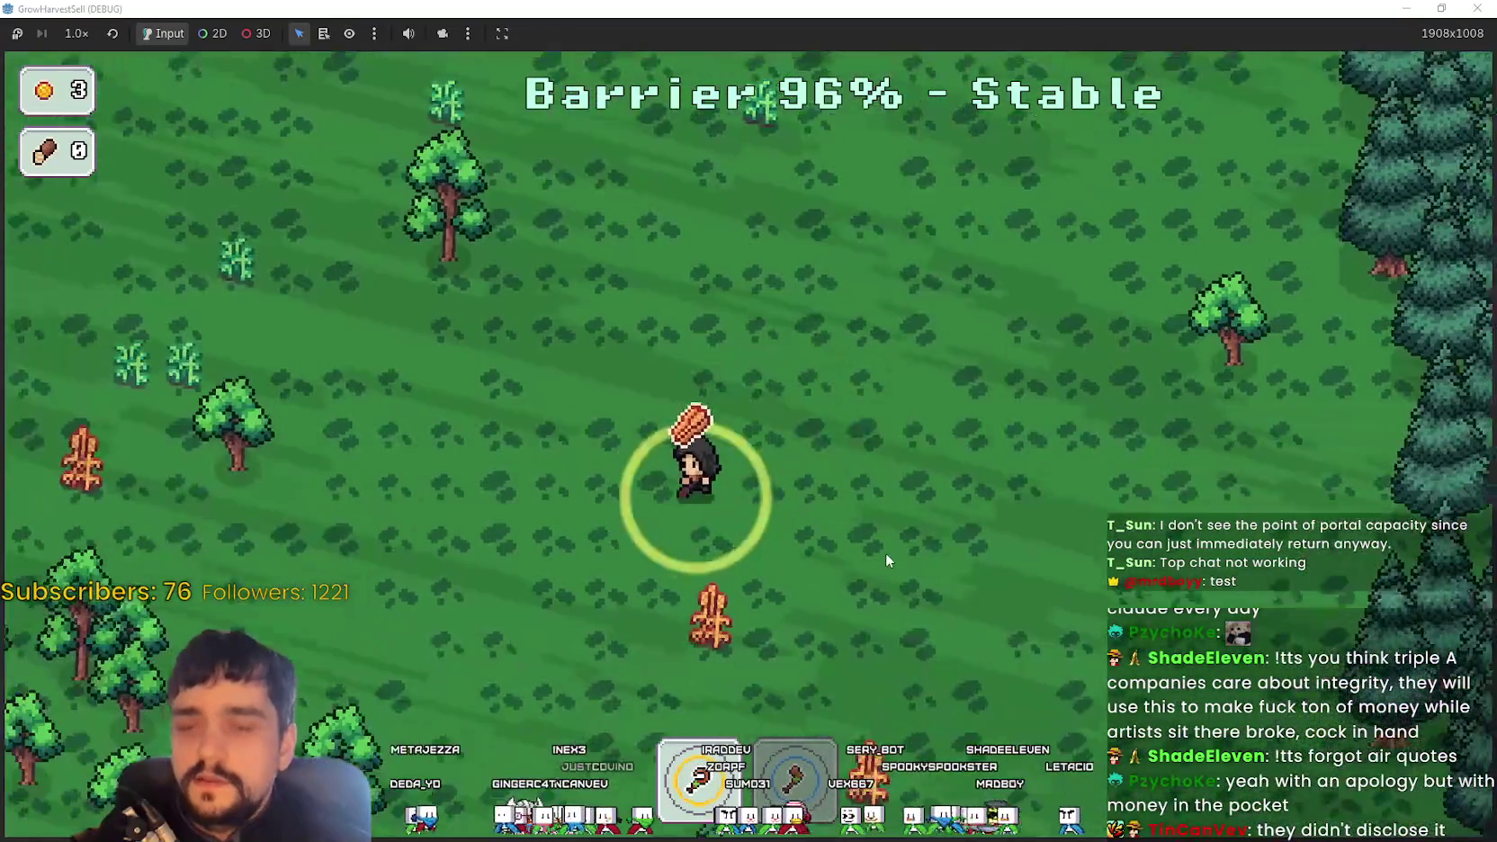
pyautogui.press('s')
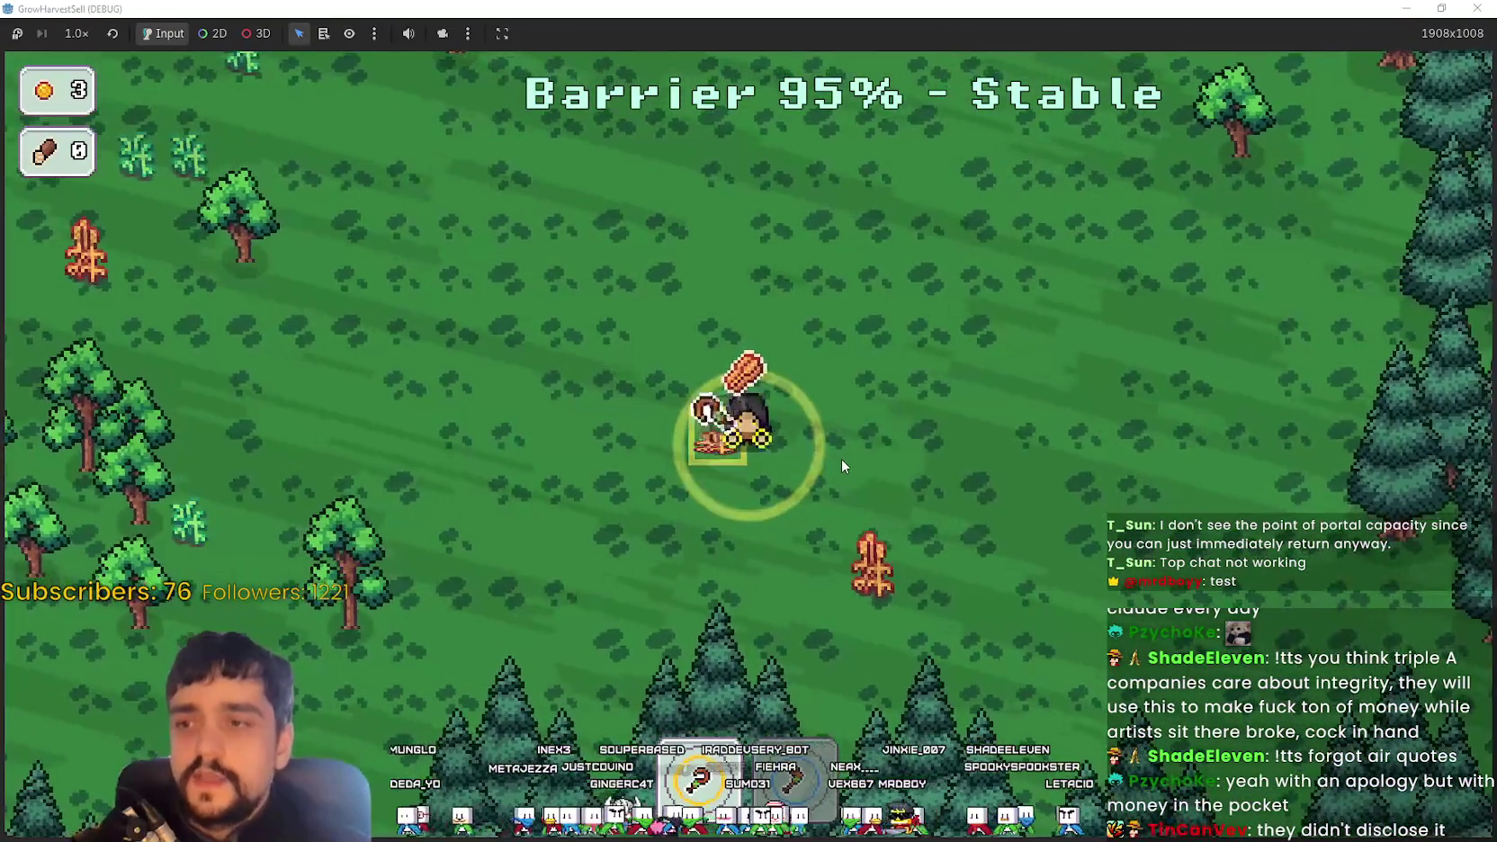
pyautogui.press('s')
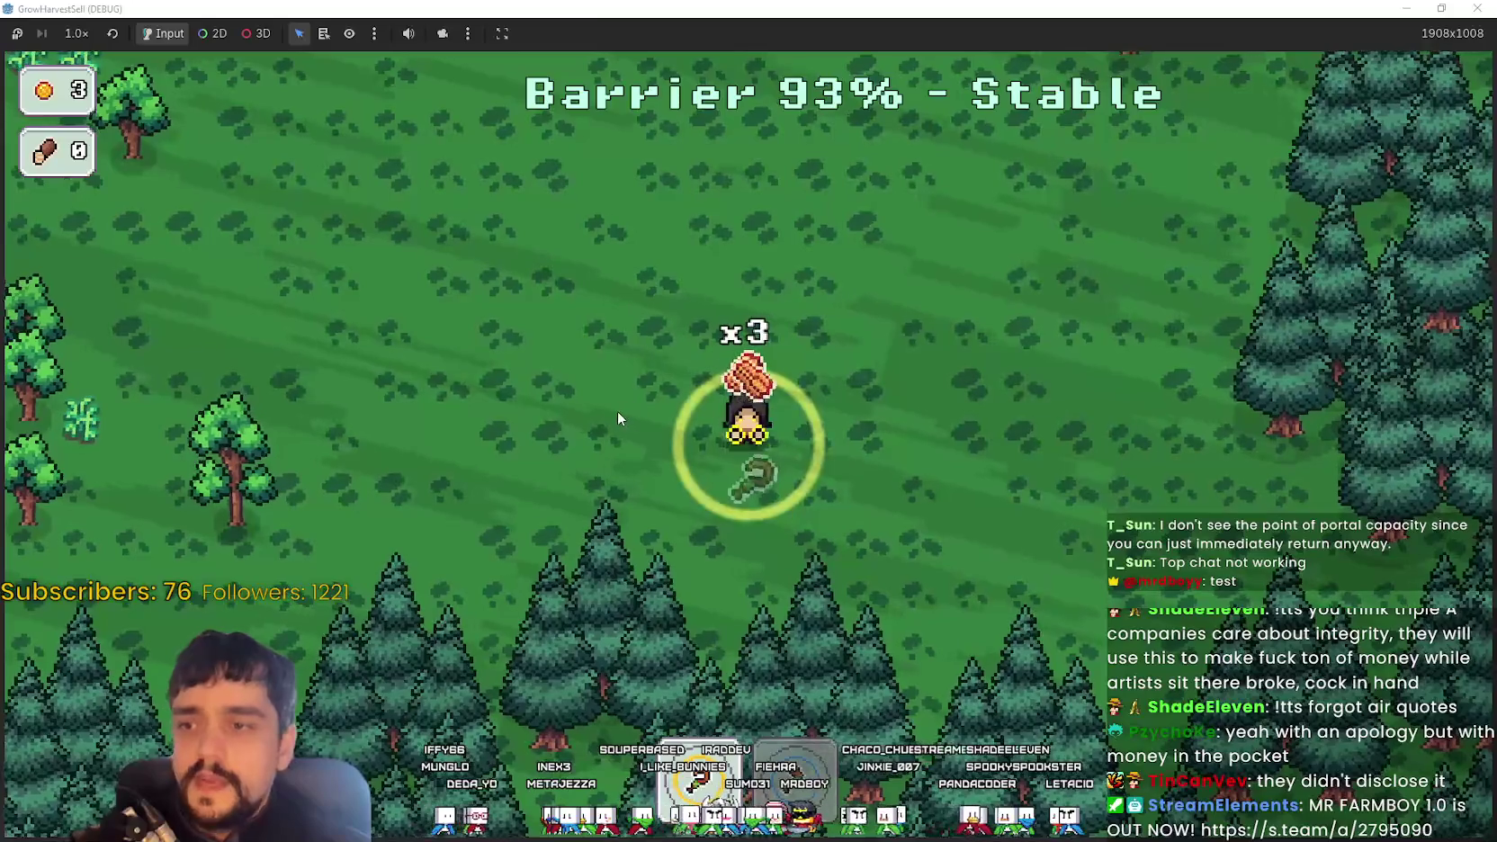
pyautogui.press('a')
pyautogui.press('w')
pyautogui.press('a')
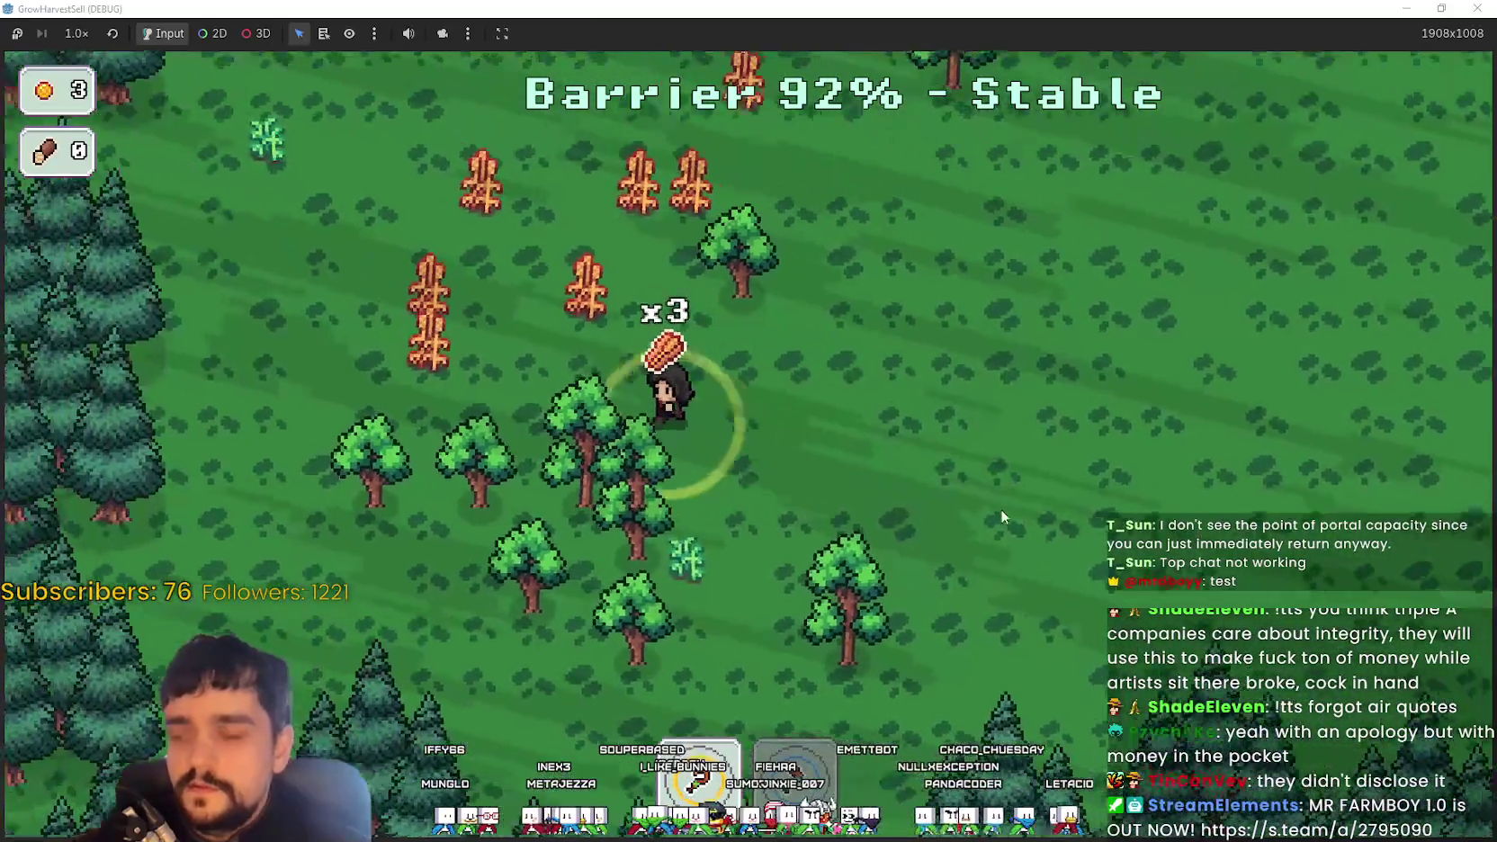
# Roam left, up and right across the forest, collecting more wood and a wood pile
pyautogui.press('a')
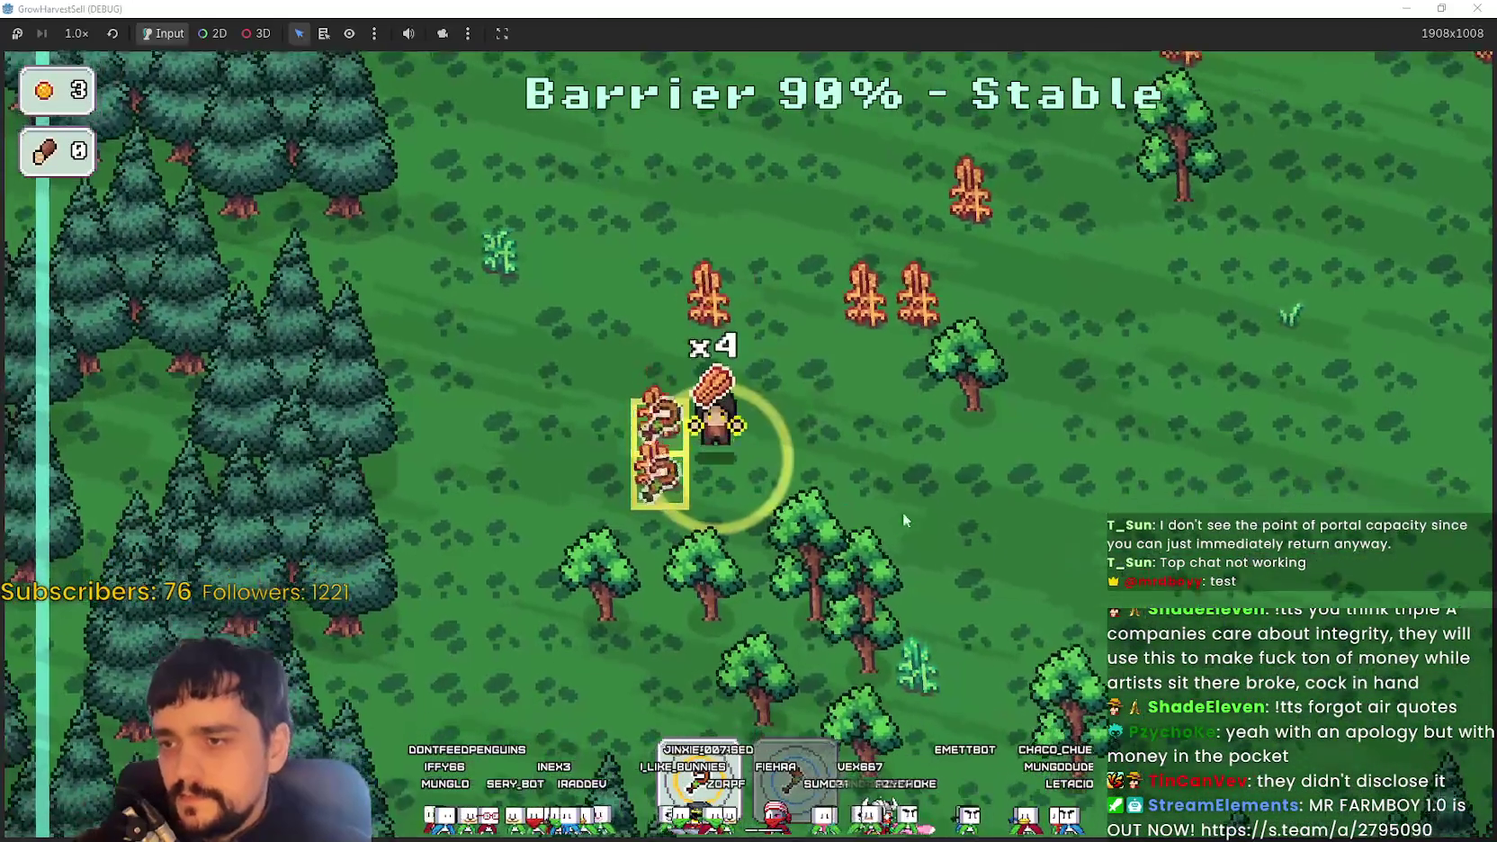
pyautogui.press('w')
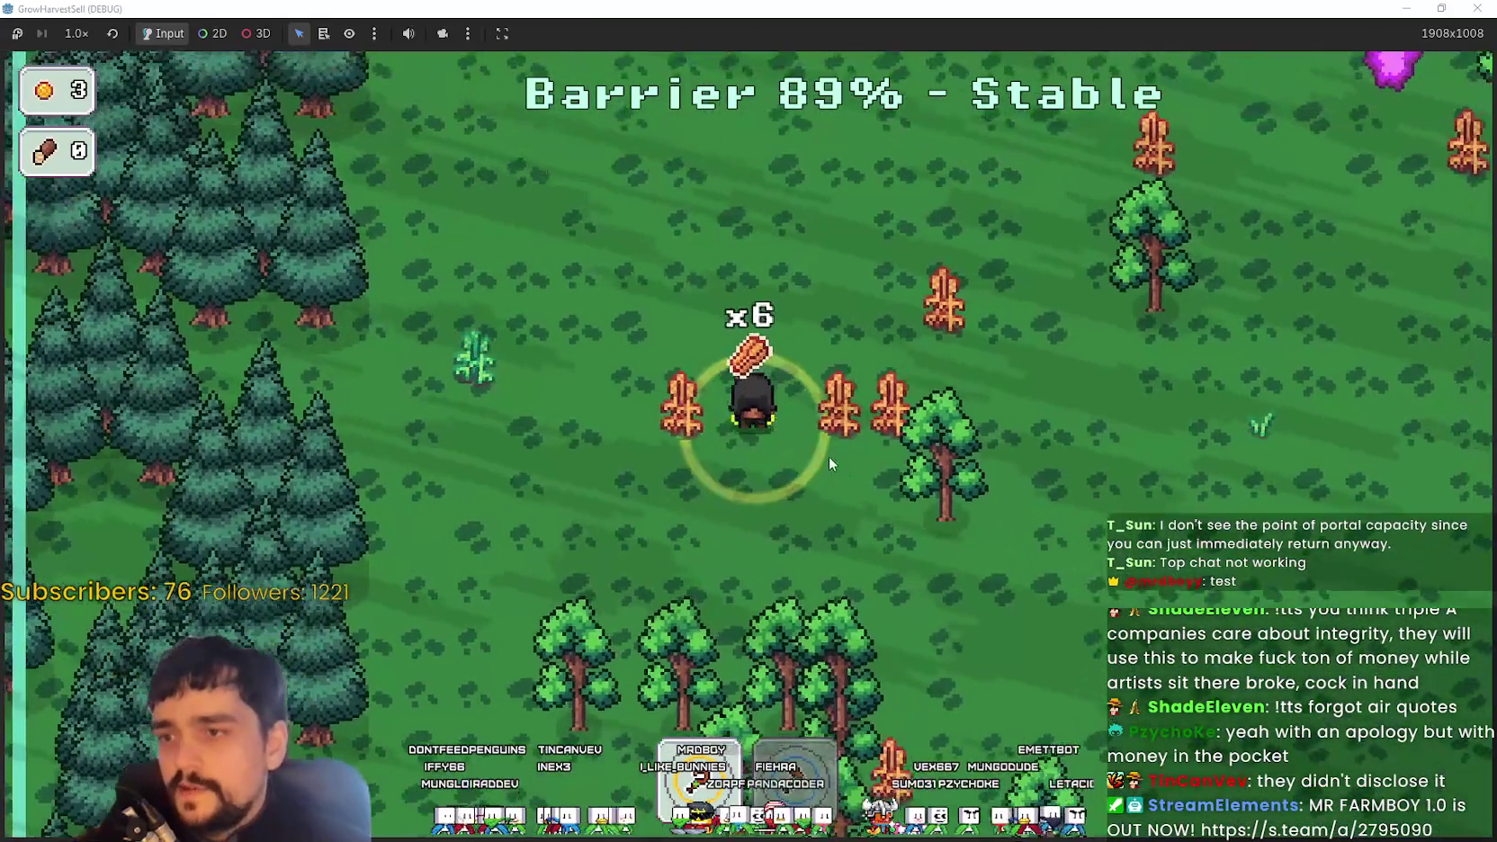
pyautogui.press('d')
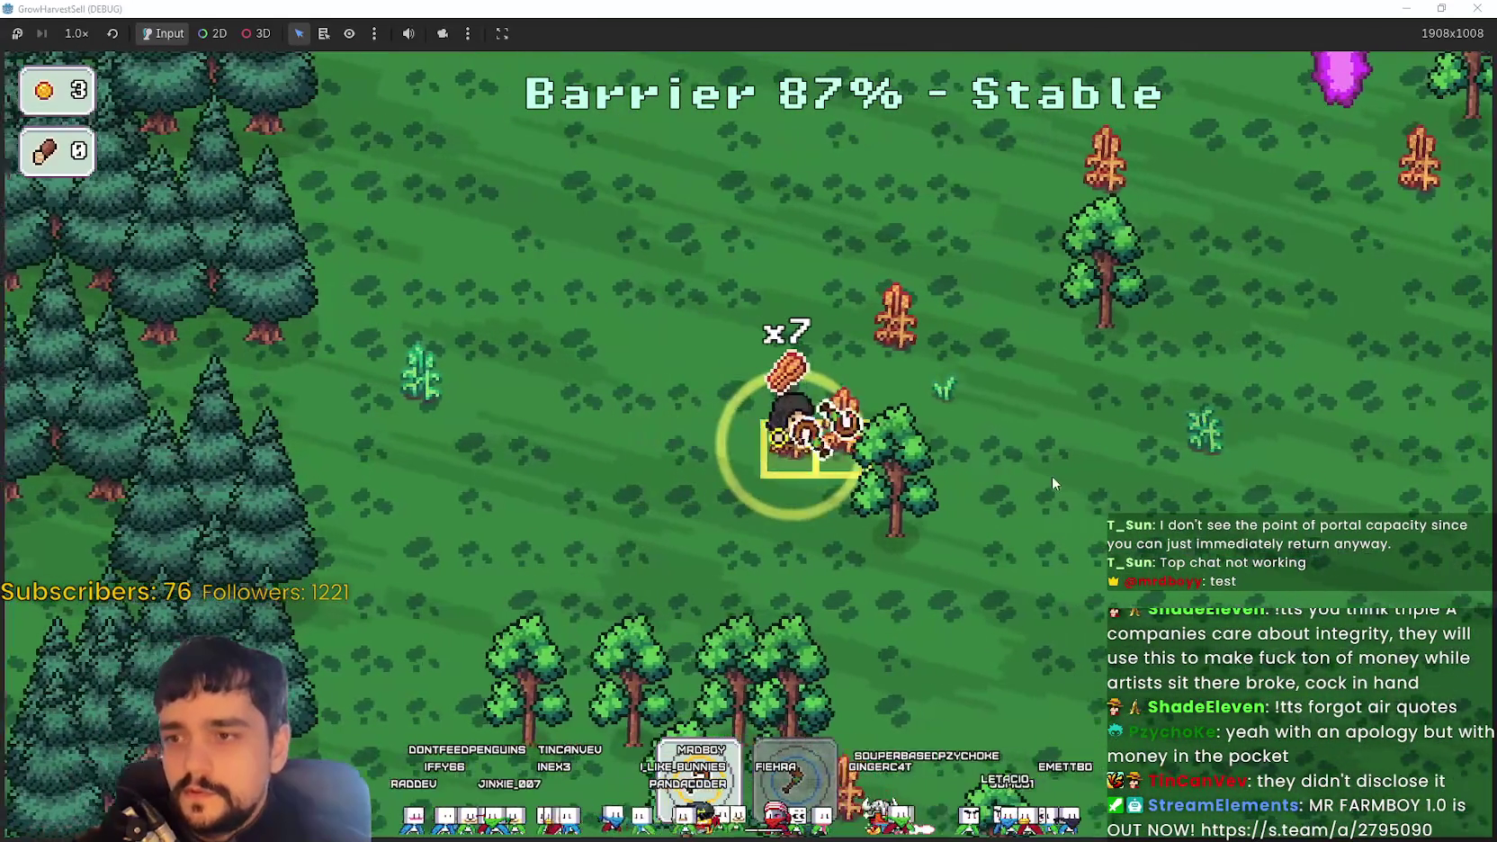
pyautogui.press('w')
pyautogui.press('d')
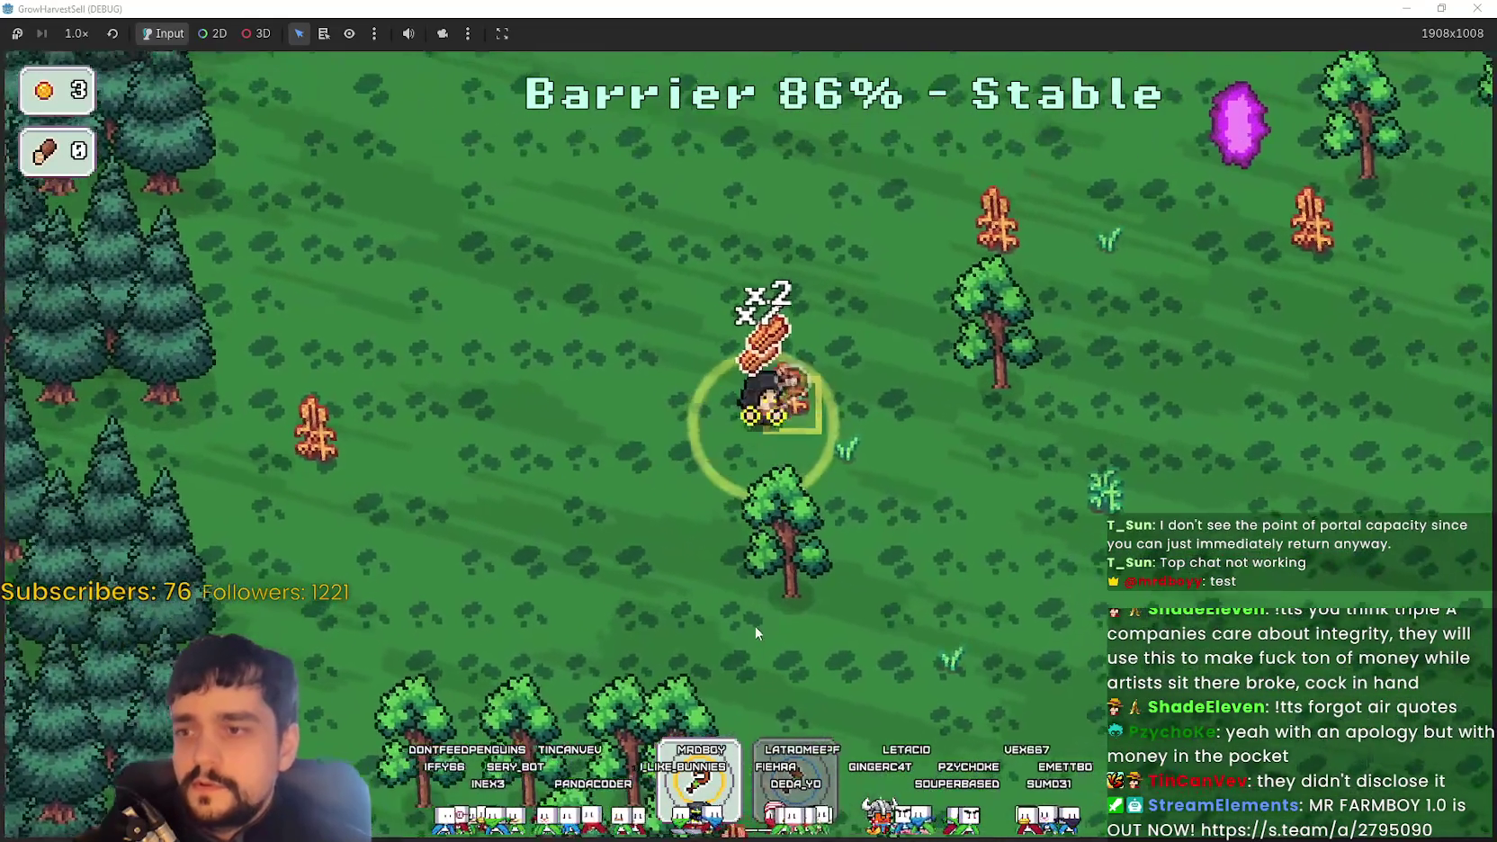
pyautogui.press('w')
pyautogui.press('d')
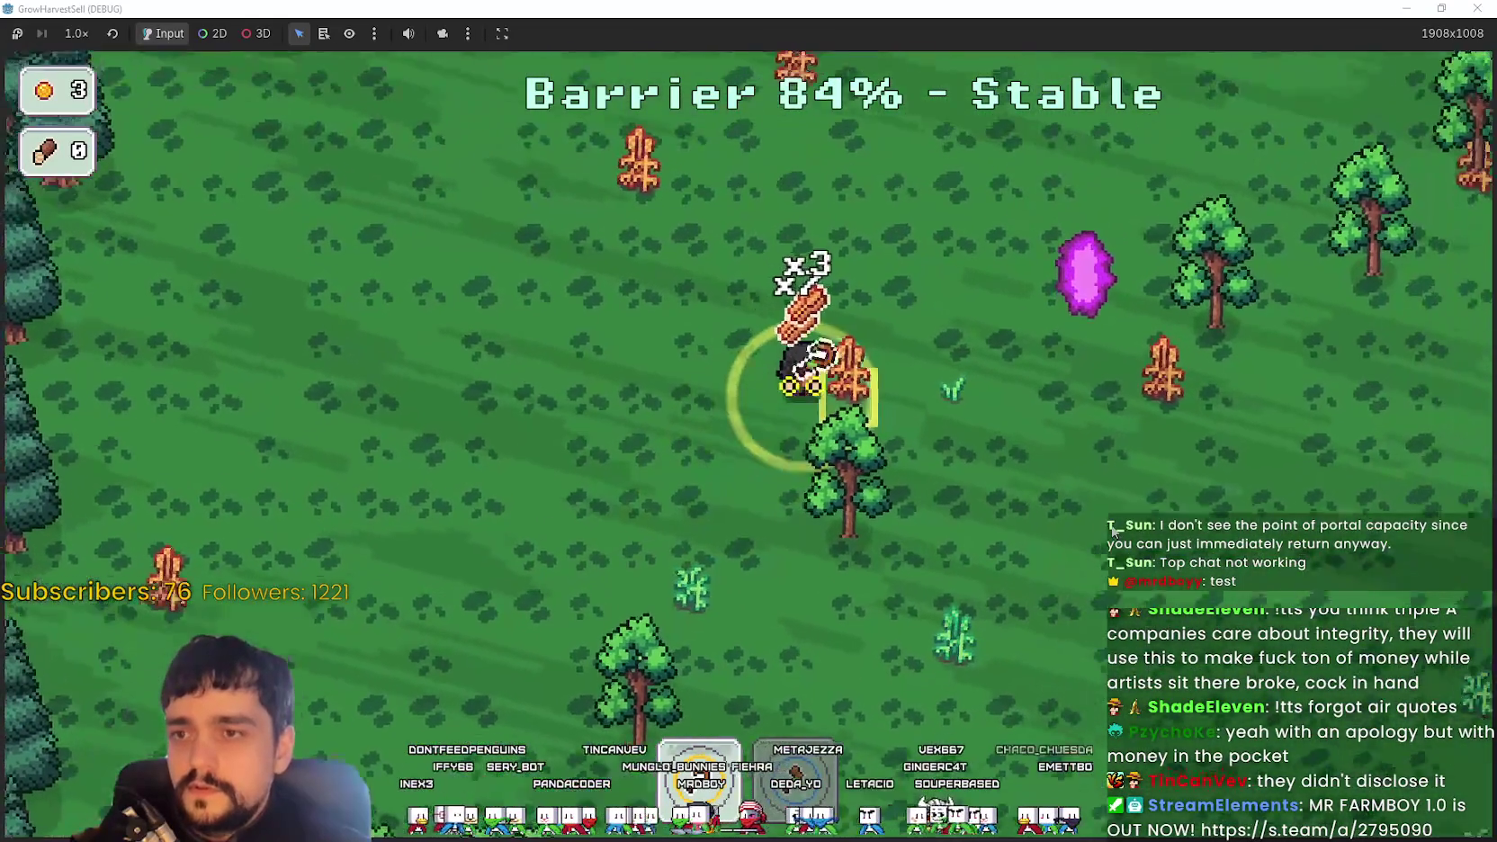
pyautogui.press('d')
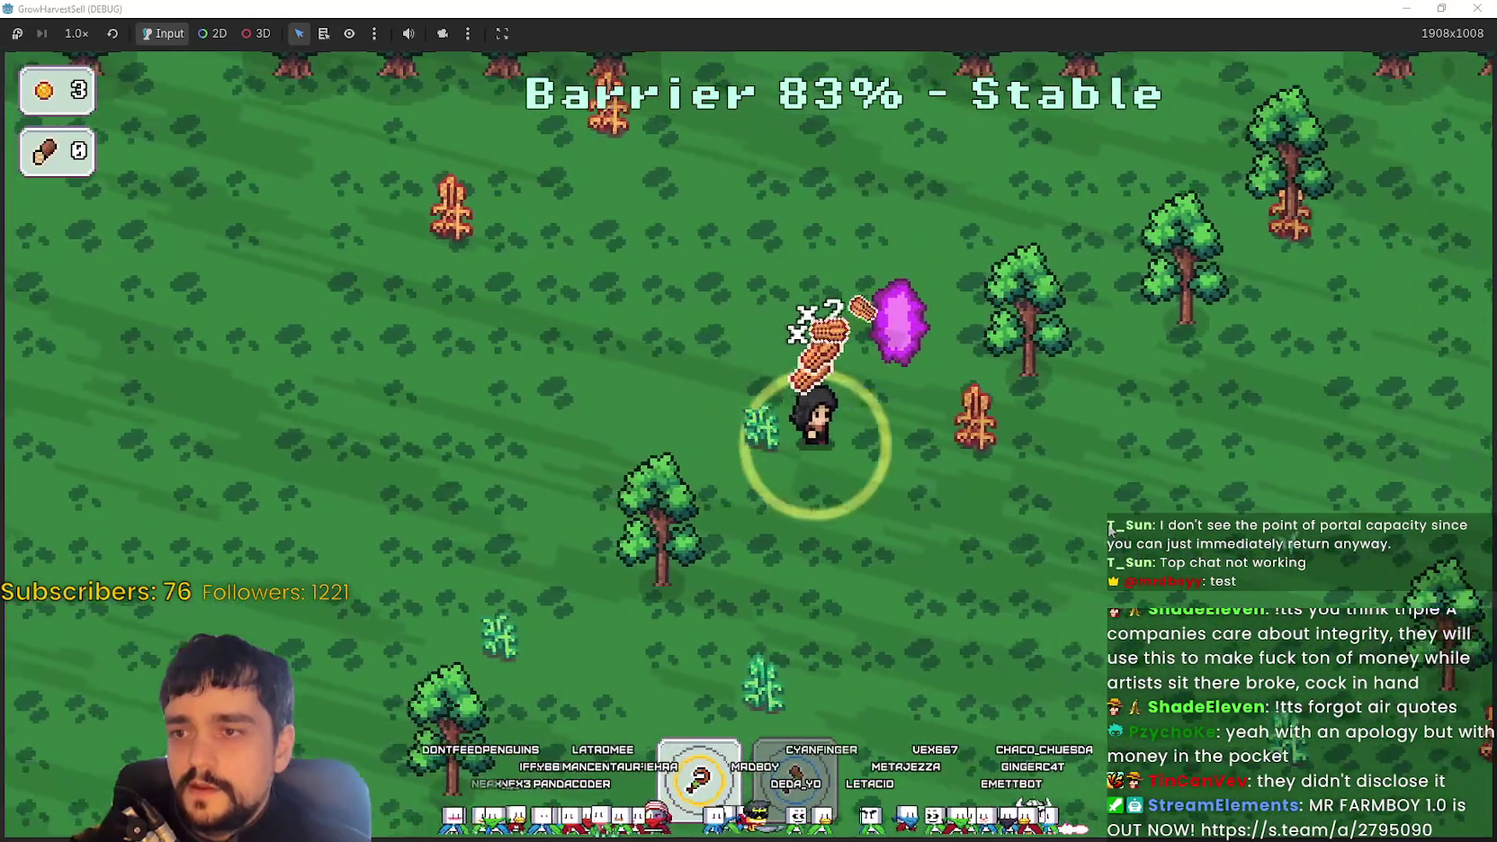
pyautogui.press('s')
pyautogui.press('a')
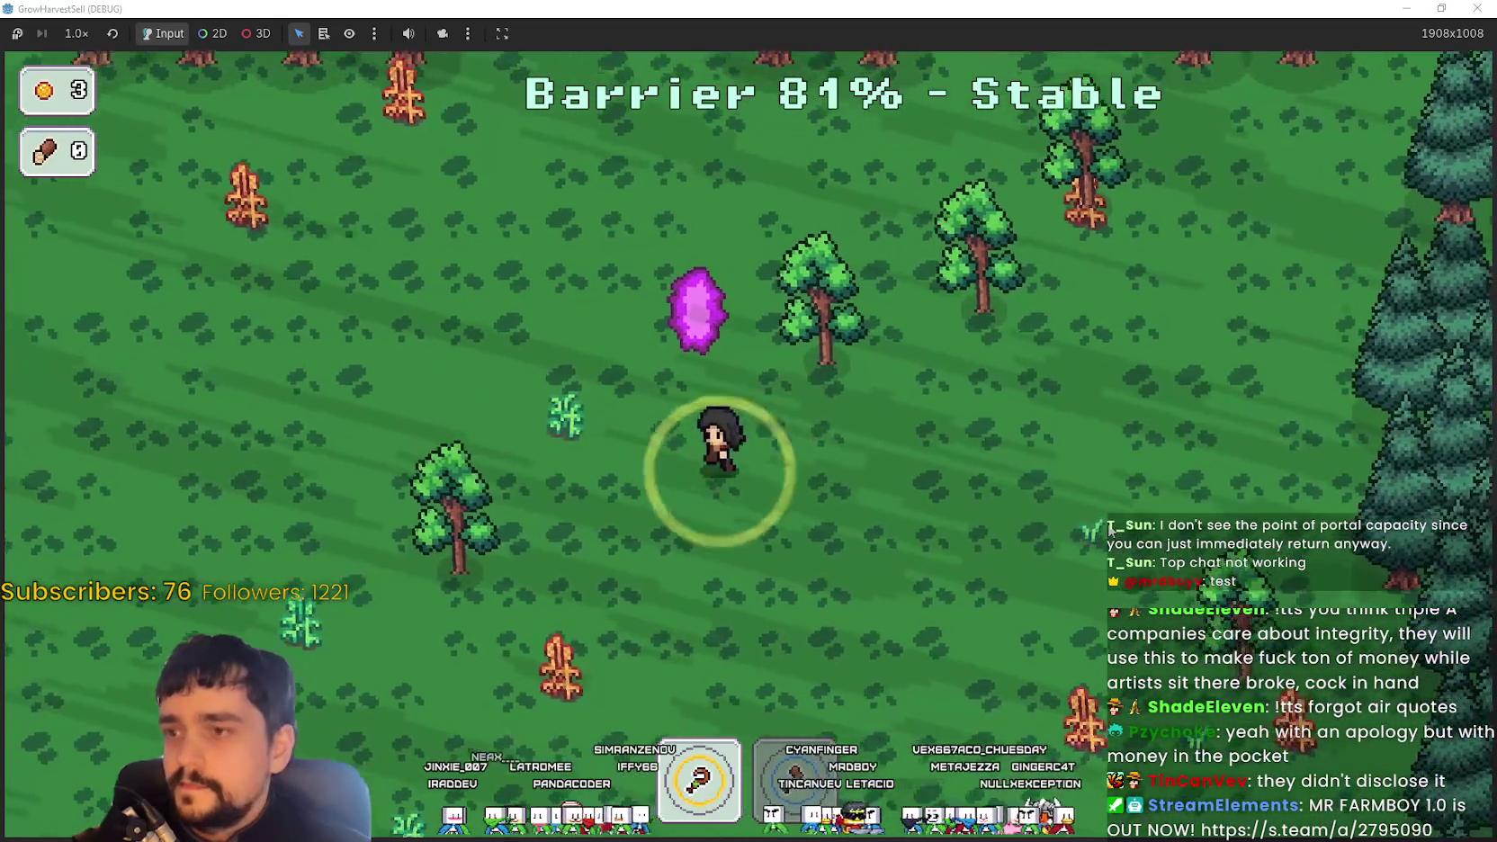
pyautogui.press('e')
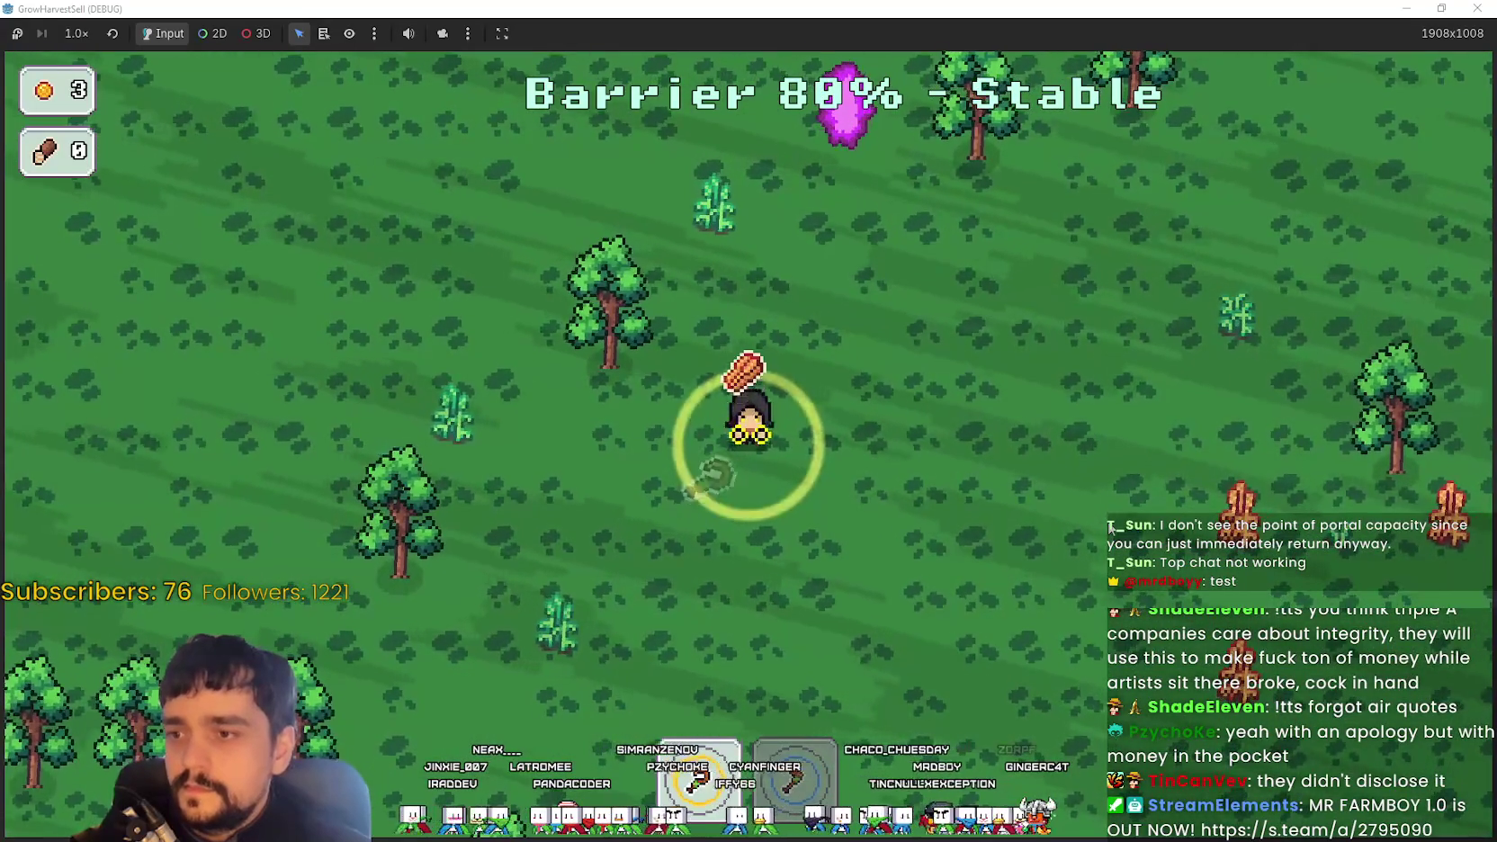
pyautogui.press('d')
# Walk around the clearing, then take the game out of full screen and close it
pyautogui.press('a')
pyautogui.press('w')
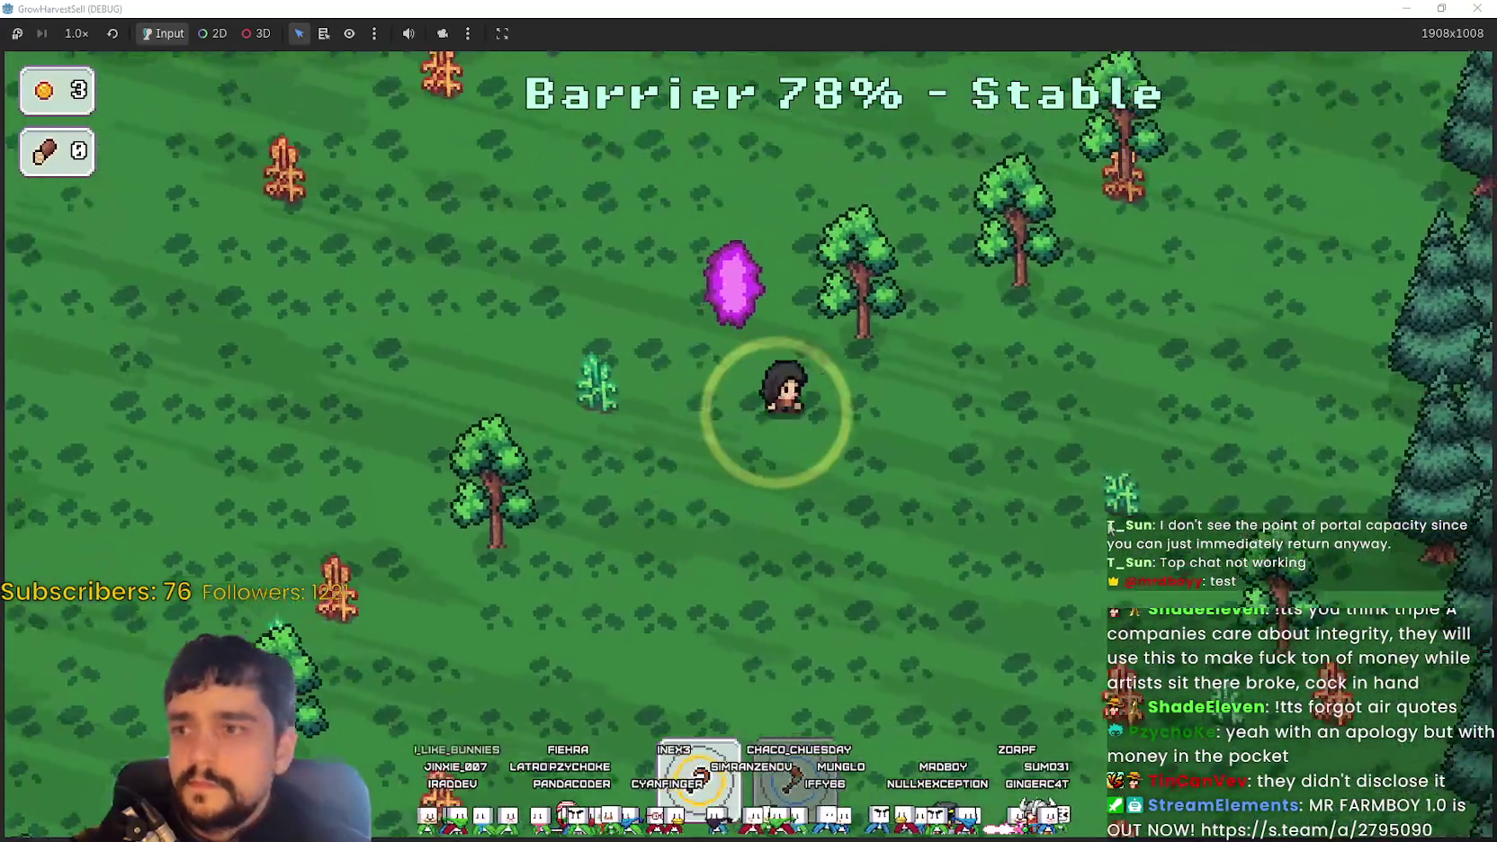
pyautogui.press('d')
pyautogui.press('s')
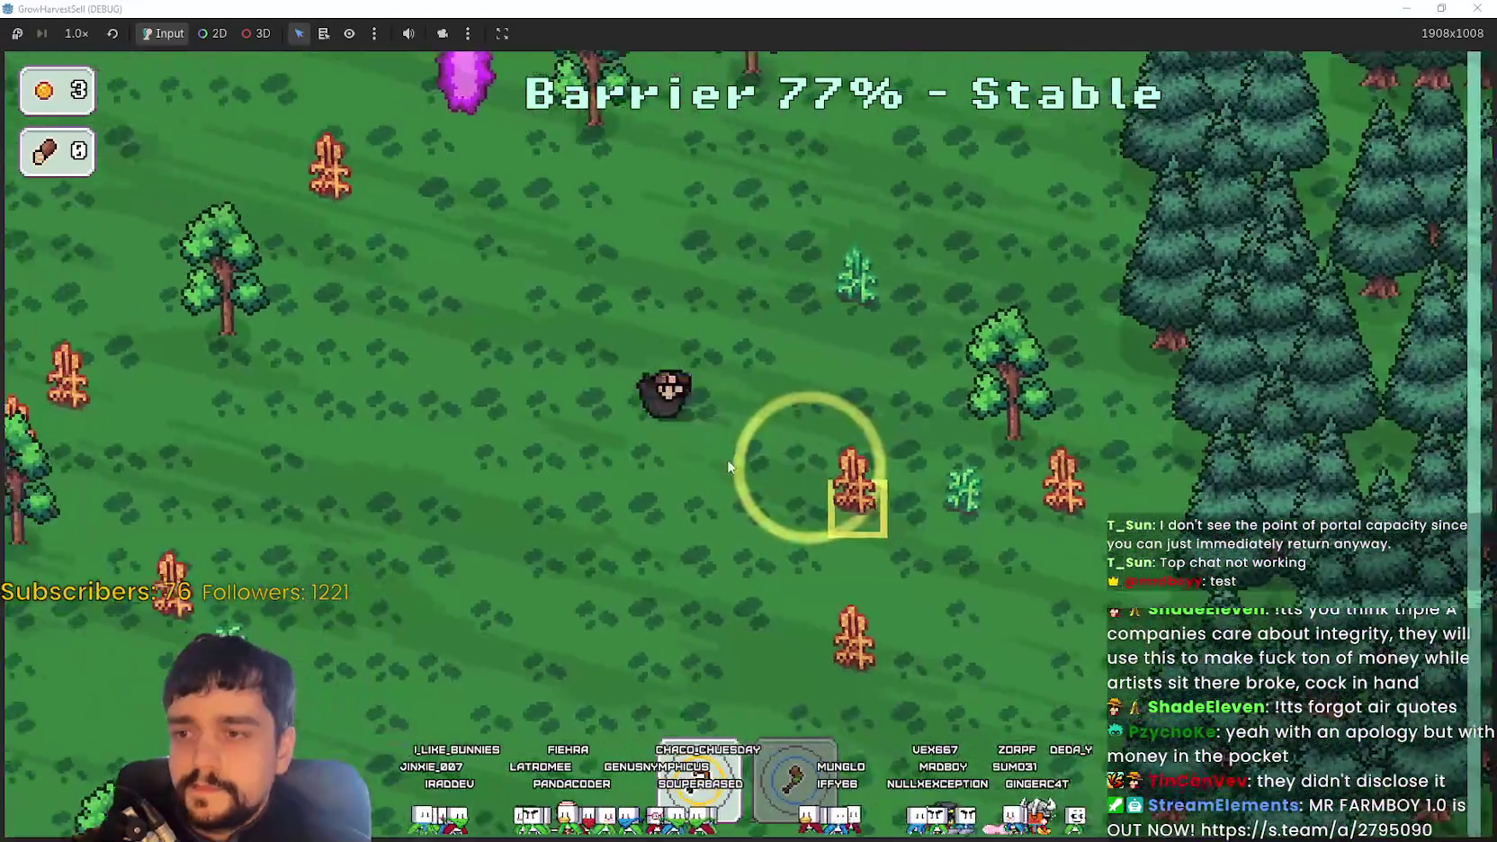
pyautogui.click(1441, 8)
pyautogui.click(1300, 128)
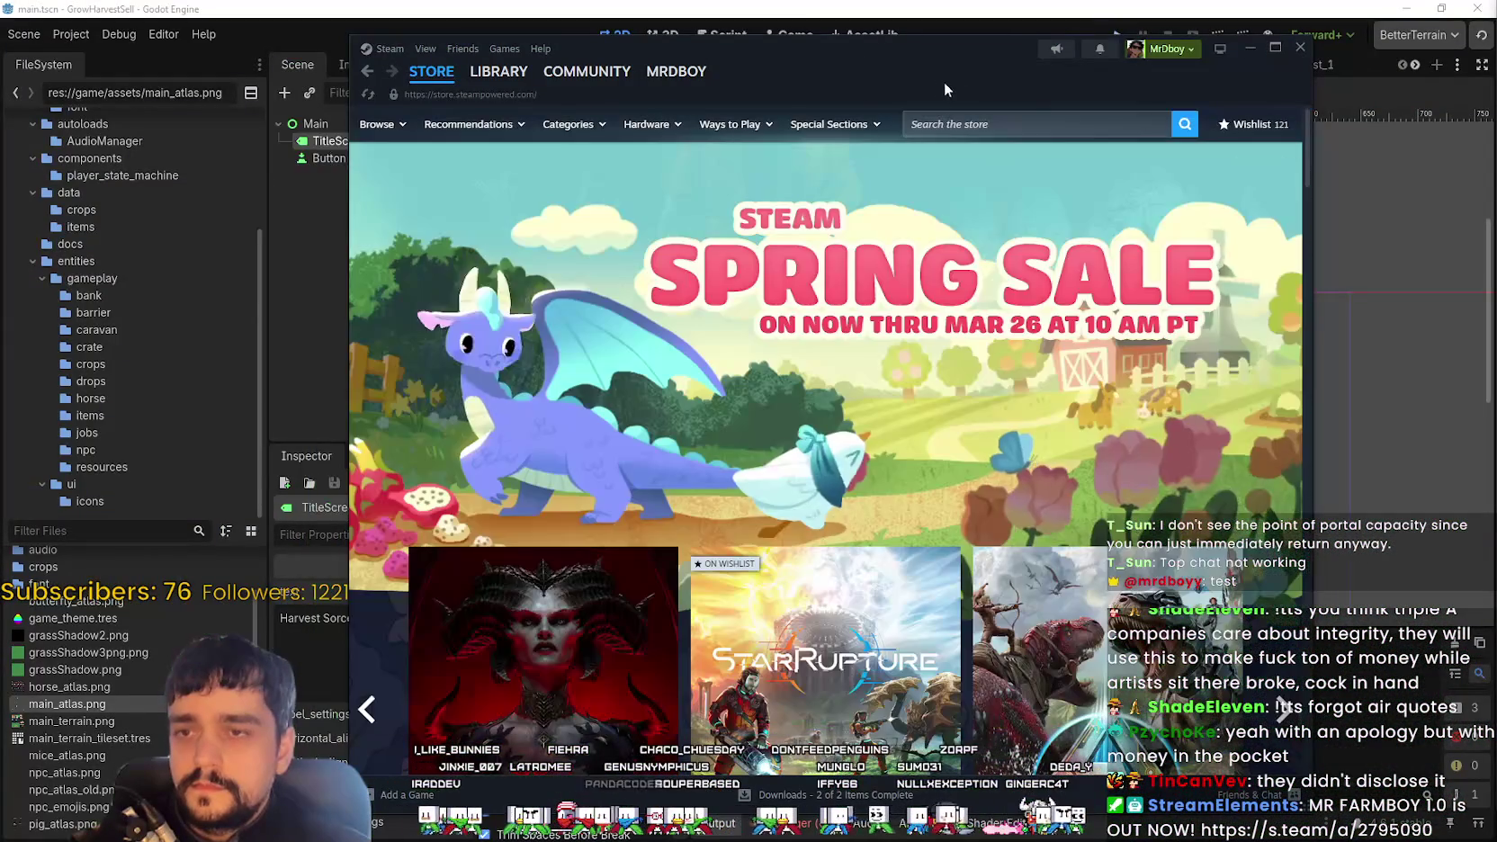
# Search the Steam store for 'MR FARMBOY' and open its store page
pyautogui.click(1008, 124)
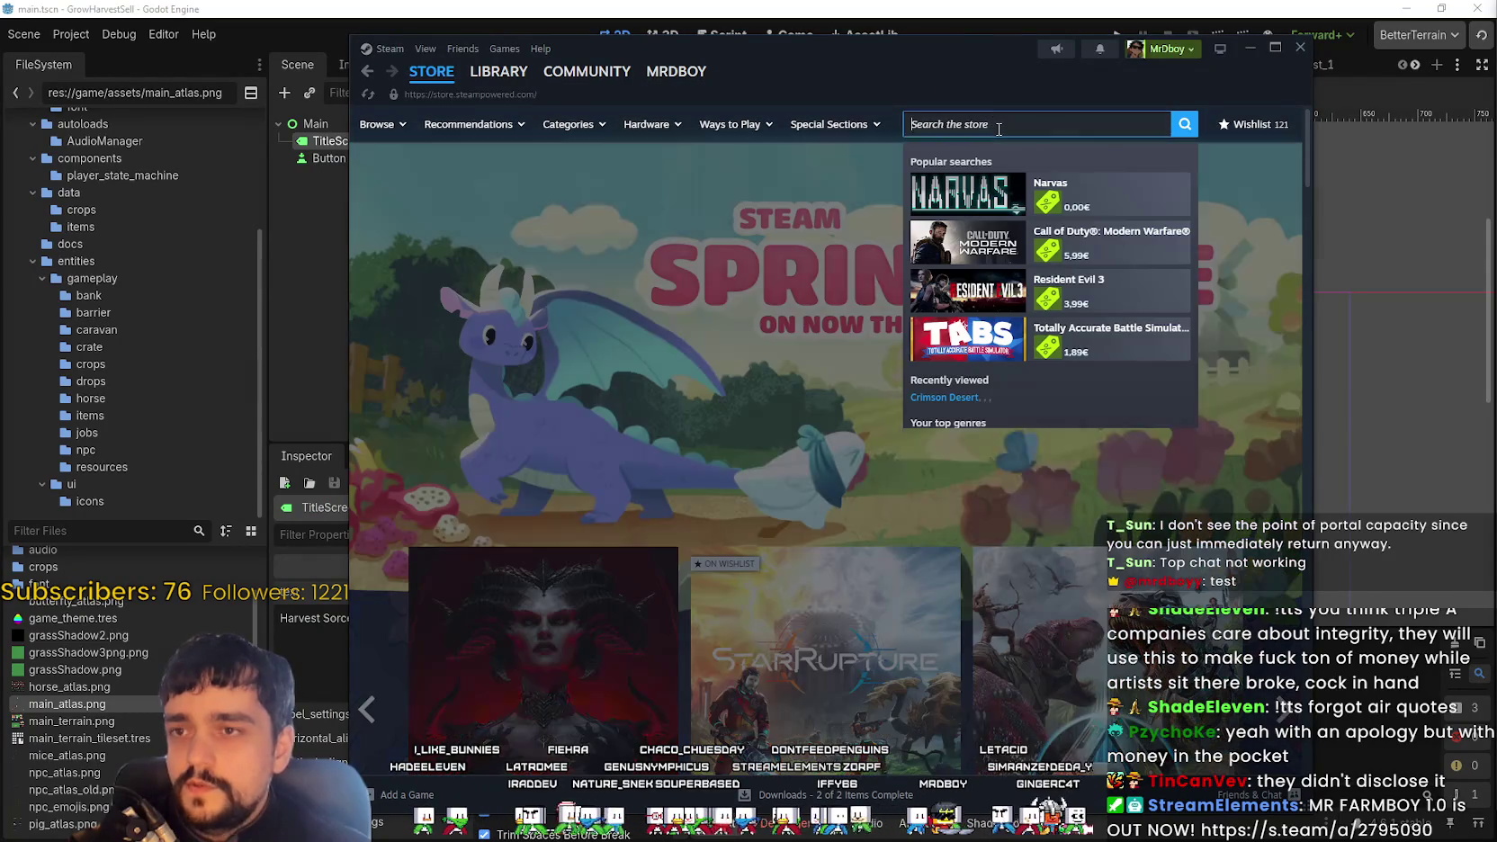
pyautogui.write('MR FARMBOY')
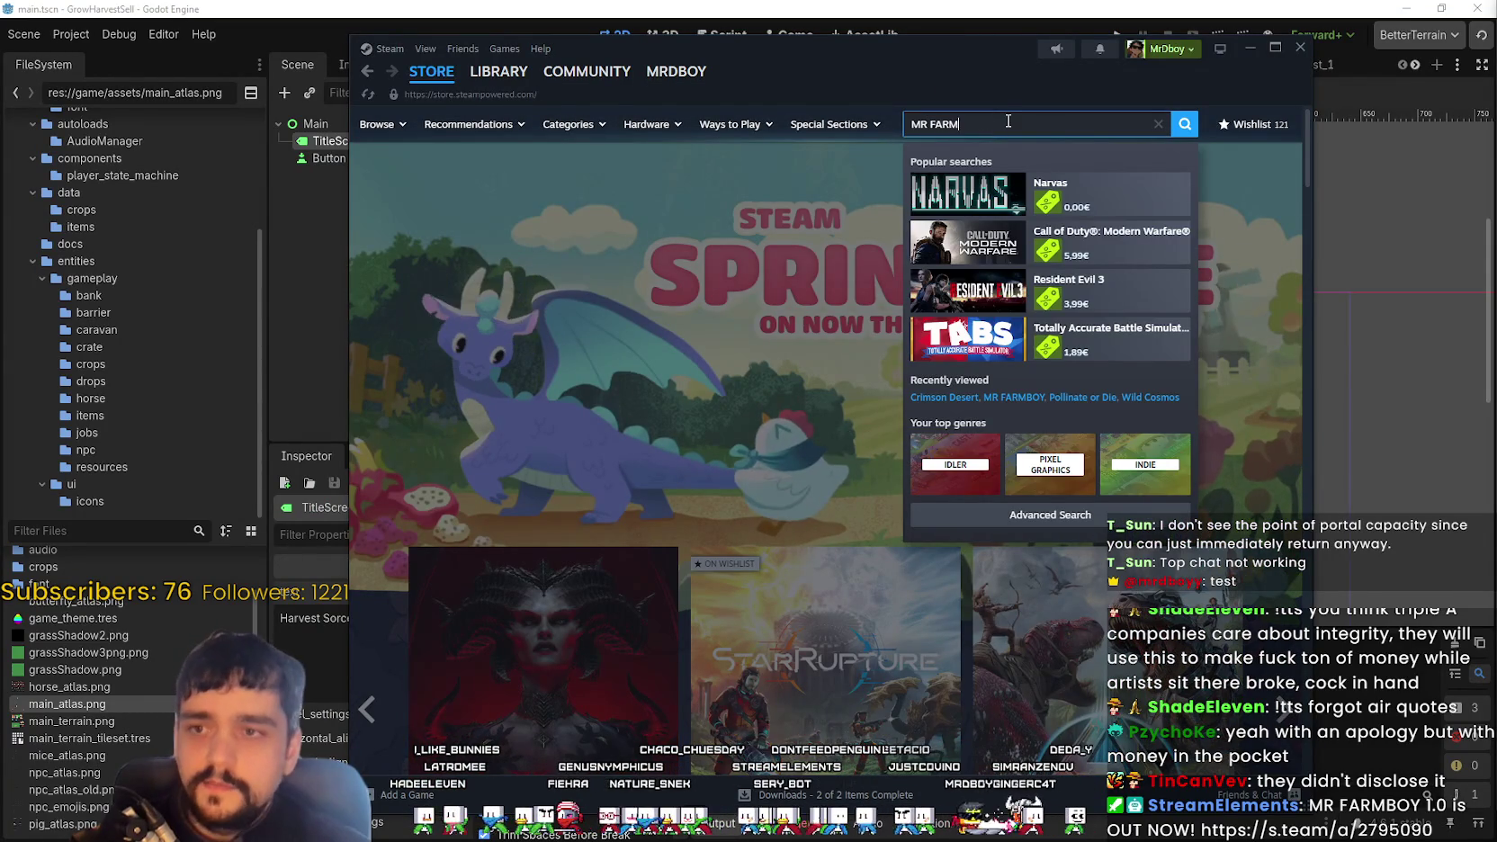
pyautogui.click(1106, 194)
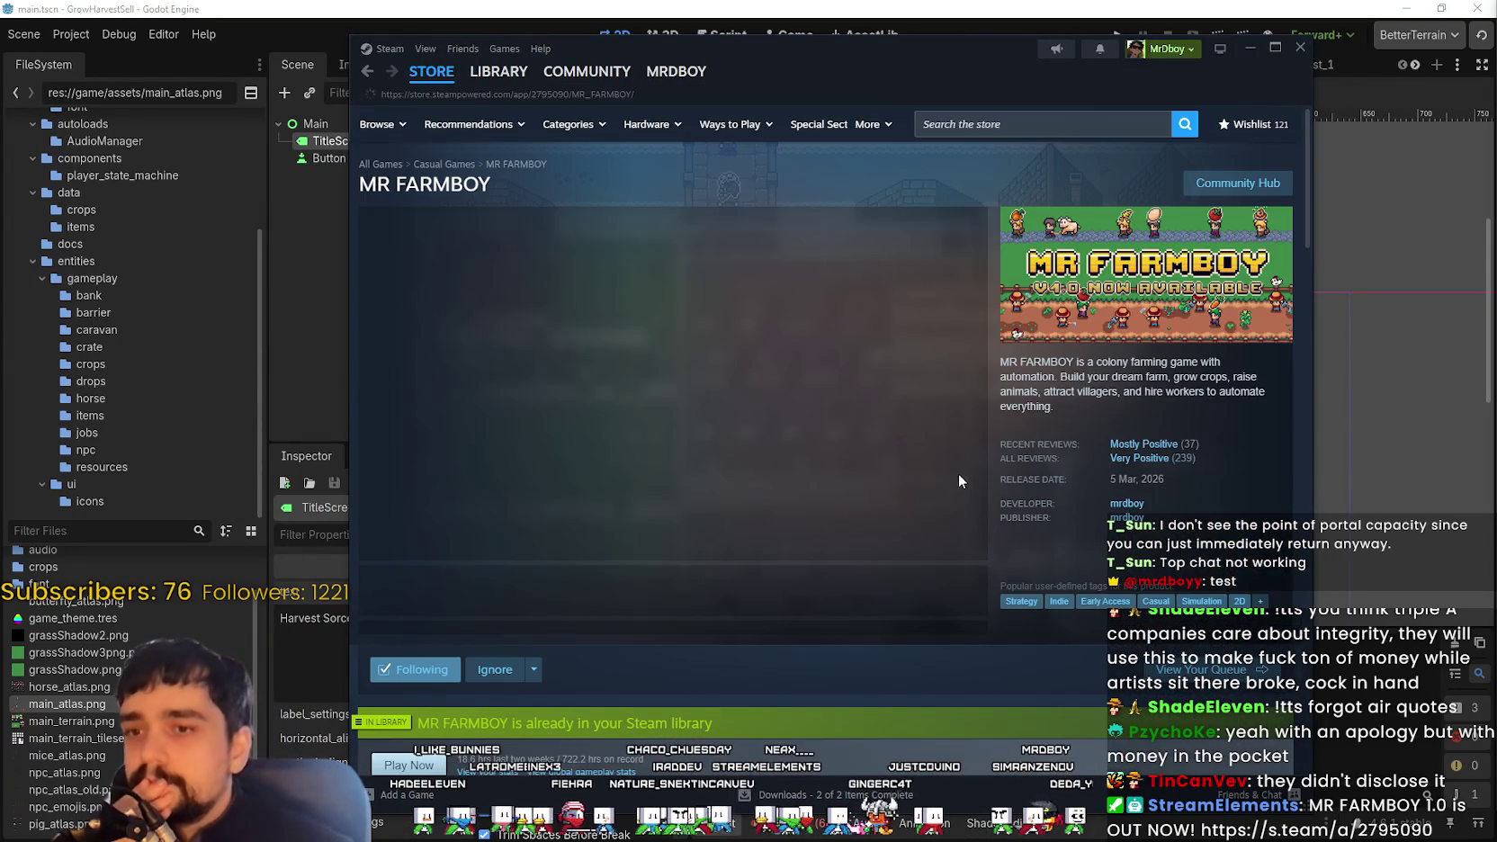
# Scroll the MR FARMBOY page and go to its Community Hub
pyautogui.moveTo(1142, 468)
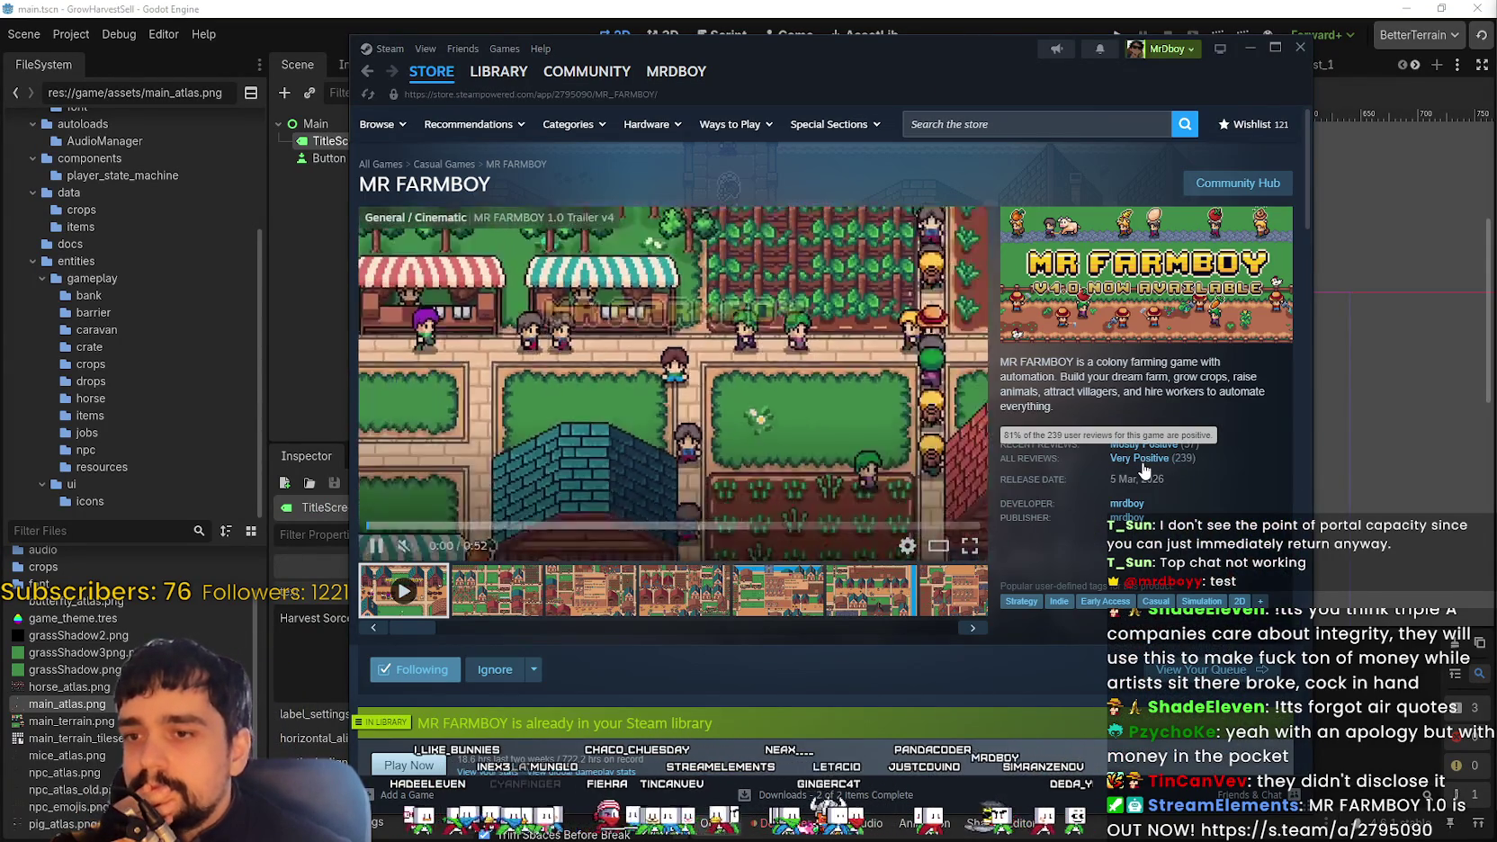
pyautogui.scroll(-4, 620, 446)
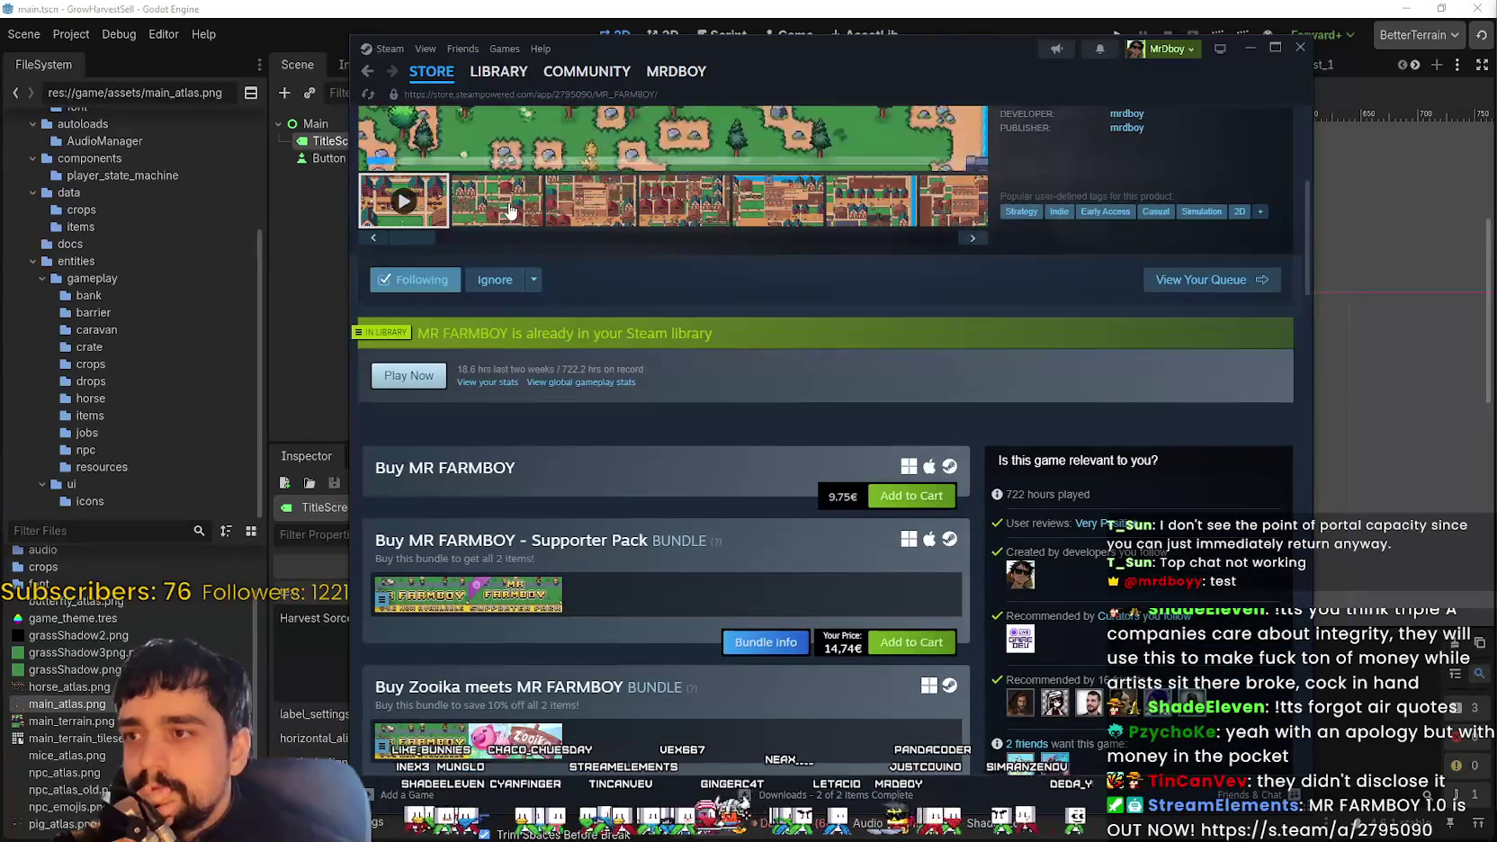
pyautogui.scroll(-9, 790, 599)
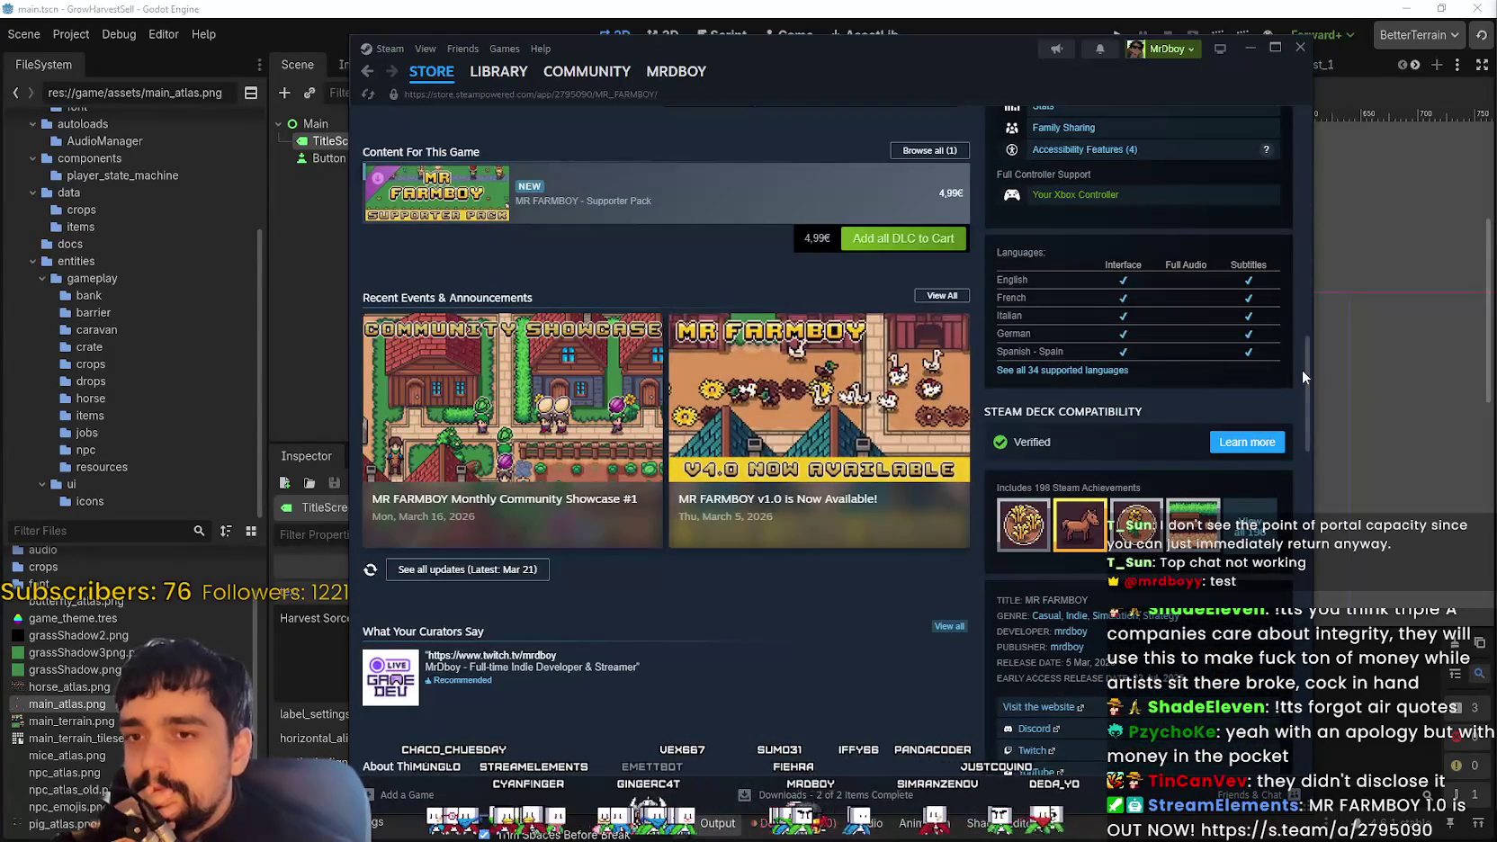
pyautogui.moveTo(1305, 368); pyautogui.dragTo(1306, 140)
pyautogui.click(1186, 183)
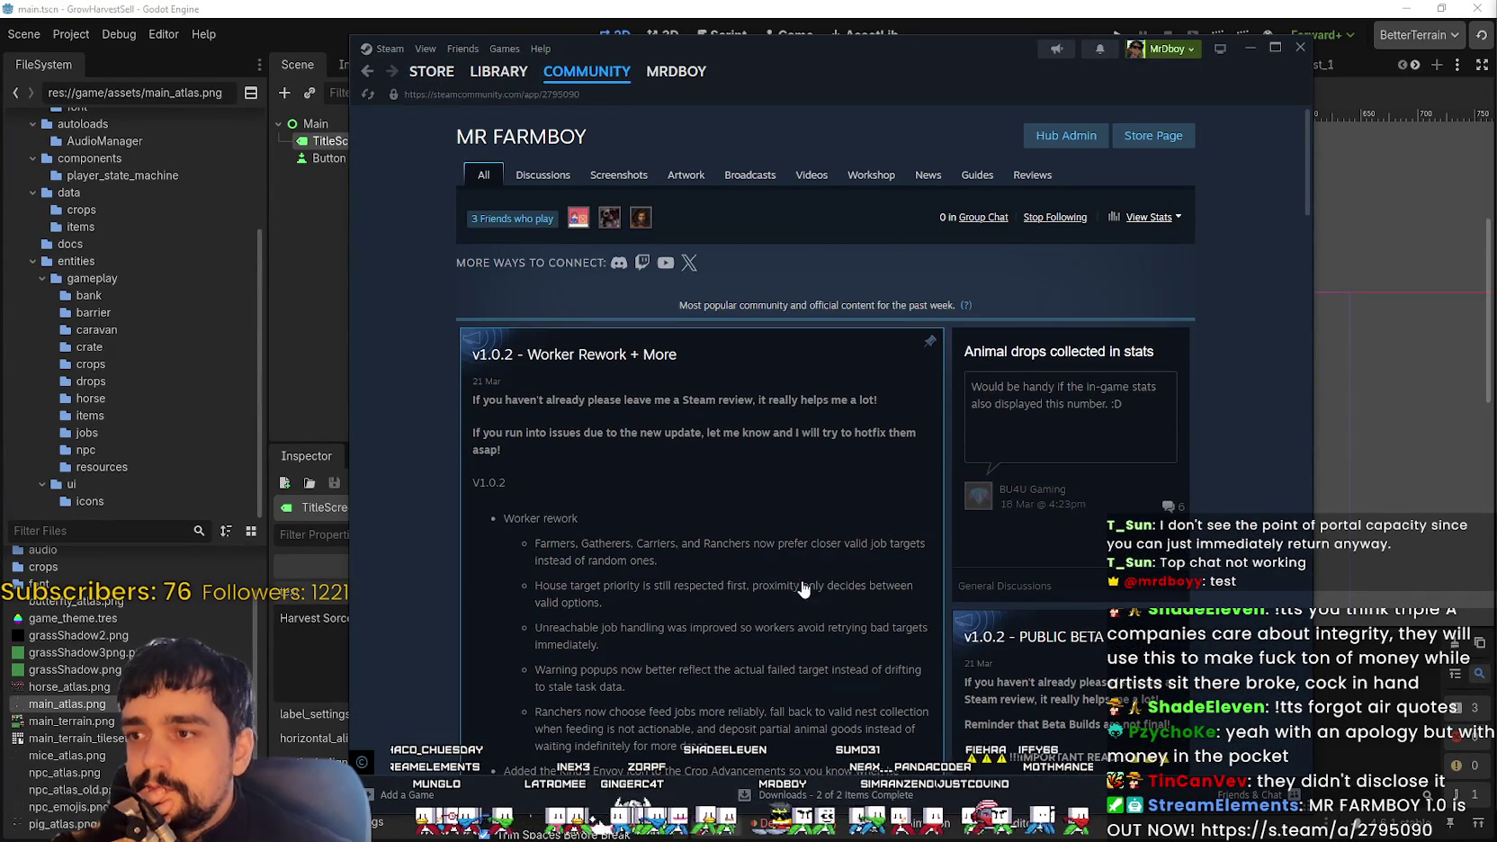
# Open the v1.0.2 - Worker Rework + More patch notes and go to its discussion thread
pyautogui.click(585, 394)
pyautogui.scroll(-10, 872, 598)
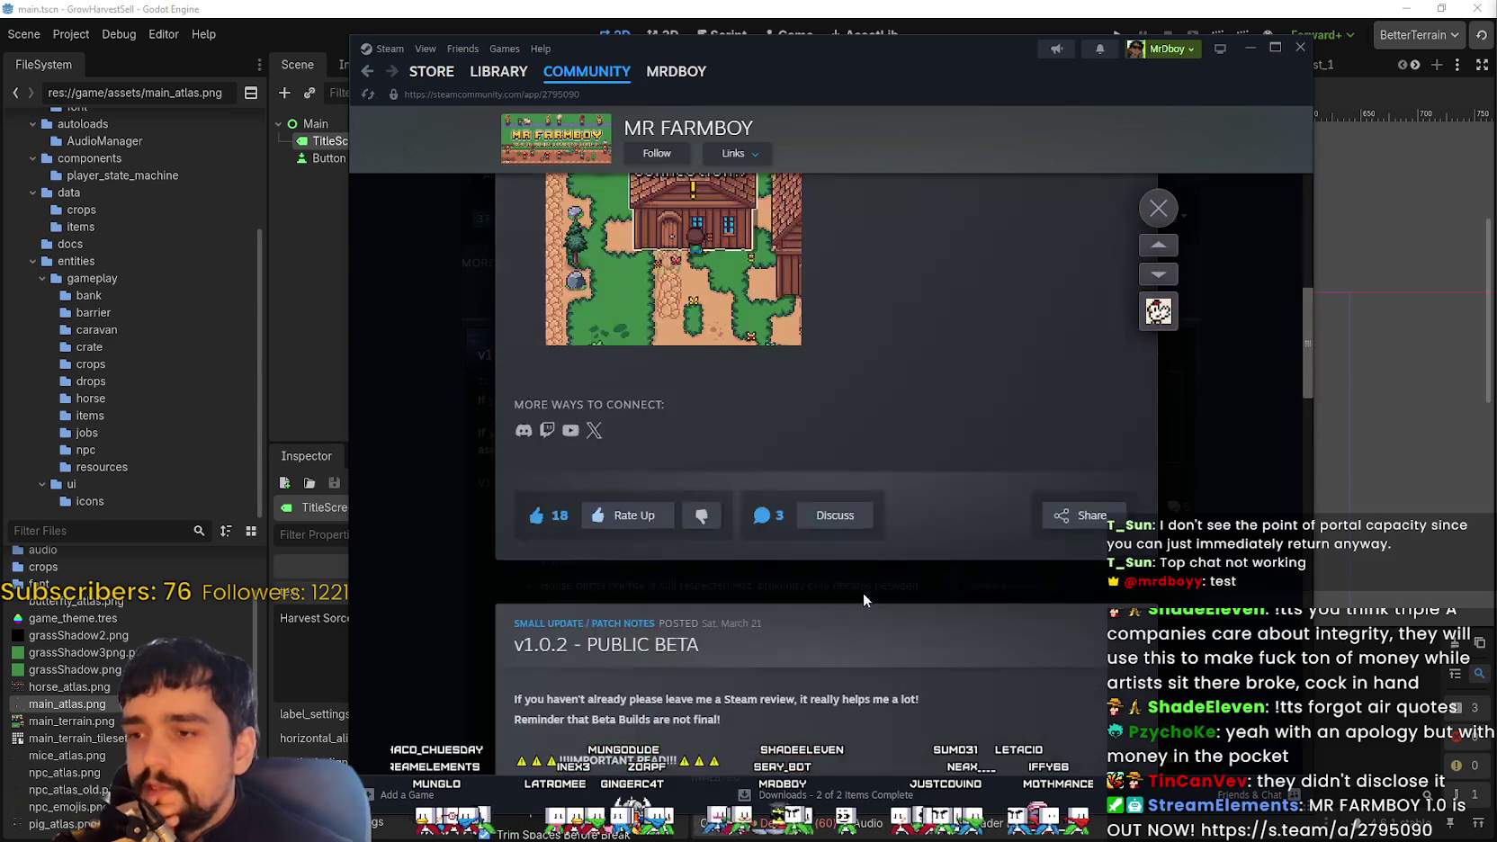
pyautogui.click(835, 359)
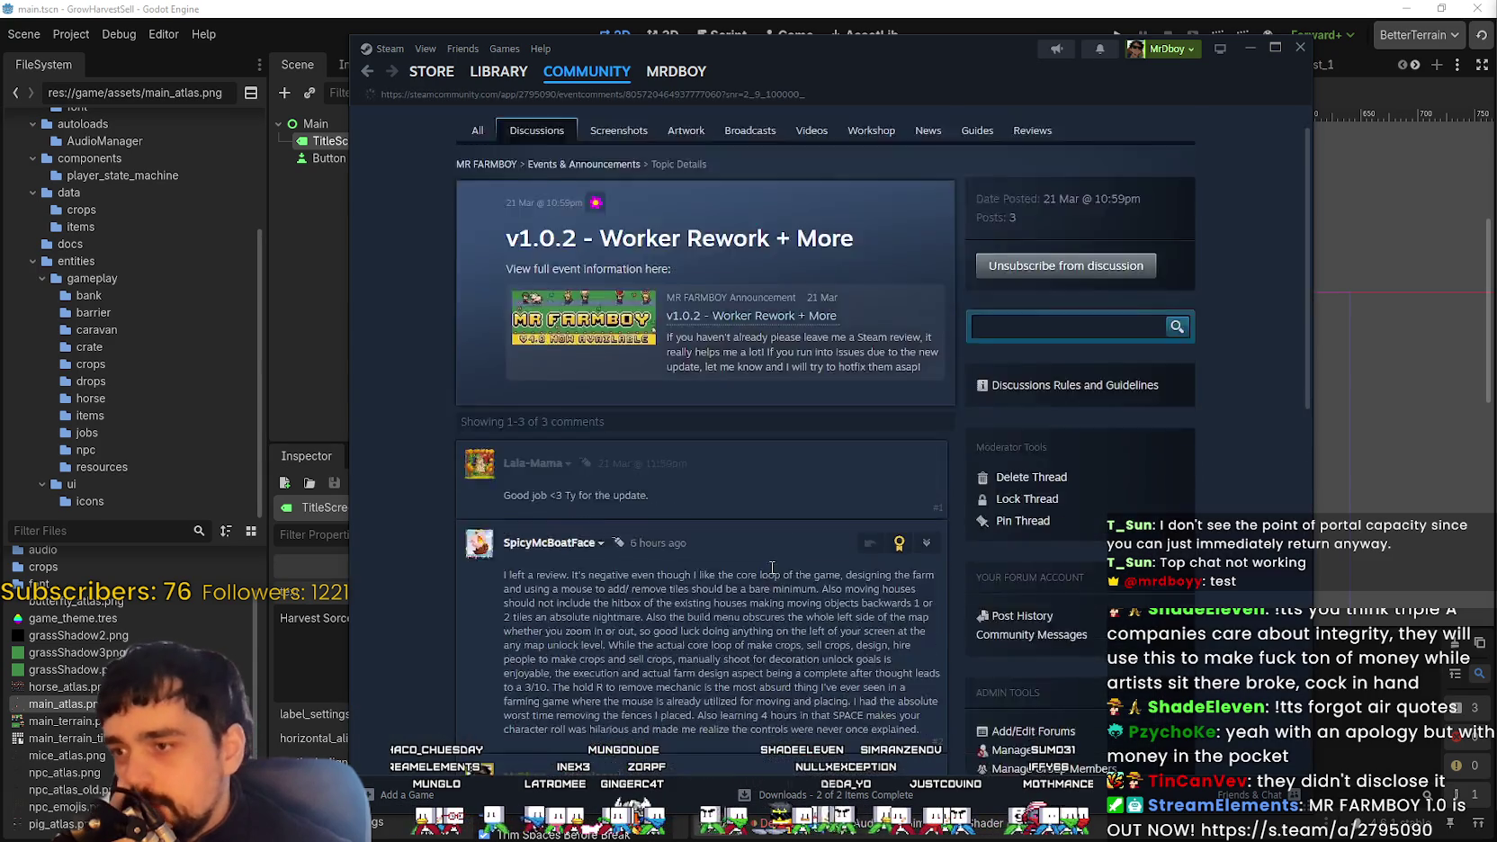
# Scroll through the thread's three comments, including a lengthy negative review
pyautogui.scroll(-10, 777, 564)
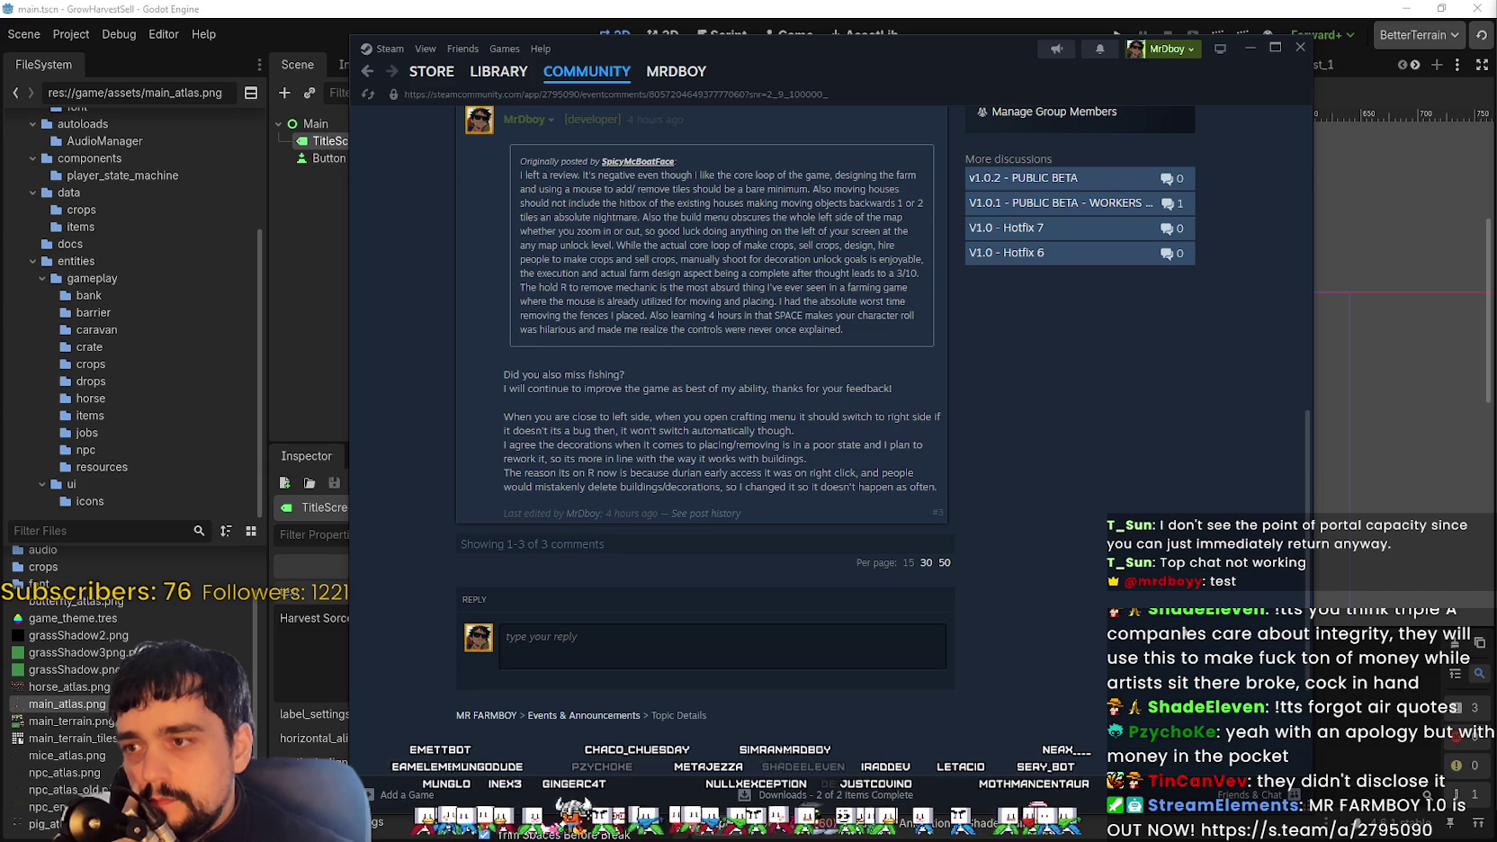
pyautogui.scroll(5, 436, 535)
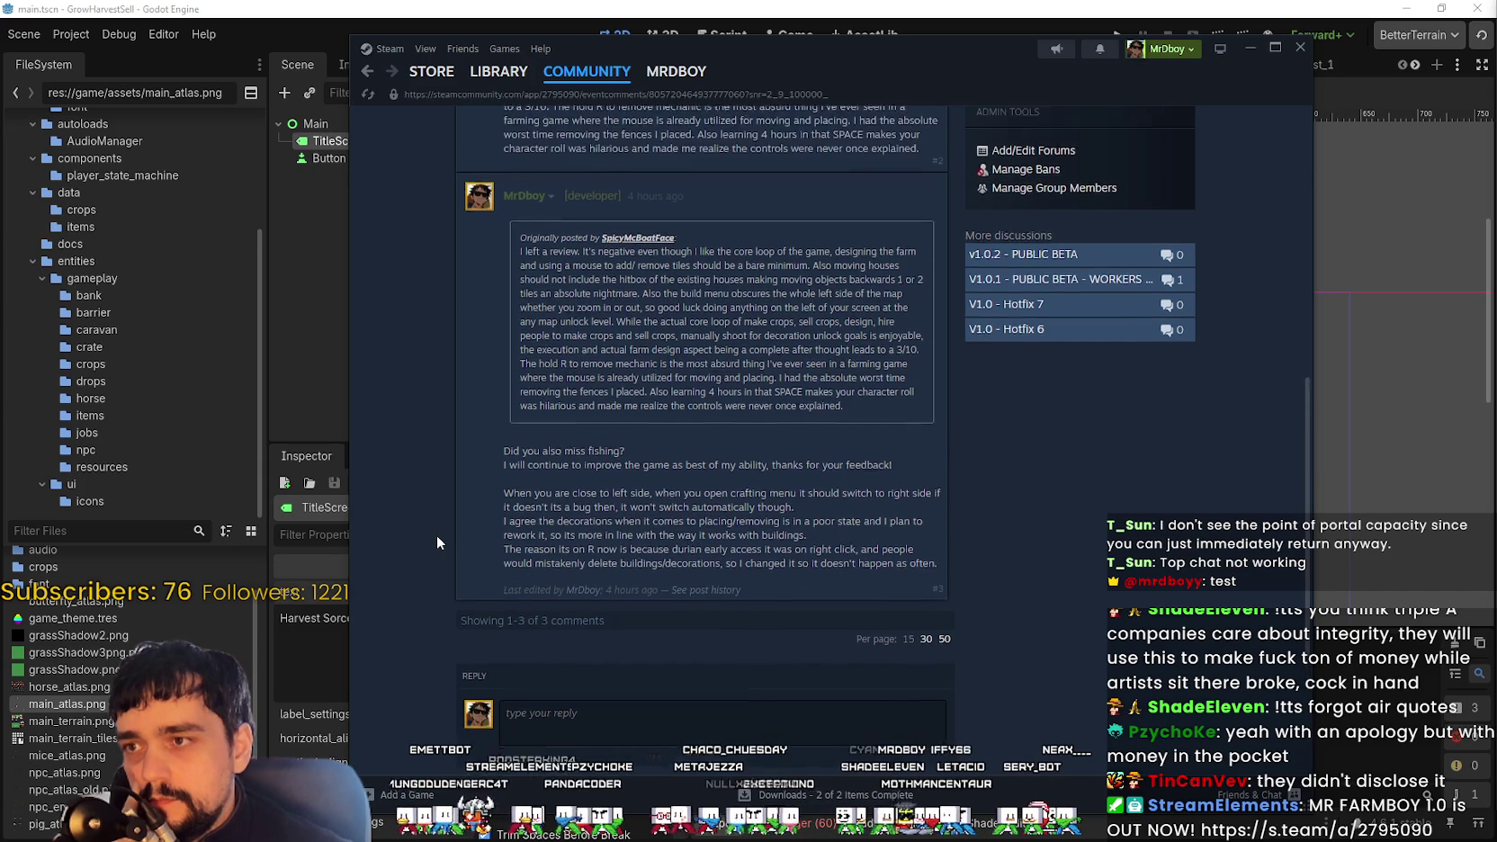
pyautogui.scroll(2, 445, 517)
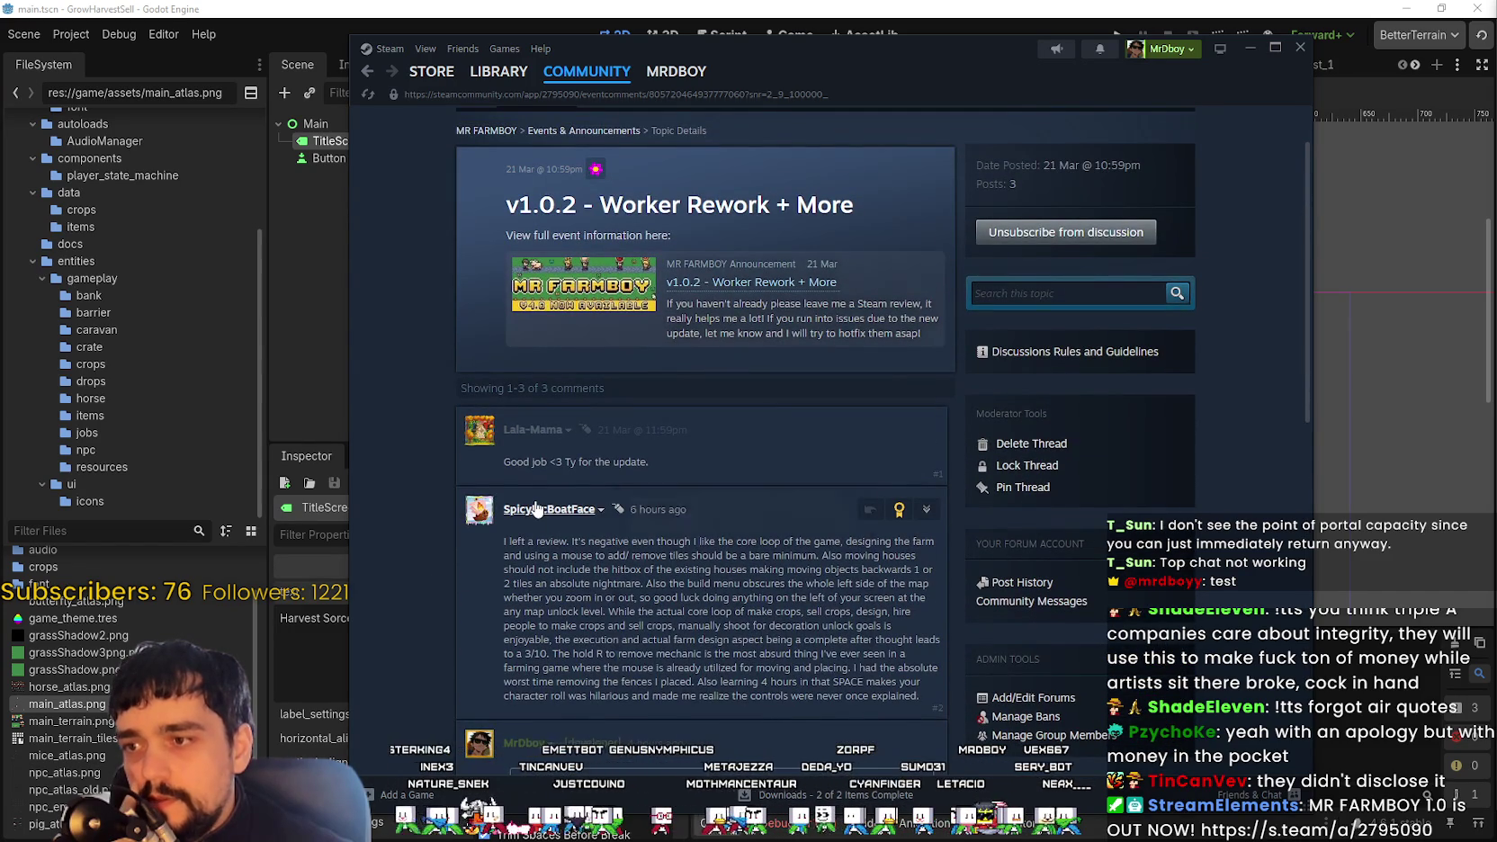
pyautogui.moveTo(537, 510)
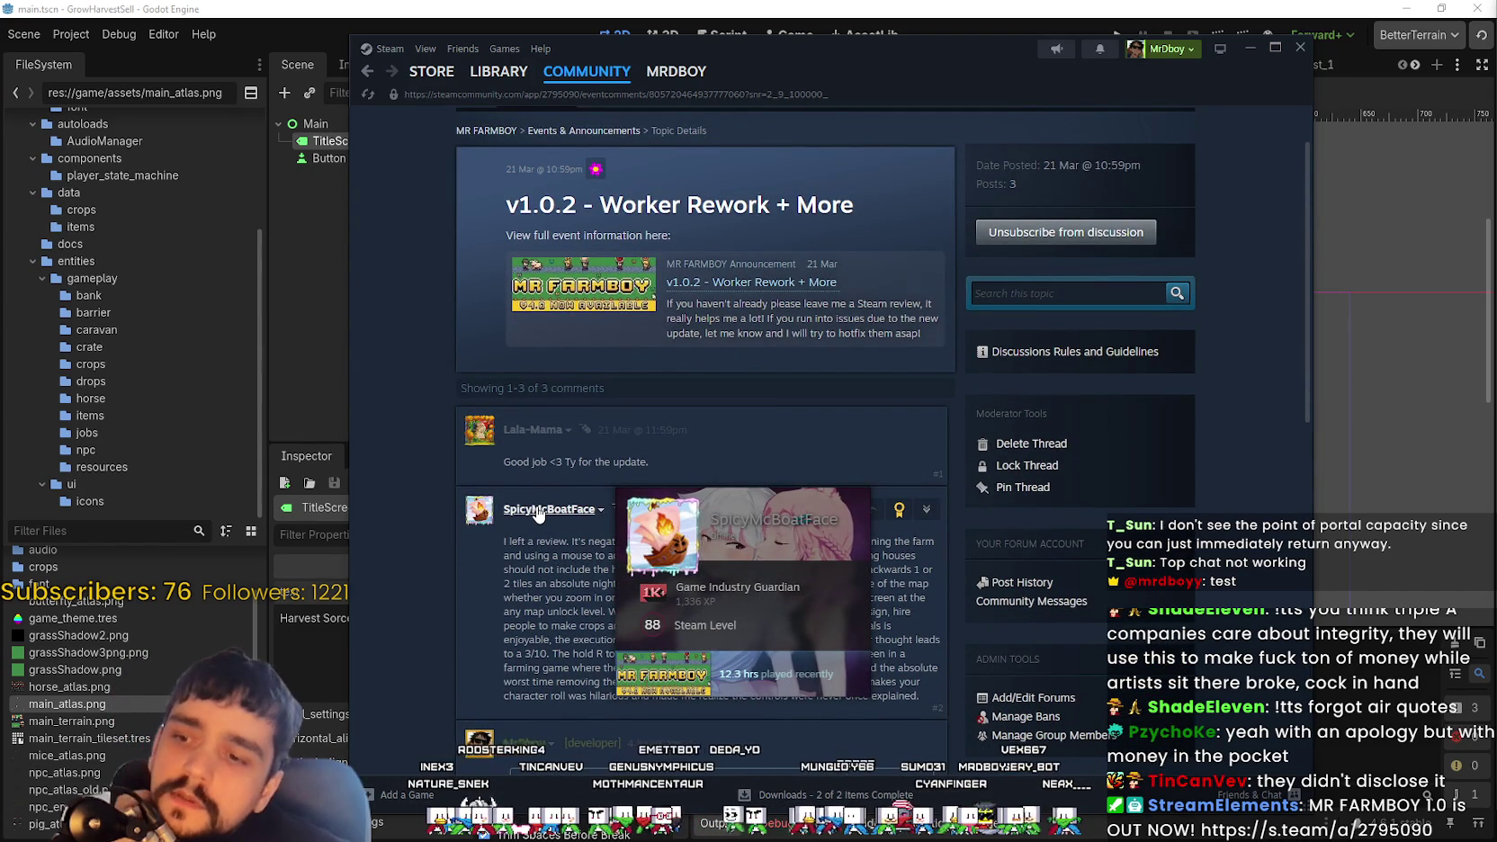
pyautogui.scroll(-1, 545, 496)
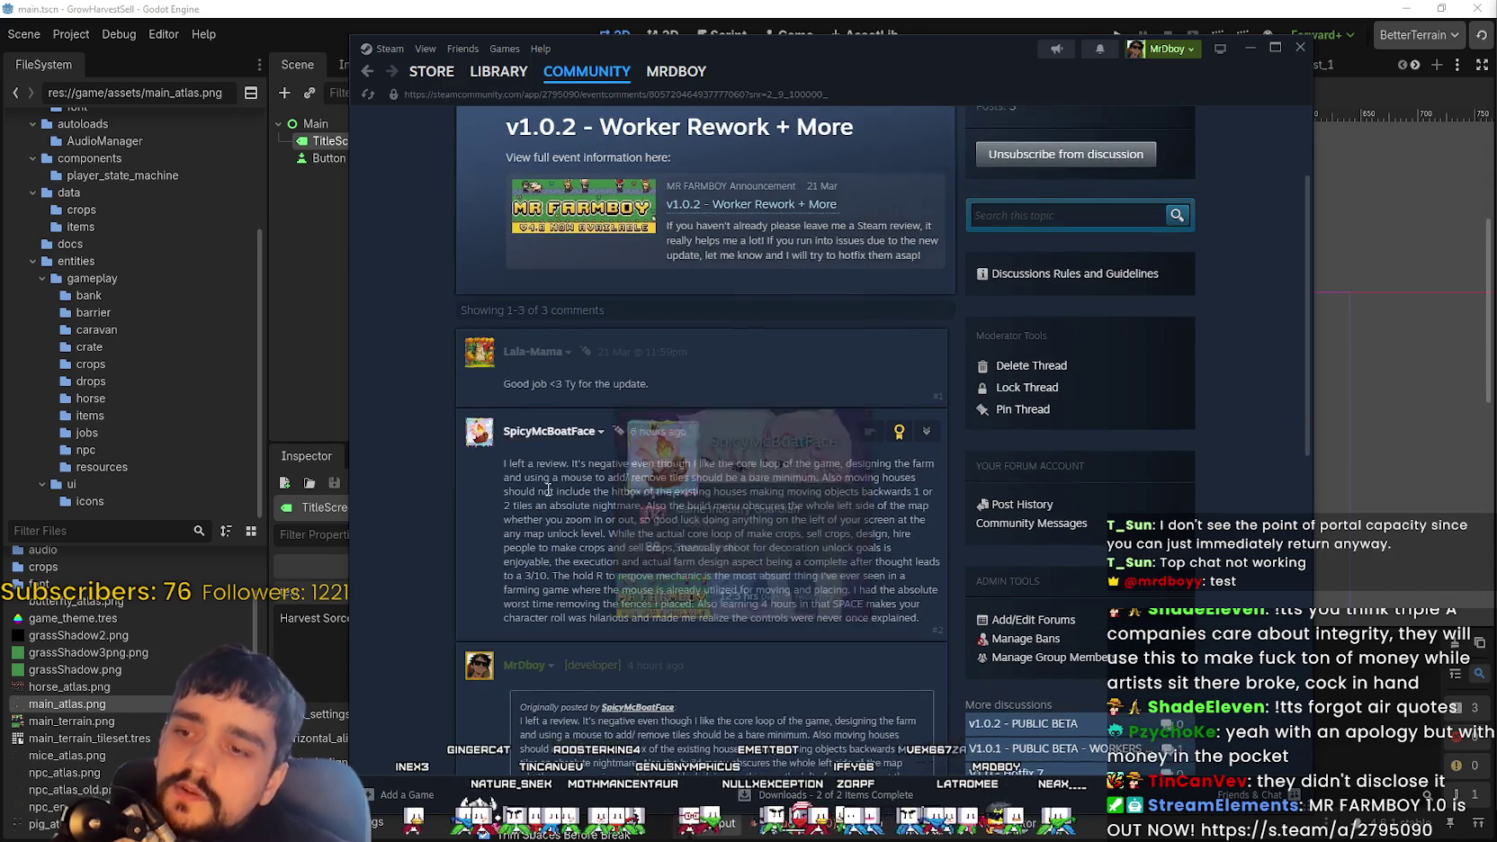
pyautogui.moveTo(563, 441)
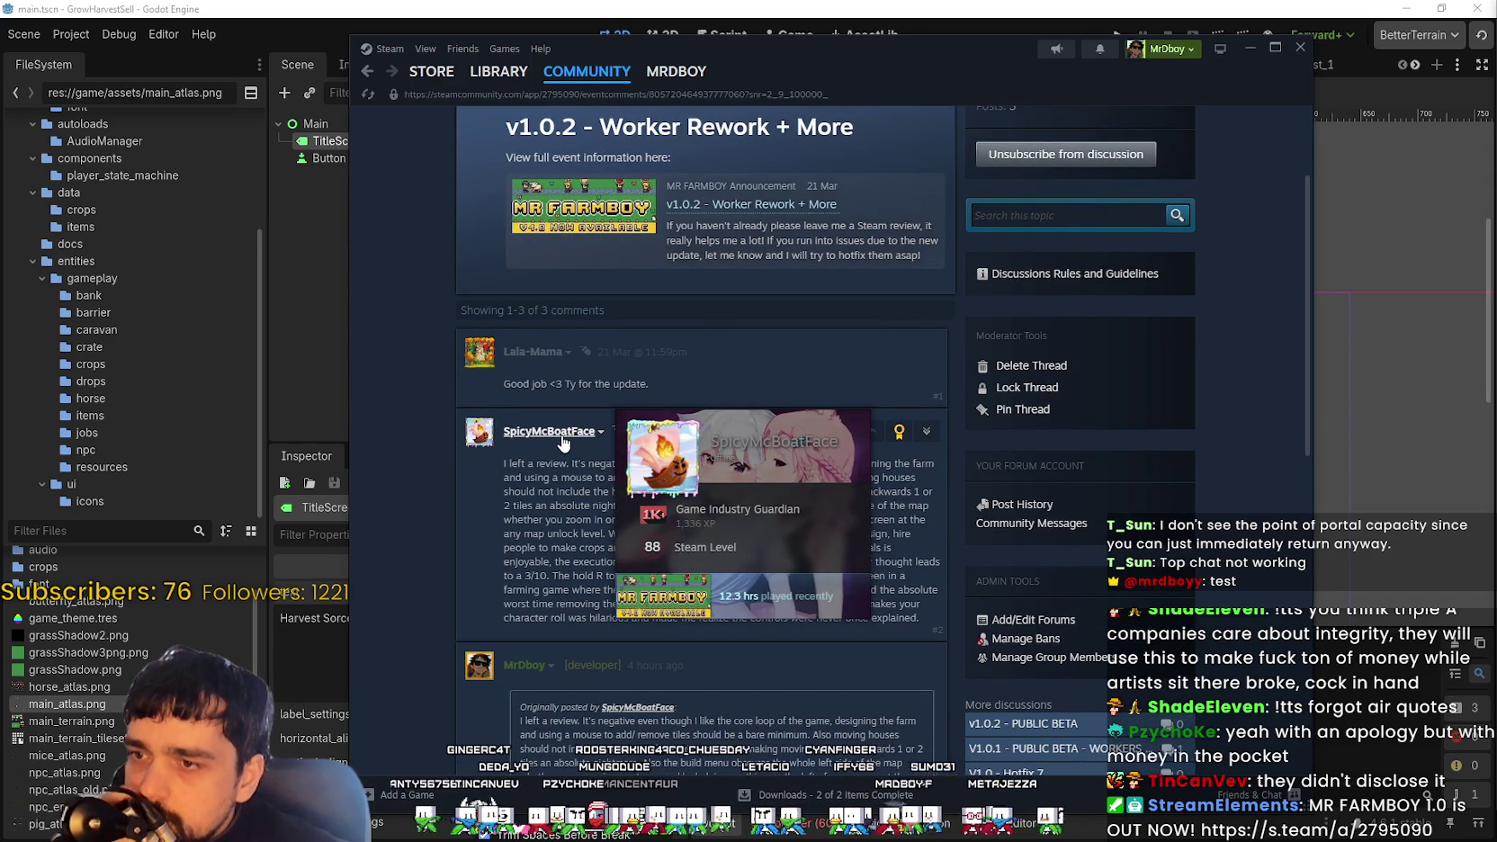
pyautogui.scroll(2, 864, 527)
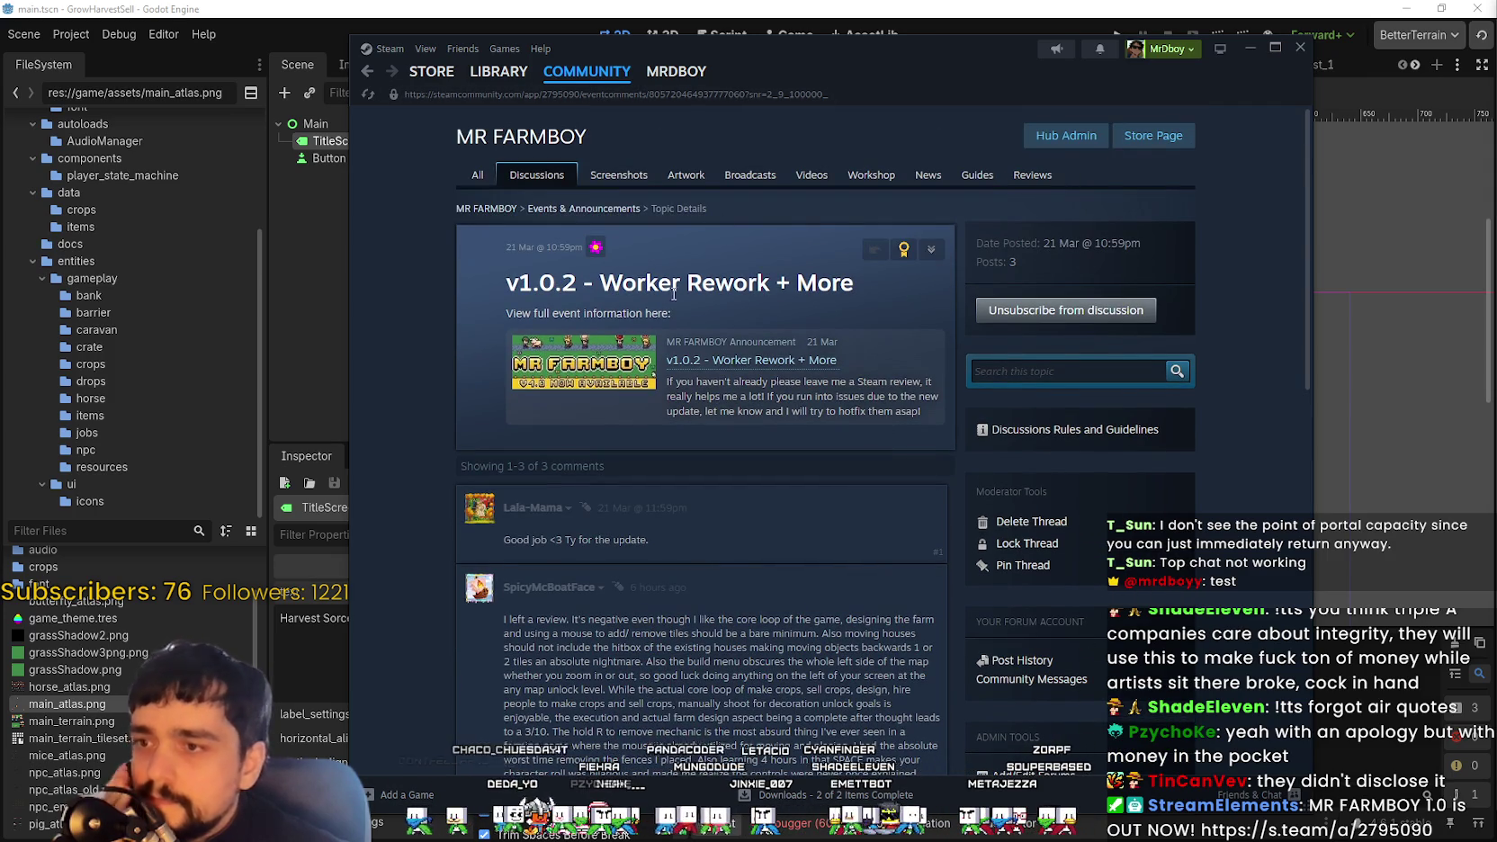
# Show MR FARMBOY's Steam reviews sorted by Most Recent, in All Languages
pyautogui.click(1034, 177)
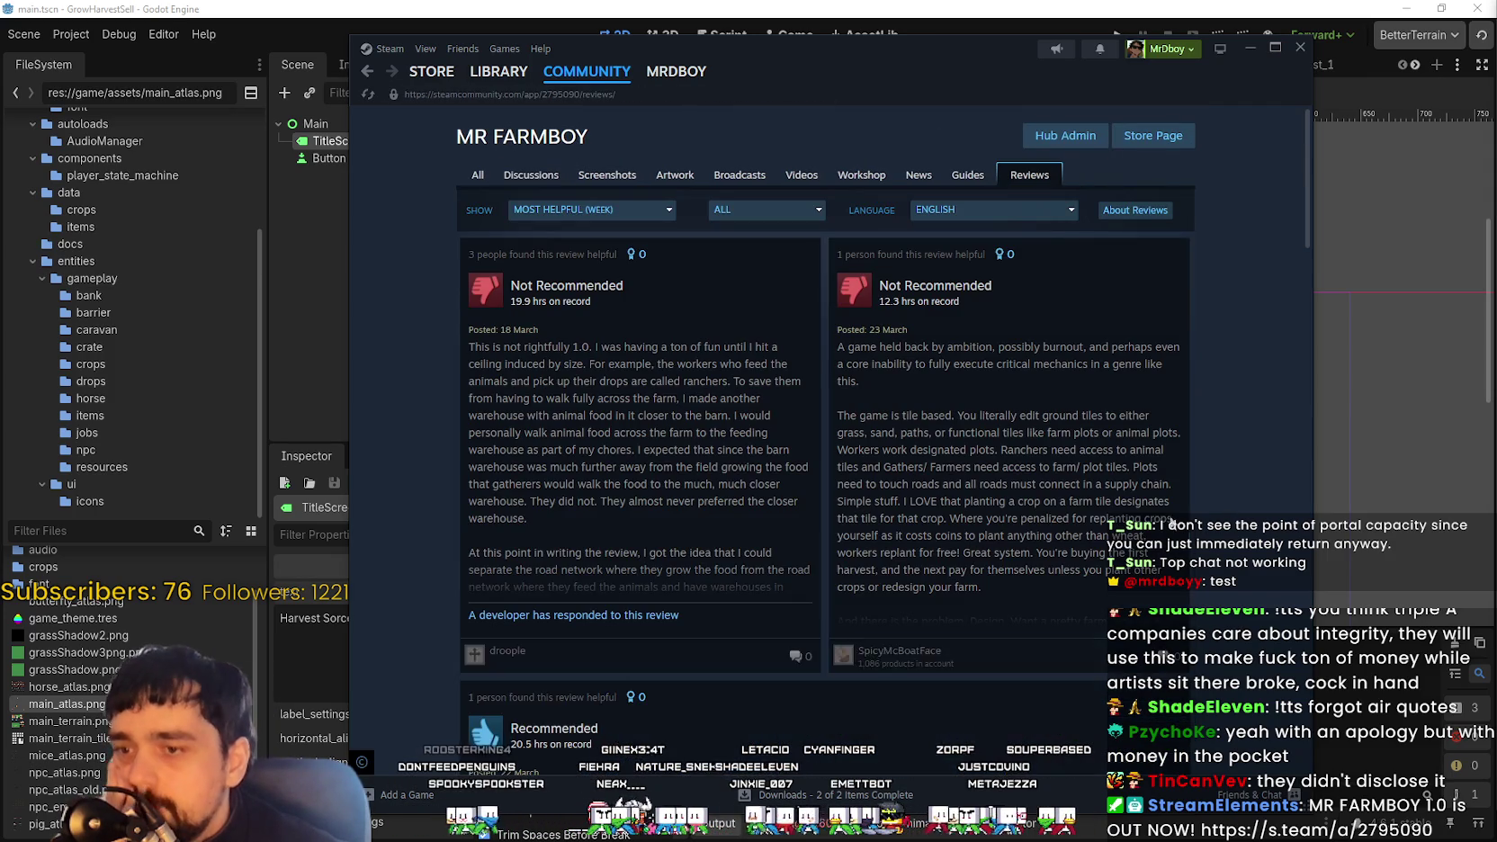
pyautogui.click(579, 210)
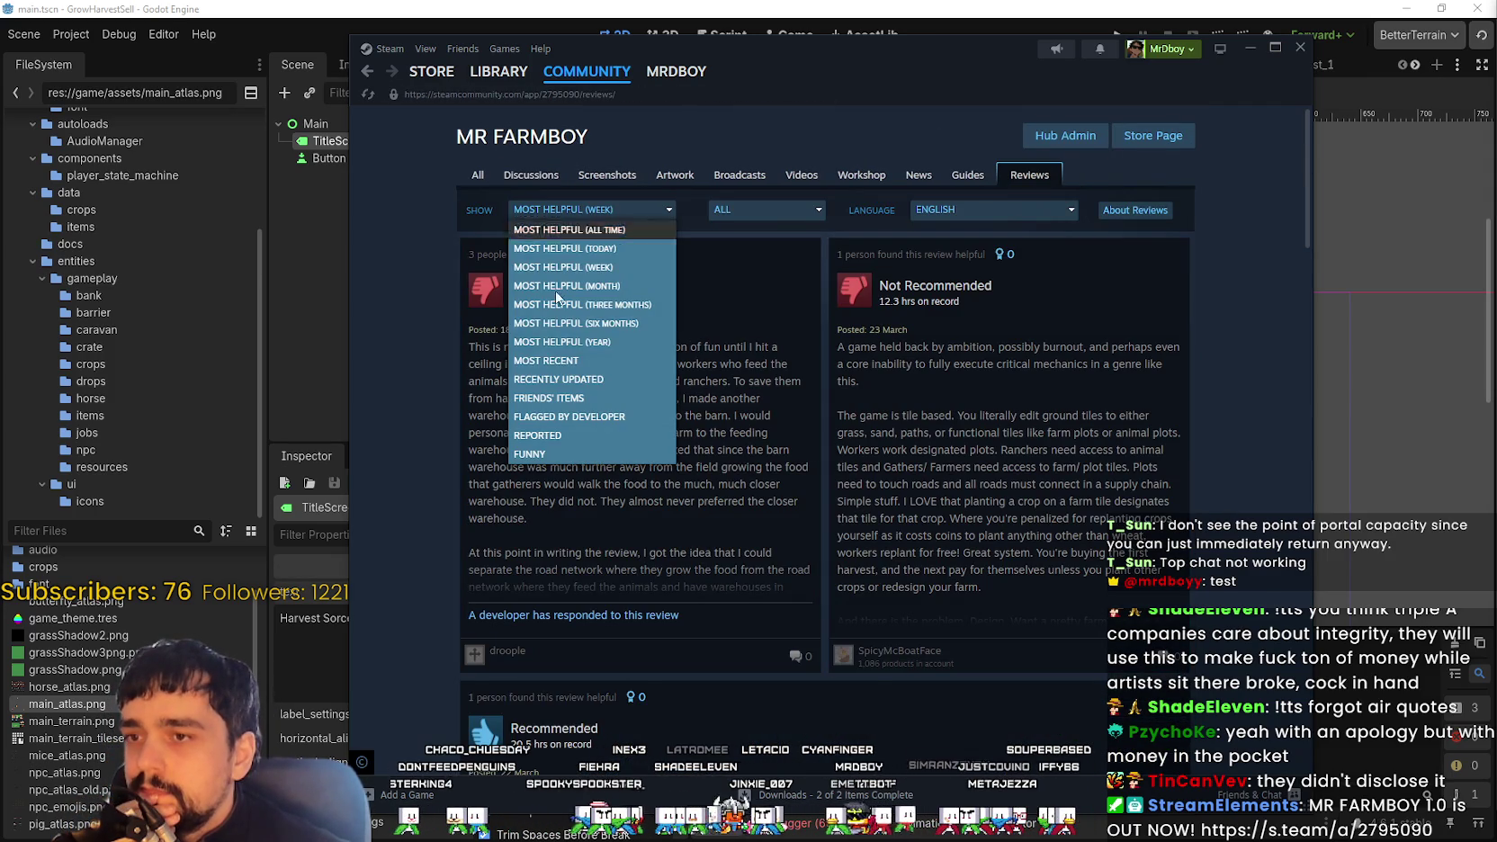
pyautogui.click(596, 364)
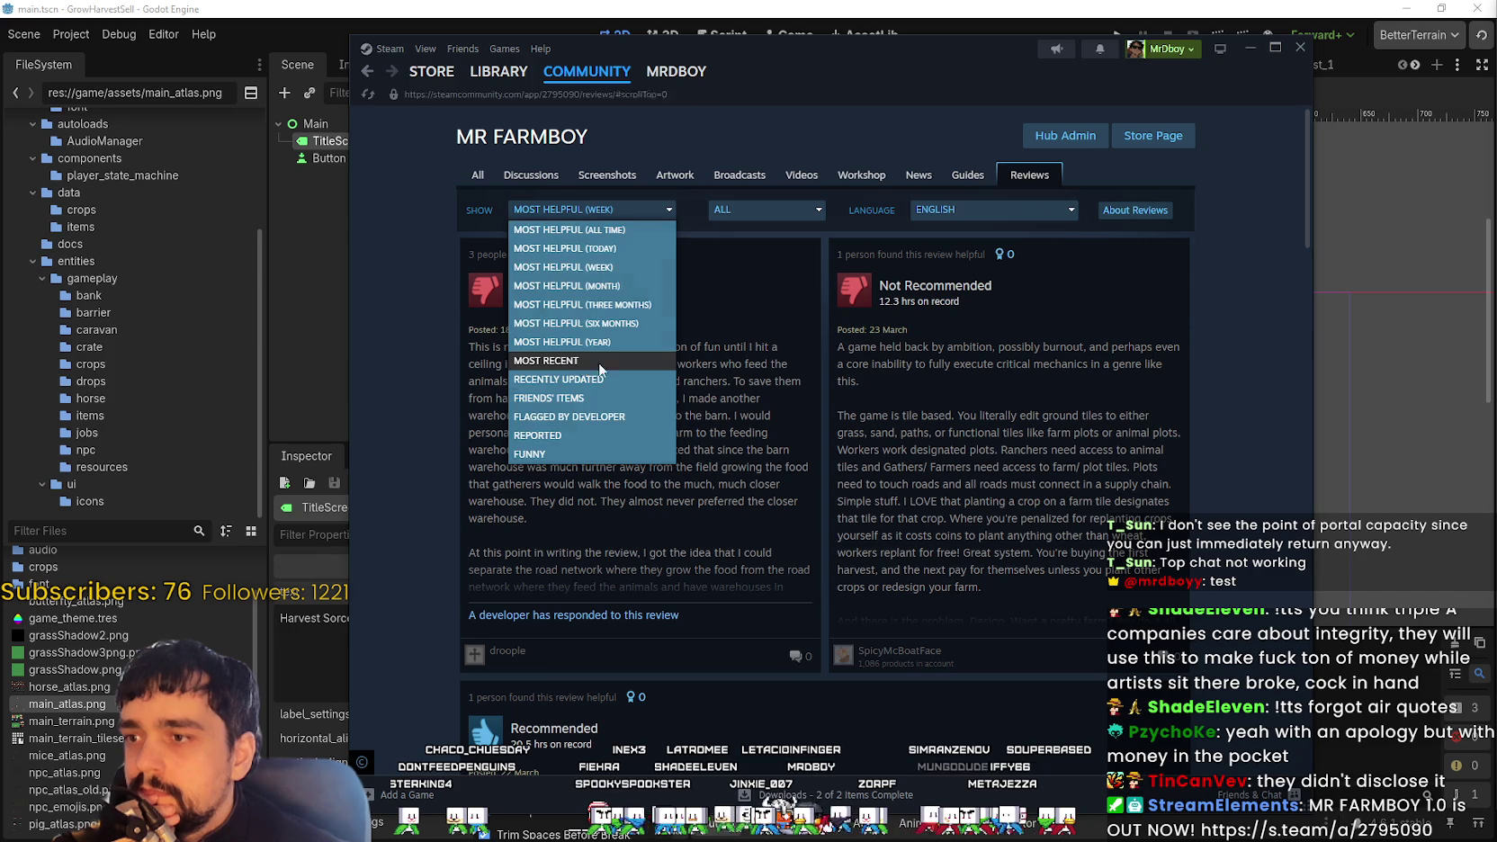
pyautogui.click(766, 209)
pyautogui.click(962, 210)
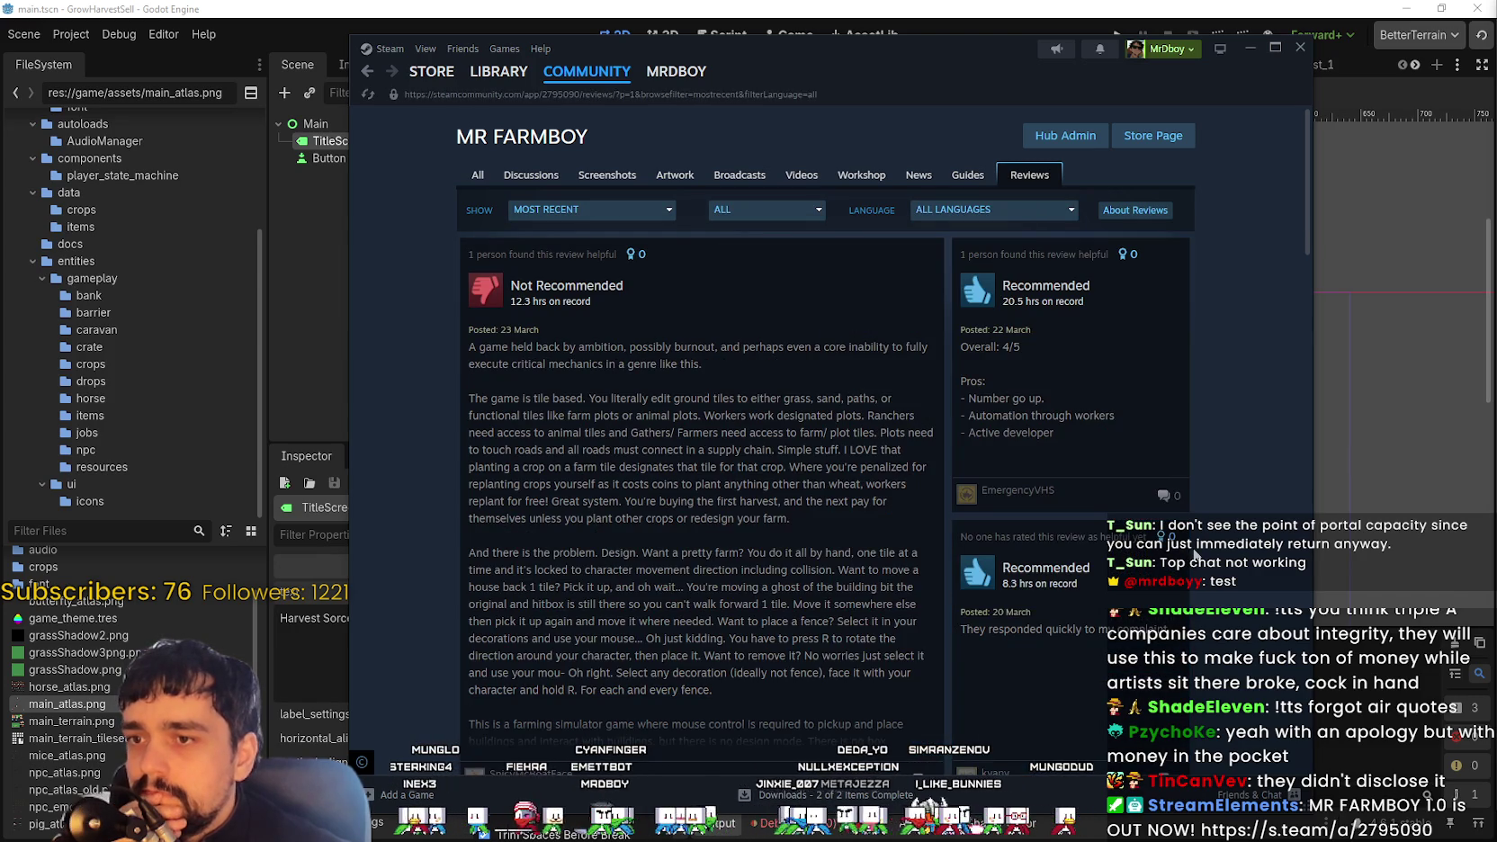
# Scroll through the most recent player reviews to read the feedback
pyautogui.scroll(-3, 1247, 515)
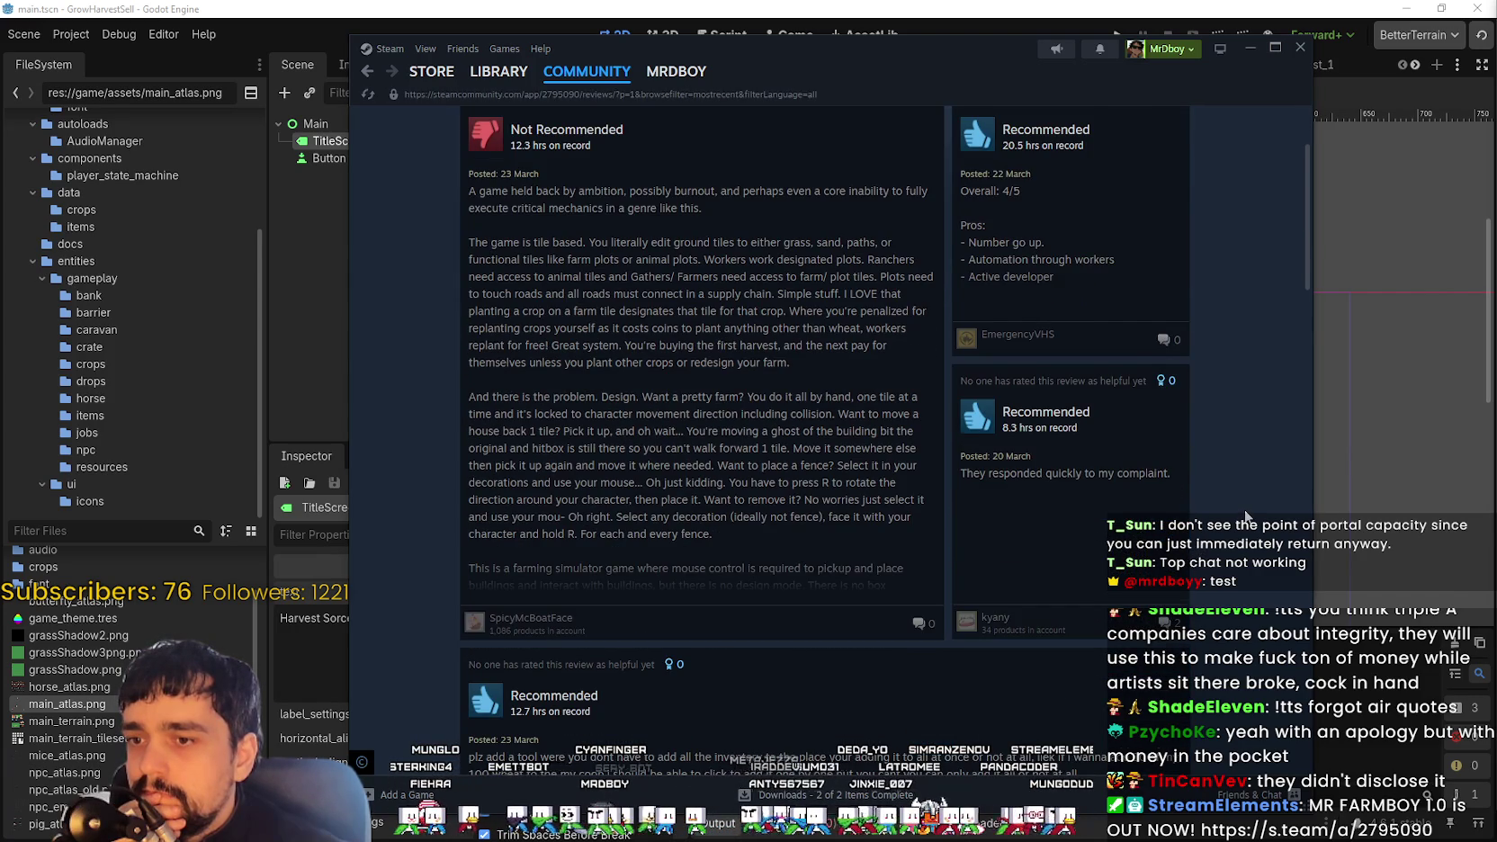
pyautogui.scroll(-3, 1246, 516)
pyautogui.moveTo(981, 472)
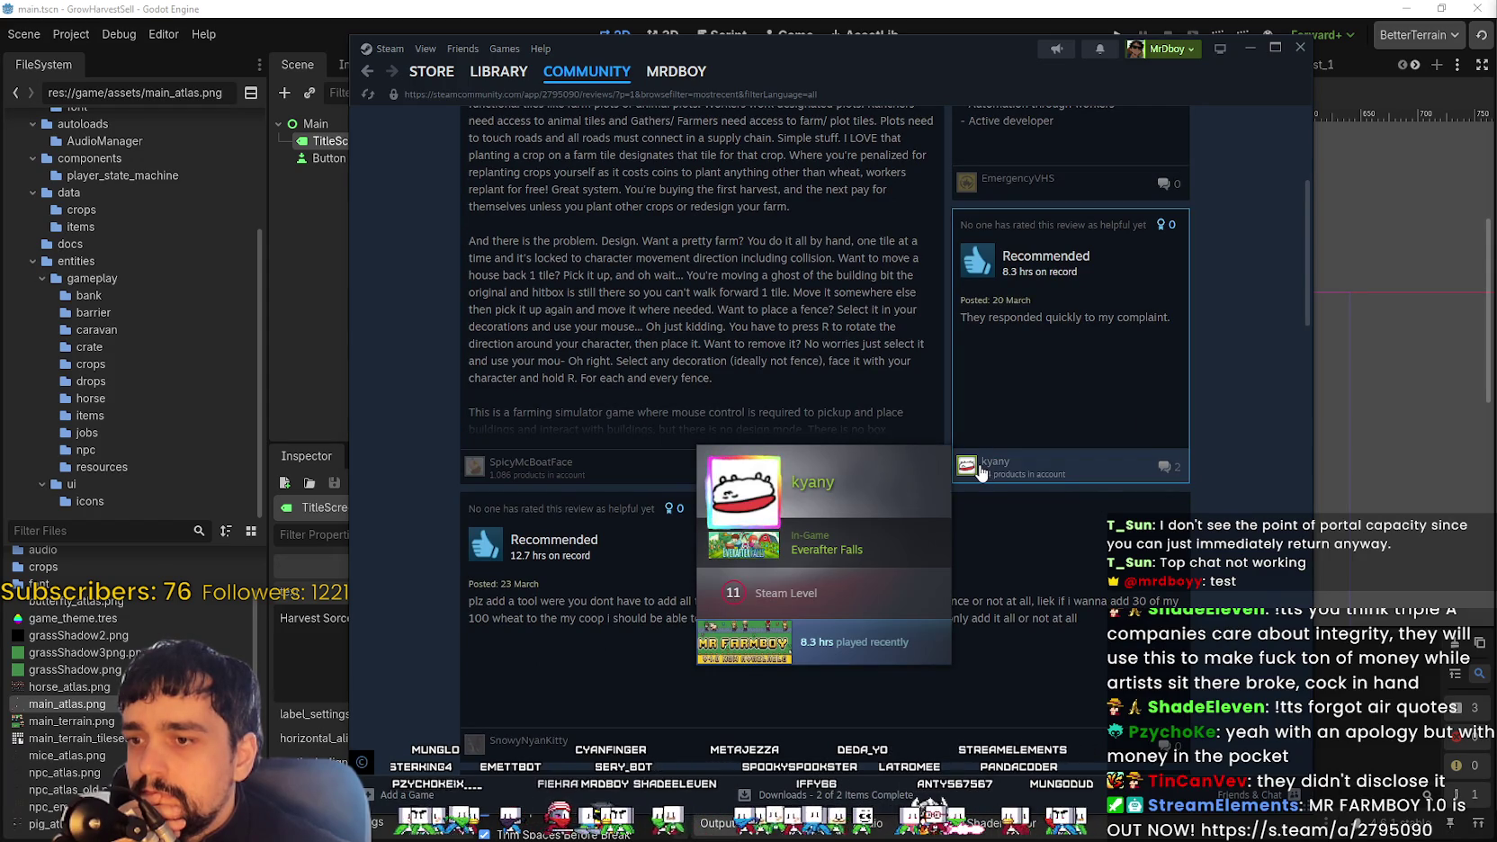
pyautogui.scroll(-6, 1245, 650)
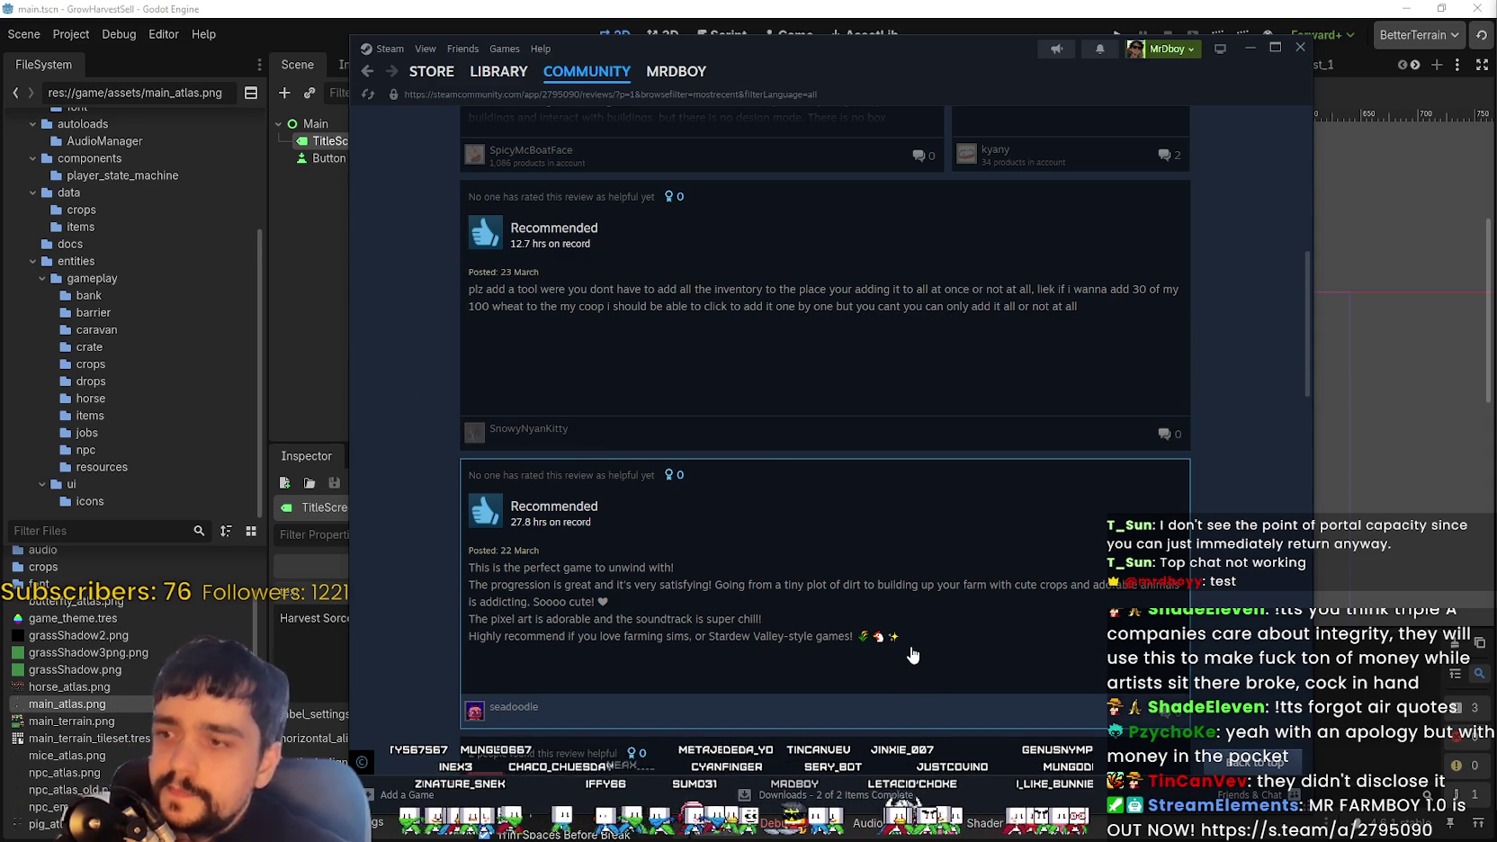
pyautogui.scroll(-1, 910, 630)
pyautogui.scroll(-3, 766, 474)
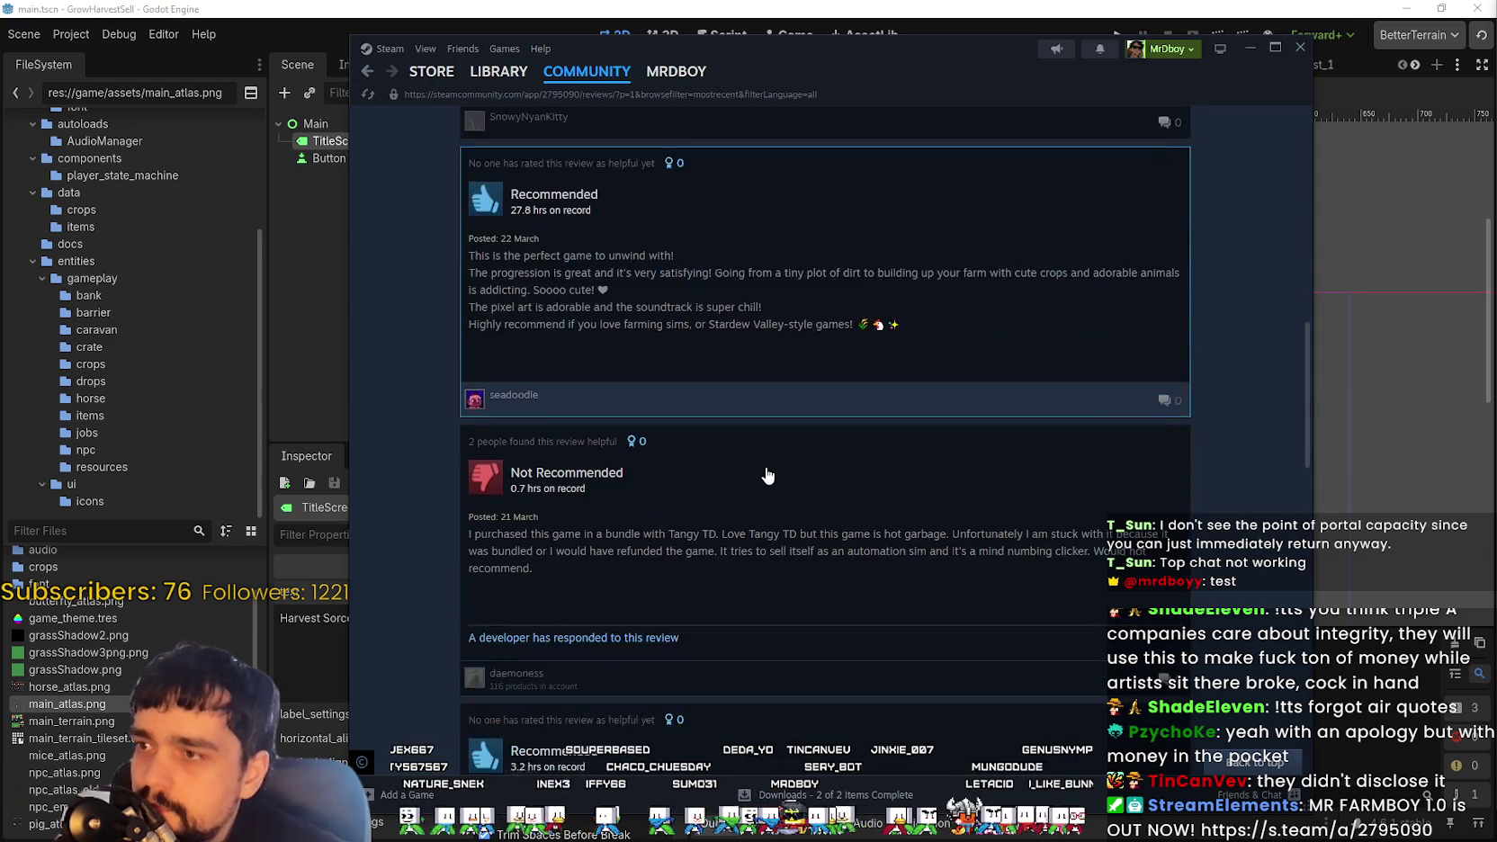
pyautogui.scroll(-3, 768, 474)
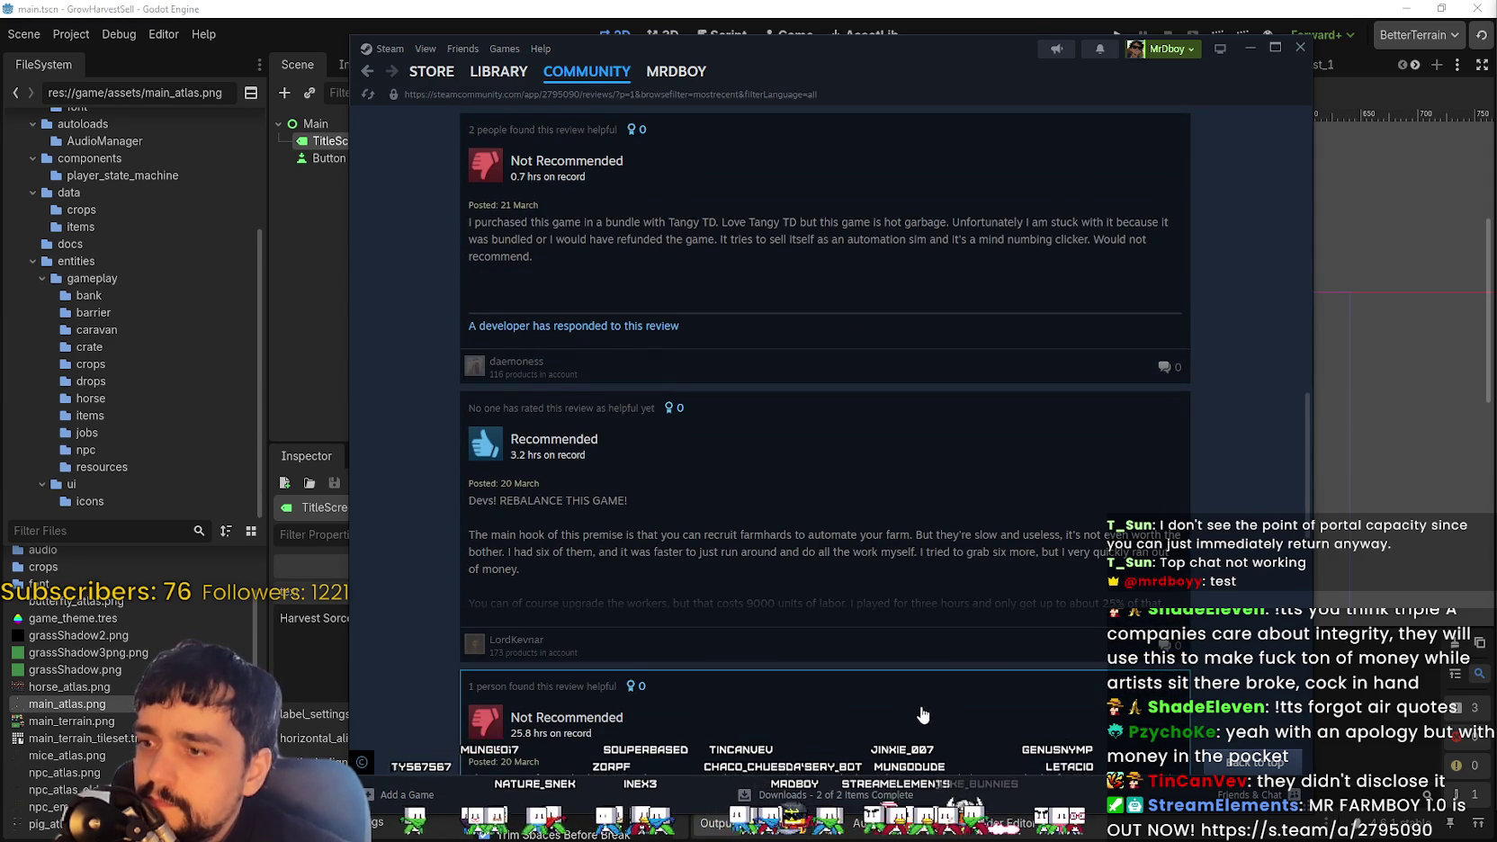
pyautogui.scroll(2, 911, 701)
pyautogui.scroll(-3, 911, 700)
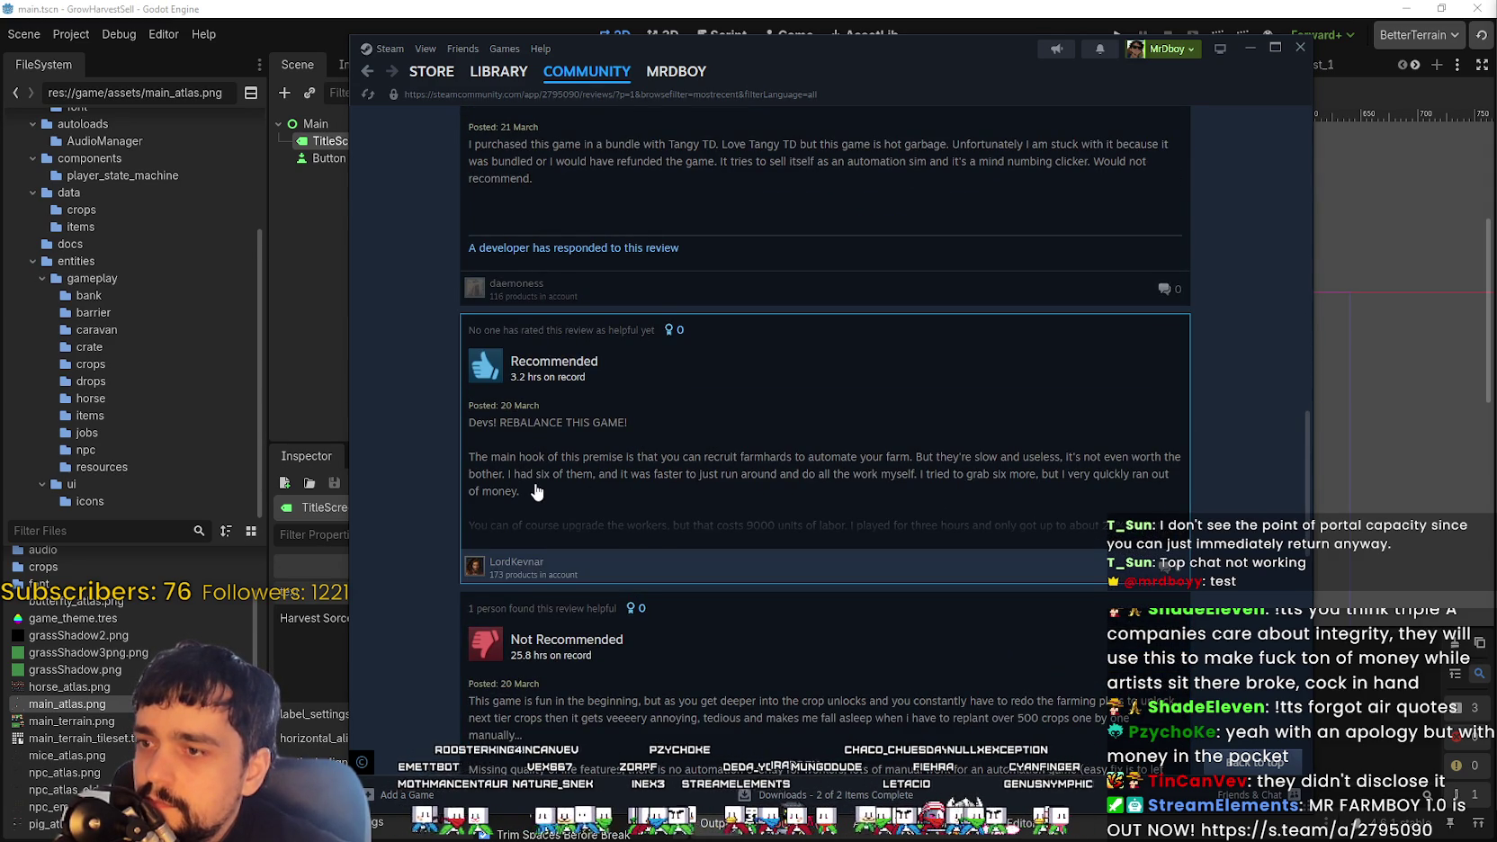
pyautogui.scroll(6, 536, 491)
pyautogui.scroll(2, 550, 421)
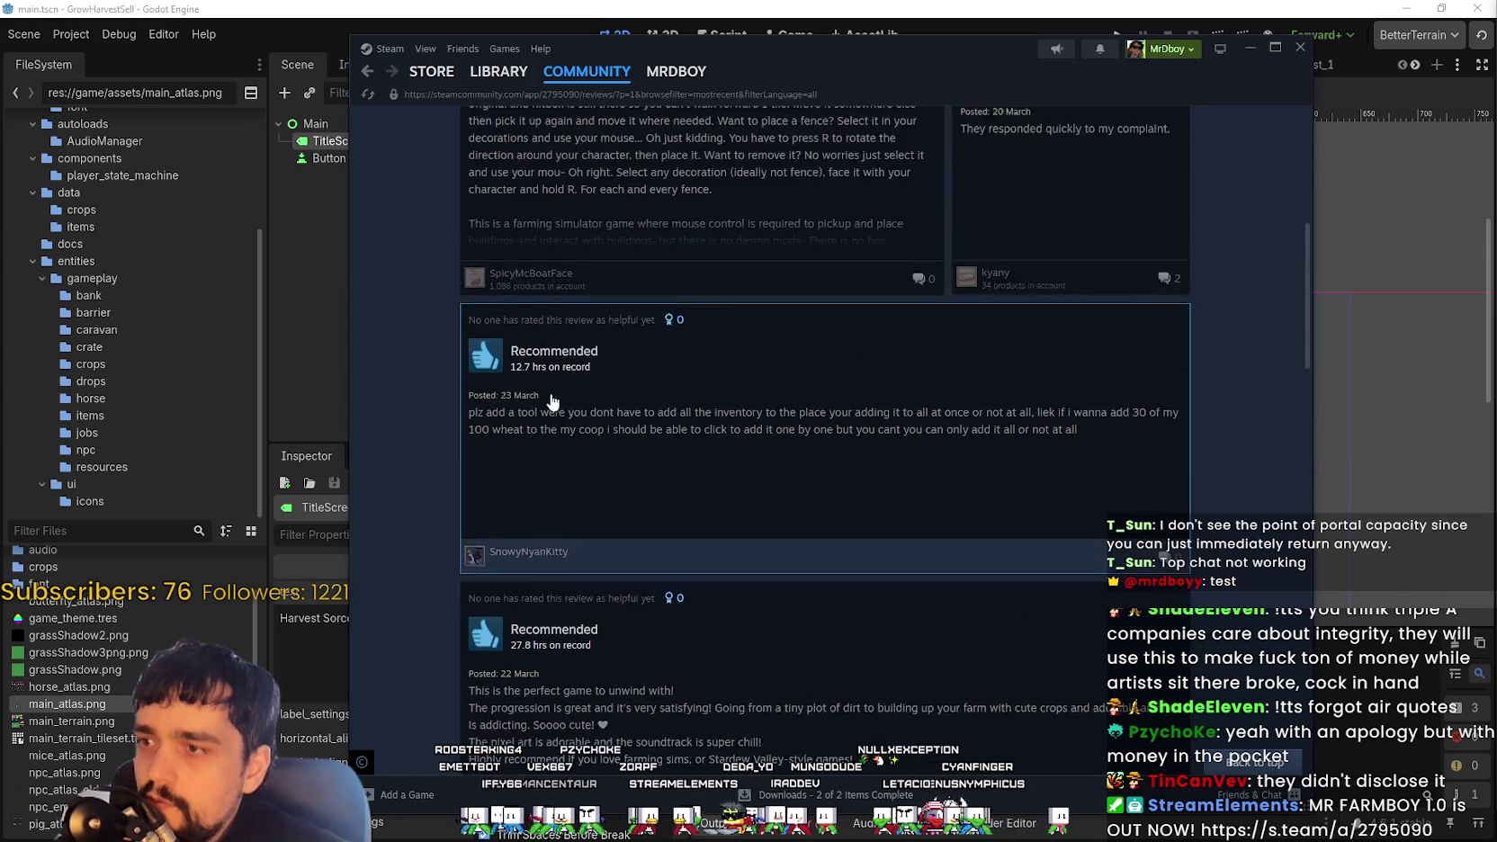
pyautogui.scroll(1, 551, 421)
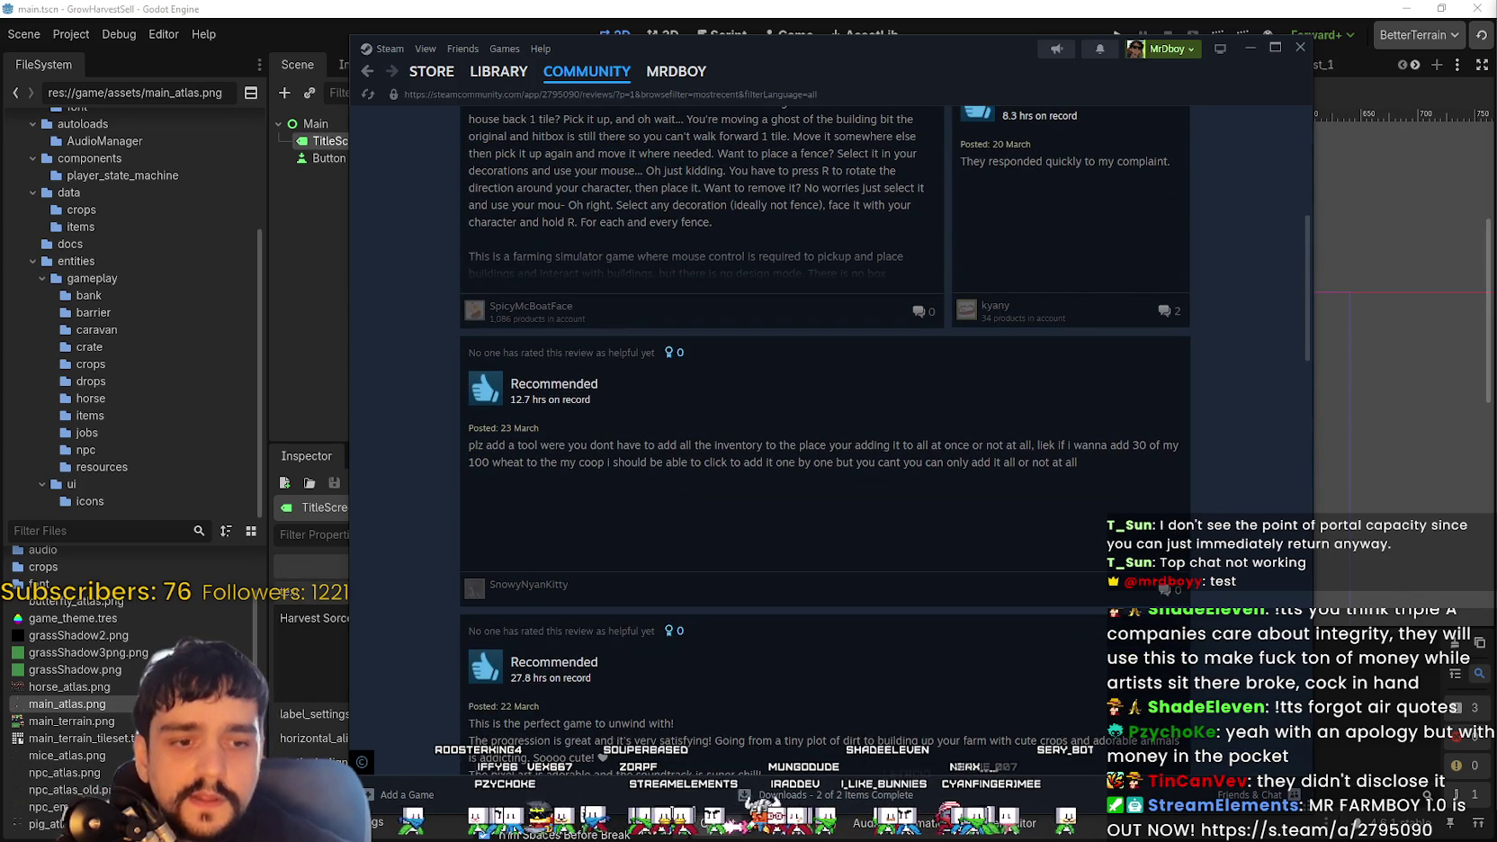
pyautogui.hotkey('alt', 'Tab')
# Add the Todo card 'Add the ability to add 1 Item instead of 100 min' on the Trello Game Board
pyautogui.click(63, 15)
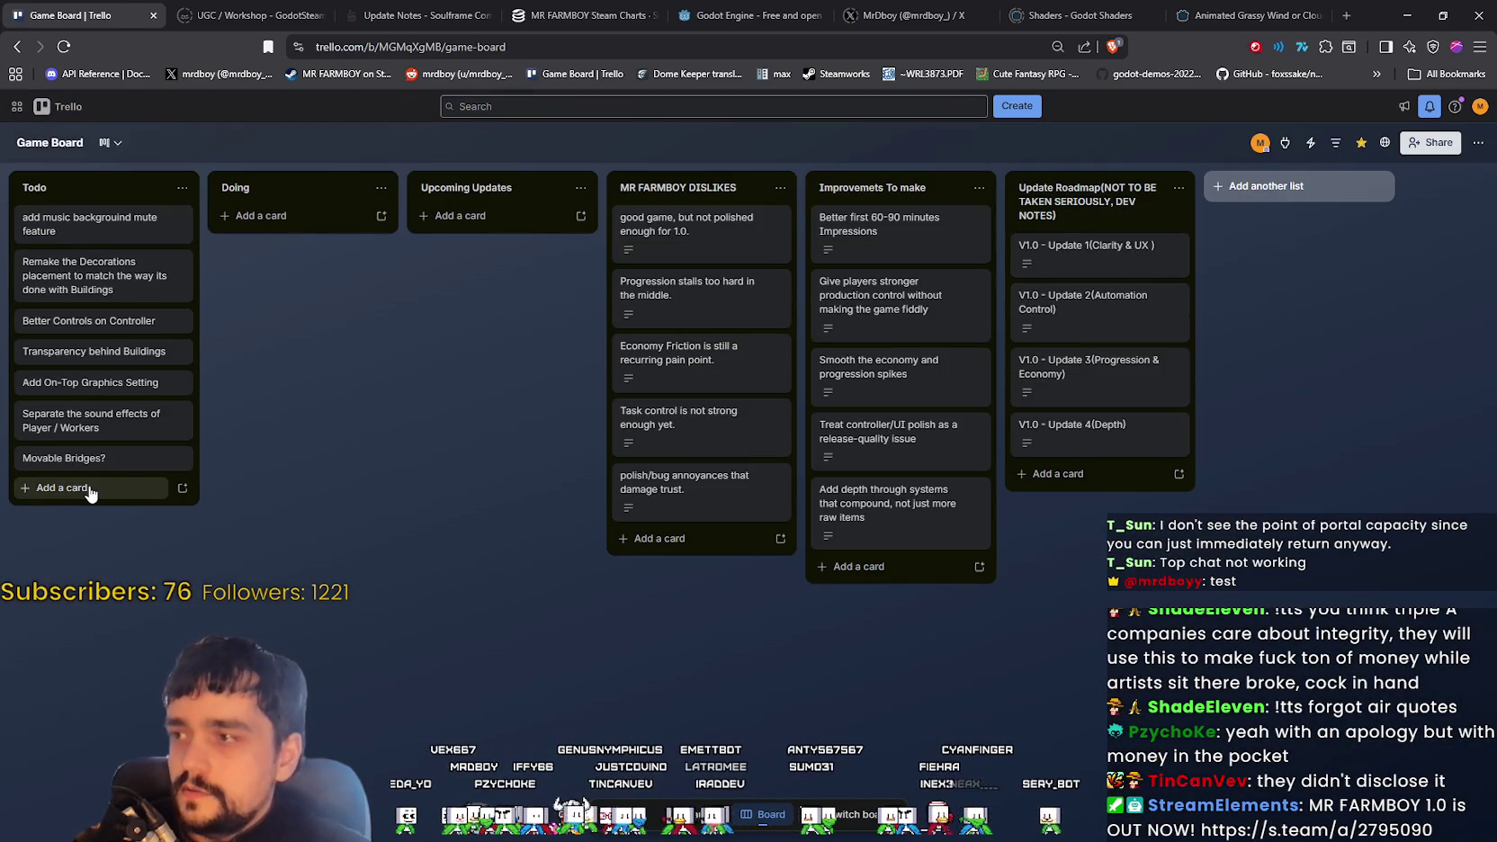
pyautogui.click(87, 491)
pyautogui.write('A')
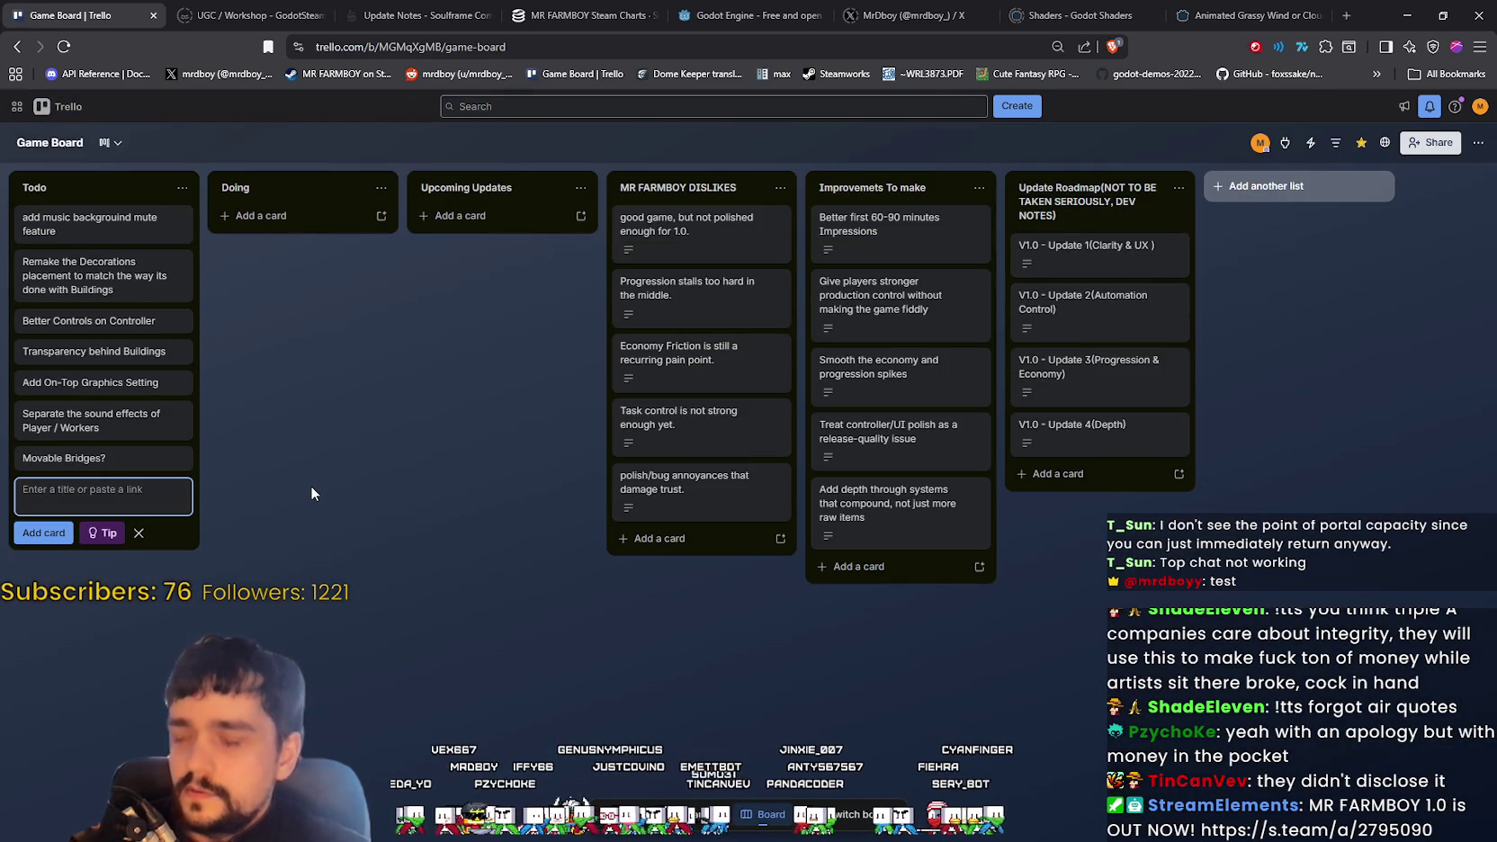
pyautogui.write('dd the abil')
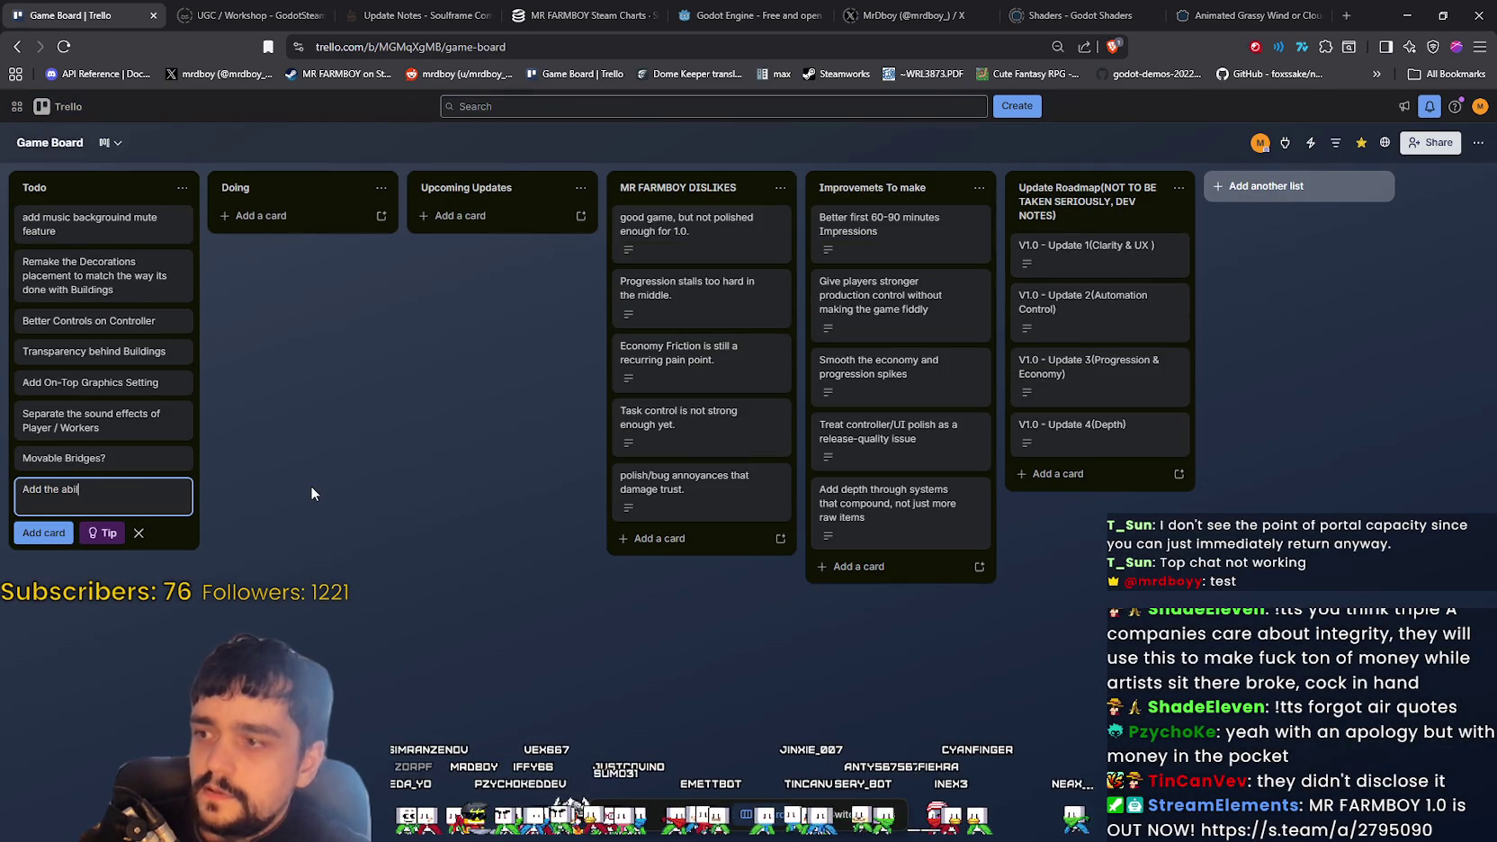
pyautogui.write('ityt to add ')
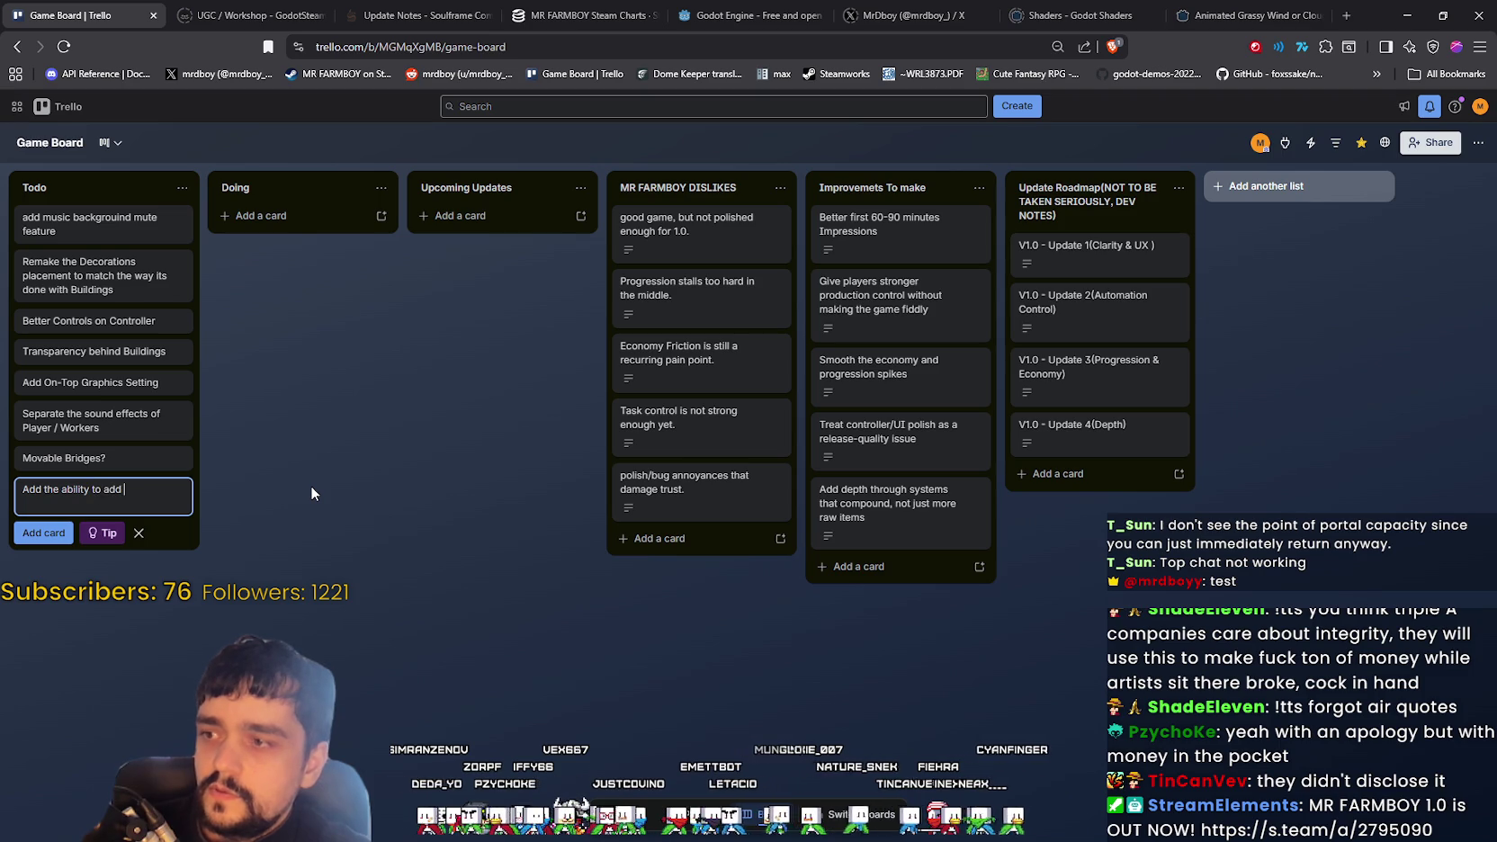
pyautogui.write(' Item')
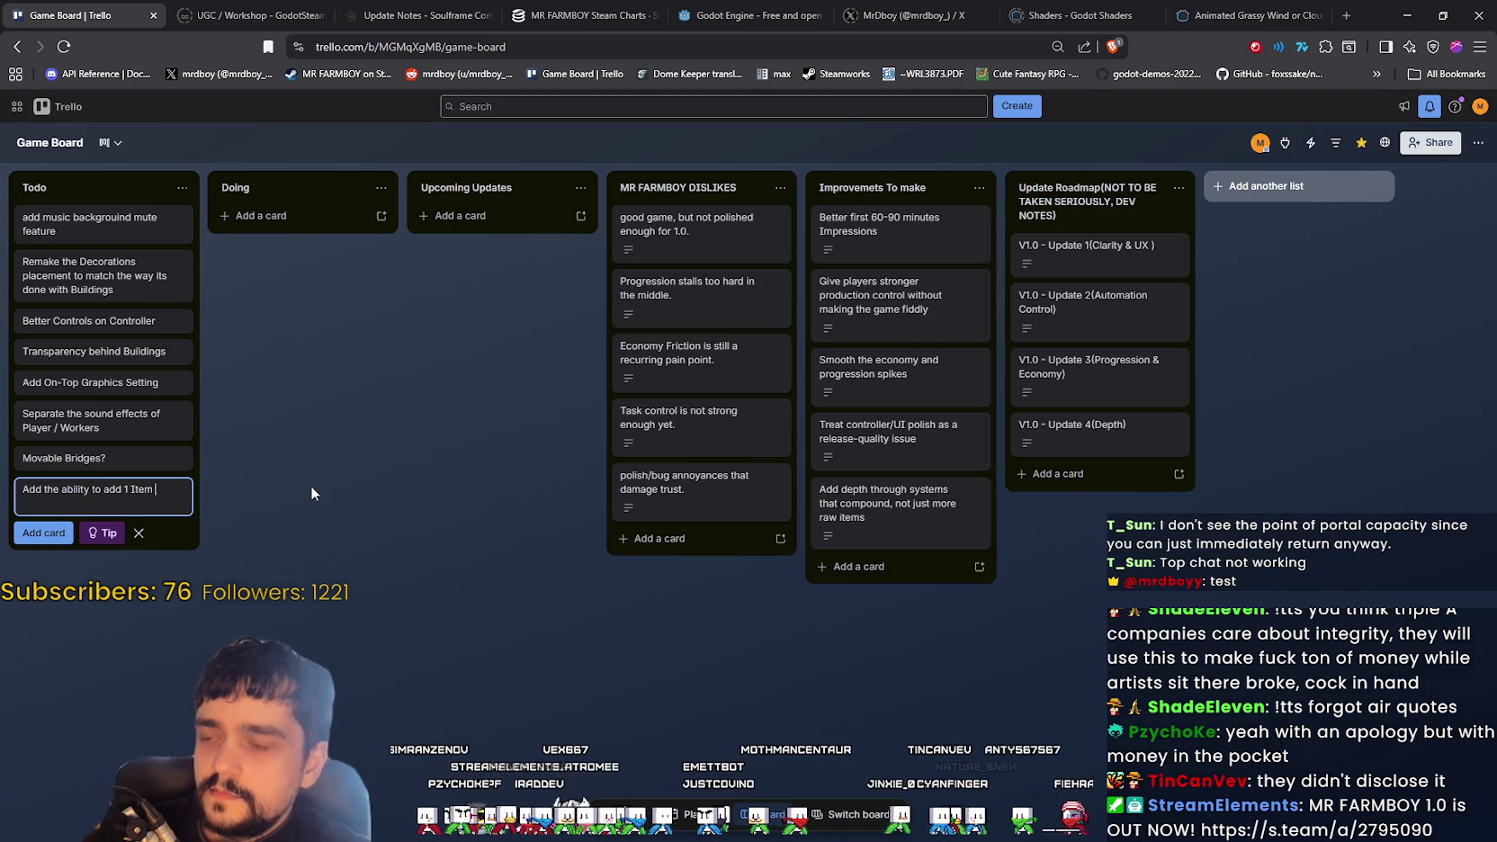
pyautogui.write(' instead of 100 min')
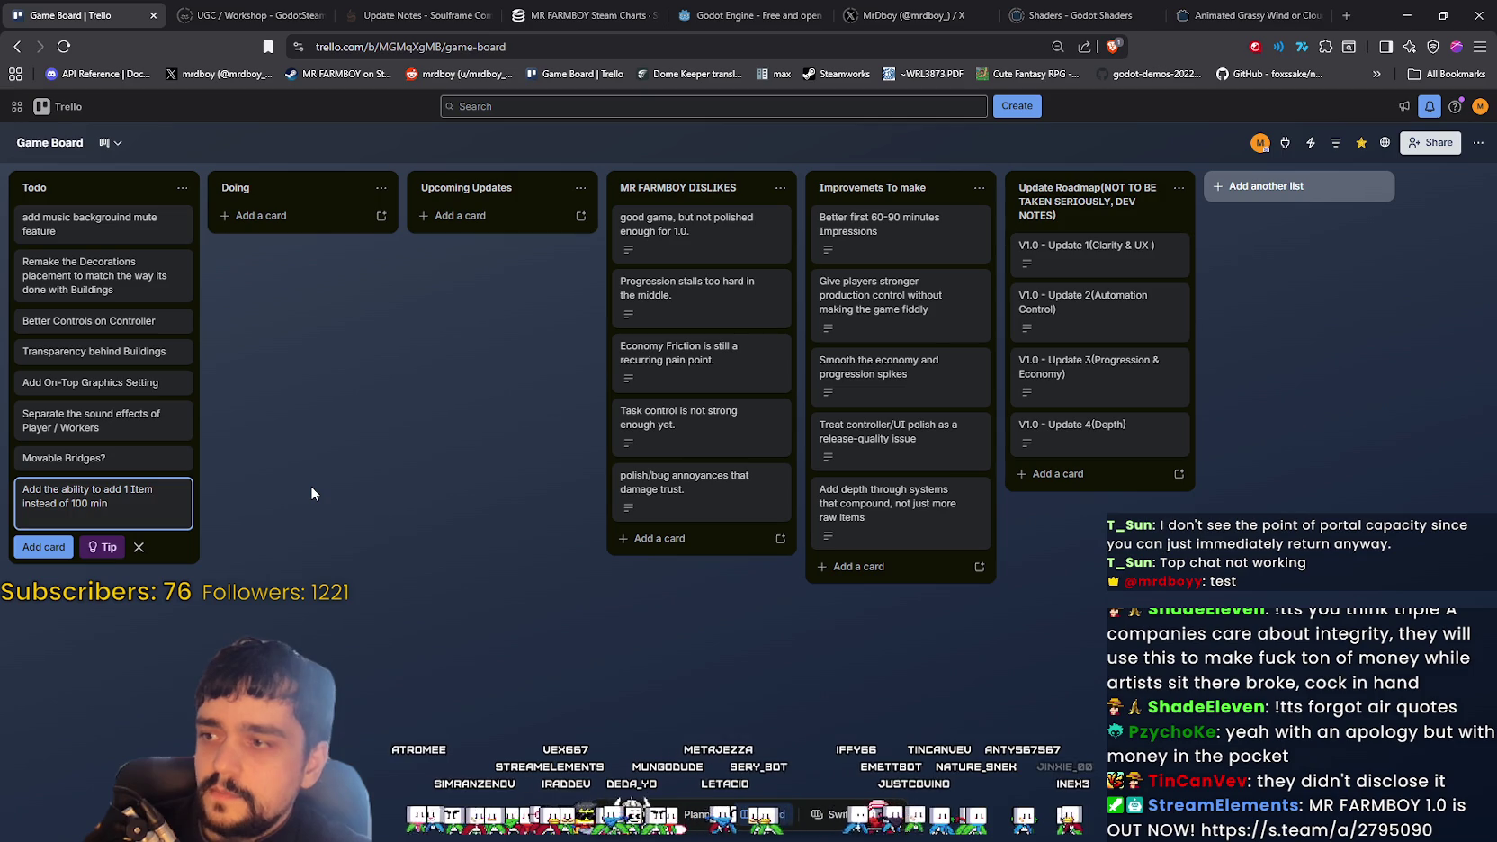
pyautogui.click(311, 487)
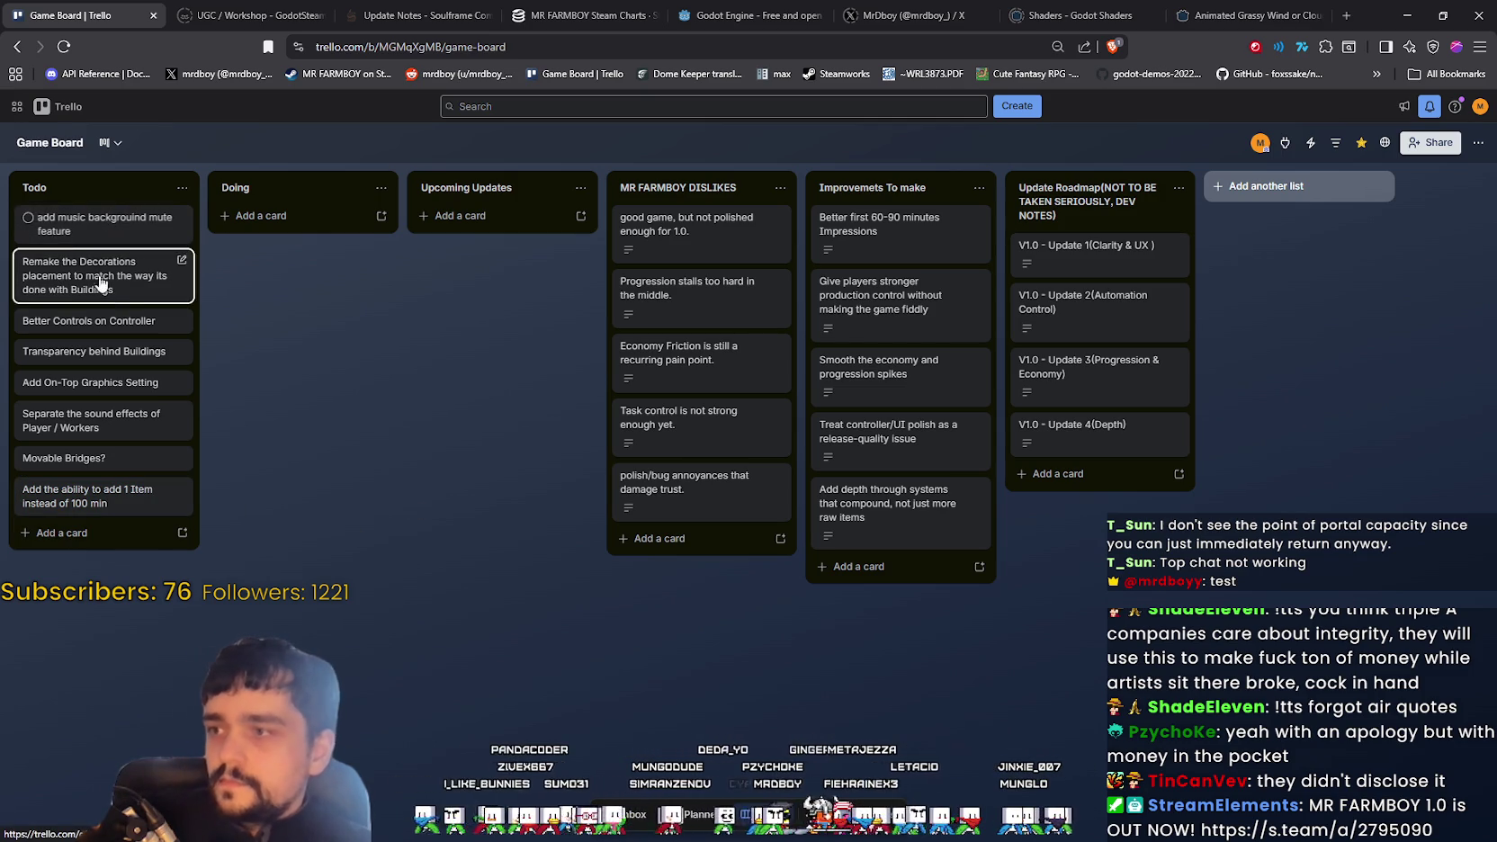
pyautogui.click(1407, 15)
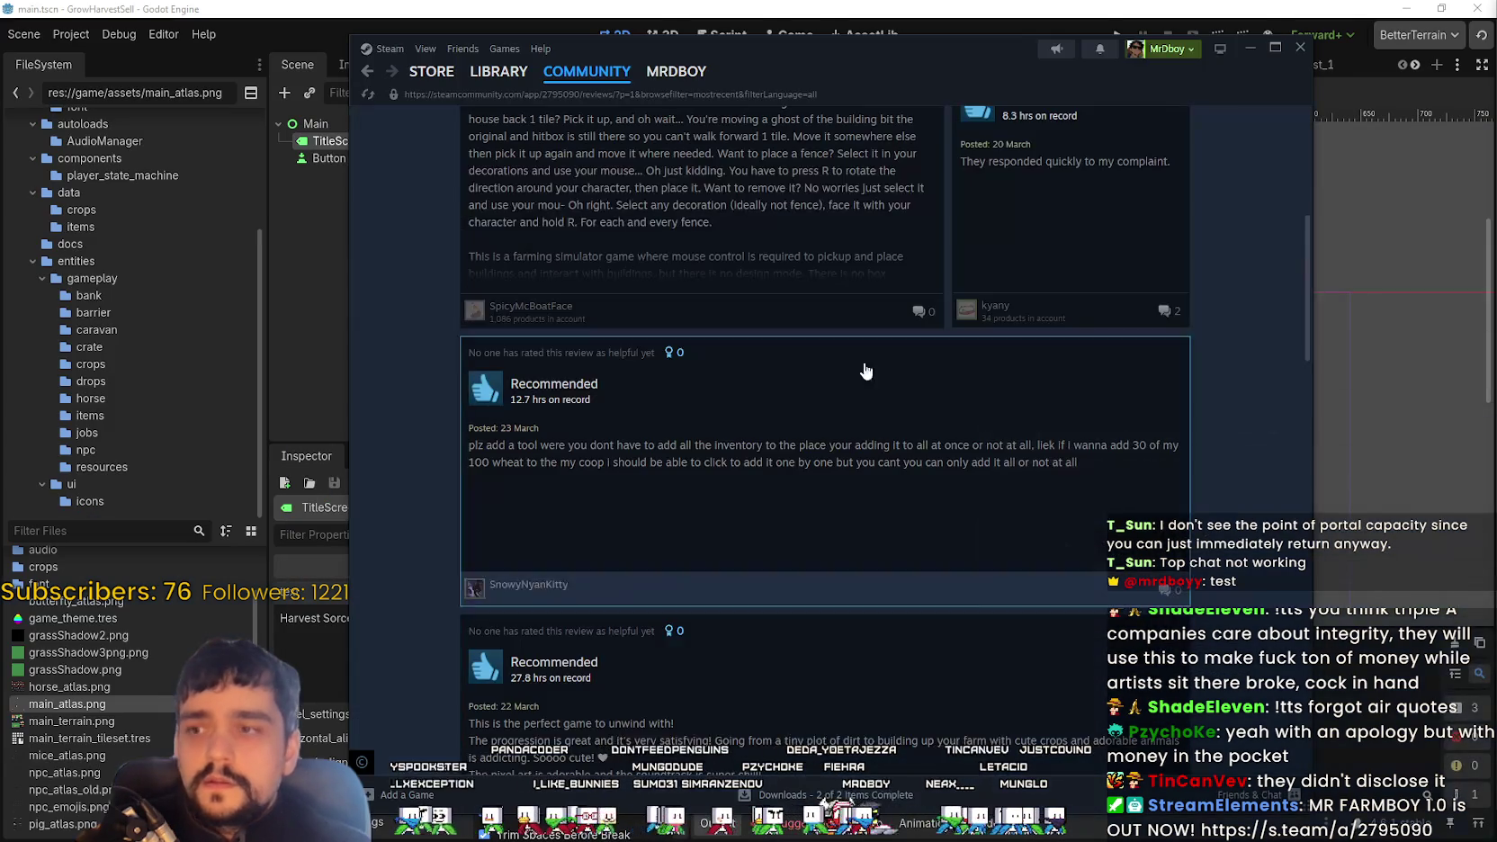
# Return to the Steam reviews page and scroll further down
pyautogui.click(1143, 11)
pyautogui.scroll(-3, 1049, 531)
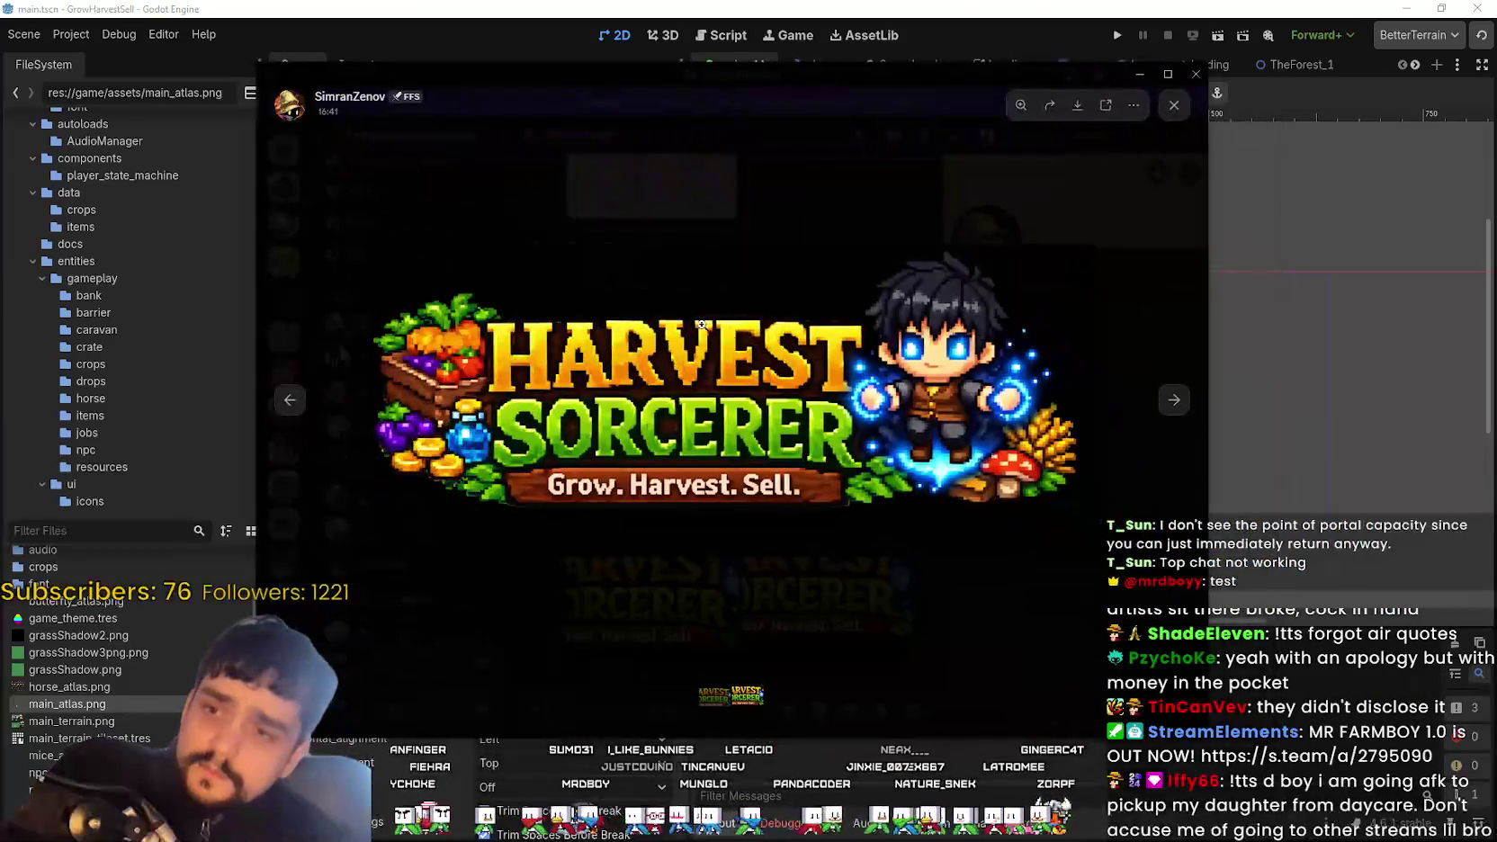
# Flip repeatedly between the hooded and hoodless Harvest Sorcerer logos, ending on the hoodless one
pyautogui.click(1175, 401)
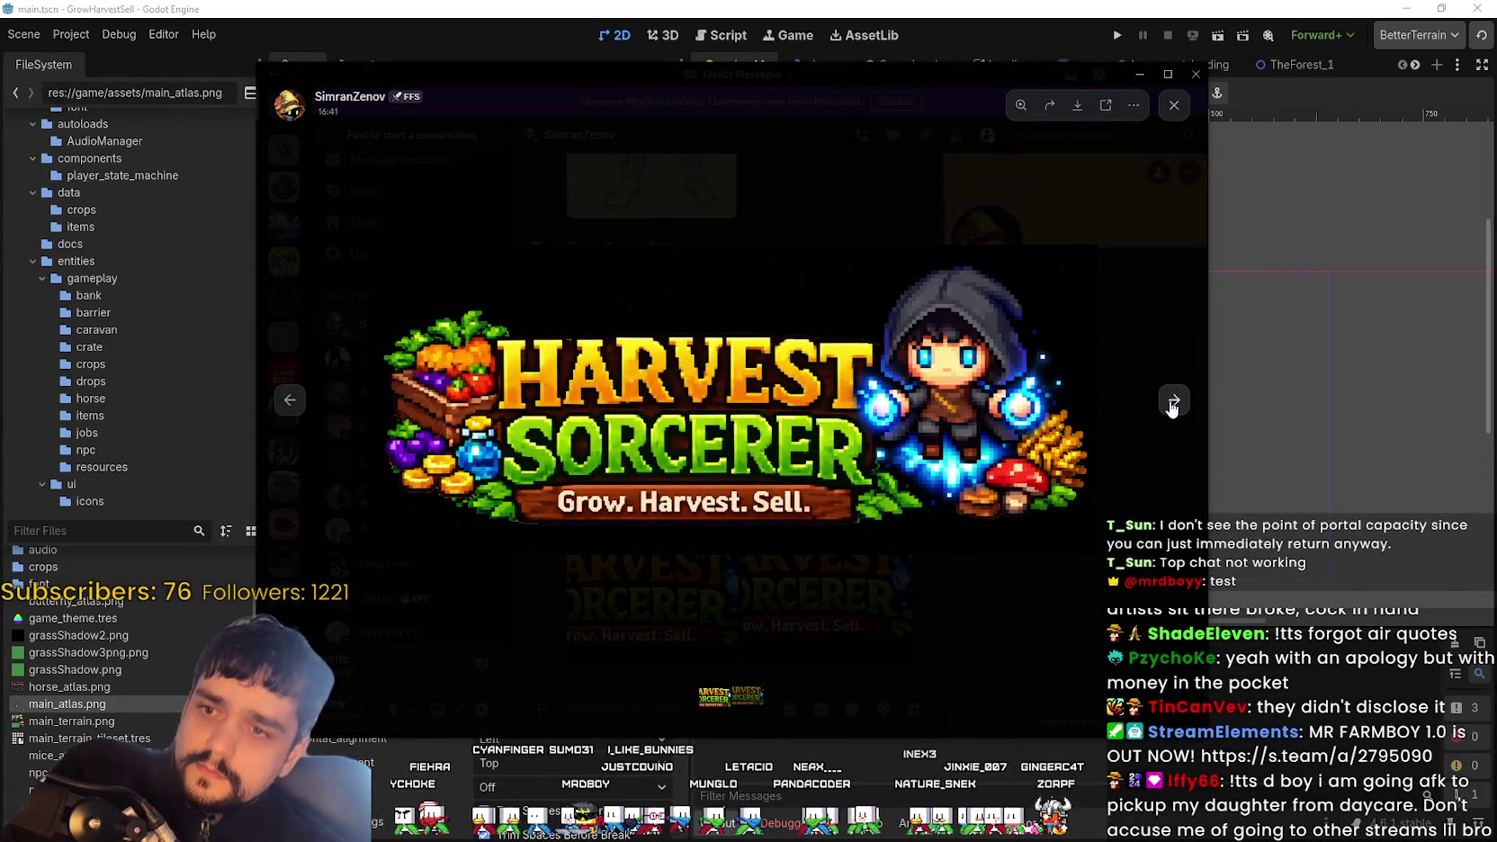
pyautogui.click(1170, 407)
pyautogui.click(1170, 404)
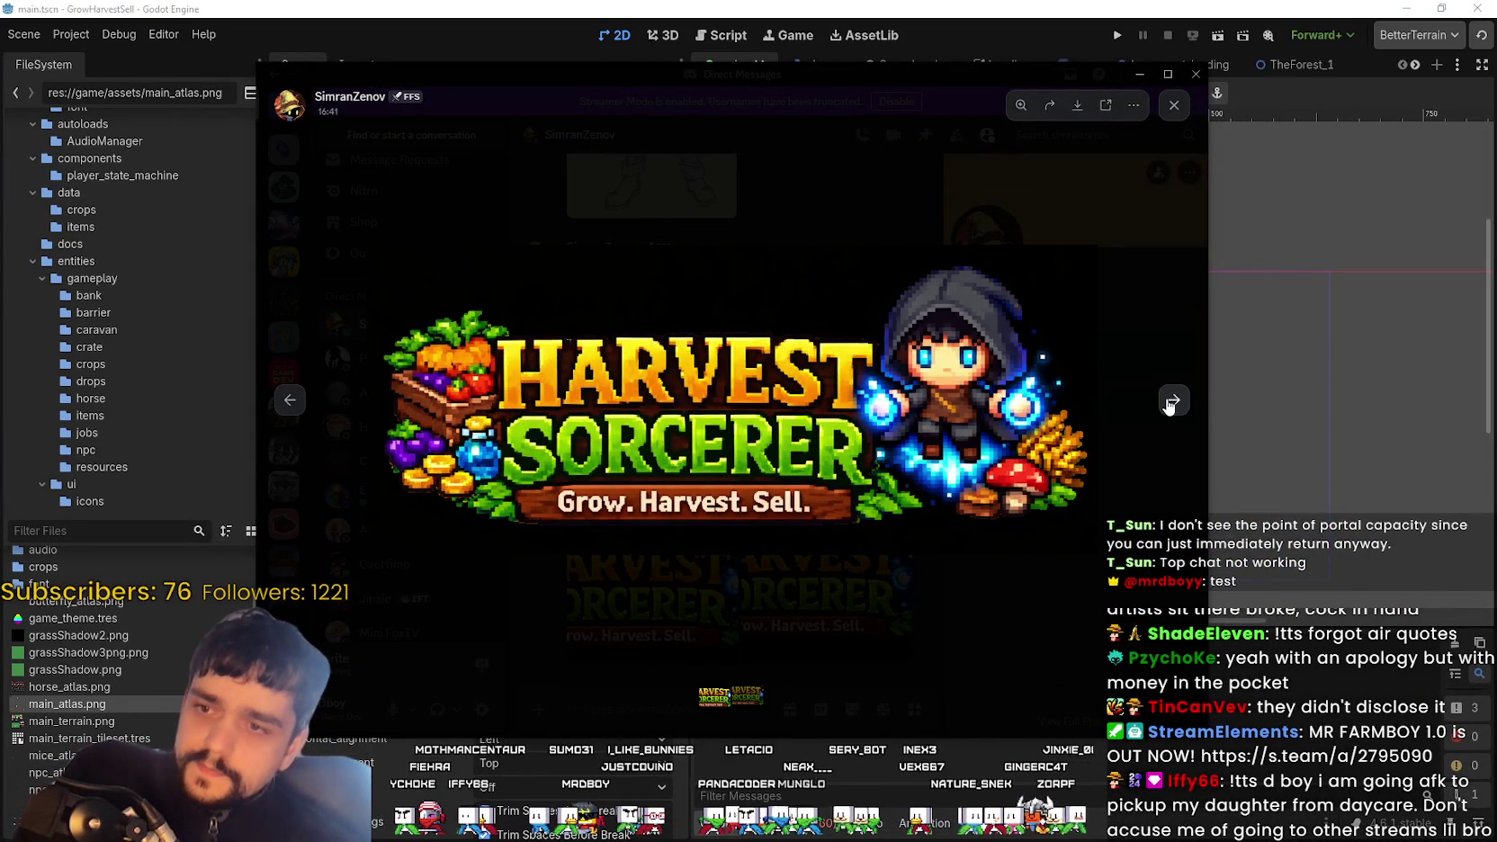
pyautogui.click(1171, 403)
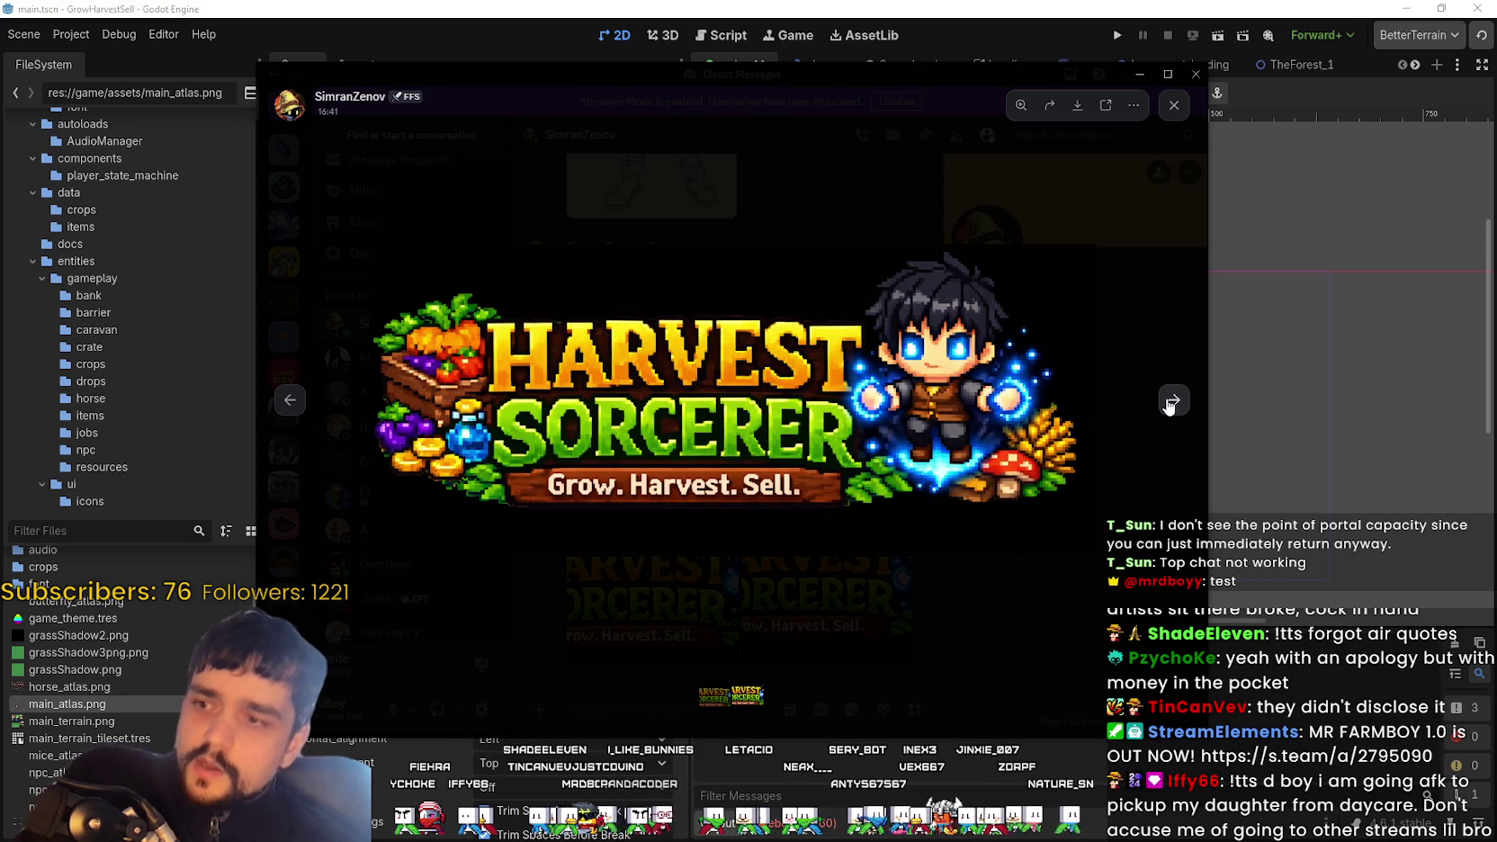
pyautogui.click(1168, 408)
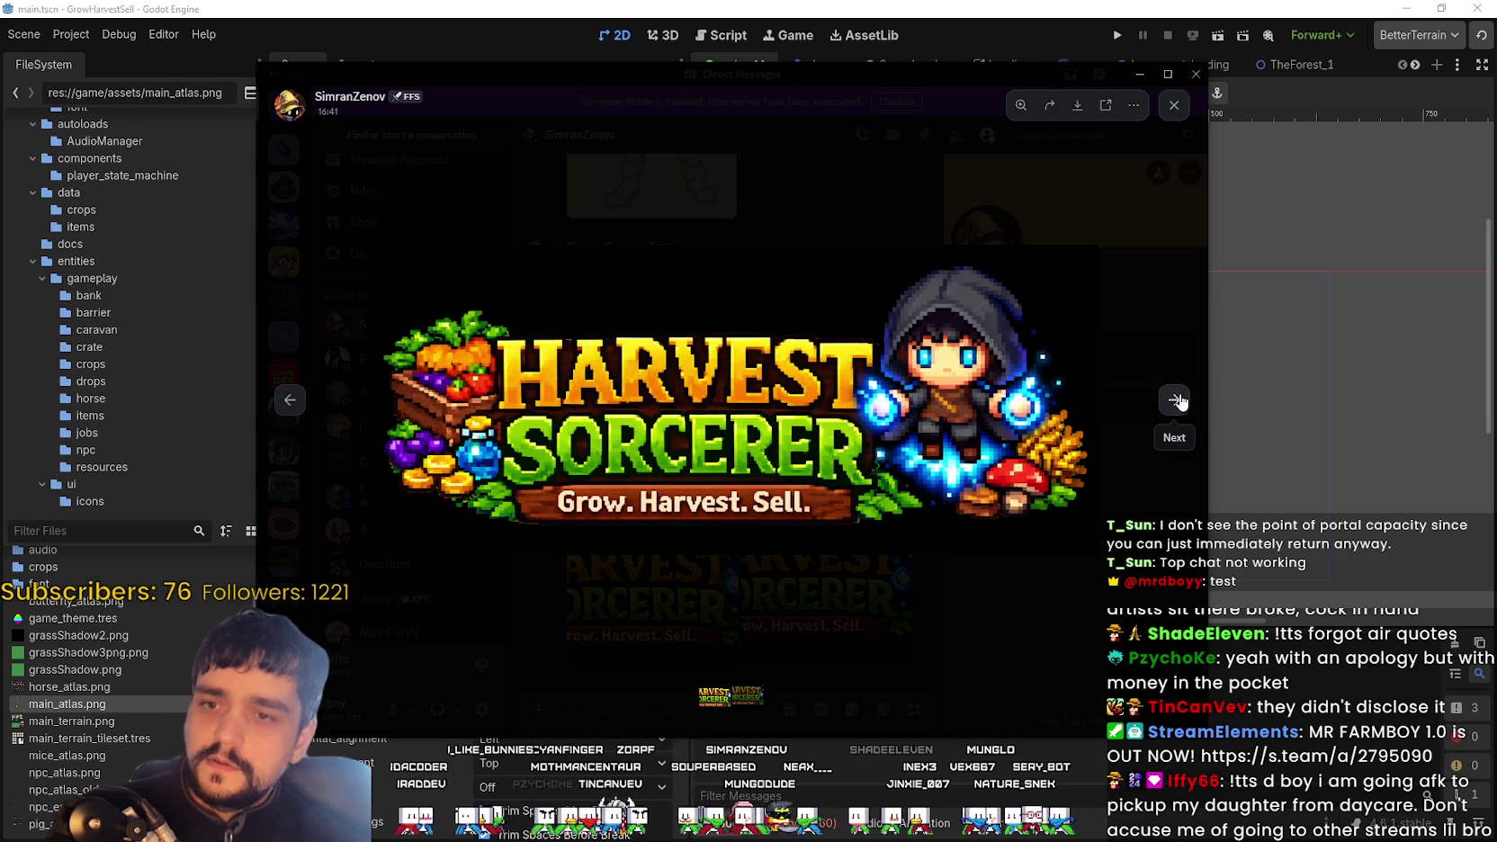
pyautogui.click(1175, 400)
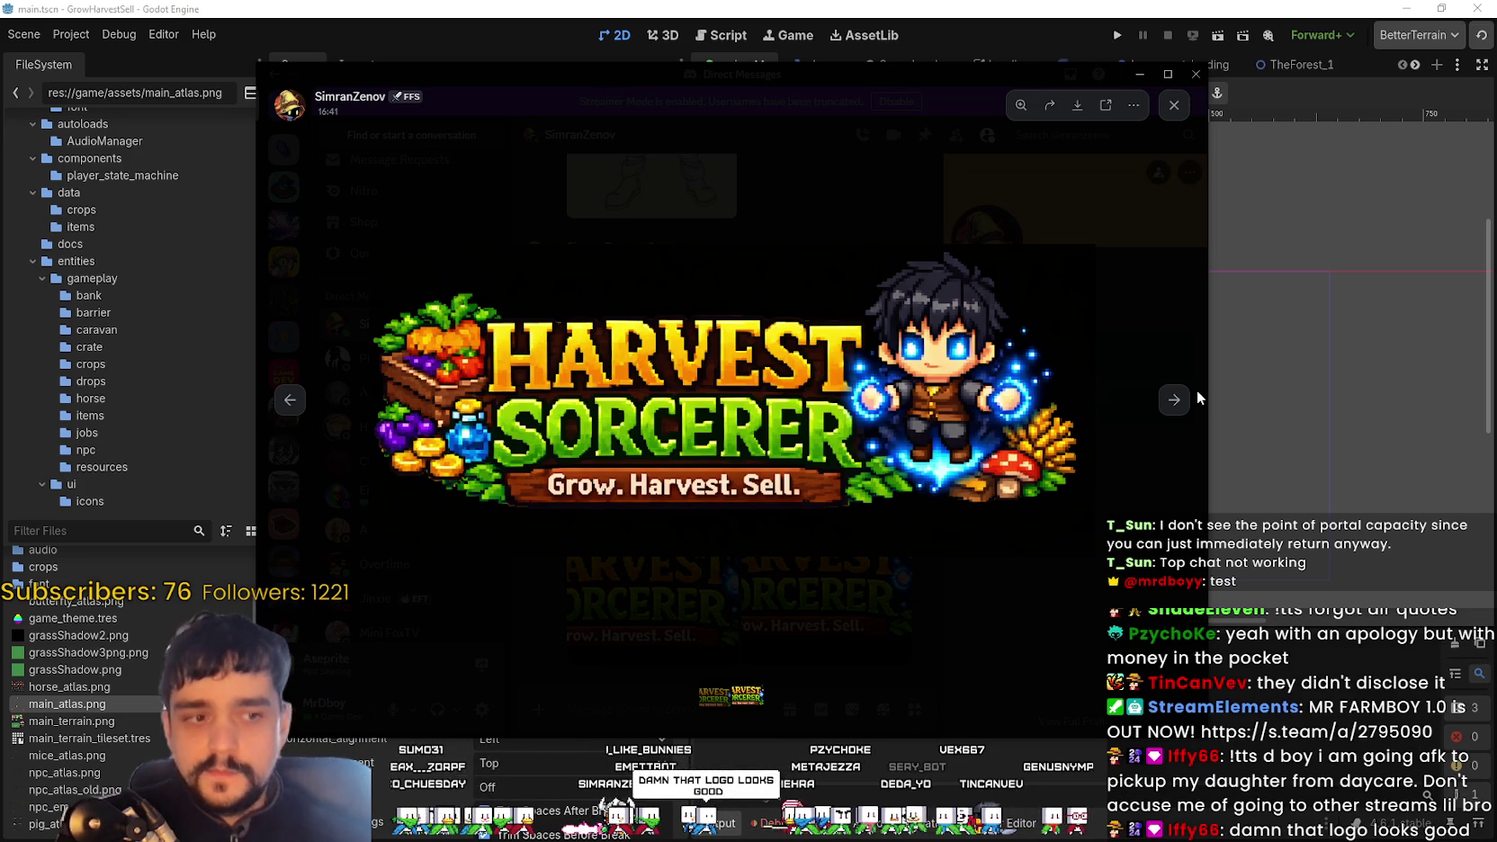
pyautogui.click(1177, 403)
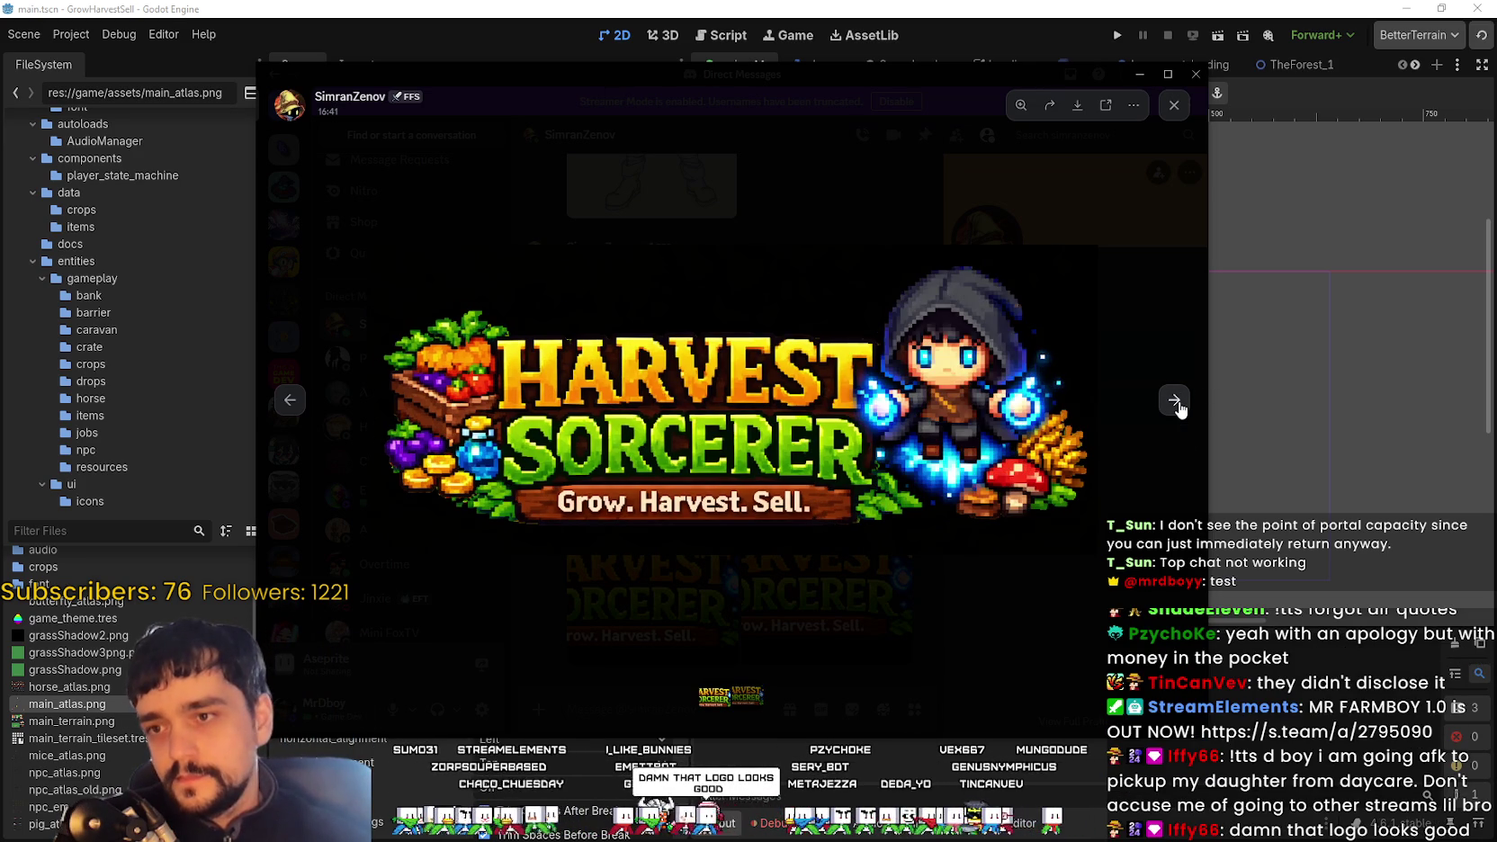
pyautogui.click(1177, 404)
pyautogui.click(1177, 403)
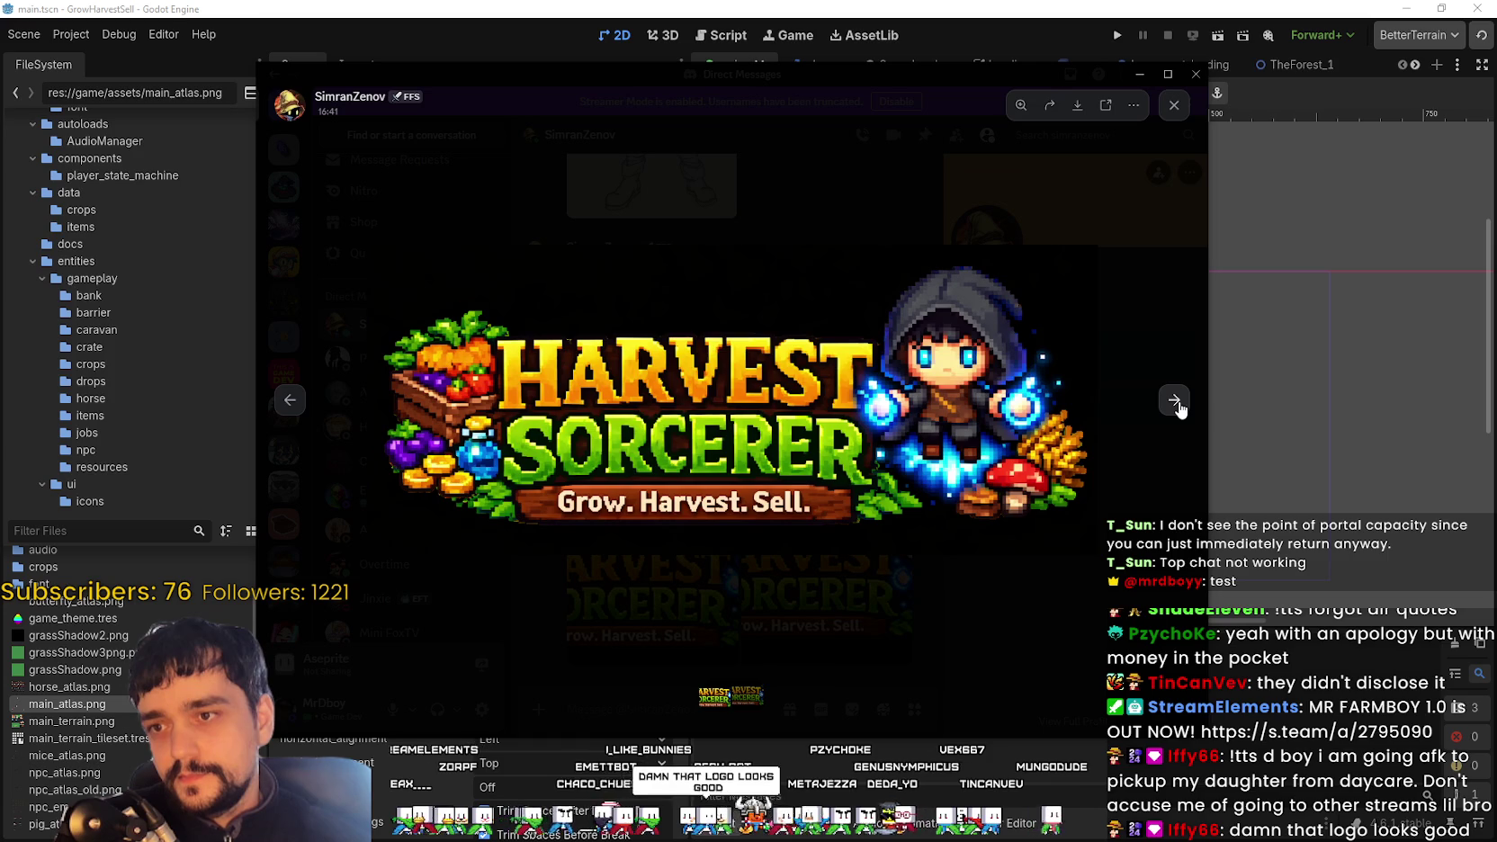
pyautogui.click(1177, 403)
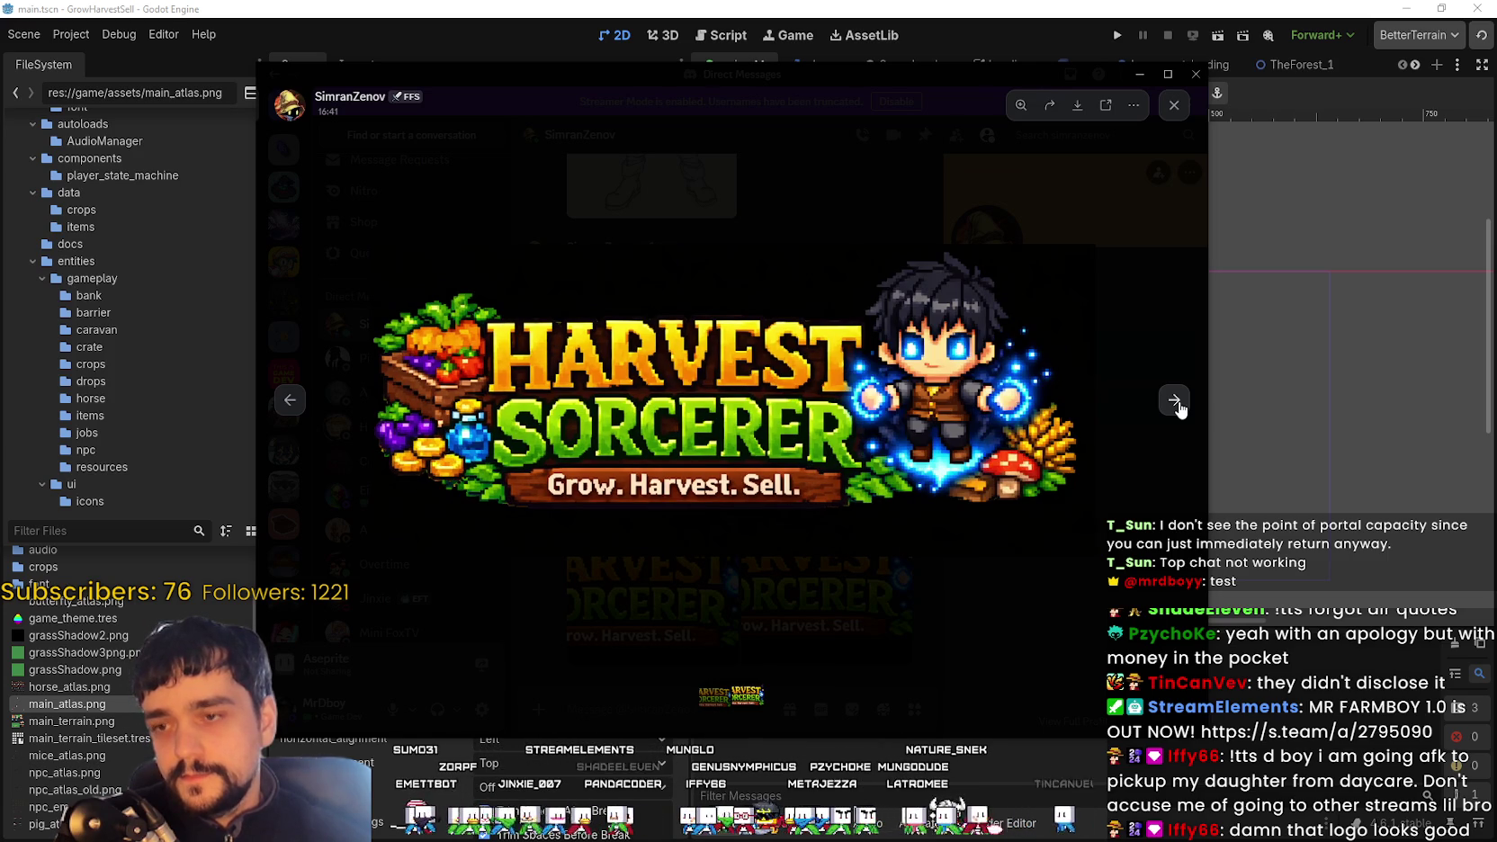
pyautogui.click(1178, 404)
pyautogui.click(1177, 404)
pyautogui.click(1178, 404)
pyautogui.click(1178, 404)
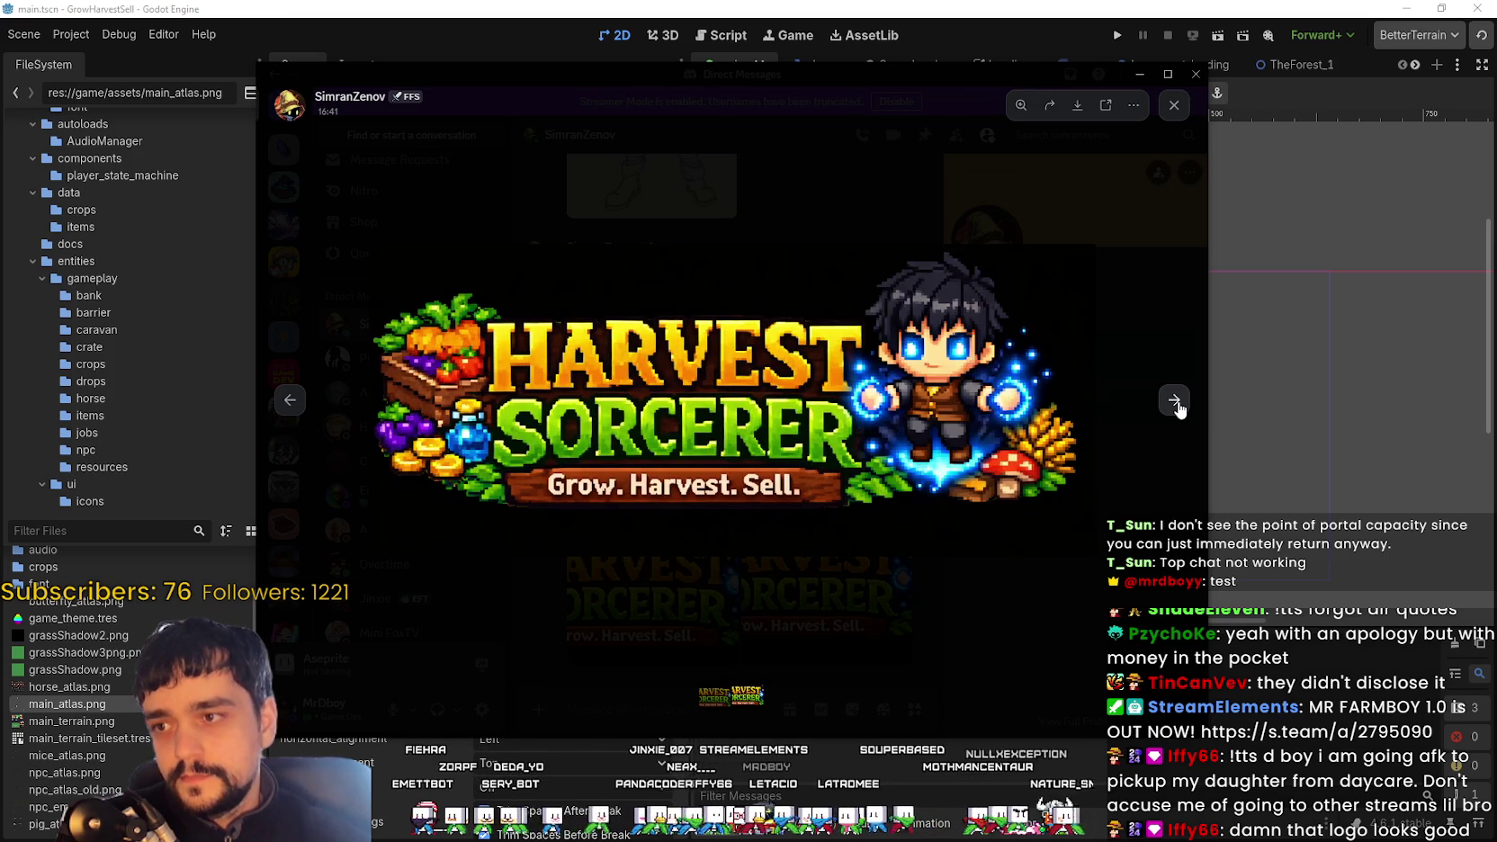
pyautogui.click(1174, 405)
pyautogui.click(1174, 404)
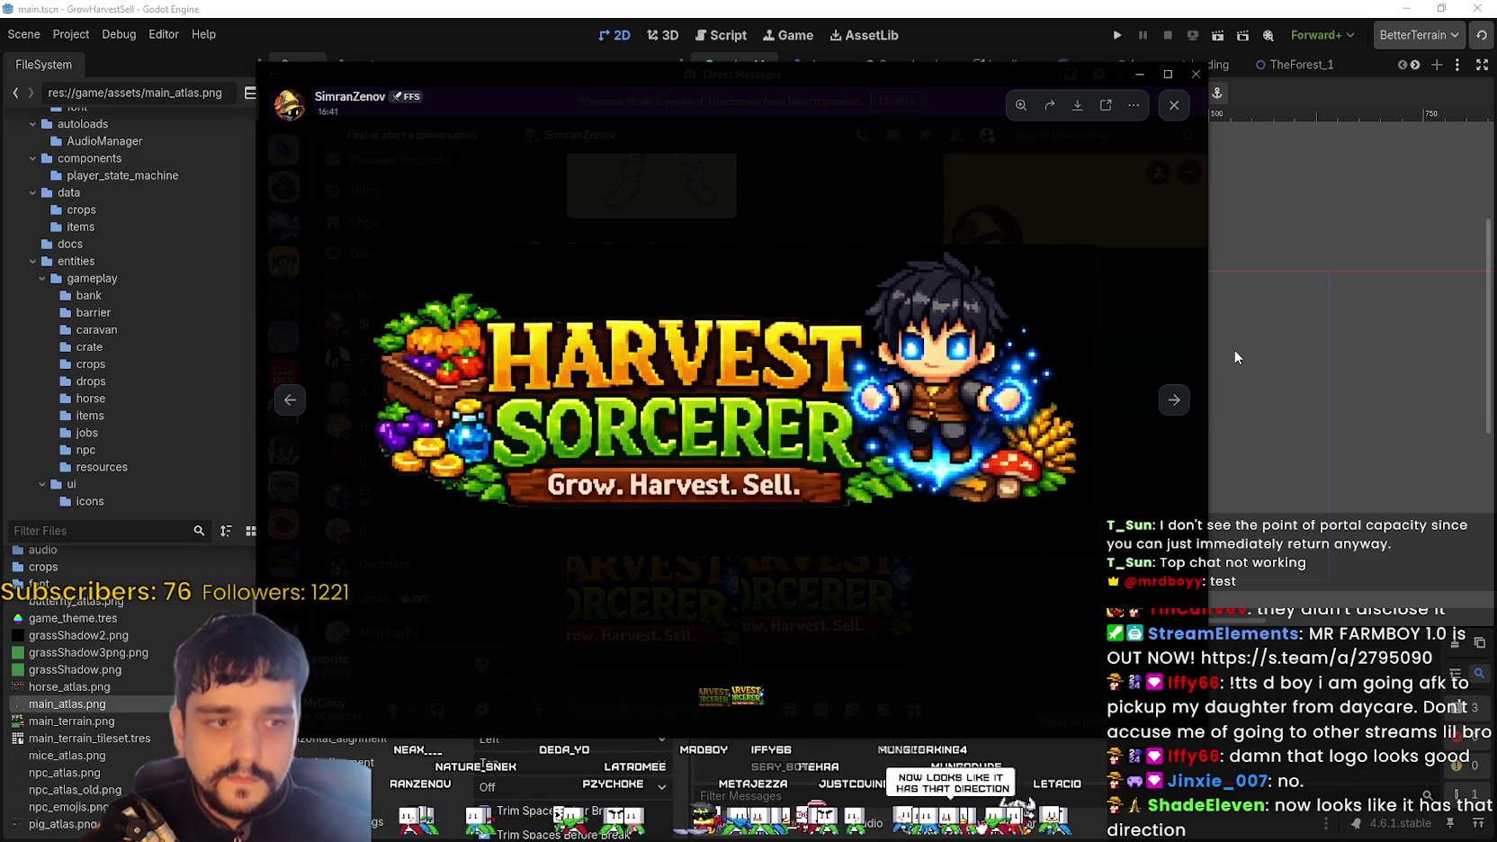
# Advance the Discord viewer to the hooded-sorcerer Harvest Sorcerer logo
pyautogui.click(1174, 399)
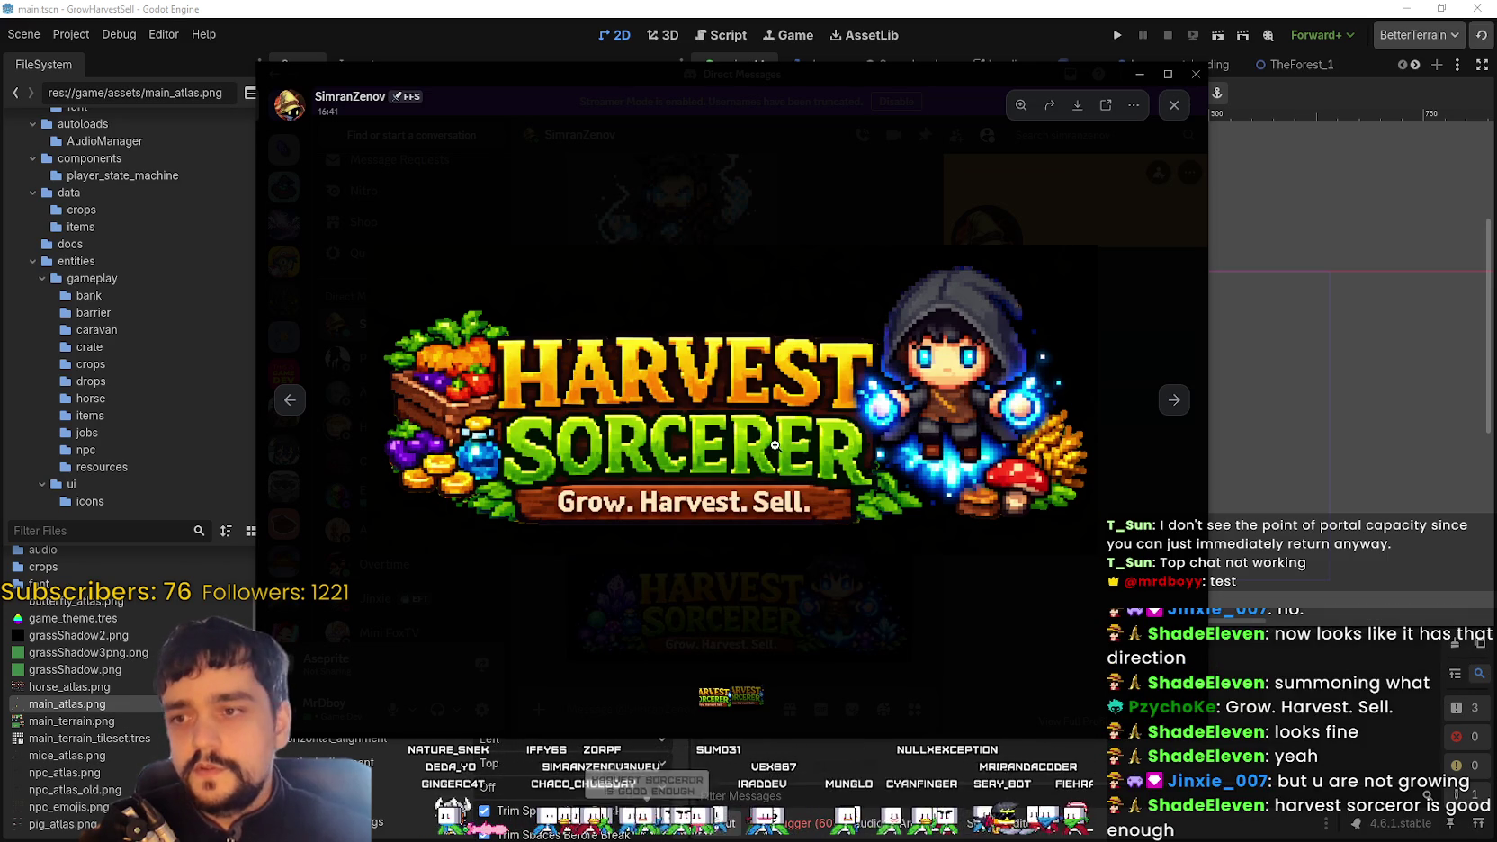
# Enlarge the newest crystals-and-mushrooms logo, then switch to main_atlas.png in Aseprite
pyautogui.click(1058, 557)
pyautogui.click(826, 581)
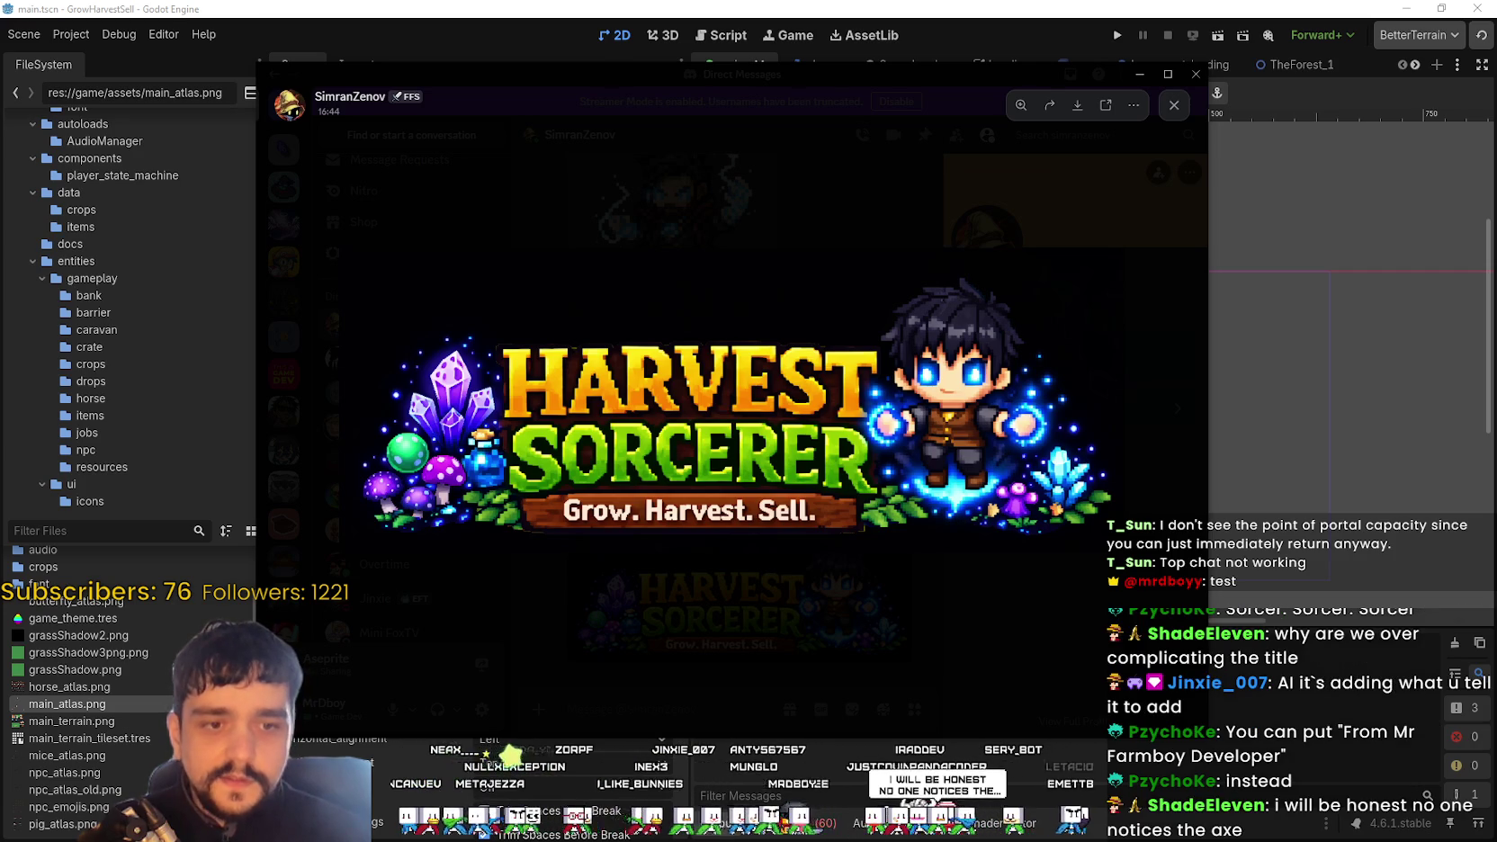
pyautogui.hotkey('alt', 'Tab')
pyautogui.scroll(2, 655, 407)
pyautogui.scroll(-2, 655, 406)
pyautogui.scroll(2, 655, 407)
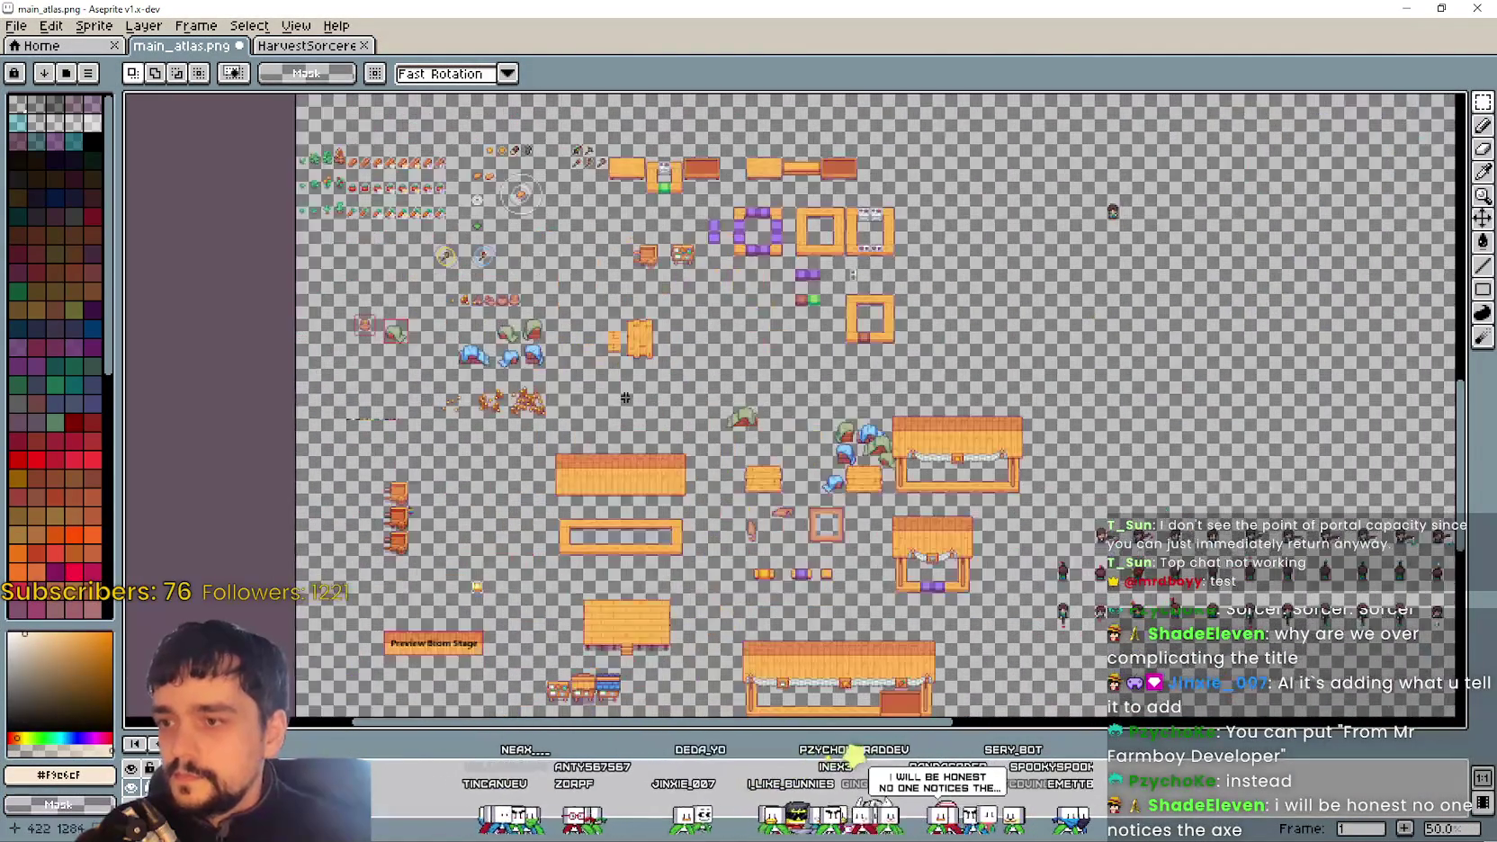
# Zoom into the tool sprites and marquee-select the pickaxe cell
pyautogui.scroll(6, 622, 396)
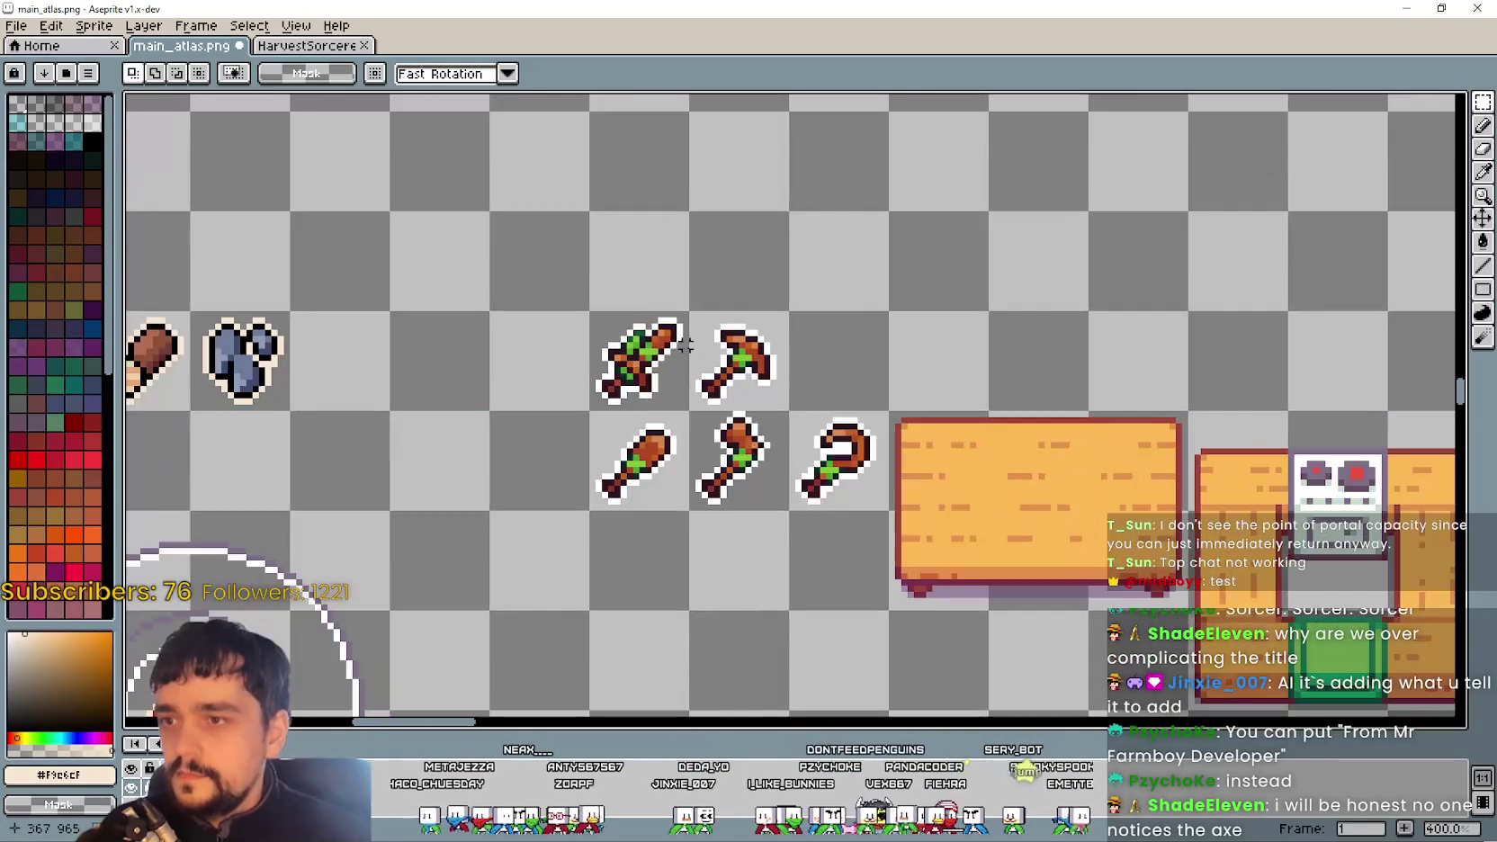
pyautogui.scroll(1, 952, 382)
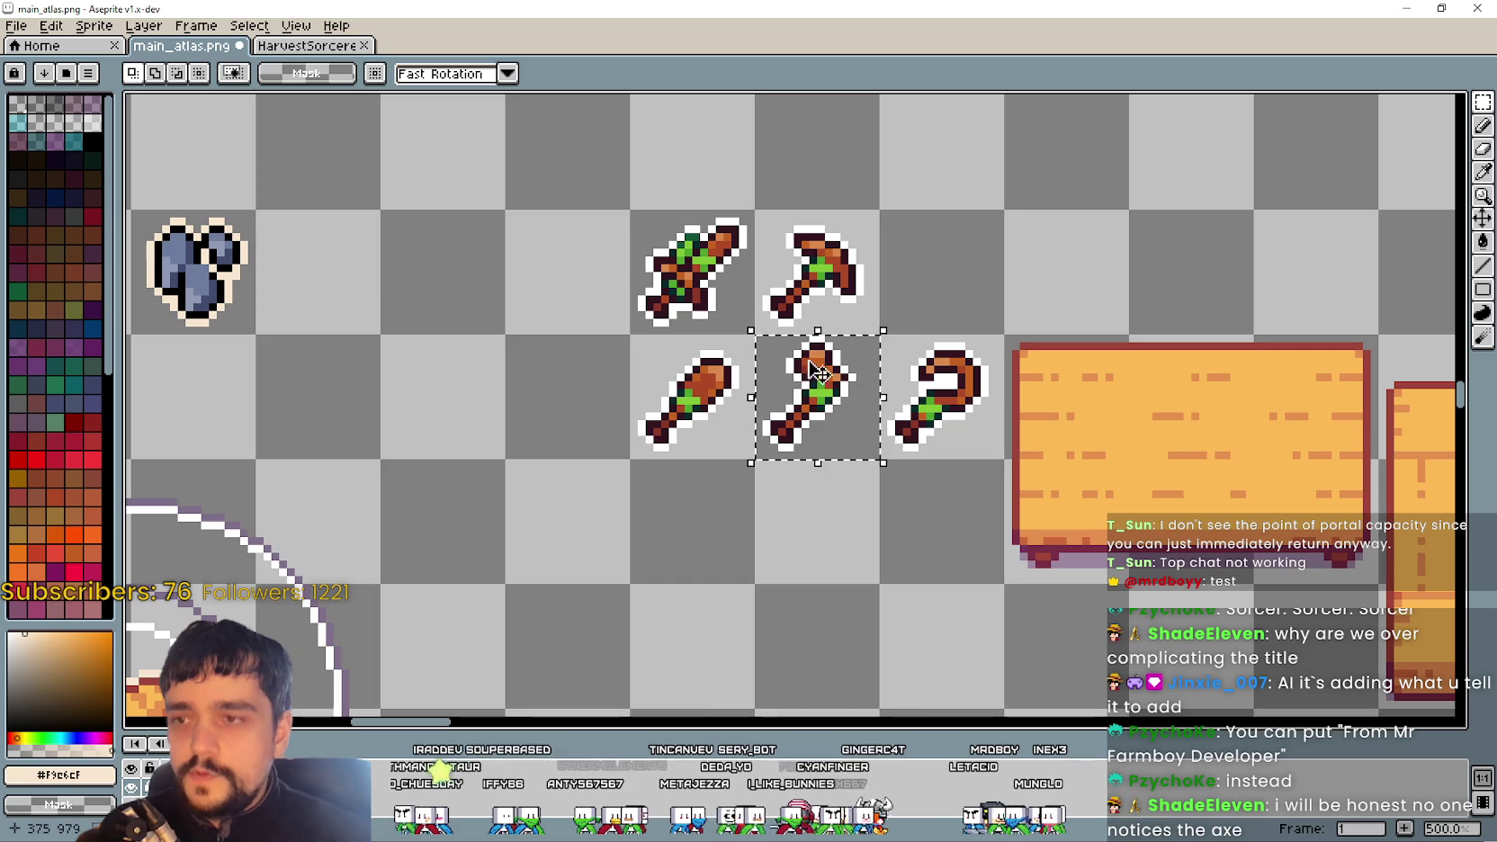
pyautogui.moveTo(860, 221); pyautogui.dragTo(832, 252)
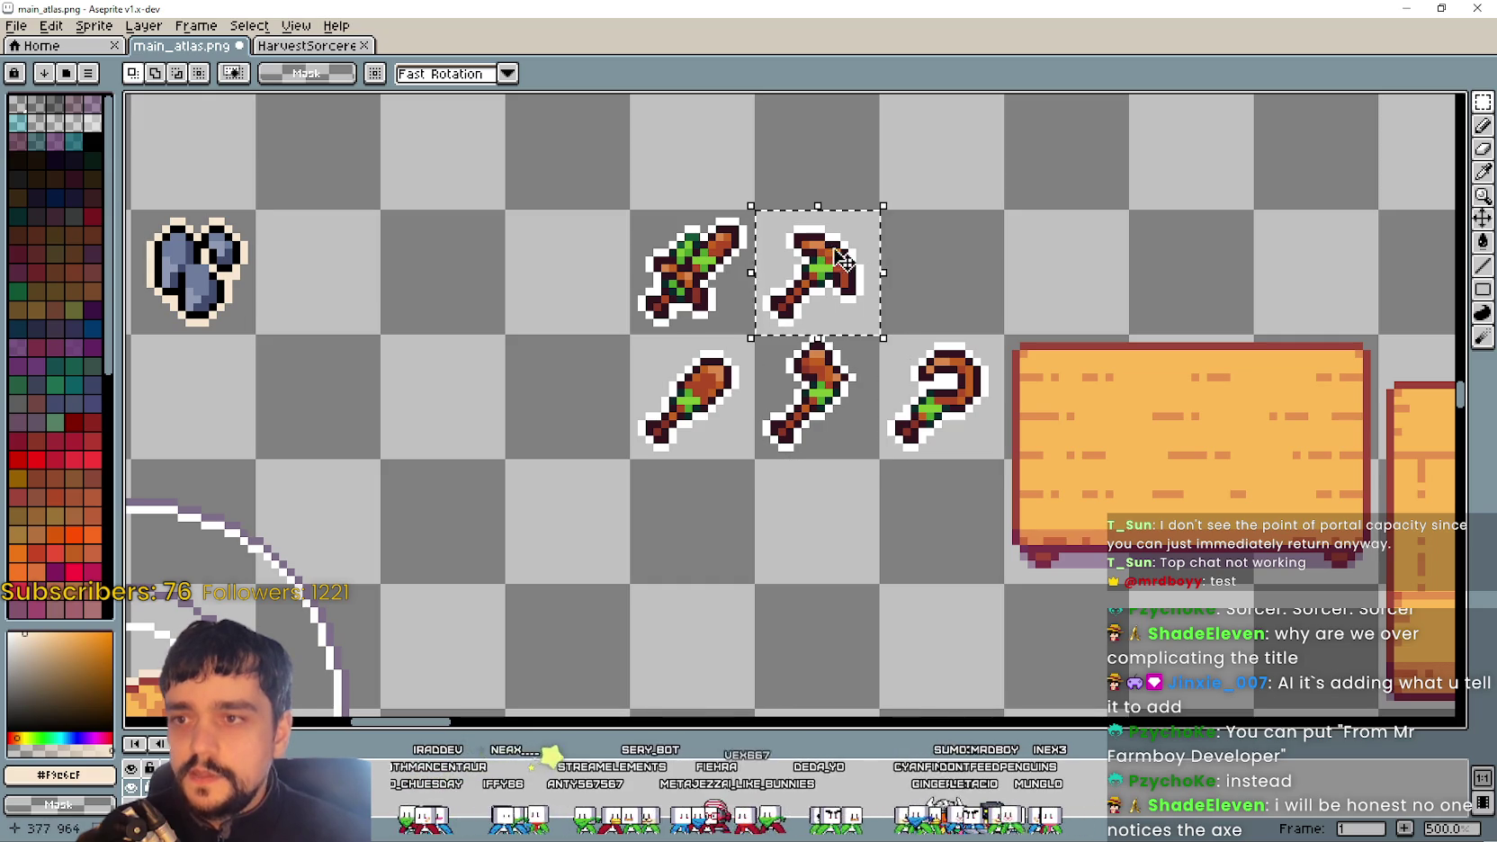
pyautogui.scroll(1, 835, 221)
pyautogui.scroll(1, 836, 225)
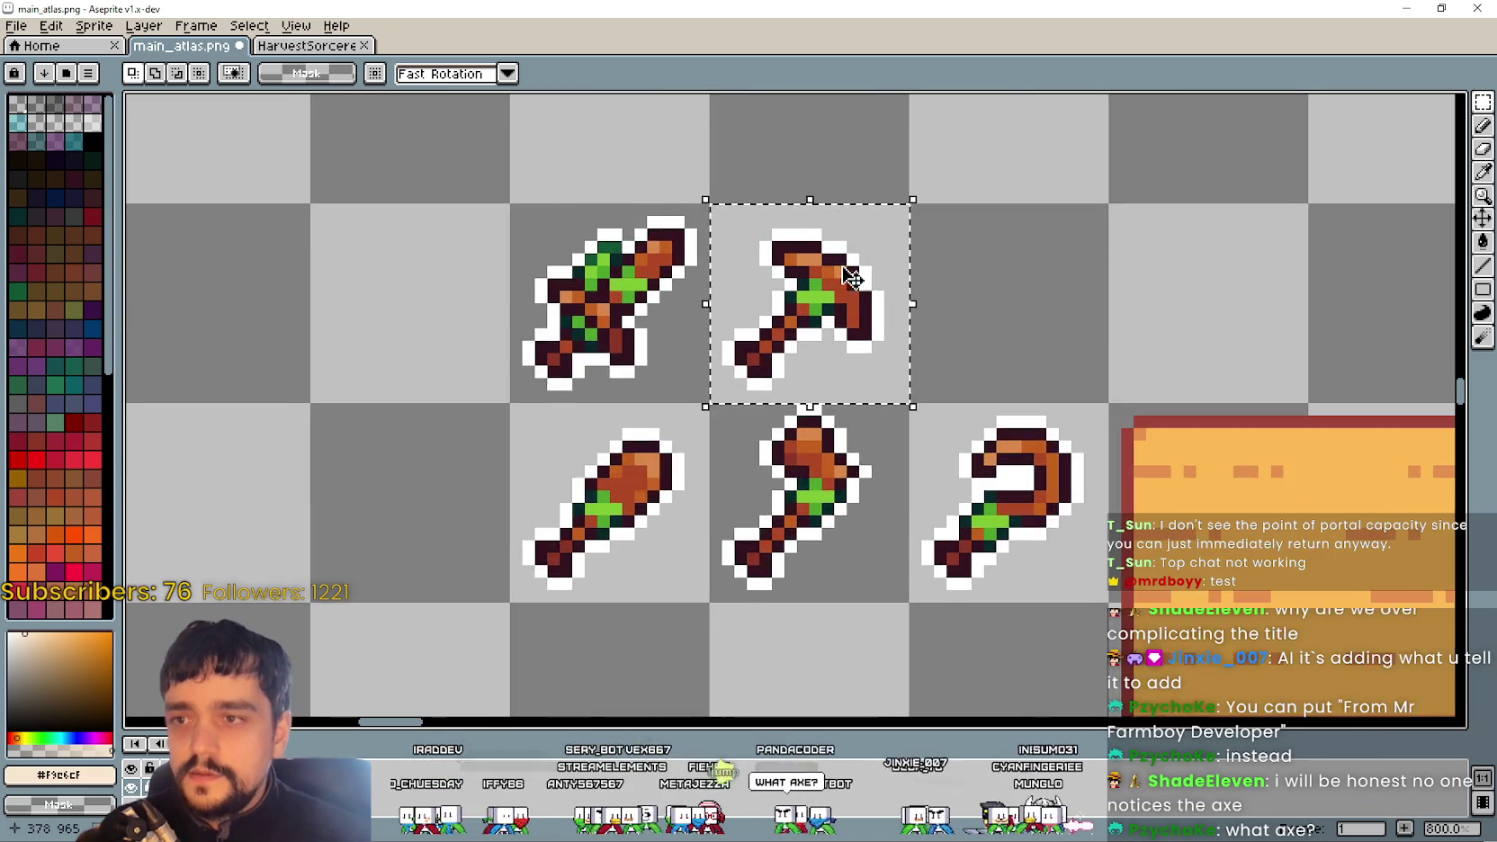
pyautogui.scroll(-3, 818, 284)
pyautogui.scroll(1, 852, 317)
pyautogui.scroll(-1, 857, 321)
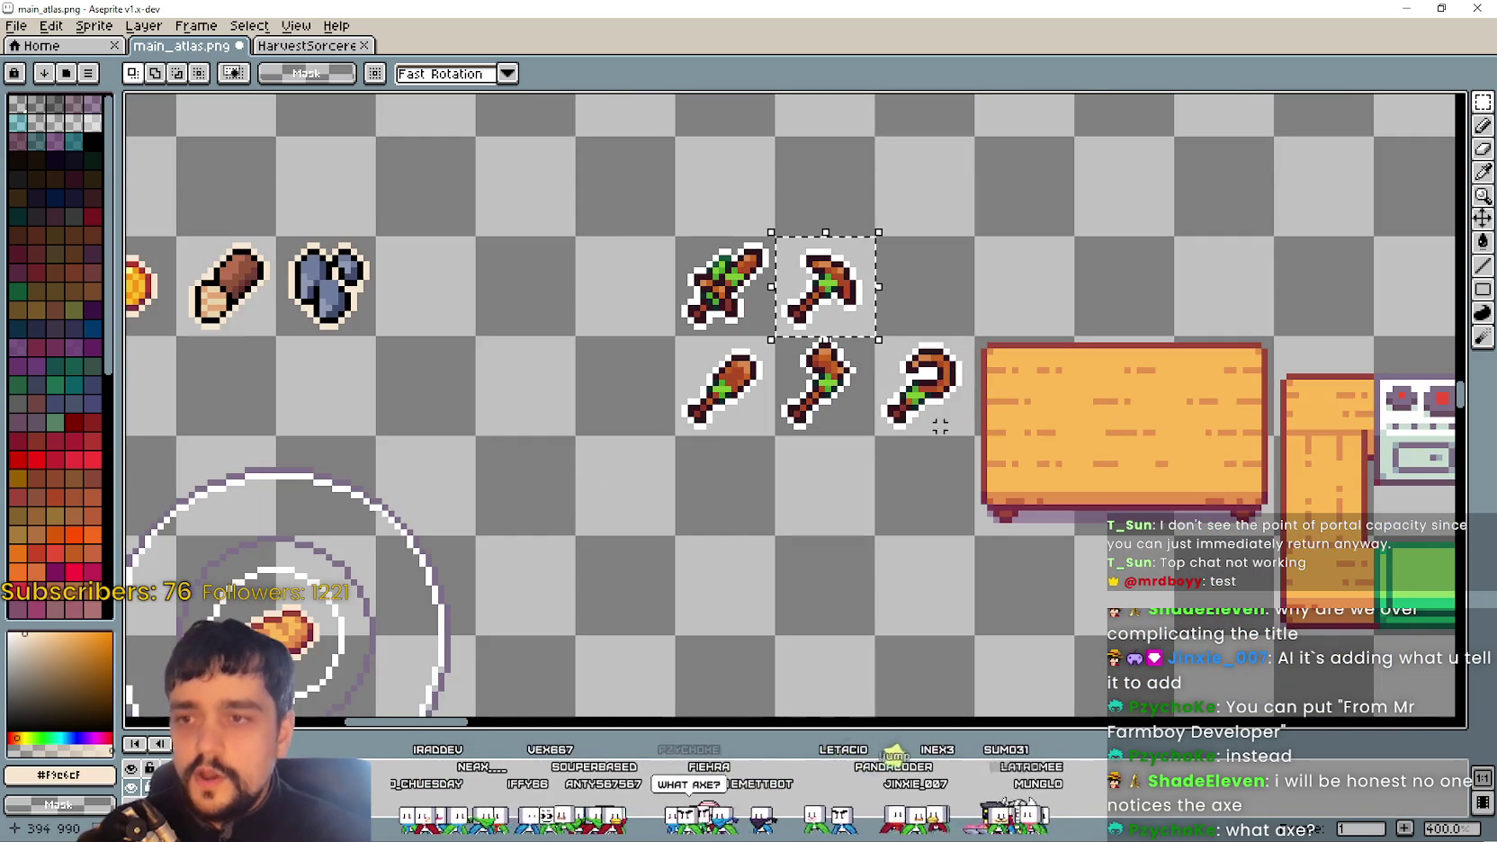
# Select the sickle sprite cell, zoom to inspect it, then drop the selection
pyautogui.moveTo(857, 321); pyautogui.dragTo(936, 390)
pyautogui.scroll(1, 936, 390)
pyautogui.scroll(2, 936, 389)
pyautogui.scroll(1, 936, 390)
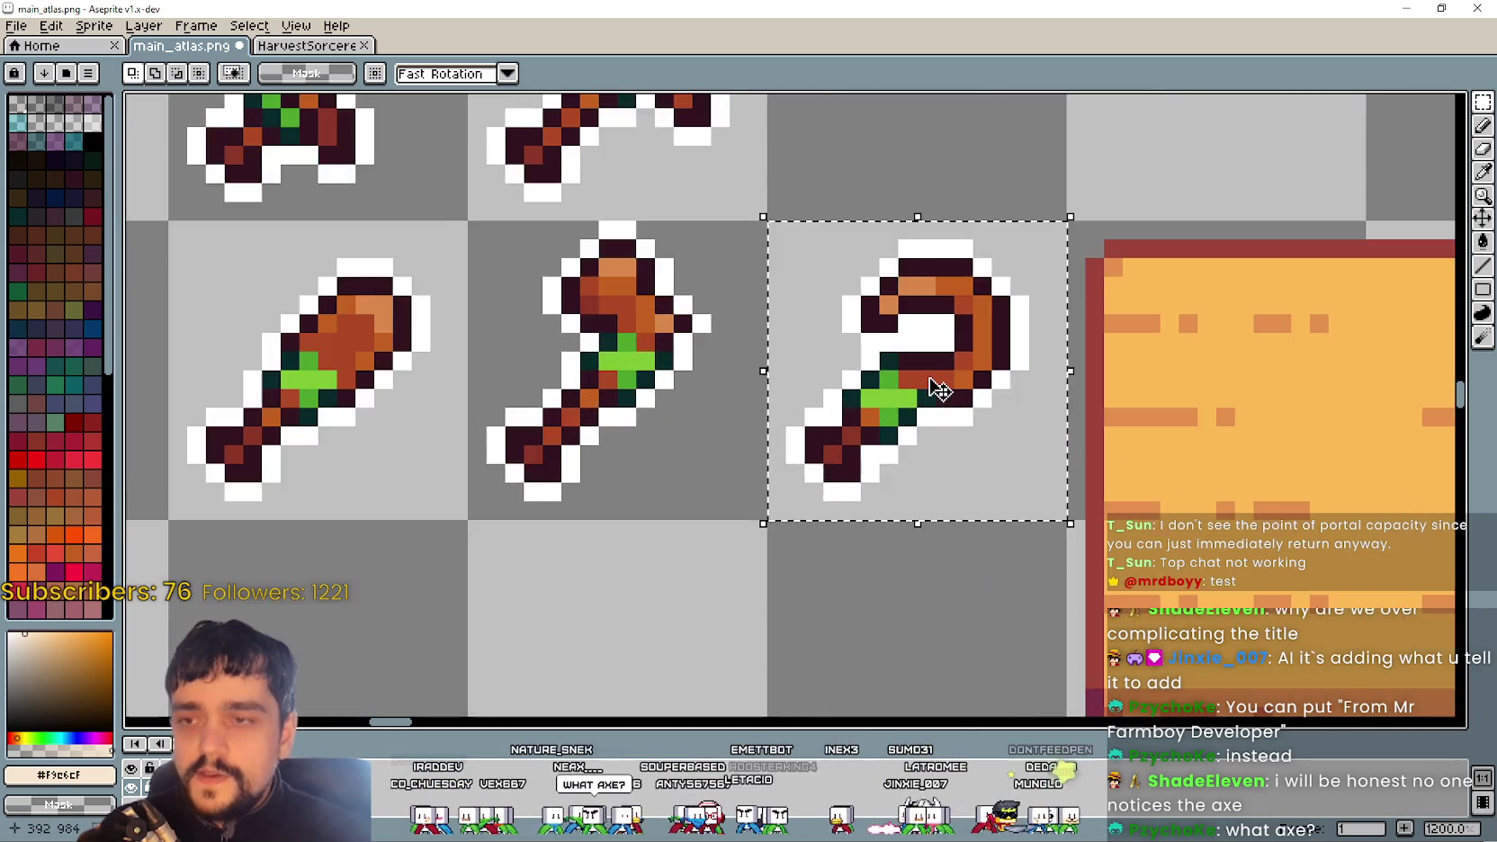
pyautogui.scroll(-2, 935, 389)
pyautogui.scroll(-1, 935, 390)
pyautogui.scroll(1, 936, 389)
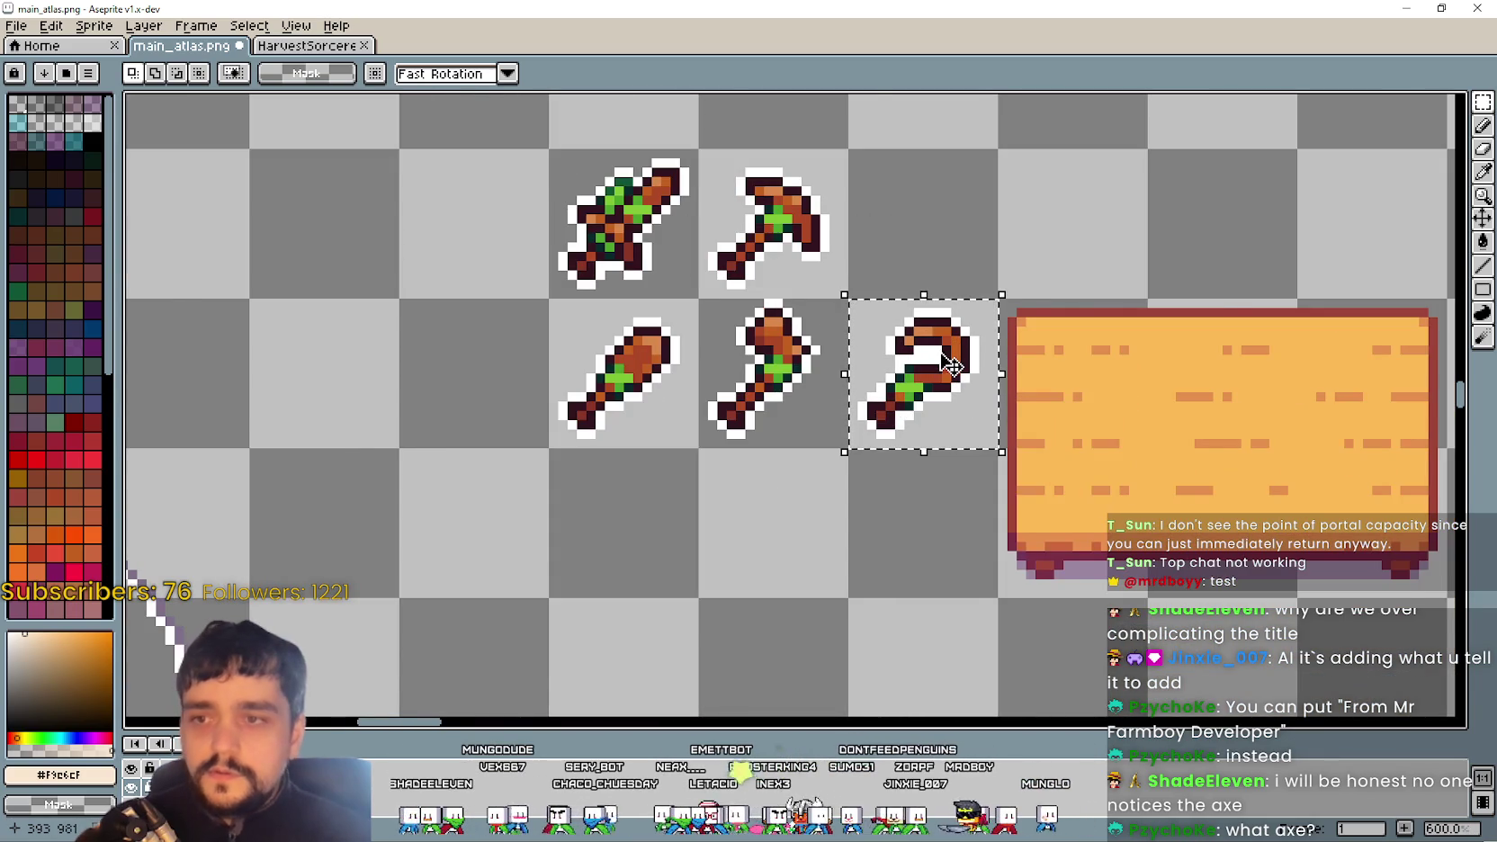
pyautogui.scroll(-1, 949, 360)
pyautogui.click(1125, 310)
# Glance at the Discord logo, then select the middle axe sprite cell and deselect it
pyautogui.click(1406, 9)
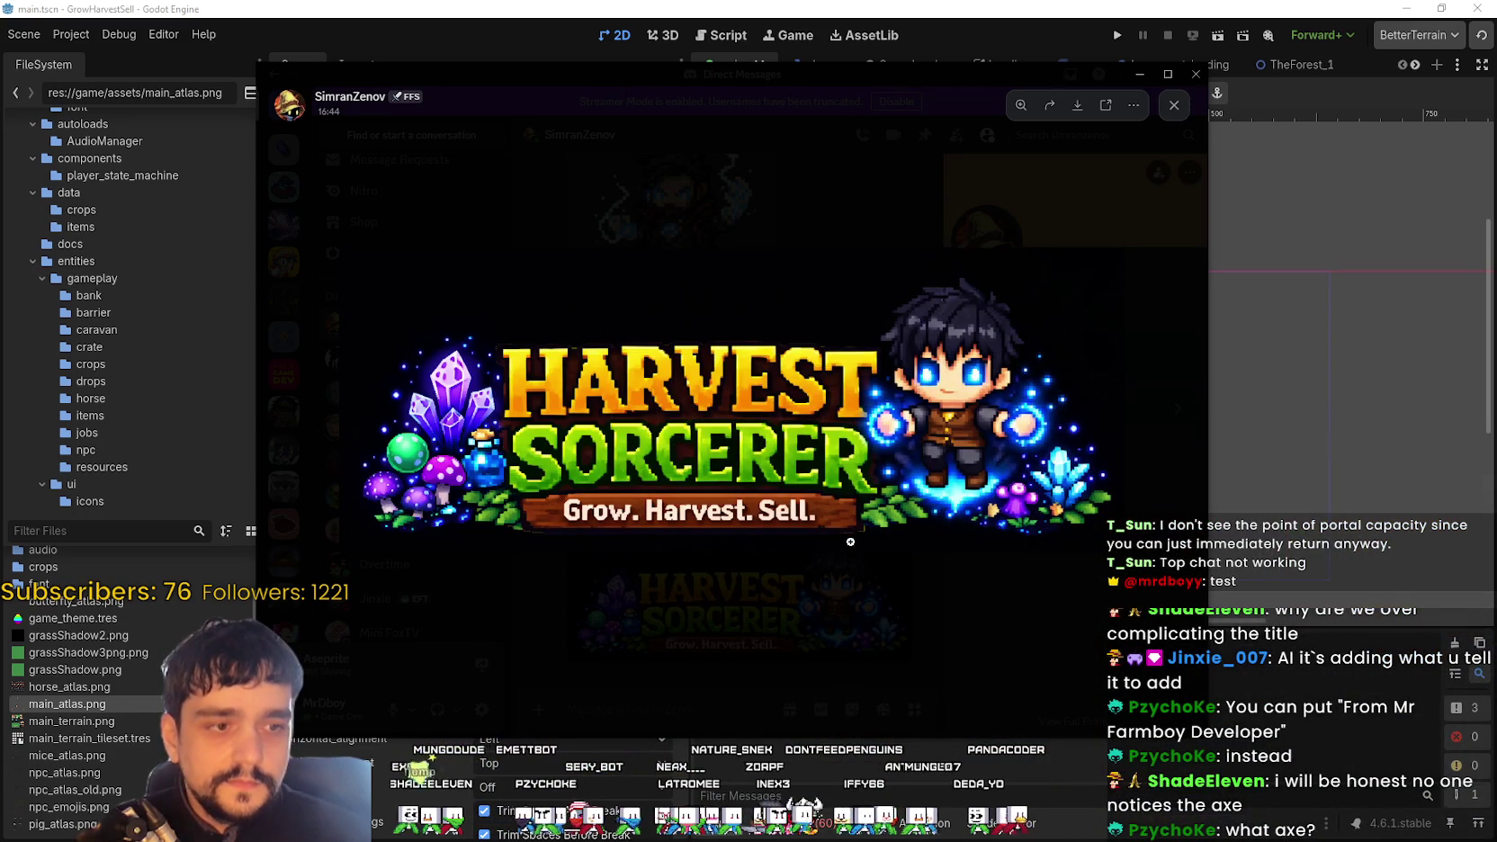
pyautogui.hotkey('alt', 'Tab')
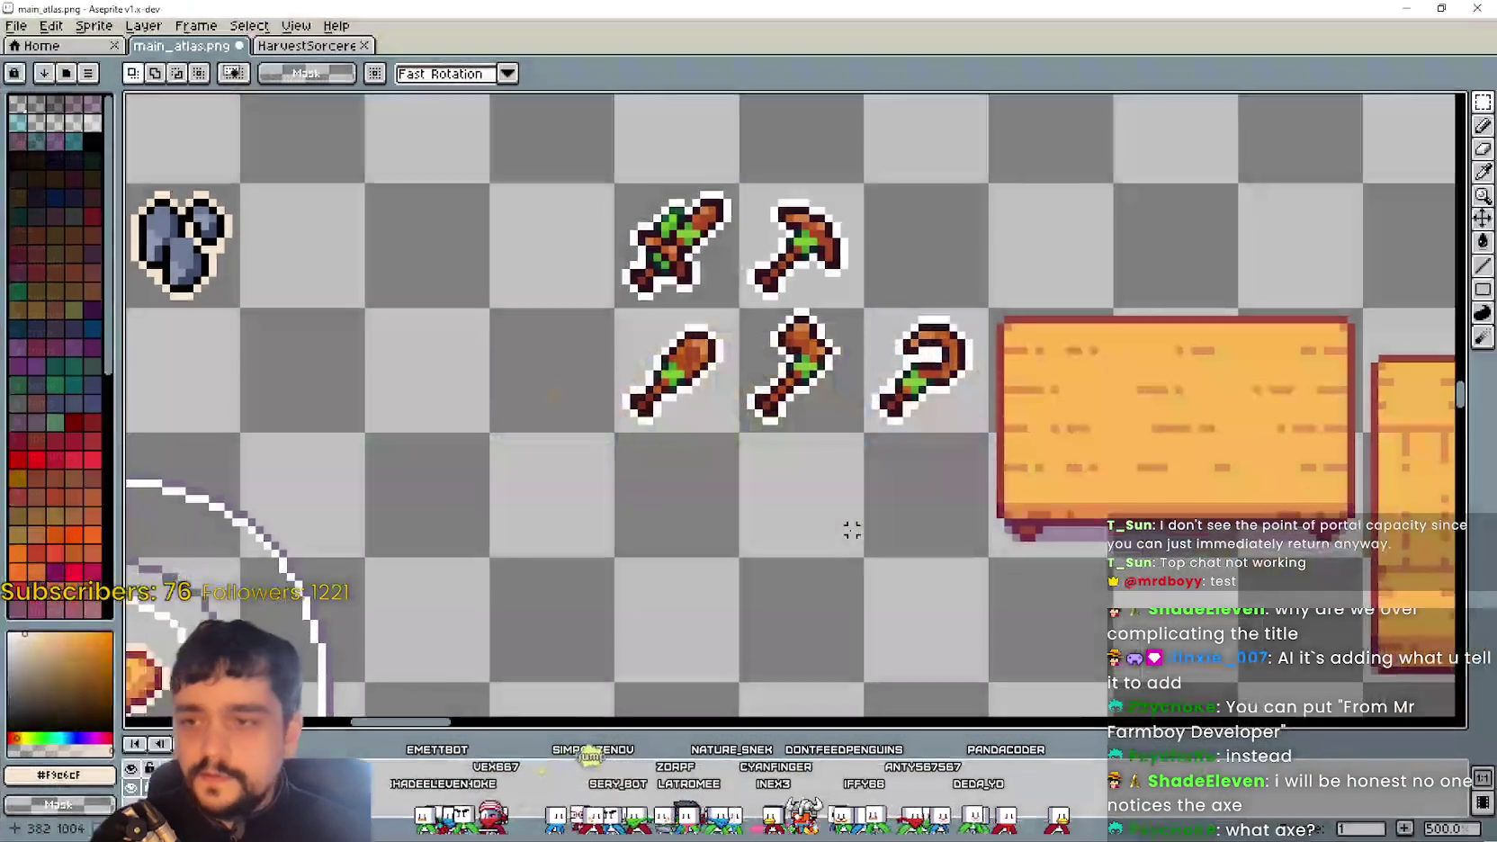
pyautogui.scroll(2, 776, 359)
pyautogui.click(776, 359)
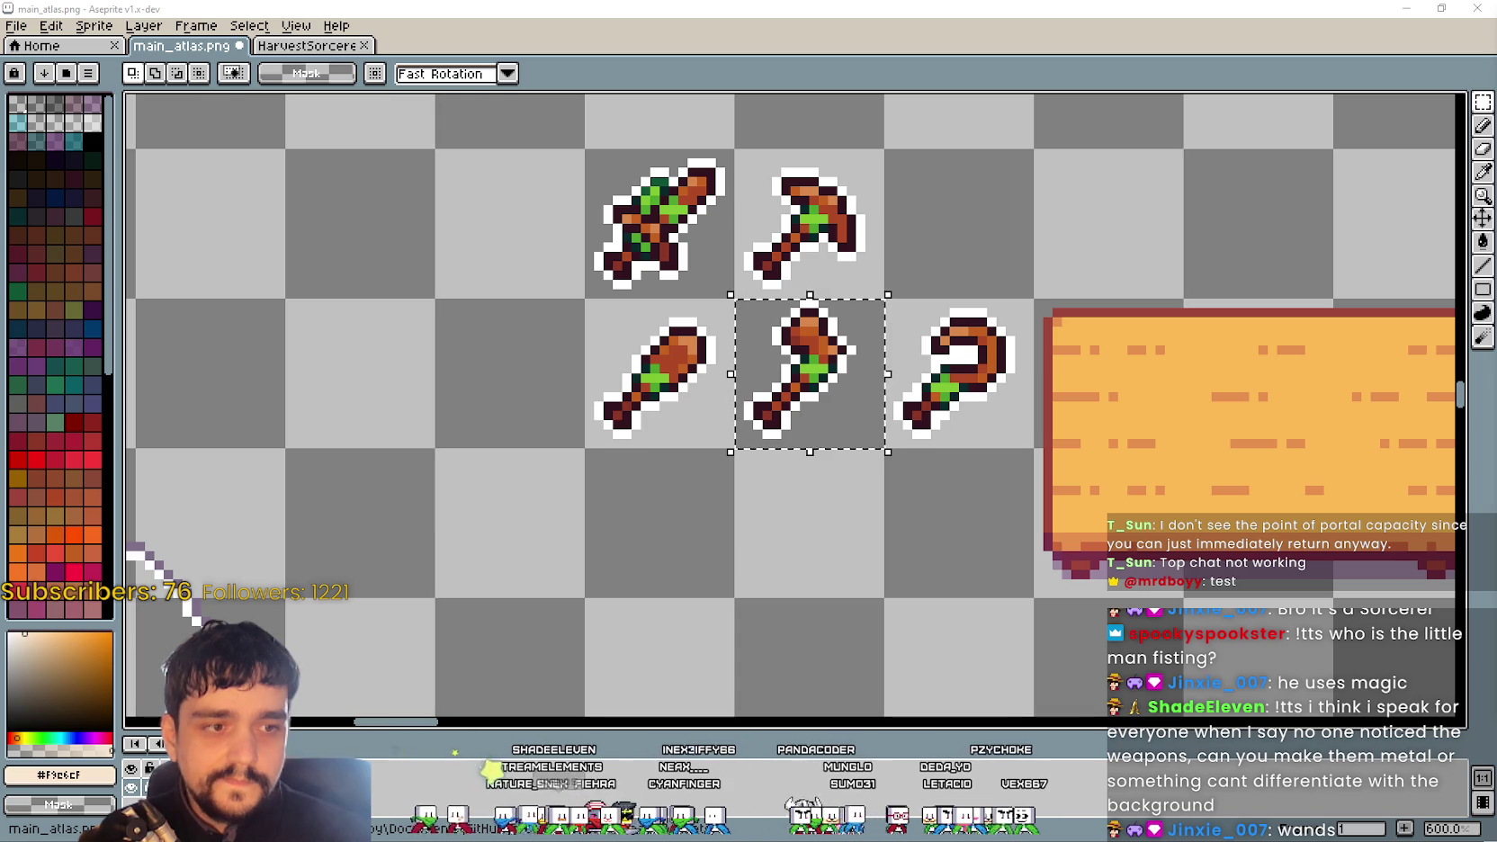
pyautogui.hotkey('ctrl', 'd')
pyautogui.scroll(-2, 968, 444)
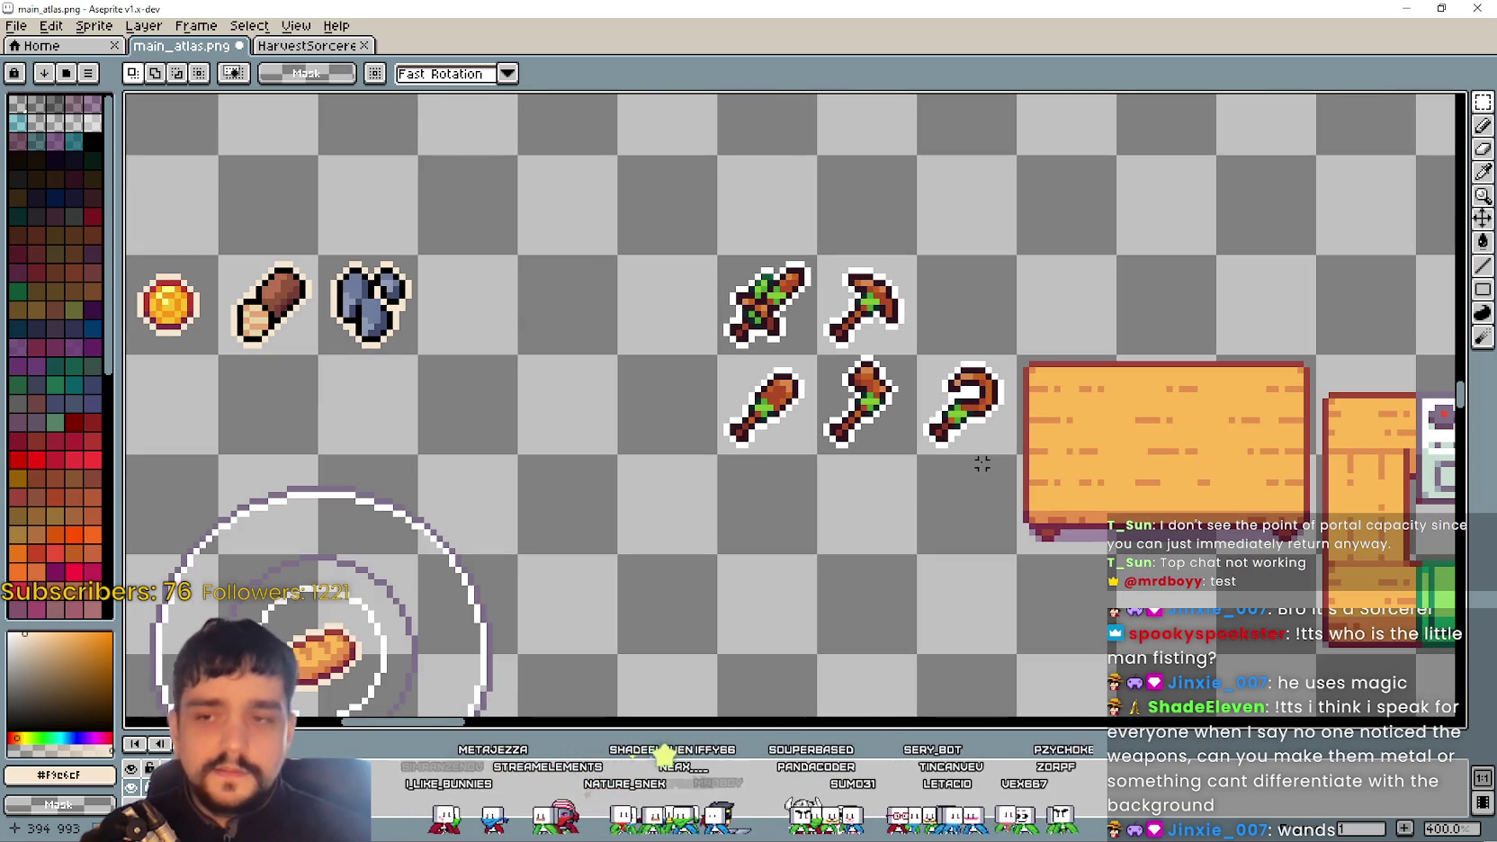
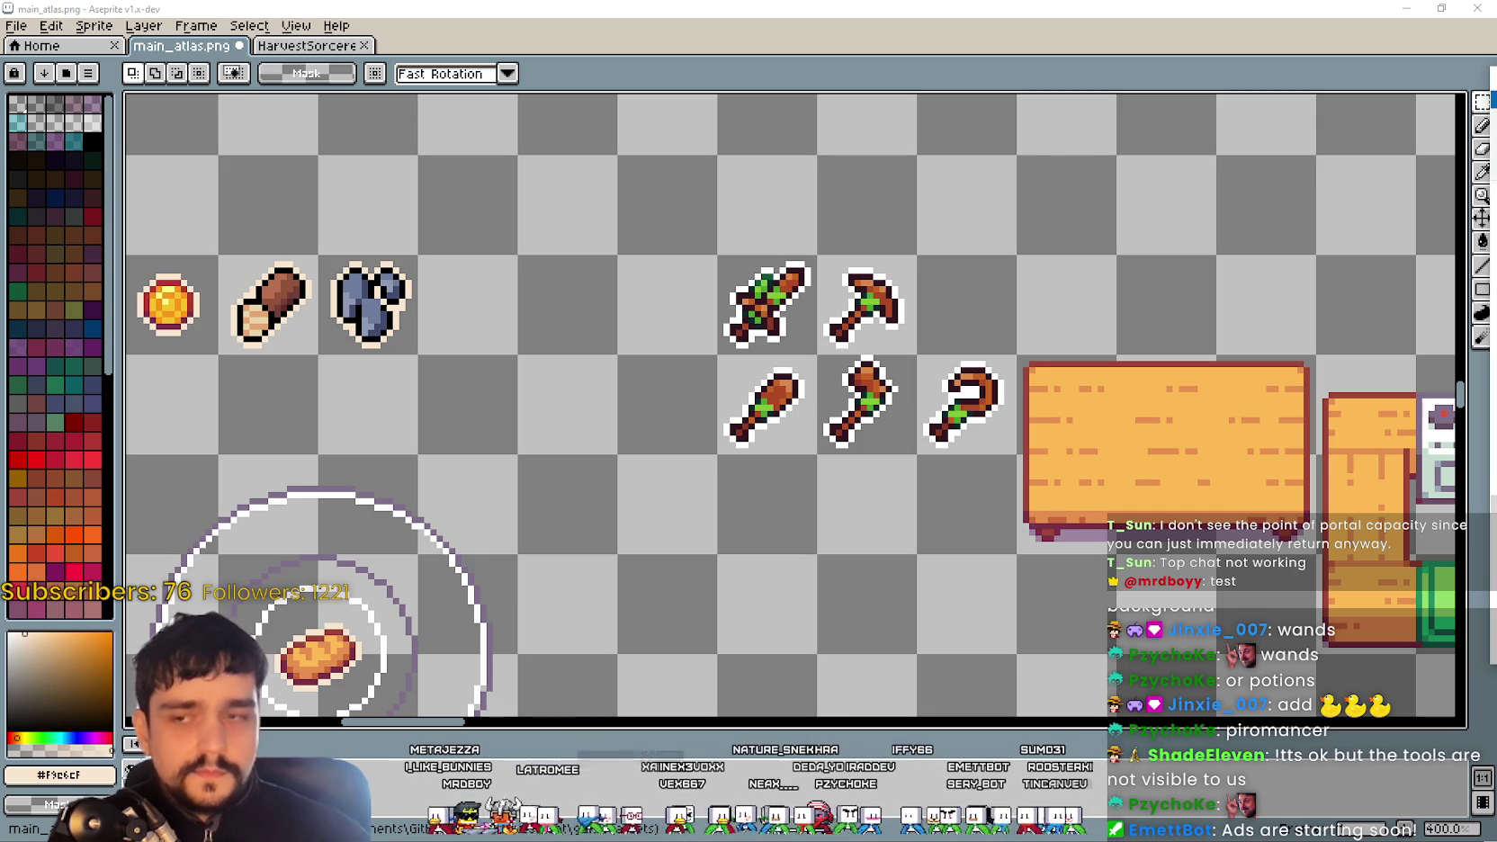
# In the Farm RPG pack, browse Character and Portrait > Character > Others > Arrow images
pyautogui.hotkey('alt', 'Tab')
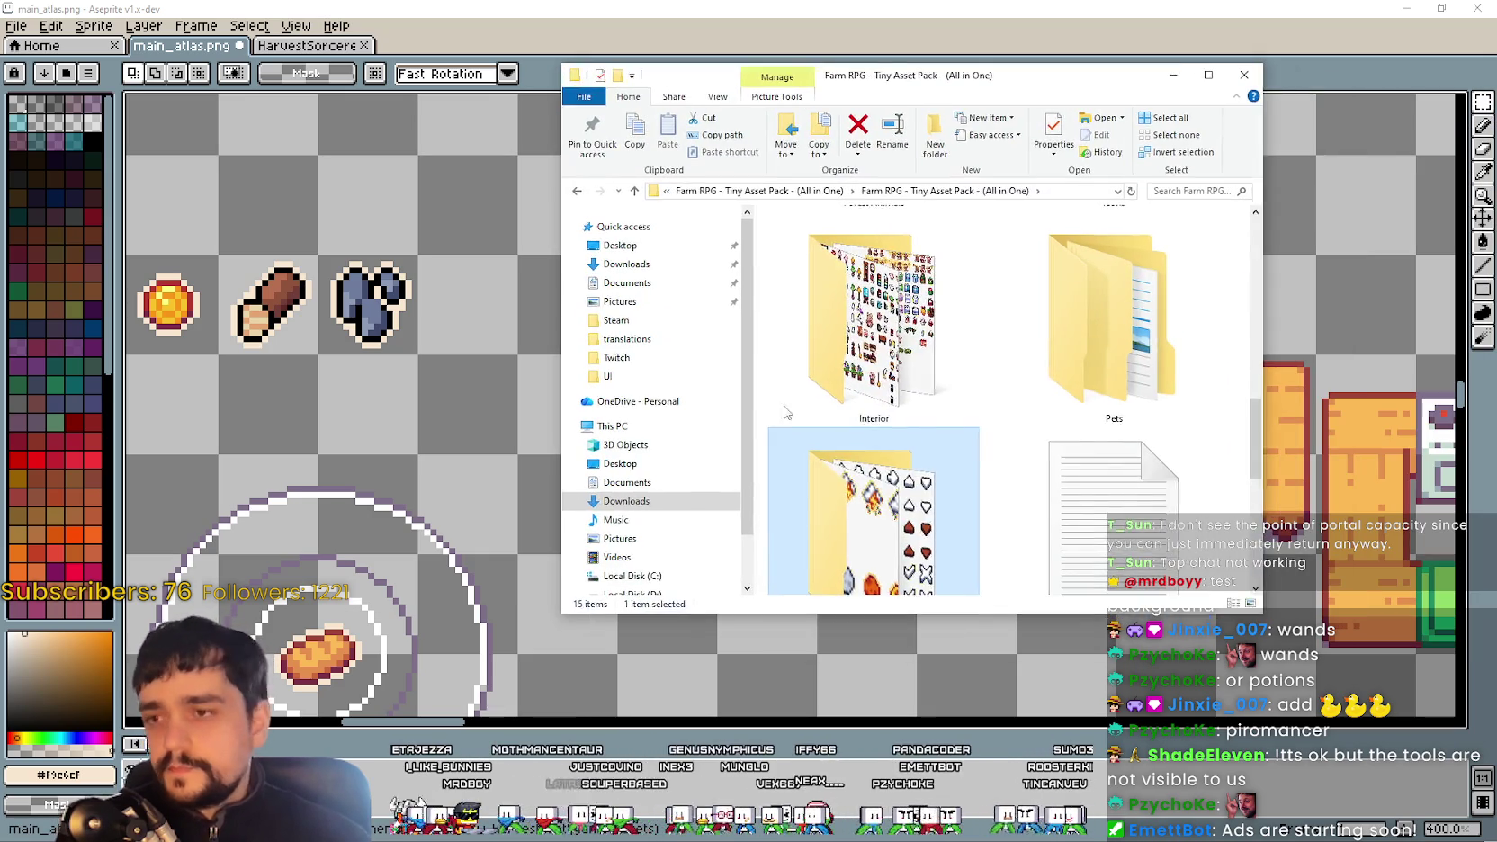
pyautogui.click(902, 378)
pyautogui.doubleClick(903, 377)
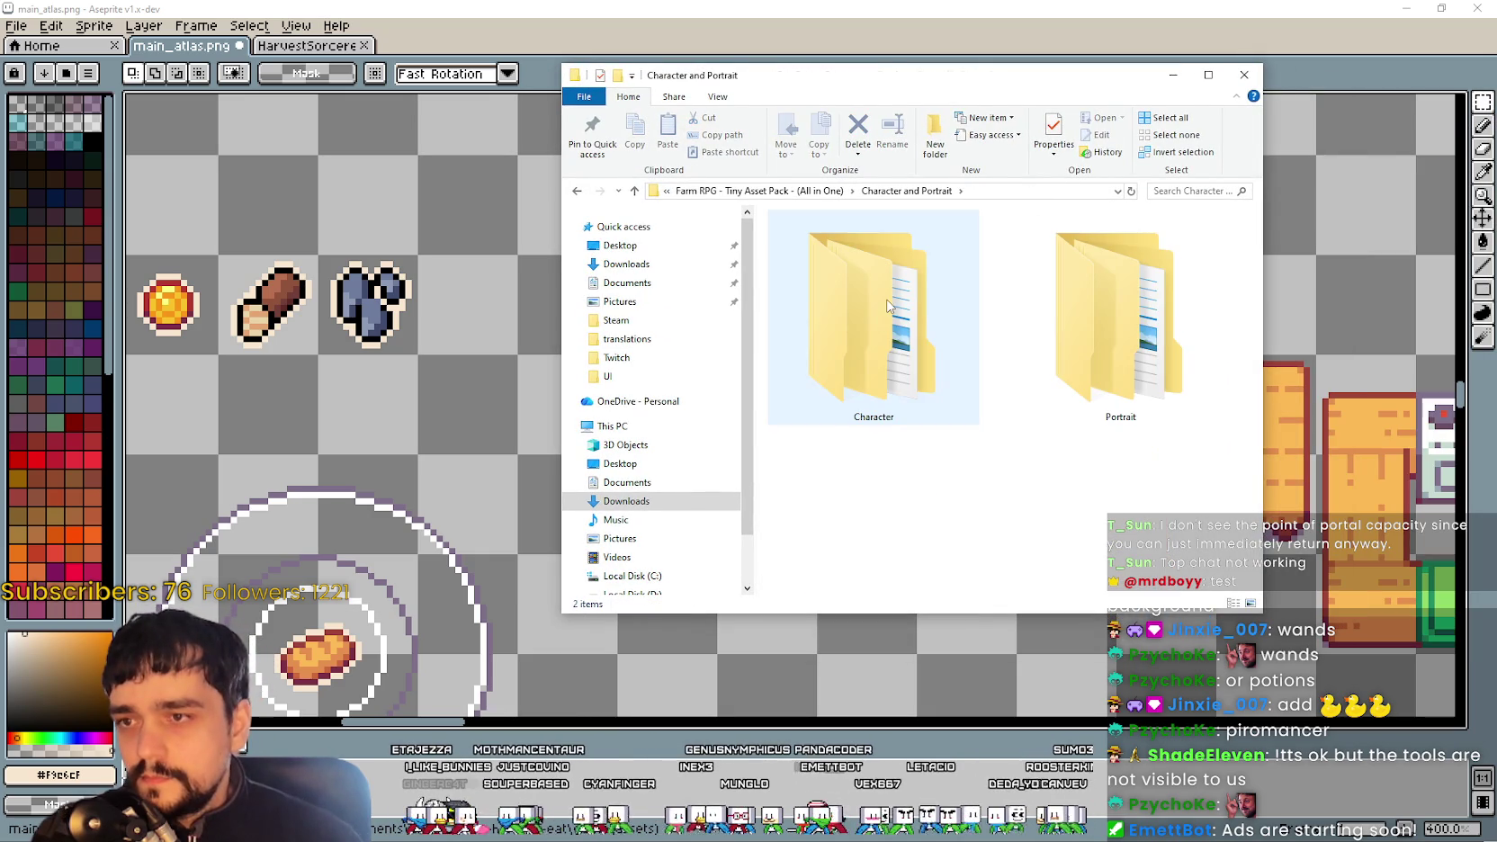
pyautogui.doubleClick(902, 378)
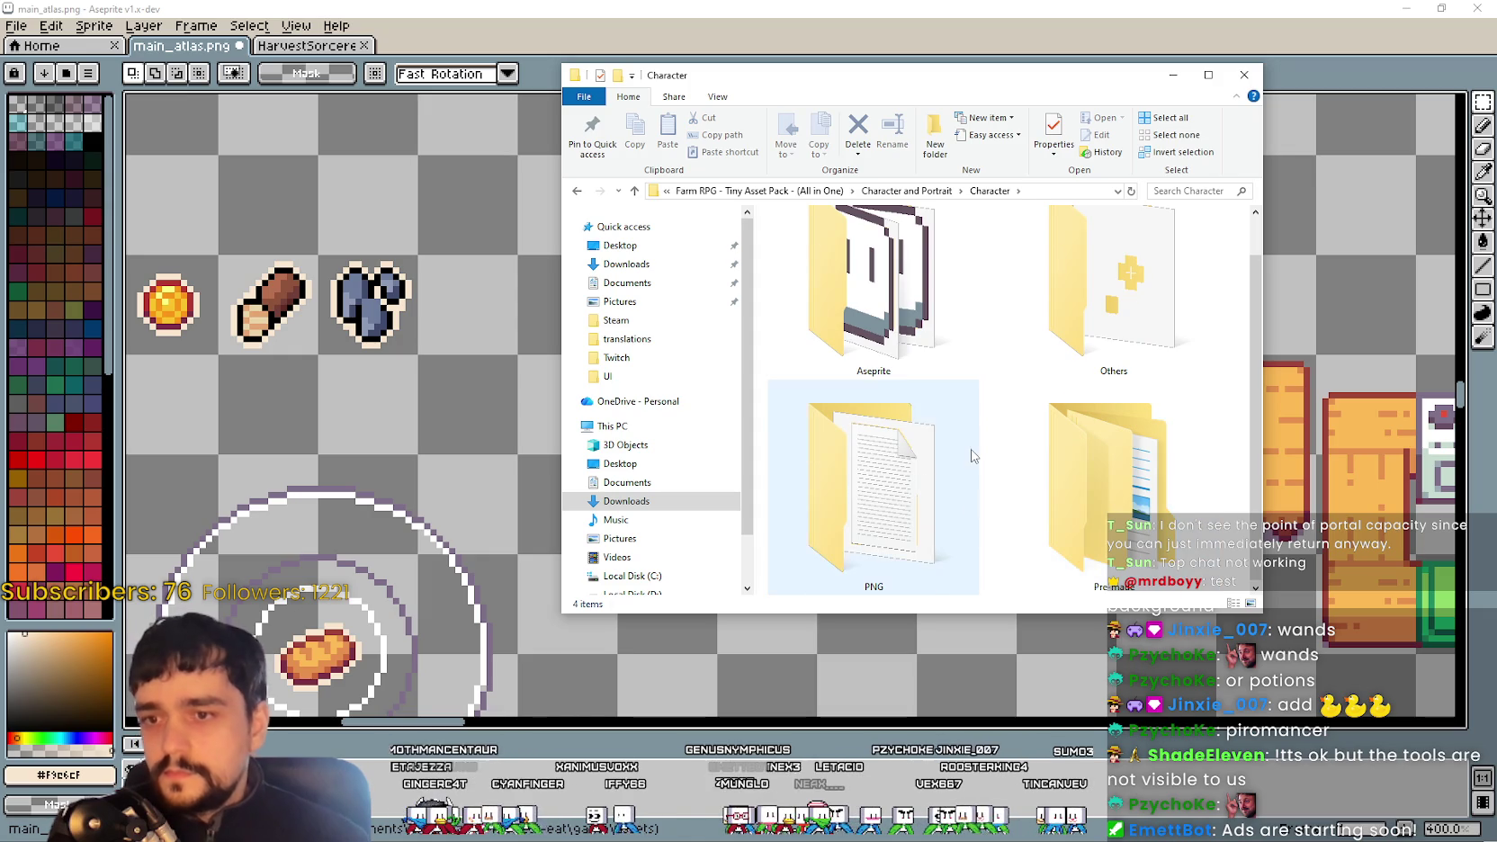
pyautogui.doubleClick(1116, 350)
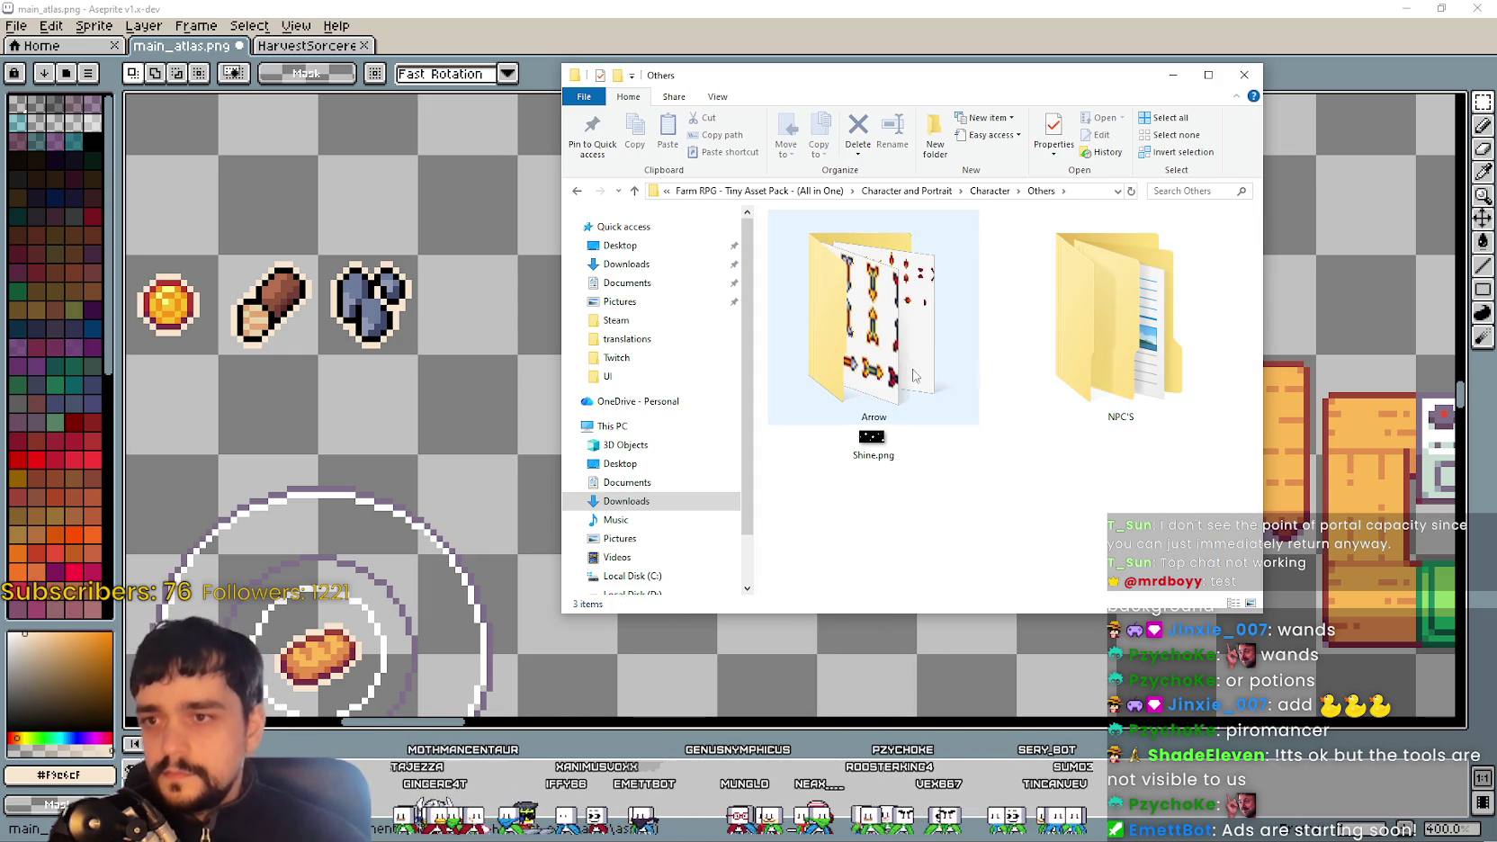
pyautogui.click(894, 316)
pyautogui.doubleClick(895, 316)
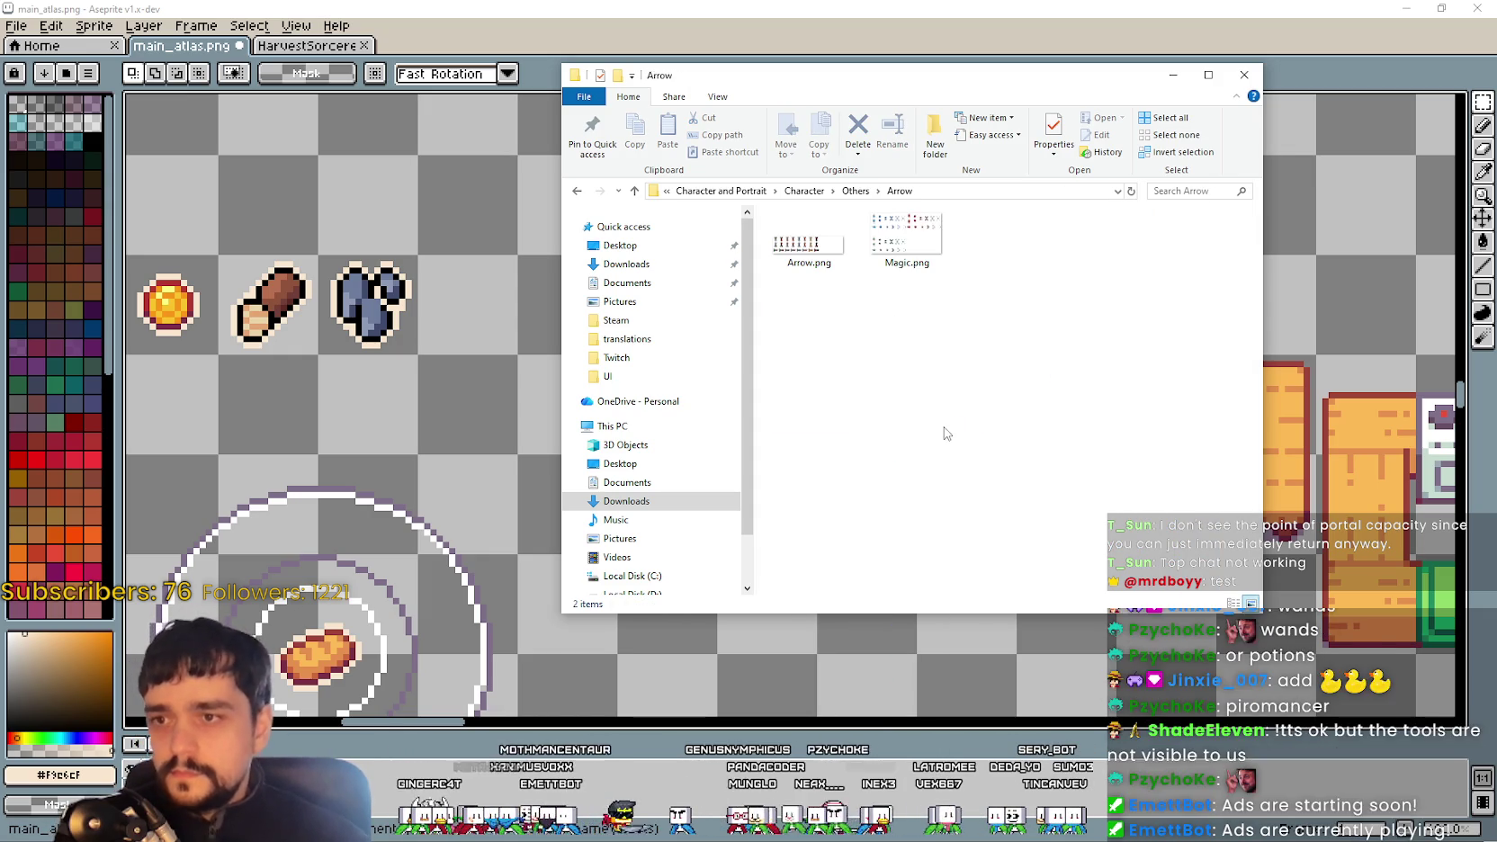
# Look through the Character > Aseprite folder's files, then go back up to Character and Portrait
pyautogui.click(798, 194)
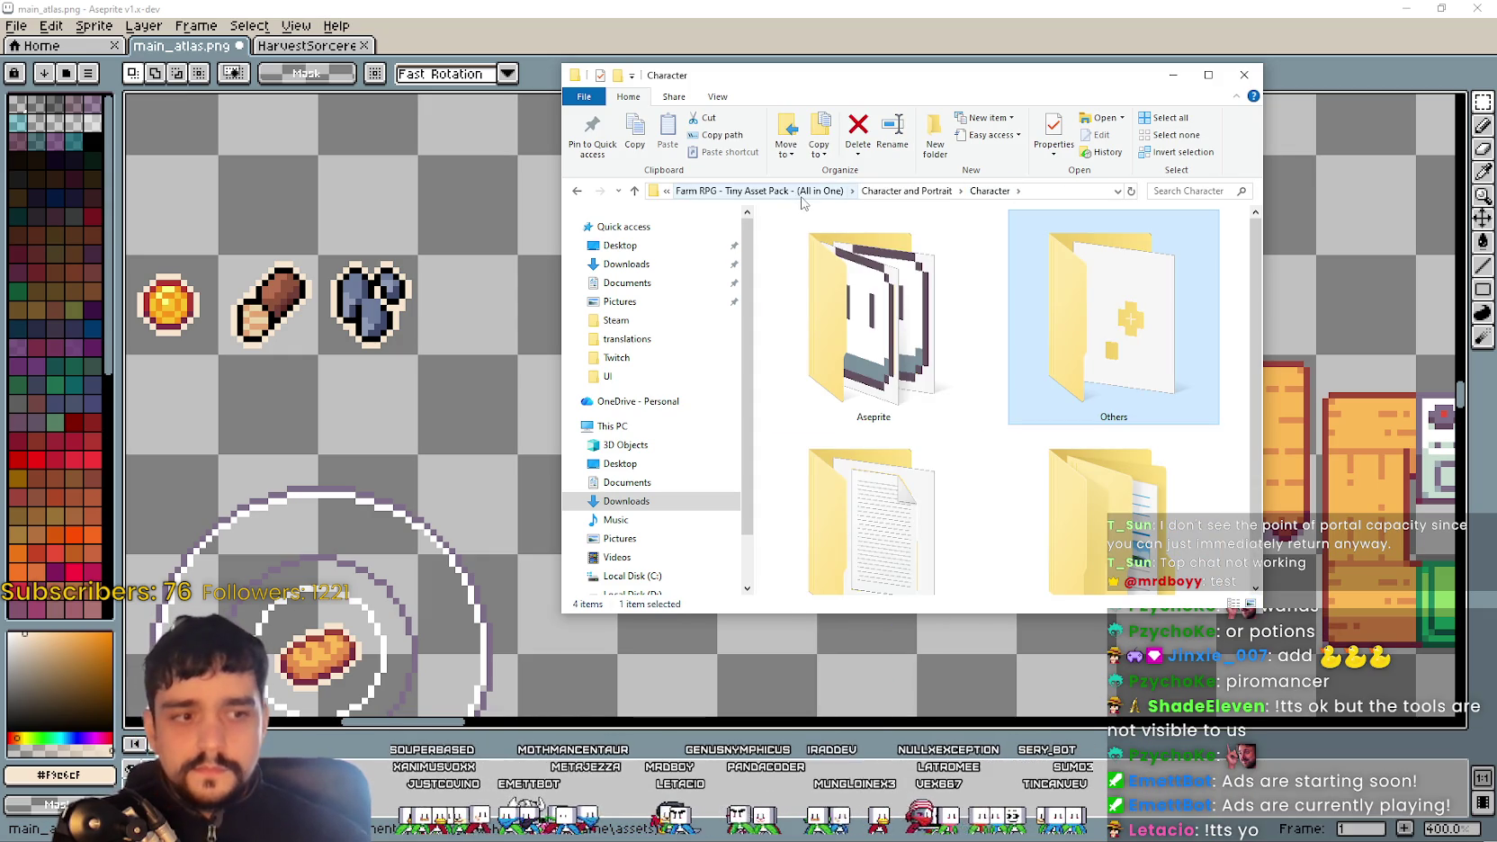
pyautogui.doubleClick(938, 342)
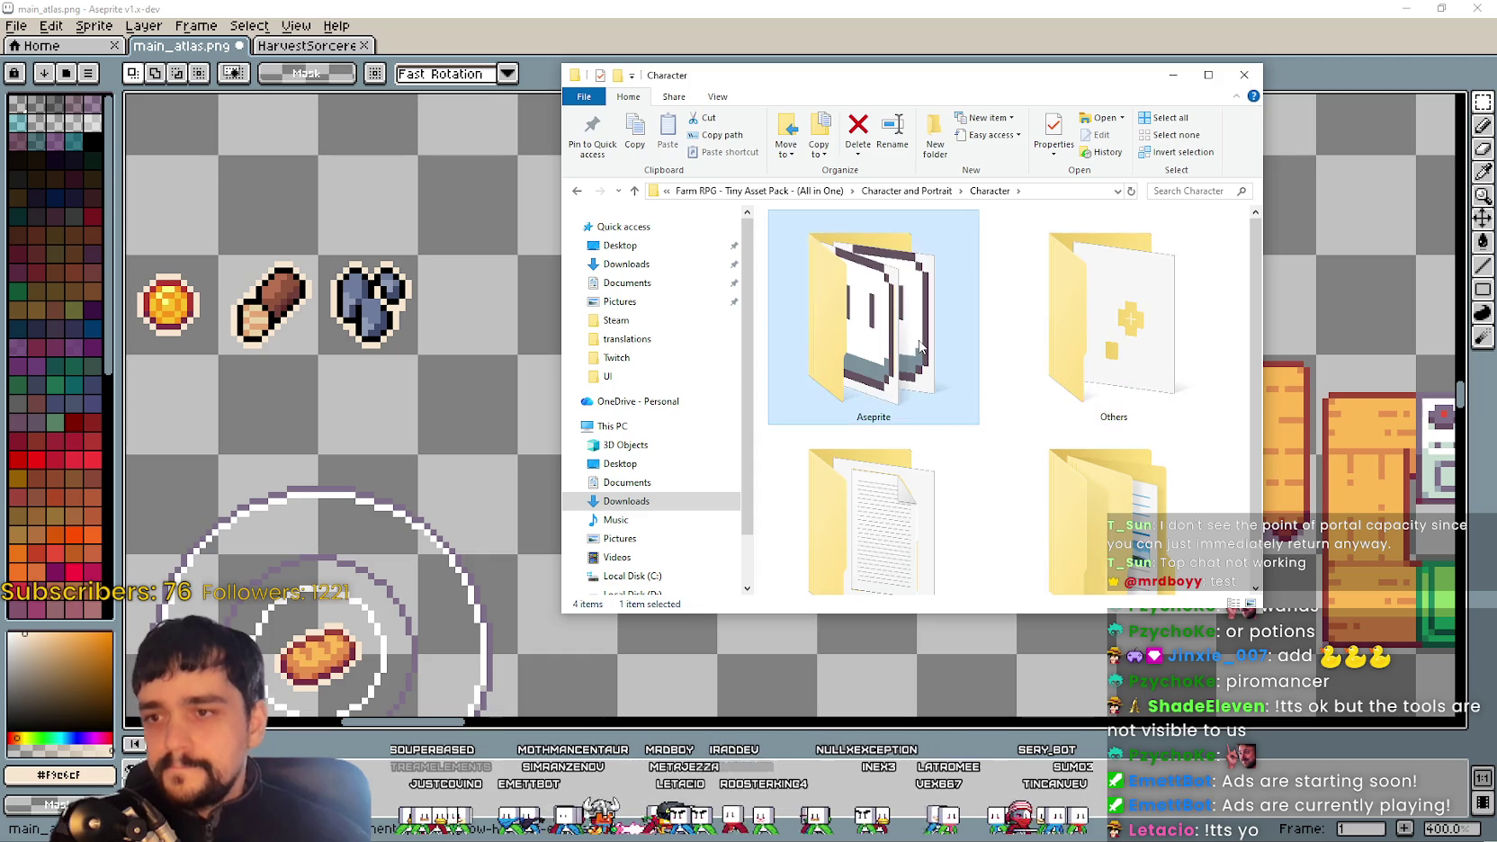
pyautogui.scroll(-10, 909, 270)
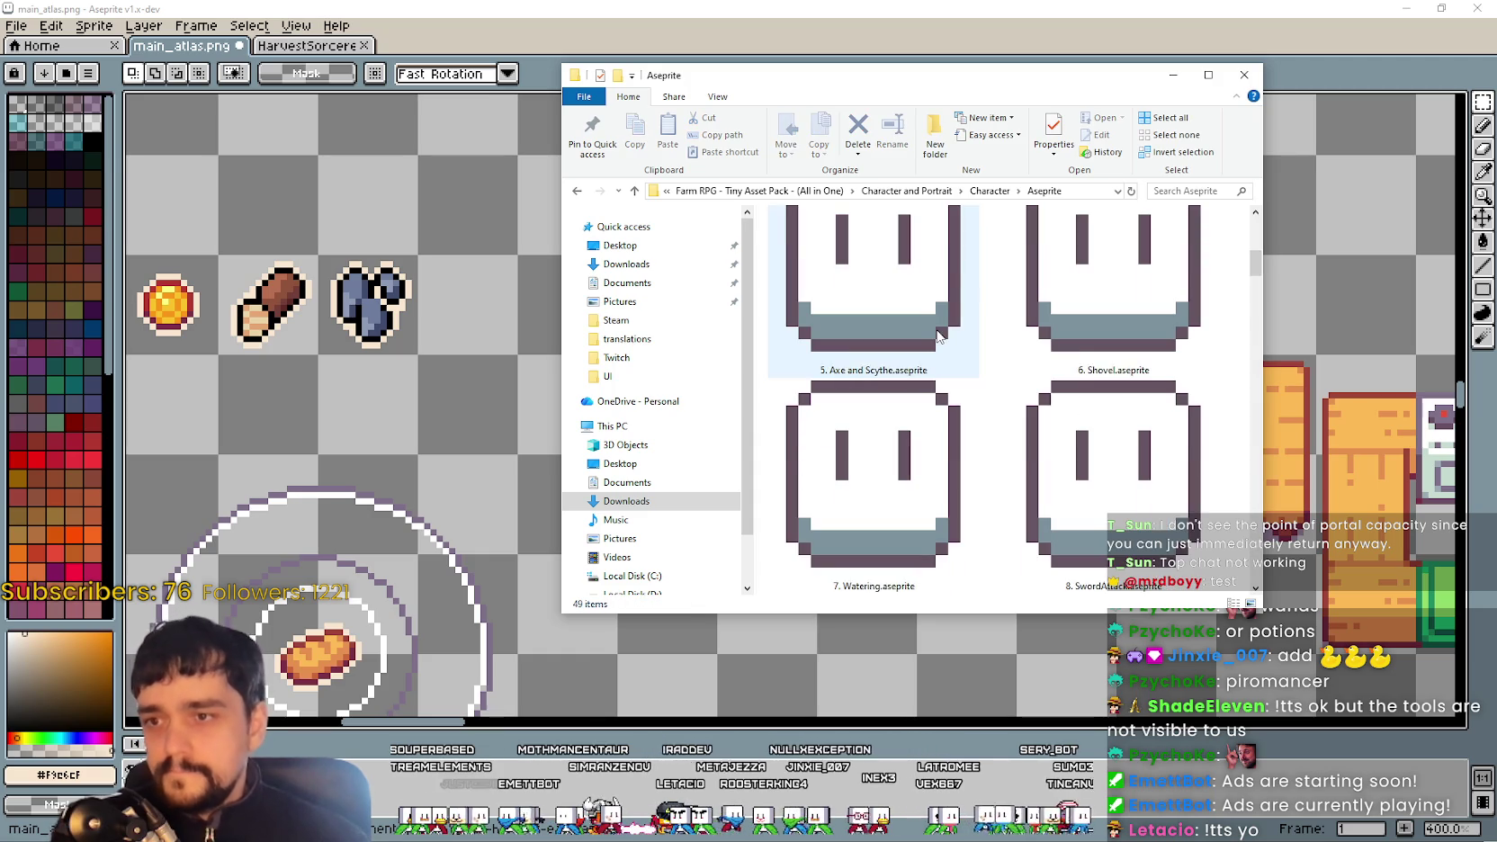
pyautogui.click(907, 191)
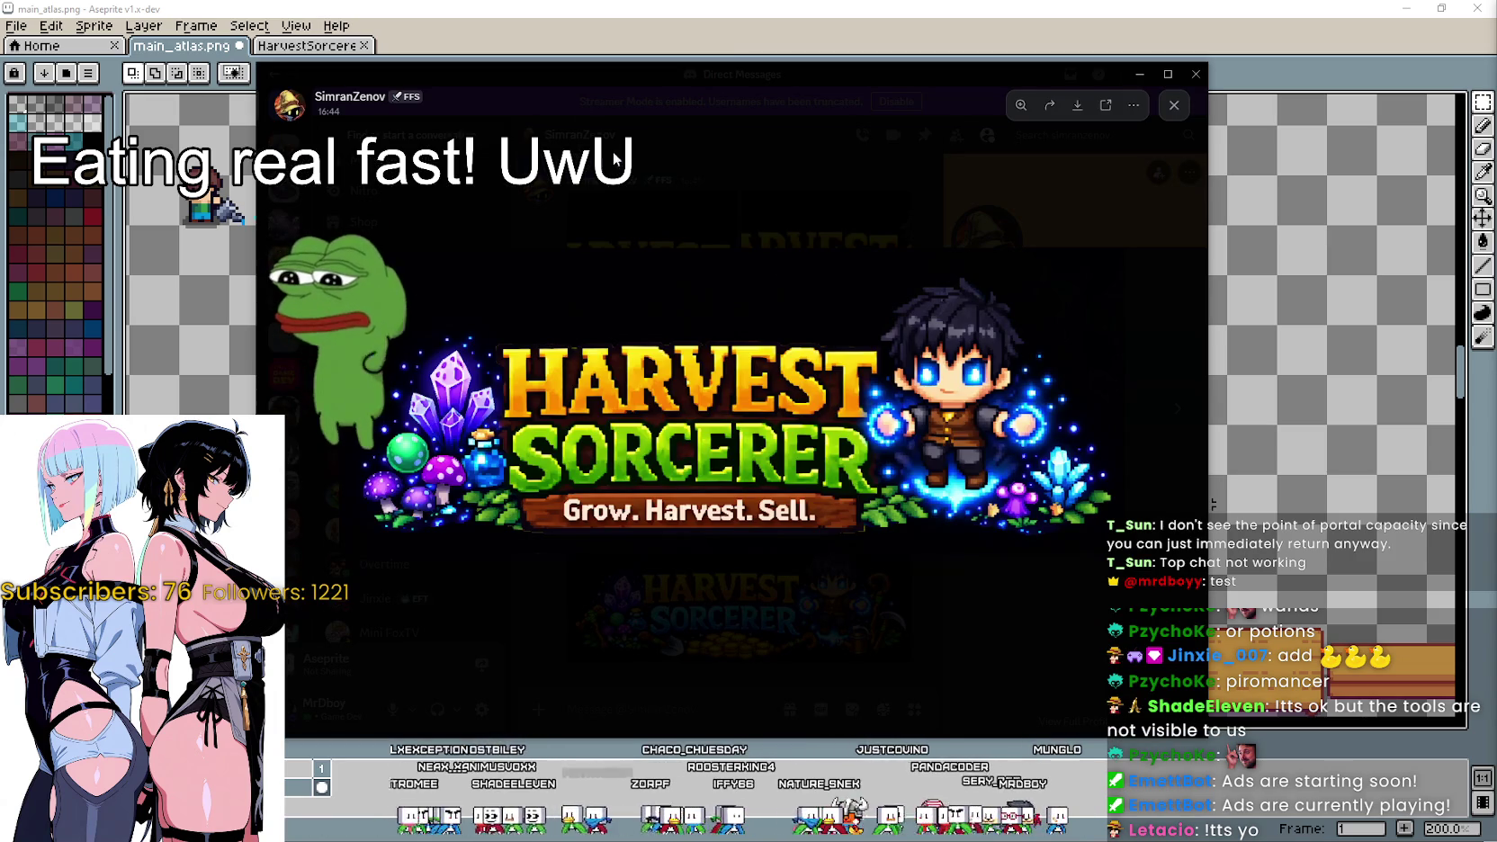
# Shift the enlarged Harvest Sorcerer banner view slightly aside
pyautogui.moveTo(699, 75); pyautogui.dragTo(749, 58)
# Close and re-enlarge the newest Harvest Sorcerer banner to compare it with the chat
pyautogui.click(1009, 593)
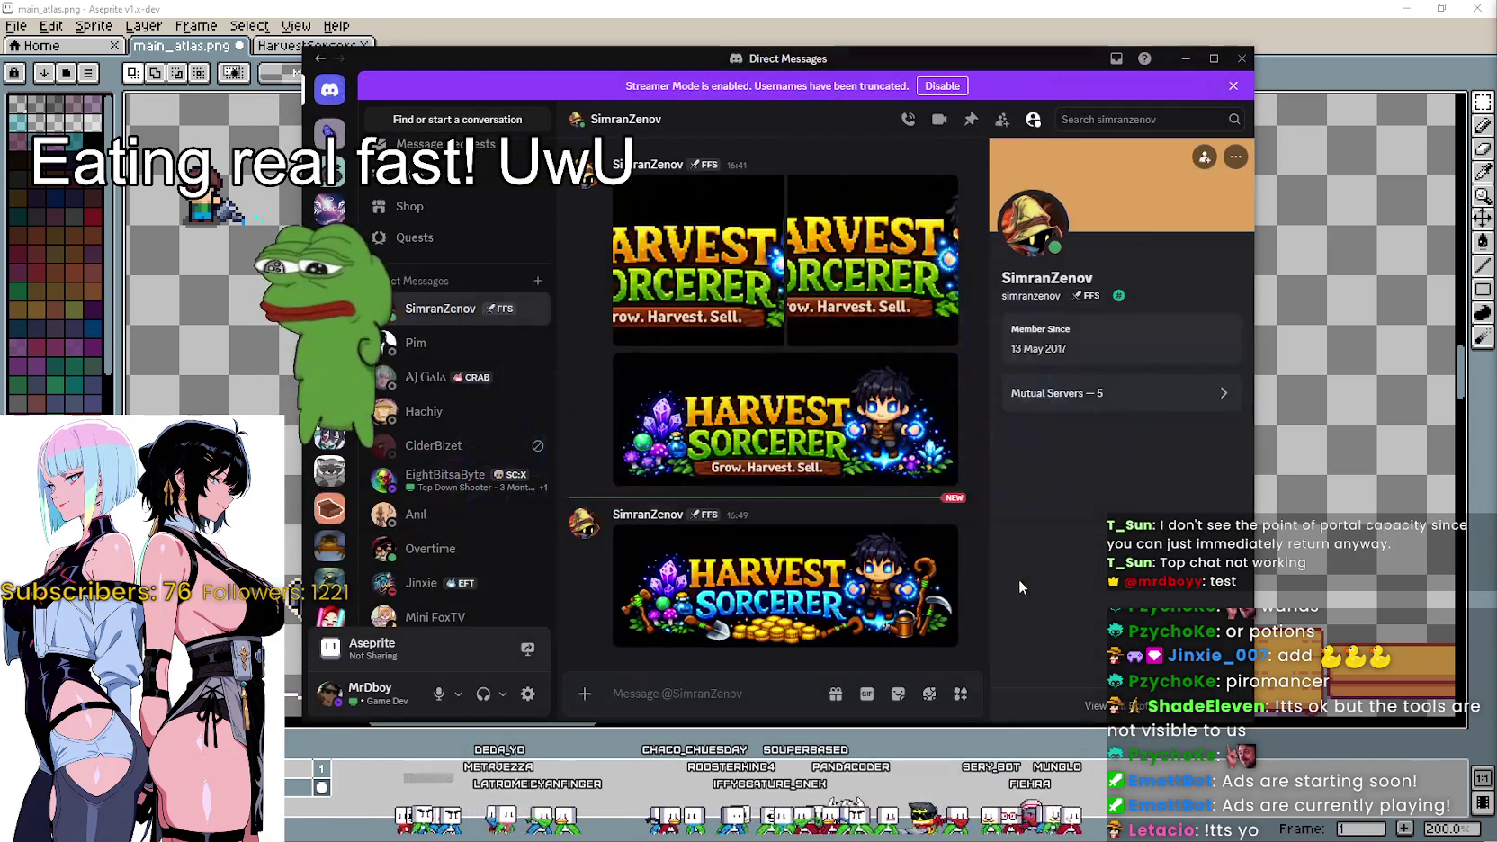
pyautogui.click(790, 588)
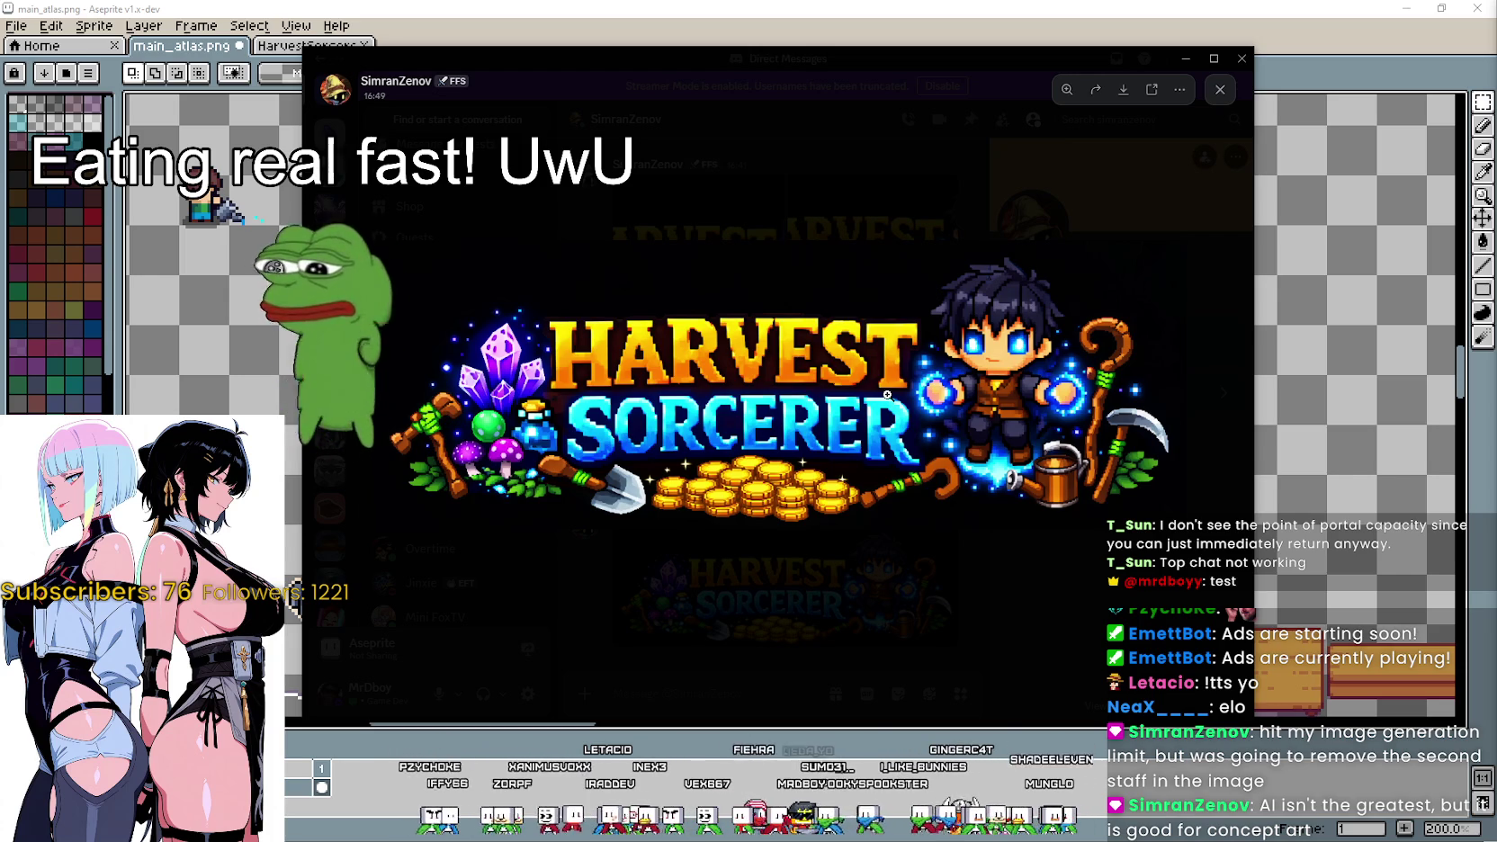
pyautogui.click(842, 594)
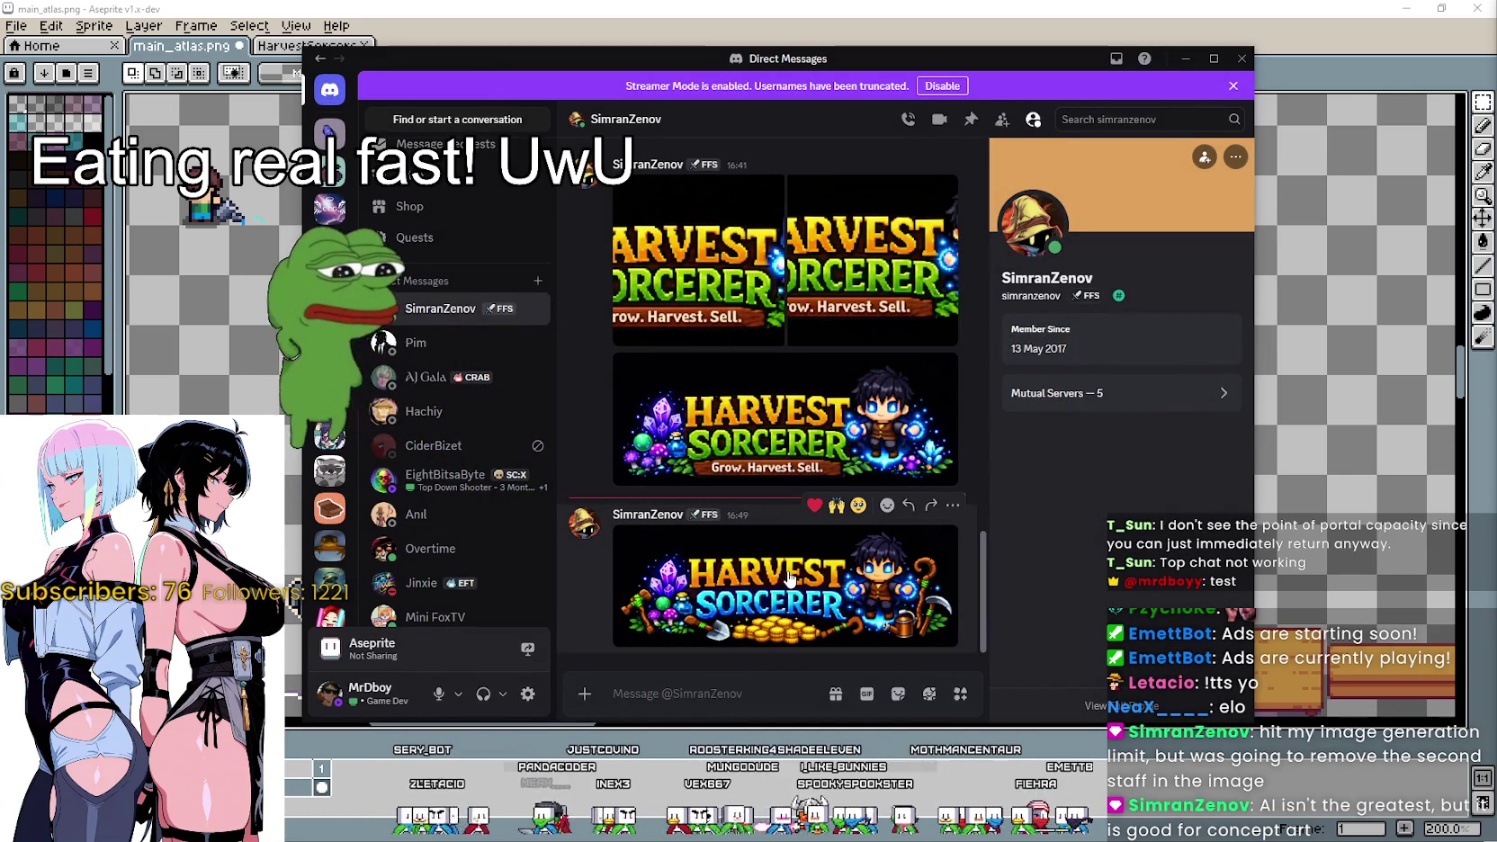
pyautogui.click(789, 576)
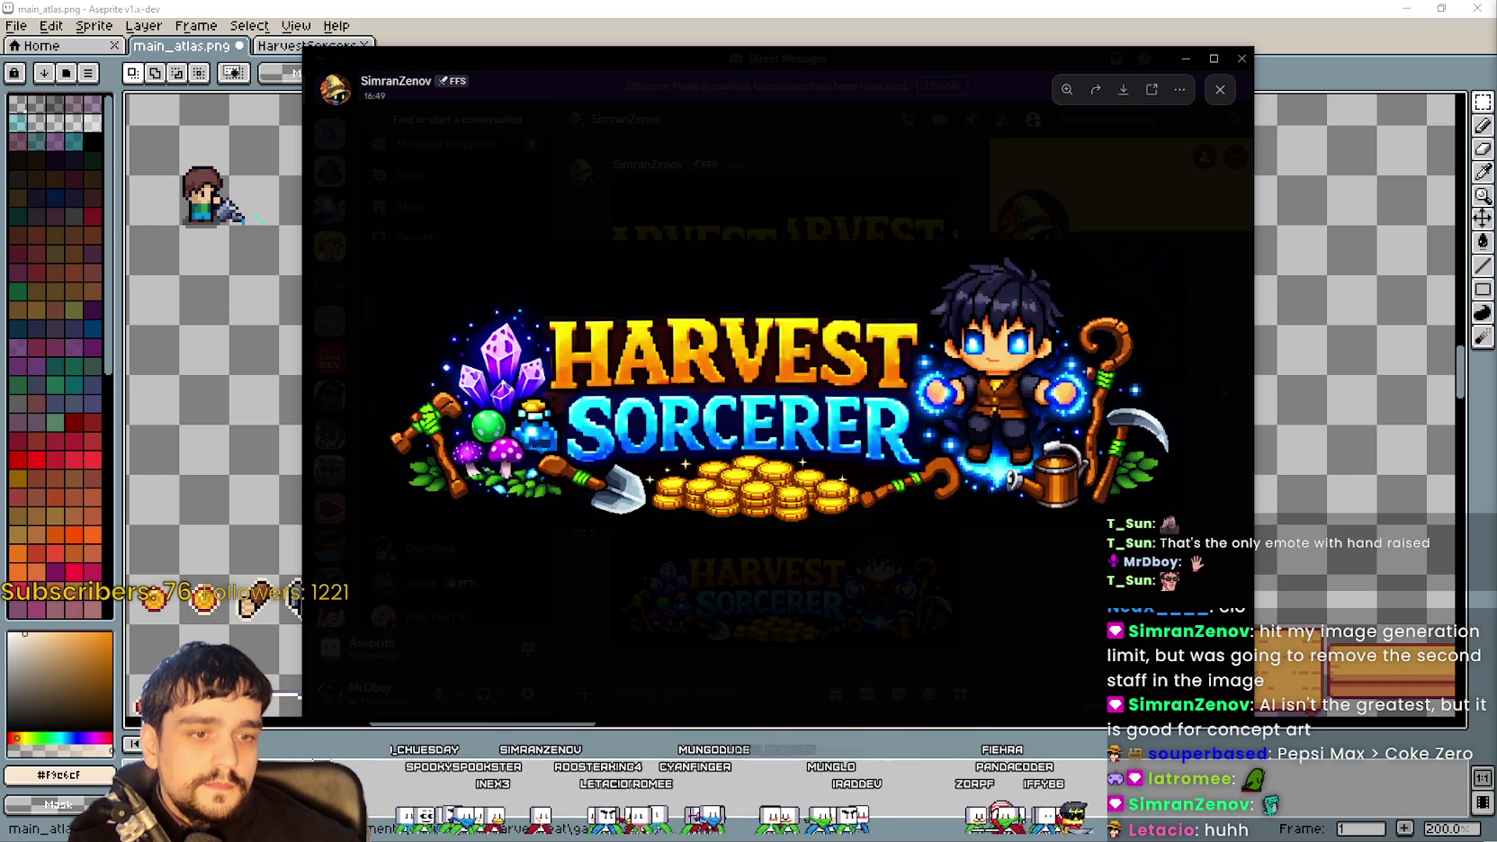
# Switch from the enlarged banner to the Aseprite main_atlas.png sprite sheet
pyautogui.hotkey('alt', 'Tab')
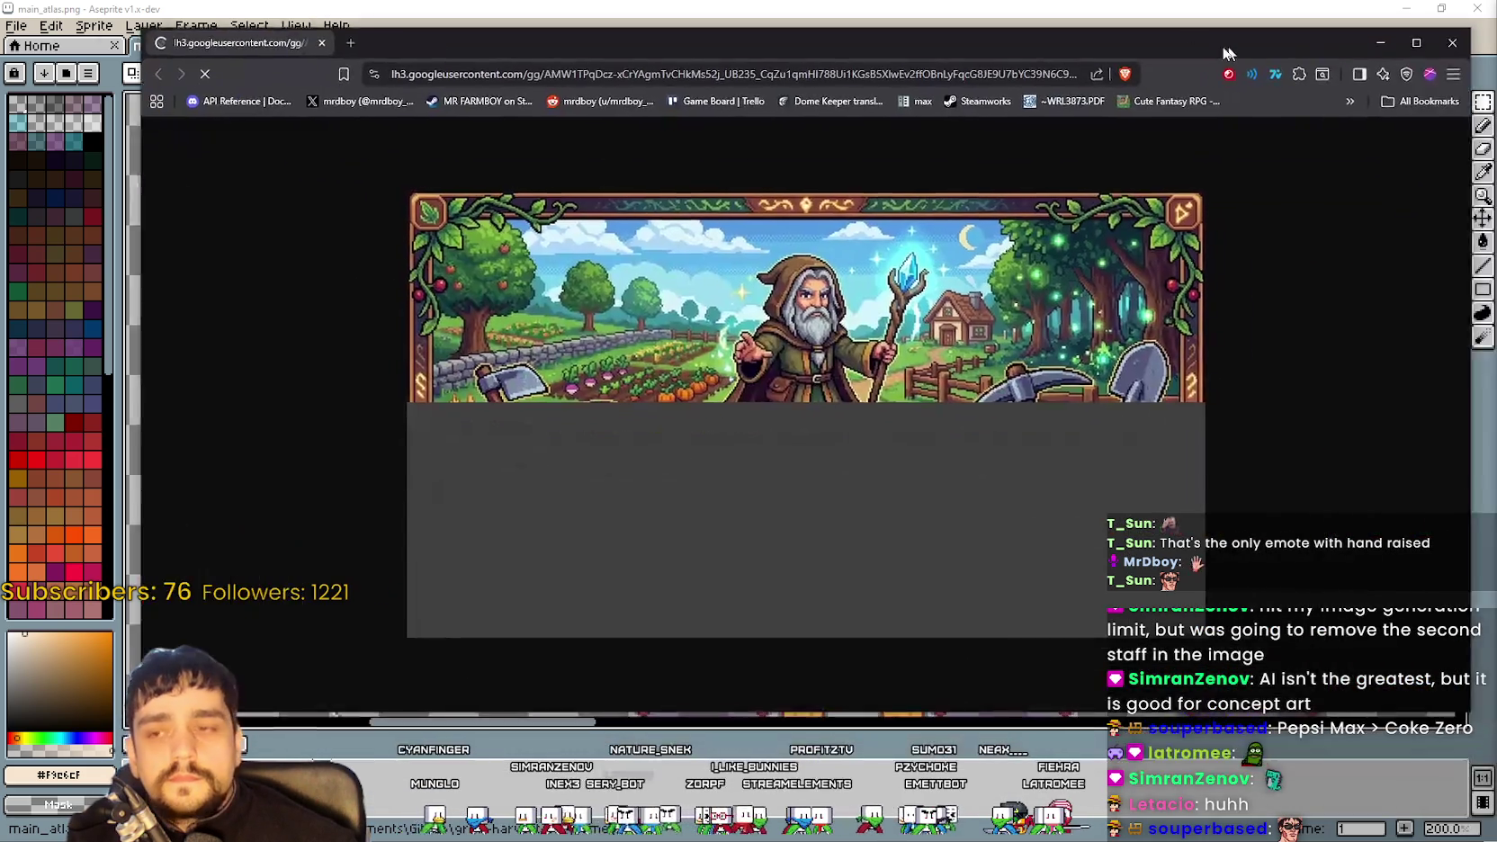
# Reposition the Brave window showing the grey-bearded wizard Harvest Sorcerer artwork
pyautogui.moveTo(1223, 52); pyautogui.dragTo(1084, 35)
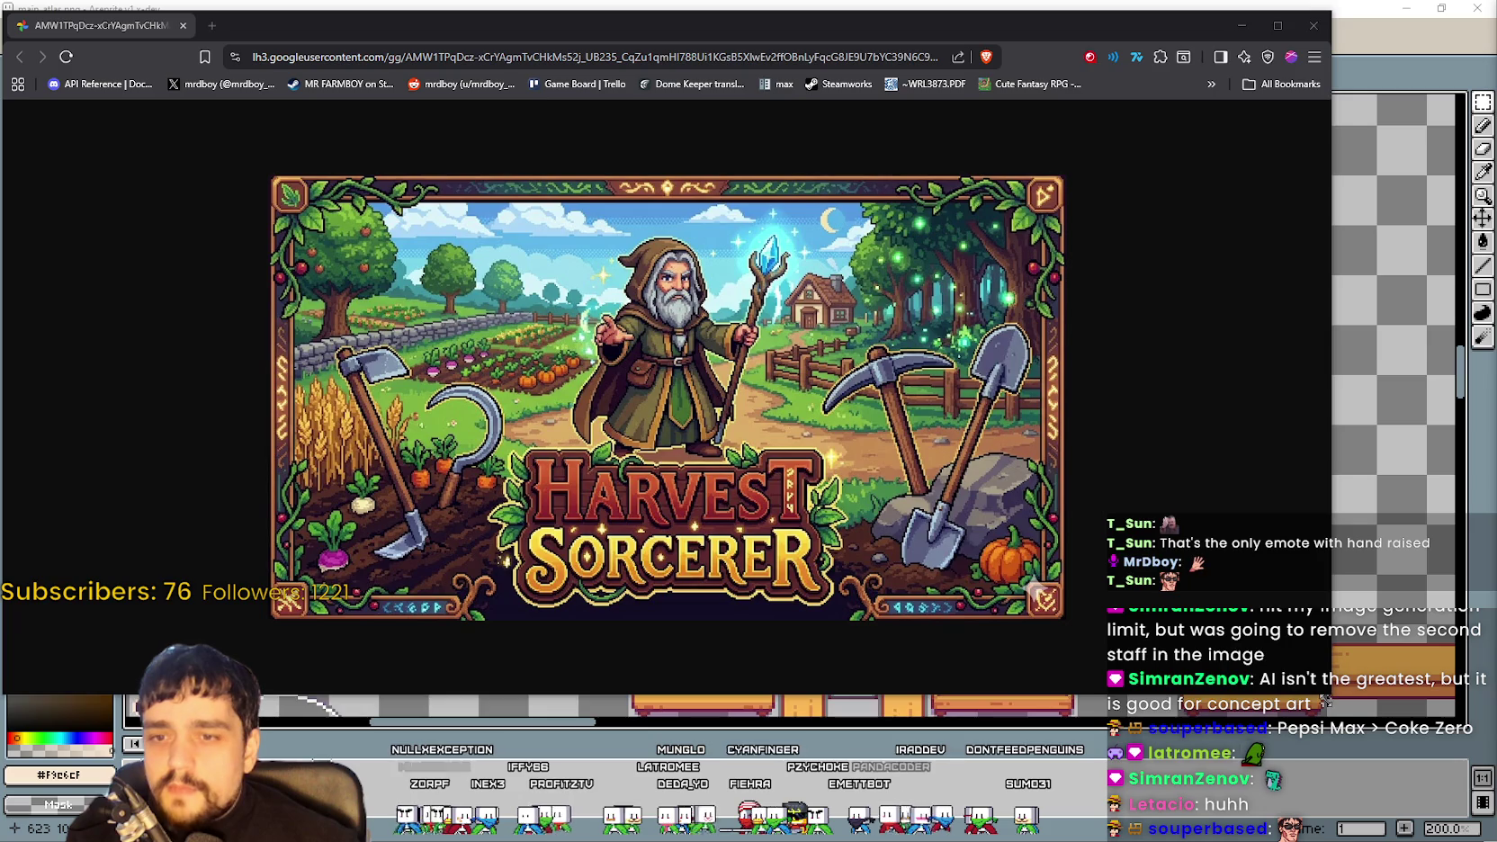
# Narrow and reposition the Brave wizard-artwork window, then close it to reveal Aseprite
pyautogui.moveTo(1330, 696); pyautogui.dragTo(1126, 711)
pyautogui.moveTo(637, 23)
pyautogui.mouseDown()
pyautogui.moveTo(1009, 66)
pyautogui.moveTo(901, 24)
pyautogui.moveTo(852, 26)
pyautogui.mouseUp()
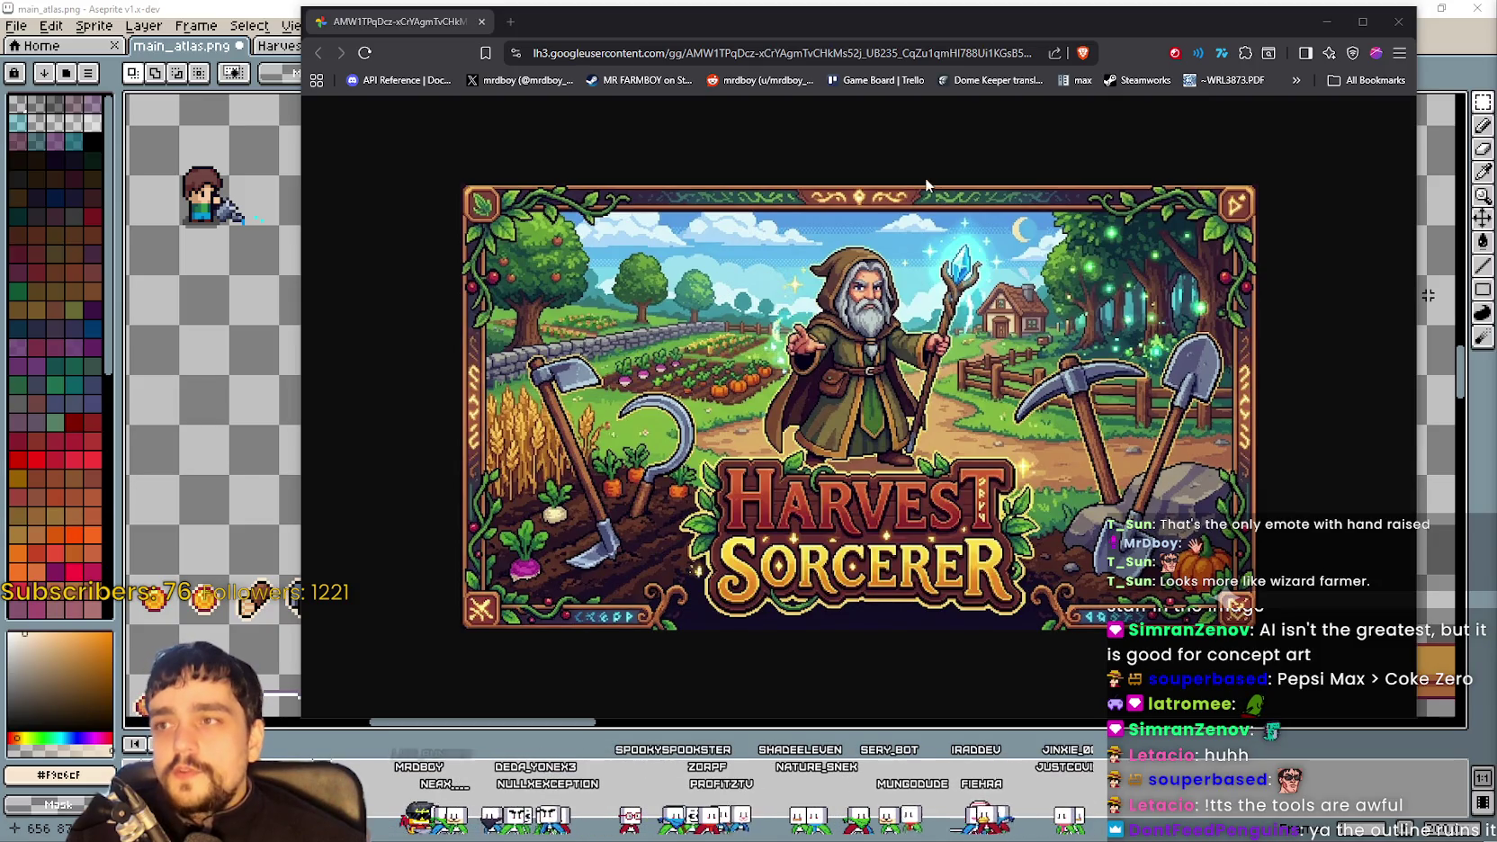
pyautogui.moveTo(1069, 22); pyautogui.dragTo(1000, 19)
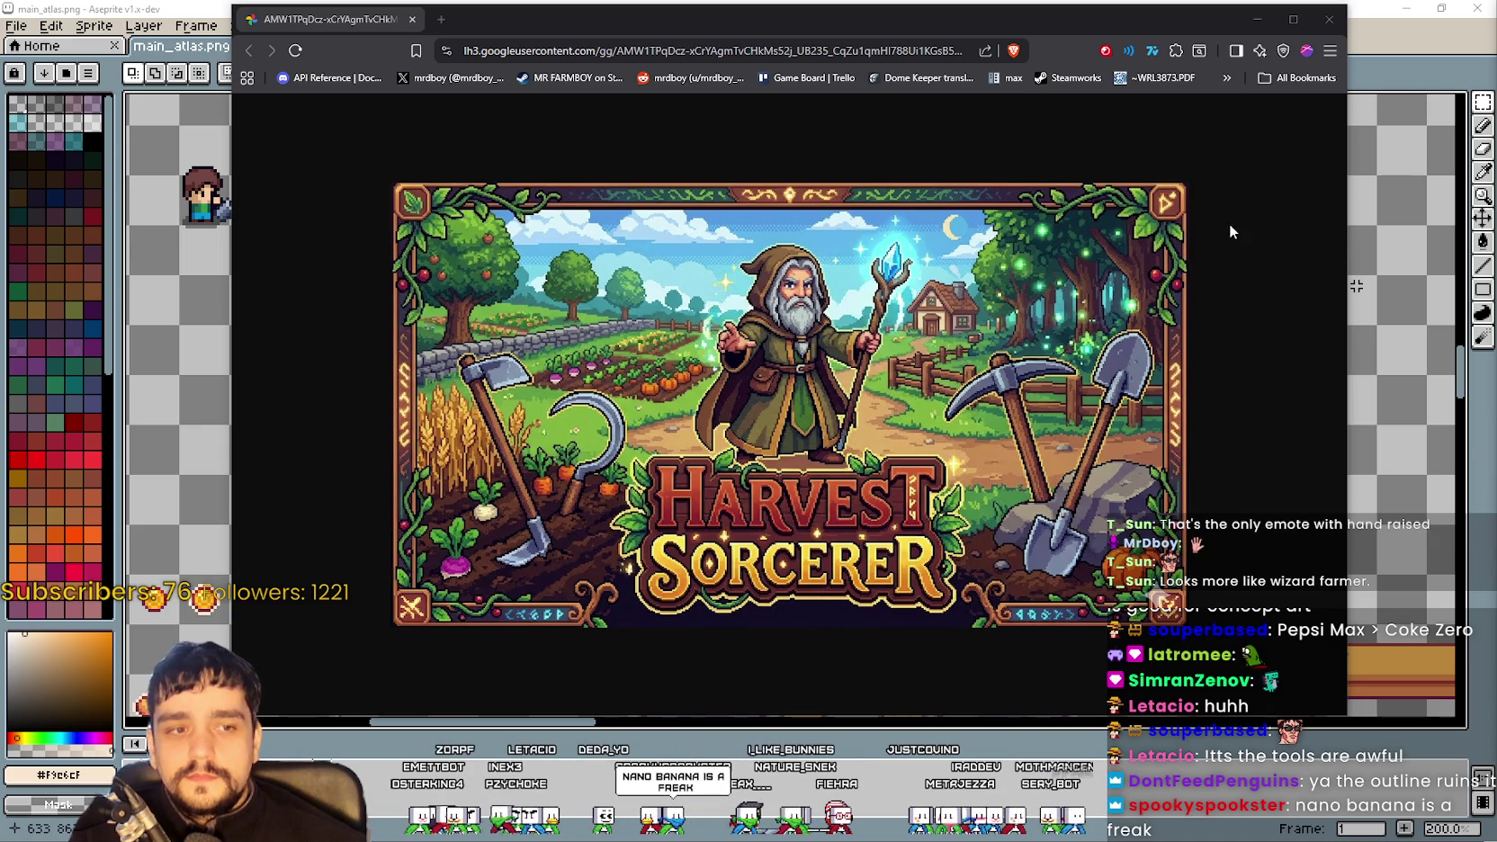
pyautogui.moveTo(1181, 22); pyautogui.dragTo(1134, 25)
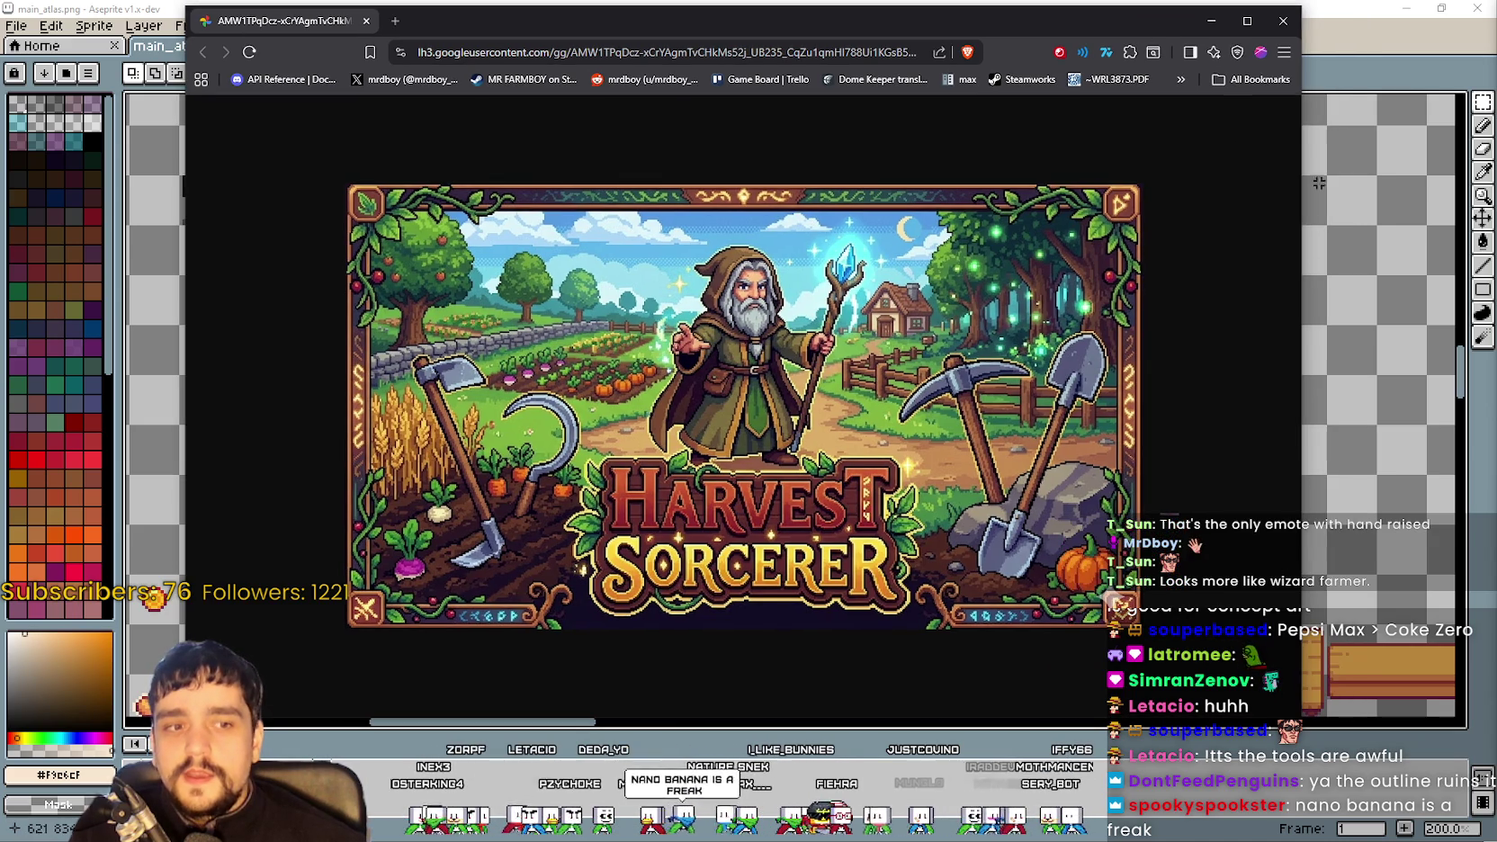
pyautogui.click(1283, 20)
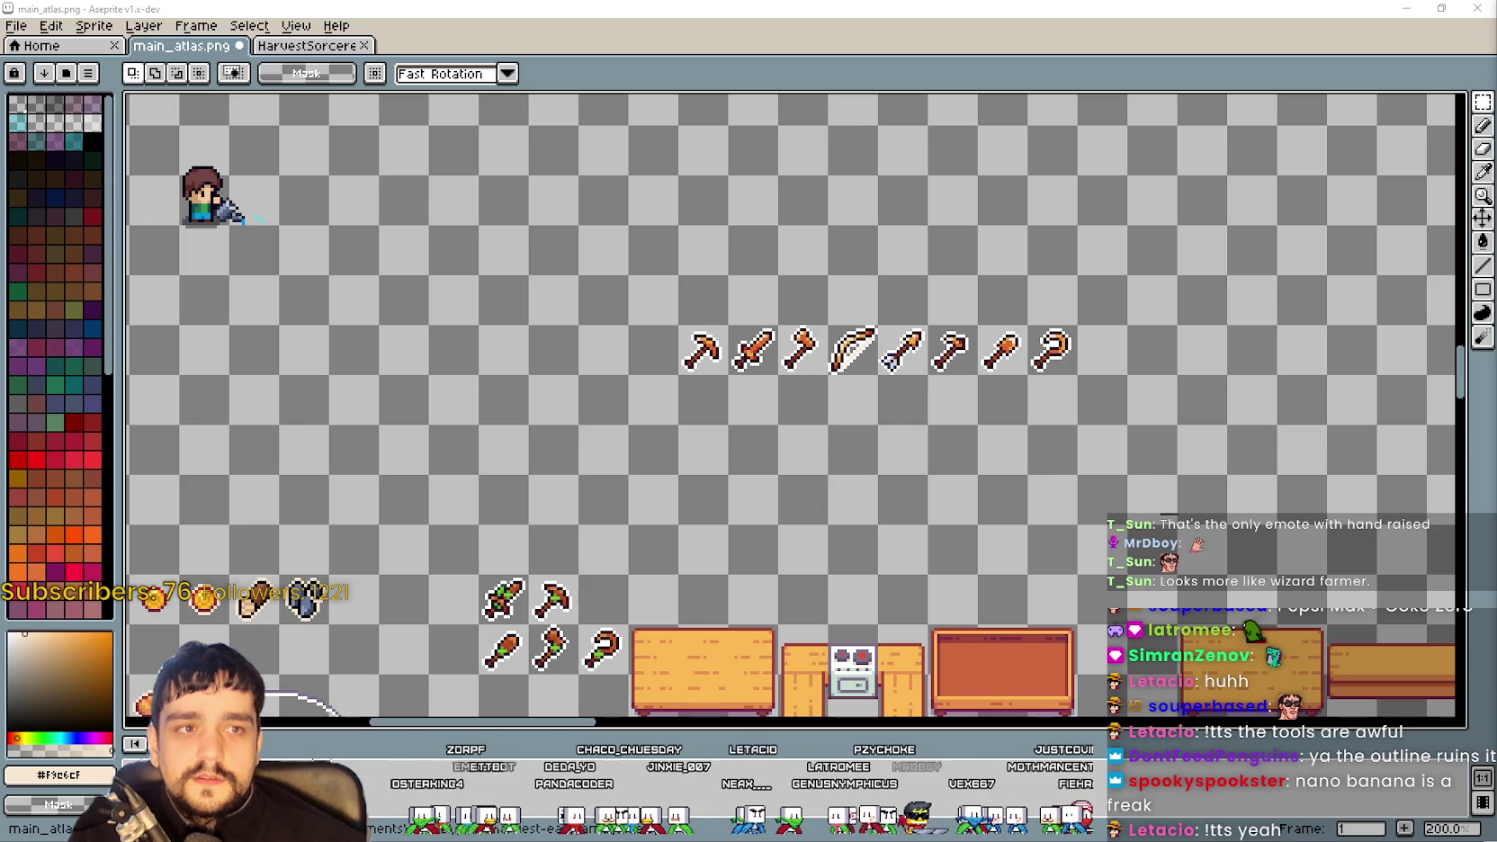
# Place the banner viewer over Aseprite and flip between the purple-portal and chat banner images
pyautogui.moveTo(658, 83); pyautogui.dragTo(724, 50)
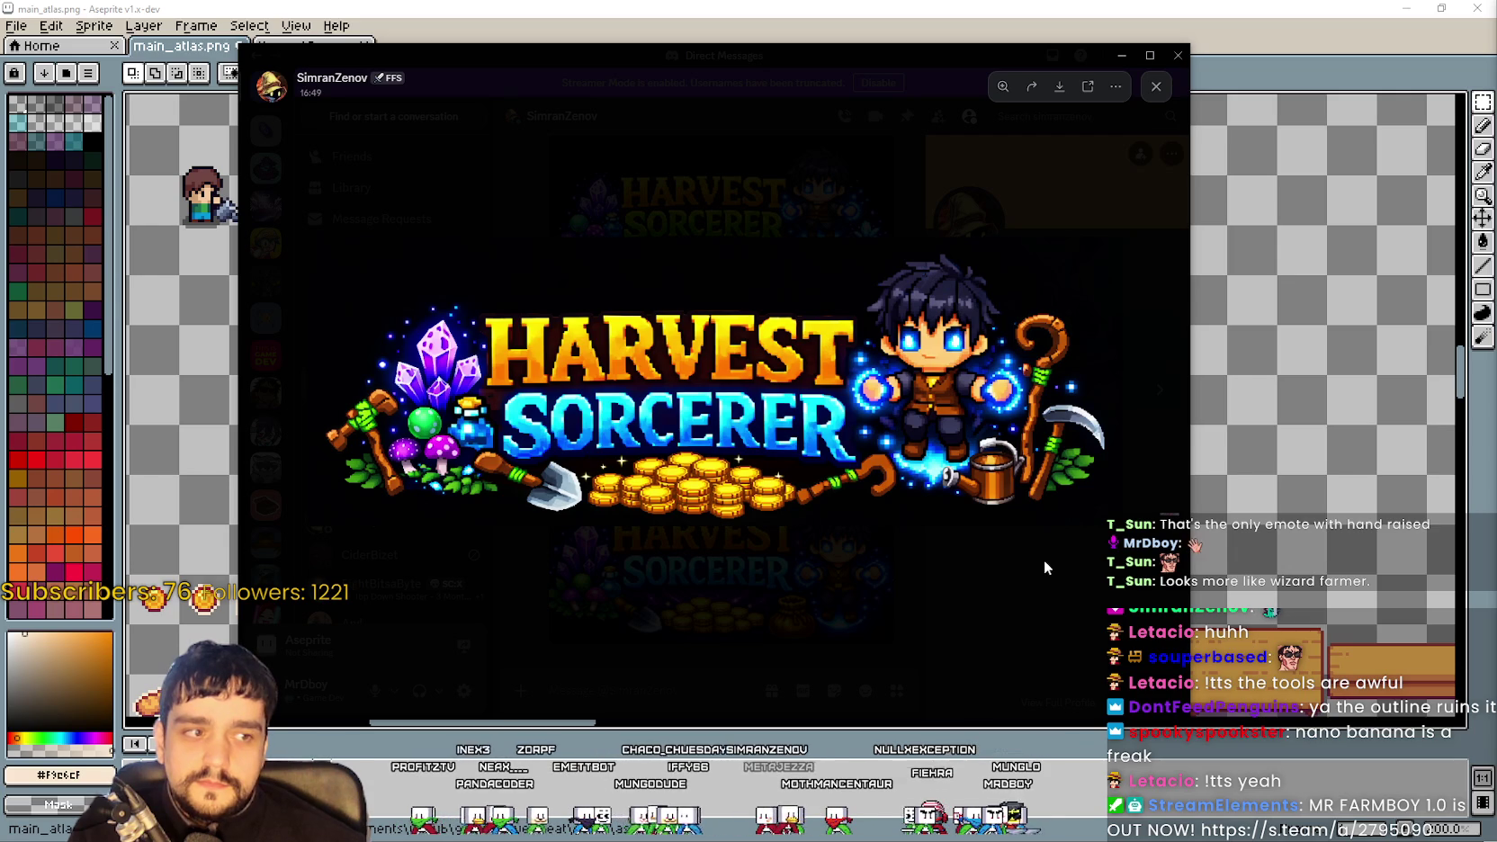
pyautogui.click(810, 601)
pyautogui.click(772, 338)
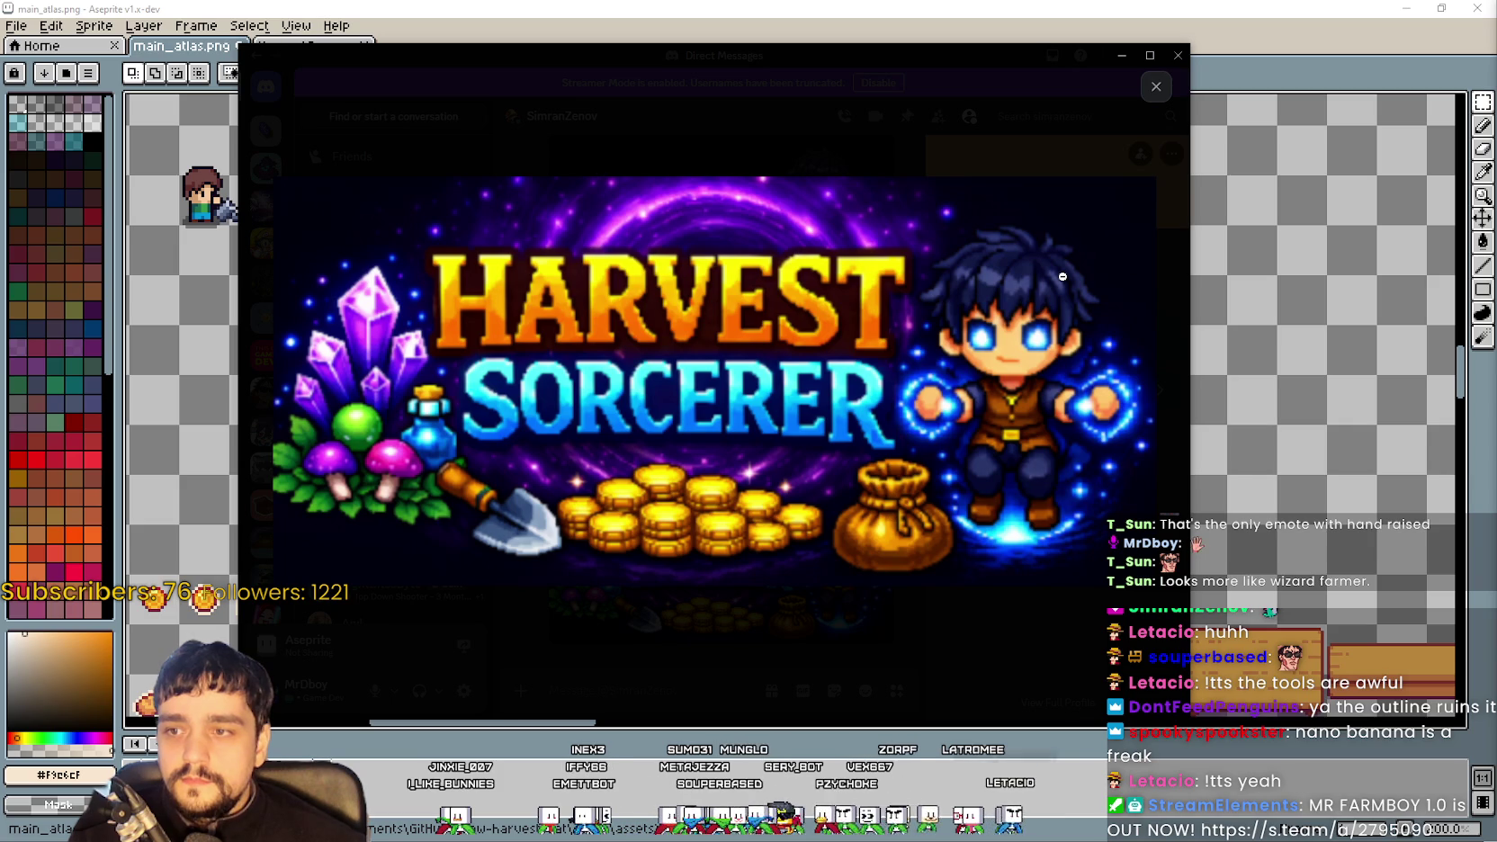
pyautogui.click(689, 636)
pyautogui.click(728, 565)
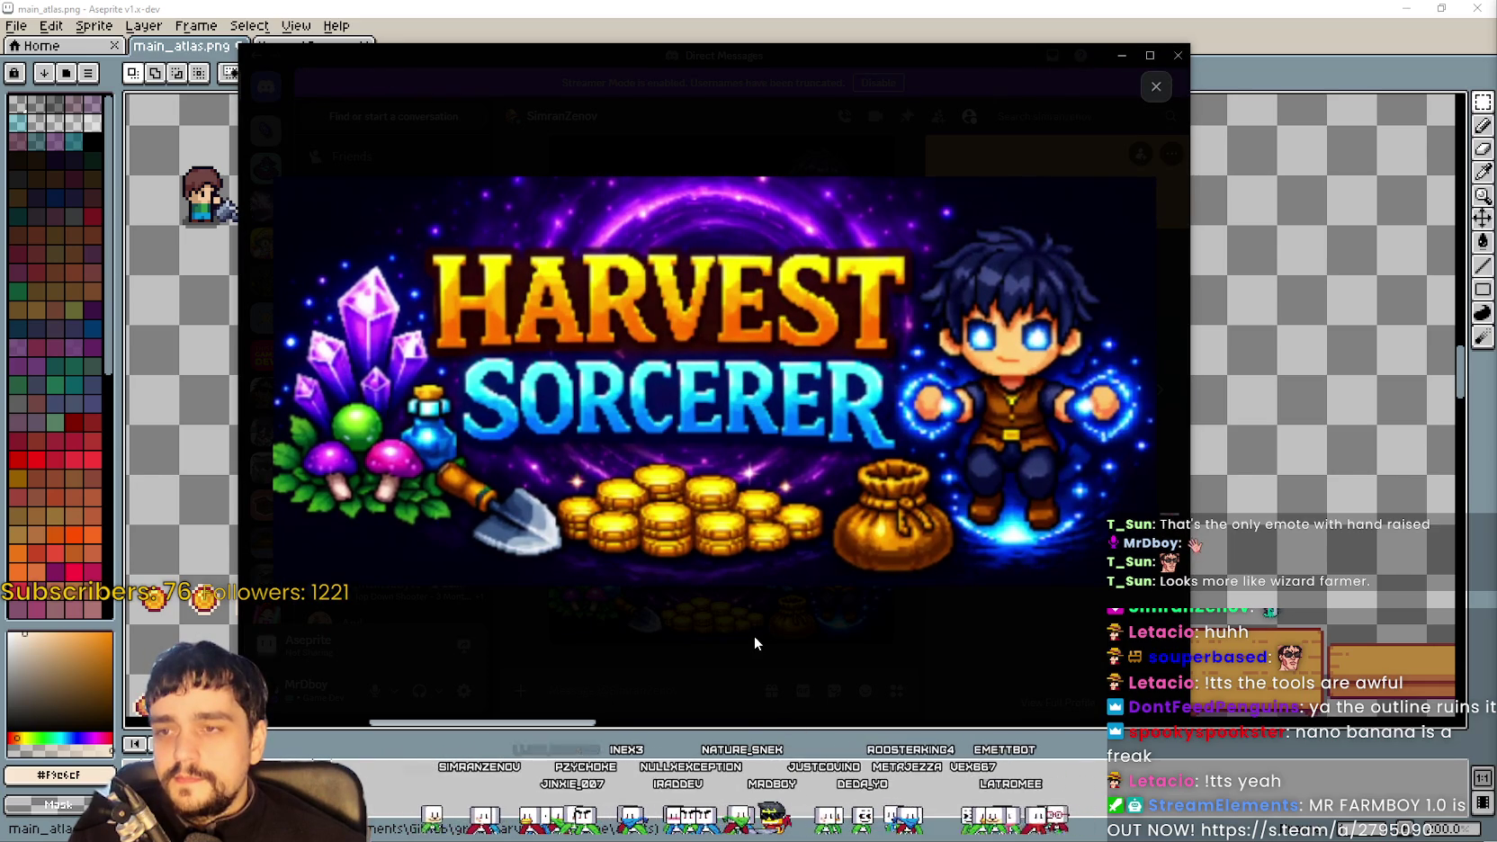
pyautogui.click(754, 635)
pyautogui.click(743, 590)
pyautogui.click(766, 662)
pyautogui.click(737, 576)
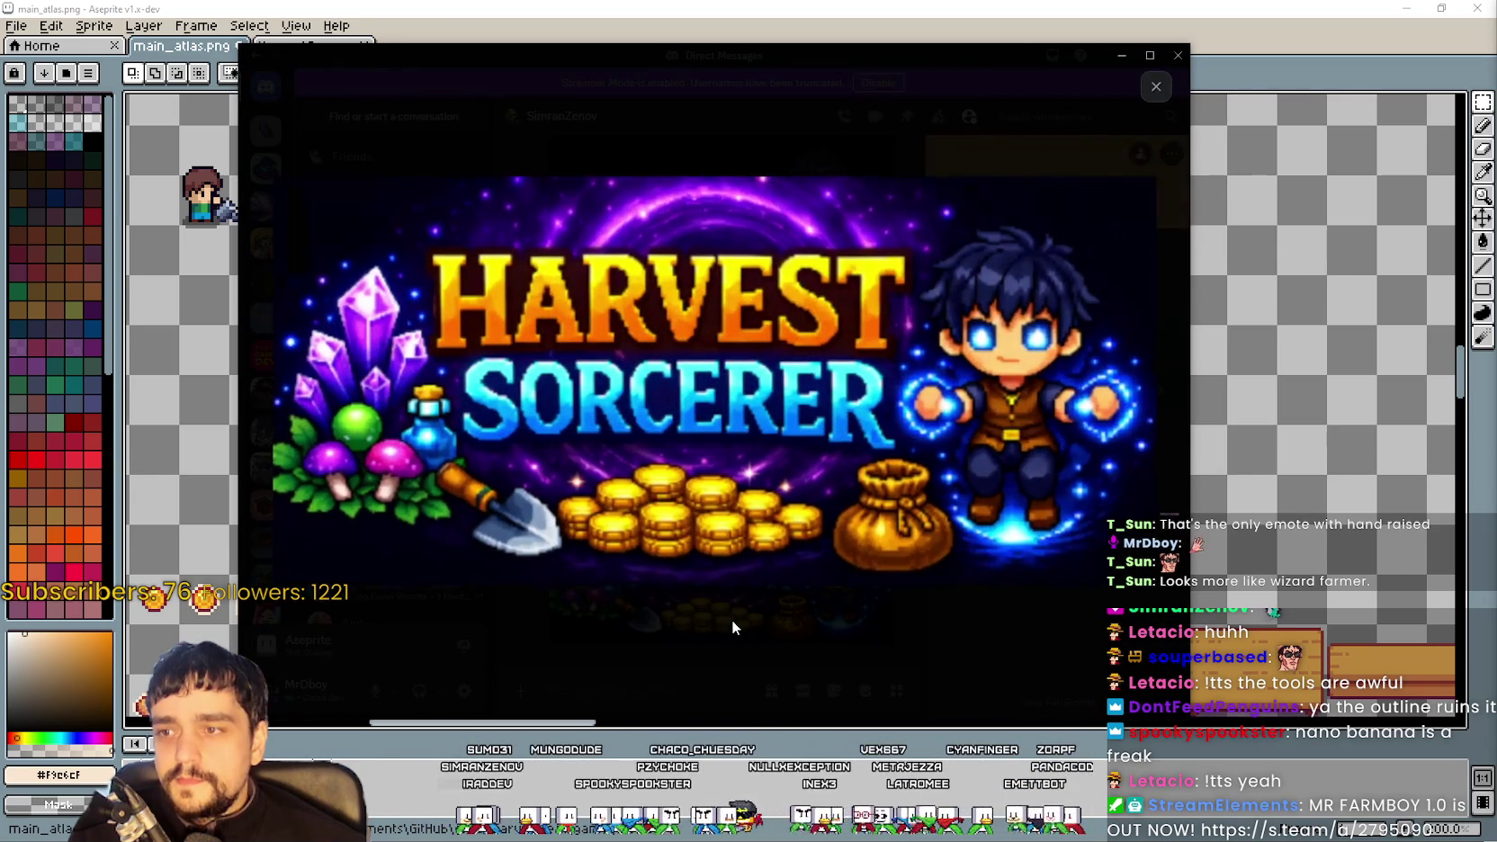
pyautogui.click(730, 619)
# Compare the 16:49 and 17:09 purple-portal banners enlarged, then return to Aseprite
pyautogui.click(722, 393)
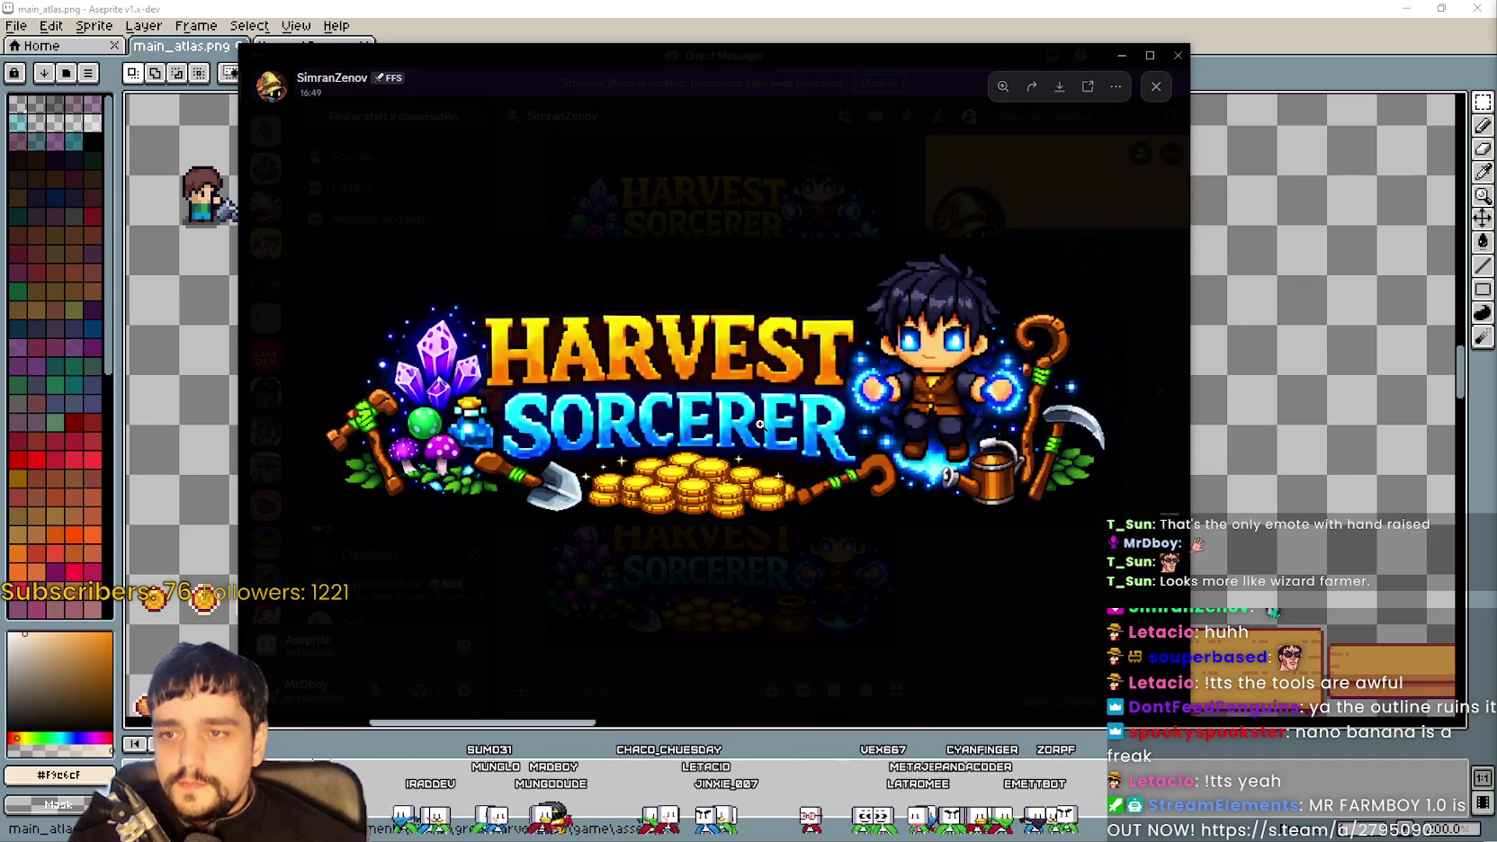
pyautogui.click(711, 617)
pyautogui.click(726, 592)
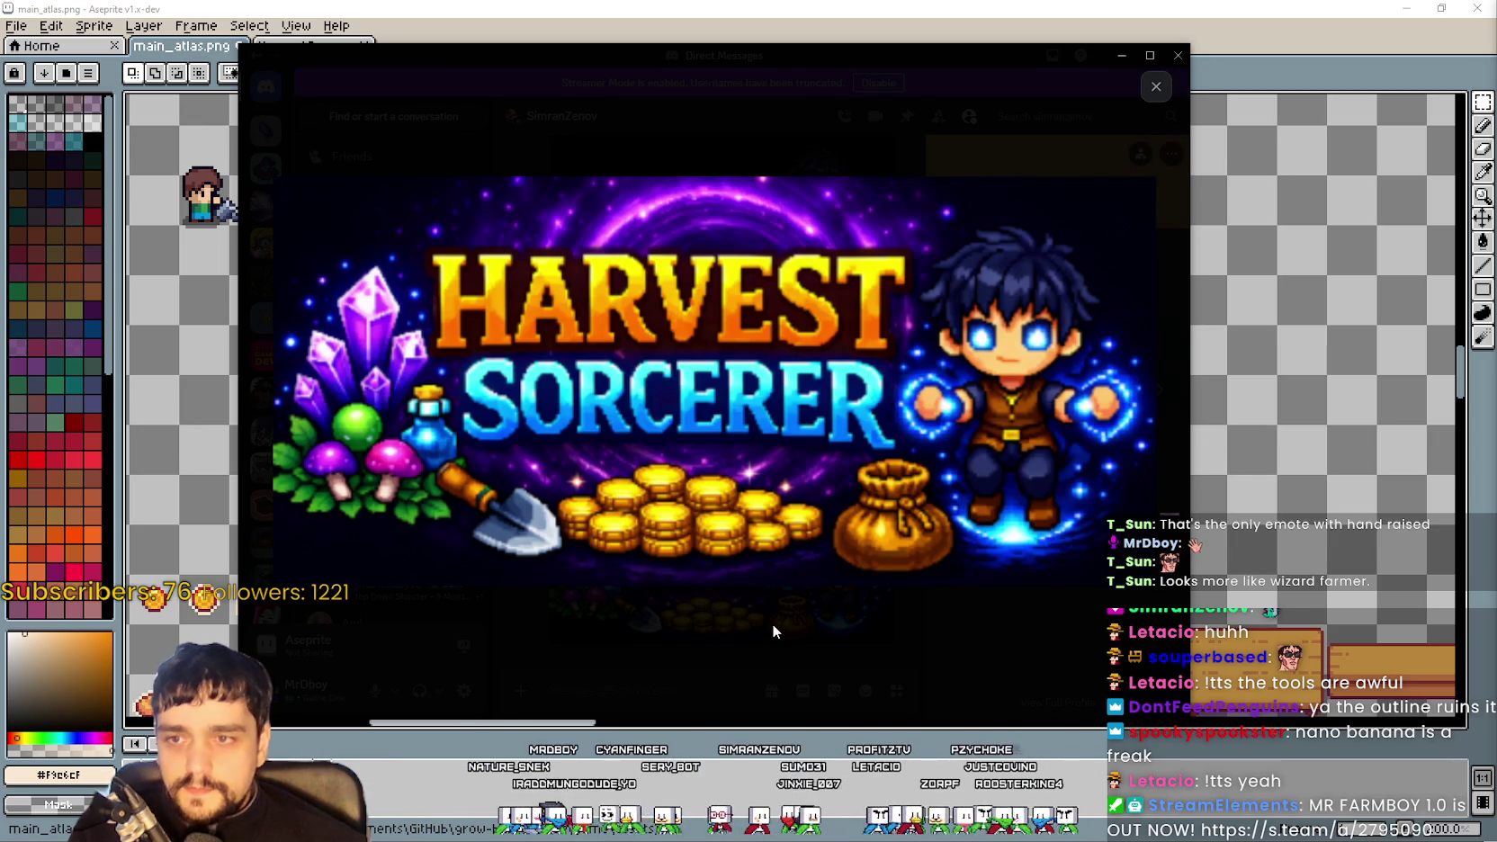
pyautogui.hotkey('alt', 'Tab')
pyautogui.scroll(2, 907, 382)
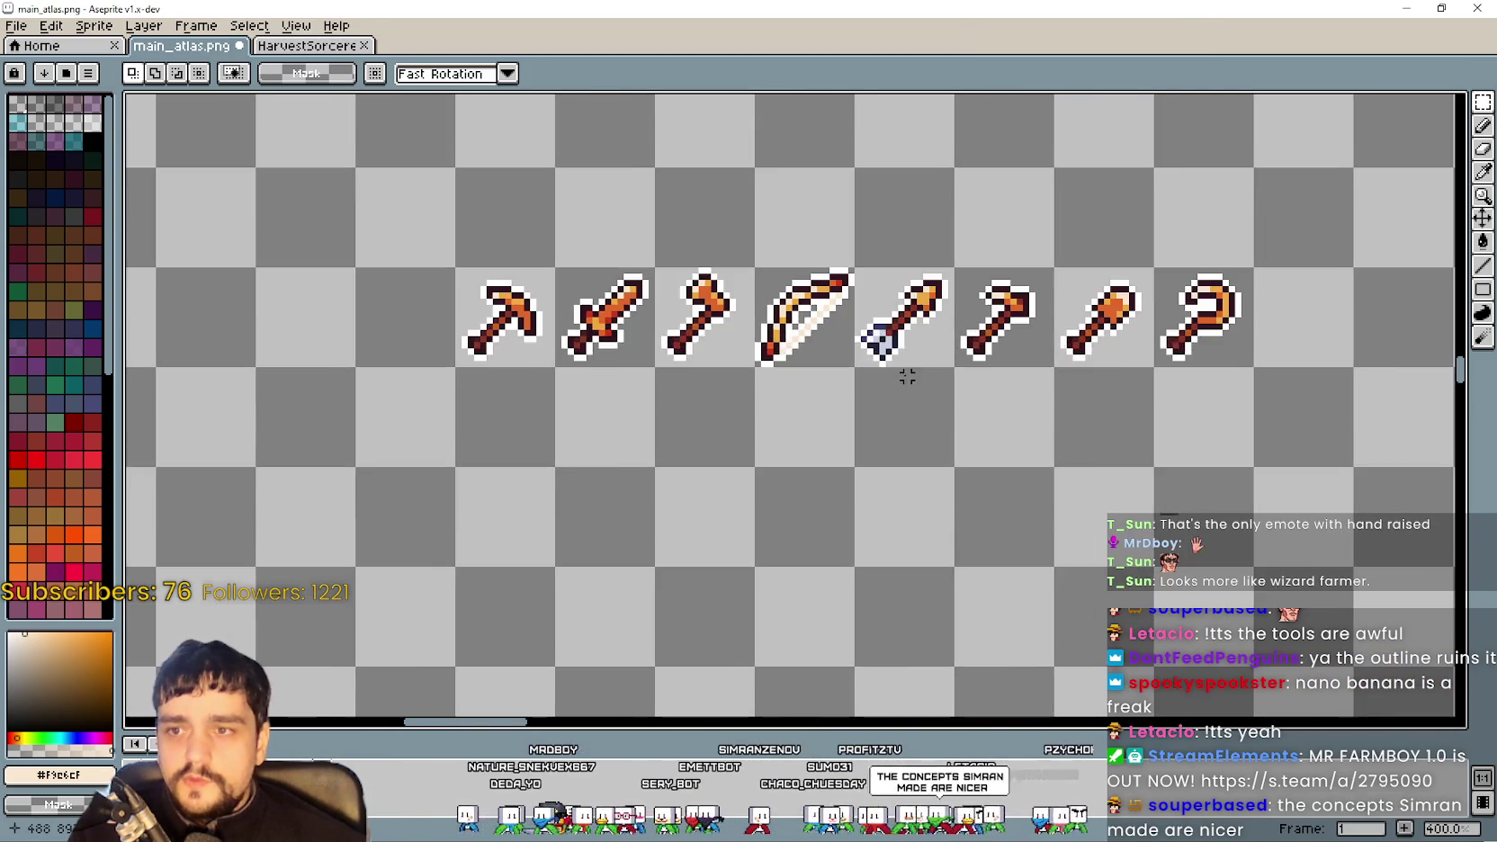
# Zoom around the atlas's tool row and select the shovel sprite
pyautogui.scroll(-1, 906, 382)
pyautogui.scroll(2, 977, 245)
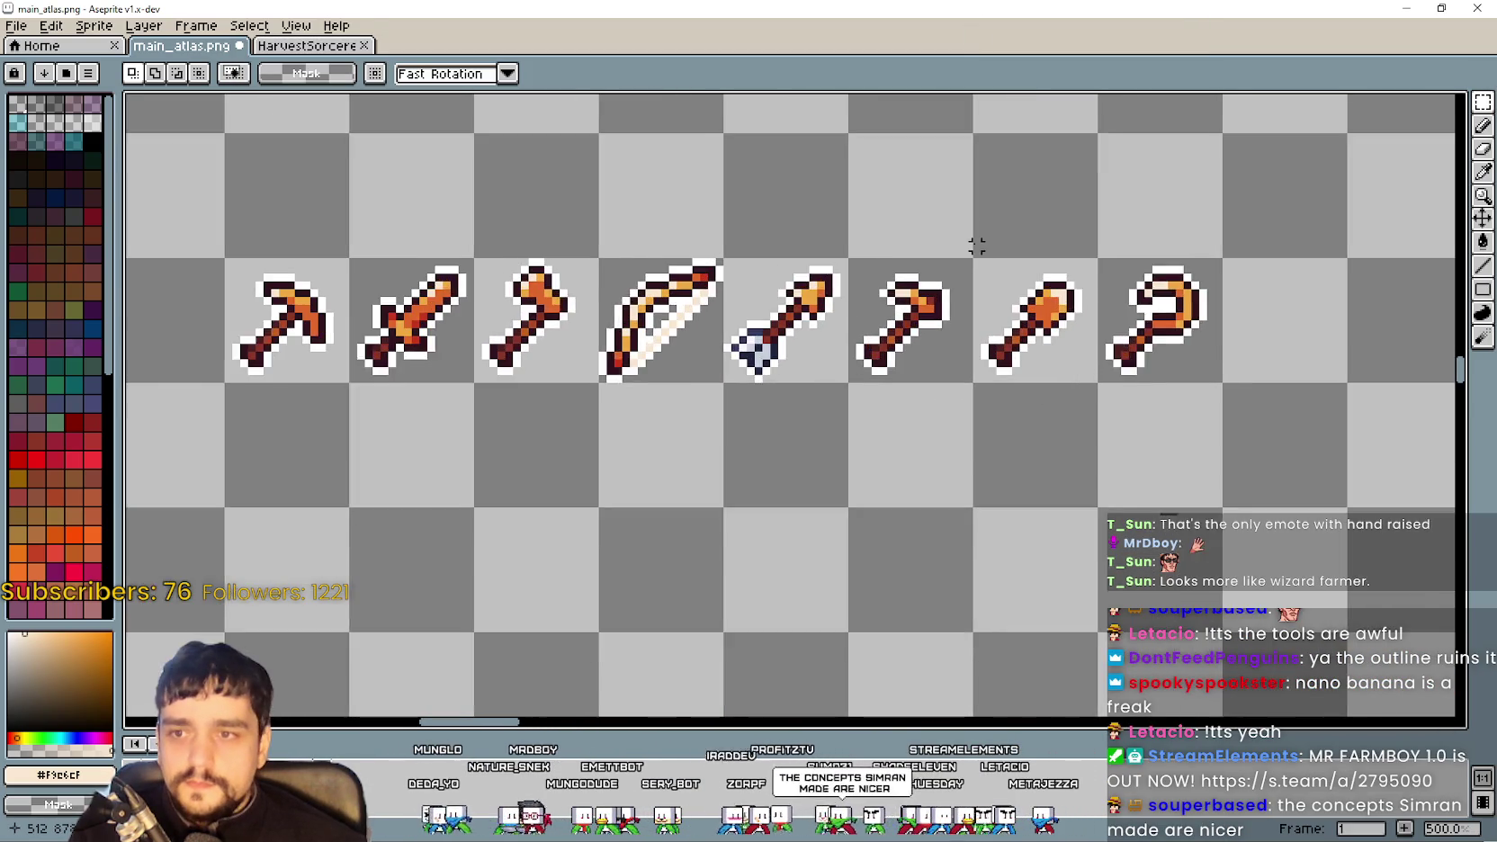
pyautogui.scroll(1, 977, 245)
pyautogui.scroll(-1, 990, 279)
pyautogui.scroll(1, 945, 306)
pyautogui.scroll(-2, 891, 347)
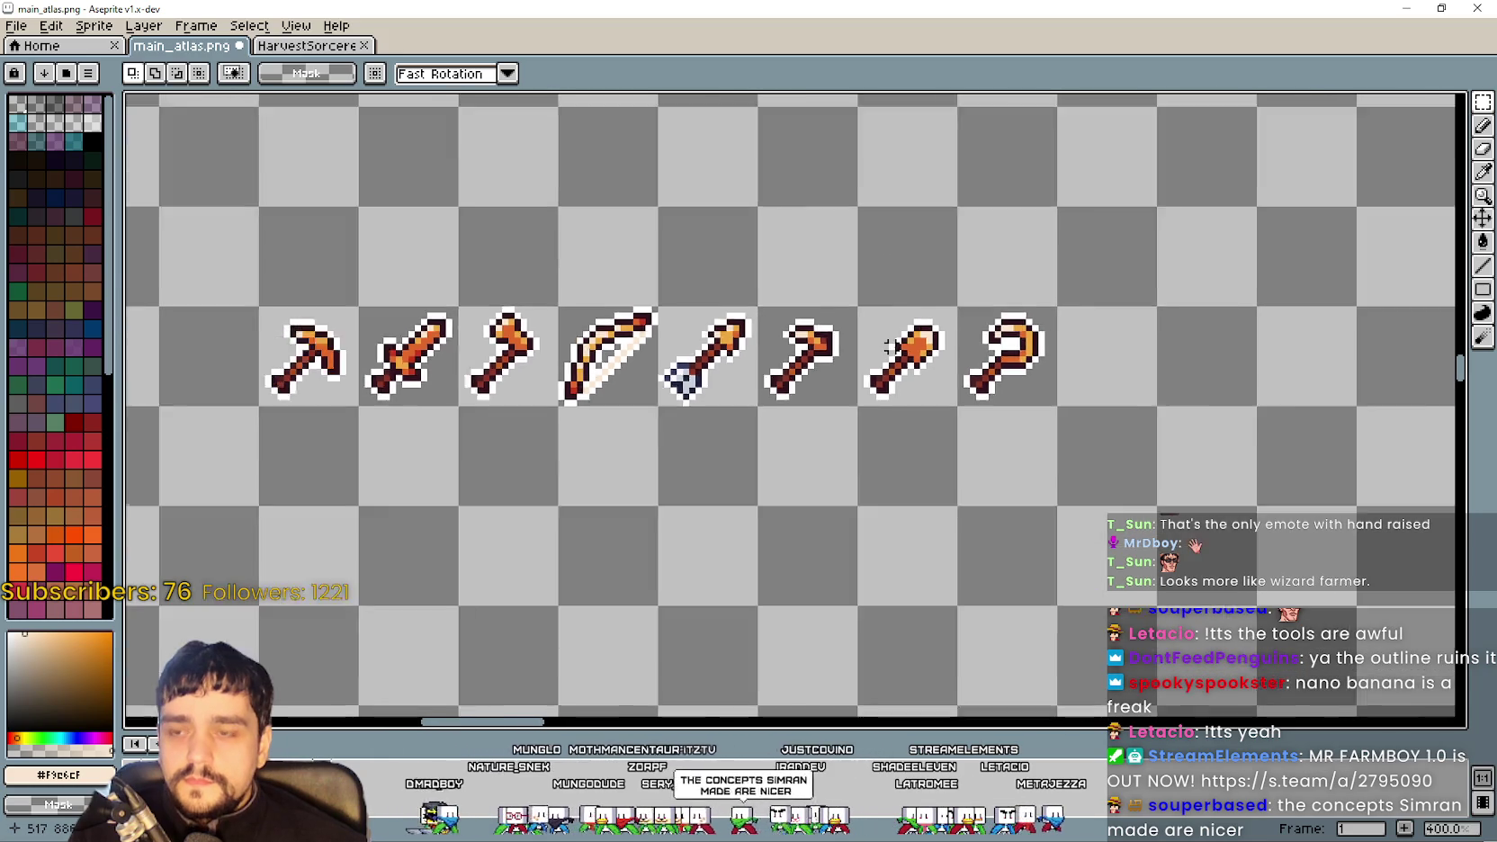
pyautogui.scroll(-2, 891, 346)
pyautogui.scroll(3, 968, 339)
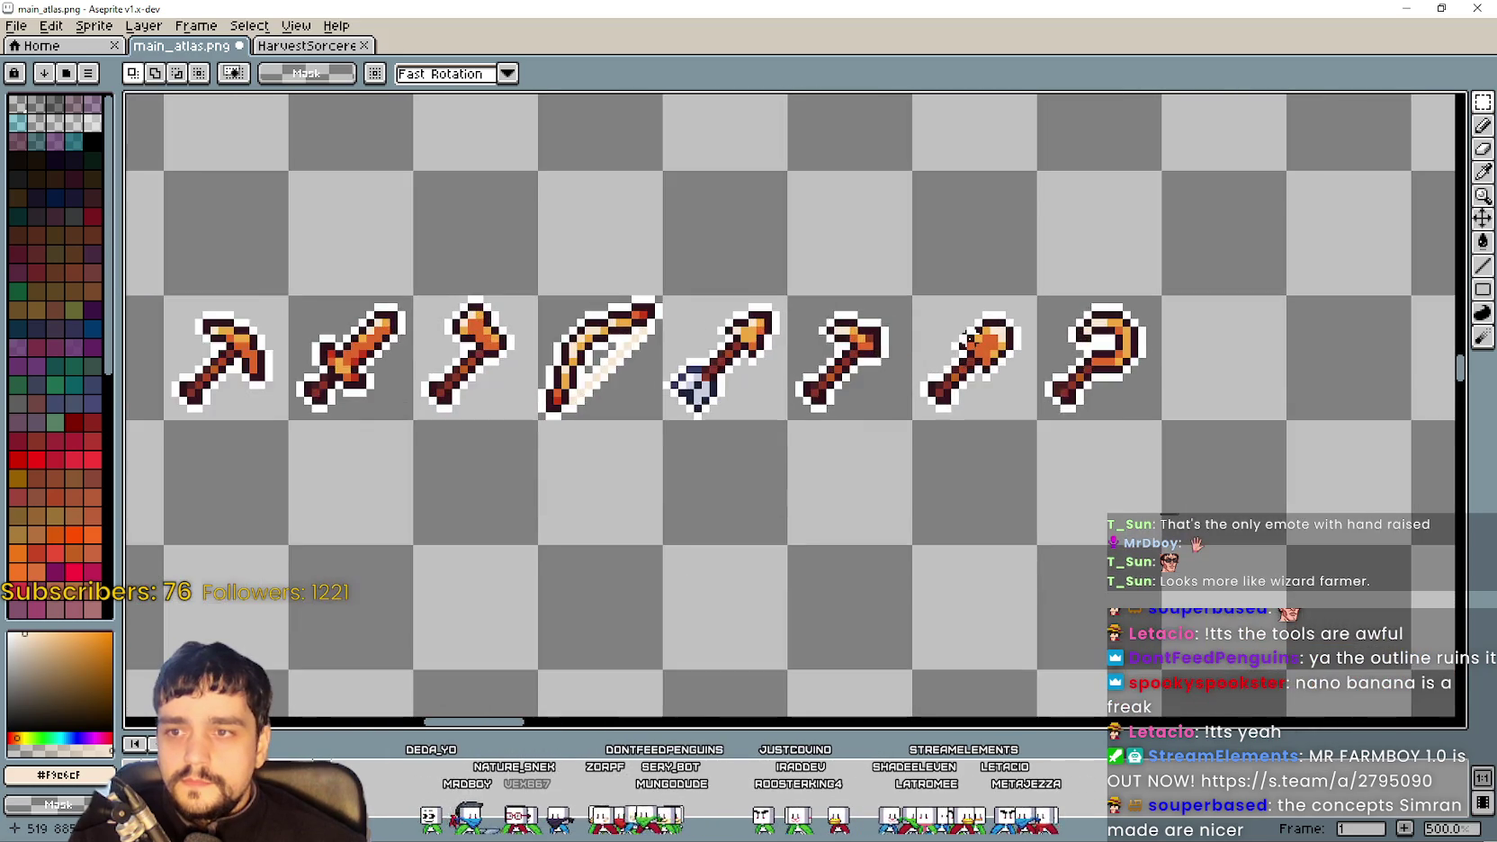
pyautogui.scroll(-2, 968, 339)
pyautogui.click(985, 358)
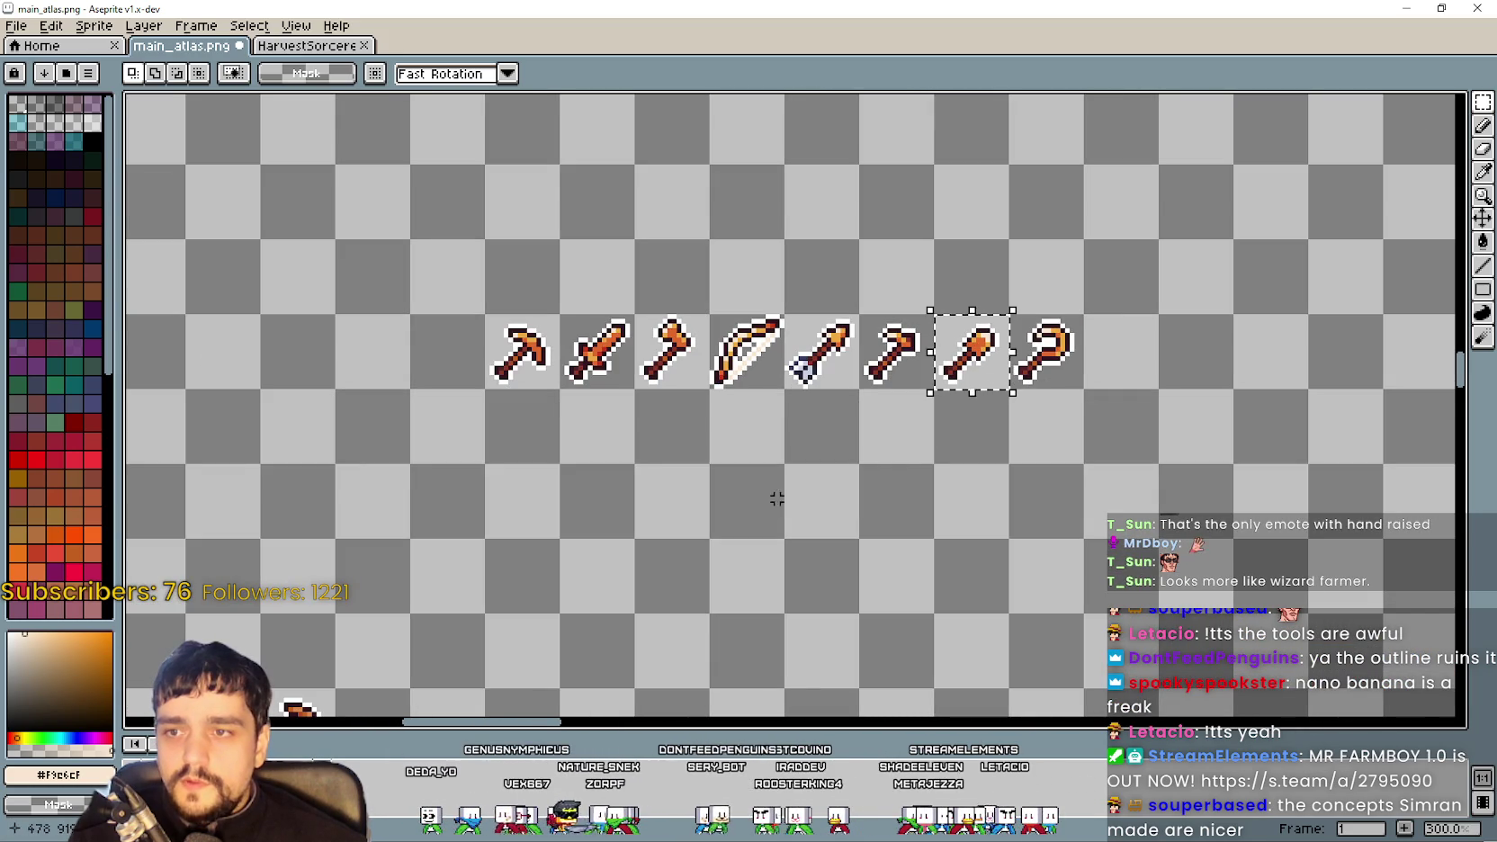
pyautogui.scroll(1, 764, 486)
pyautogui.scroll(-1, 865, 428)
# Deselect the shovel and bring back the Discord conversation with the banners
pyautogui.hotkey('ctrl', 'd')
pyautogui.scroll(-1, 913, 401)
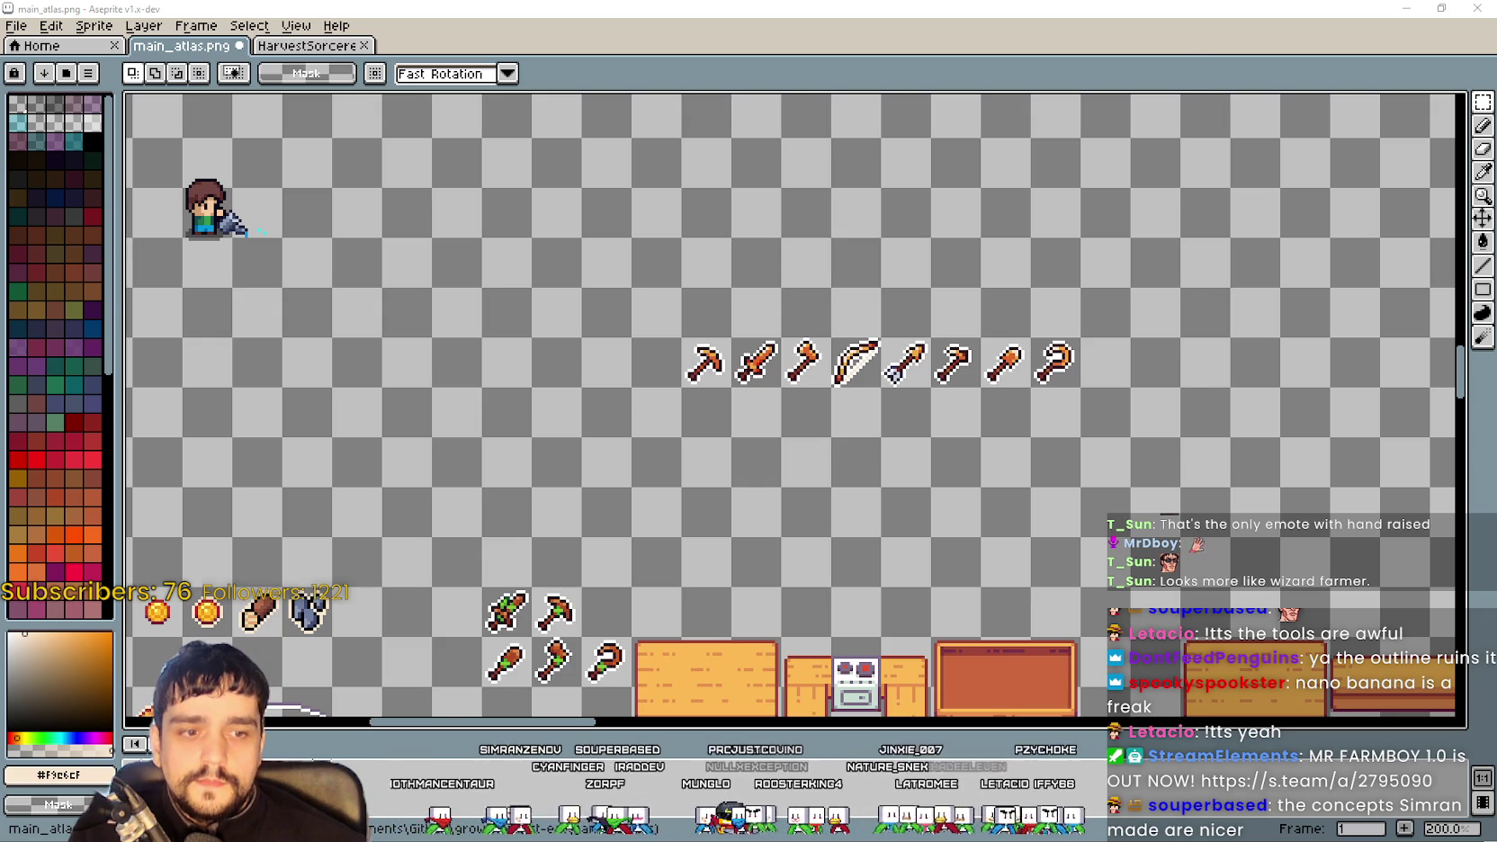
pyautogui.hotkey('alt', 'Tab')
pyautogui.click(748, 658)
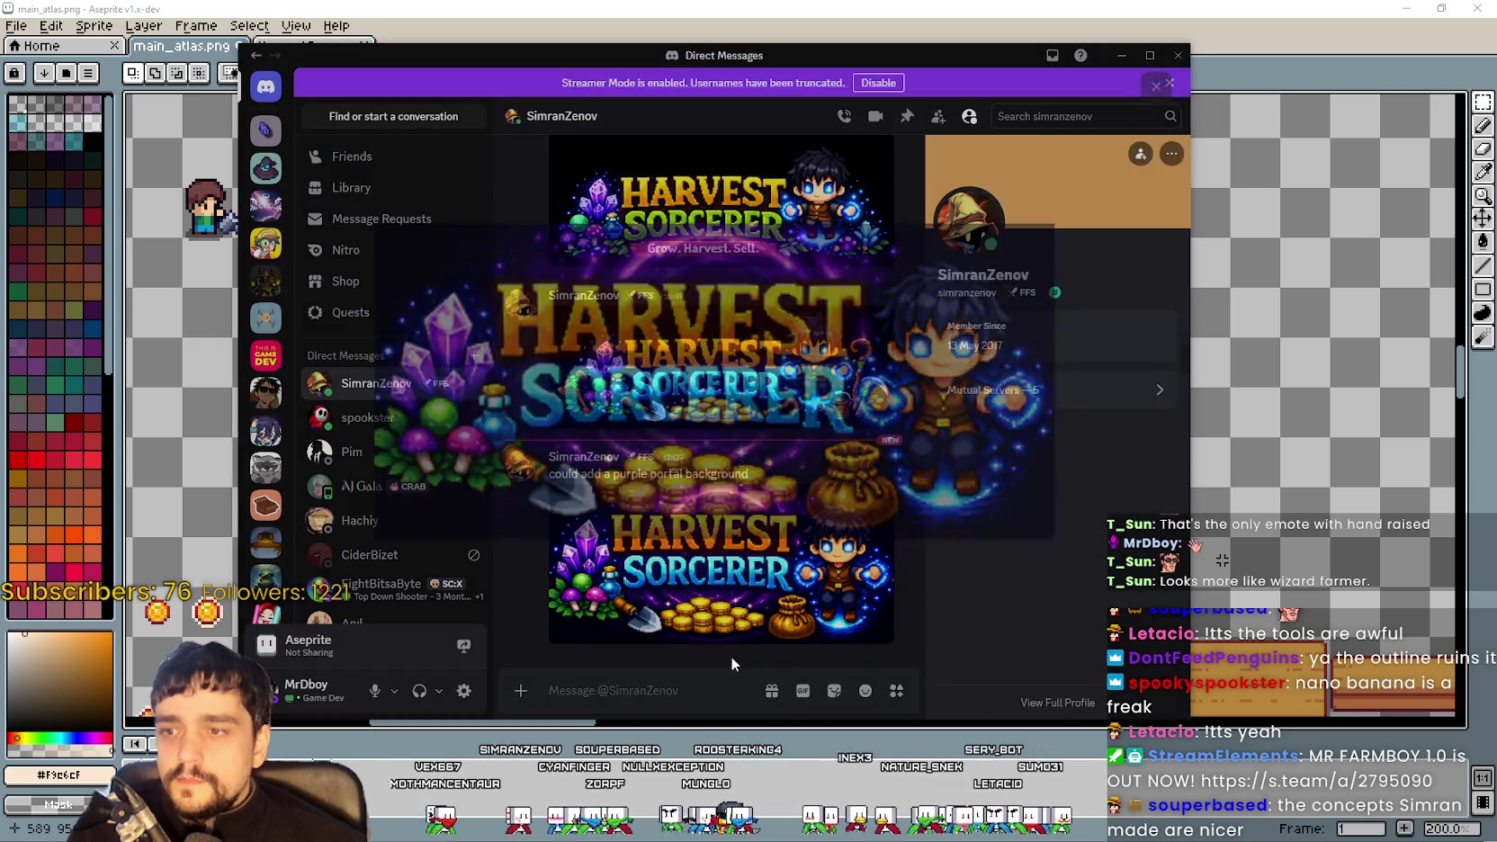
# View the 16:49 and purple-portal Harvest Sorcerer banners full size, toggling zoom
pyautogui.click(686, 323)
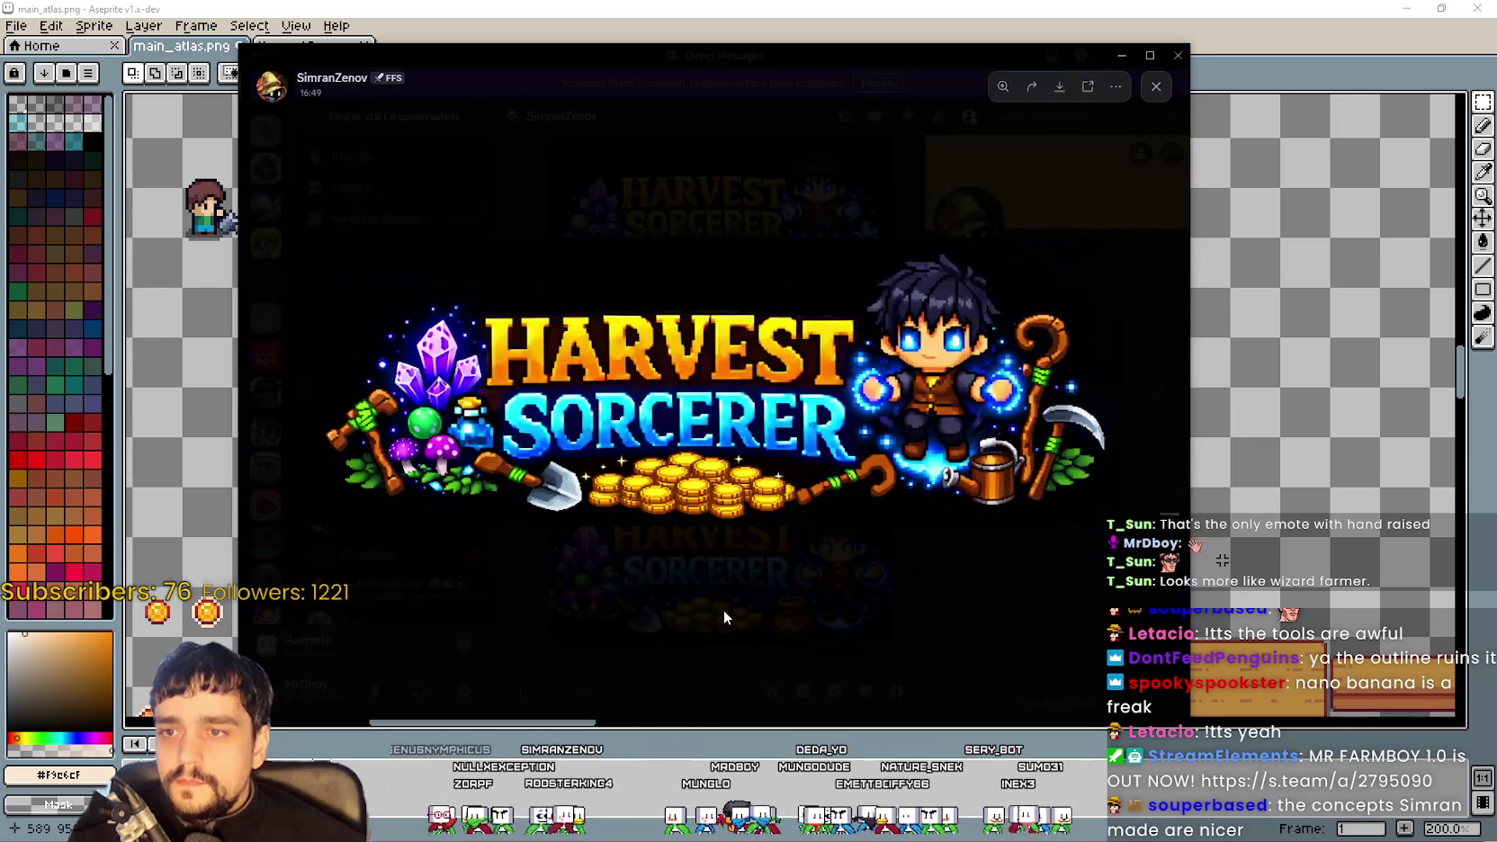
pyautogui.click(724, 617)
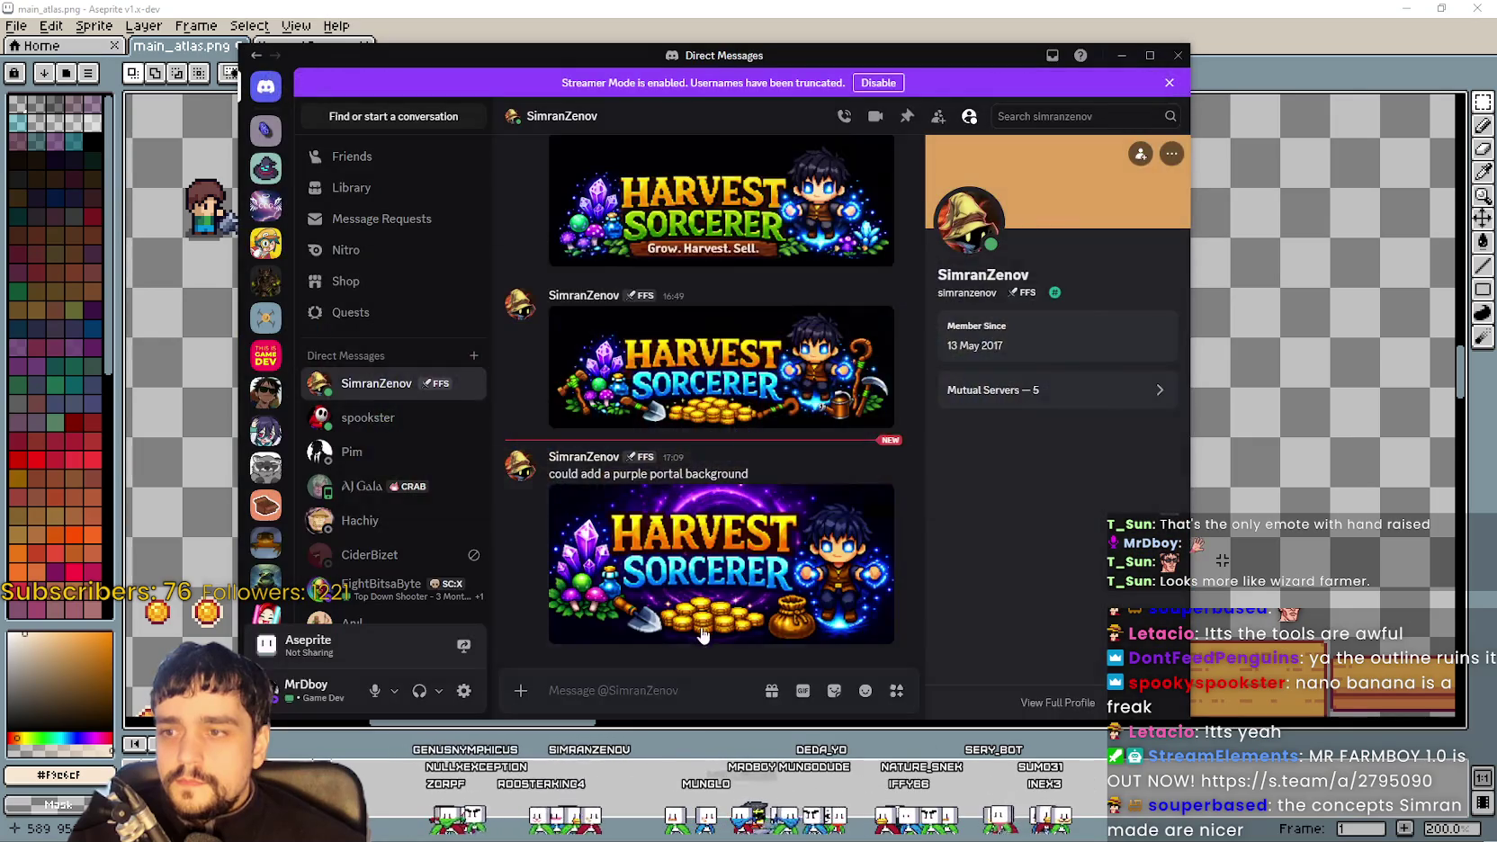
pyautogui.click(700, 627)
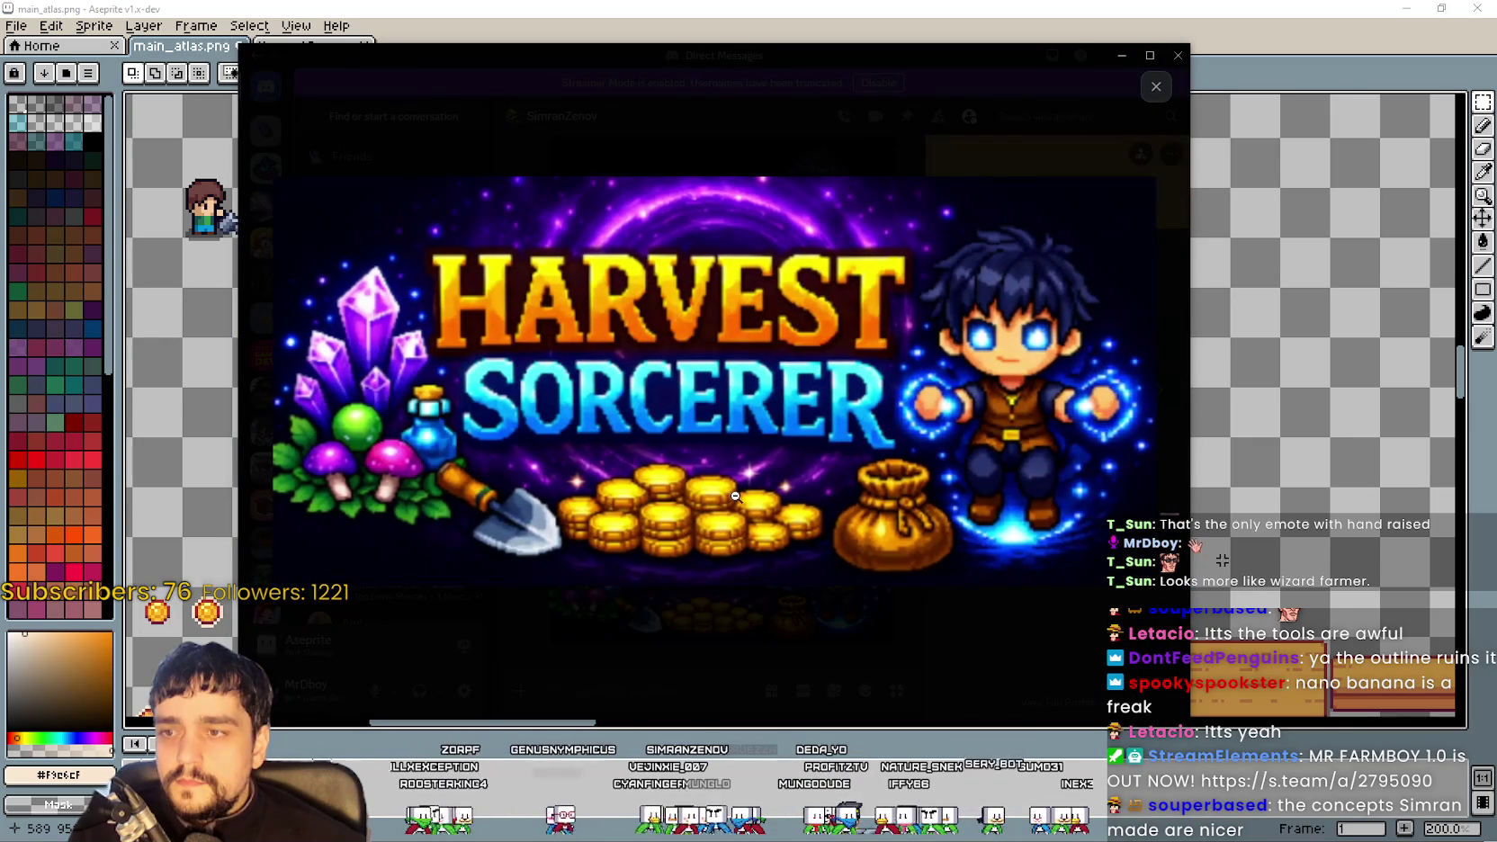
pyautogui.click(744, 470)
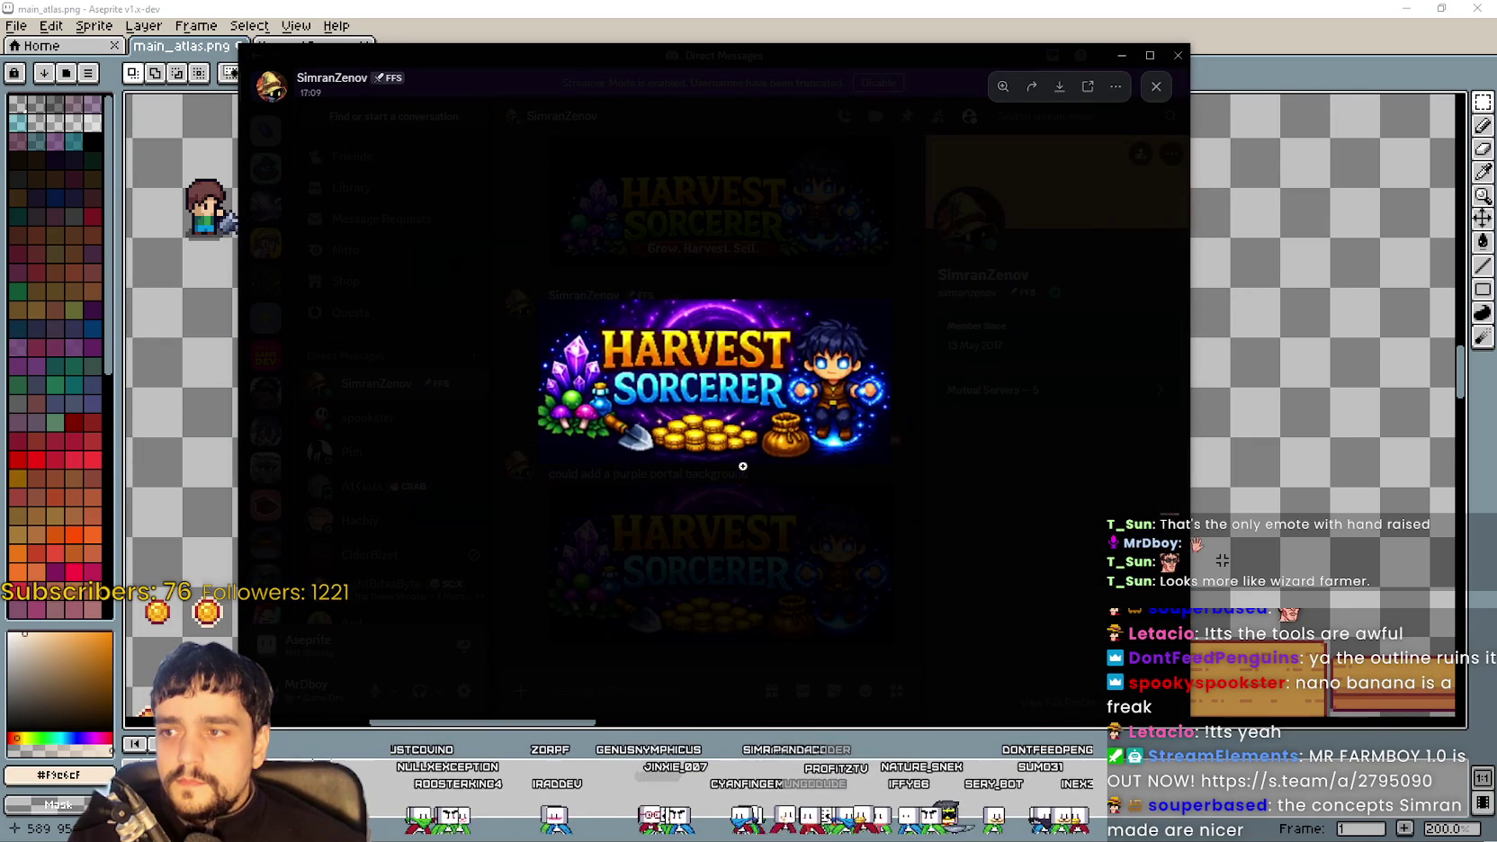
pyautogui.click(741, 454)
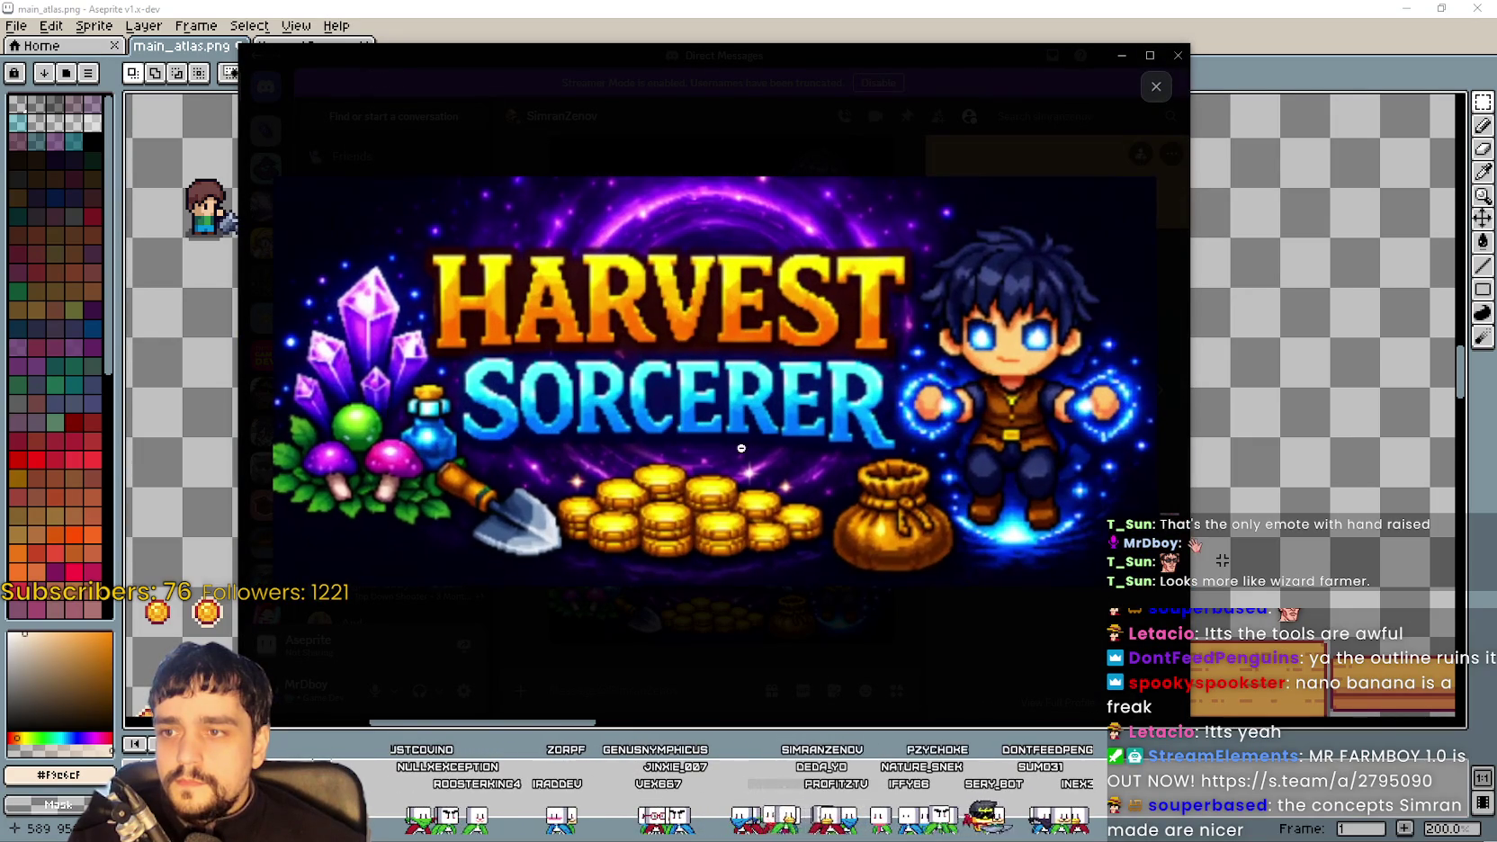
pyautogui.click(720, 658)
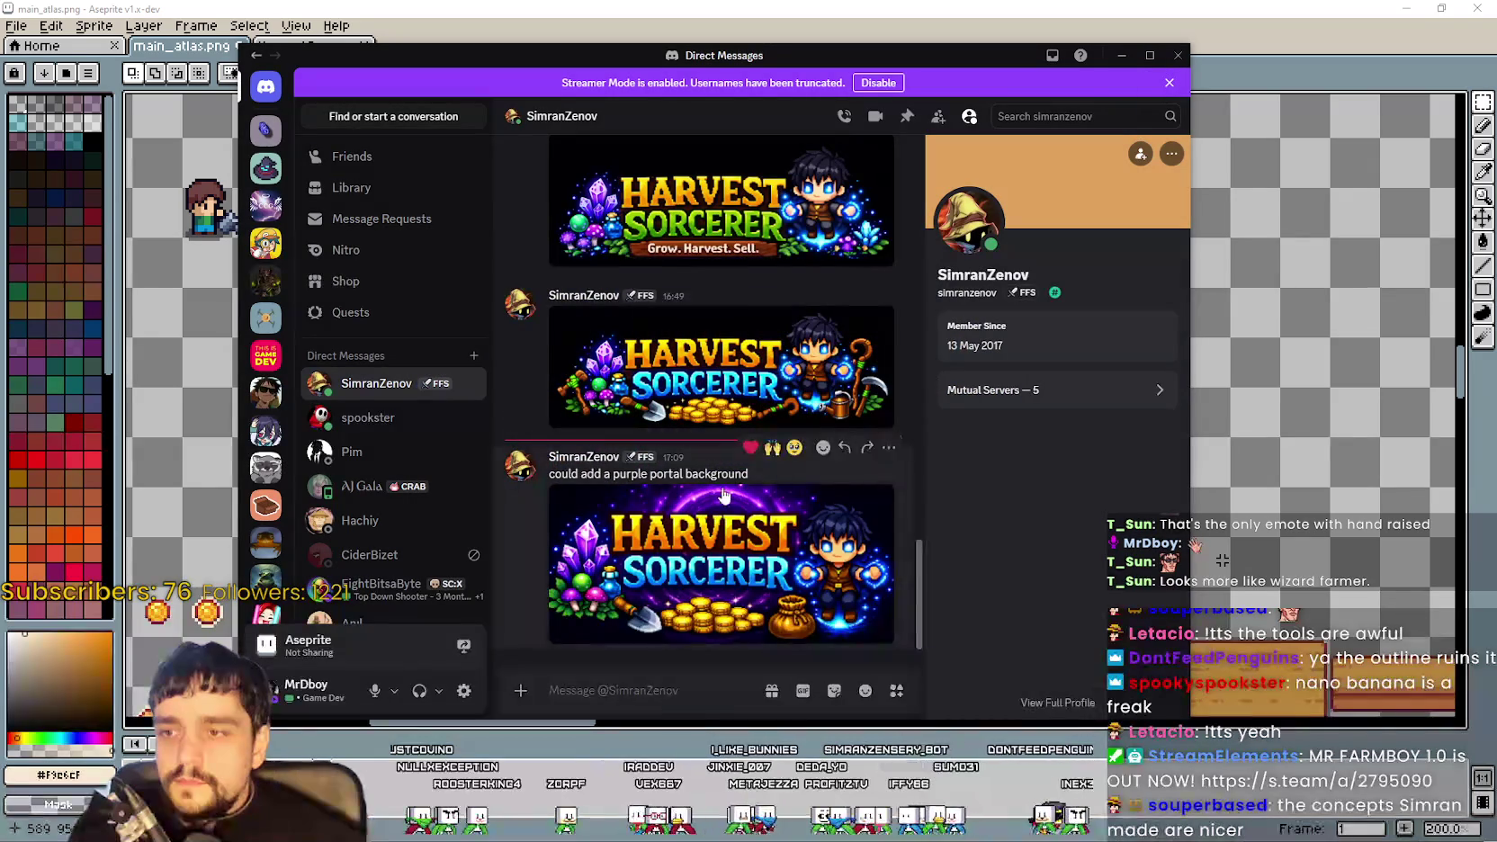
# Save the 16:49 and 17:09 Harvest Sorcerer banners to disk, then move Discord aside
pyautogui.click(748, 399)
pyautogui.rightClick(747, 399)
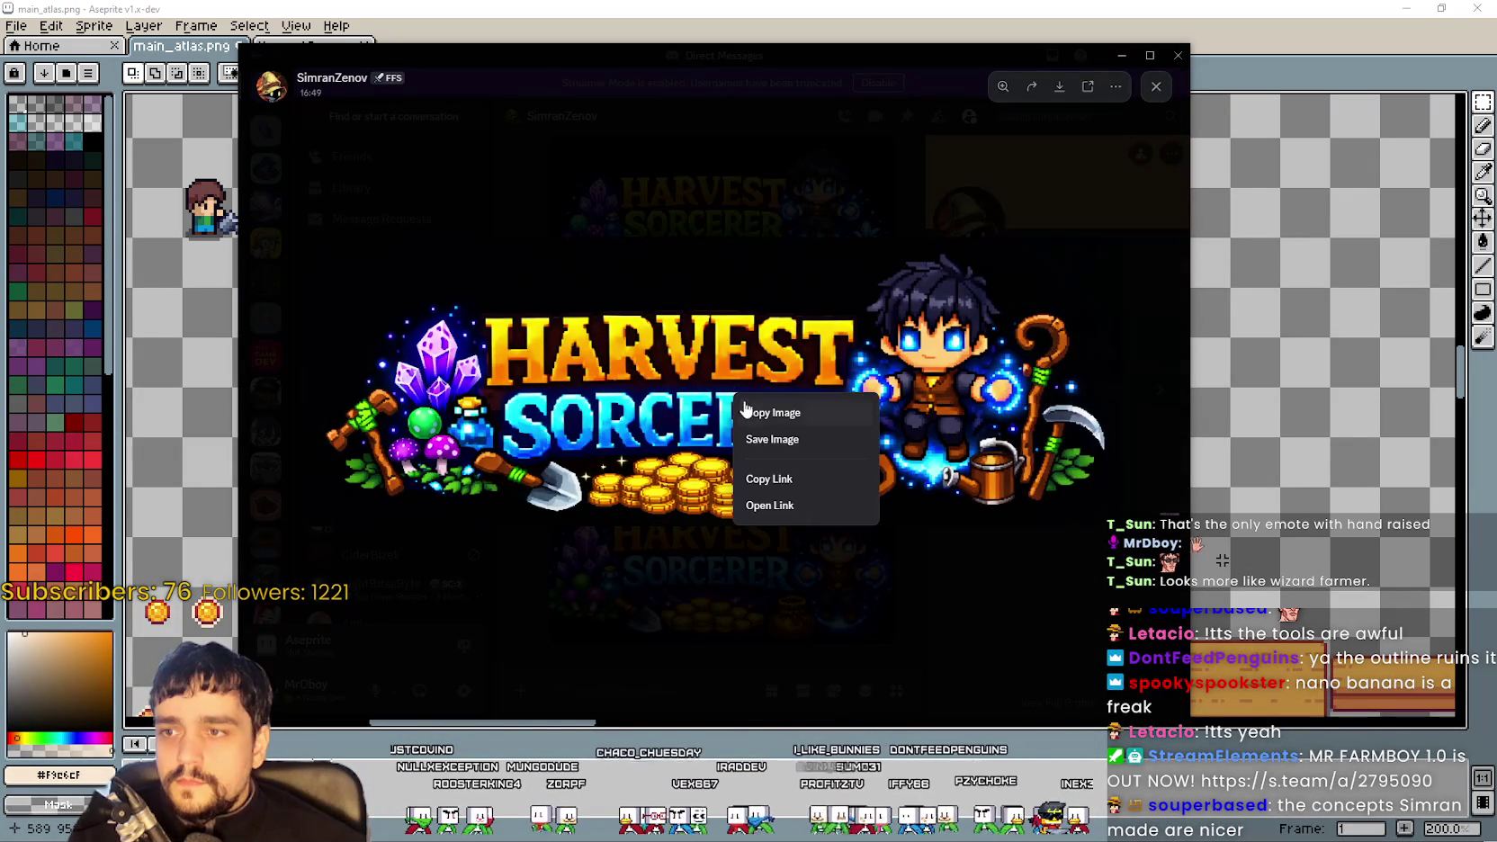
pyautogui.click(792, 405)
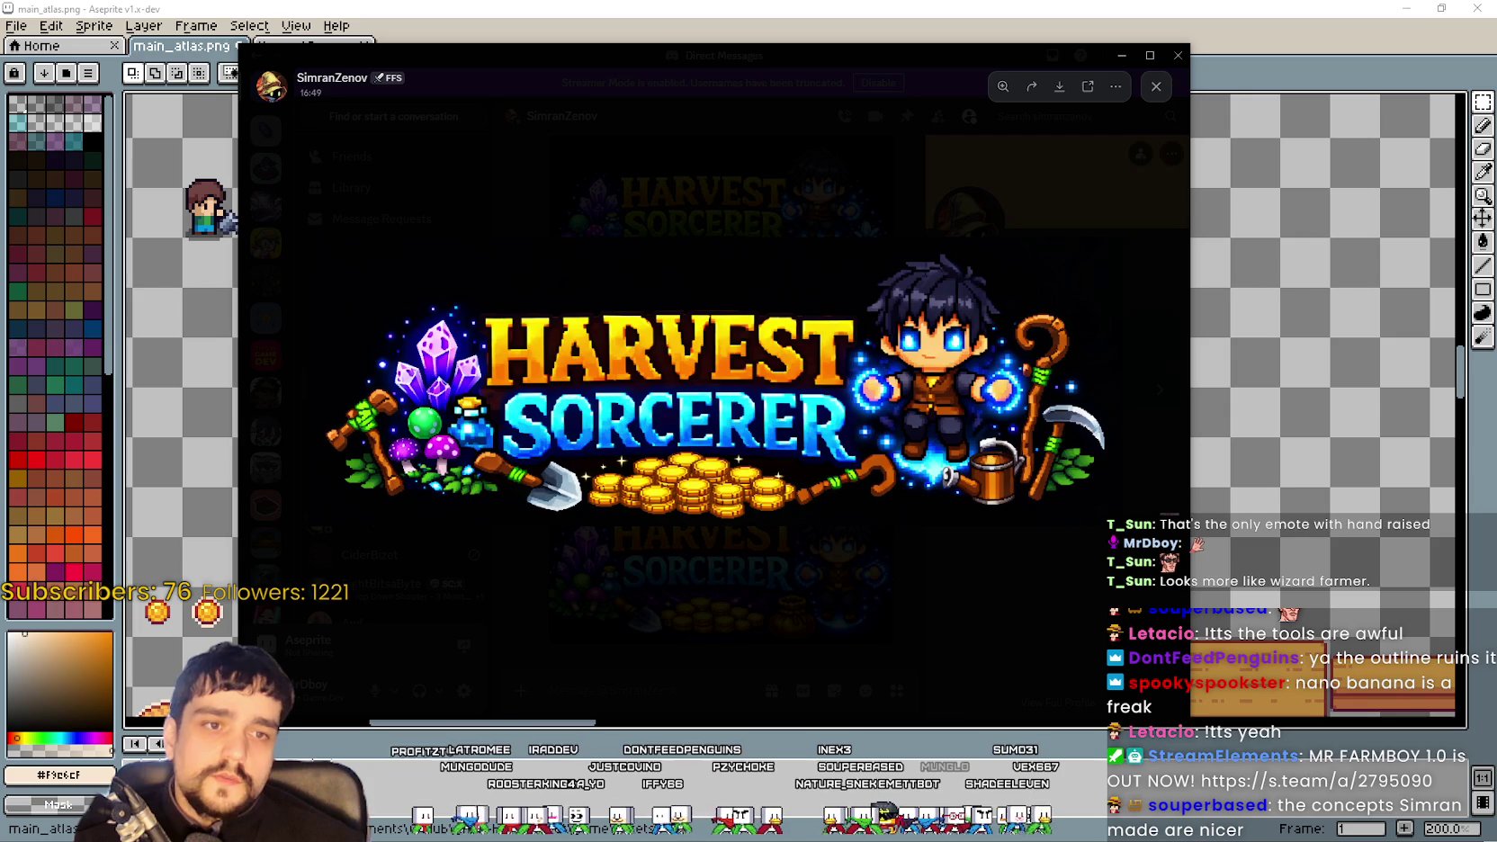
pyautogui.press('Escape')
pyautogui.click(787, 418)
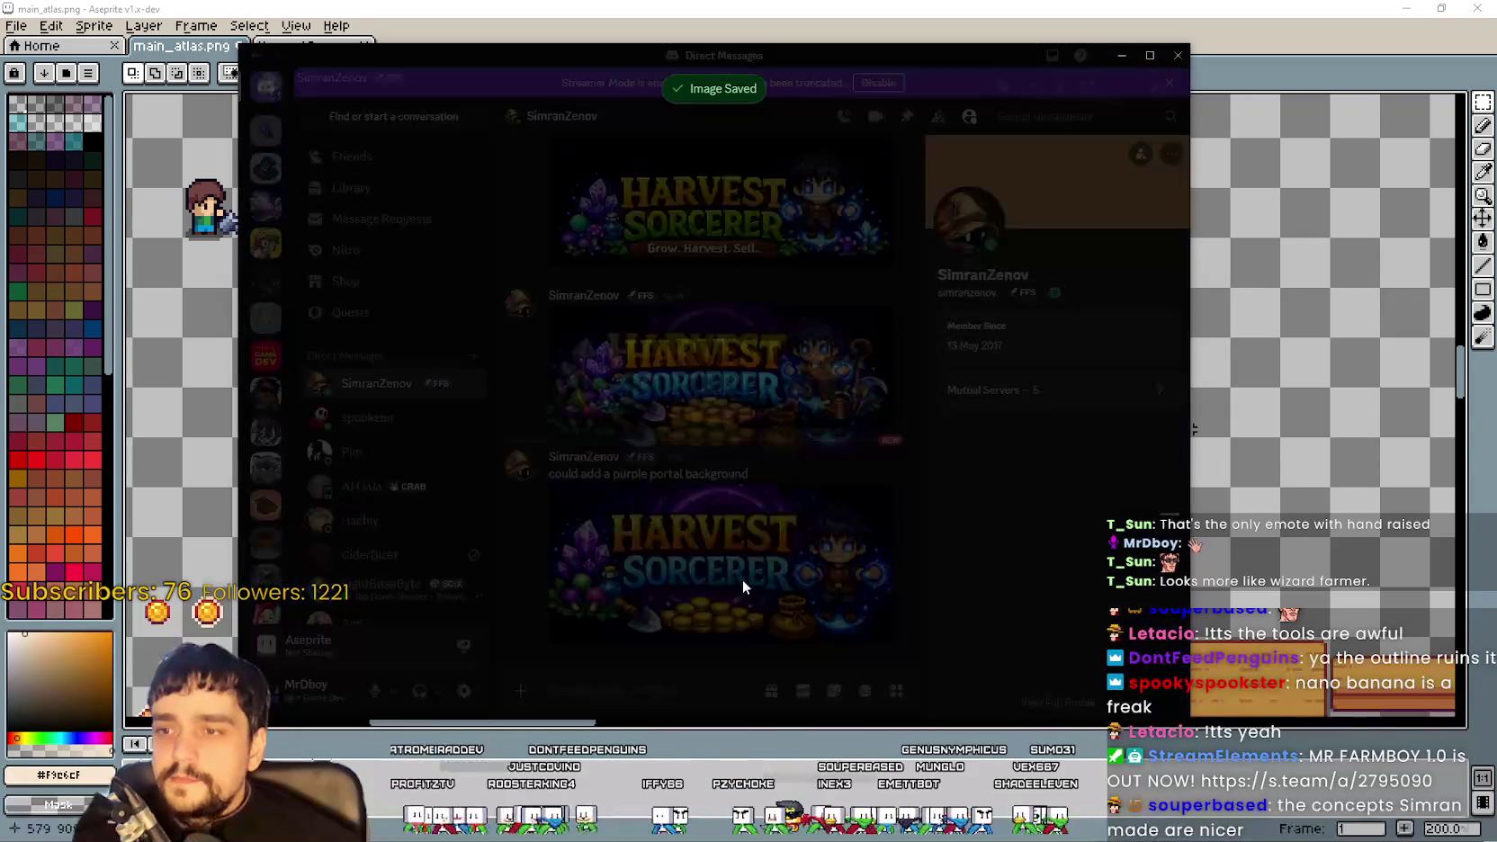
pyautogui.rightClick(787, 417)
pyautogui.click(833, 465)
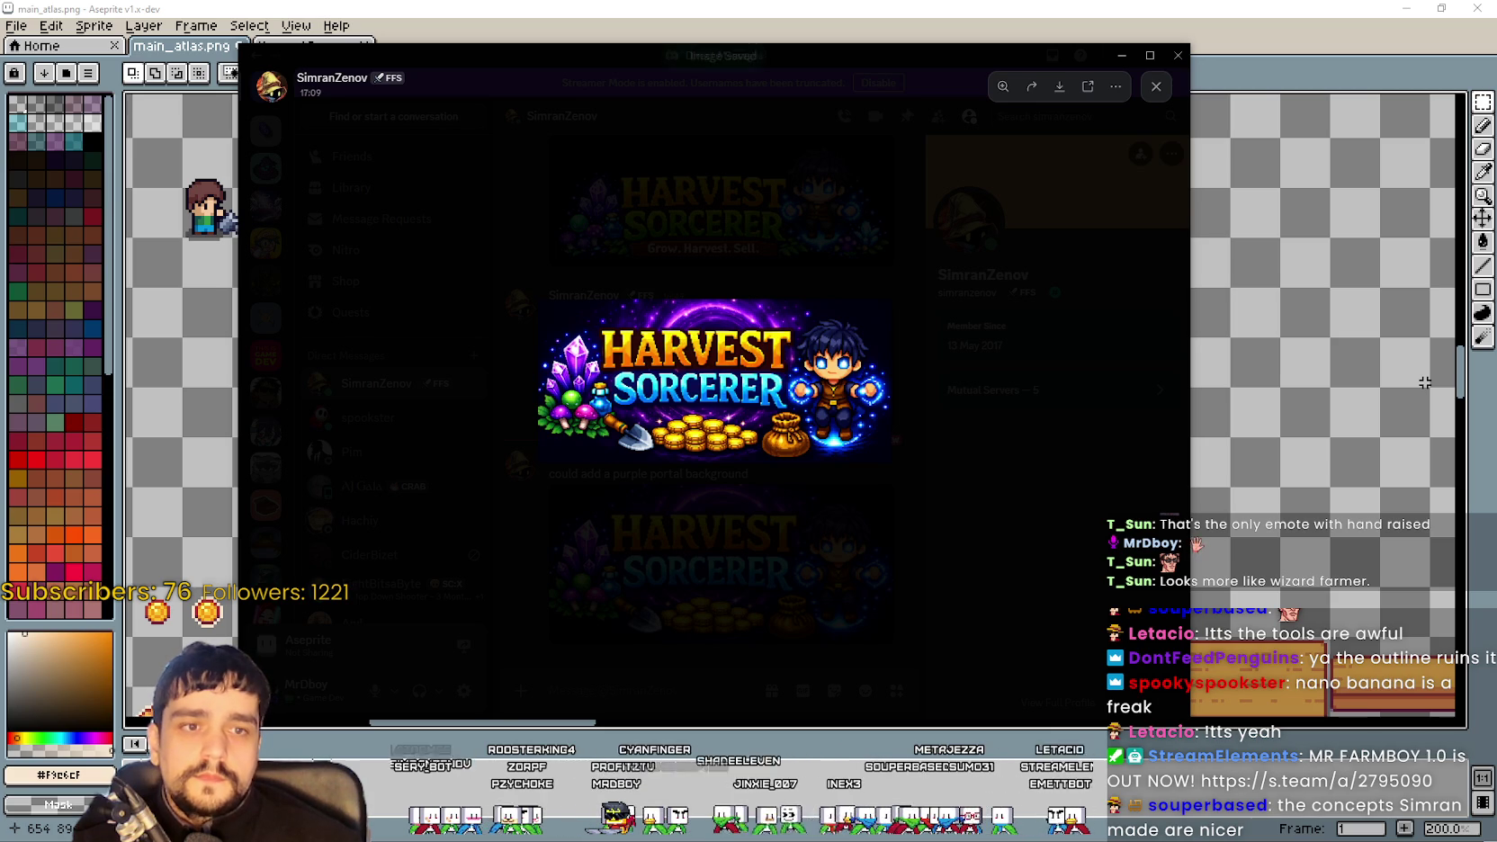
pyautogui.click(811, 666)
pyautogui.moveTo(644, 57); pyautogui.dragTo(1322, 63)
# Move the green pickaxe, axe and sickle sprites up into the tool area
pyautogui.hotkey('alt', 'Tab')
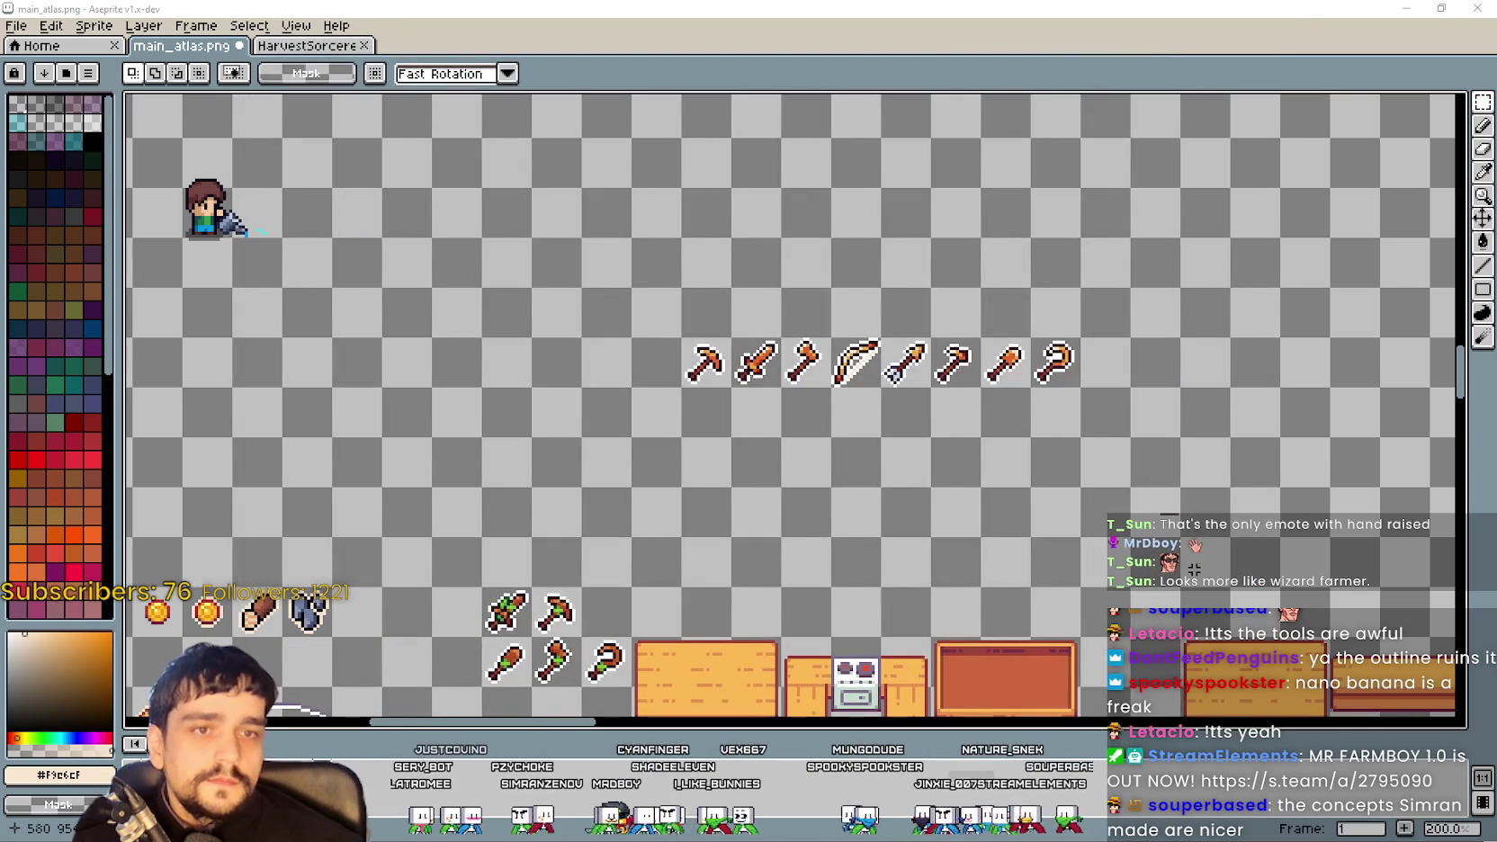
pyautogui.scroll(-2, 742, 407)
pyautogui.scroll(2, 849, 384)
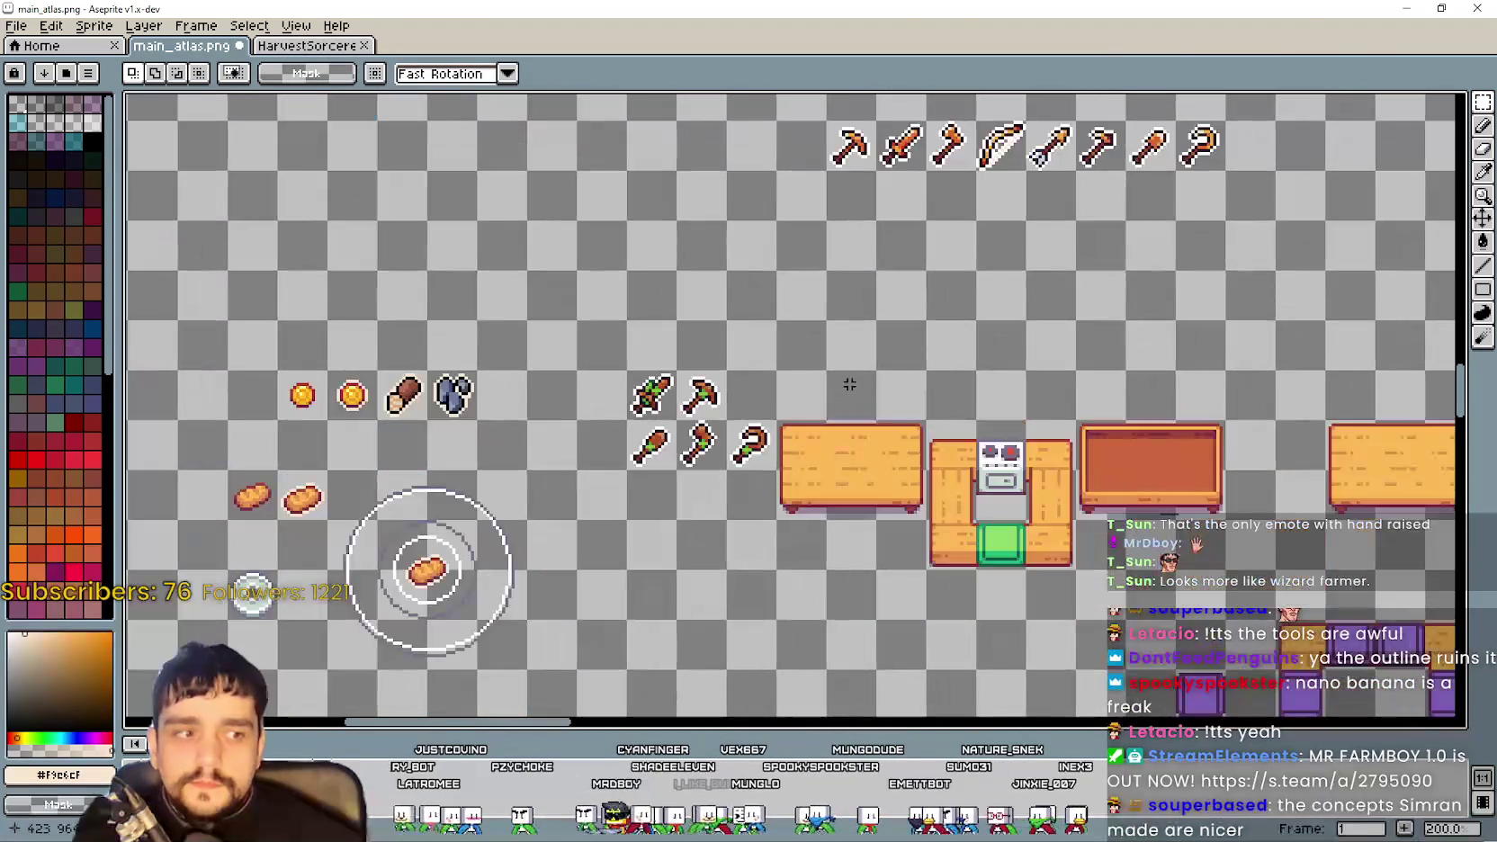
pyautogui.scroll(-2, 849, 384)
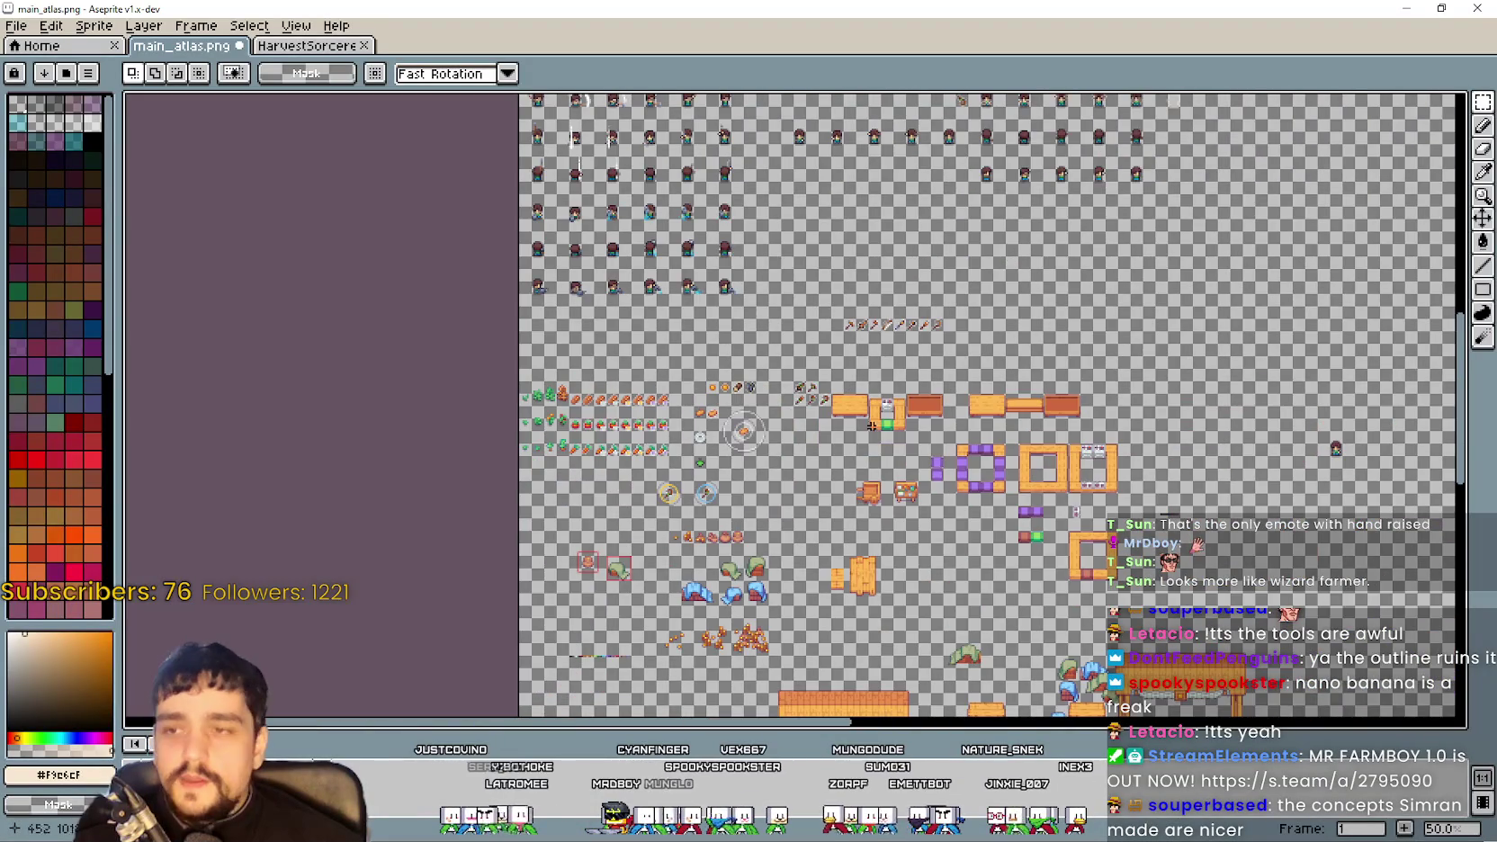
pyautogui.scroll(3, 839, 257)
pyautogui.scroll(-1, 846, 375)
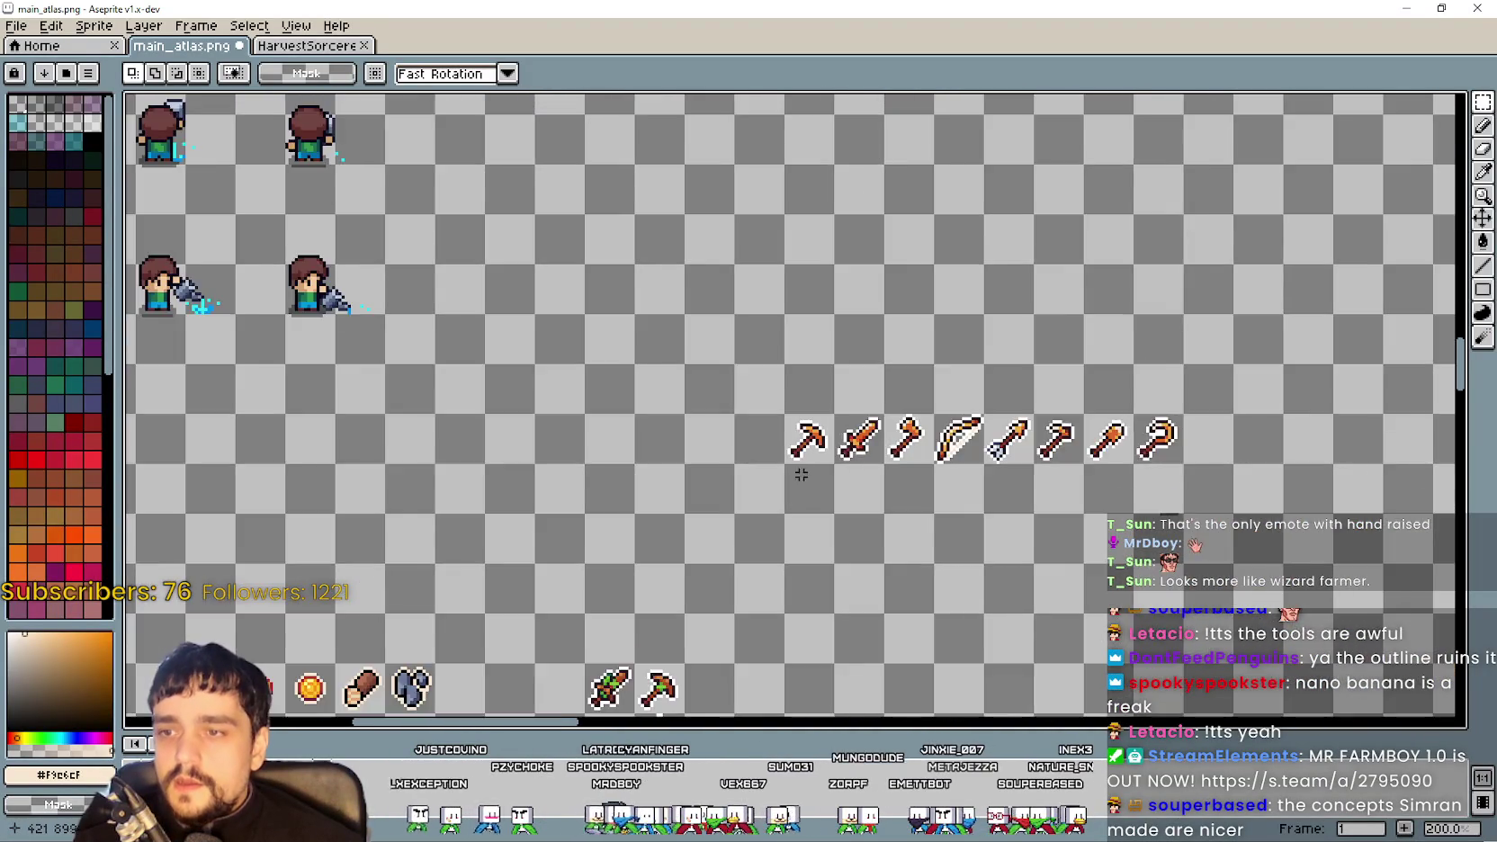
pyautogui.moveTo(799, 468); pyautogui.dragTo(779, 279)
pyautogui.moveTo(637, 498)
pyautogui.mouseDown()
pyautogui.moveTo(652, 428)
pyautogui.moveTo(782, 200)
pyautogui.mouseUp()
pyautogui.moveTo(609, 529)
pyautogui.mouseDown()
pyautogui.moveTo(664, 580)
pyautogui.moveTo(924, 226)
pyautogui.moveTo(882, 229)
pyautogui.mouseUp()
pyautogui.hotkey('ctrl', 'd')
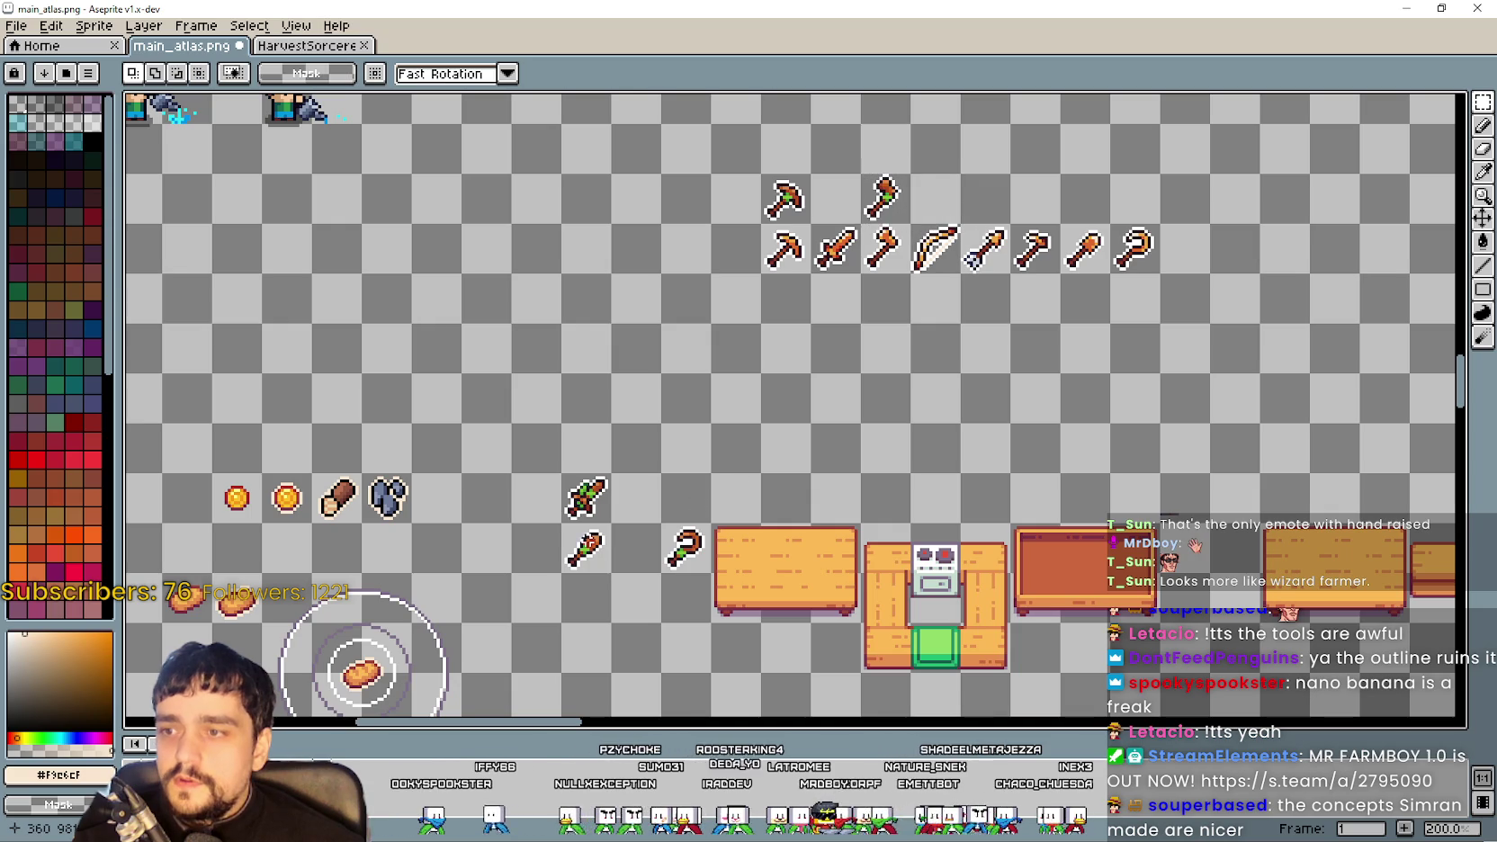
pyautogui.moveTo(704, 564)
pyautogui.mouseDown()
pyautogui.moveTo(1141, 239)
pyautogui.moveTo(1153, 213)
pyautogui.mouseUp()
# Delete the bow-onward tools and the sword, then shift the pickaxe pair right
pyautogui.moveTo(907, 278)
pyautogui.mouseDown()
pyautogui.moveTo(1114, 219)
pyautogui.moveTo(1109, 170)
pyautogui.moveTo(930, 216)
pyautogui.mouseUp()
pyautogui.hotkey('ctrl', 'x')
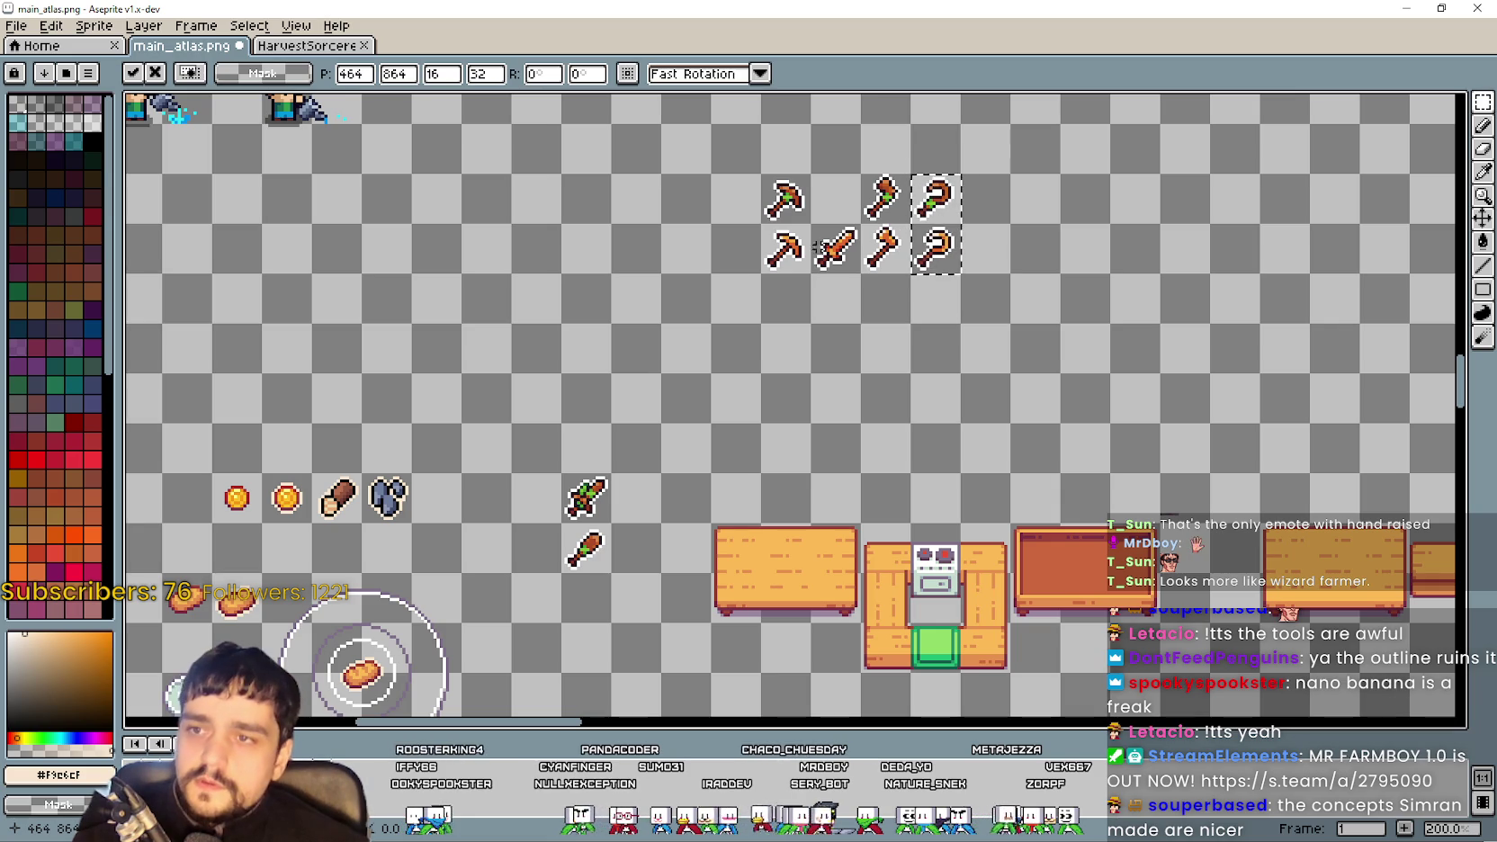
pyautogui.moveTo(811, 228)
pyautogui.mouseDown()
pyautogui.moveTo(843, 286)
pyautogui.moveTo(802, 252)
pyautogui.moveTo(835, 252)
pyautogui.mouseUp()
pyautogui.hotkey('ctrl', 'x')
pyautogui.hotkey('ctrl', 'd')
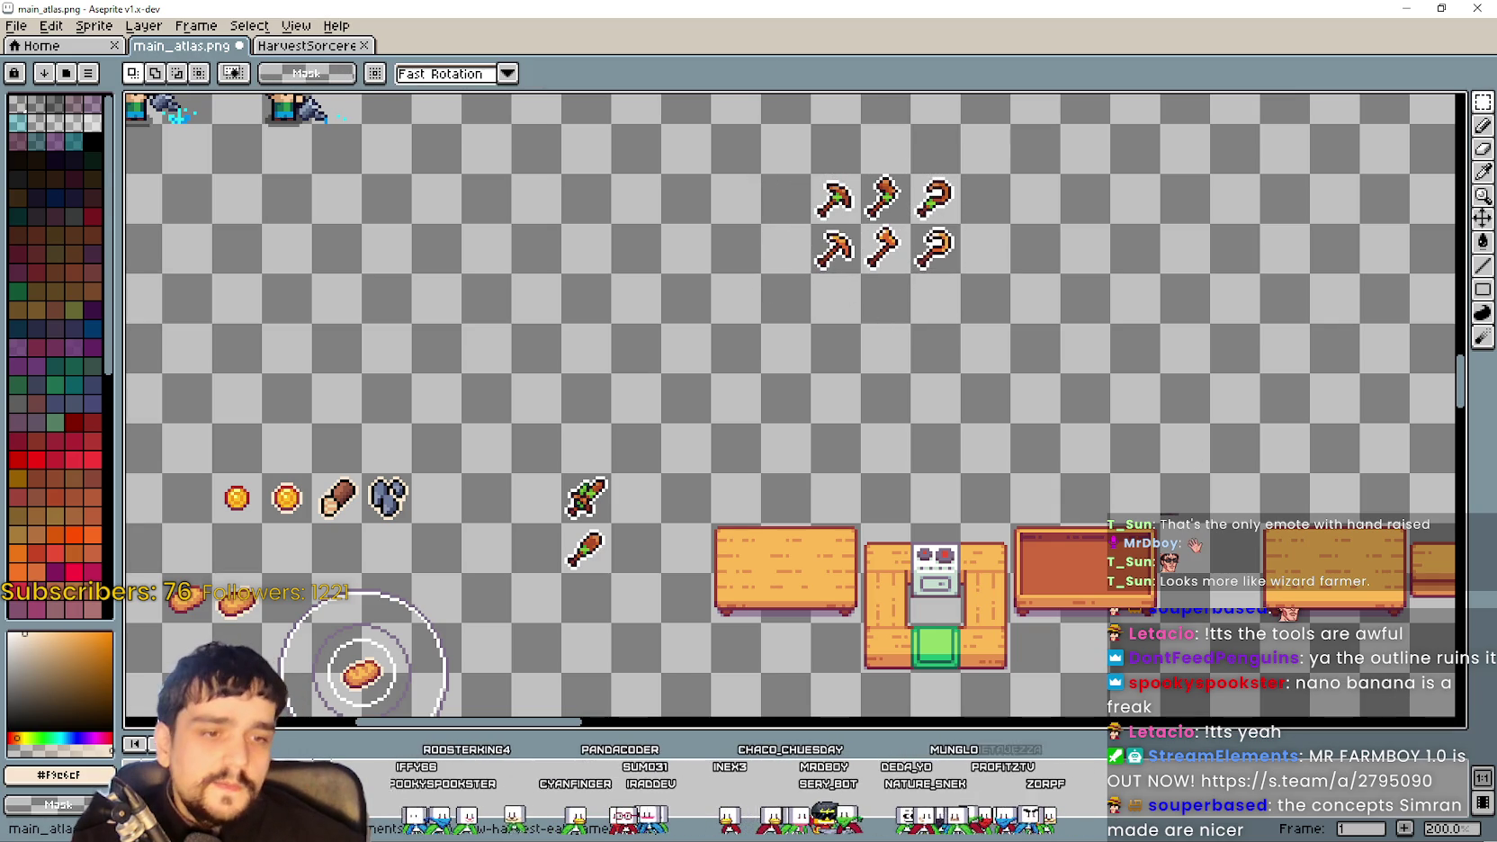
# Find the 3.png weapon sheet in the RPG weapons folder and open it in Aseprite
pyautogui.hotkey('alt', 'Tab')
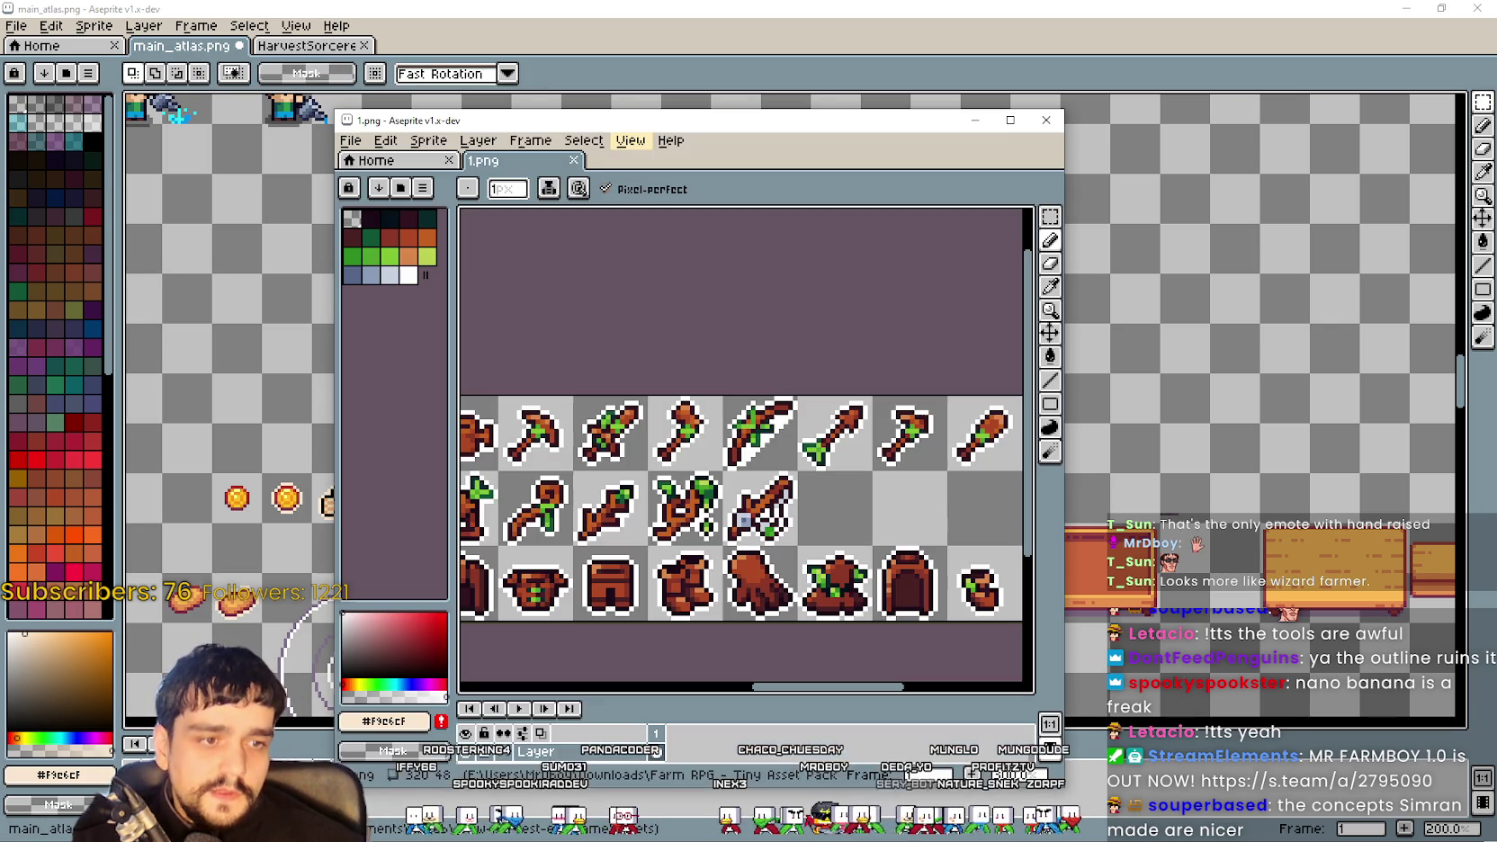
pyautogui.click(1048, 121)
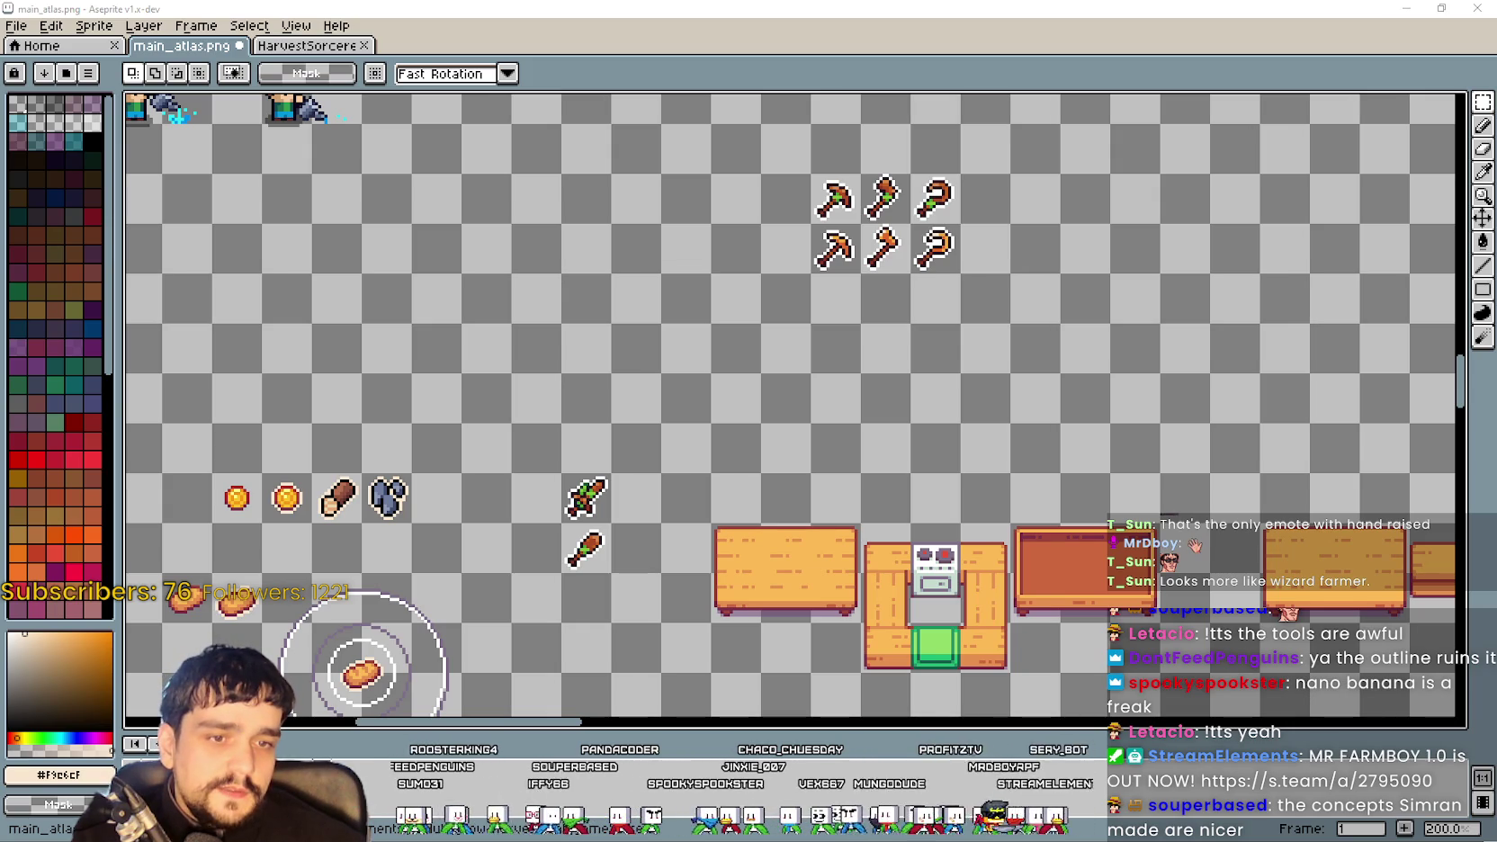
pyautogui.hotkey('alt', 'Tab')
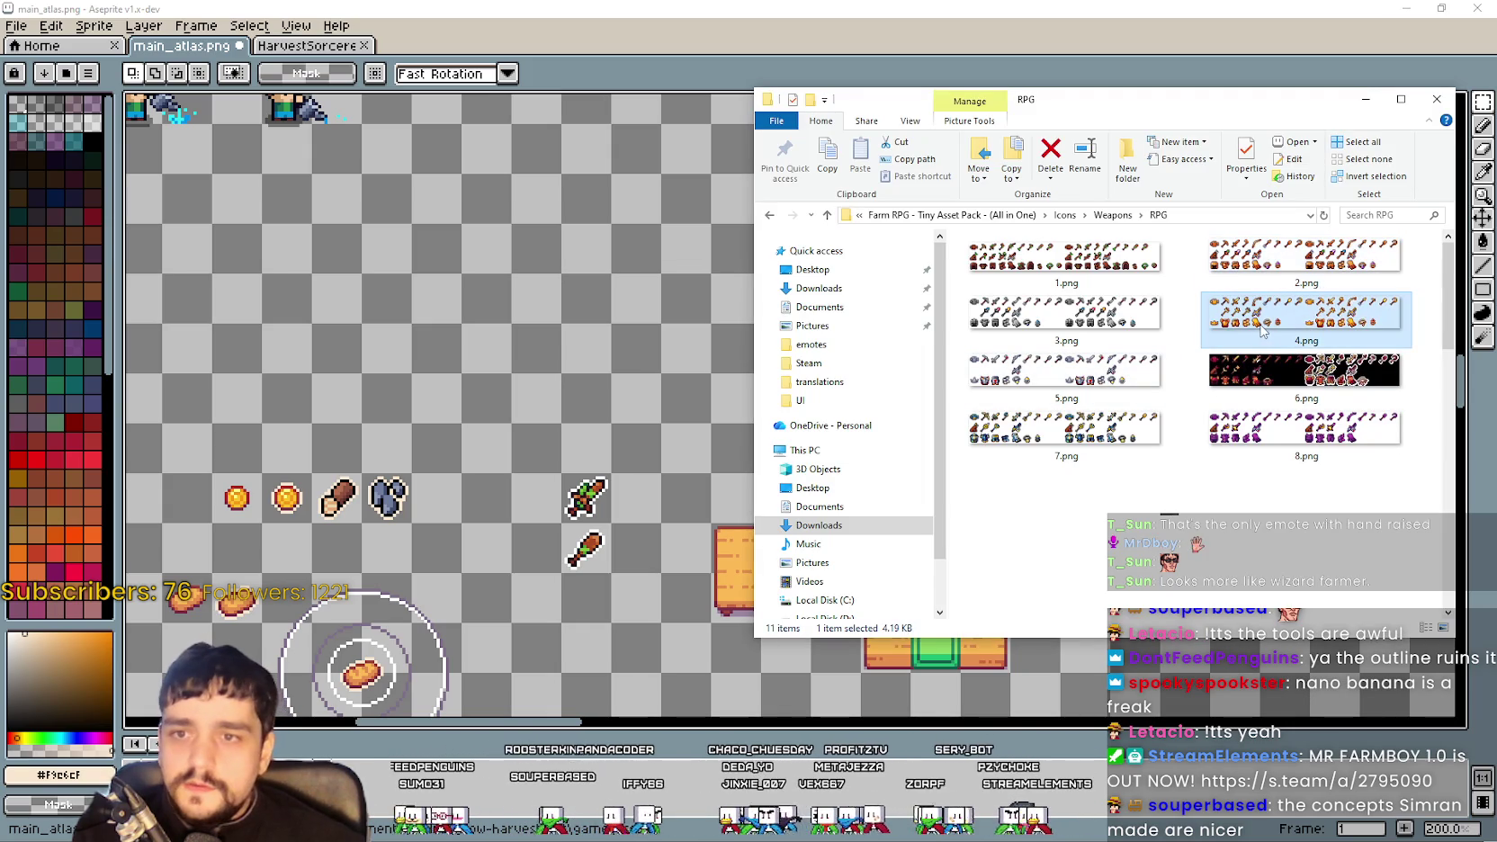
pyautogui.click(1088, 314)
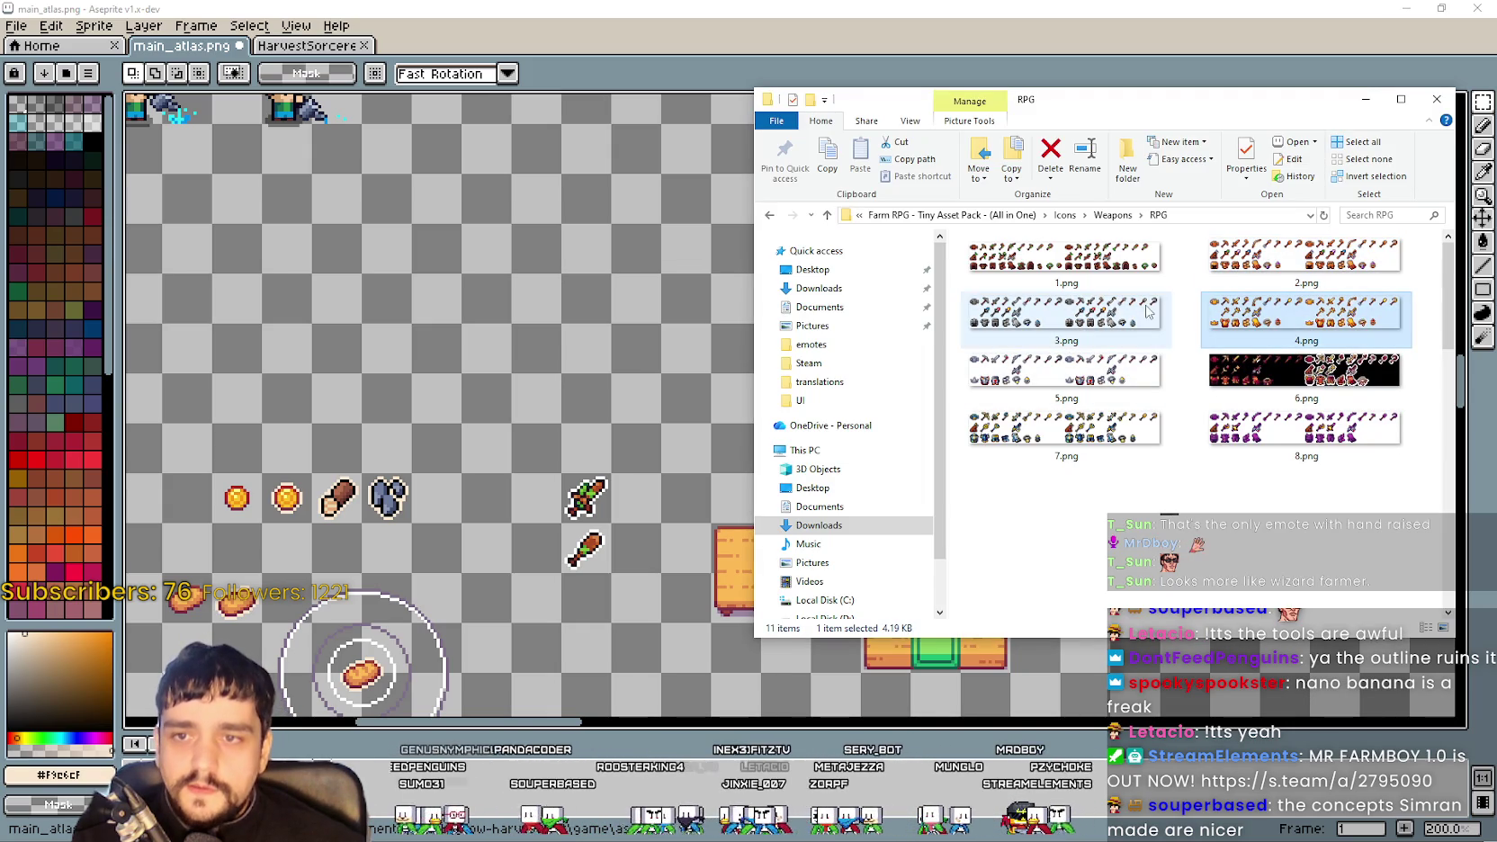
pyautogui.press('Escape')
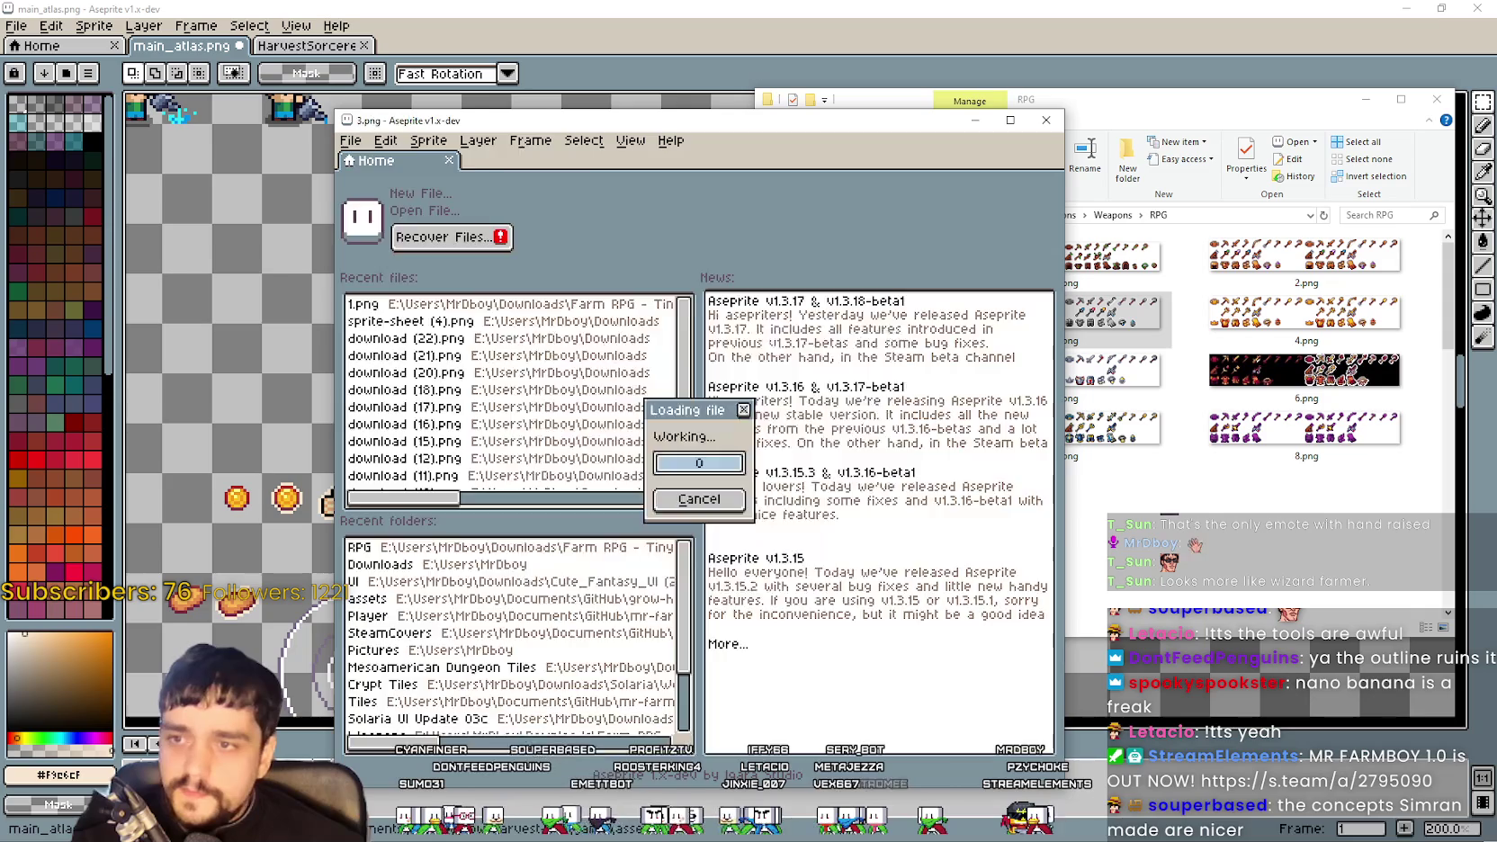
# Marquee-select the grey pickaxe sprite in 3.png and return to the main atlas
pyautogui.hscroll(3, 660, 378)
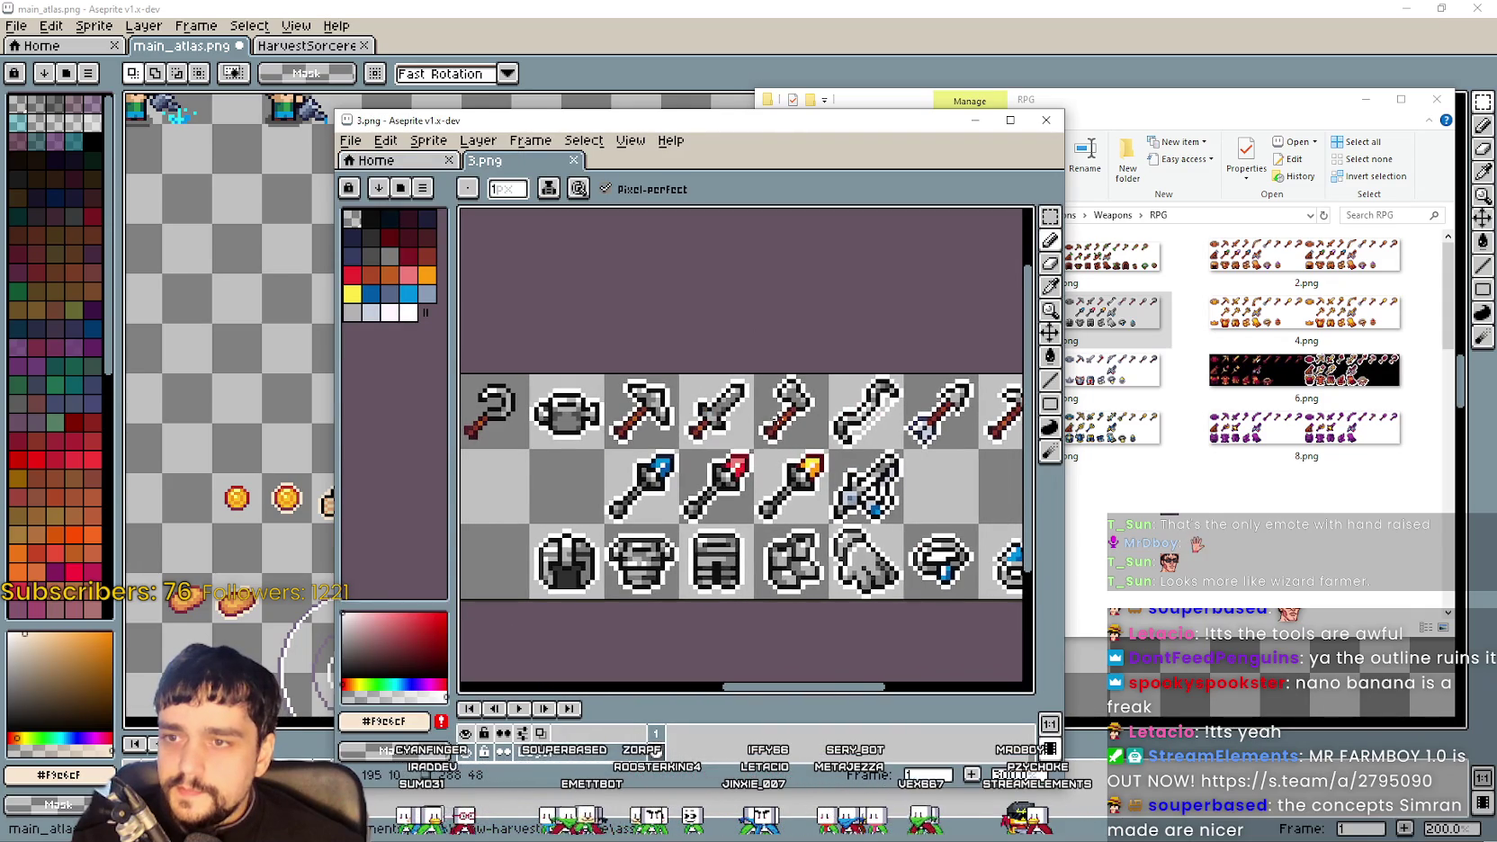
pyautogui.click(1050, 217)
pyautogui.moveTo(600, 370); pyautogui.dragTo(683, 453)
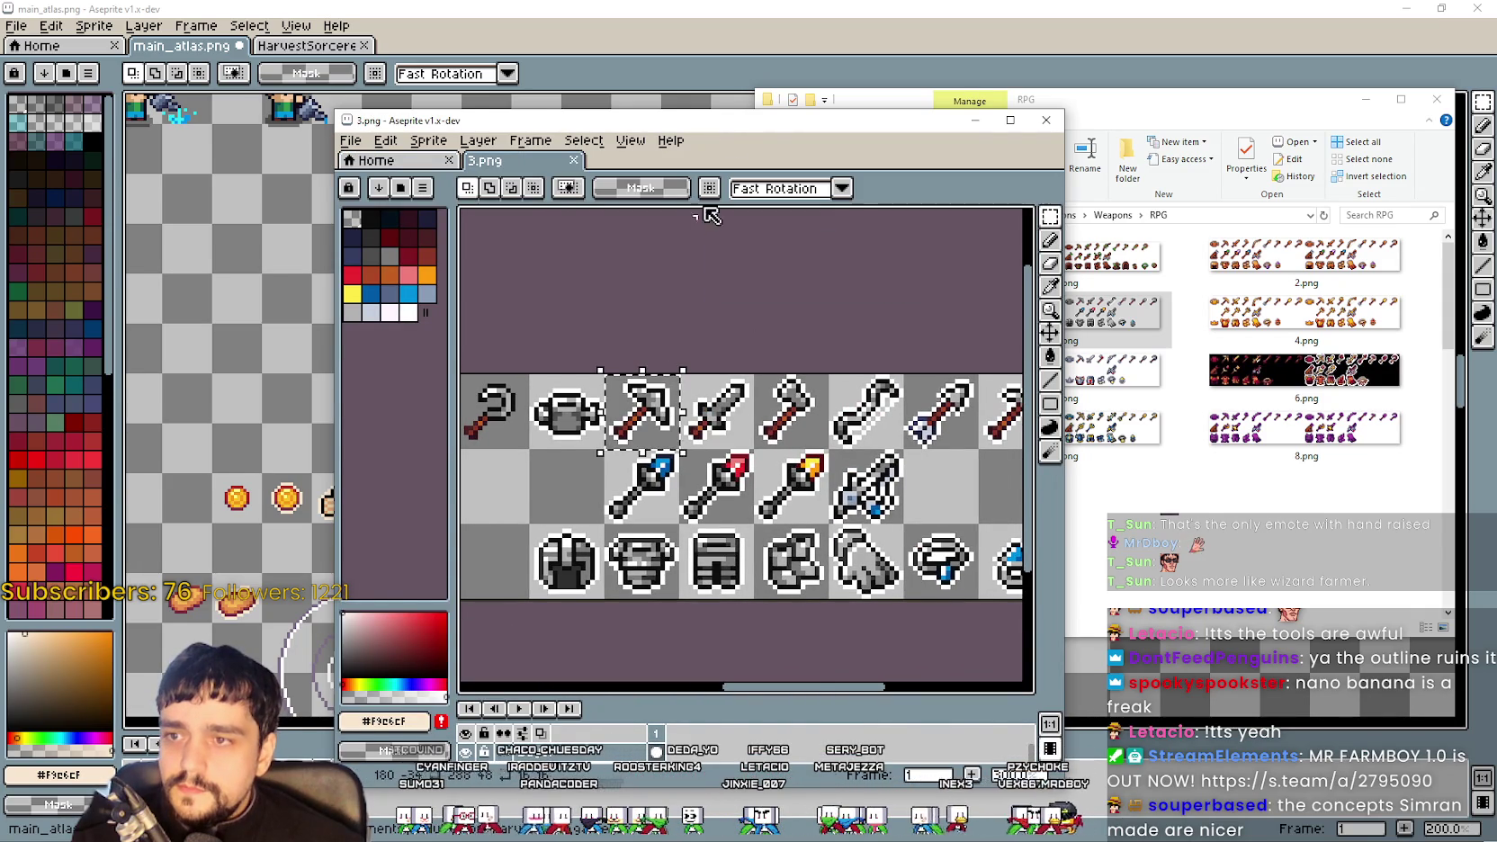
pyautogui.click(975, 119)
pyautogui.click(540, 360)
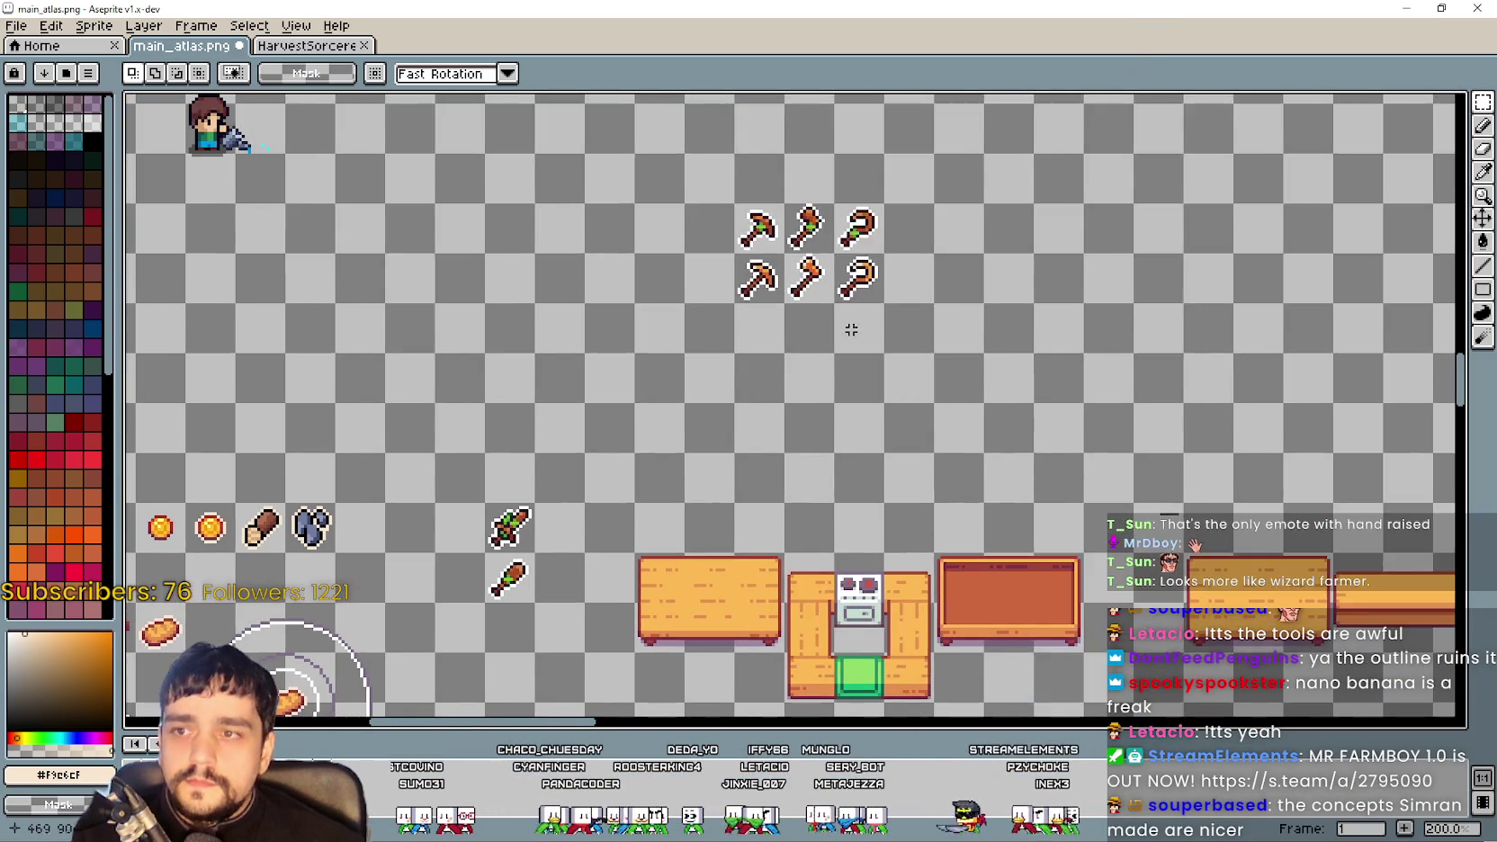
# Paste the grey pickaxe into the atlas below the copper pickaxe
pyautogui.scroll(1, 965, 283)
pyautogui.moveTo(966, 283); pyautogui.dragTo(914, 341)
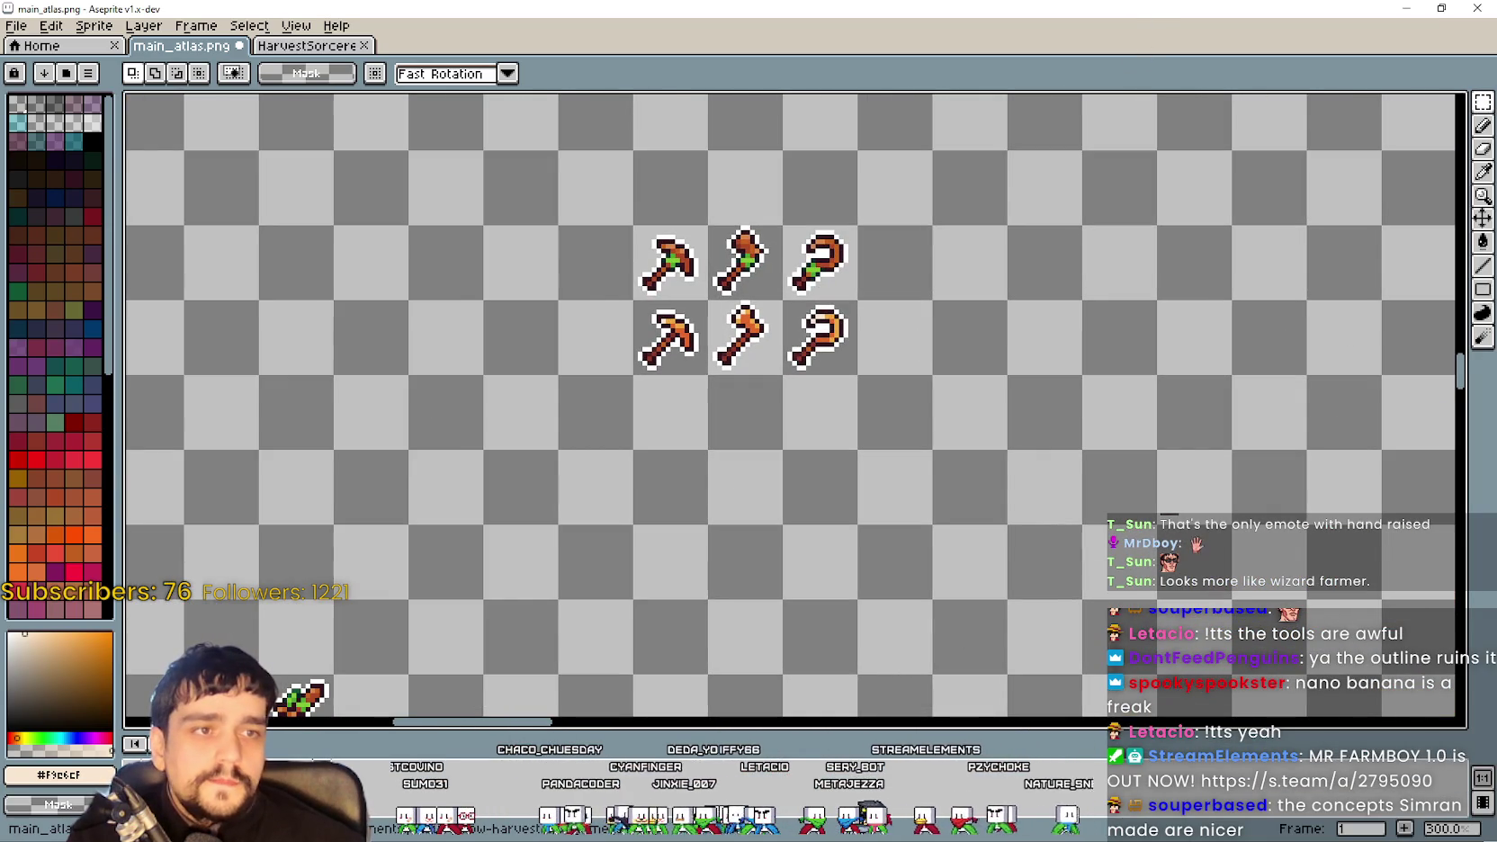
pyautogui.hotkey('ctrl', 'v')
pyautogui.moveTo(792, 400); pyautogui.dragTo(718, 400)
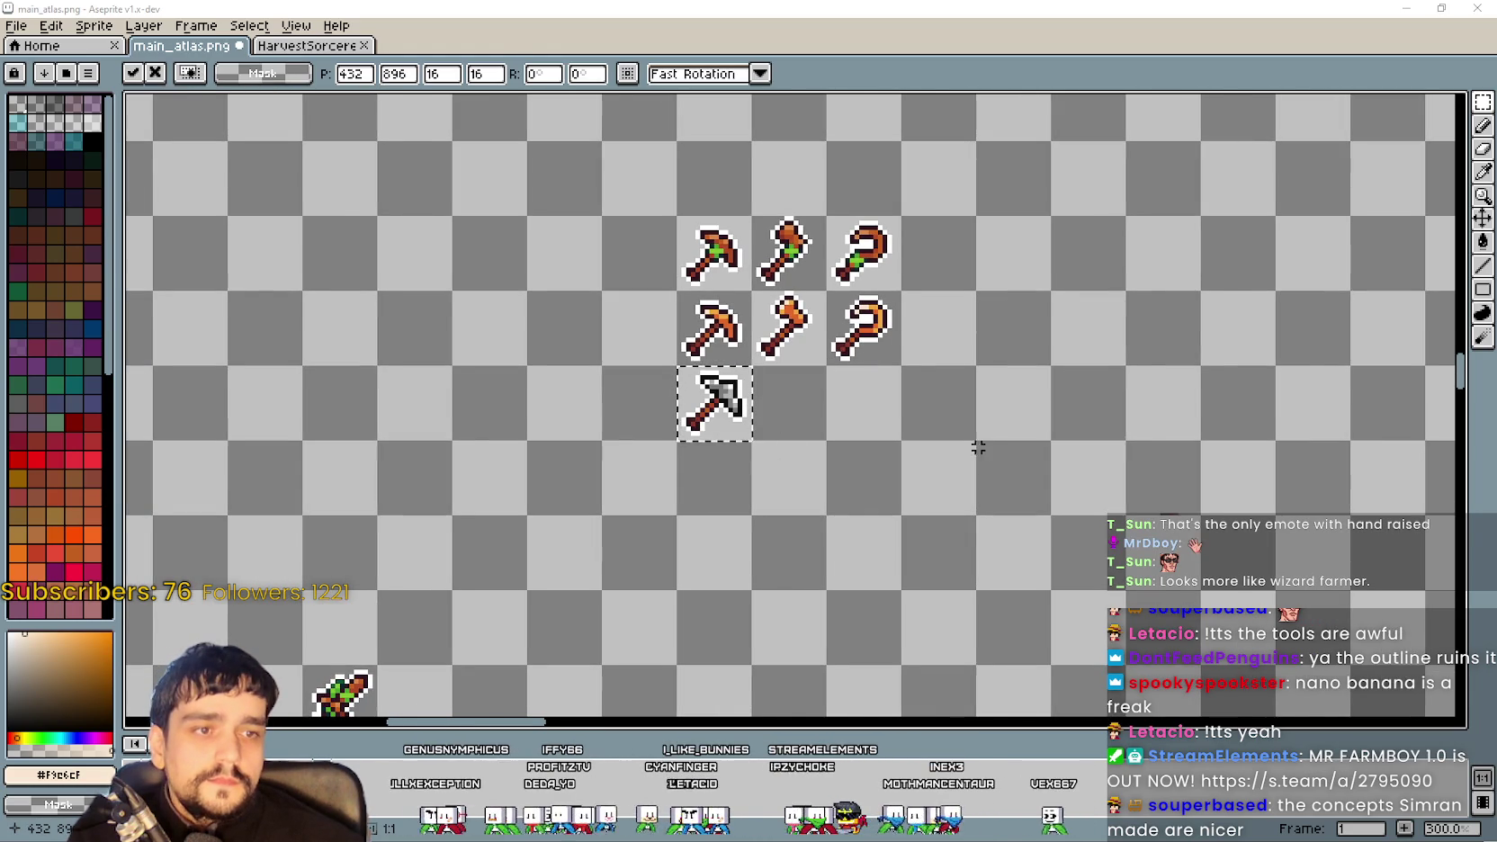
# Paste the grey axe and sickle beside the grey pickaxe to finish the grey row
pyautogui.hotkey('ctrl', 'v')
pyautogui.moveTo(787, 400)
pyautogui.mouseDown()
pyautogui.moveTo(841, 396)
pyautogui.moveTo(832, 387)
pyautogui.mouseUp()
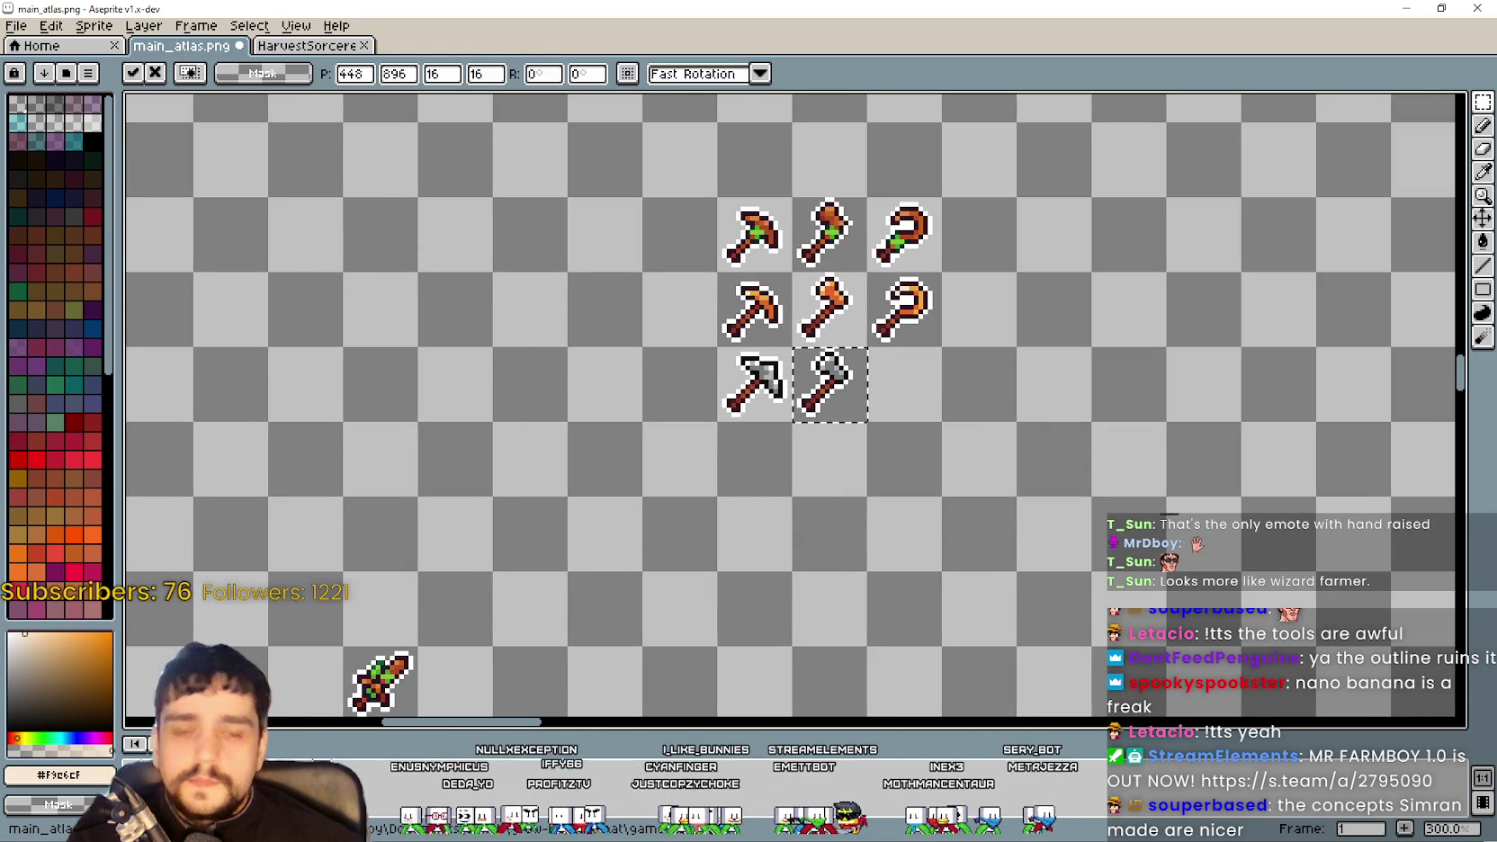
pyautogui.hotkey('ctrl', 'v')
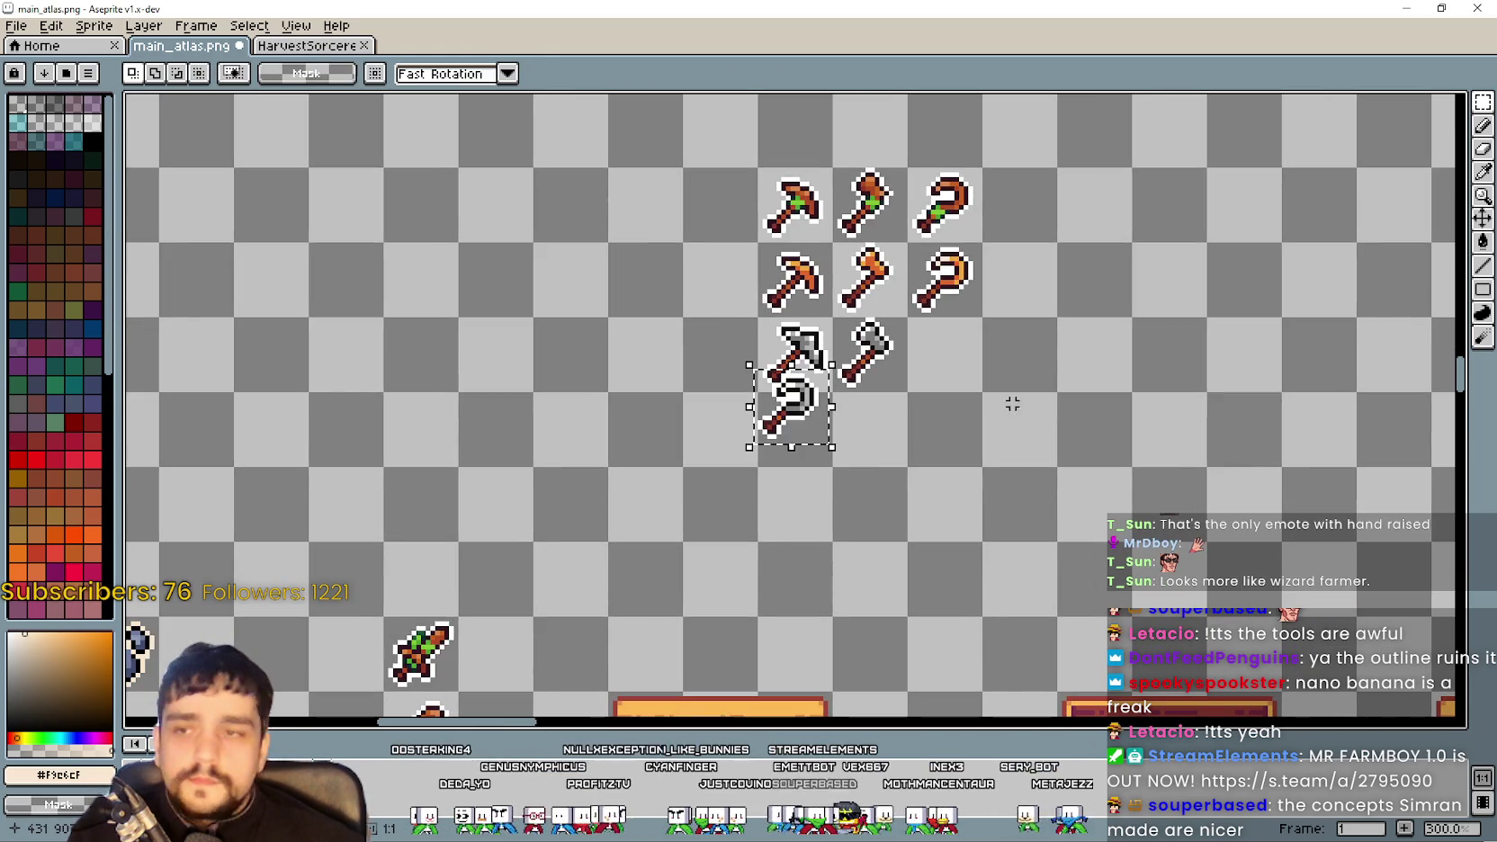
pyautogui.moveTo(788, 405)
pyautogui.mouseDown()
pyautogui.moveTo(1030, 367)
pyautogui.moveTo(960, 365)
pyautogui.mouseUp()
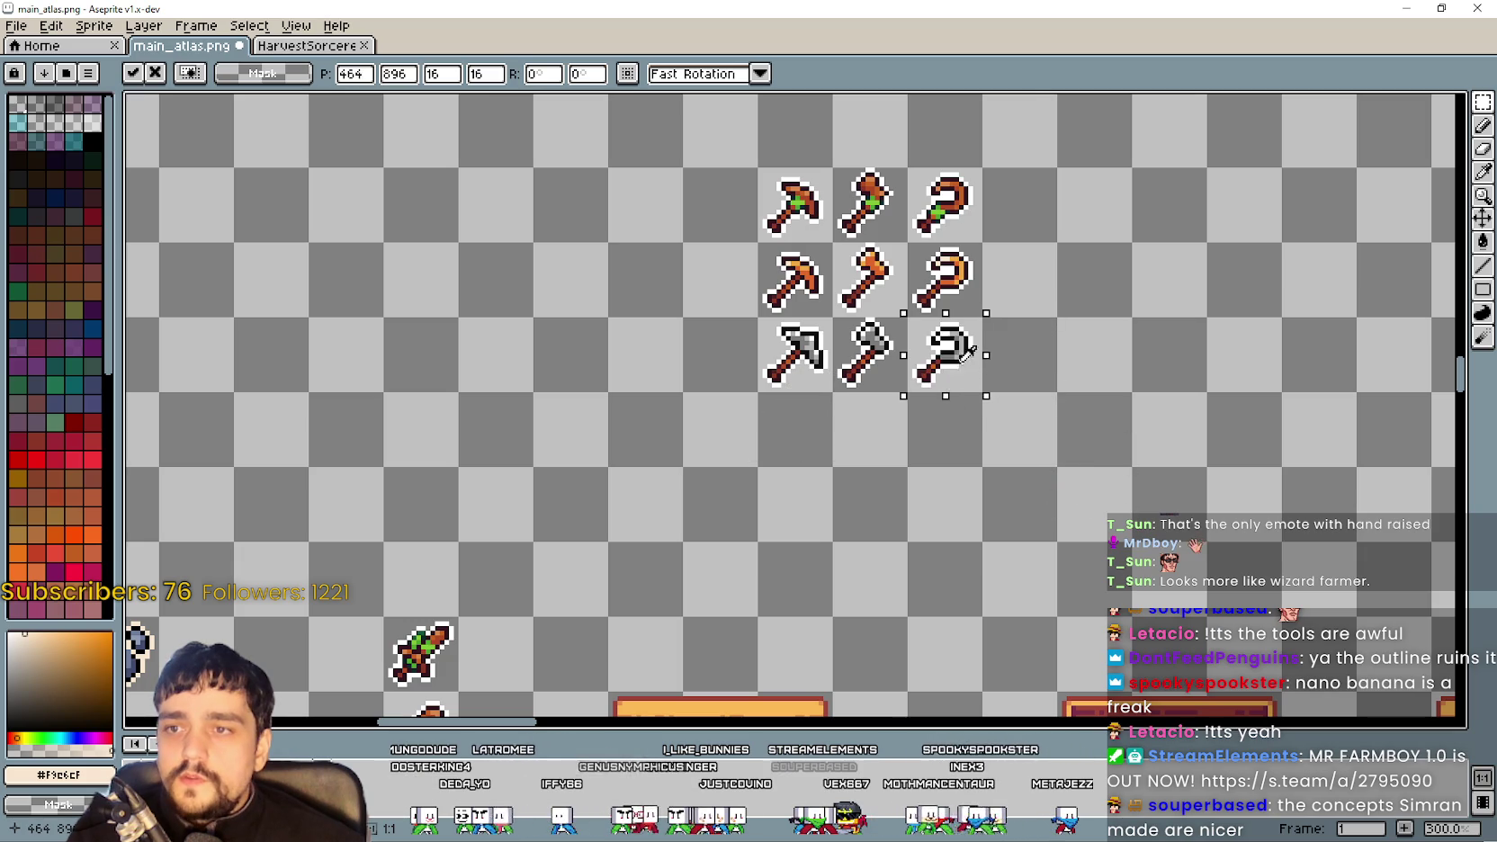
pyautogui.click(942, 484)
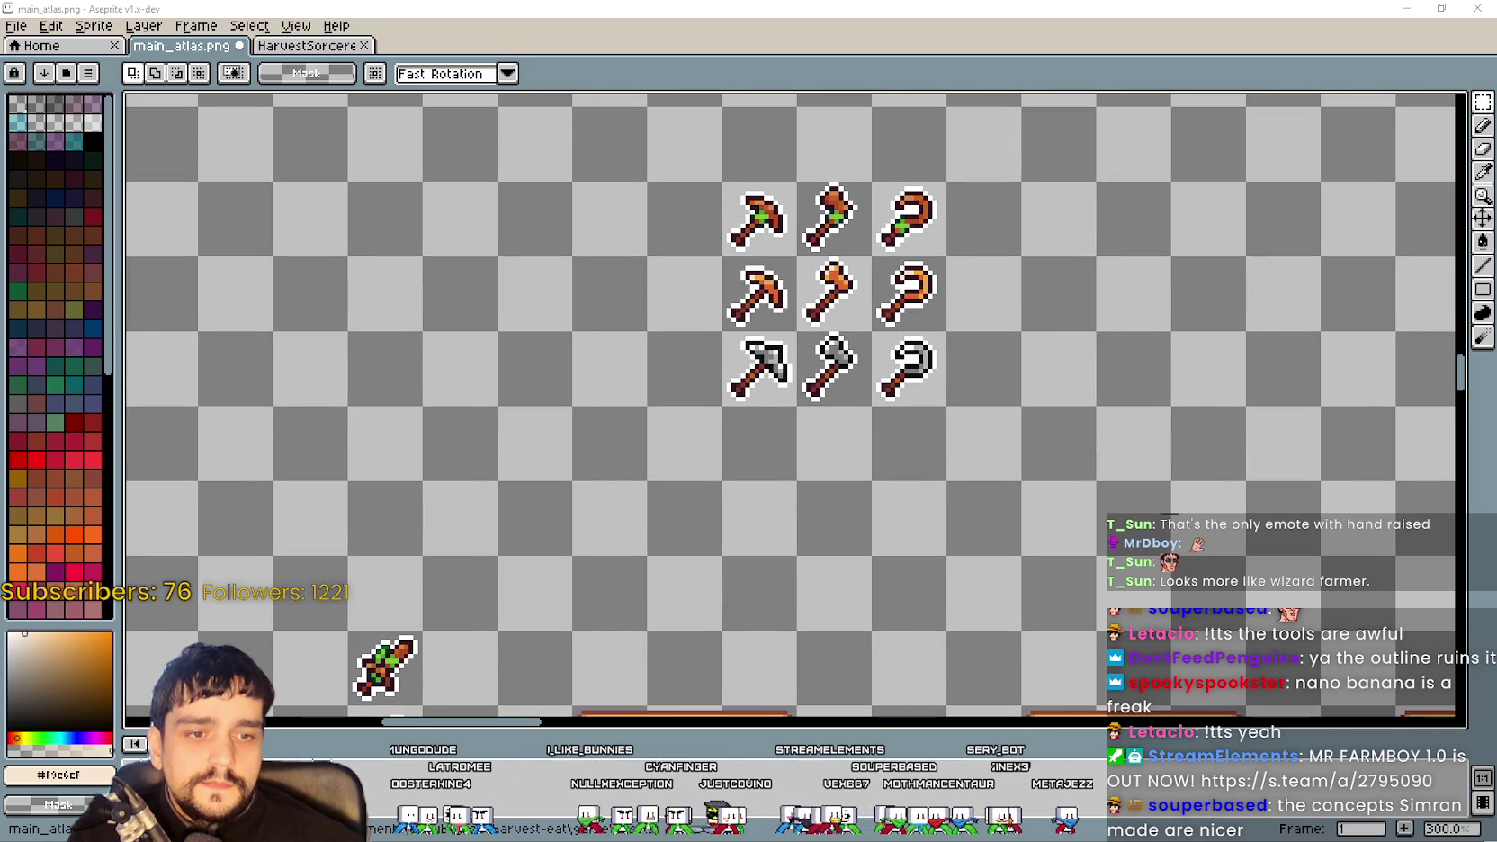
pyautogui.hotkey('alt', 'Tab')
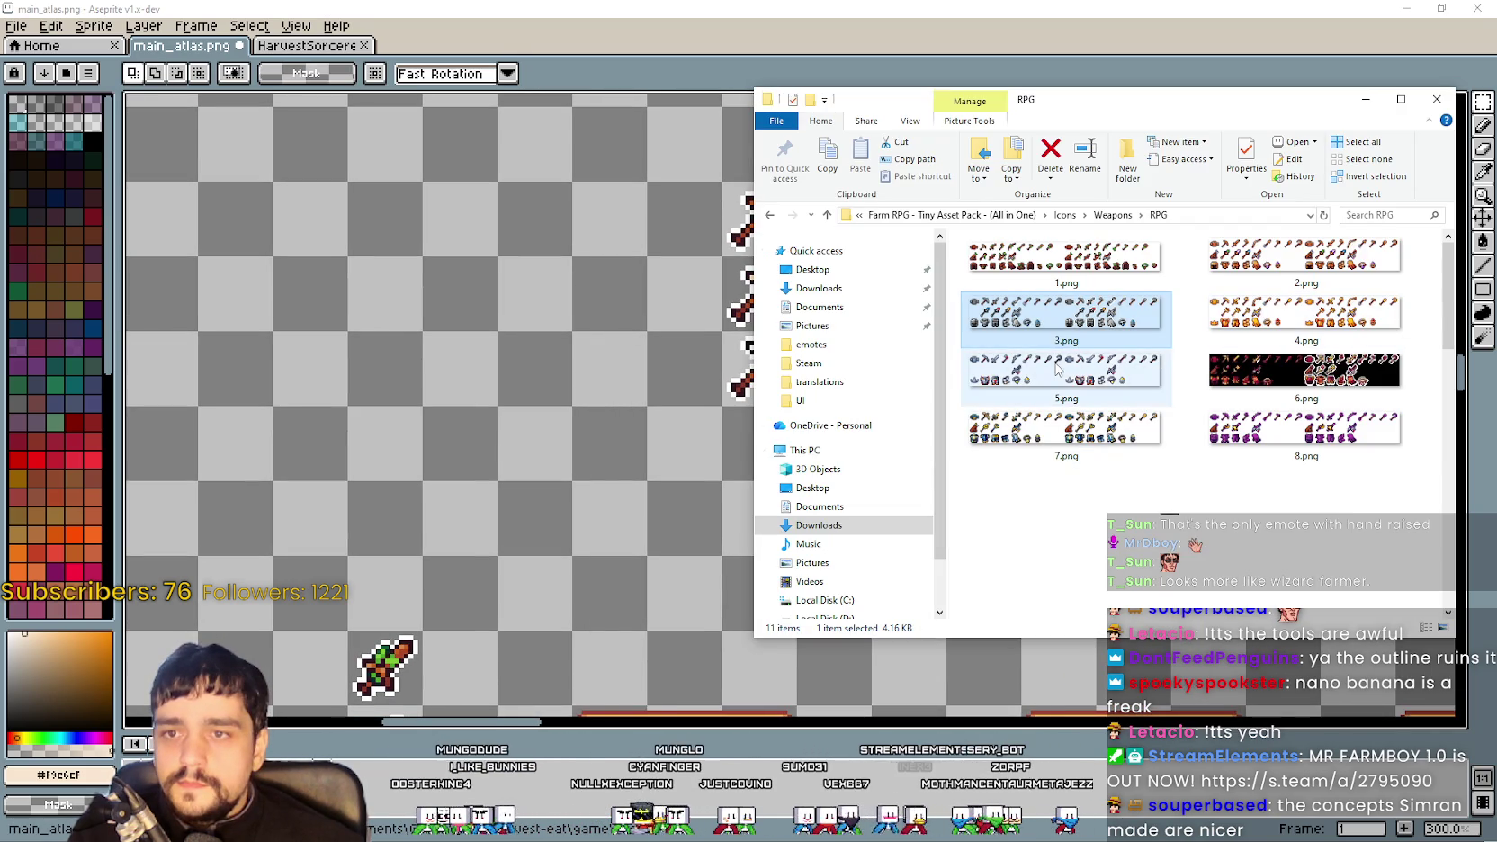
# Open the 4.png icon sheet and paste the golden pickaxe below the grey pickaxe
pyautogui.doubleClick(1066, 362)
pyautogui.doubleClick(1260, 331)
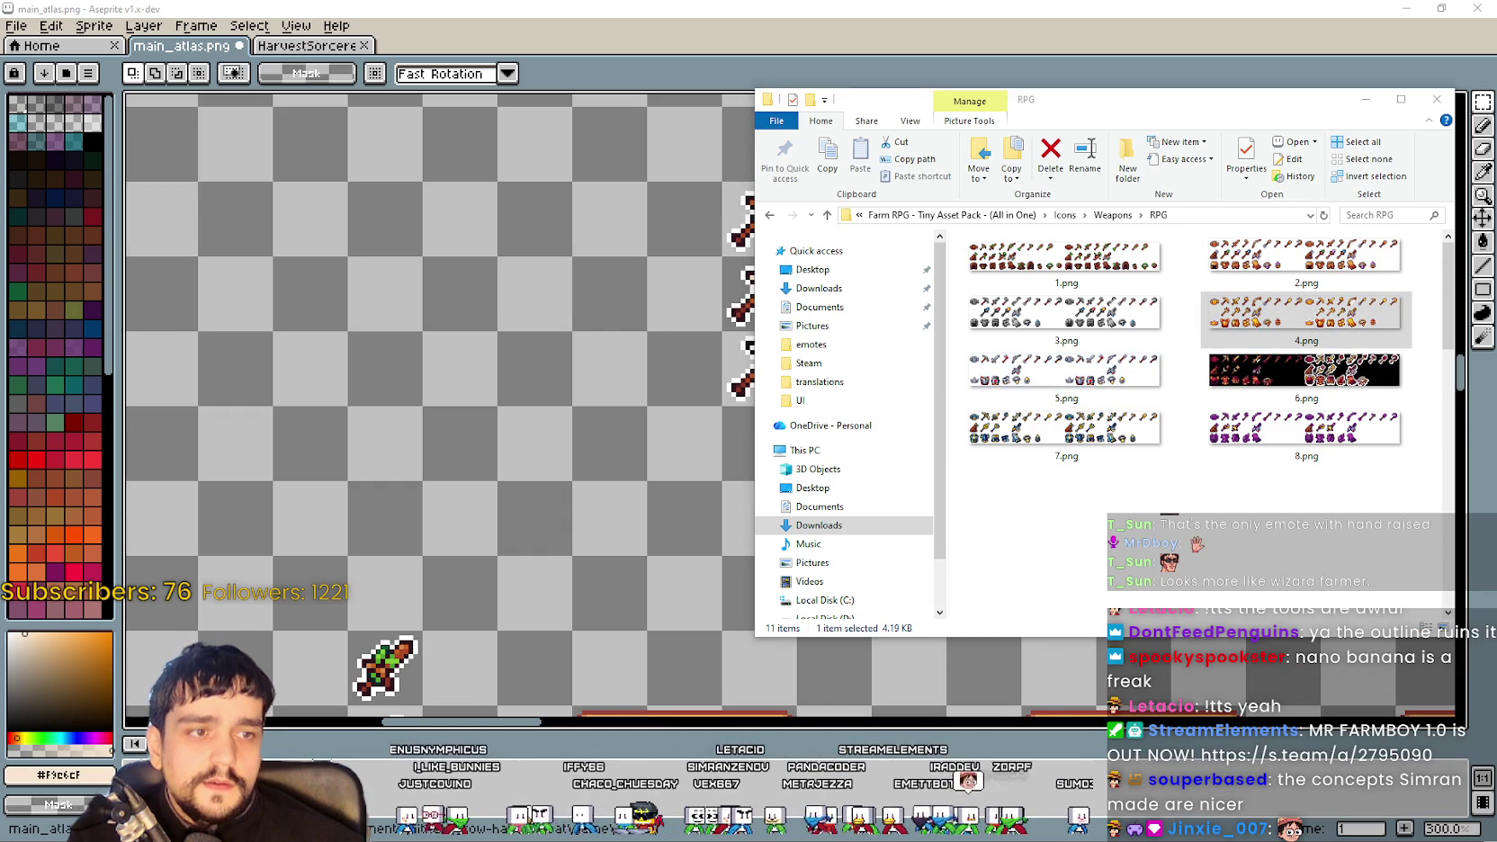
pyautogui.click(256, 300)
pyautogui.hotkey('ctrl', 'v')
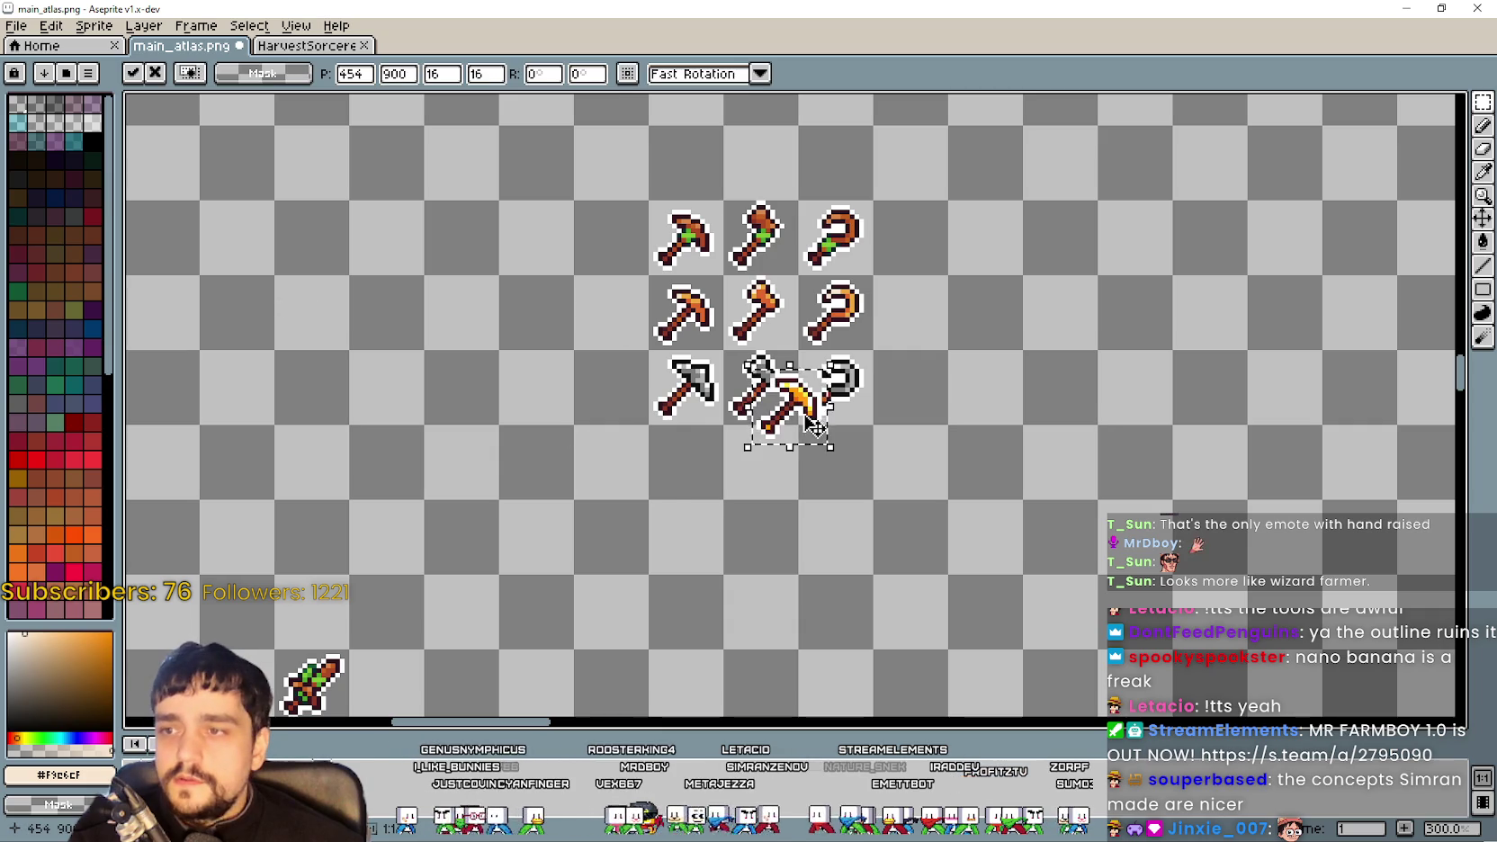
pyautogui.moveTo(778, 400); pyautogui.dragTo(688, 463)
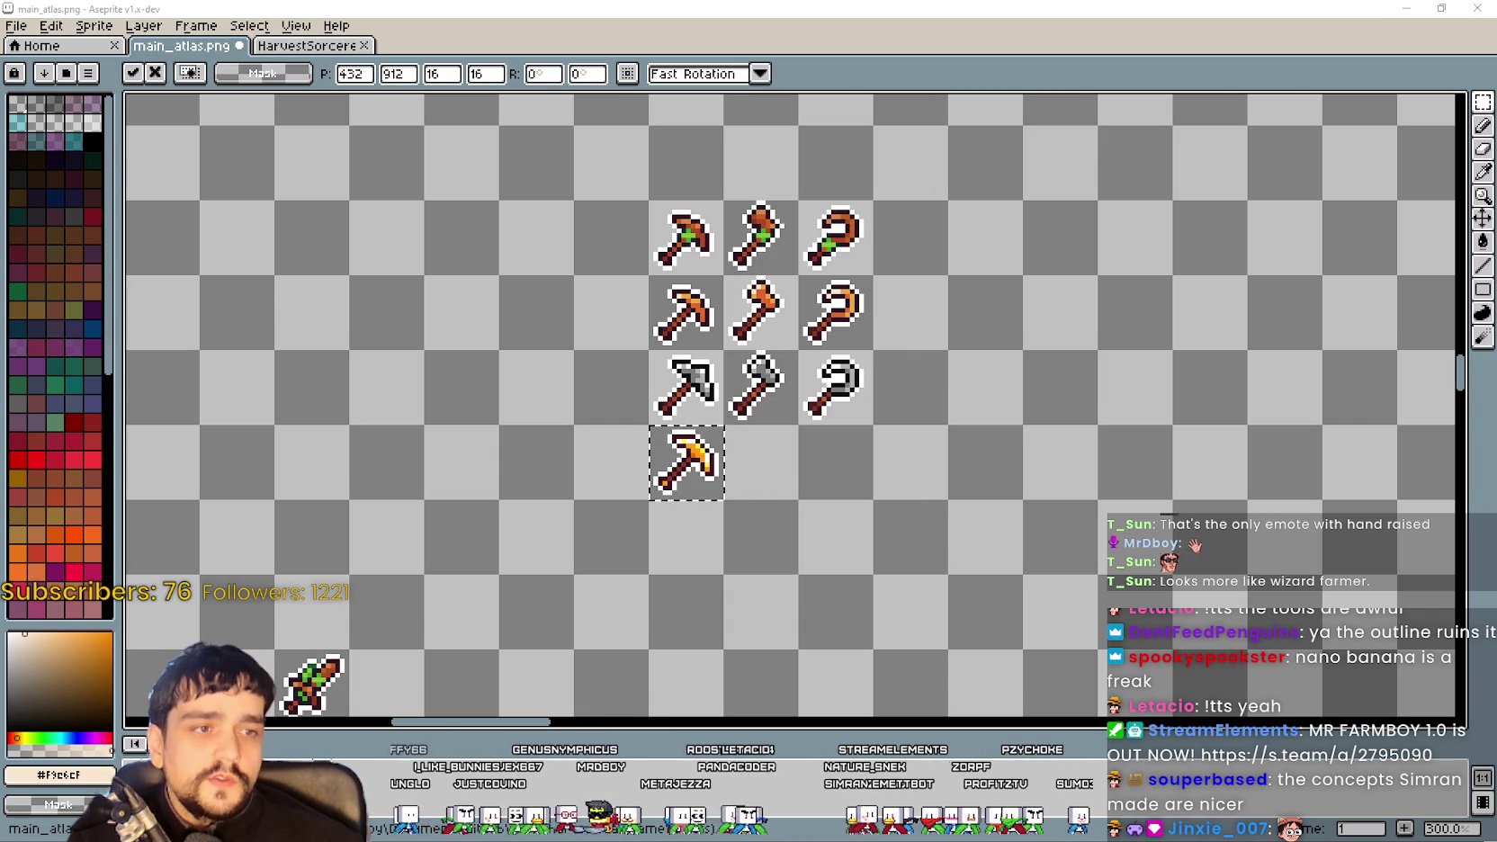
pyautogui.scroll(-1, 792, 405)
# Paste the golden axe and golden sickle beside the golden pickaxe
pyautogui.hotkey('ctrl', 'v')
pyautogui.moveTo(792, 401); pyautogui.dragTo(761, 440)
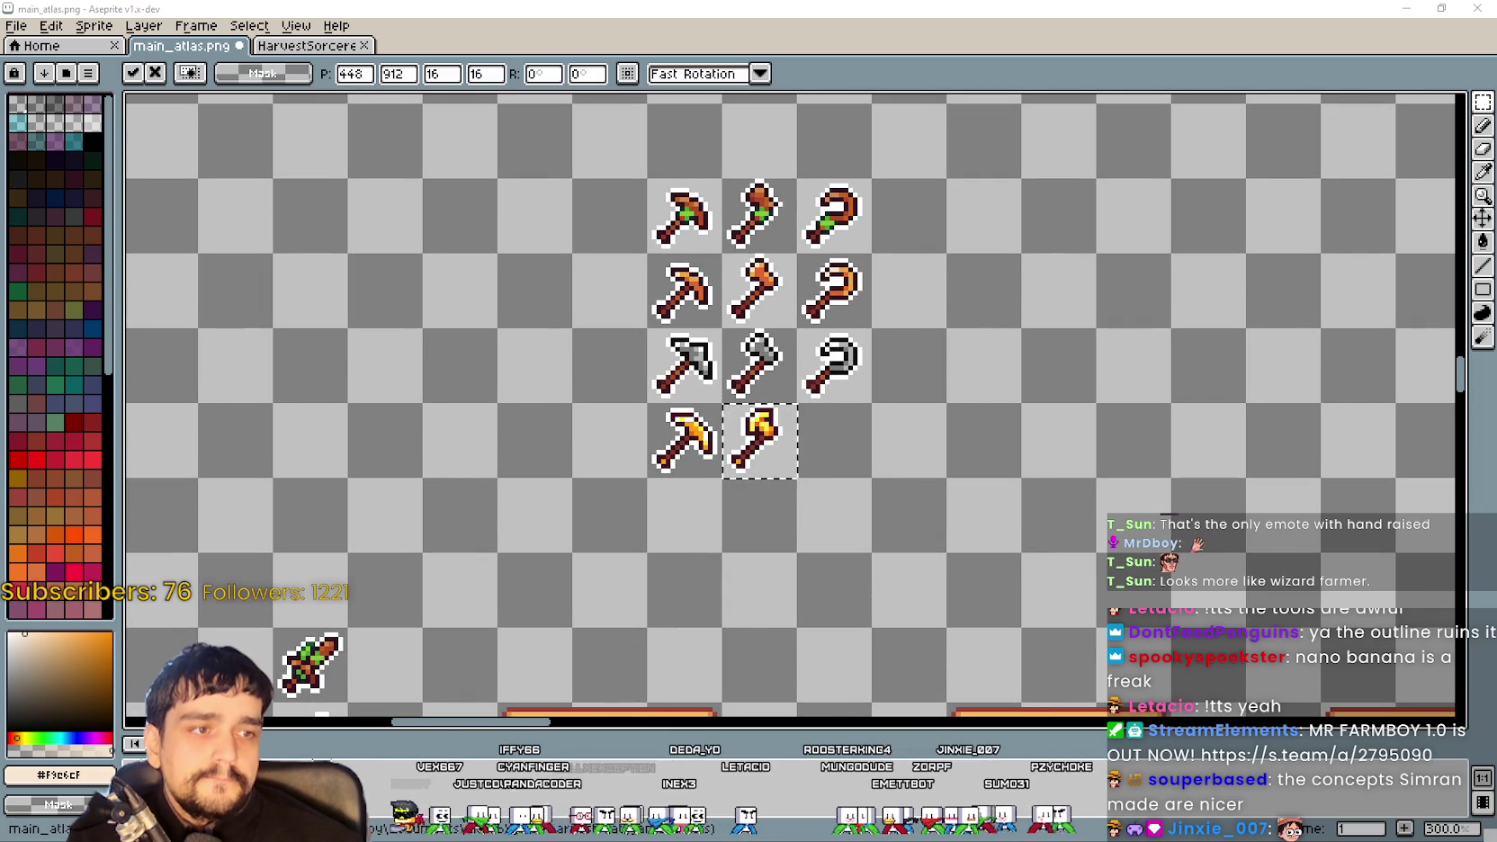
pyautogui.hotkey('ctrl', 'v')
pyautogui.moveTo(800, 427); pyautogui.dragTo(934, 427)
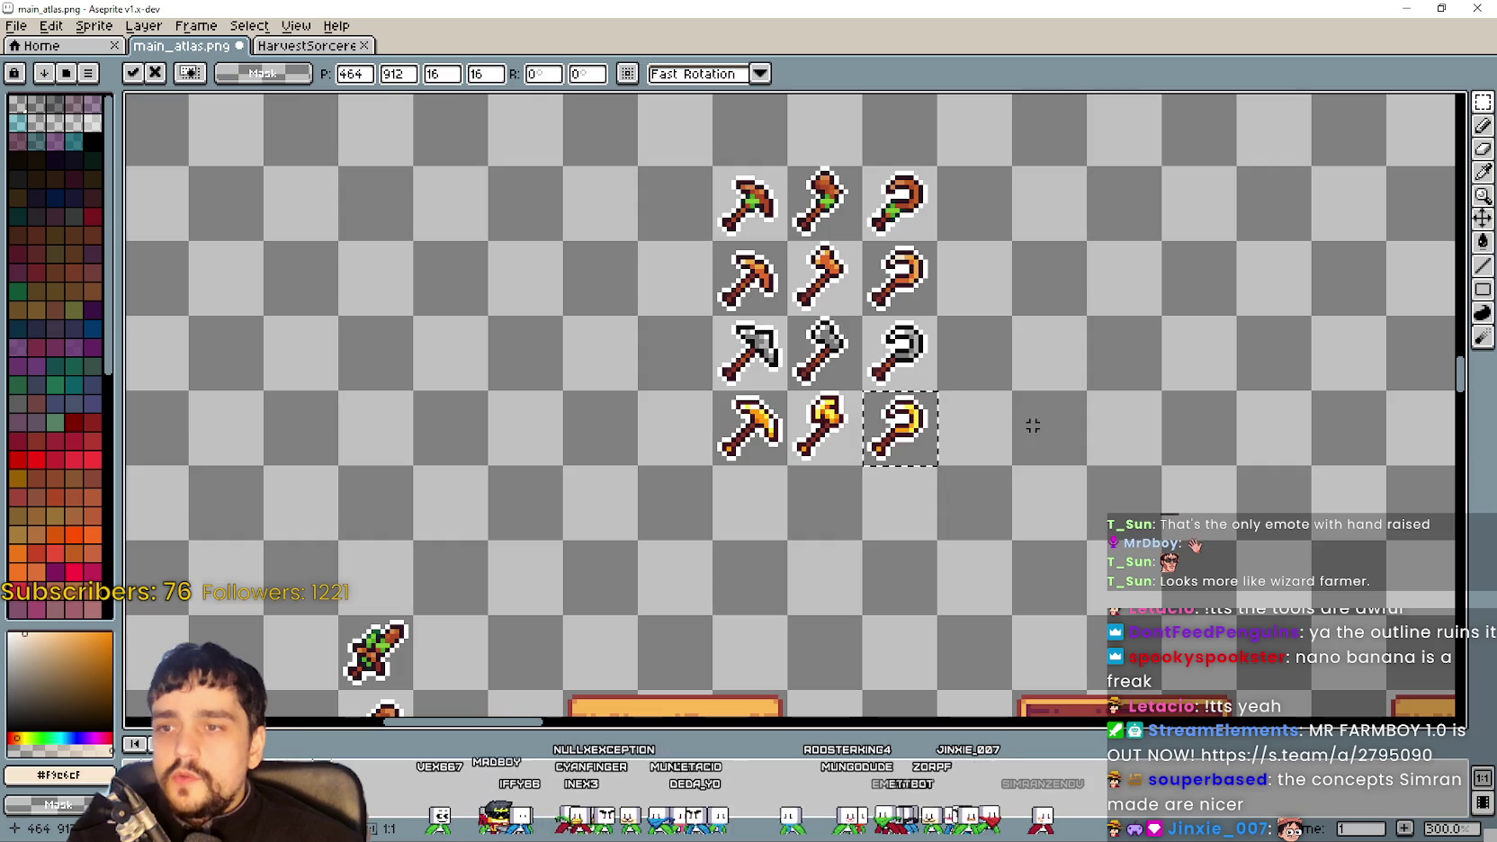
pyautogui.scroll(1, 974, 341)
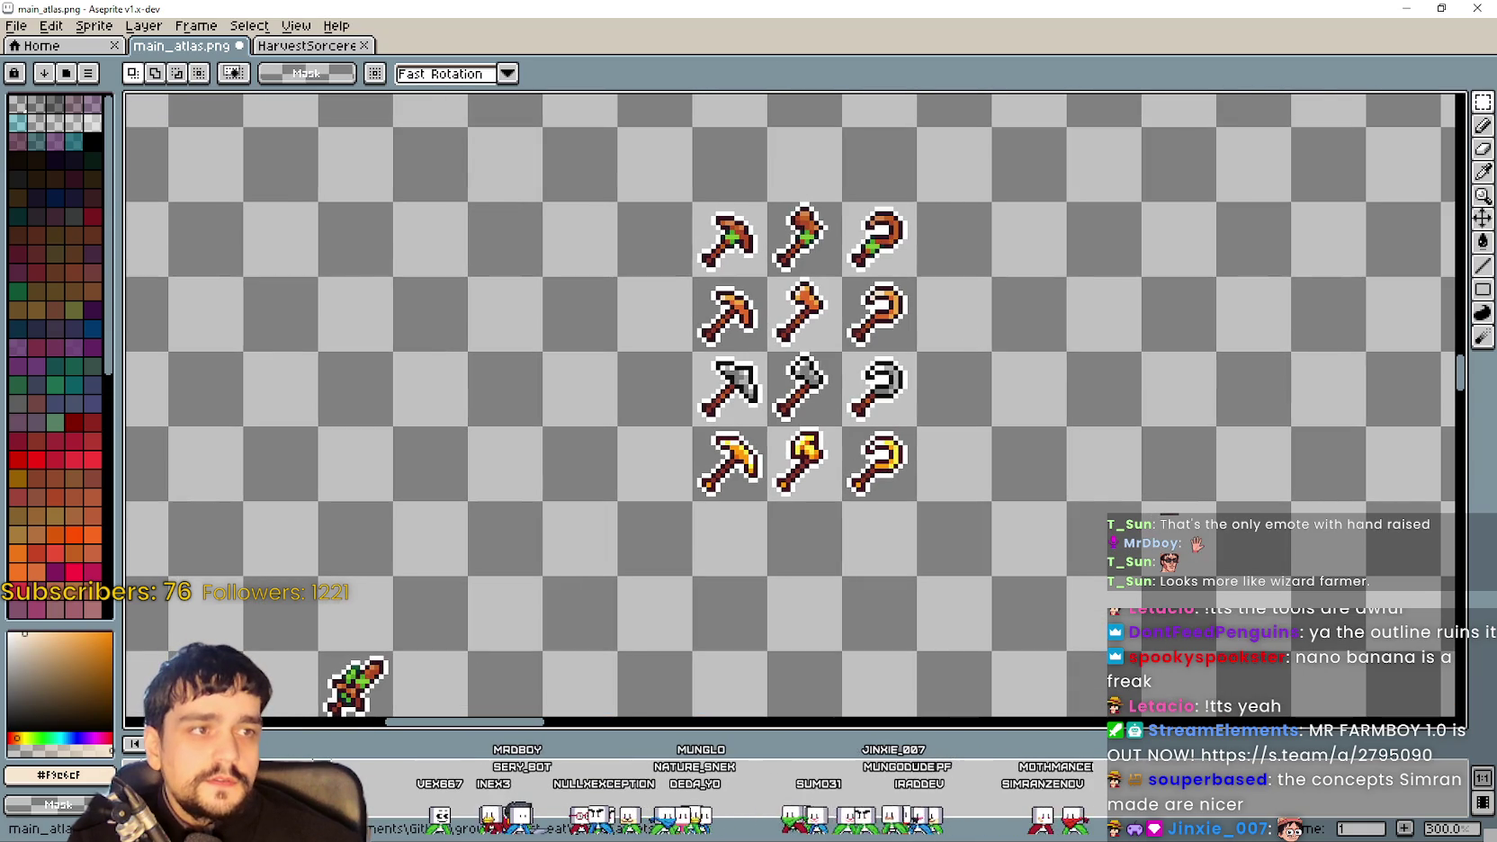
pyautogui.hotkey('alt', 'Tab')
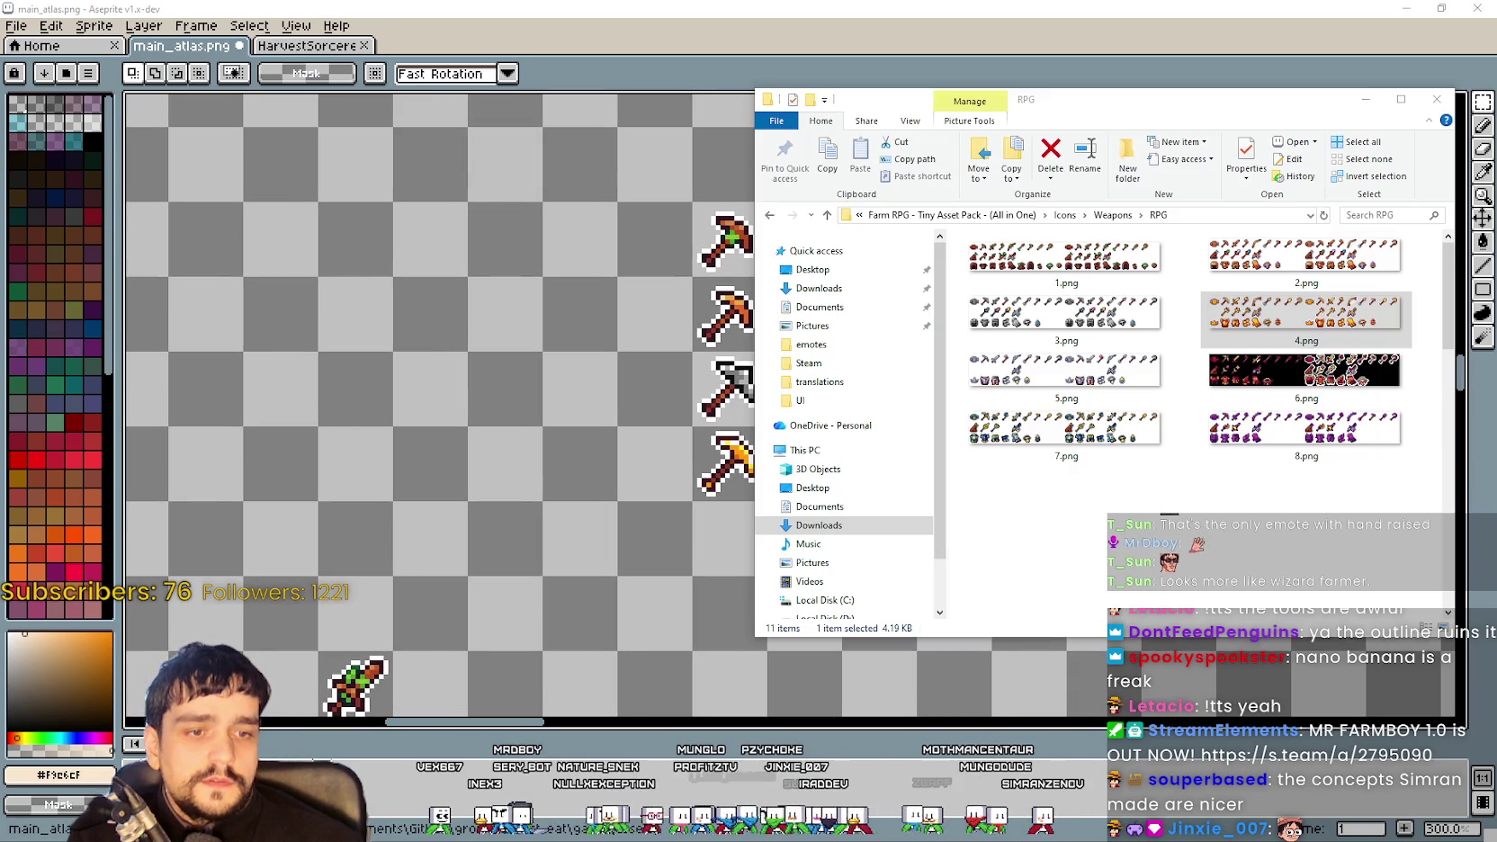
# Take the steel pickaxe from 5.png and place it below the golden pickaxe
pyautogui.click(1049, 366)
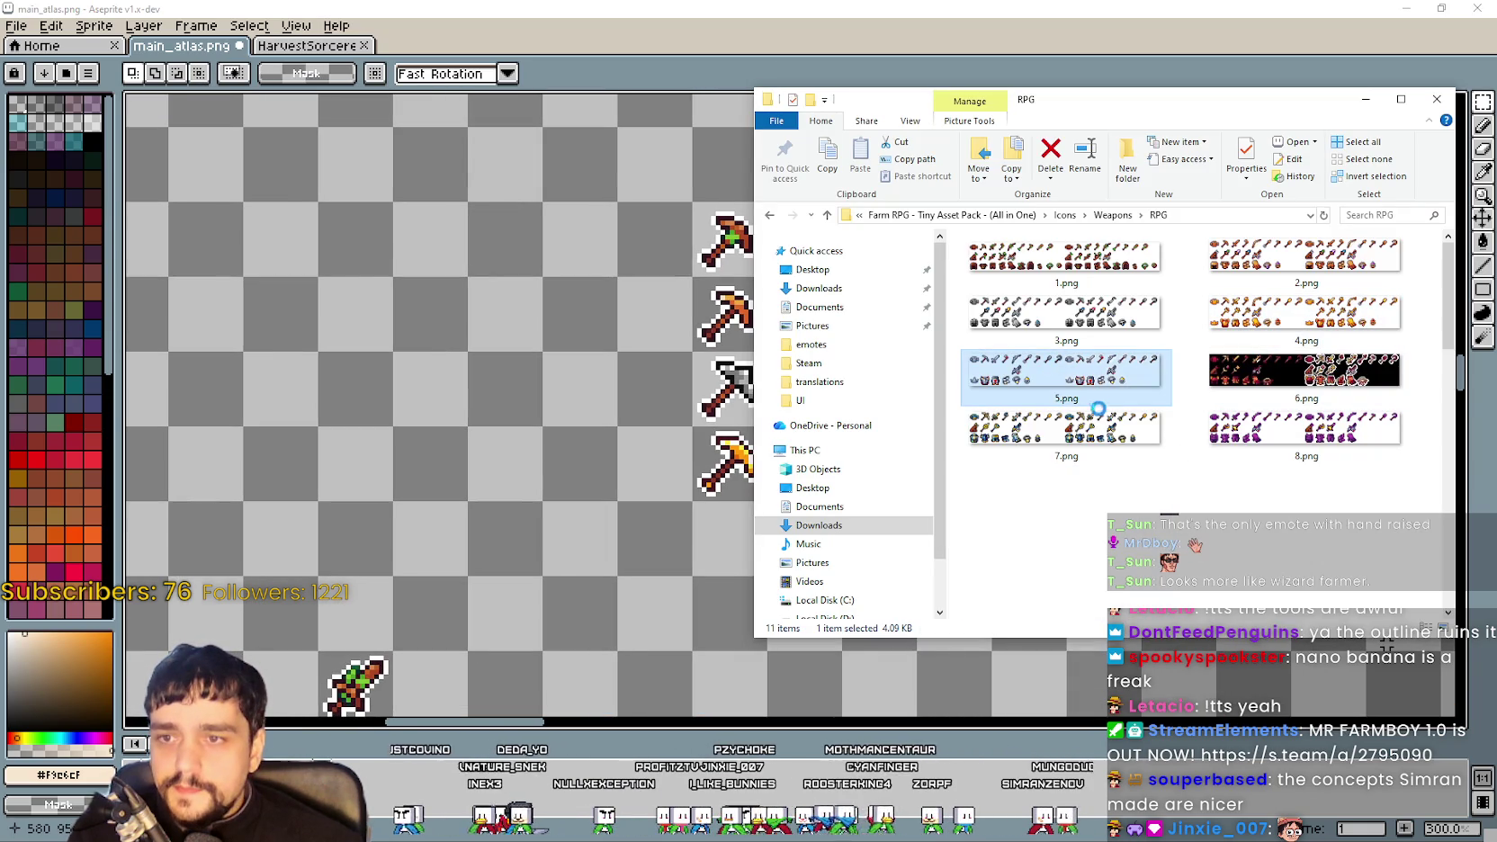
pyautogui.hotkey('alt', 'Tab')
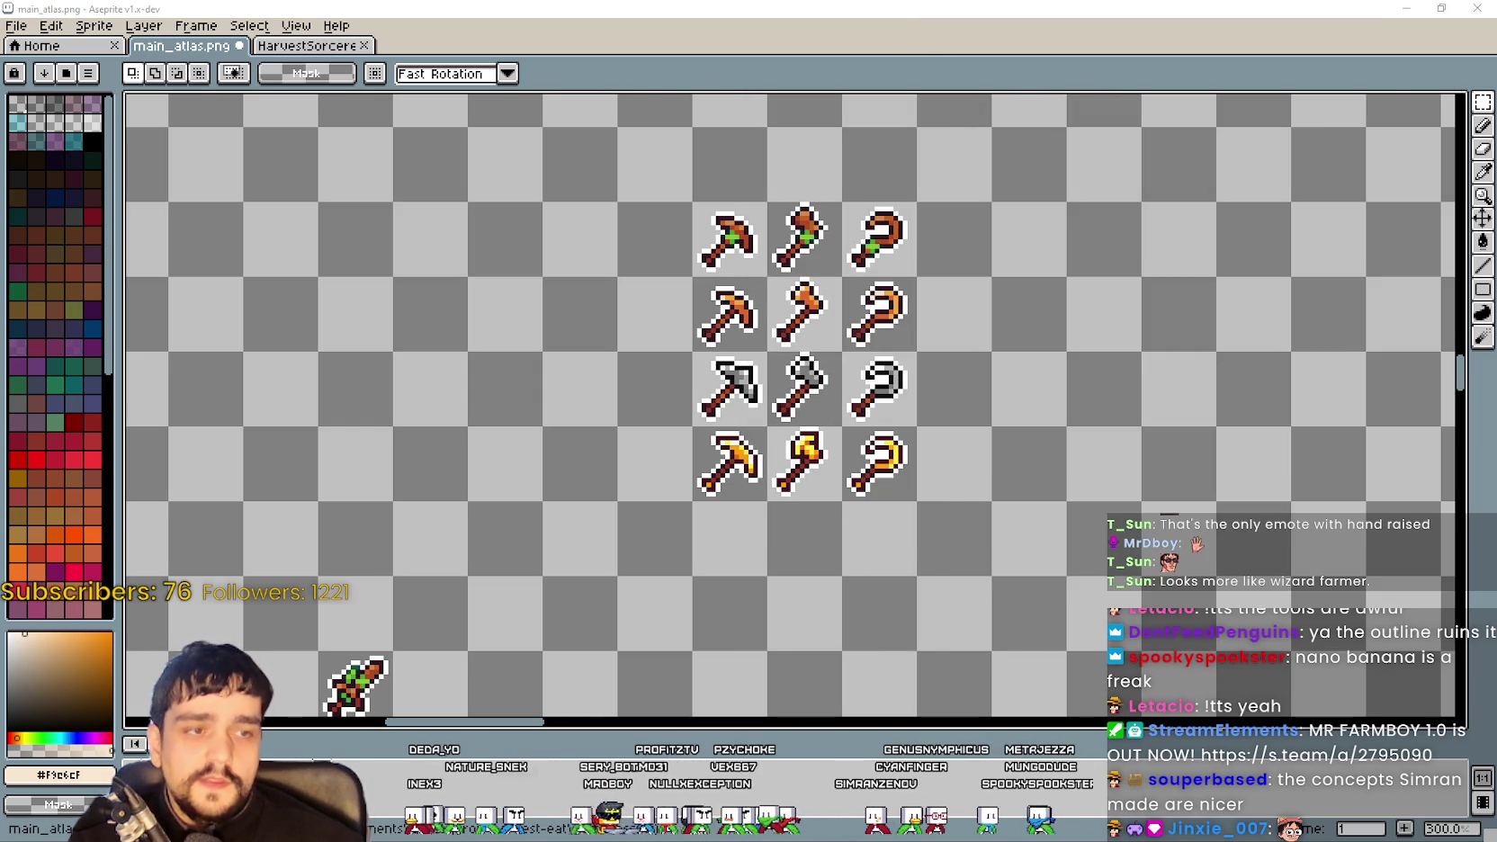
pyautogui.hotkey('ctrl', 'v')
pyautogui.moveTo(819, 416); pyautogui.dragTo(805, 525)
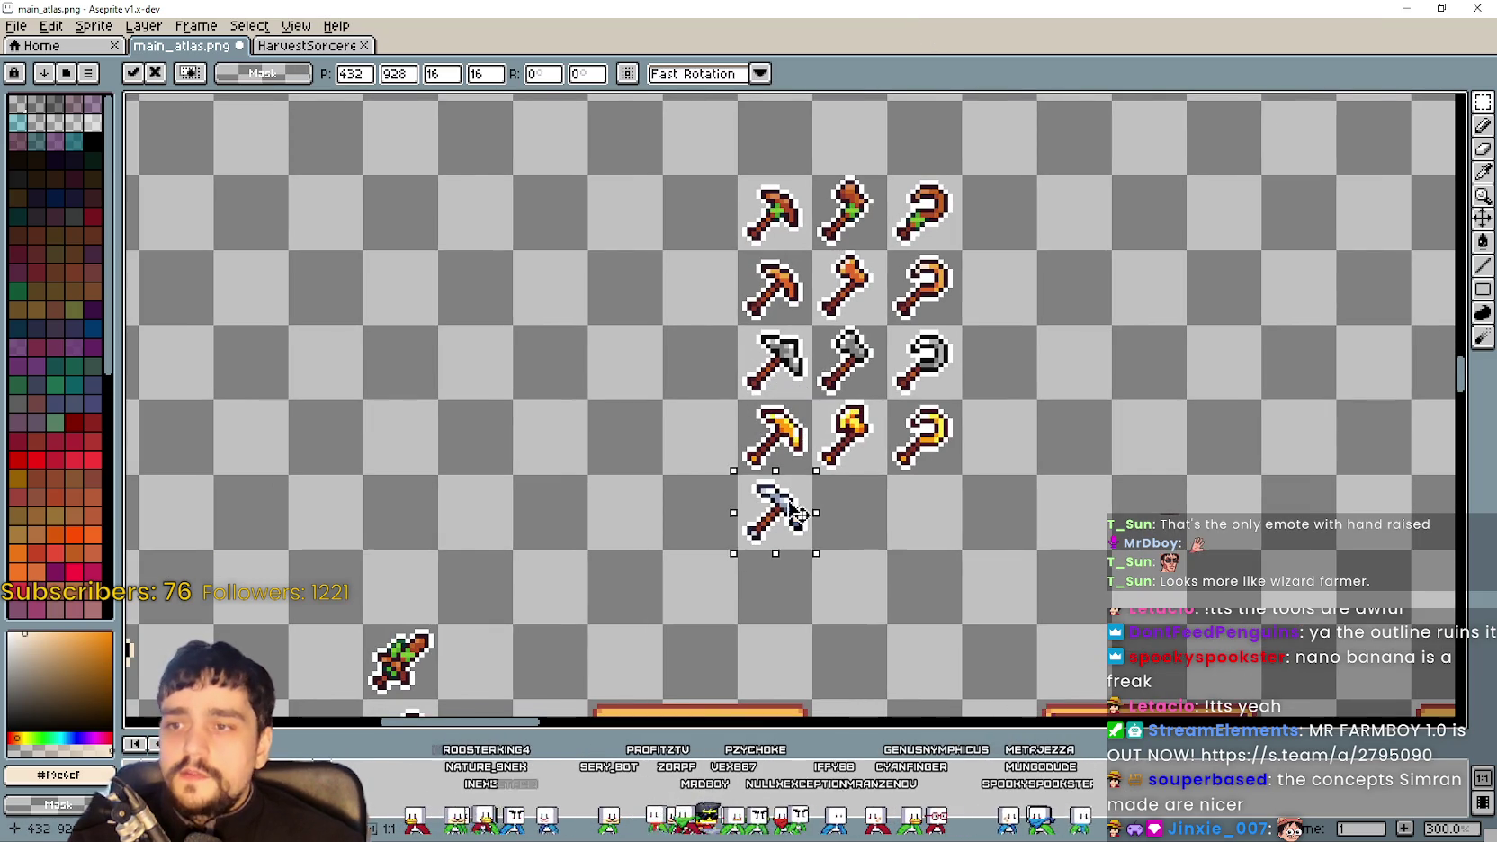
pyautogui.moveTo(1110, 469); pyautogui.dragTo(989, 434)
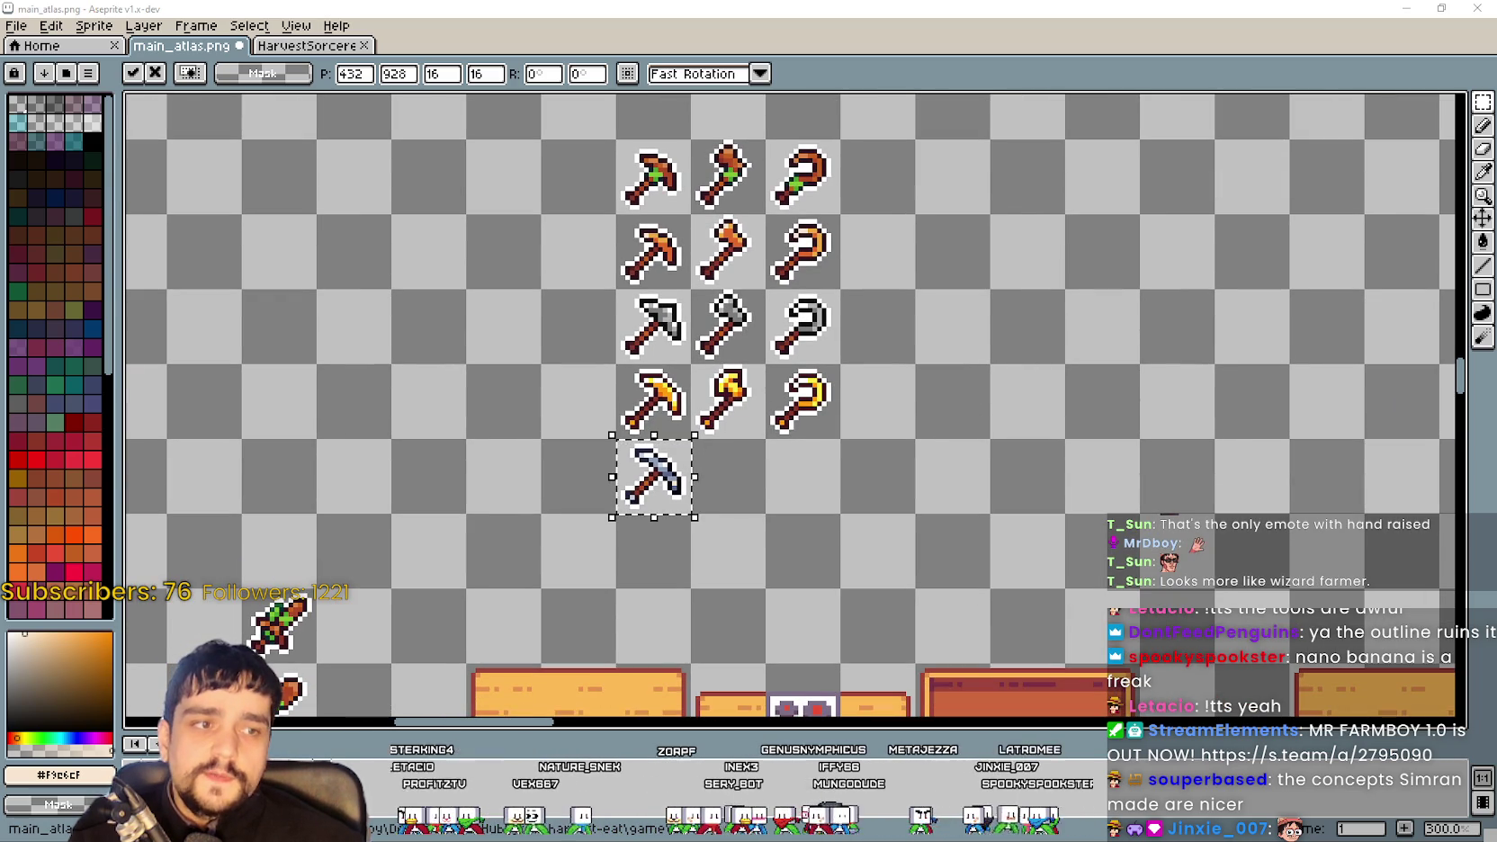
# Paste the dark sickle at the row's right end and the steel axe in the middle cell
pyautogui.hotkey('ctrl', 'v')
pyautogui.moveTo(806, 423)
pyautogui.mouseDown()
pyautogui.moveTo(842, 468)
pyautogui.moveTo(901, 479)
pyautogui.mouseUp()
pyautogui.click(1053, 457)
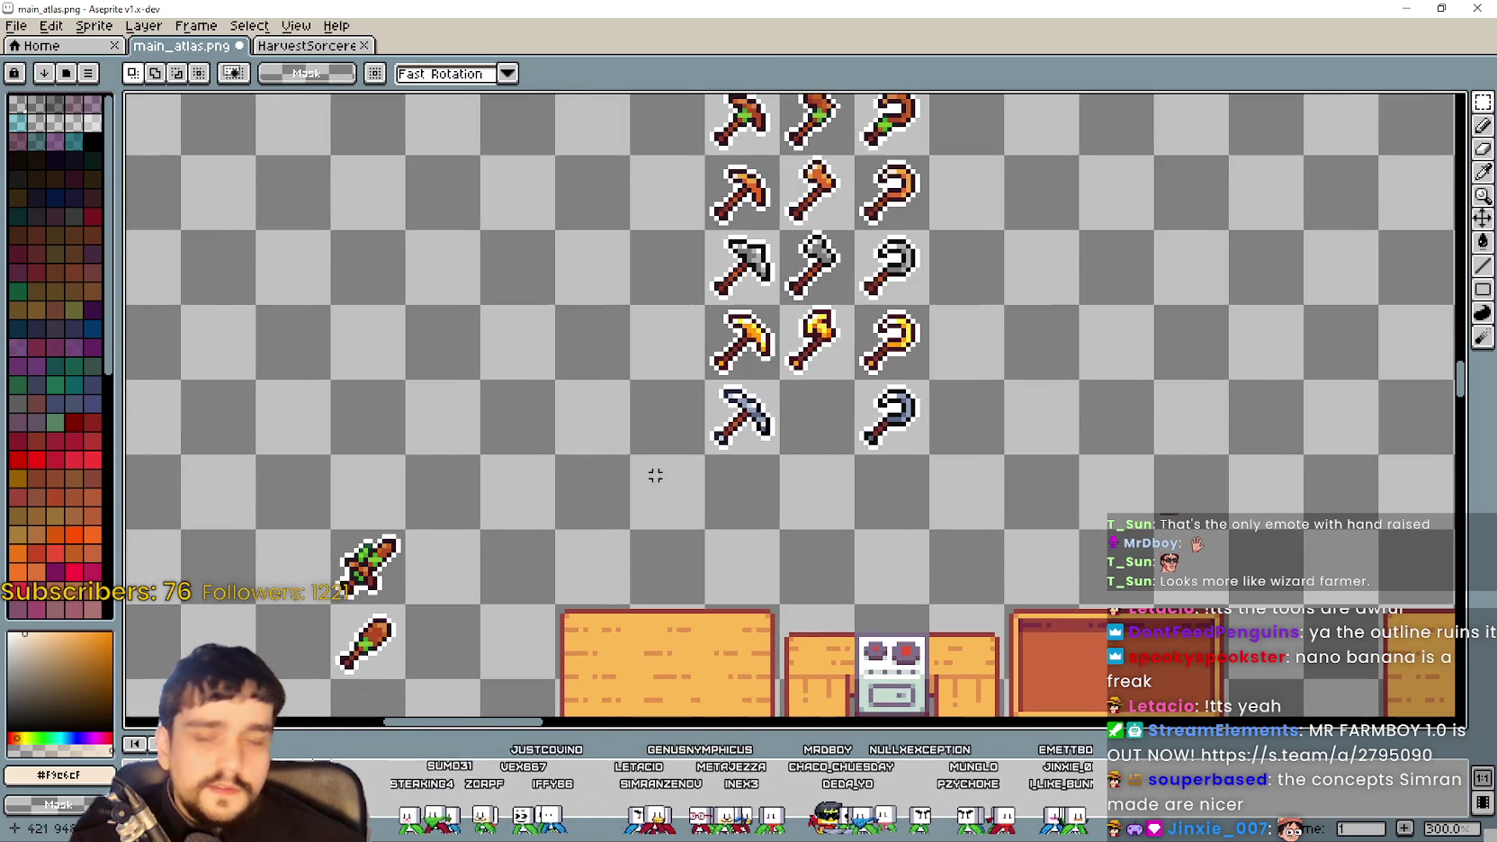
pyautogui.hotkey('ctrl', 'v')
pyautogui.moveTo(775, 405); pyautogui.dragTo(814, 417)
pyautogui.click(1011, 368)
pyautogui.scroll(-1, 727, 470)
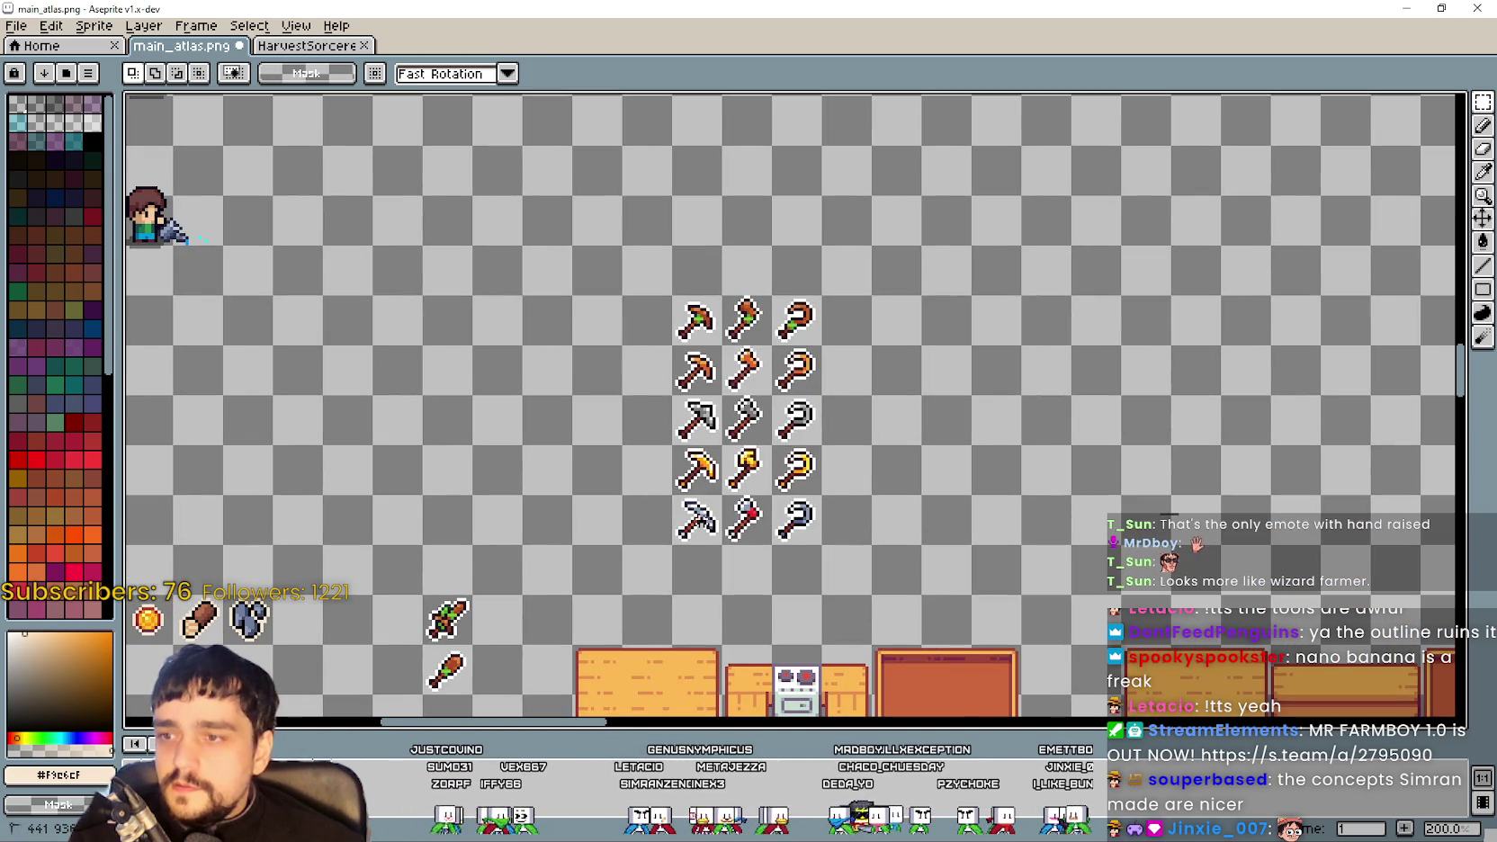
# Move the whole tool grid up and left, then close the icon folder
pyautogui.moveTo(673, 546); pyautogui.dragTo(826, 295)
pyautogui.moveTo(796, 456)
pyautogui.mouseDown()
pyautogui.moveTo(697, 255)
pyautogui.moveTo(782, 349)
pyautogui.mouseUp()
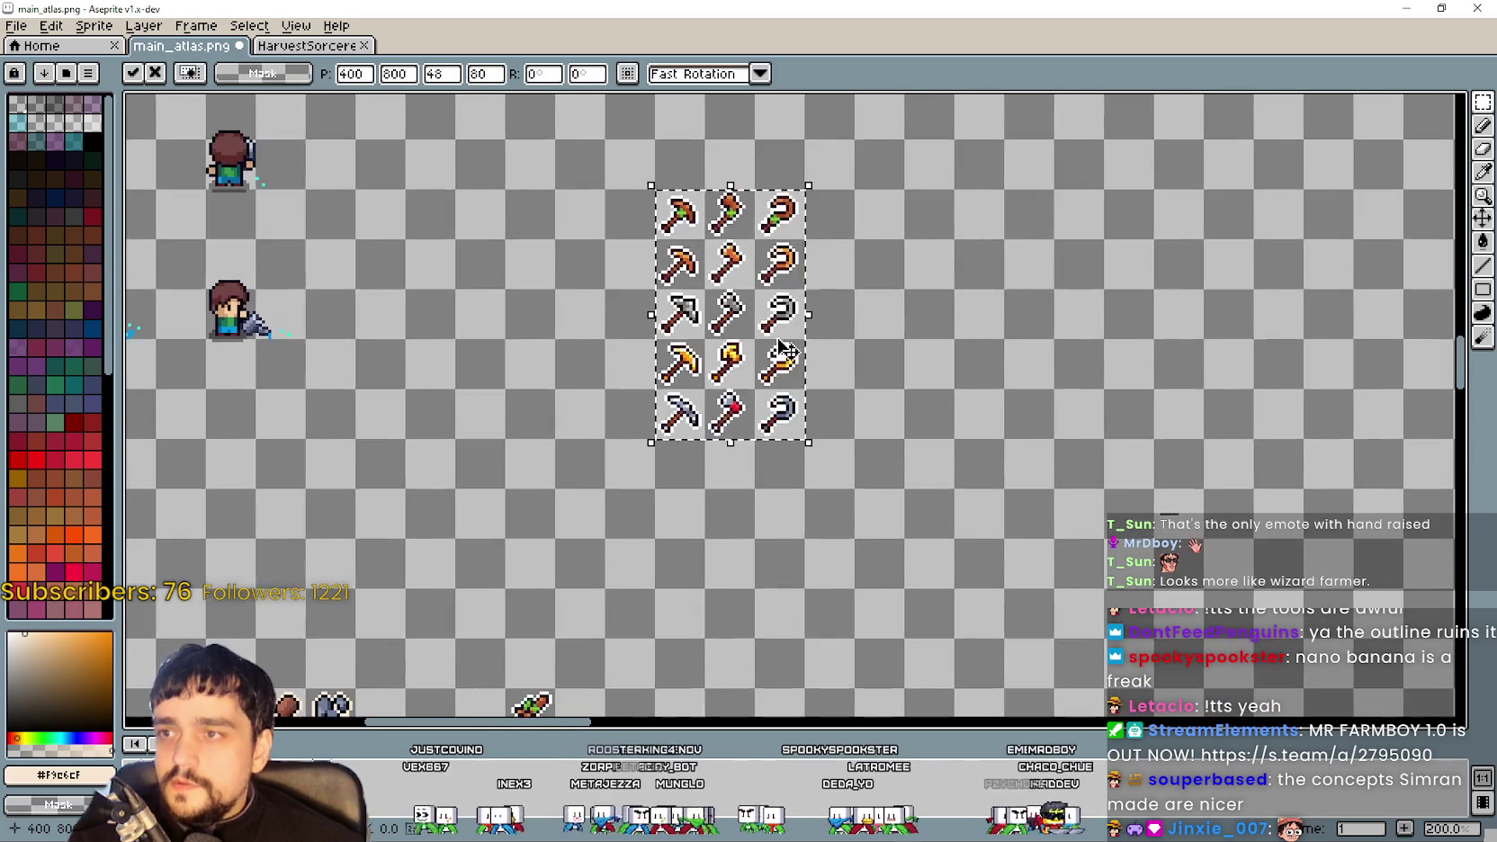
pyautogui.click(921, 378)
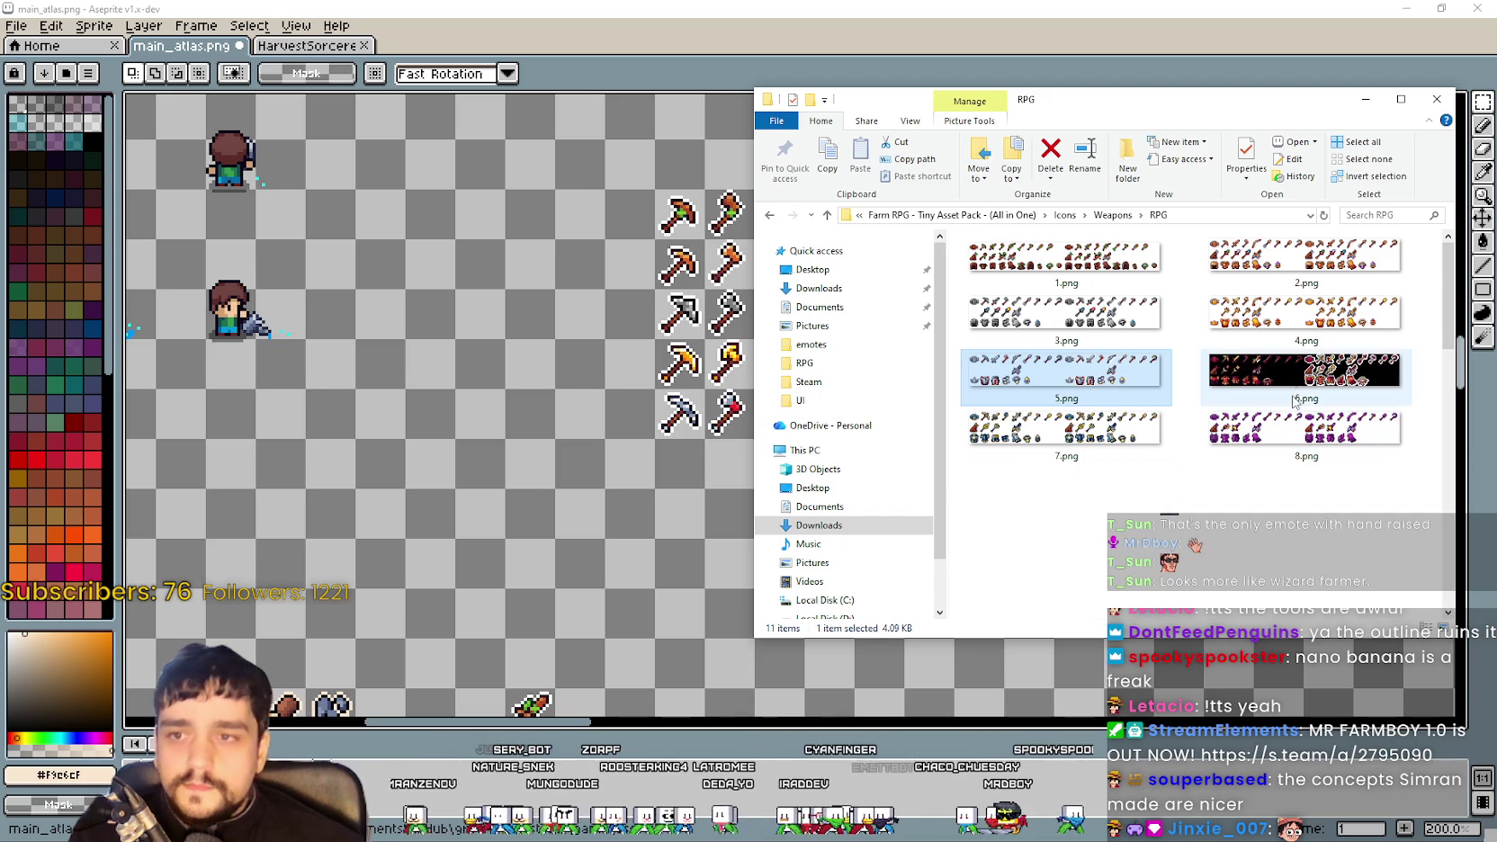
pyautogui.click(1298, 388)
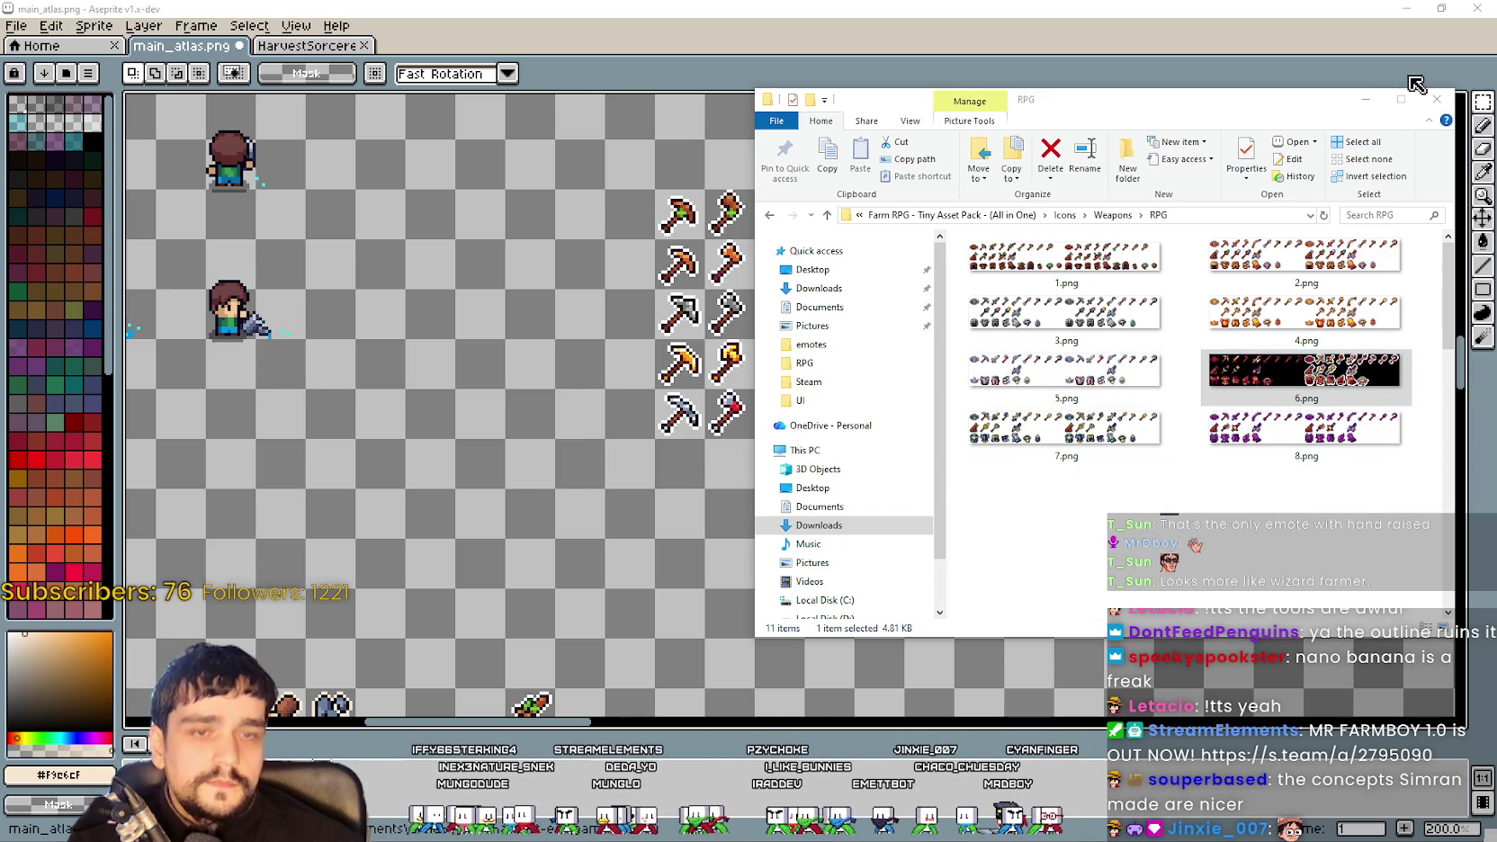
pyautogui.click(1365, 99)
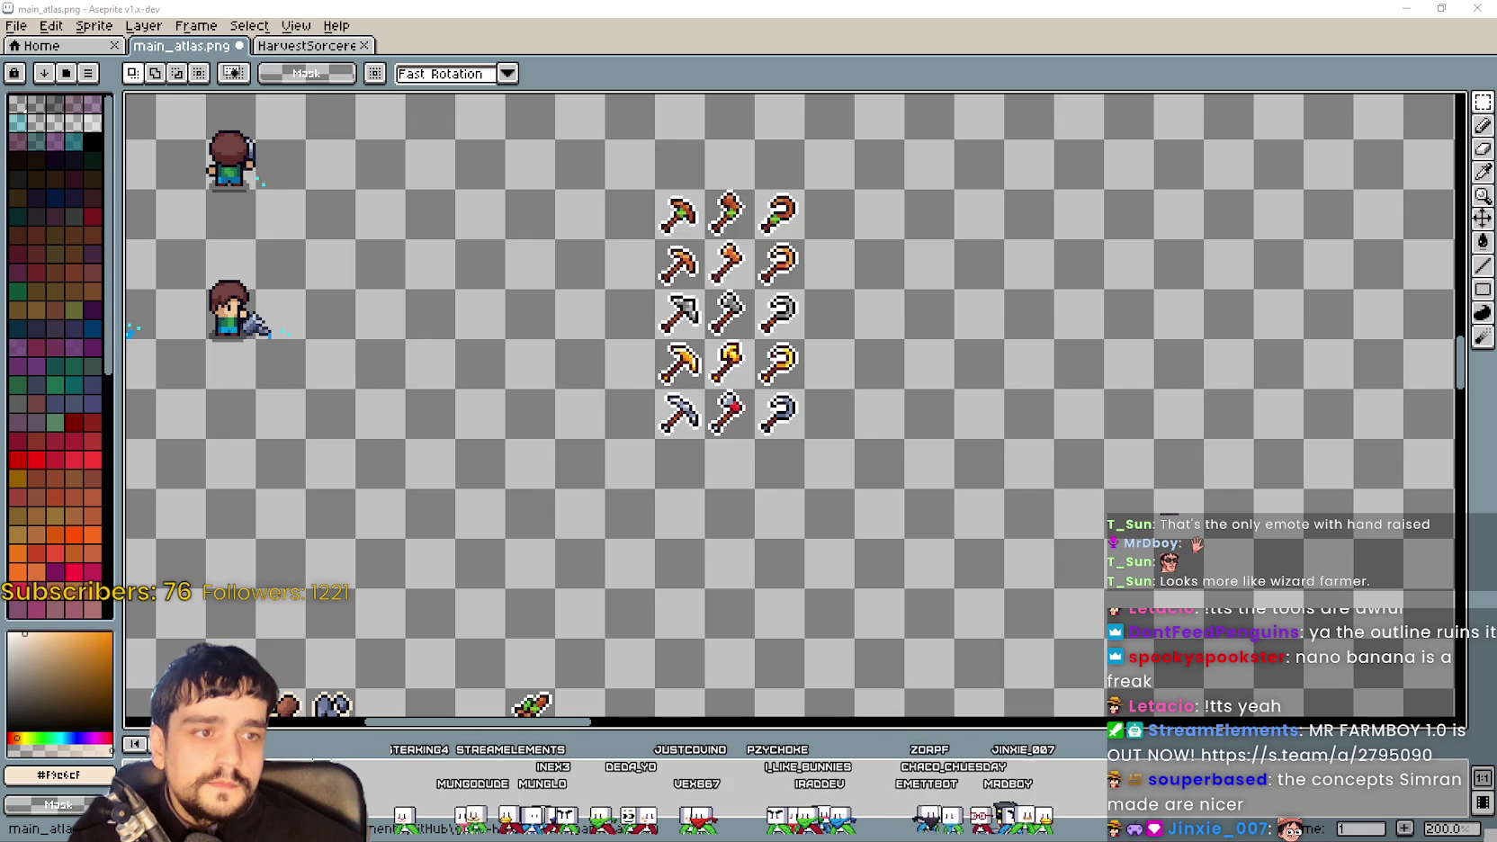
# Add a crimson row: a new pickaxe with the red axe and red sickle beside it
pyautogui.hotkey('ctrl', 'v')
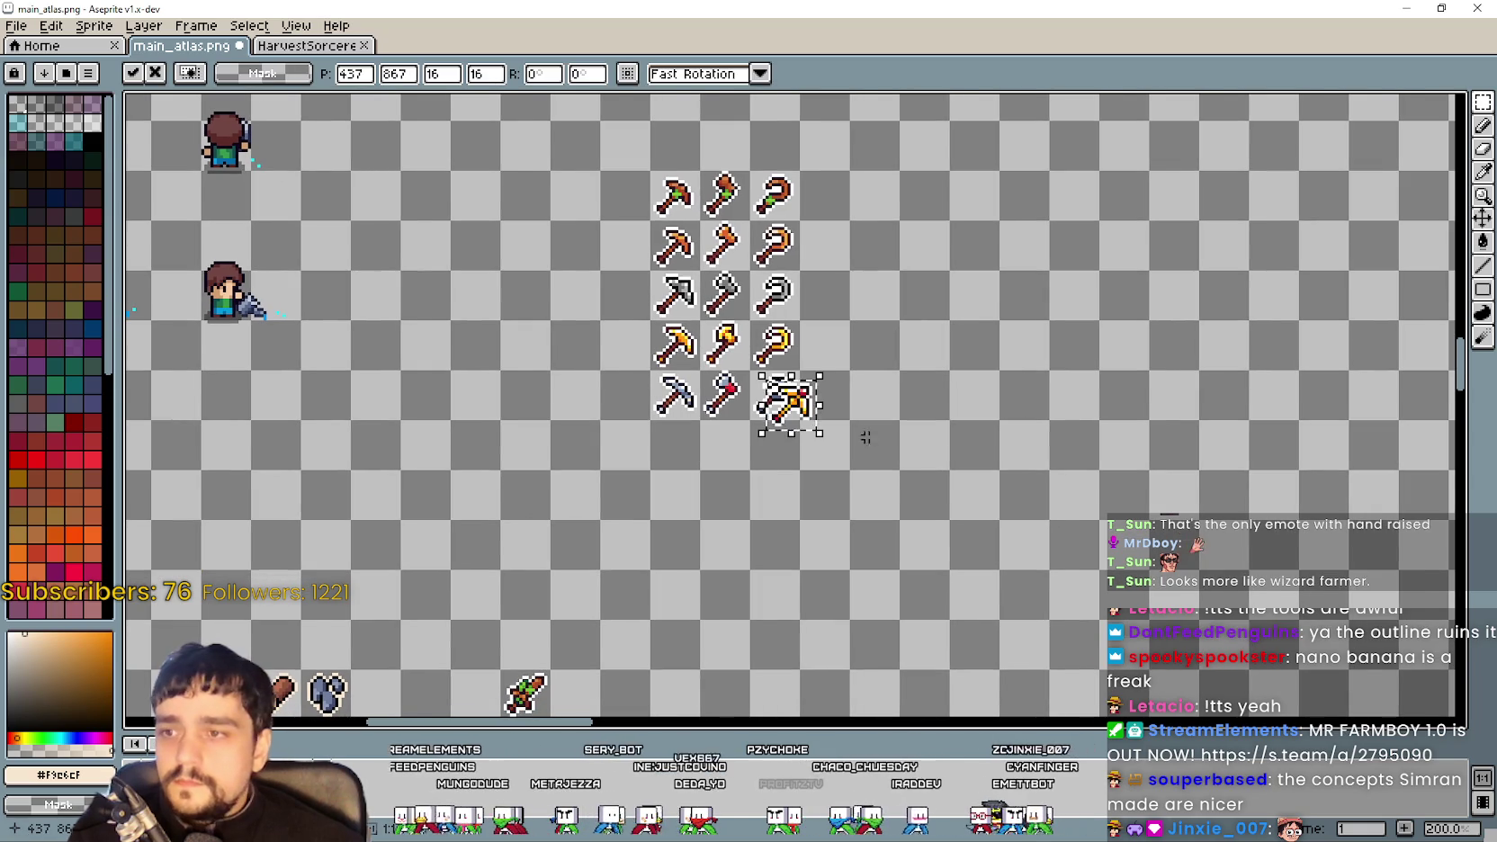
pyautogui.scroll(1, 1179, 504)
pyautogui.moveTo(610, 396); pyautogui.dragTo(441, 454)
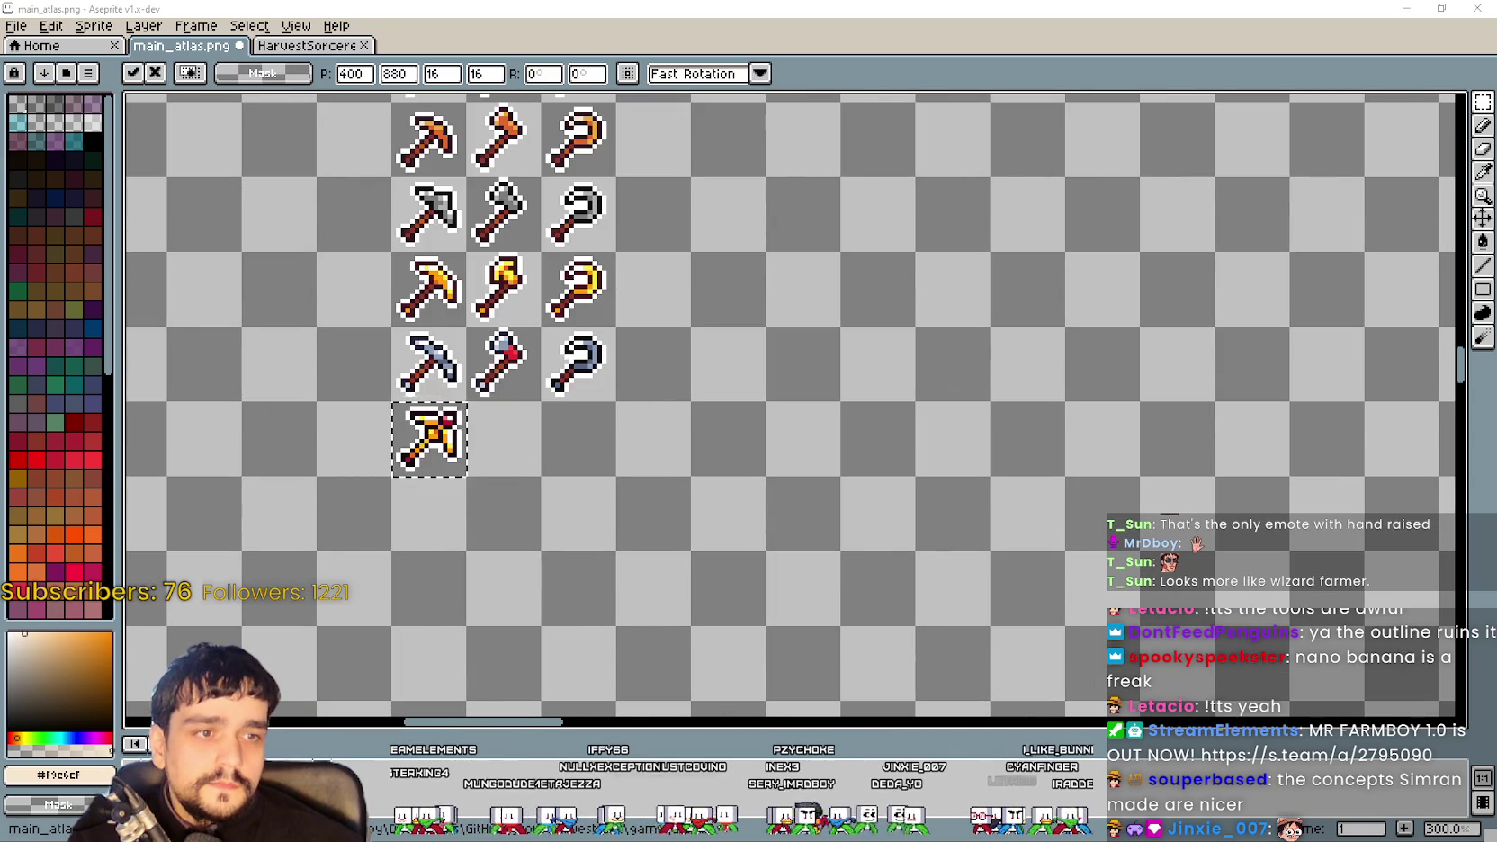
pyautogui.press('Return')
pyautogui.hotkey('ctrl', 'v')
pyautogui.moveTo(796, 421); pyautogui.dragTo(615, 430)
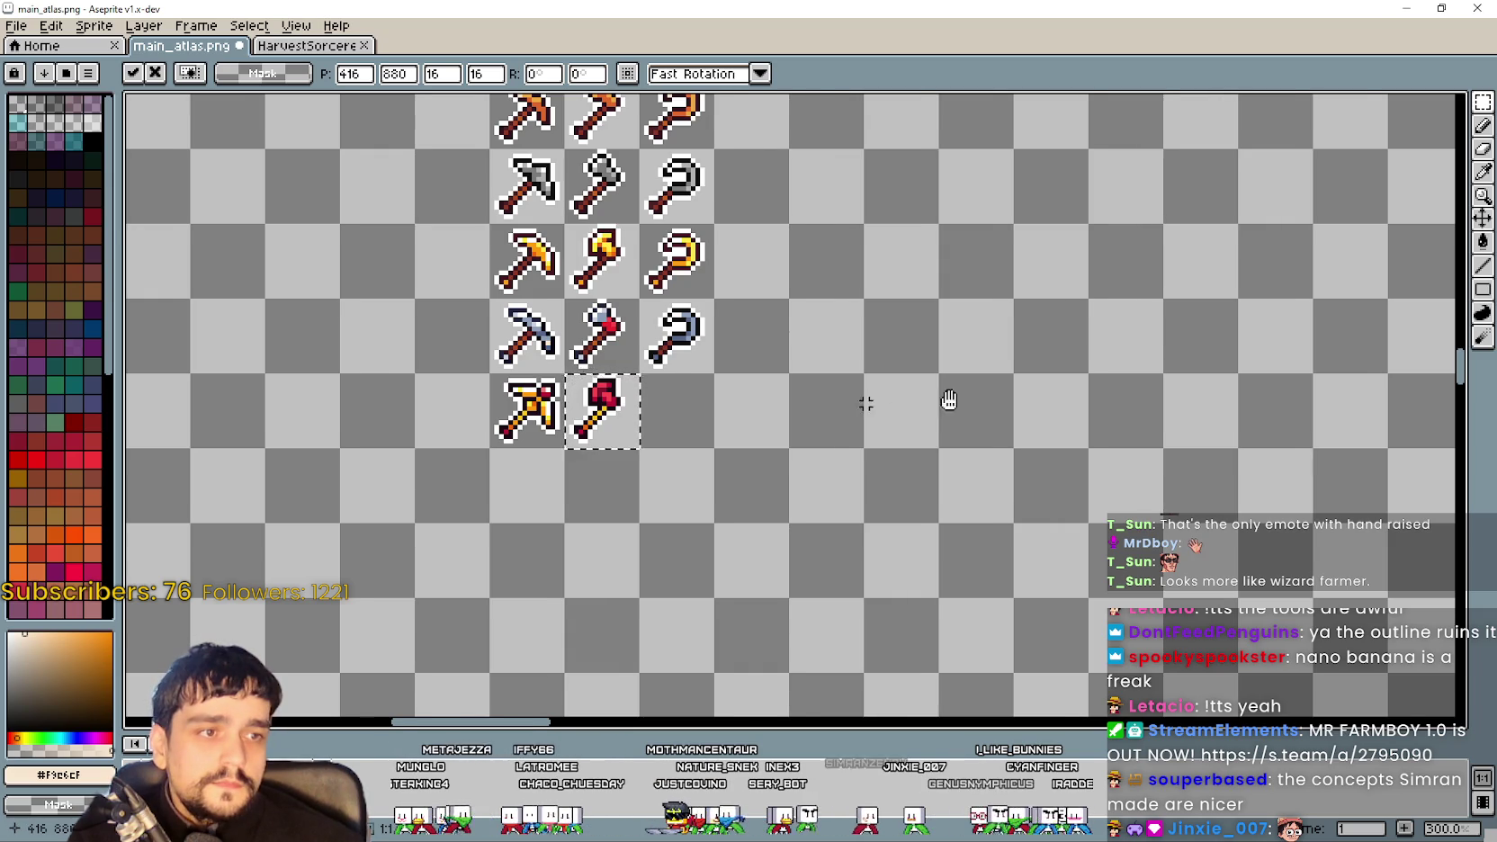
pyautogui.press('Return')
pyautogui.hotkey('ctrl', 'v')
pyautogui.moveTo(772, 416); pyautogui.dragTo(846, 418)
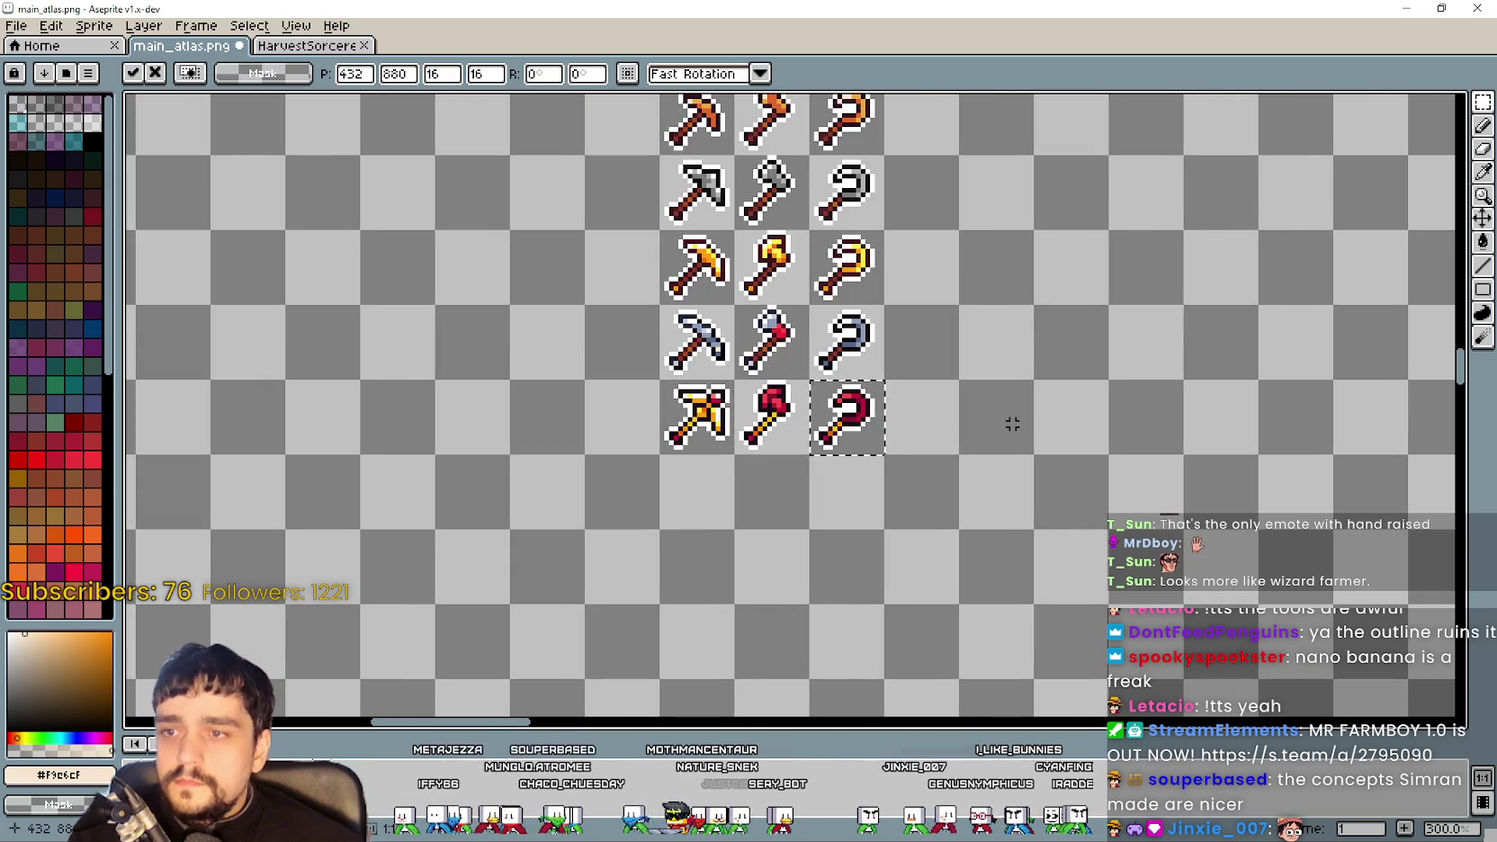
pyautogui.press('Return')
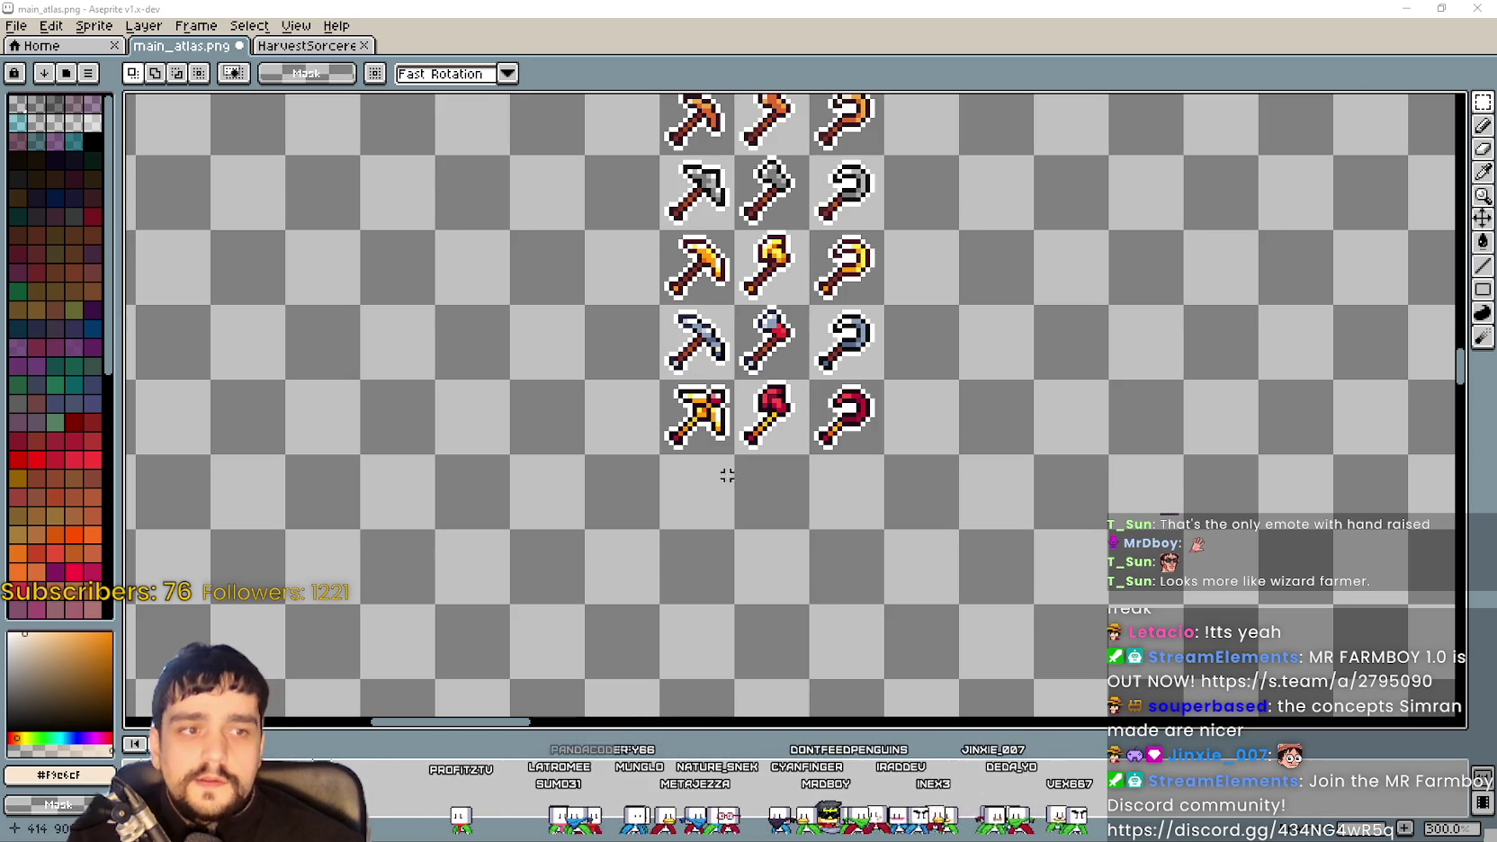
# Add a gold-with-blue row: golden pickaxe, blue tool and golden sickle
pyautogui.hotkey('ctrl', 'v')
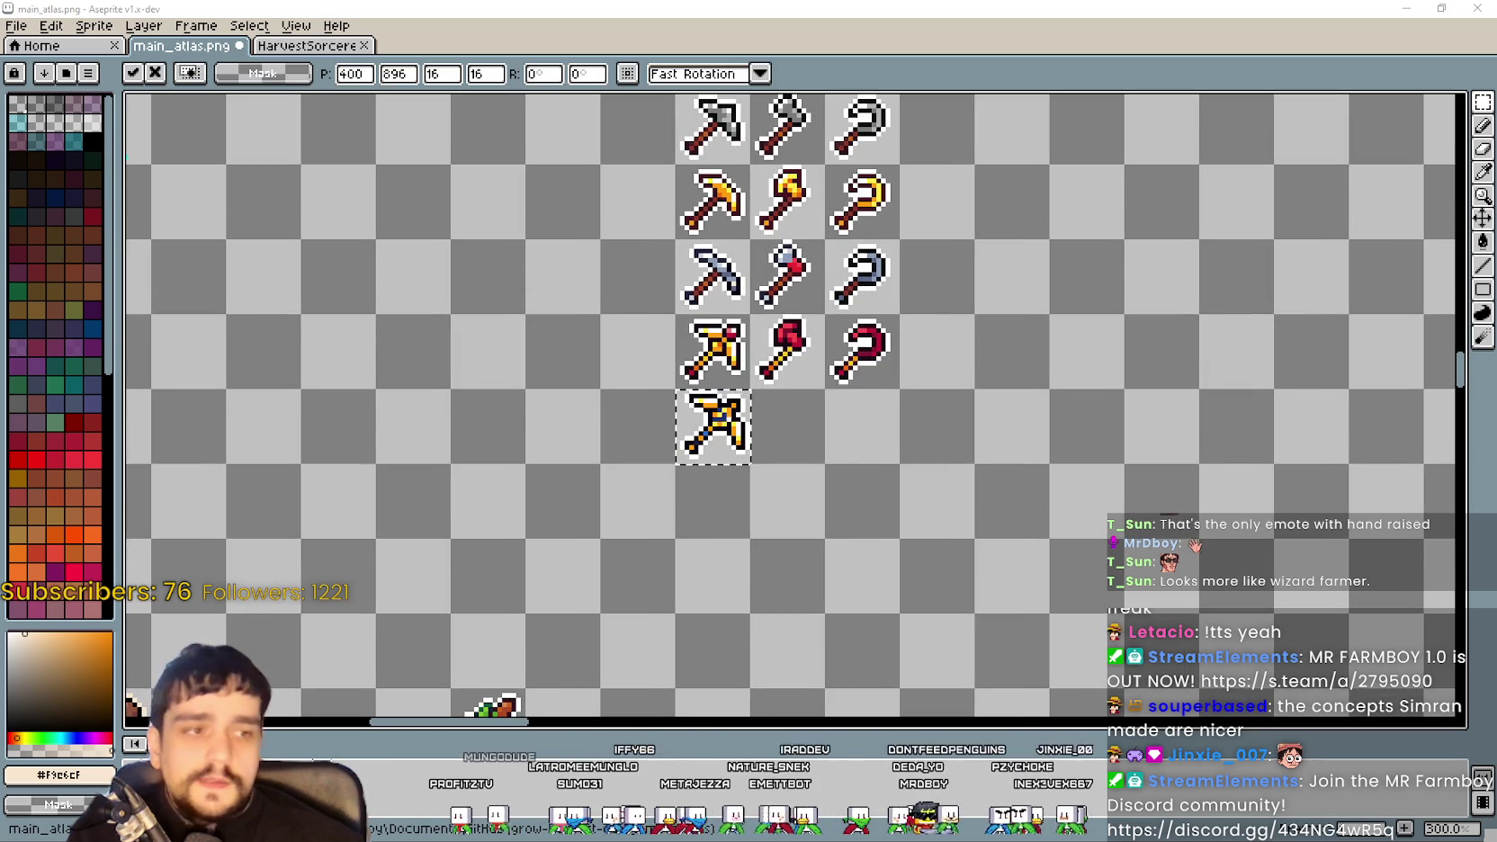
pyautogui.hotkey('ctrl', 'v')
pyautogui.moveTo(796, 447); pyautogui.dragTo(871, 447)
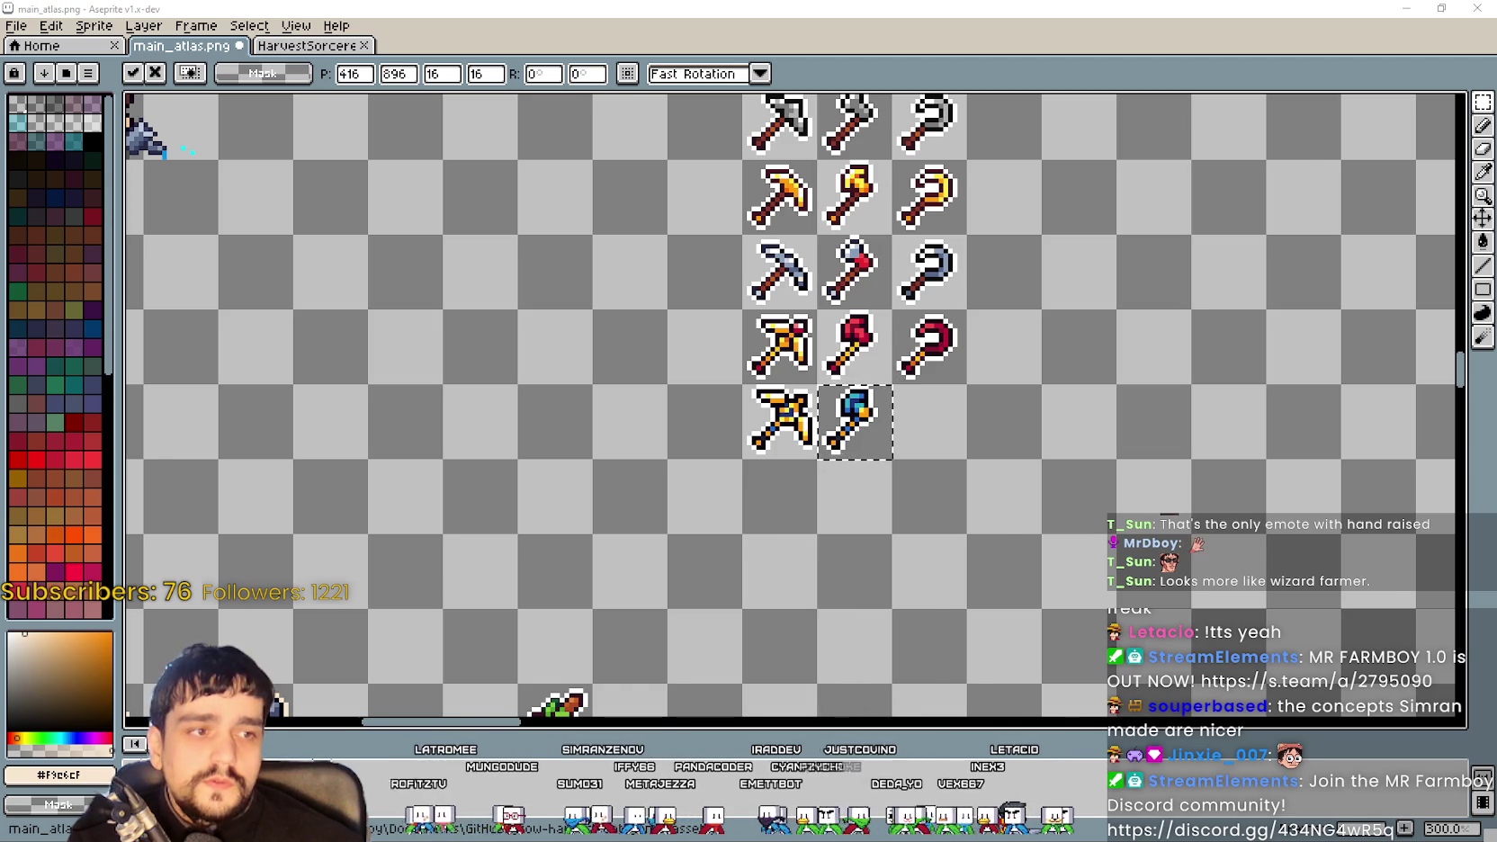
pyautogui.hotkey('ctrl', 'v')
pyautogui.moveTo(261, 406); pyautogui.dragTo(1009, 420)
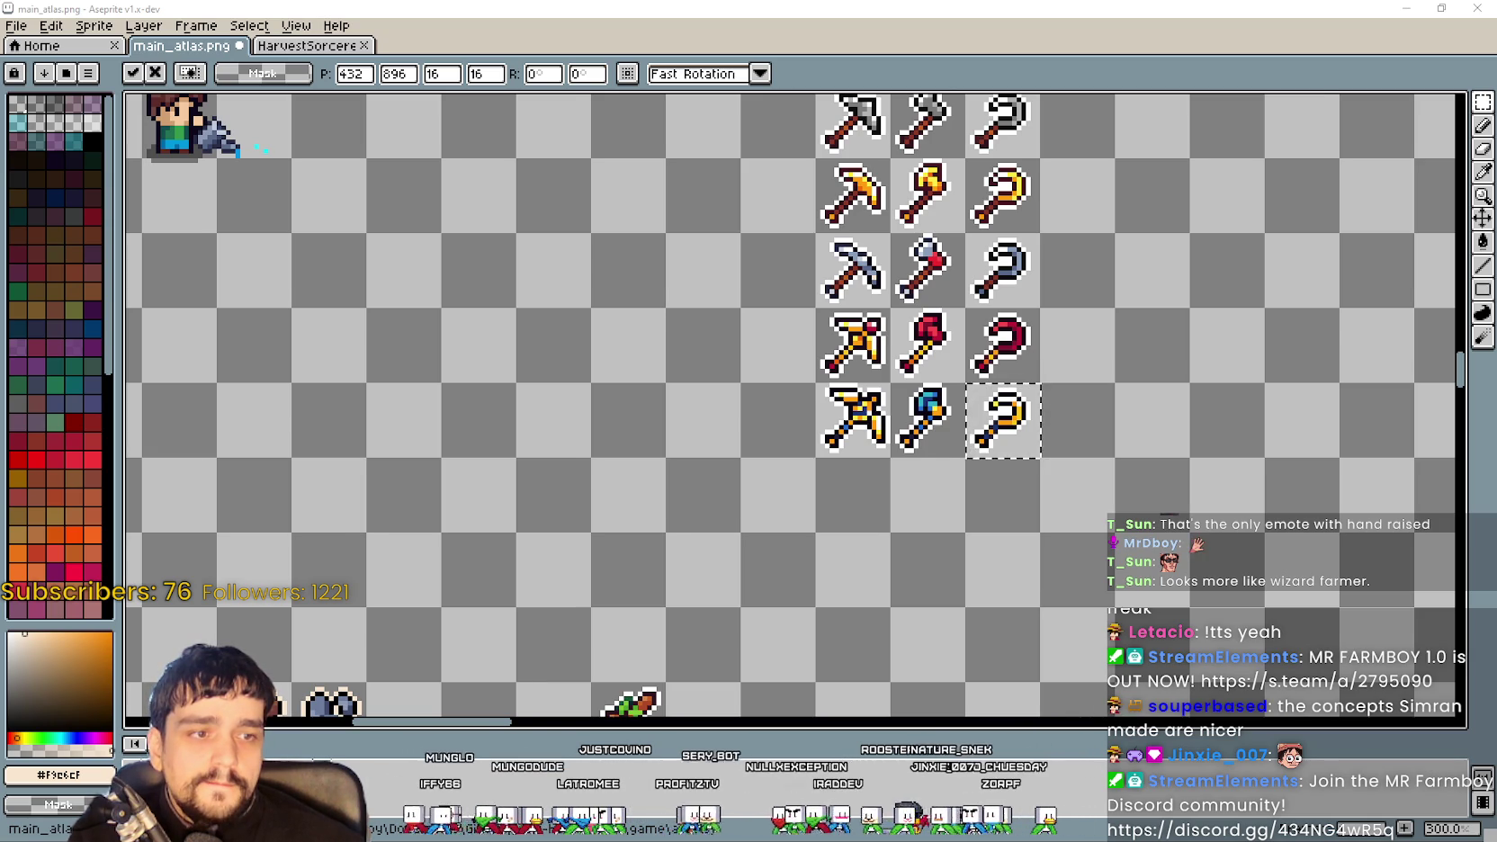
# Build the purple row: purple pickaxe, then axe and hook copies to its right
pyautogui.hotkey('ctrl', 'v')
pyautogui.moveTo(1035, 378)
pyautogui.mouseDown()
pyautogui.moveTo(845, 414)
pyautogui.moveTo(886, 456)
pyautogui.mouseUp()
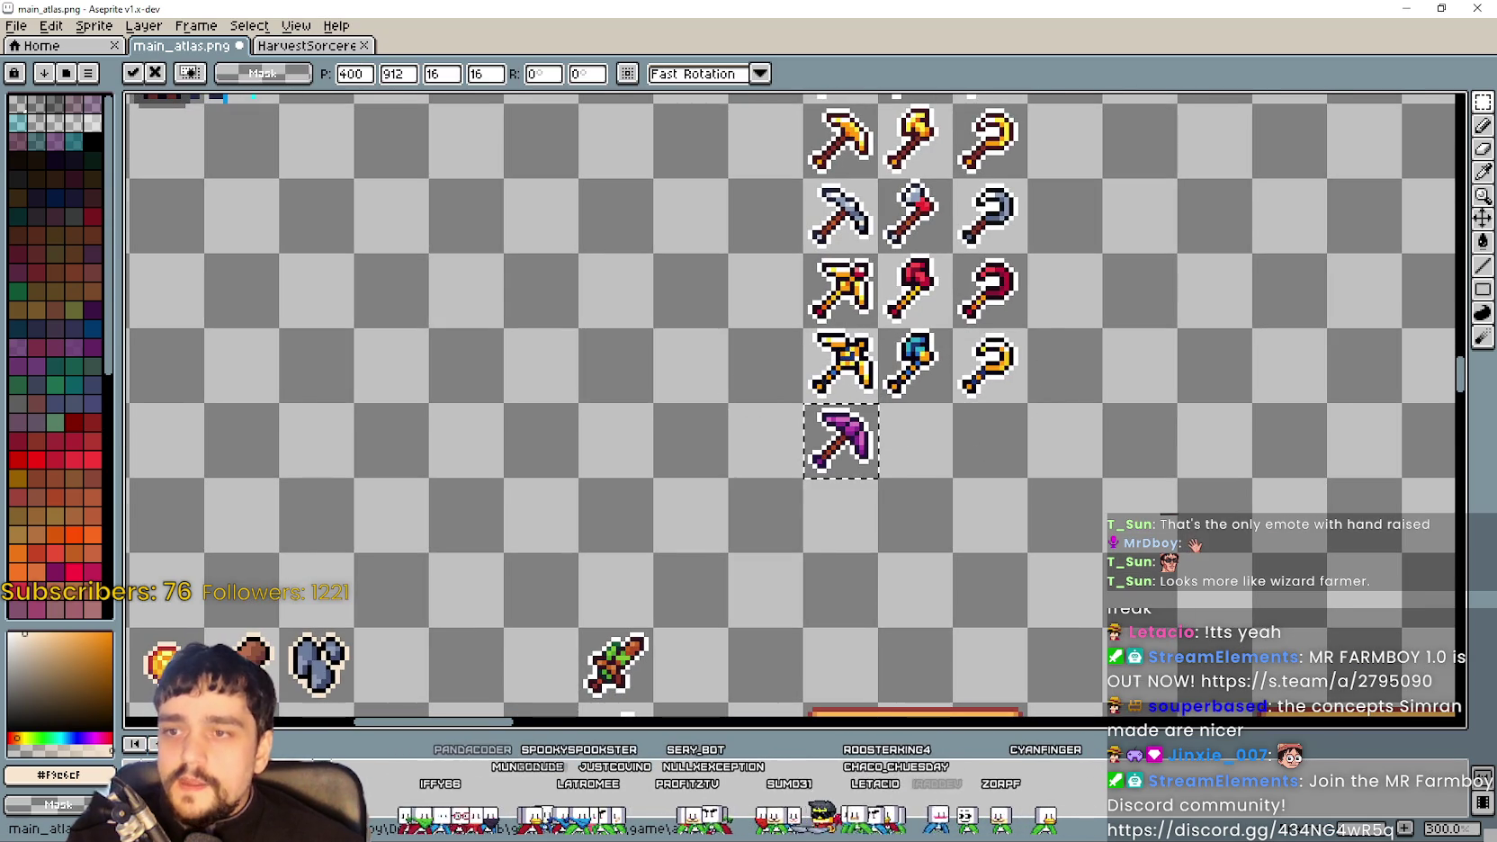
pyautogui.scroll(-1, 810, 432)
pyautogui.hotkey('ctrl', 'v')
pyautogui.moveTo(773, 423)
pyautogui.mouseDown()
pyautogui.moveTo(895, 501)
pyautogui.moveTo(888, 424)
pyautogui.mouseUp()
pyautogui.moveTo(1155, 459); pyautogui.dragTo(1071, 447)
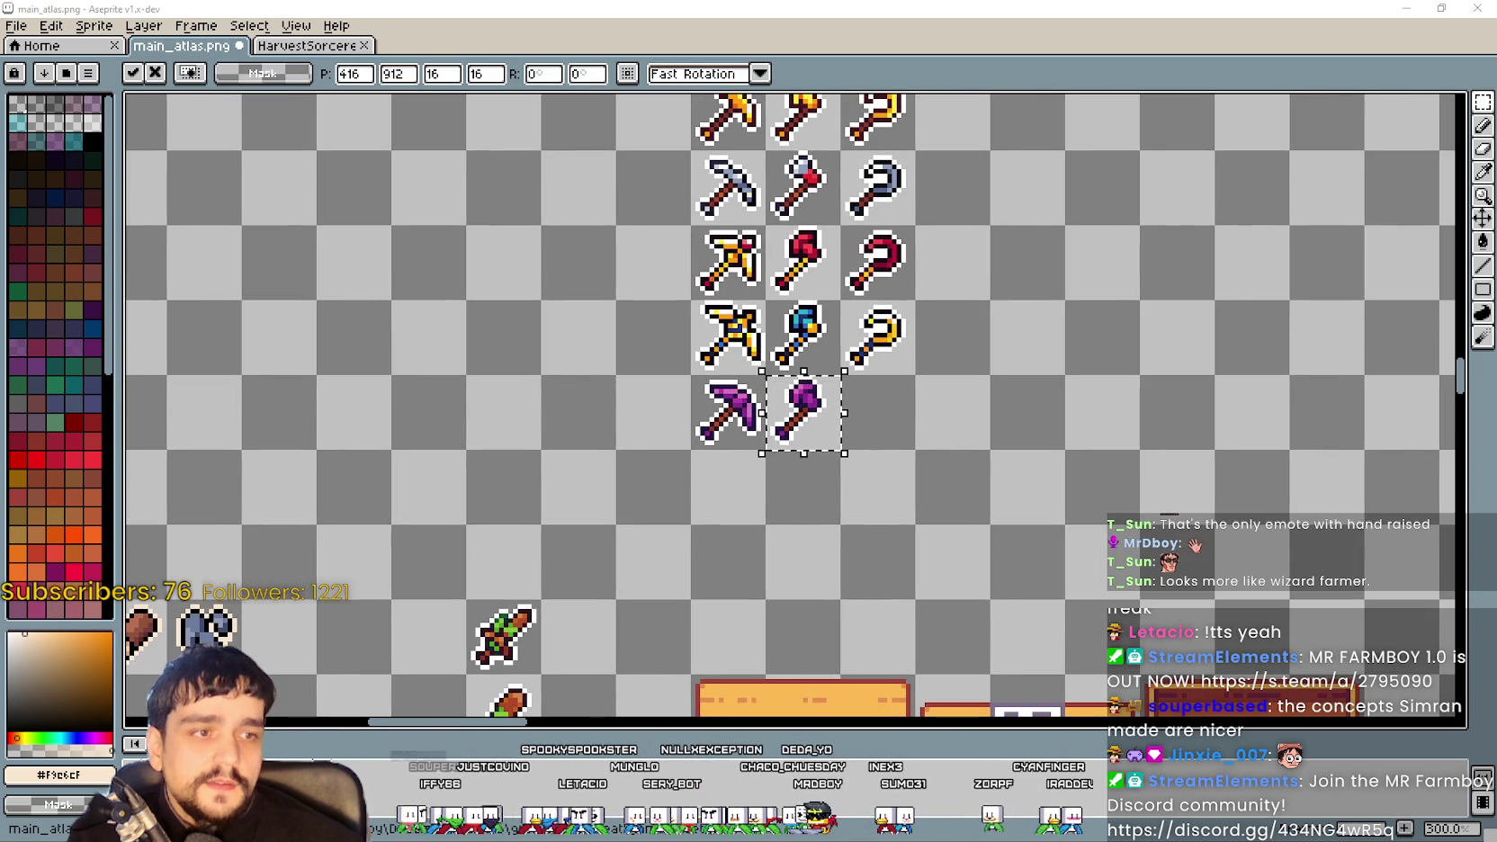
pyautogui.moveTo(1156, 438); pyautogui.dragTo(1062, 386)
pyautogui.hotkey('ctrl', 'v')
pyautogui.moveTo(769, 418); pyautogui.dragTo(775, 360)
pyautogui.scroll(2, 949, 284)
pyautogui.scroll(-1, 931, 304)
pyautogui.moveTo(942, 263)
pyautogui.mouseDown()
pyautogui.moveTo(879, 402)
pyautogui.moveTo(930, 346)
pyautogui.mouseUp()
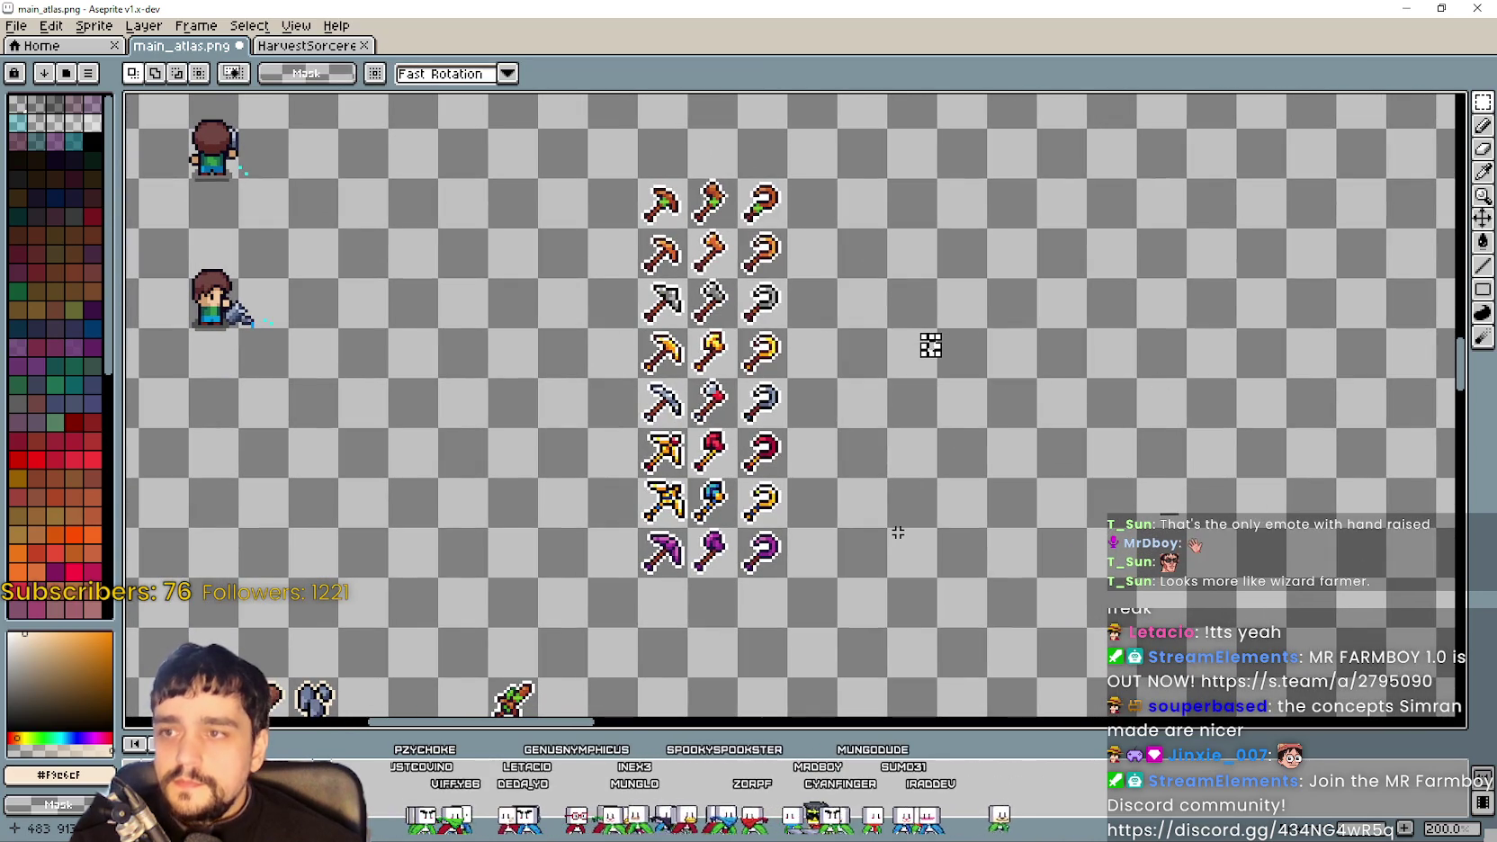
pyautogui.scroll(1, 896, 531)
pyautogui.moveTo(963, 397)
pyautogui.mouseDown()
pyautogui.moveTo(1036, 444)
pyautogui.moveTo(1113, 465)
pyautogui.mouseUp()
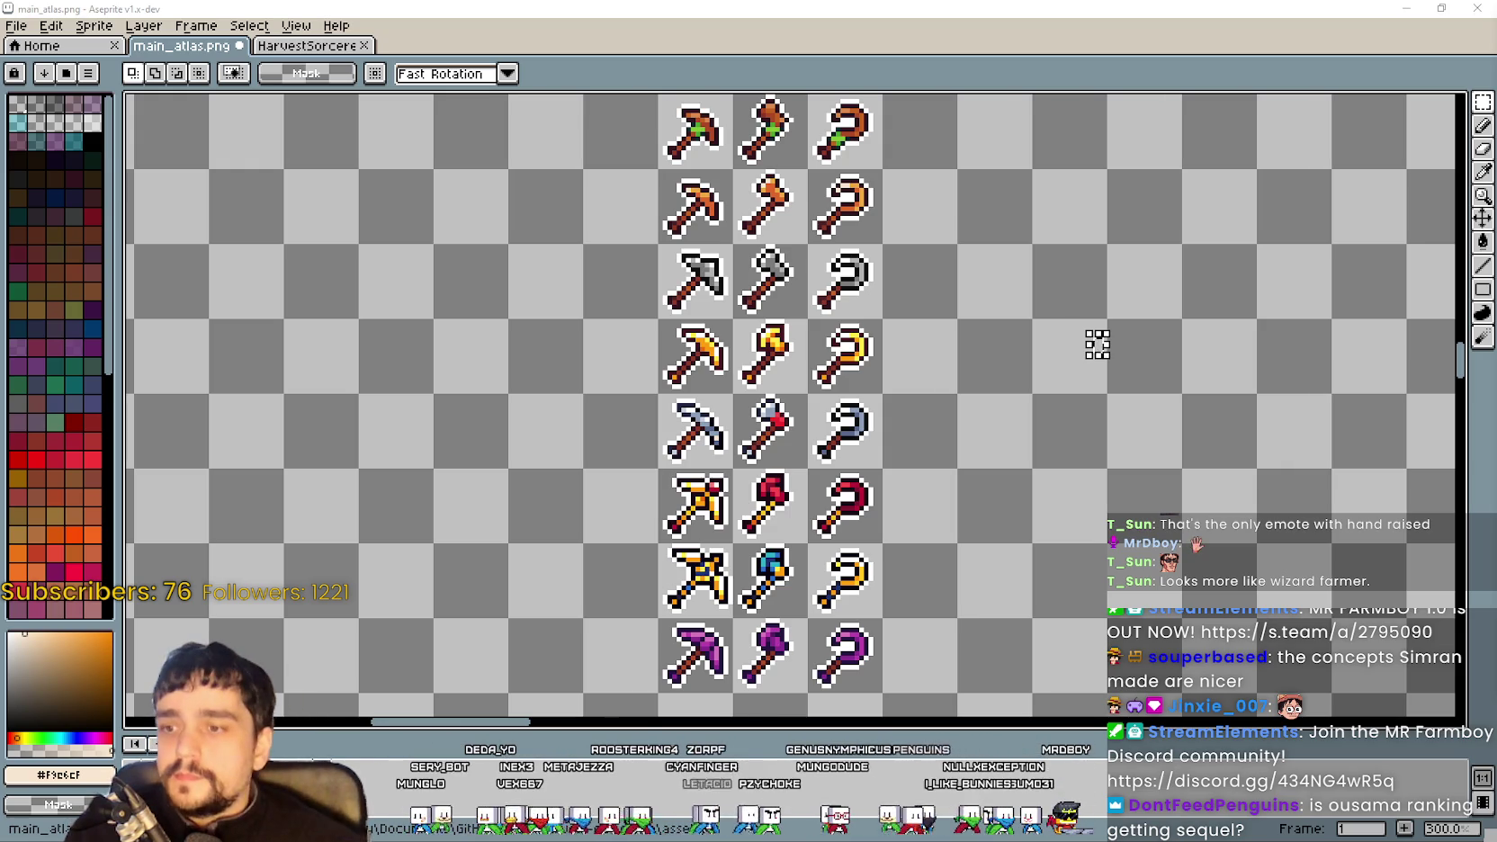
pyautogui.moveTo(1098, 344); pyautogui.dragTo(1059, 394)
pyautogui.moveTo(882, 360); pyautogui.dragTo(922, 711)
pyautogui.moveTo(945, 522)
pyautogui.mouseDown()
pyautogui.moveTo(940, 264)
pyautogui.moveTo(909, 561)
pyautogui.moveTo(922, 501)
pyautogui.mouseUp()
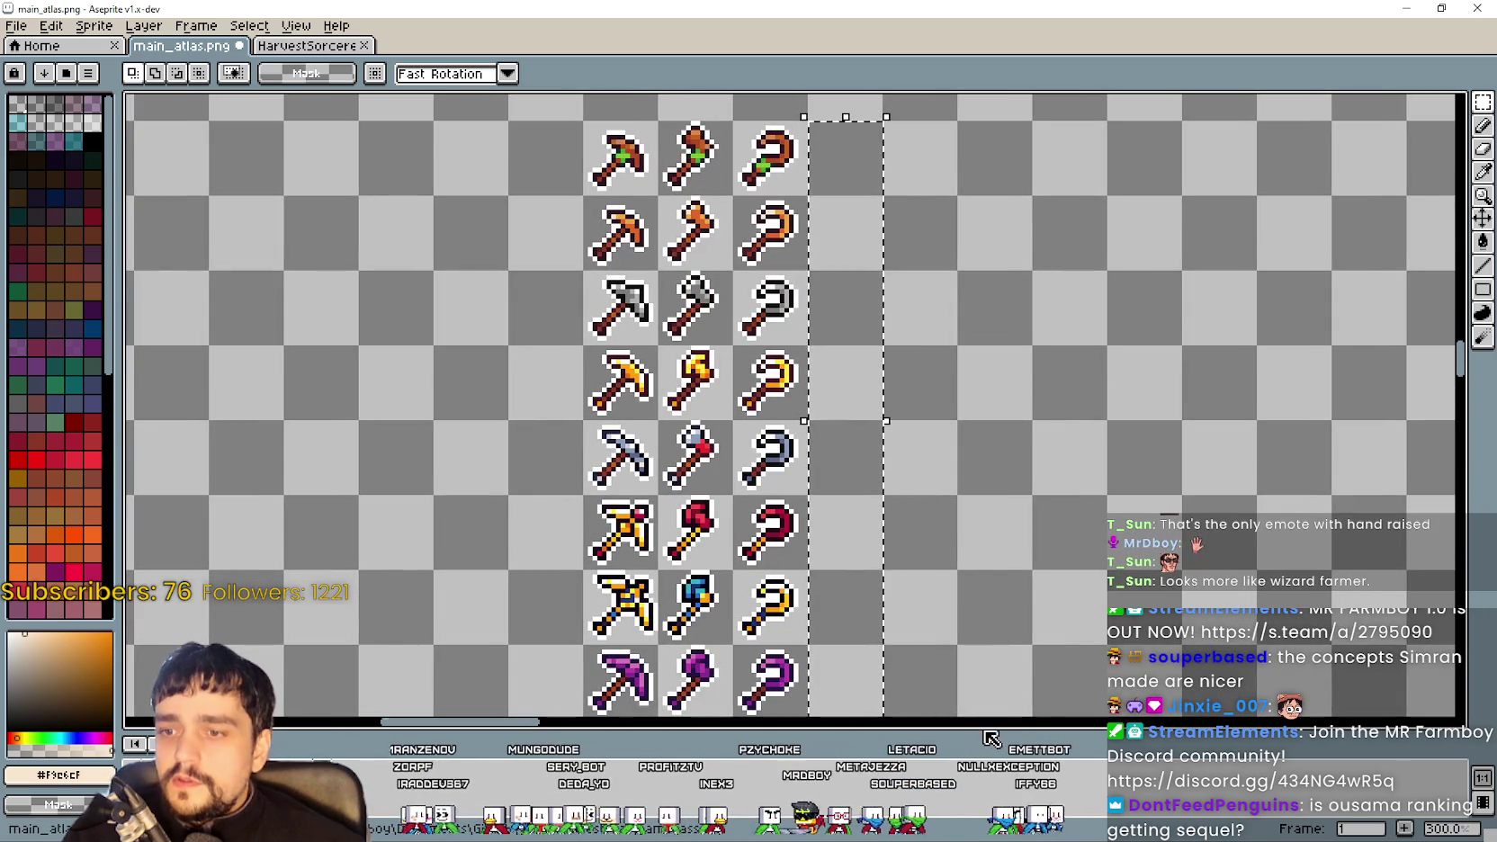
pyautogui.moveTo(987, 360)
pyautogui.mouseDown()
pyautogui.moveTo(994, 402)
pyautogui.moveTo(1010, 392)
pyautogui.mouseUp()
pyautogui.hotkey('ctrl', 'd')
pyautogui.moveTo(667, 208)
pyautogui.mouseDown()
pyautogui.moveTo(774, 199)
pyautogui.moveTo(776, 378)
pyautogui.mouseUp()
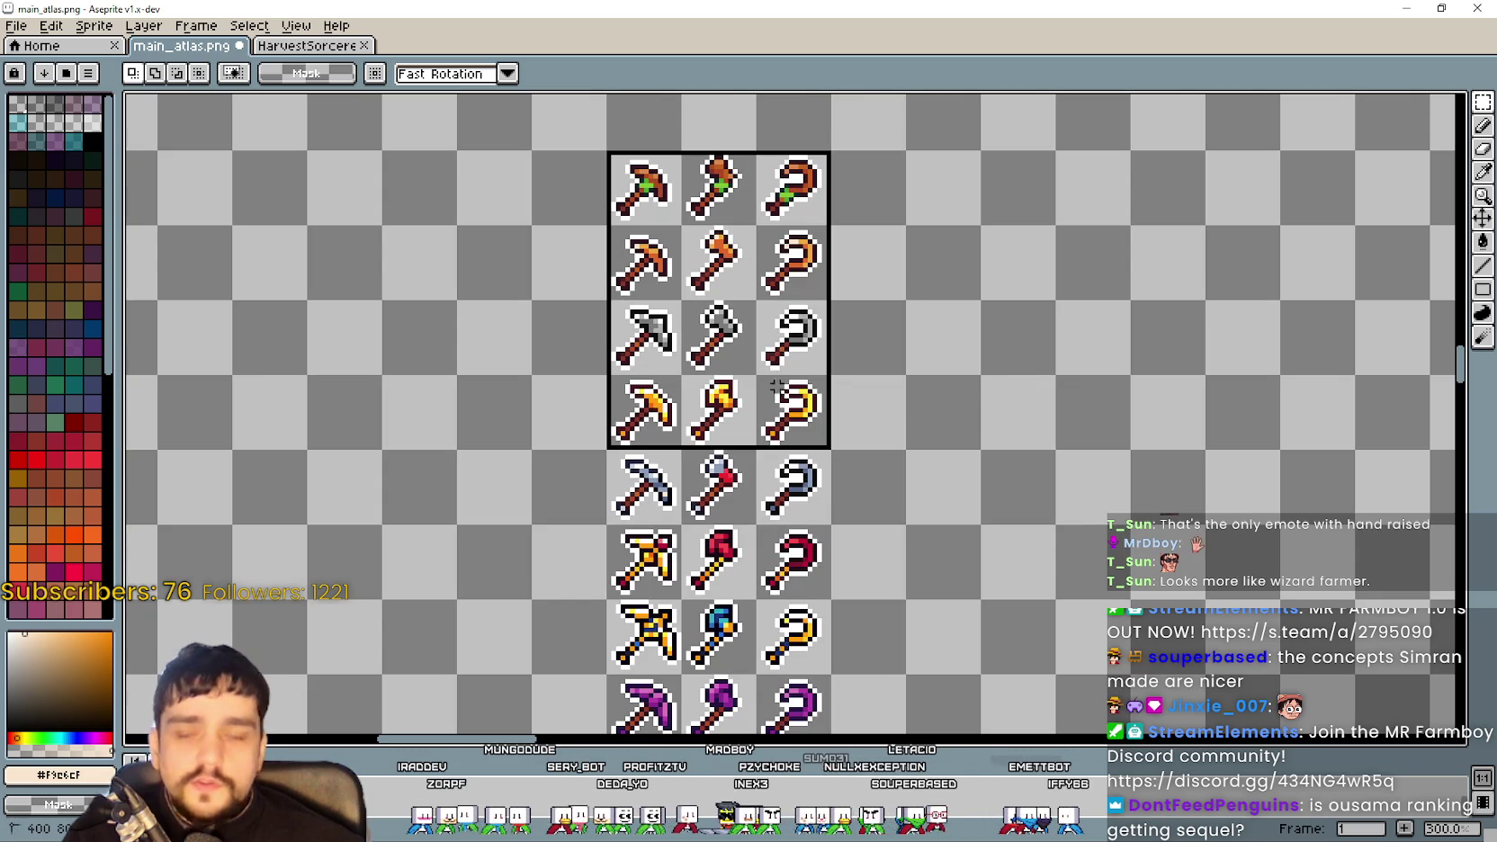
pyautogui.moveTo(777, 434); pyautogui.dragTo(801, 643)
pyautogui.scroll(-3, 807, 506)
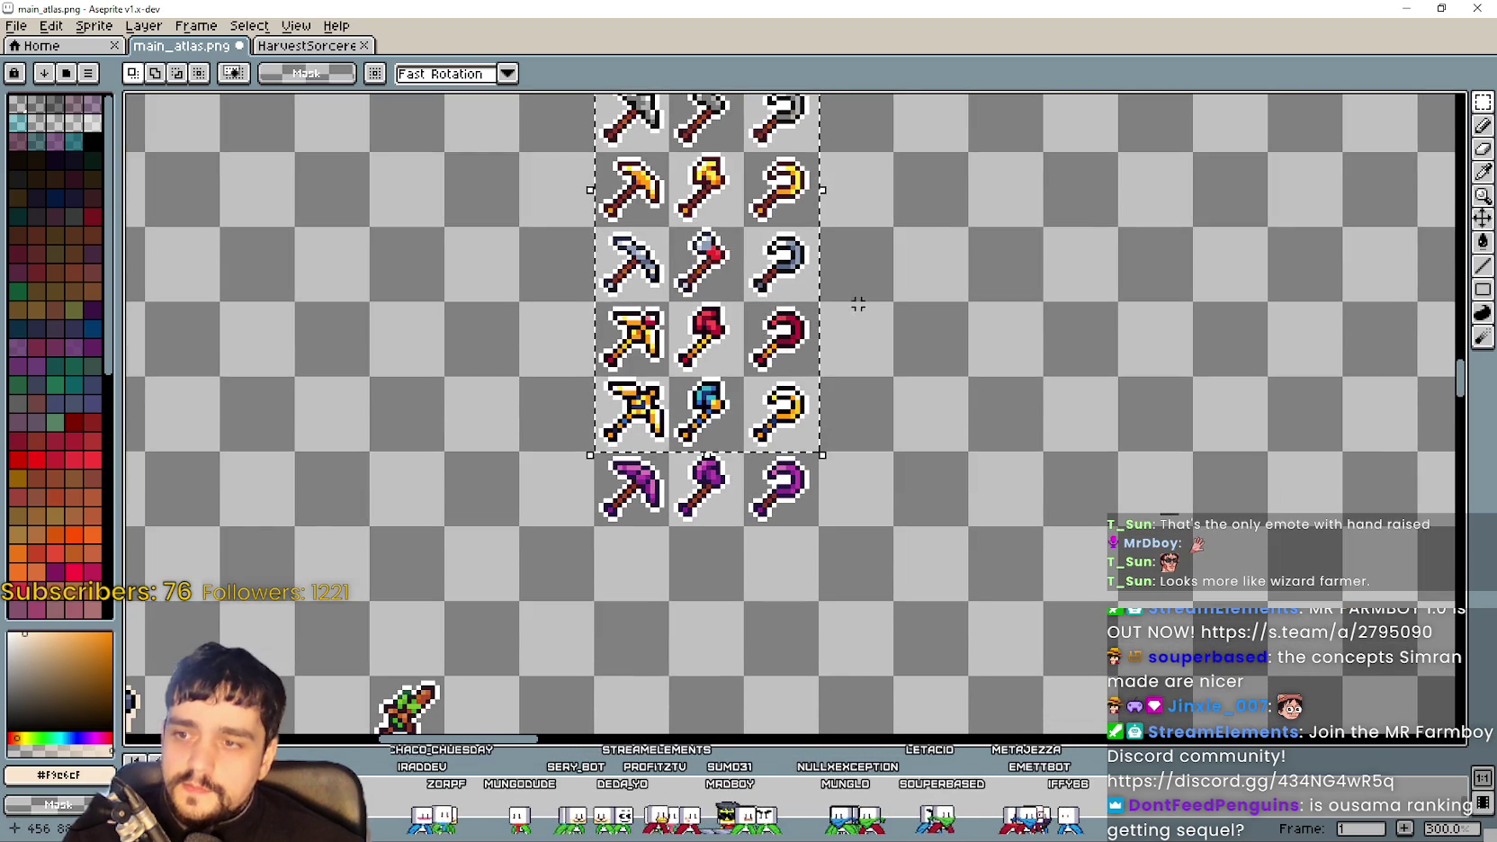
pyautogui.moveTo(781, 488); pyautogui.dragTo(641, 232)
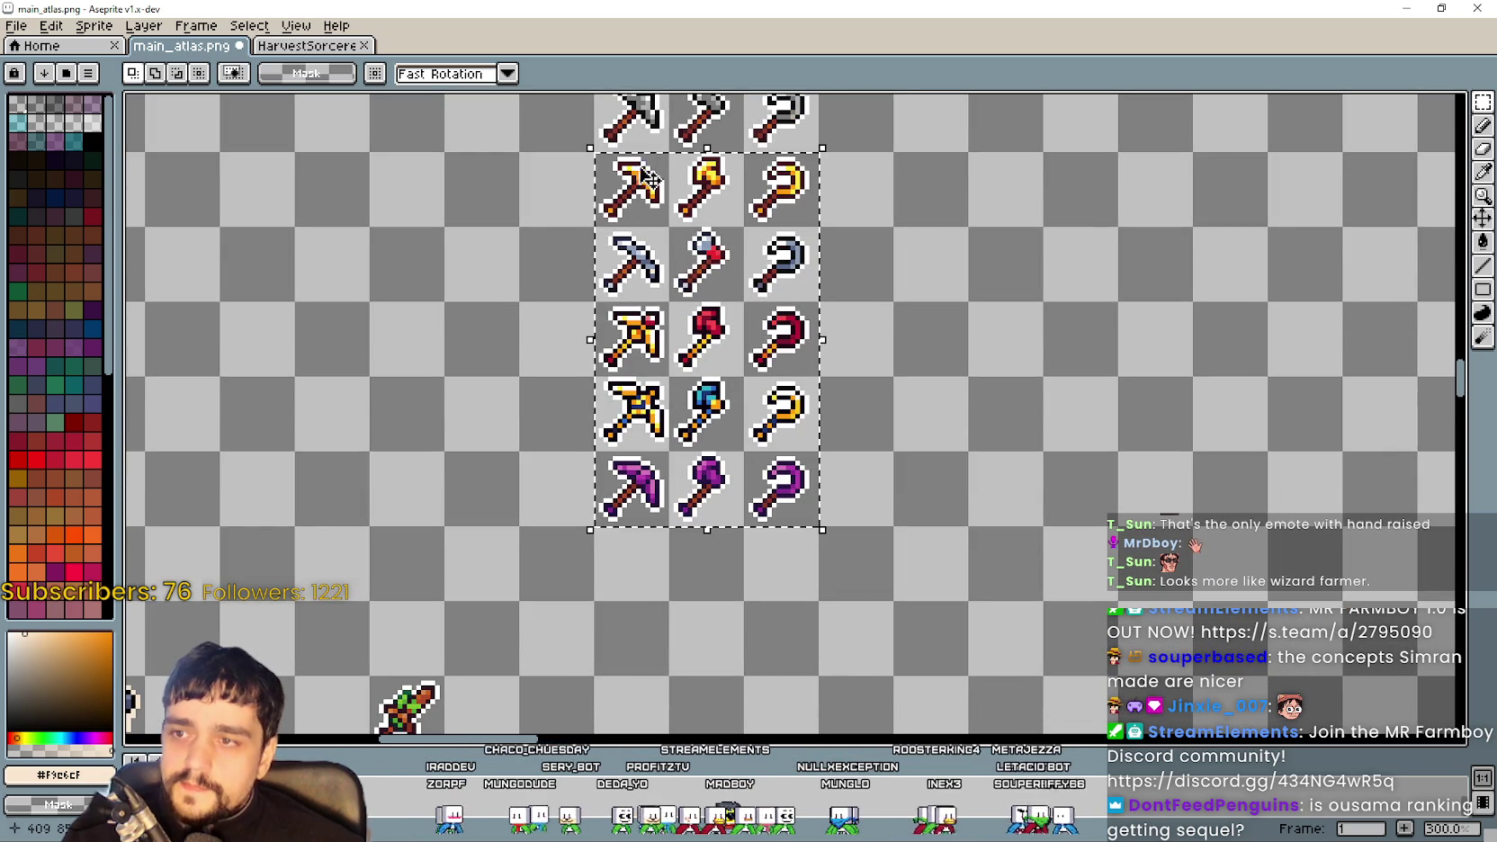
pyautogui.moveTo(1002, 275); pyautogui.dragTo(1006, 401)
pyautogui.moveTo(963, 206)
pyautogui.mouseDown()
pyautogui.moveTo(925, 227)
pyautogui.moveTo(912, 272)
pyautogui.moveTo(879, 180)
pyautogui.moveTo(842, 511)
pyautogui.moveTo(901, 377)
pyautogui.mouseUp()
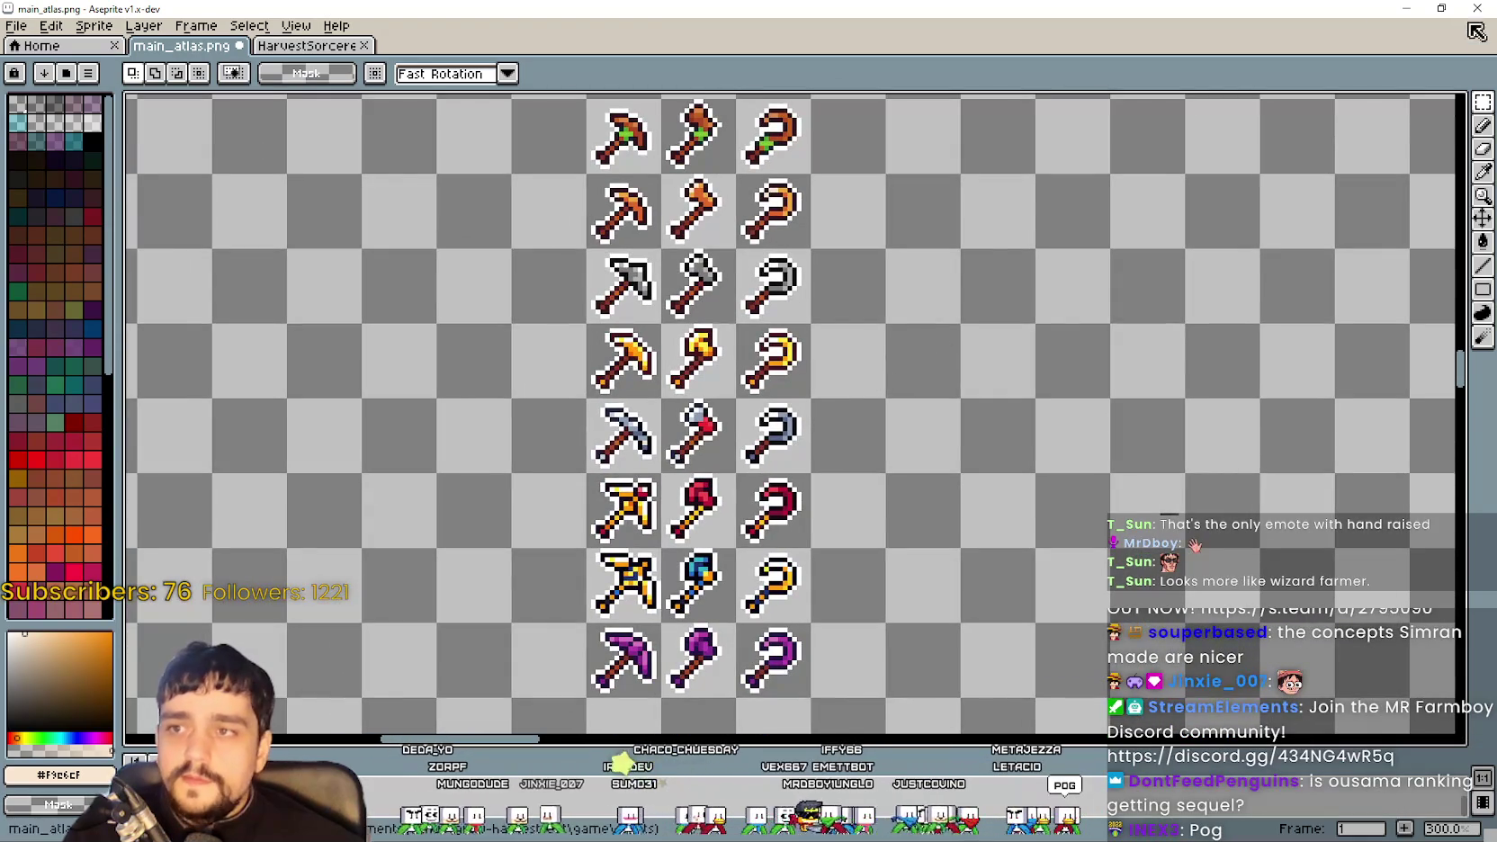
pyautogui.scroll(-2, 986, 316)
pyautogui.scroll(-1, 763, 379)
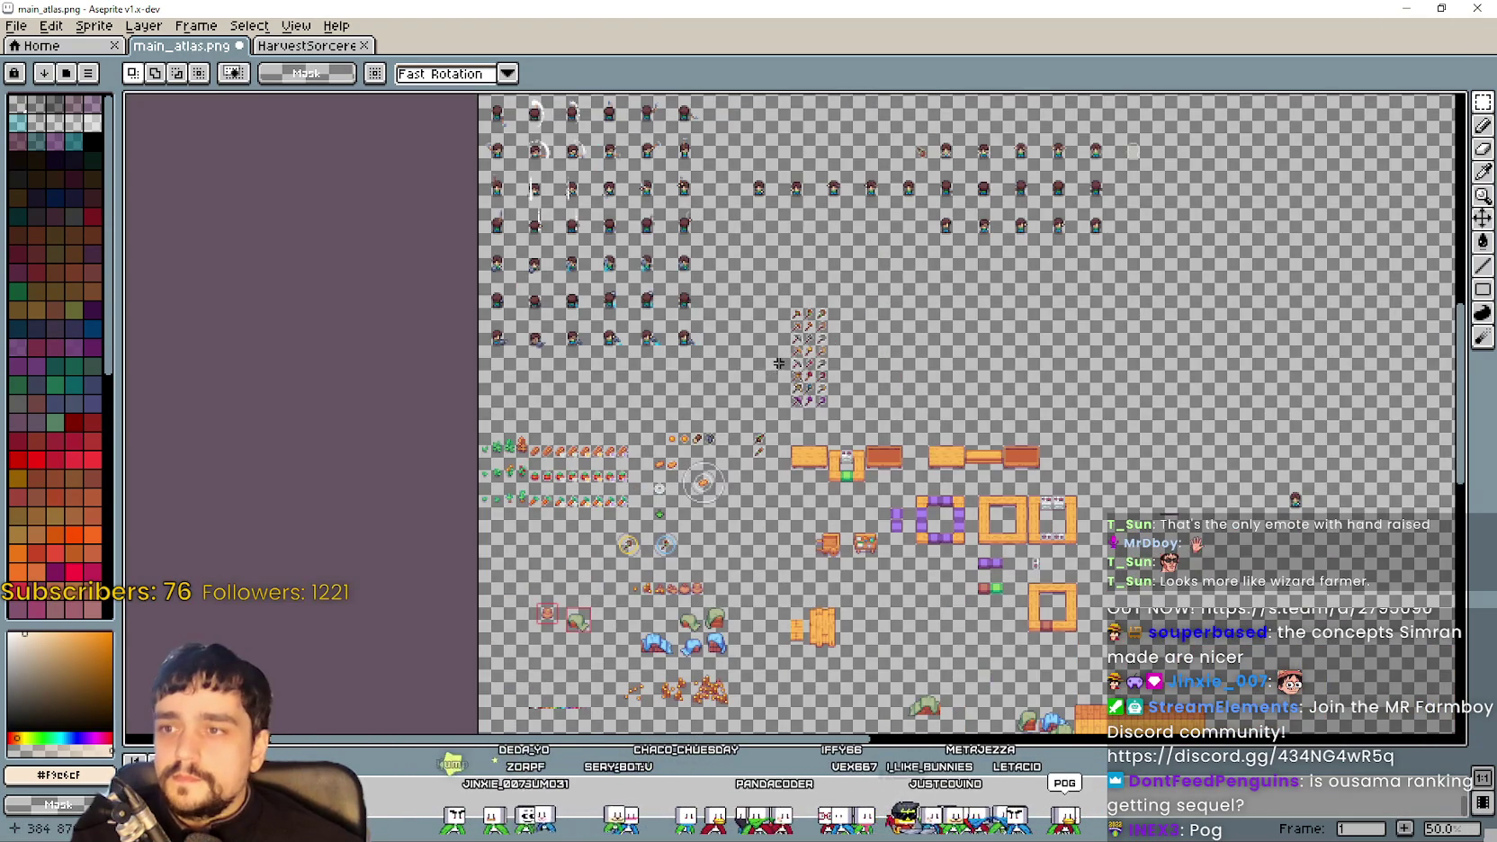
# Save the atlas and place a copy of the first-row pickaxe near the sword sprites
pyautogui.scroll(1, 779, 362)
pyautogui.hotkey('ctrl', 's')
pyautogui.scroll(2, 797, 362)
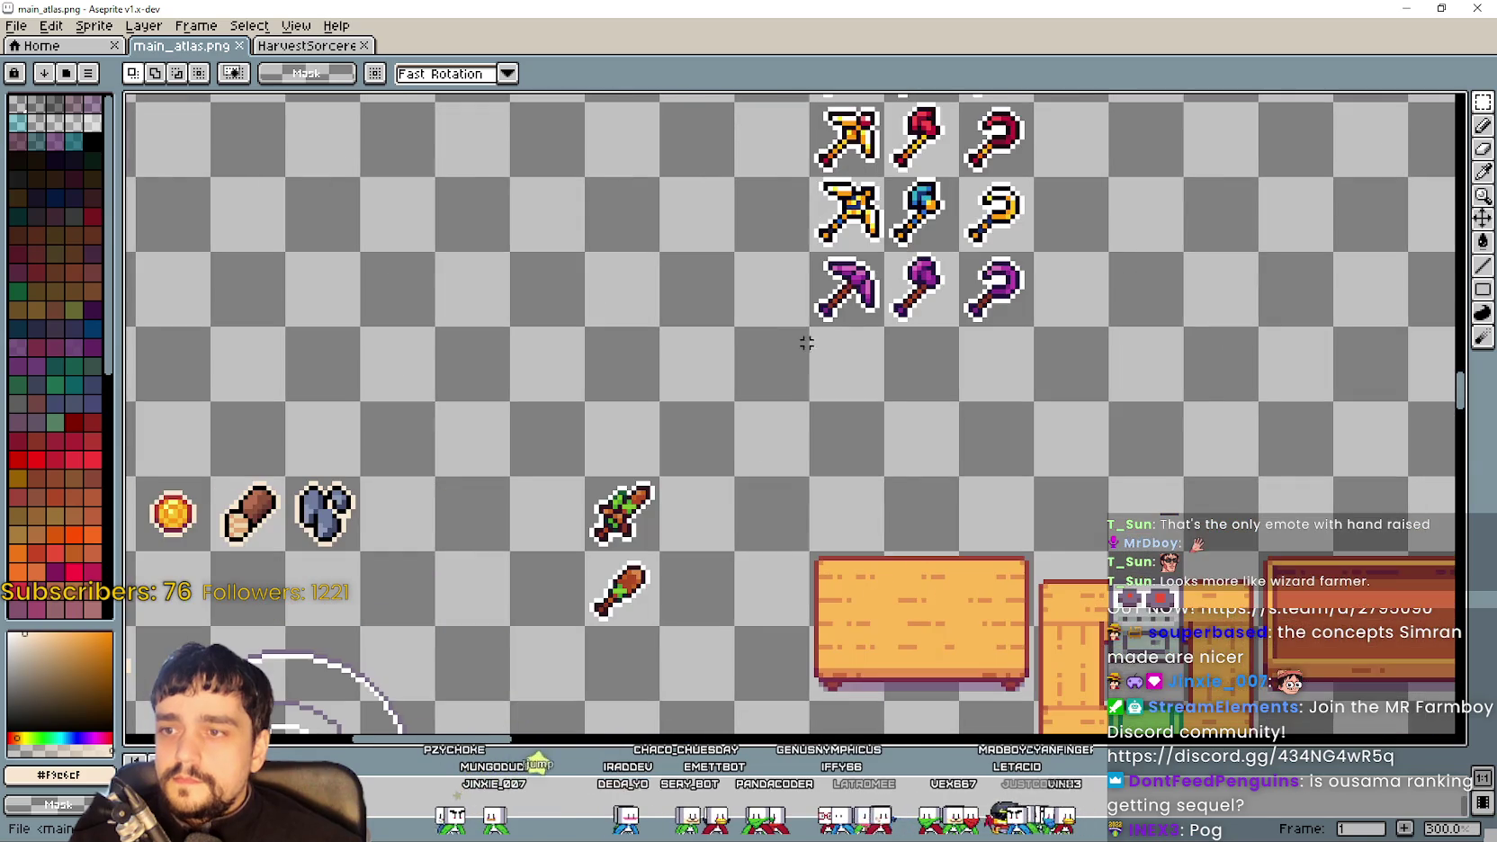
pyautogui.scroll(-1, 797, 362)
pyautogui.scroll(-1, 749, 374)
pyautogui.scroll(1, 821, 234)
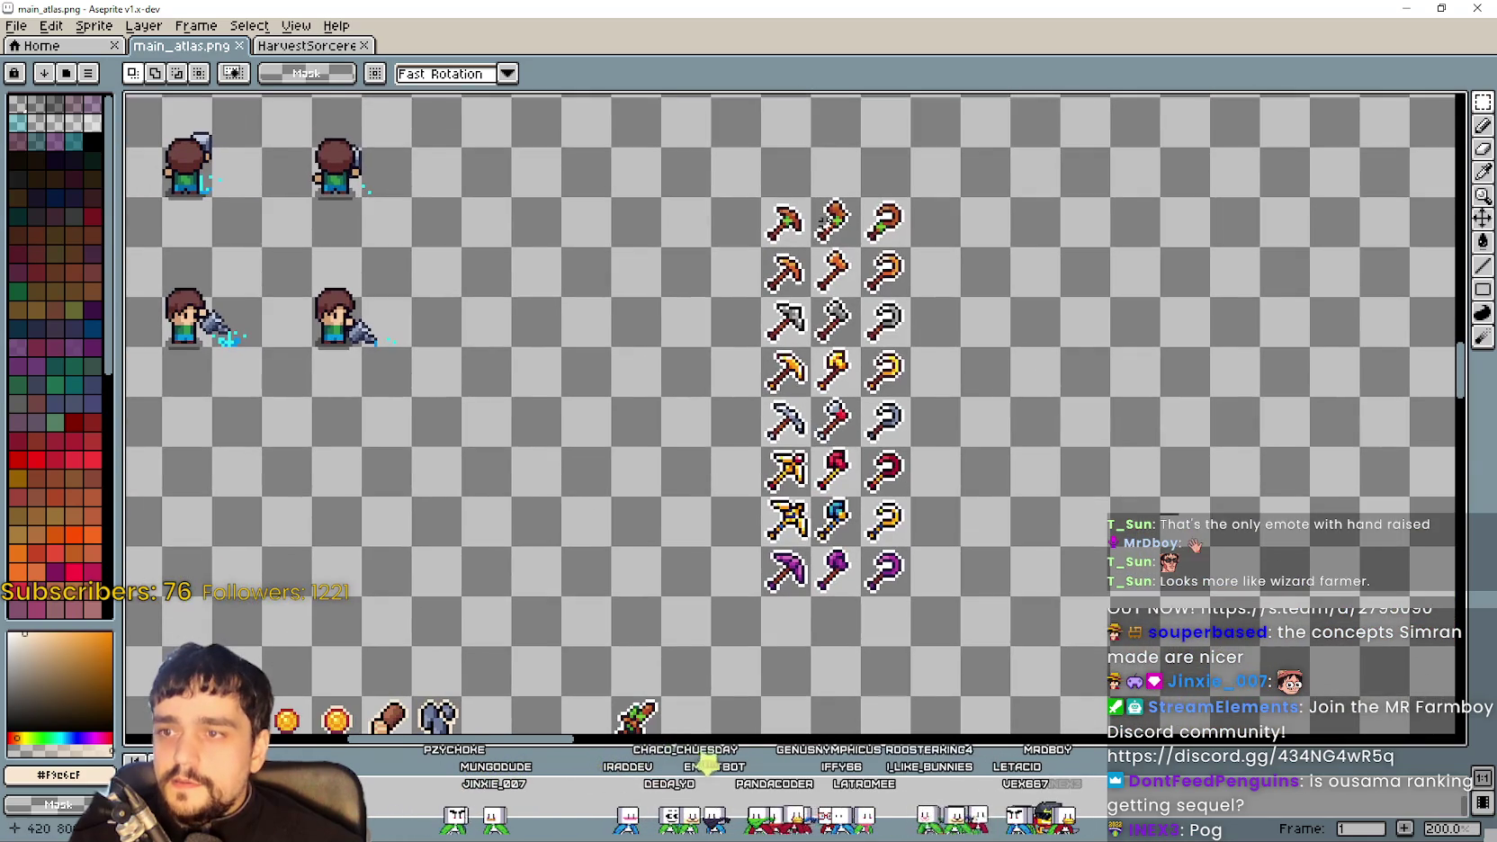
pyautogui.moveTo(772, 208)
pyautogui.mouseDown()
pyautogui.moveTo(815, 97)
pyautogui.moveTo(645, 611)
pyautogui.mouseUp()
pyautogui.click(836, 155)
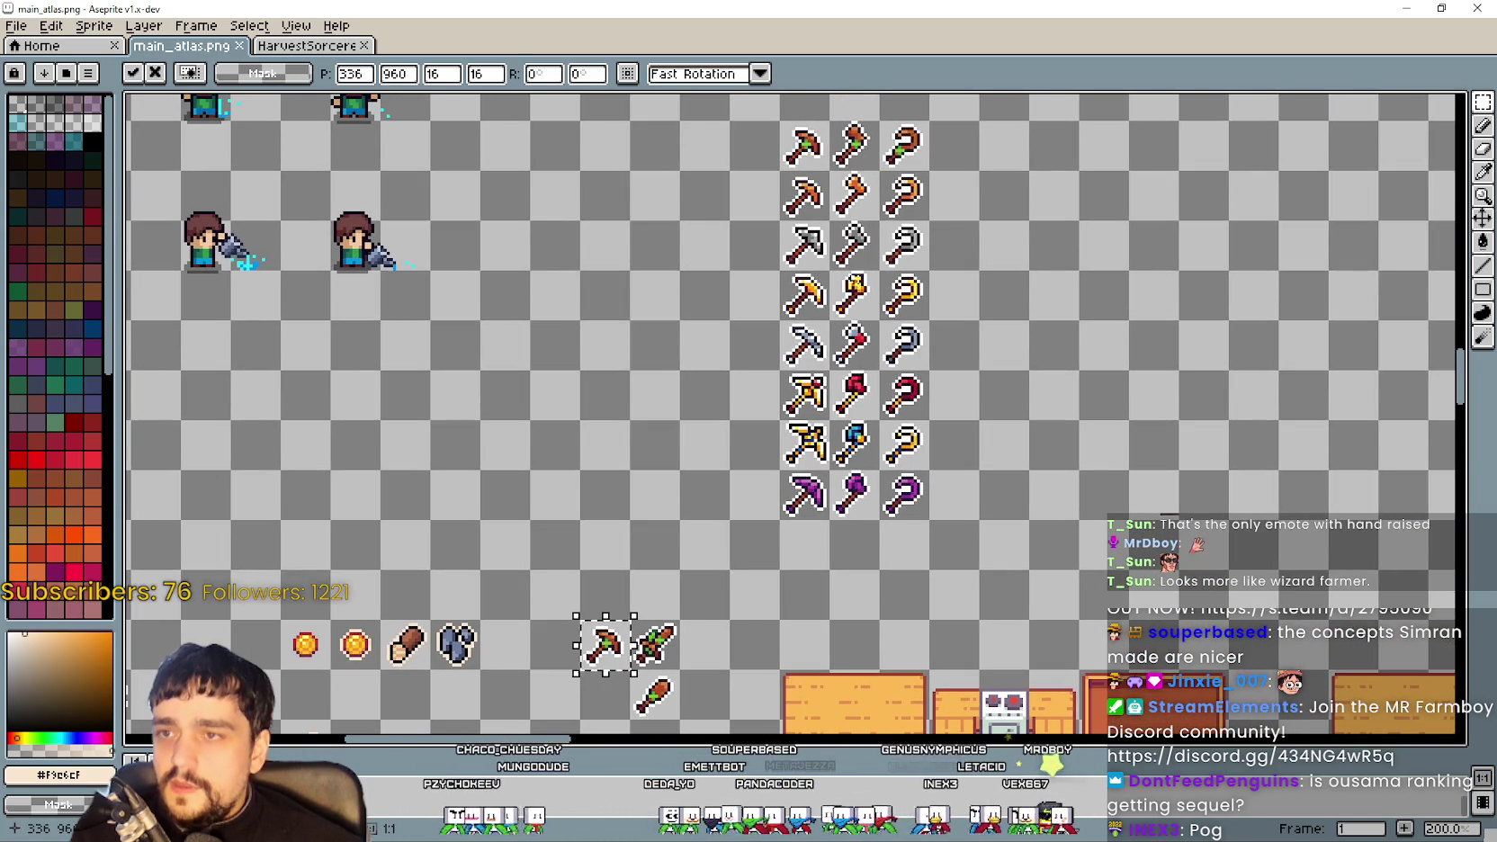
pyautogui.click(852, 140)
# Add copies of the top-row axe and hook beside the sword, then save the atlas
pyautogui.click(852, 140)
pyautogui.moveTo(852, 140)
pyautogui.mouseDown()
pyautogui.moveTo(706, 711)
pyautogui.moveTo(706, 661)
pyautogui.mouseUp()
pyautogui.click(905, 144)
pyautogui.moveTo(904, 169)
pyautogui.mouseDown()
pyautogui.moveTo(915, 185)
pyautogui.moveTo(773, 706)
pyautogui.moveTo(783, 549)
pyautogui.mouseUp()
pyautogui.scroll(1, 812, 508)
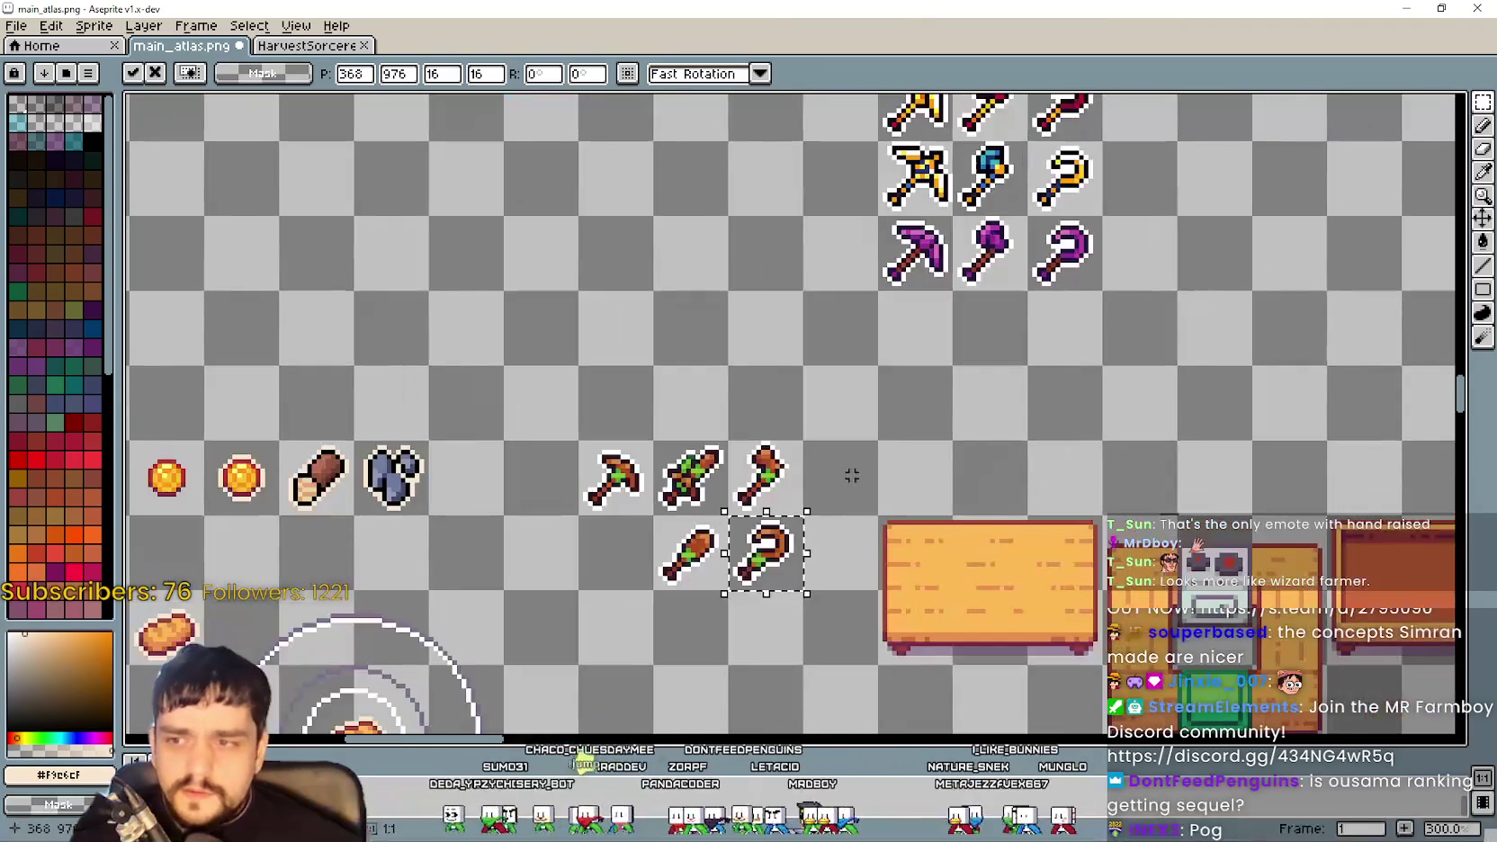
pyautogui.click(857, 475)
pyautogui.hotkey('ctrl', 's')
pyautogui.hotkey('alt', 'Tab')
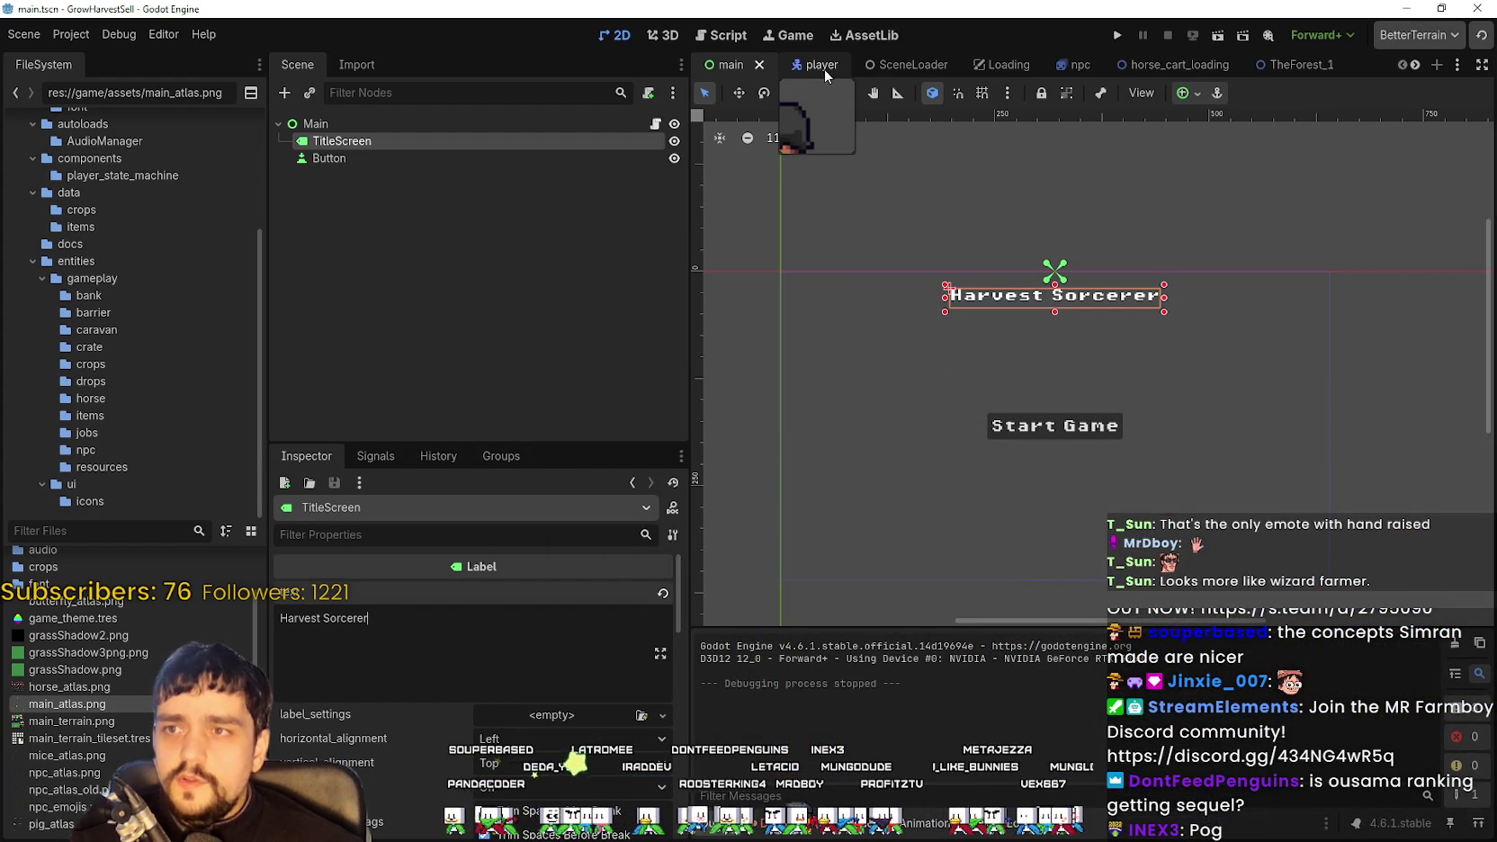
# Open the TheForest_1 scene and review HarvestFlow and ResourceField's harvest texture properties
pyautogui.click(1419, 65)
pyautogui.click(1419, 65)
pyautogui.click(1143, 60)
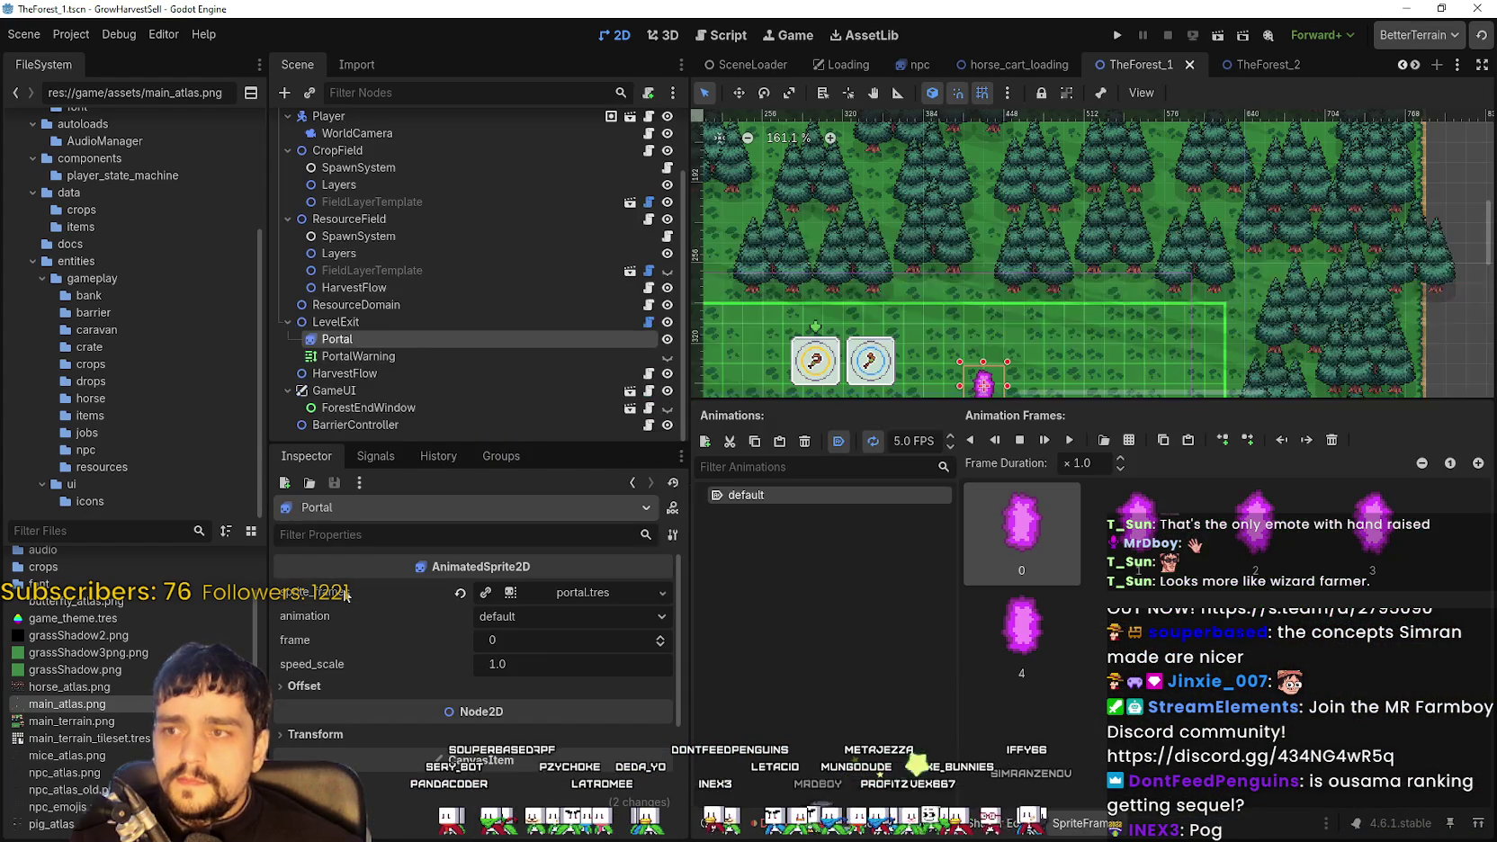
pyautogui.click(348, 290)
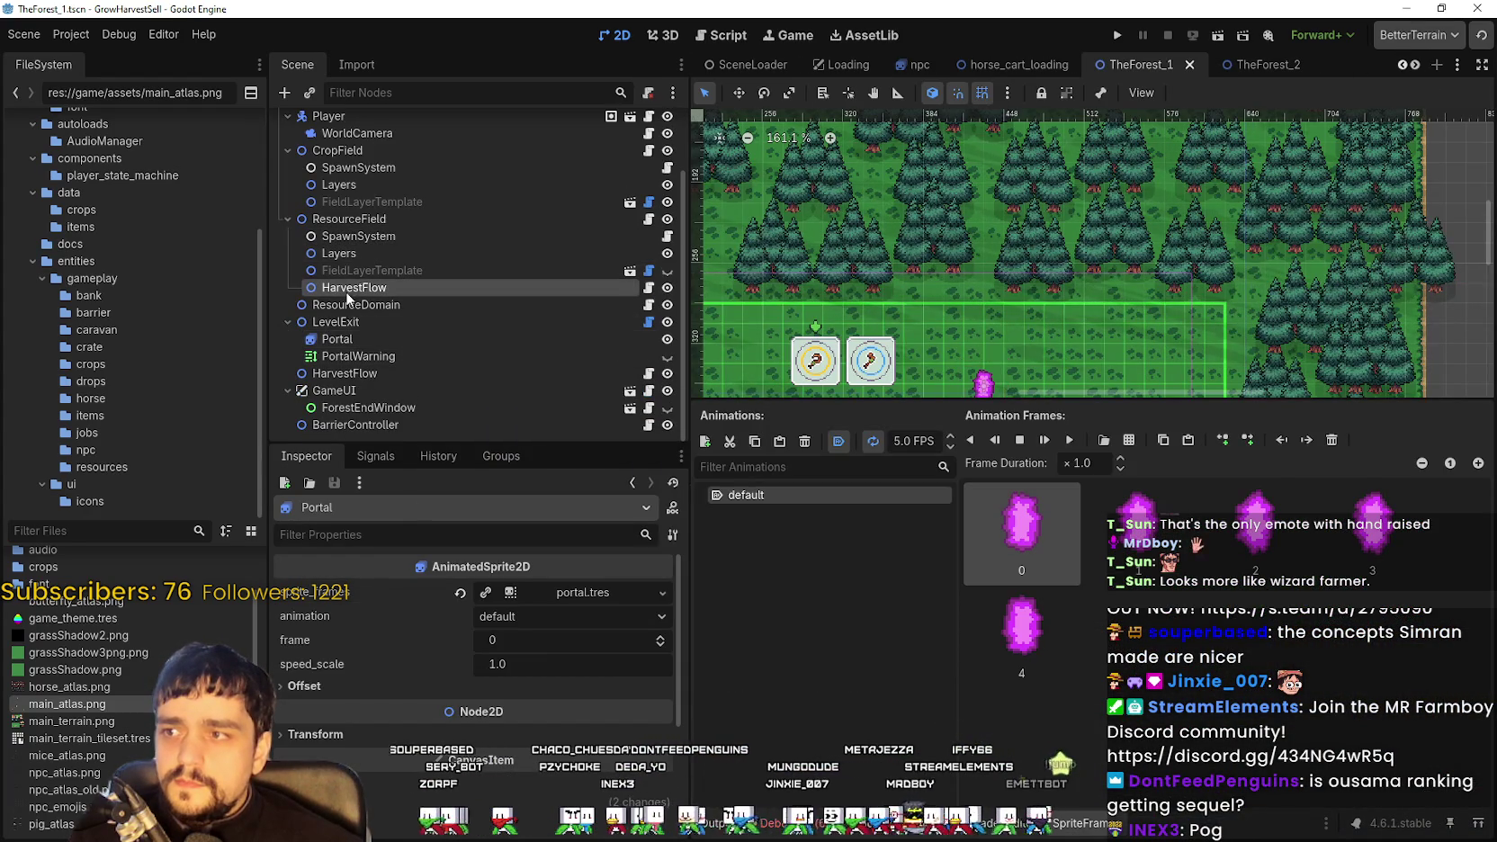
pyautogui.scroll(-10, 475, 768)
pyautogui.scroll(-10, 668, 686)
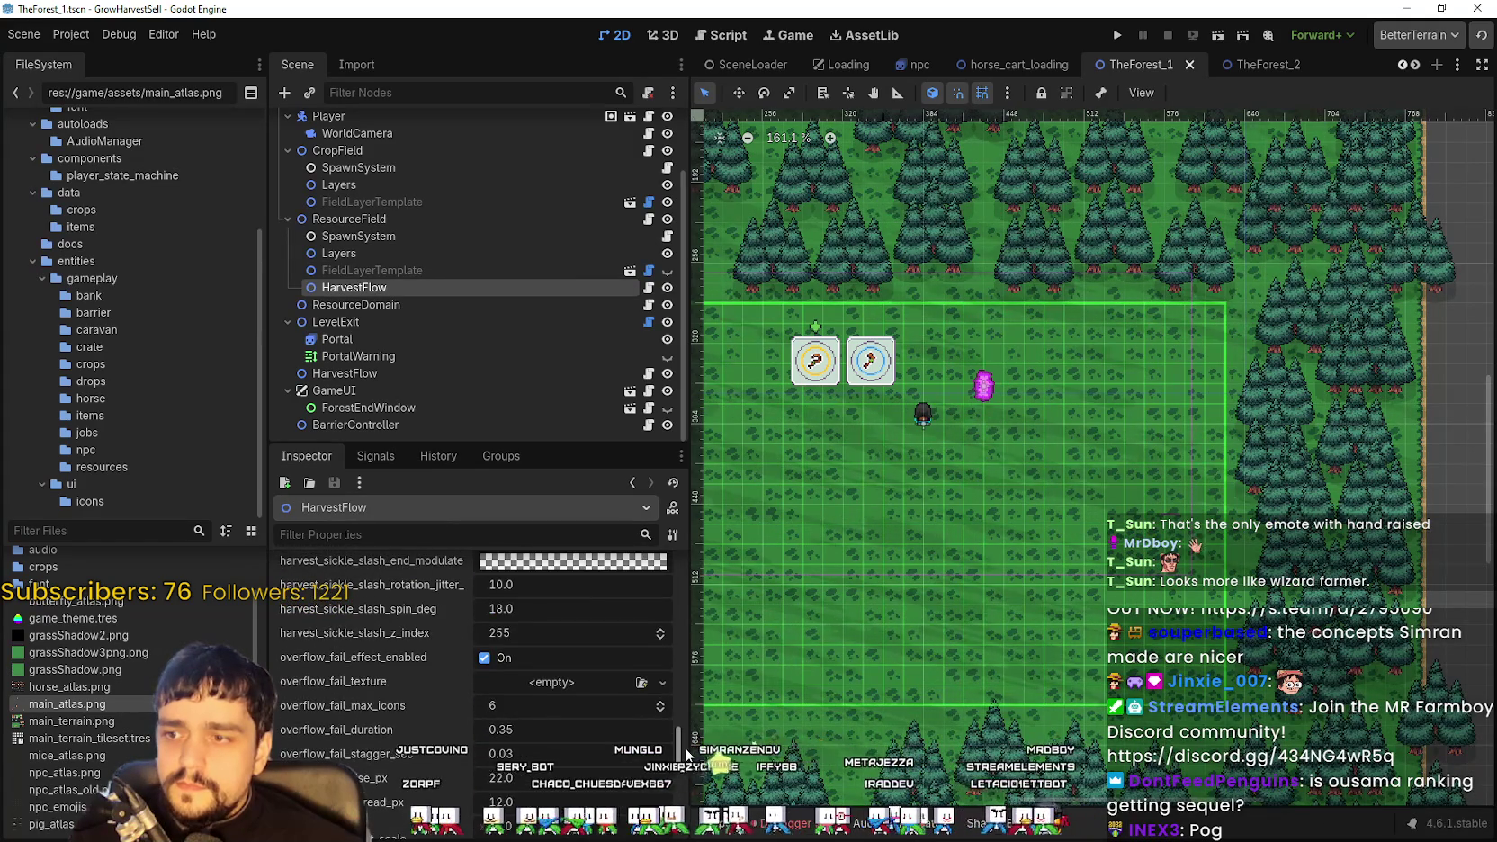
pyautogui.click(377, 218)
pyautogui.scroll(-10, 498, 822)
pyautogui.scroll(-3, 450, 746)
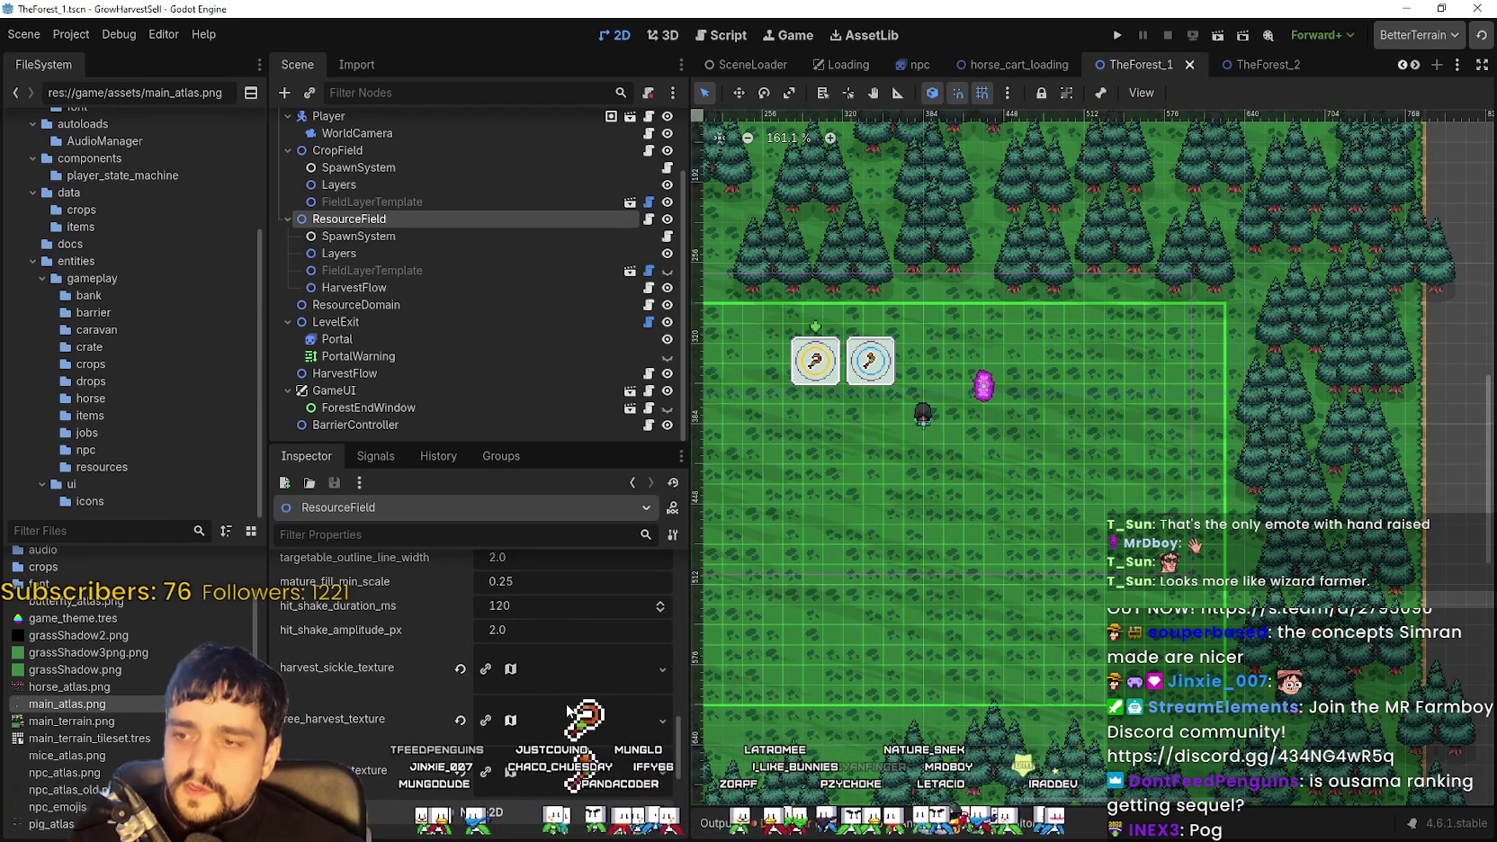
pyautogui.scroll(2, 417, 241)
pyautogui.scroll(-2, 415, 242)
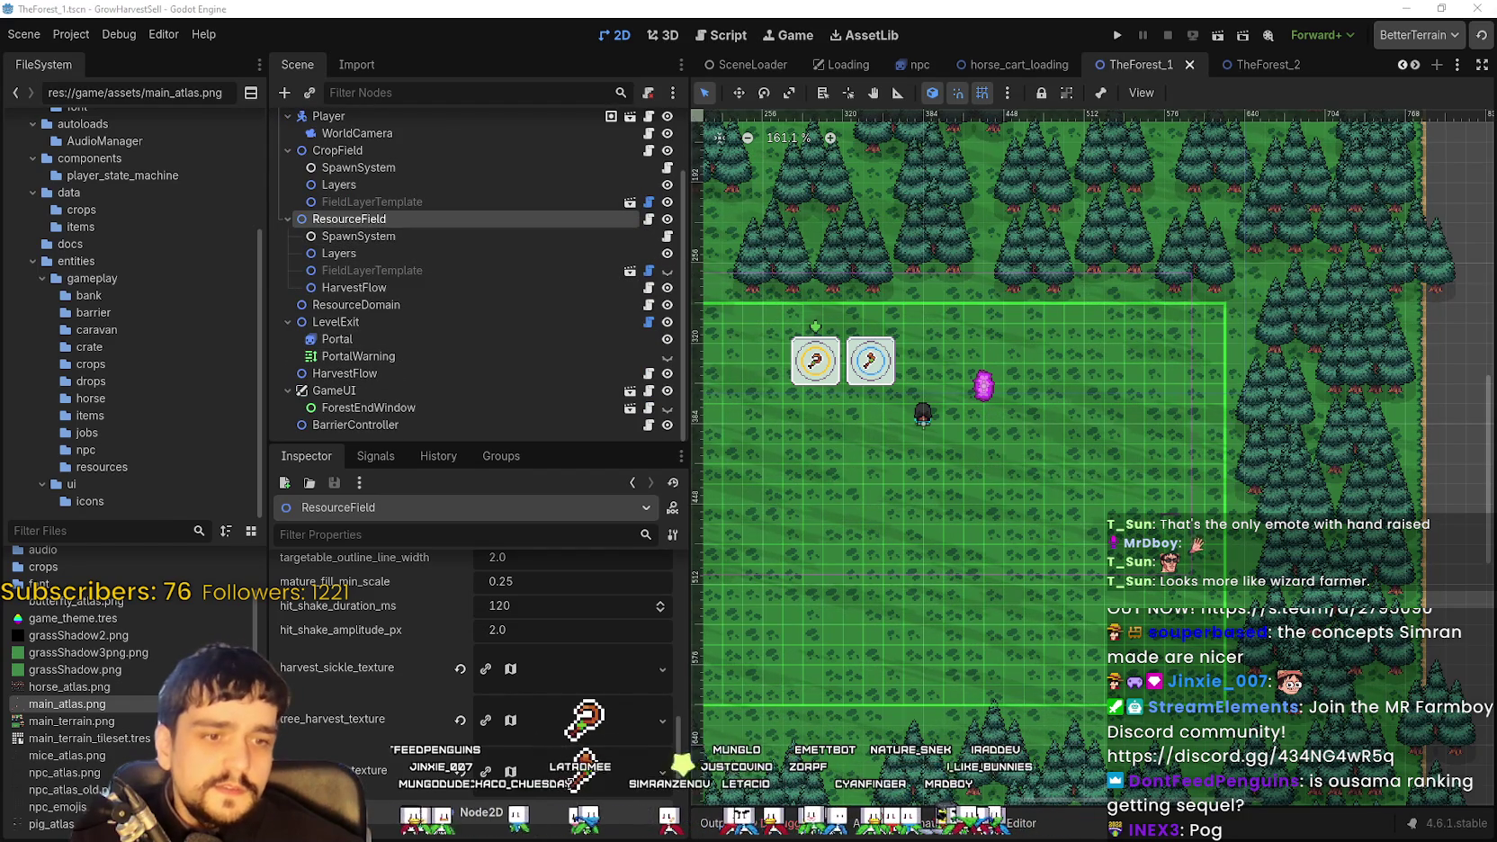
pyautogui.hotkey('alt', 'Tab')
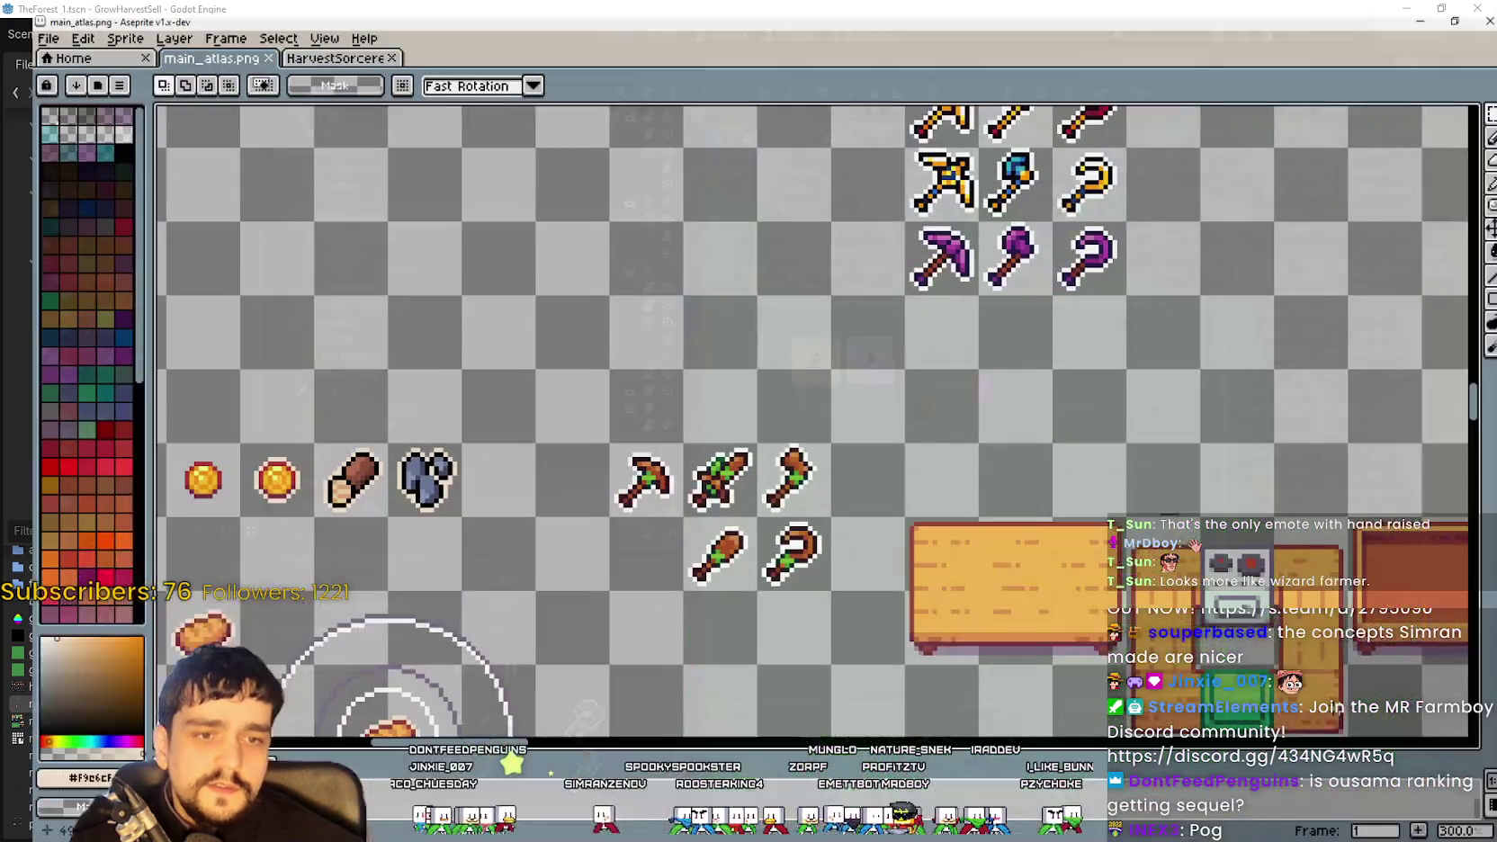
# Go from Aseprite back to the Godot editor showing TheForest_1's ResourceField node
pyautogui.hotkey('alt', 'Tab')
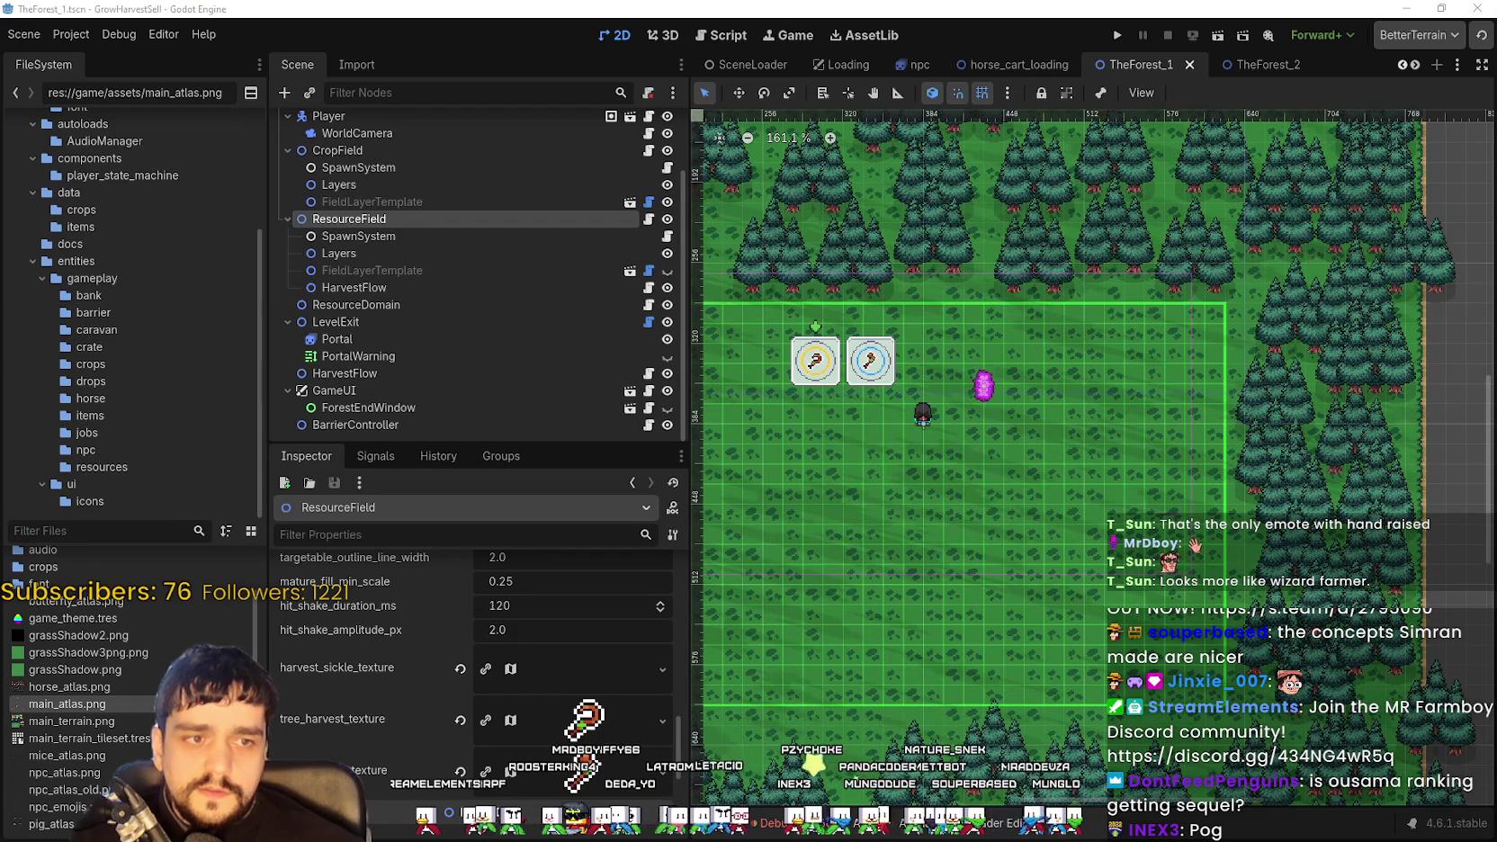
# Pan the forest map and inspect the FieldLayerTemplate, ResourceField and SpawnSystem nodes
pyautogui.moveTo(1185, 483)
pyautogui.mouseDown()
pyautogui.moveTo(1198, 439)
pyautogui.moveTo(673, 576)
pyautogui.mouseUp()
pyautogui.scroll(1, 1197, 439)
pyautogui.click(372, 202)
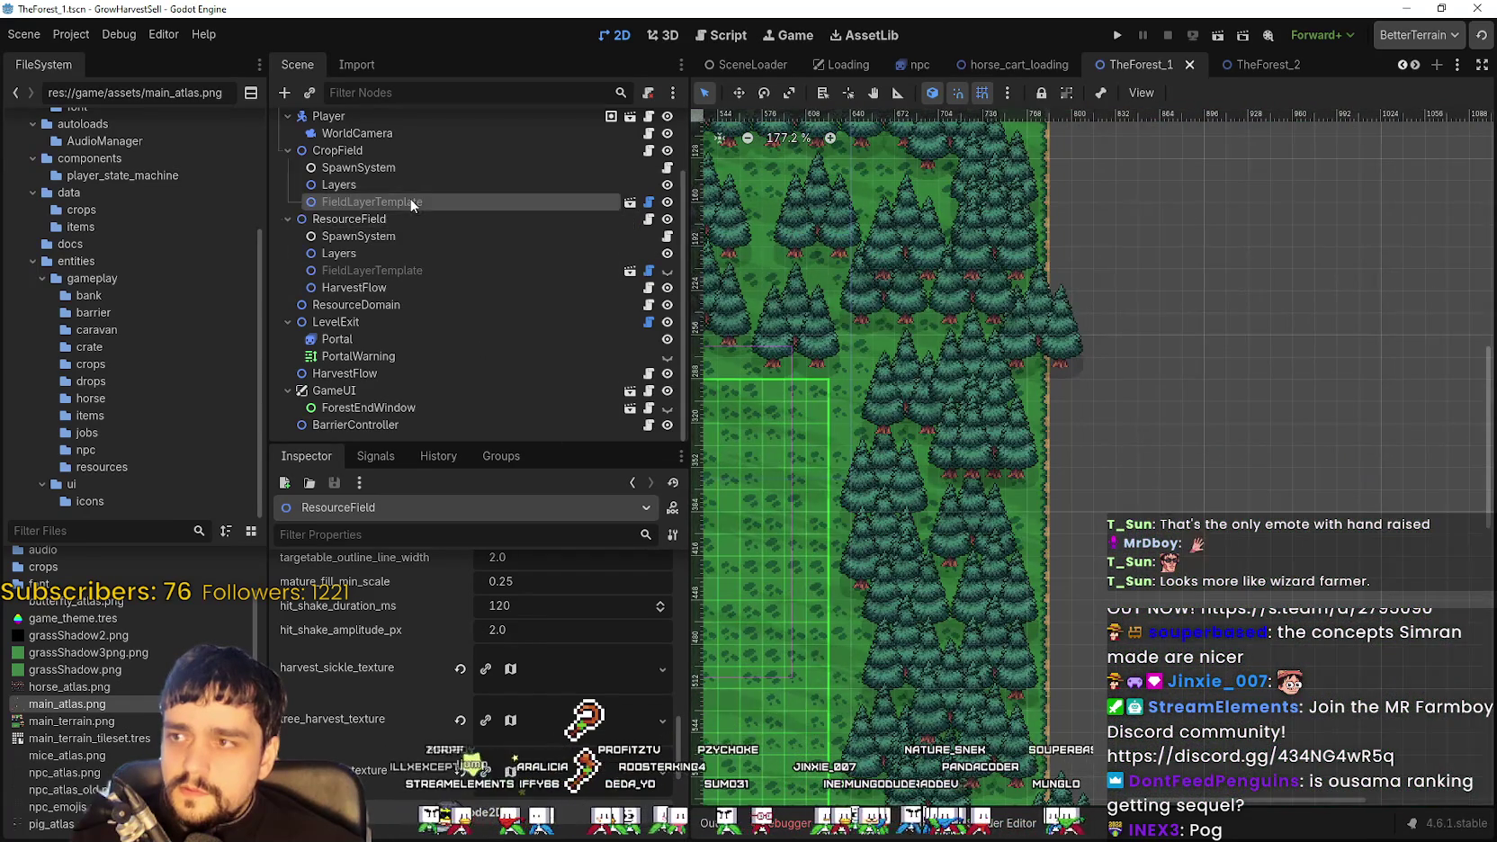
pyautogui.click(403, 222)
pyautogui.moveTo(829, 637); pyautogui.dragTo(1039, 617)
pyautogui.moveTo(934, 610); pyautogui.dragTo(1051, 523)
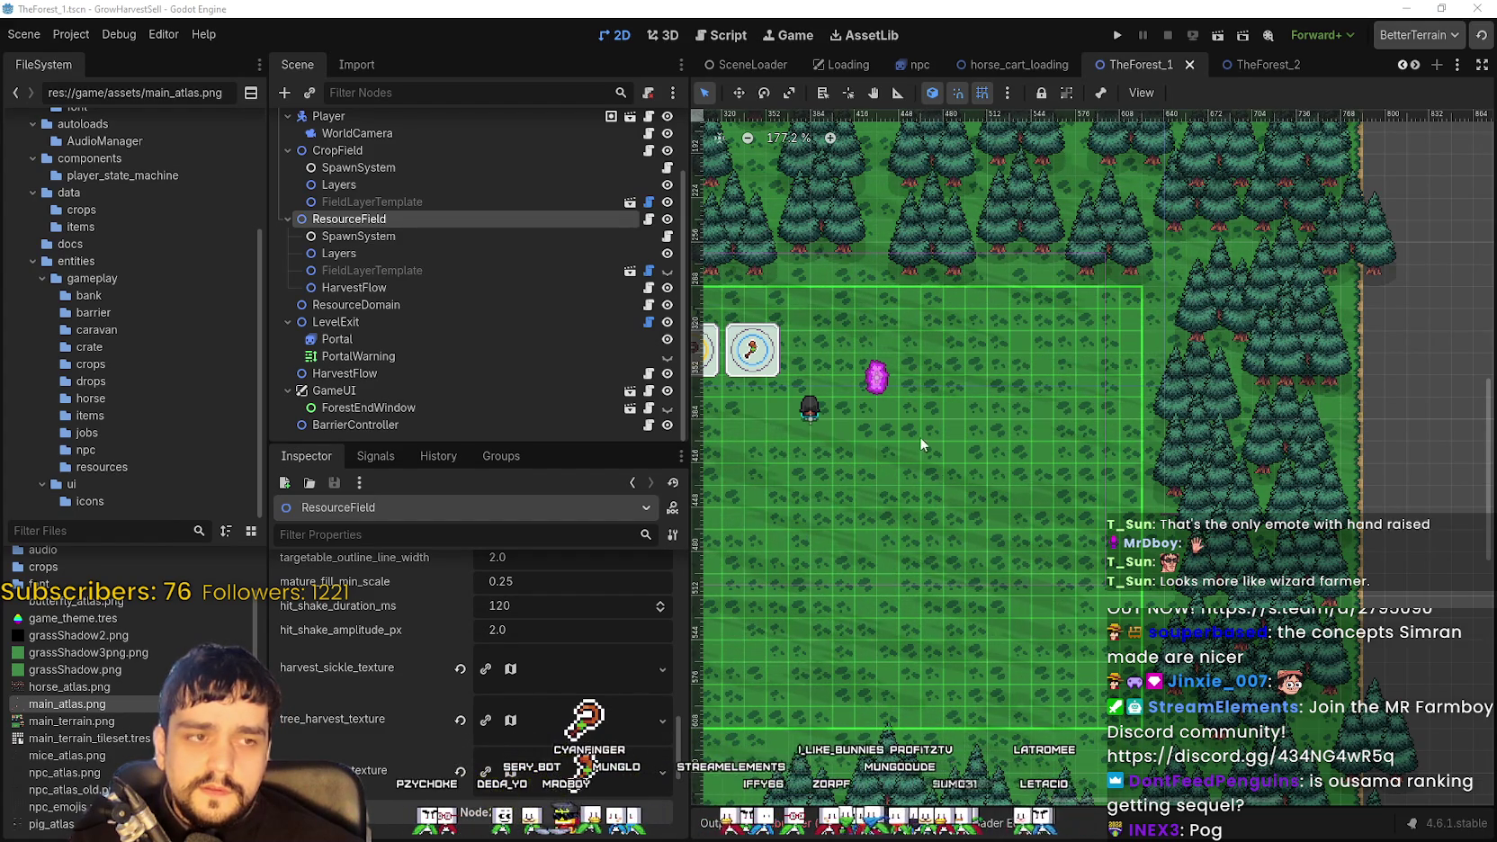
pyautogui.scroll(3, 1026, 432)
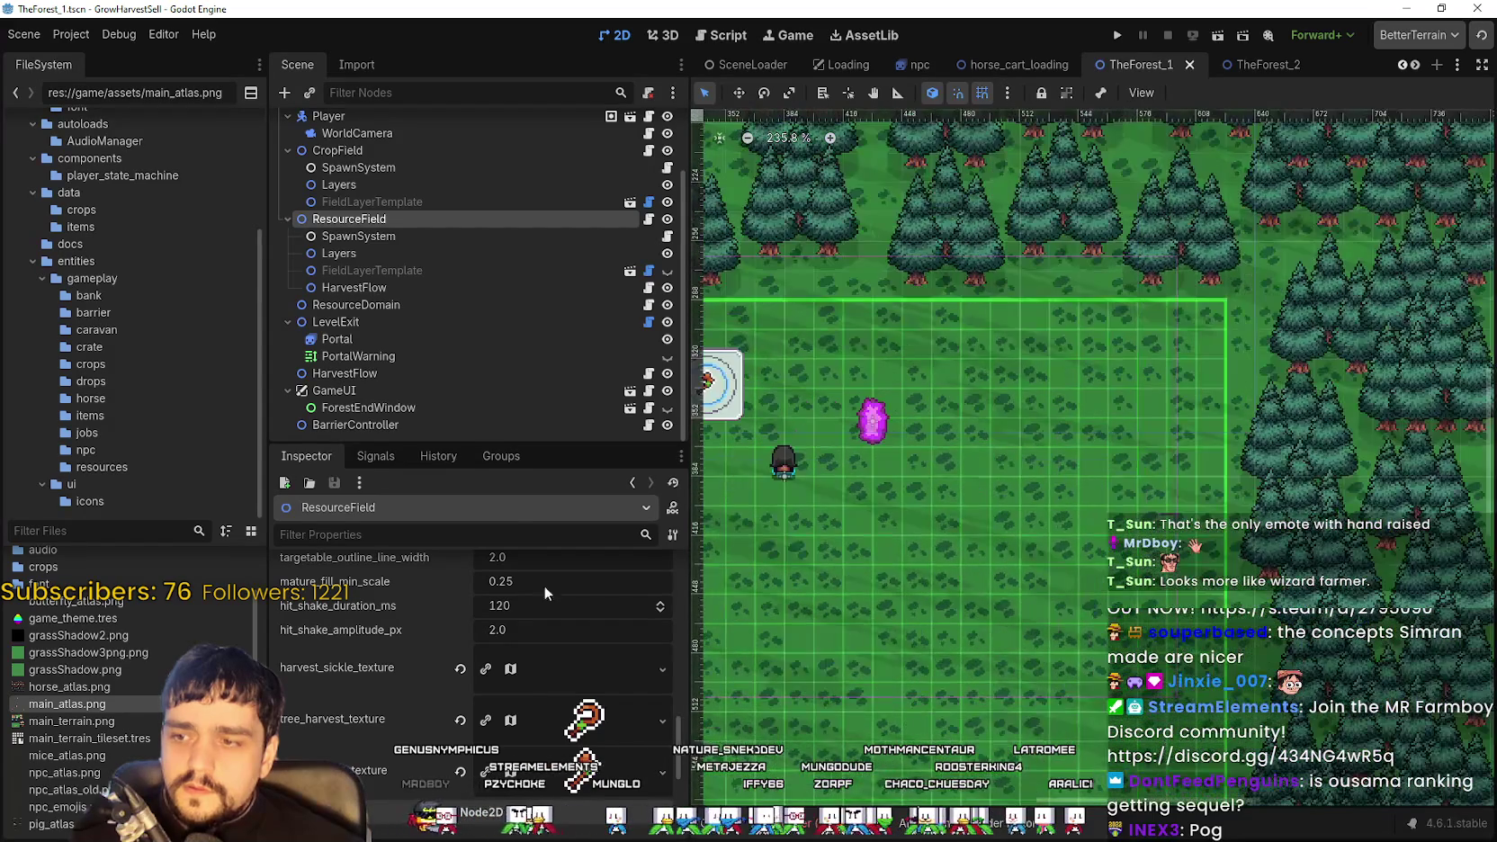
pyautogui.click(428, 233)
pyautogui.click(417, 217)
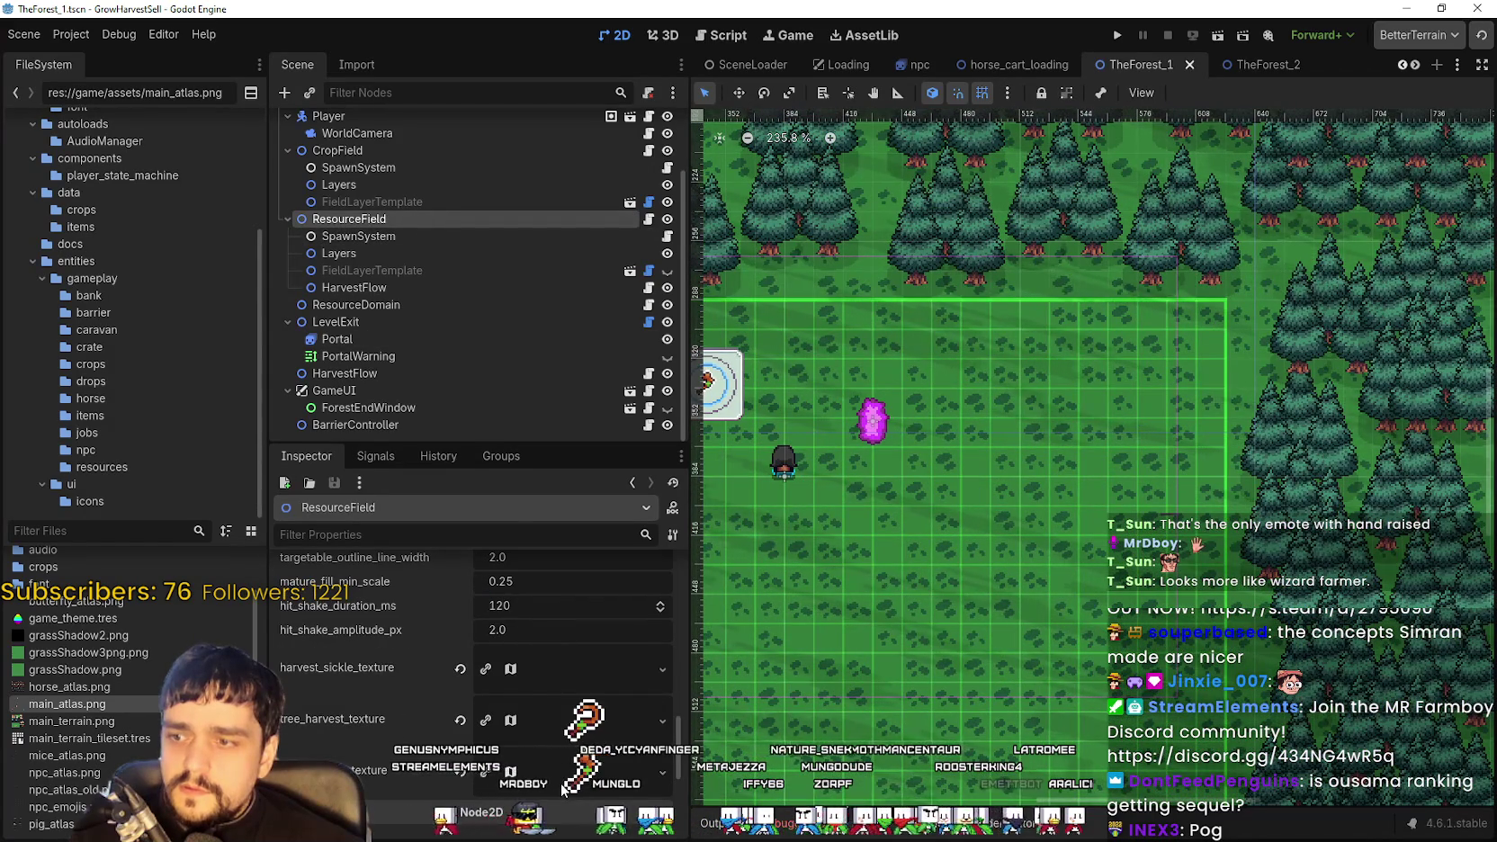
# Reset ResourceField's harvest_sickle_texture to empty and save the TheForest_1 scene
pyautogui.scroll(2, 435, 226)
pyautogui.click(433, 226)
pyautogui.scroll(-10, 558, 810)
pyautogui.scroll(-5, 578, 729)
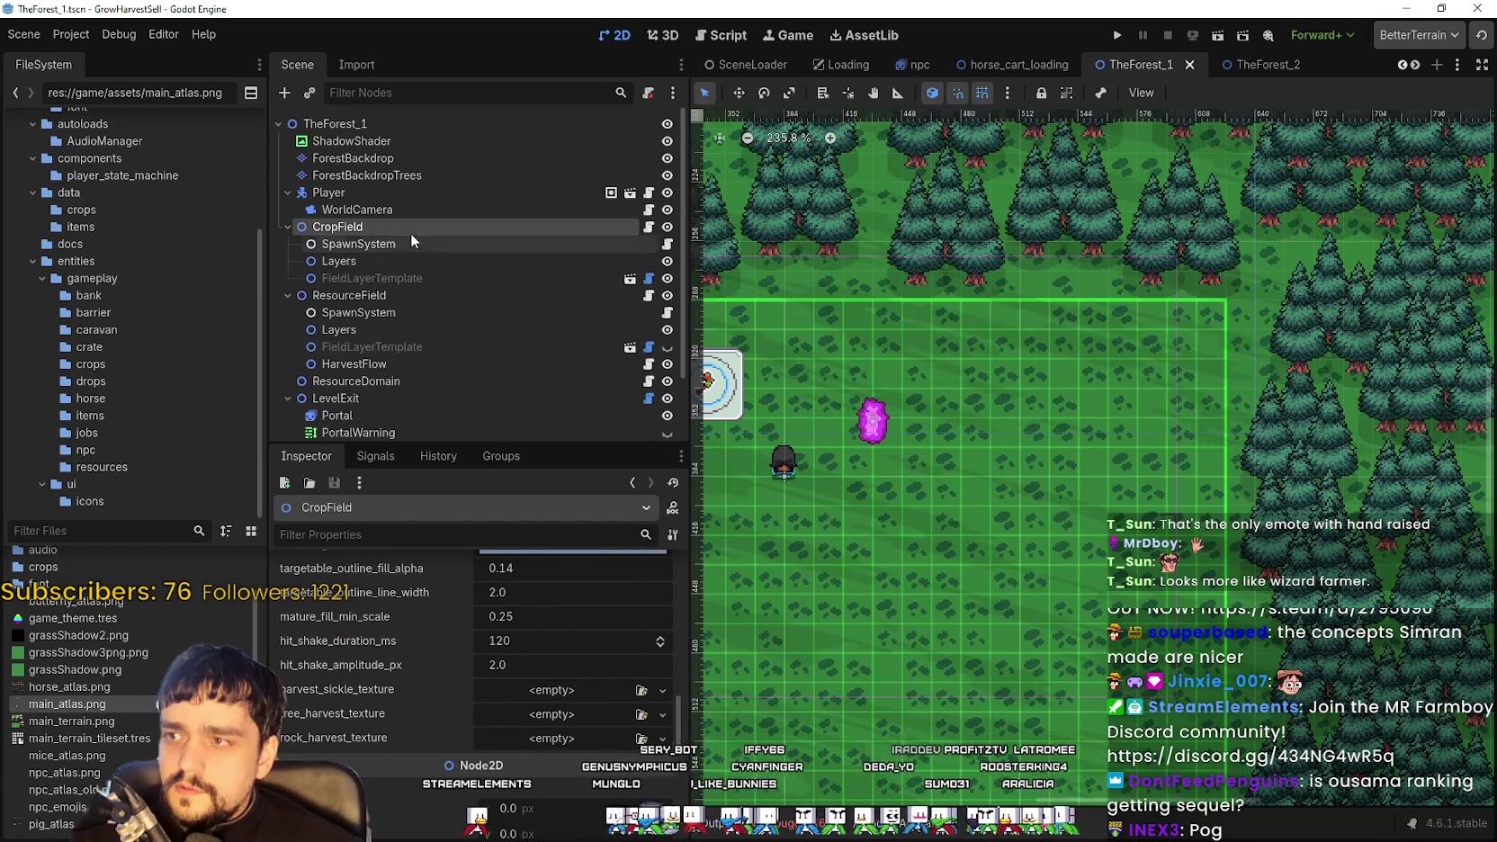
pyautogui.scroll(-2, 404, 336)
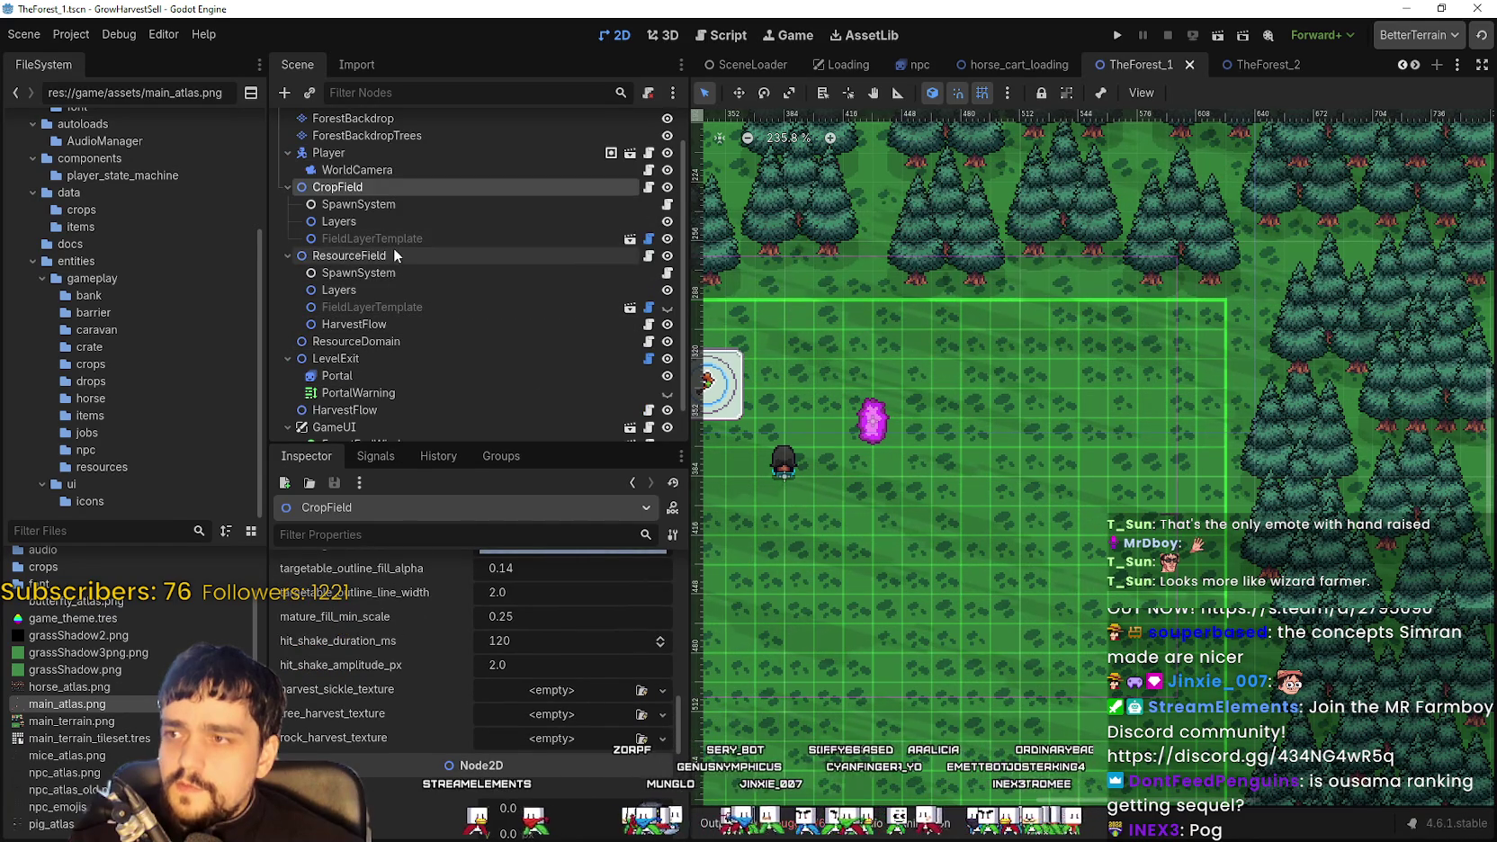
pyautogui.click(393, 255)
pyautogui.scroll(-1, 447, 718)
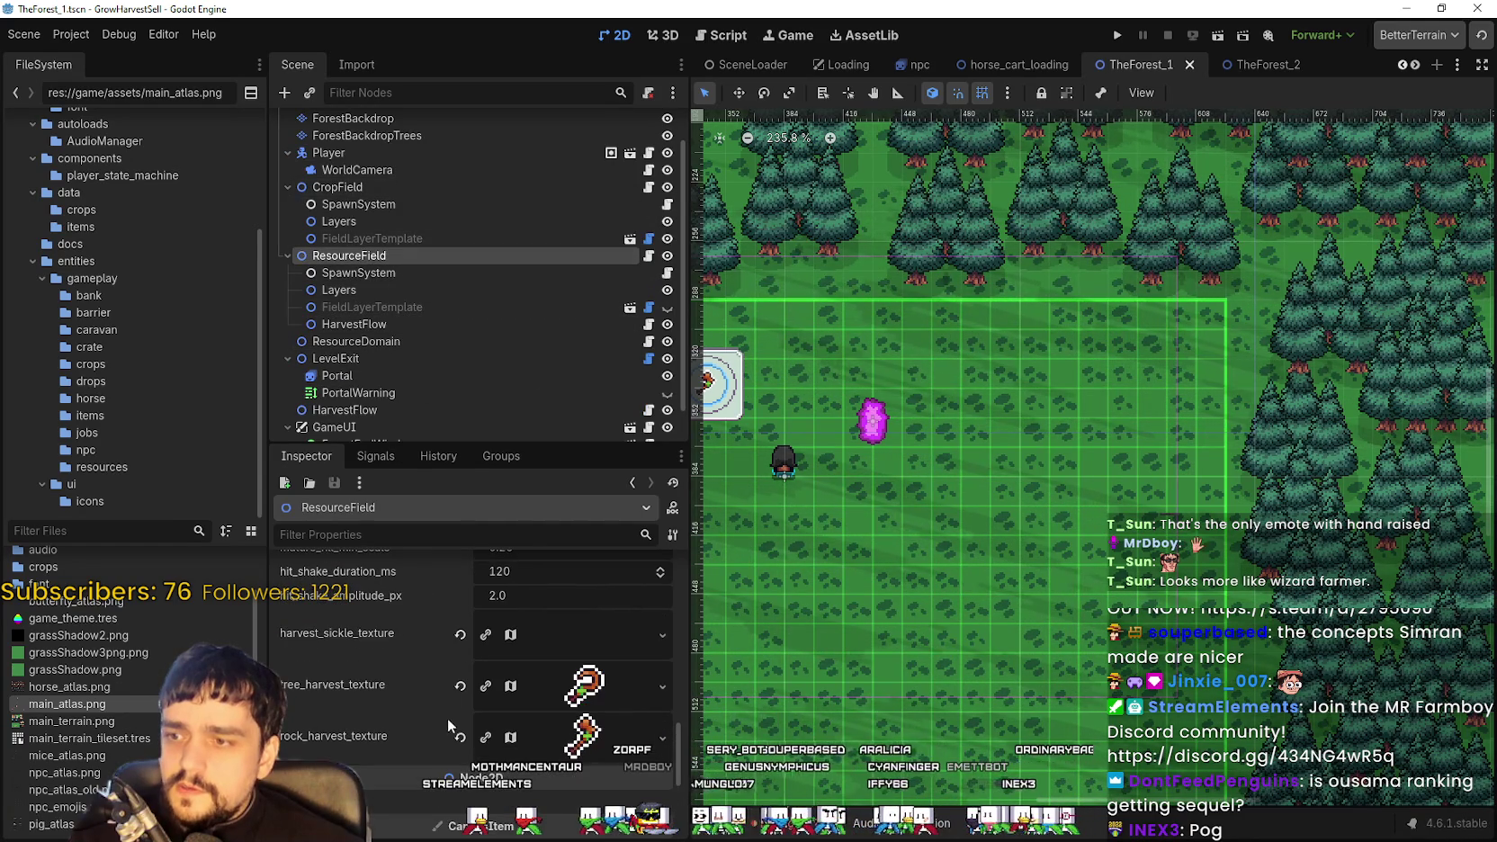
pyautogui.click(459, 639)
pyautogui.hotkey('ctrl', 's')
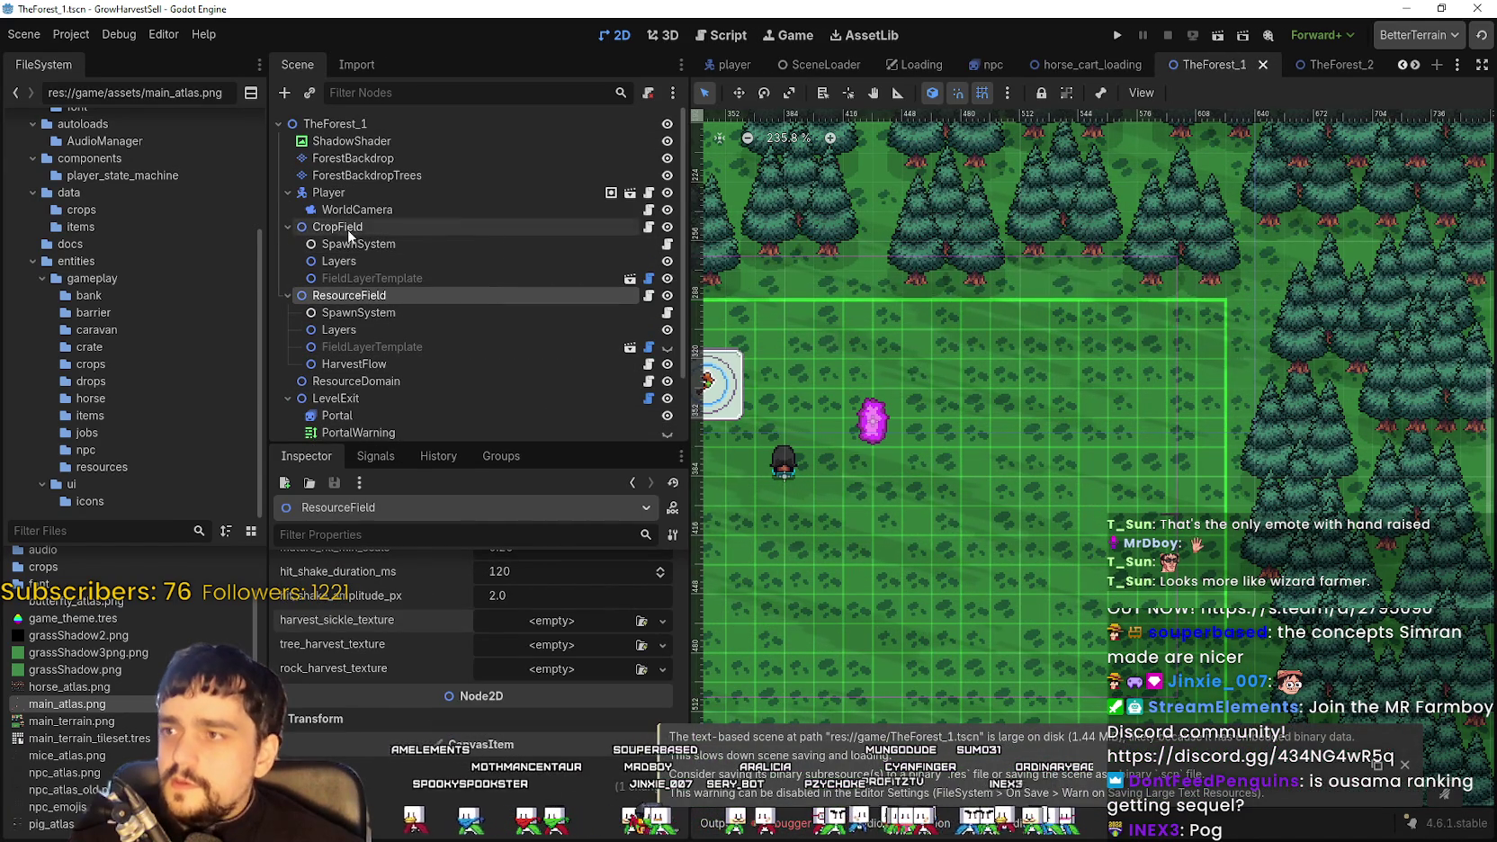
# Check the Player node, then revert HarvestFlow's harvest sickle texture to its default
pyautogui.click(351, 191)
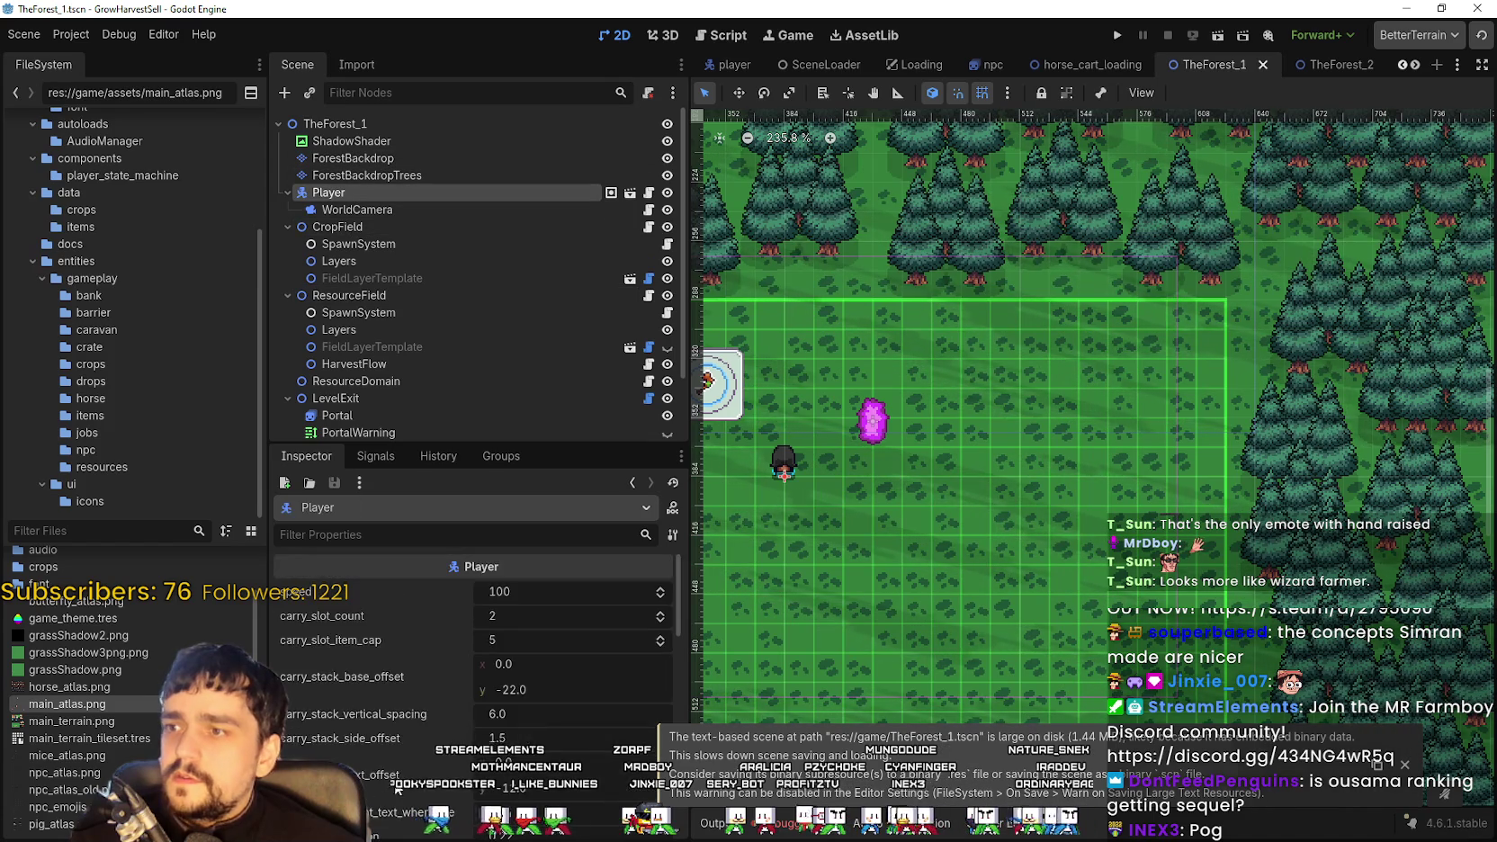
pyautogui.scroll(-5, 398, 756)
pyautogui.scroll(-1, 1185, 275)
pyautogui.scroll(-5, 1186, 274)
pyautogui.scroll(-2, 608, 409)
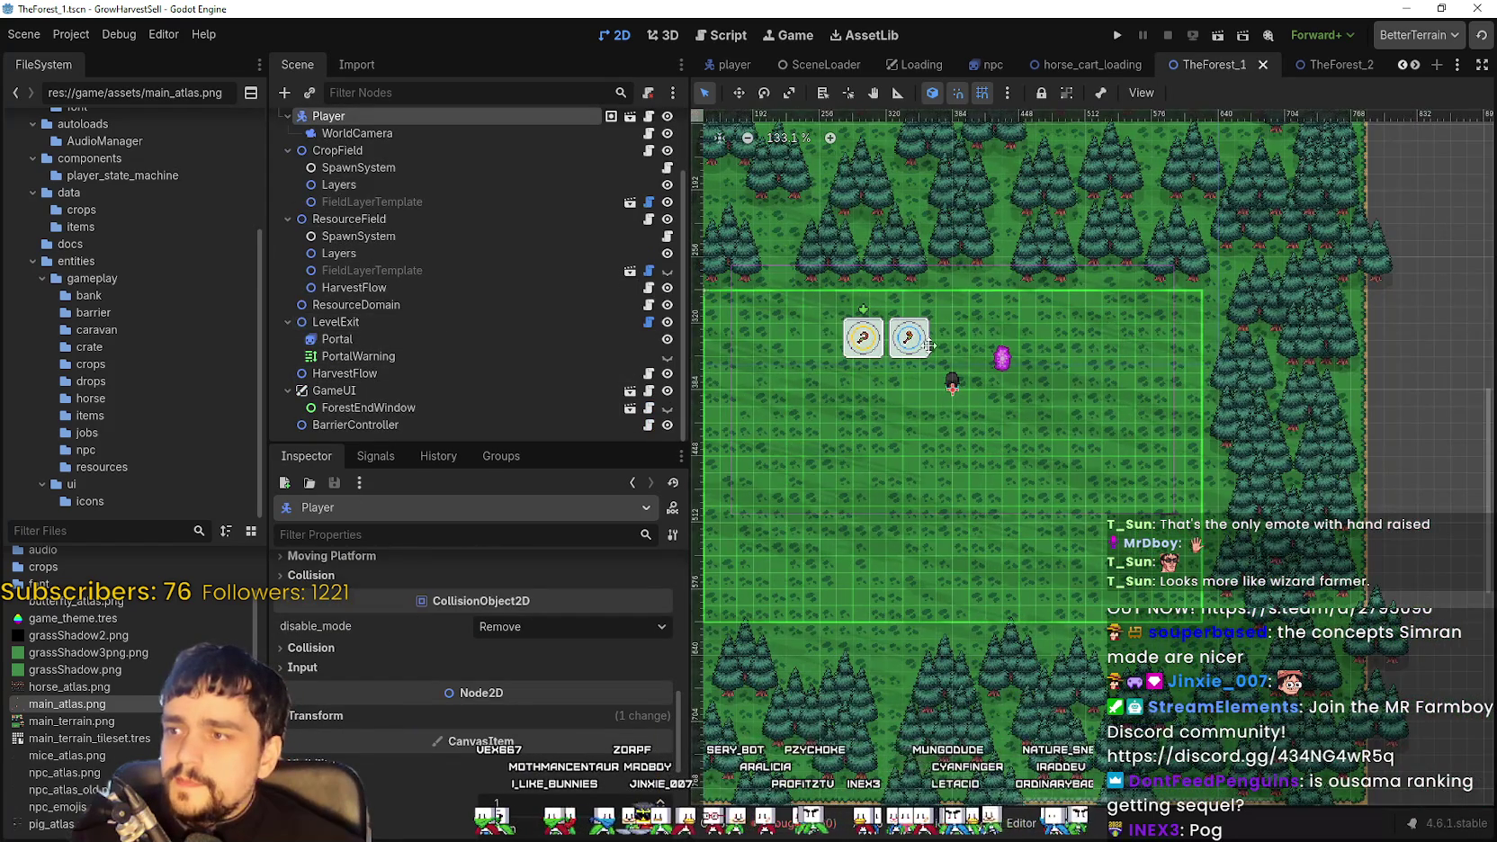
pyautogui.click(431, 370)
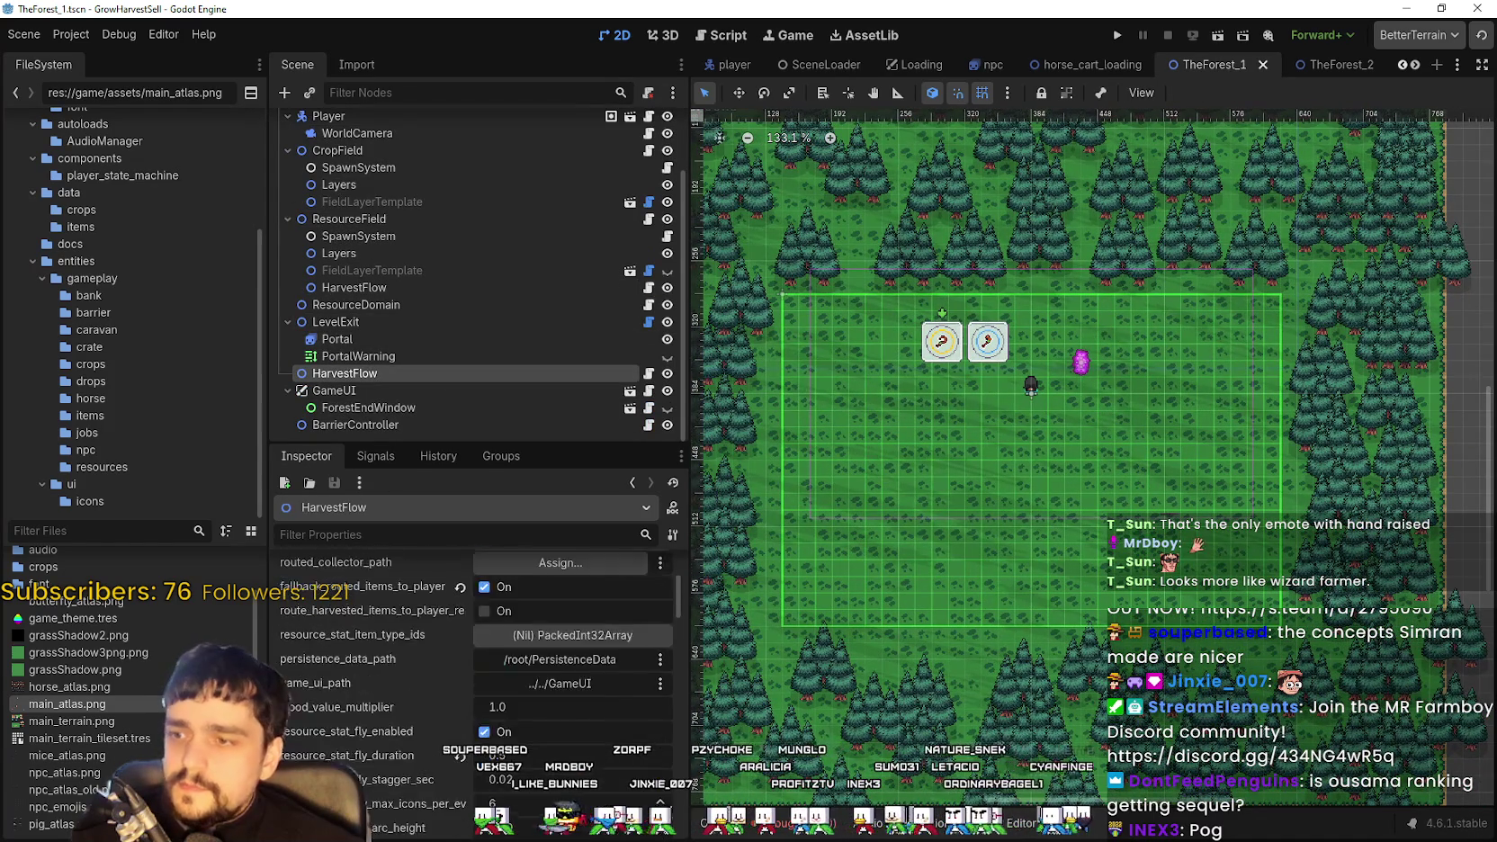
pyautogui.scroll(-10, 477, 683)
pyautogui.scroll(4, 328, 759)
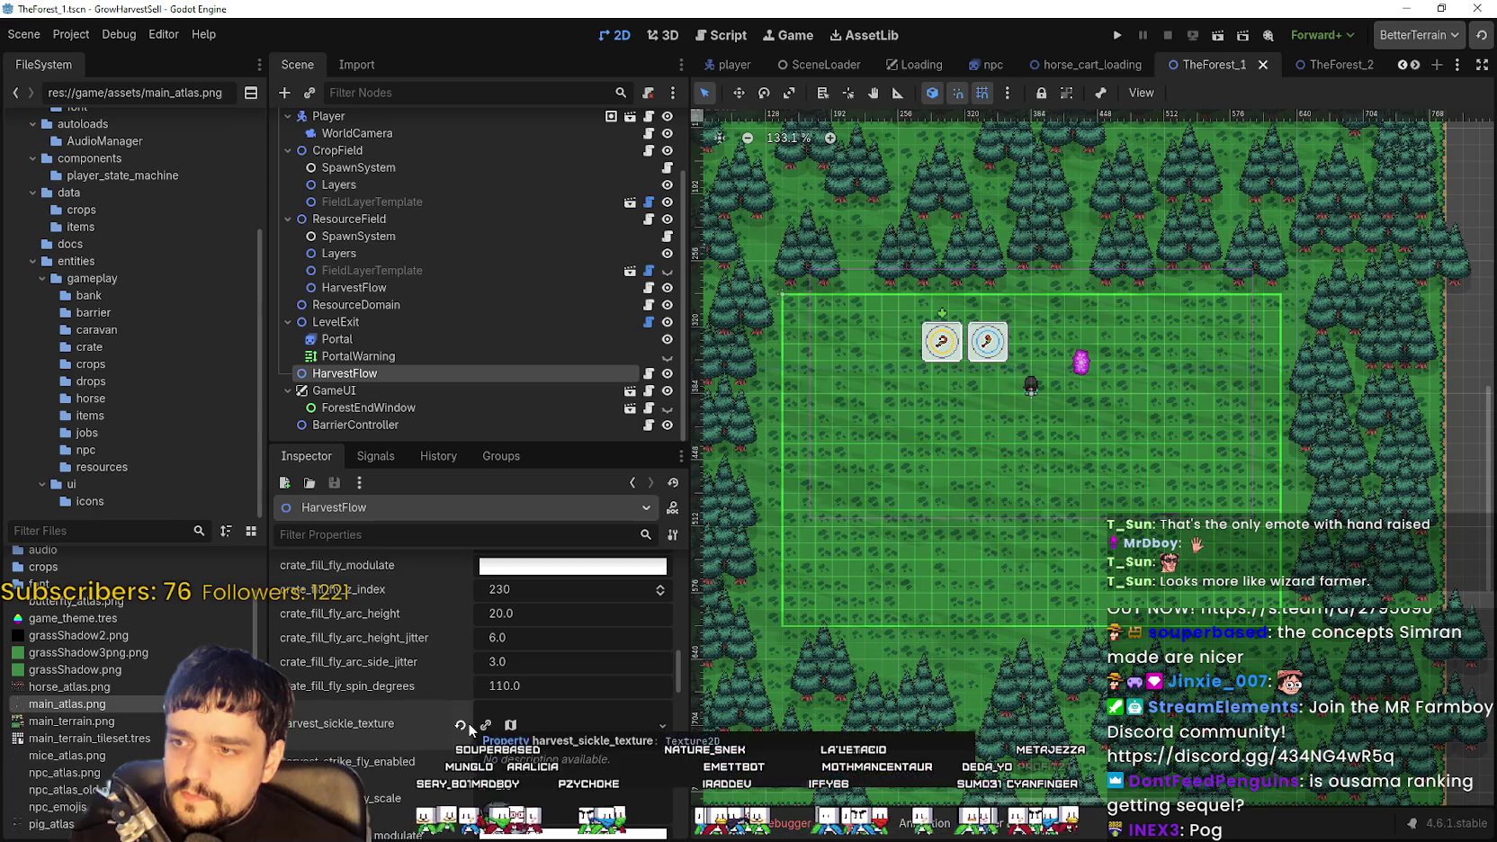
pyautogui.click(461, 724)
# Review the ResourceField and CropField nodes, then run the game to test the changes
pyautogui.scroll(-5, 450, 717)
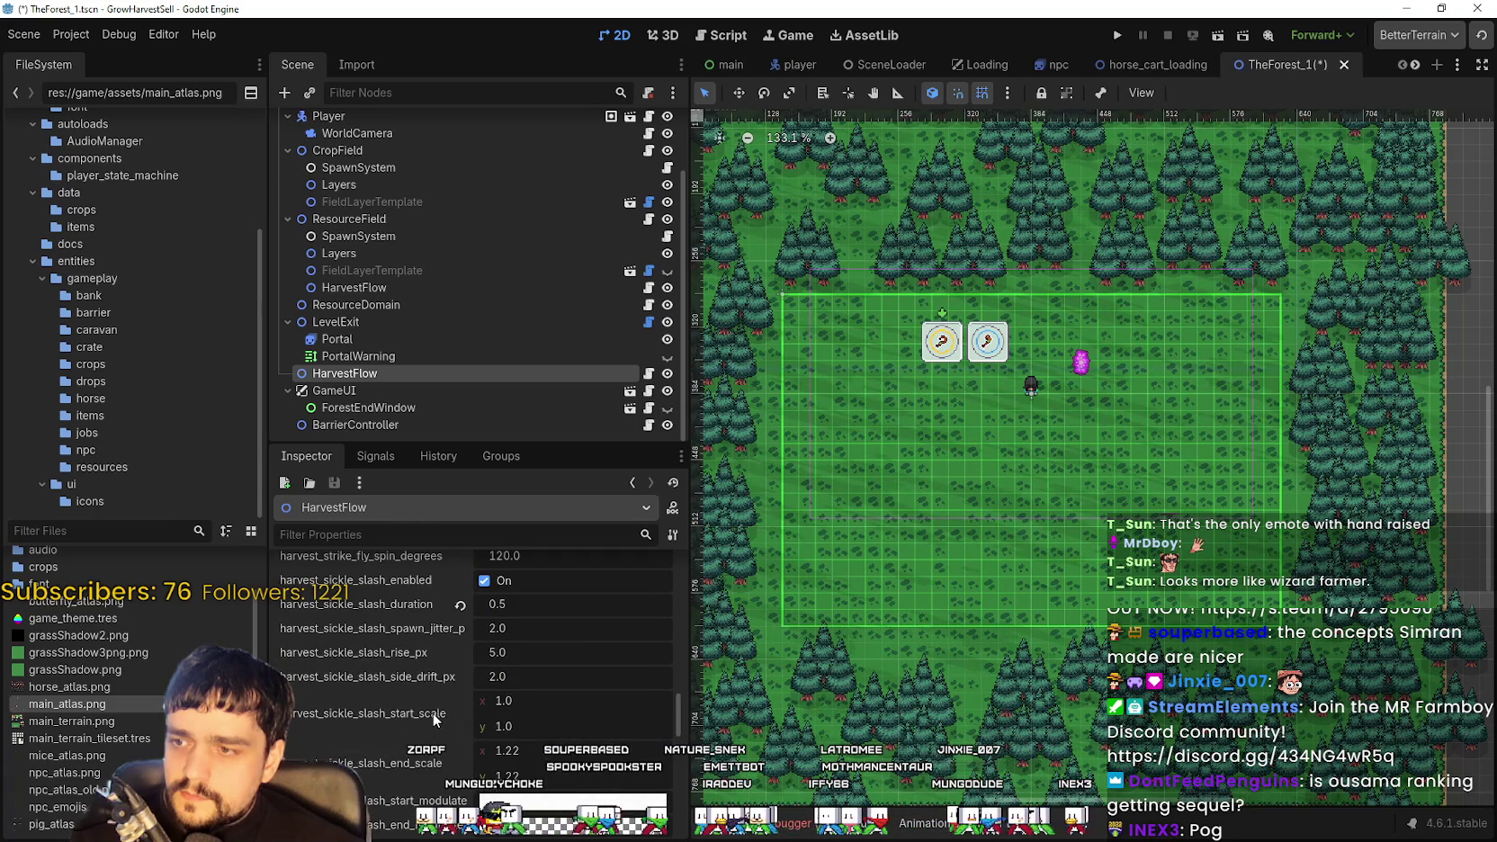
pyautogui.scroll(-3, 433, 712)
pyautogui.scroll(-3, 433, 712)
pyautogui.scroll(-4, 432, 712)
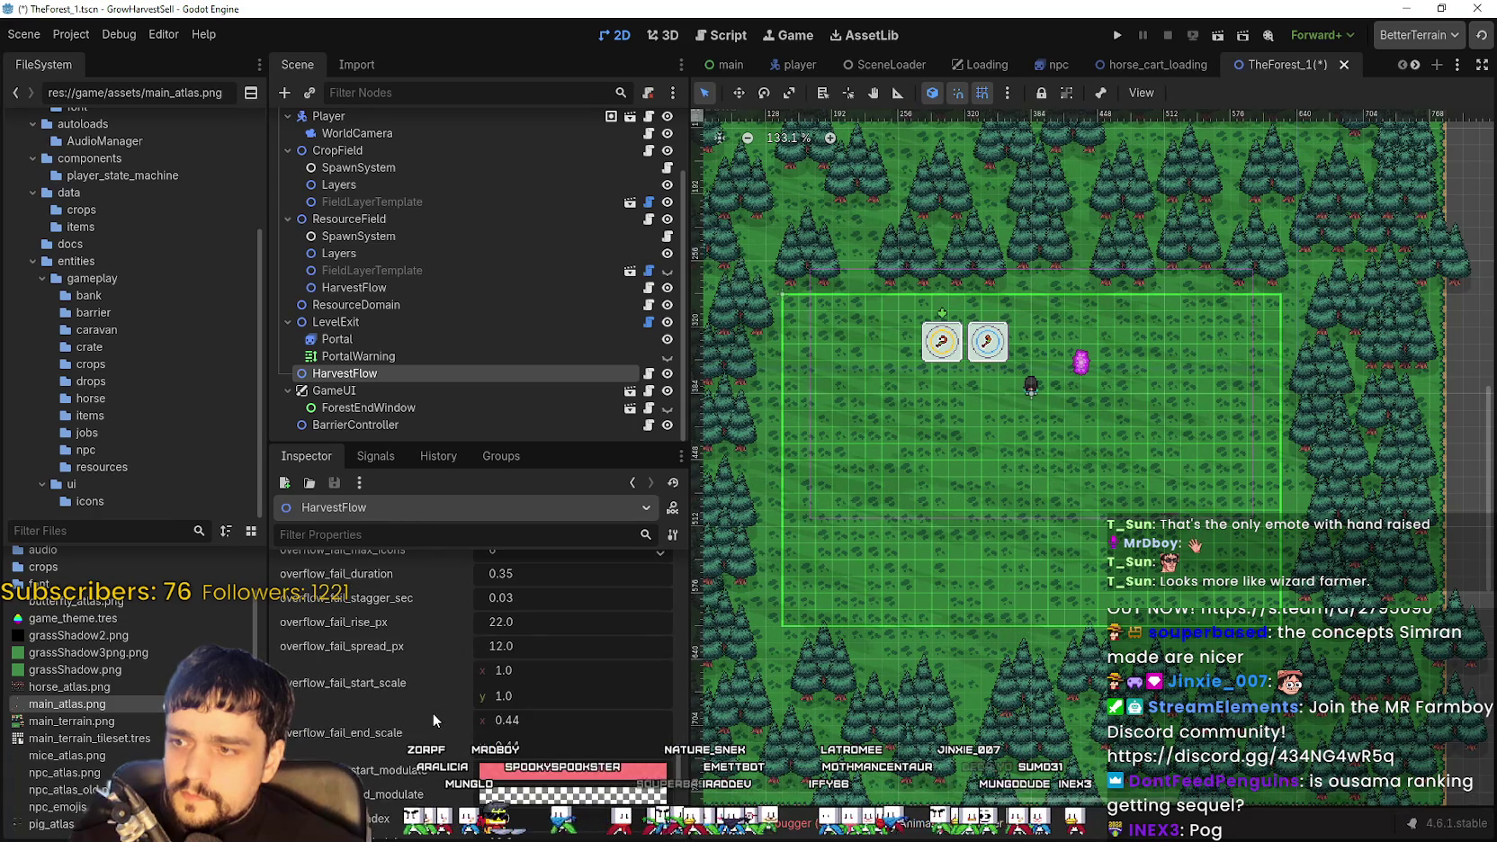
pyautogui.scroll(2, 389, 407)
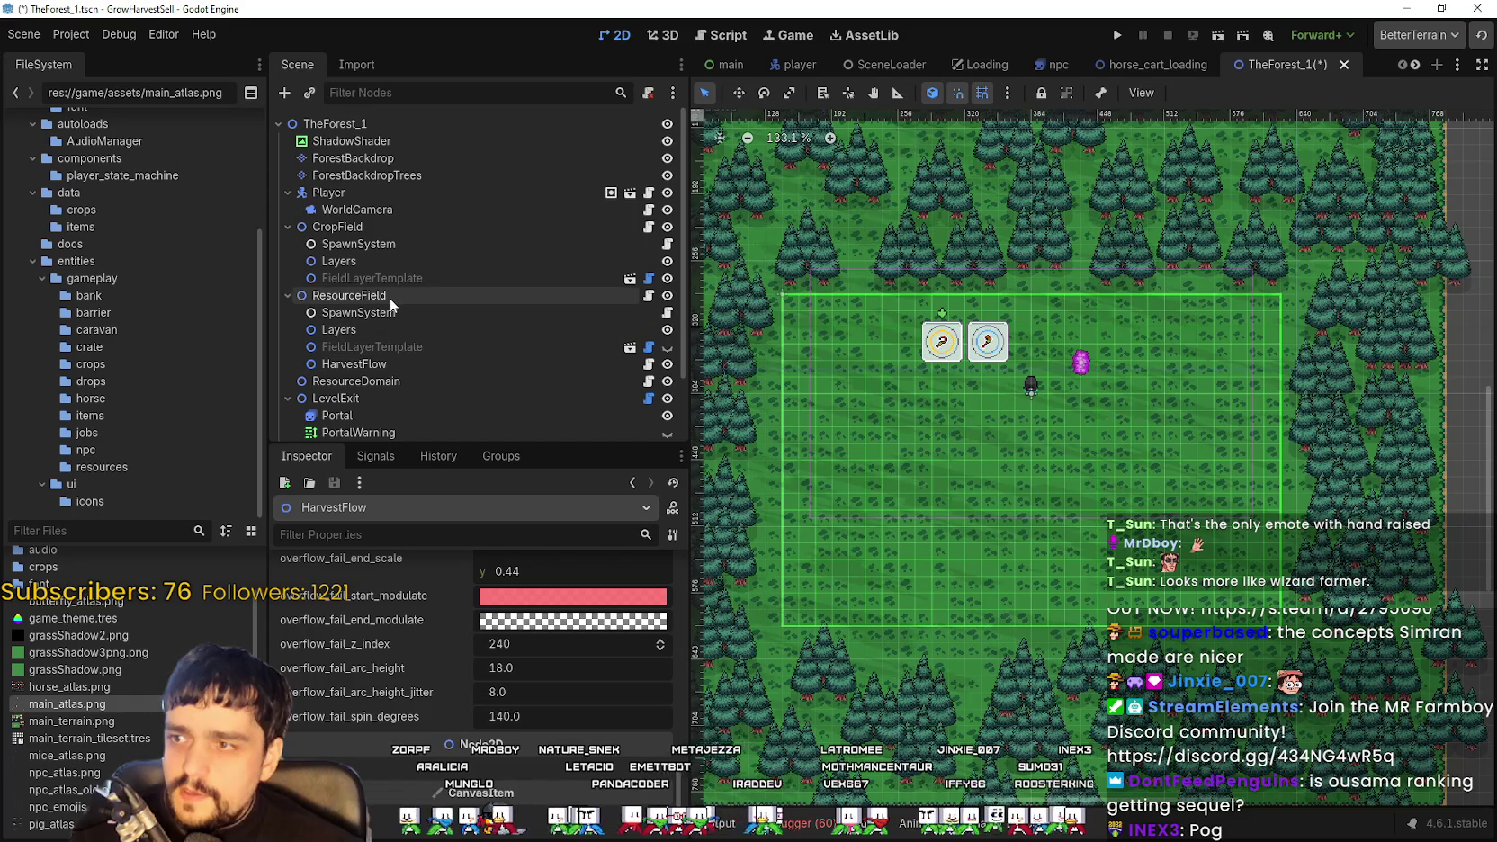
pyautogui.click(394, 294)
pyautogui.click(403, 232)
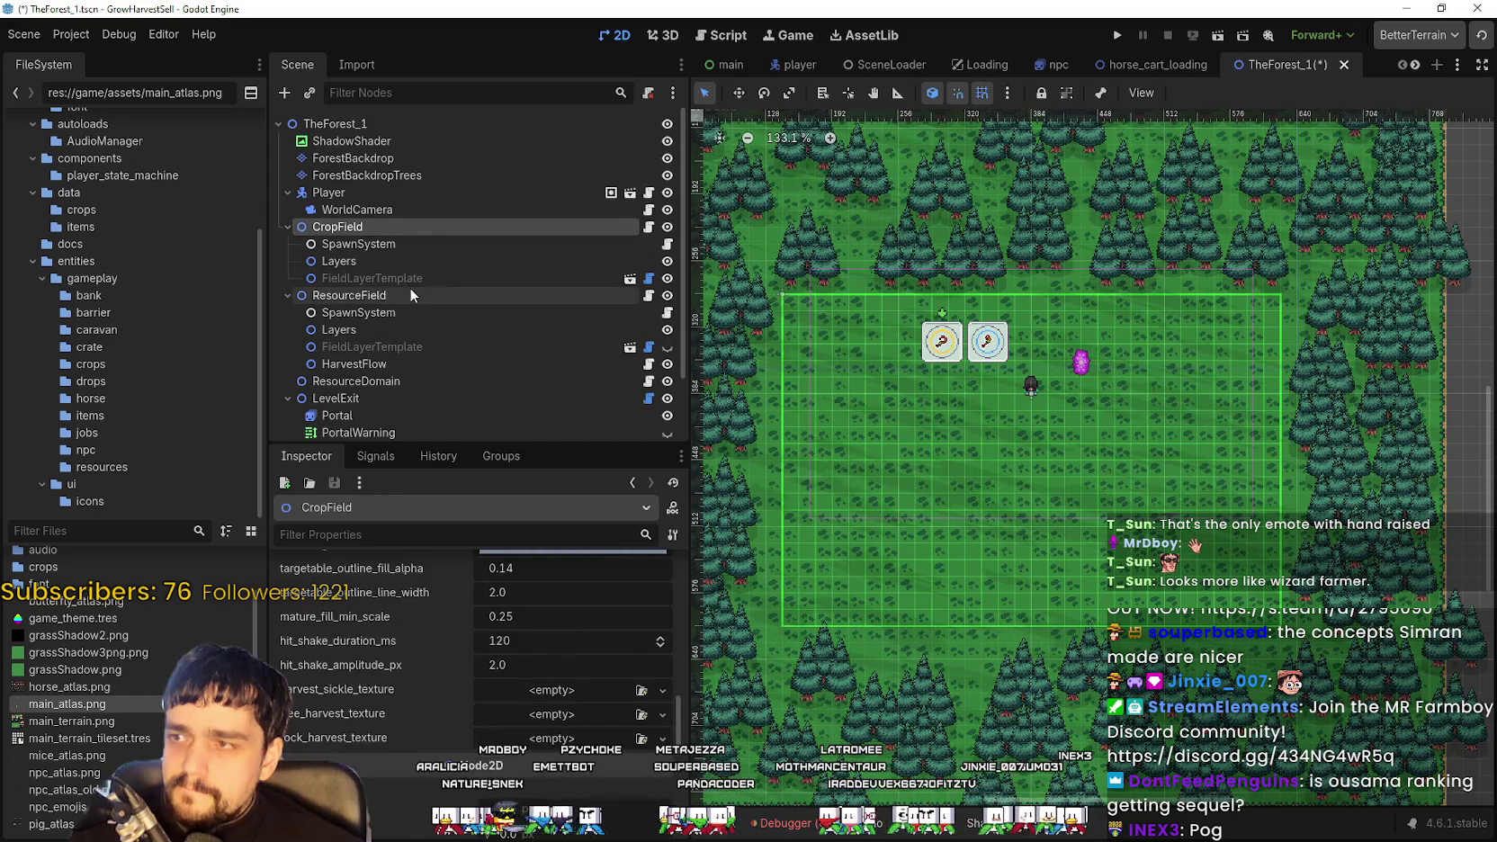
pyautogui.click(1115, 36)
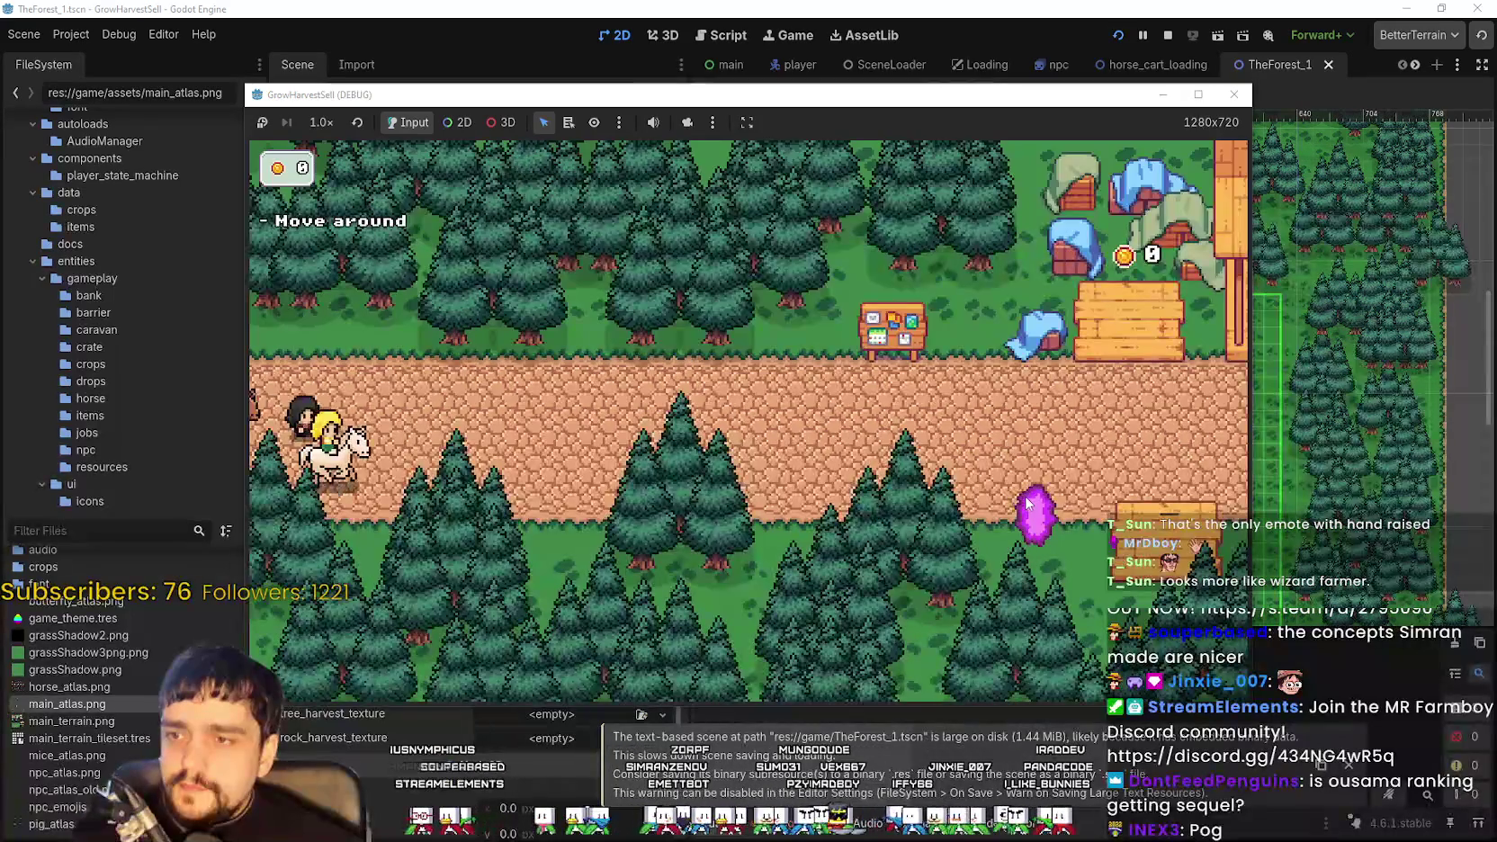
# Unlock the Whisper skill at the skill board in the running game
pyautogui.press('d')
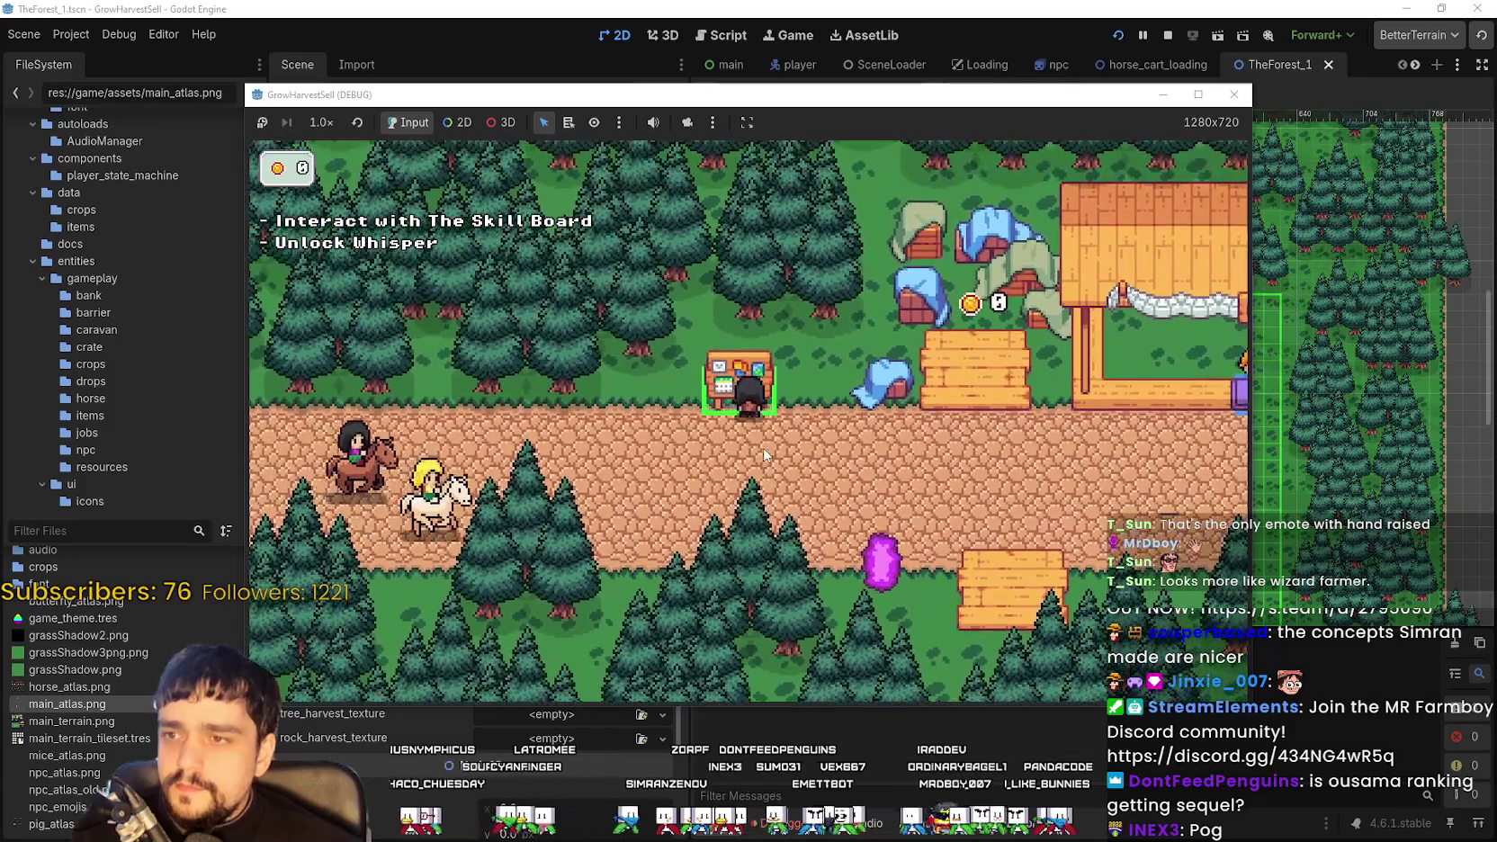
pyautogui.press('e')
pyautogui.click(731, 430)
pyautogui.press('Escape')
# Take the purple portal and travel to the first forest stage
pyautogui.press('d')
pyautogui.press('s')
pyautogui.press('e')
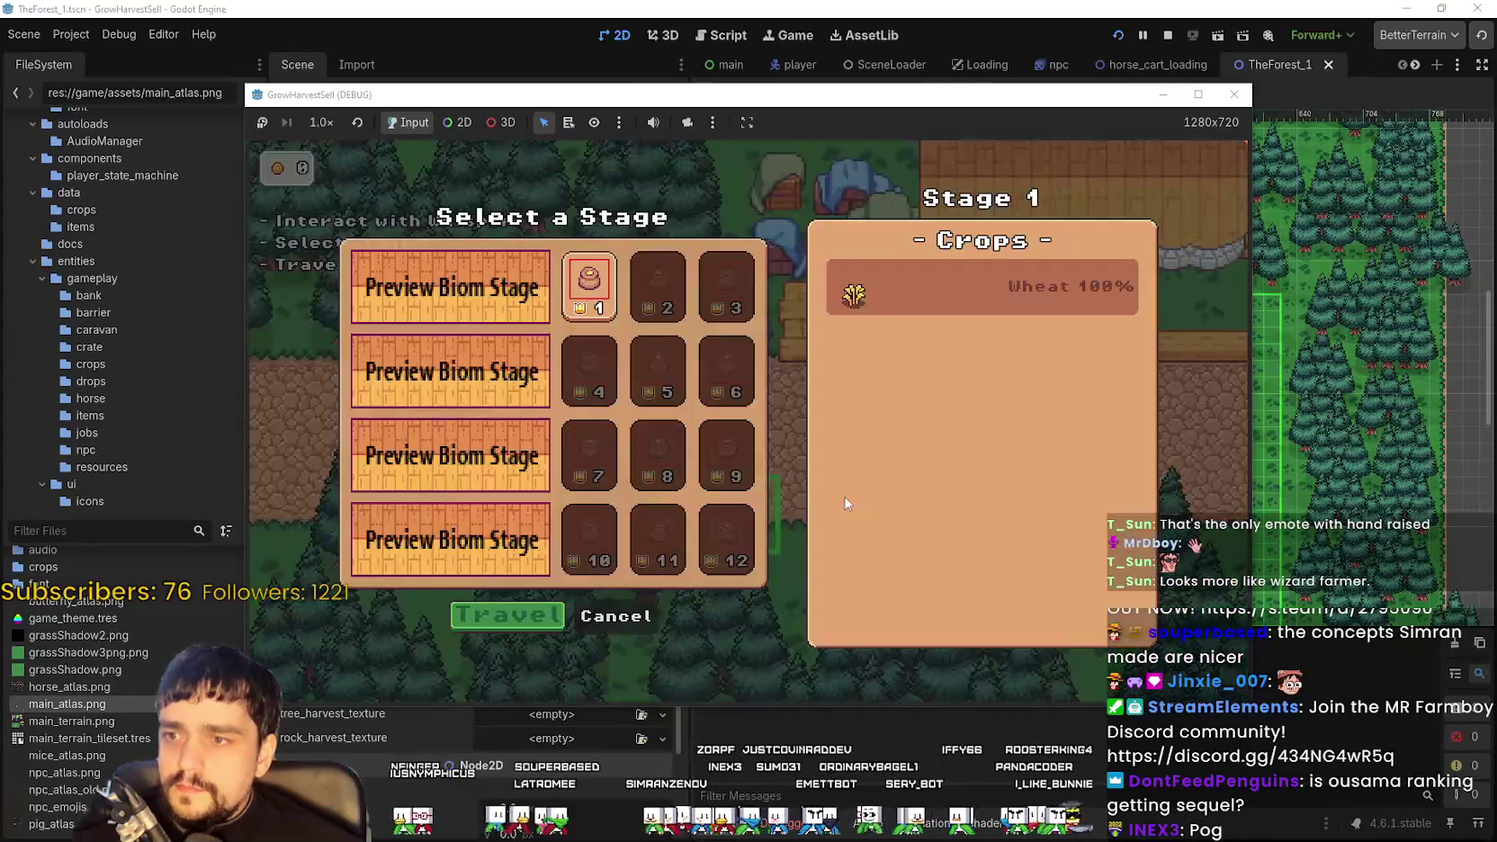
pyautogui.click(506, 630)
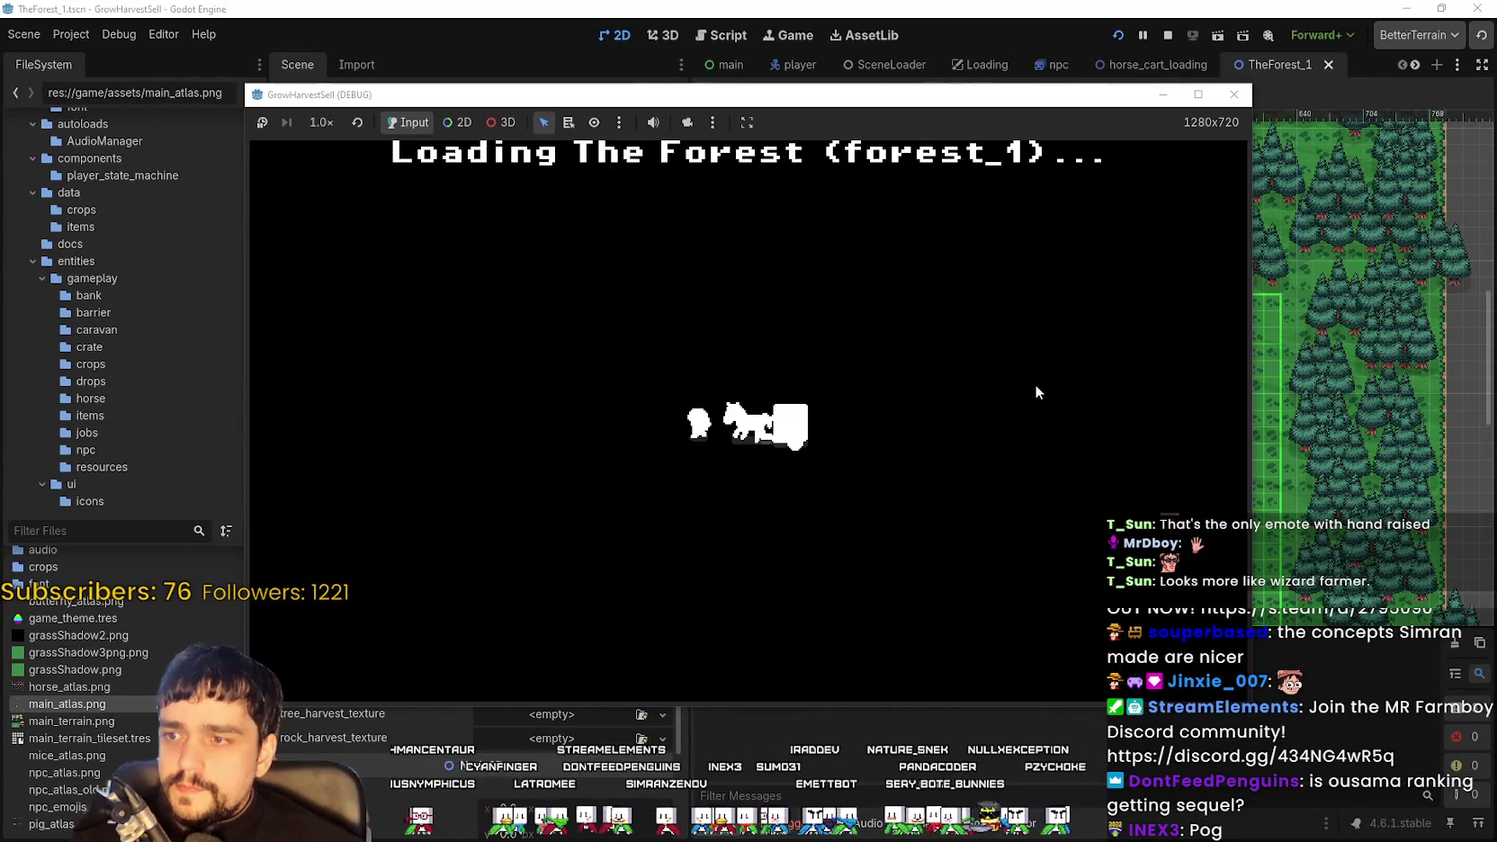
# Harvest a crop in the forest field, then stop the running game
pyautogui.press('s')
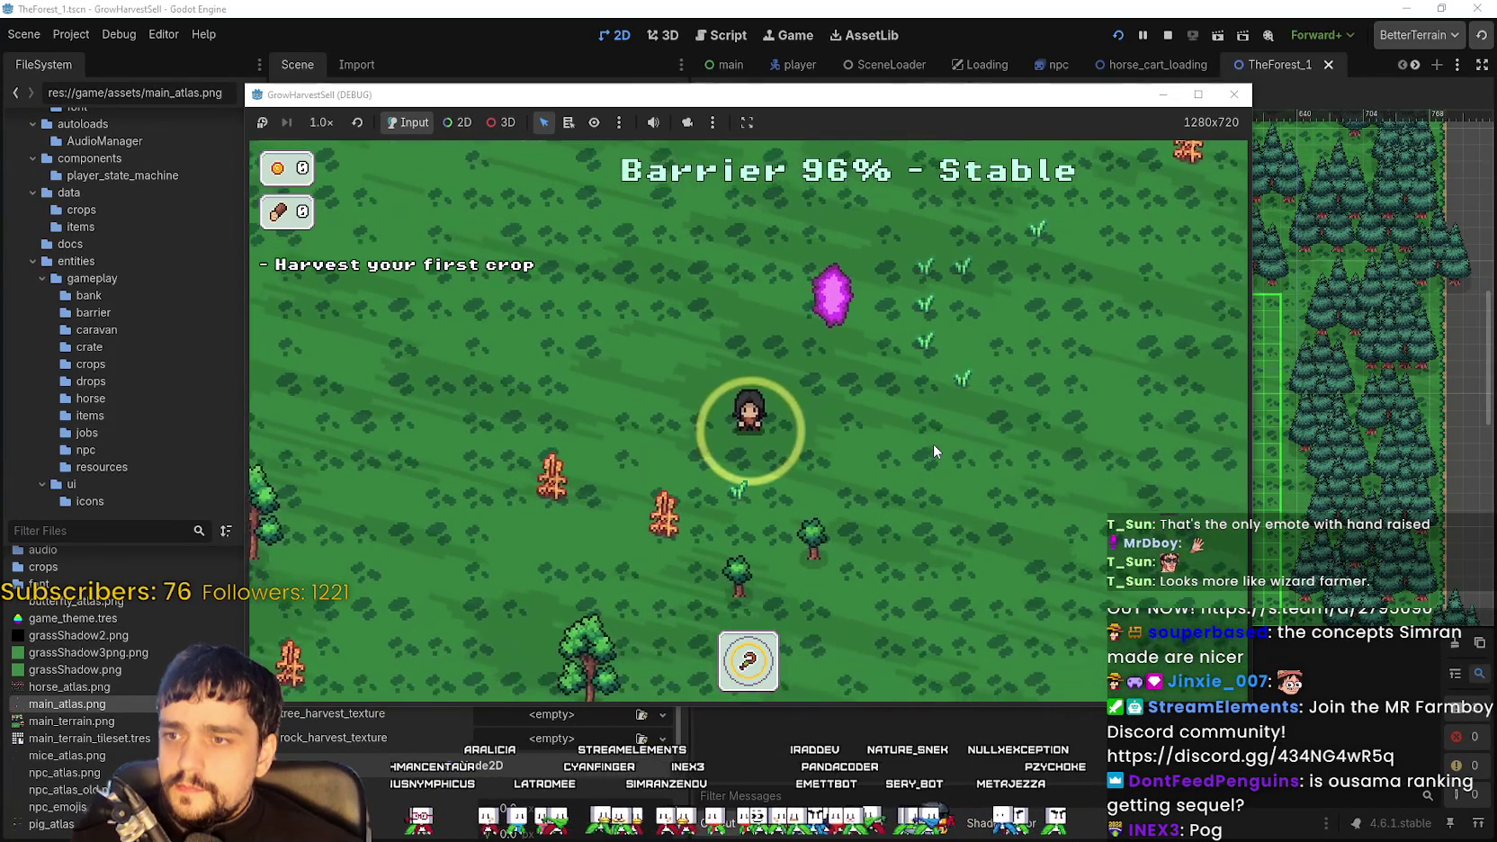
pyautogui.press('s')
pyautogui.press('a')
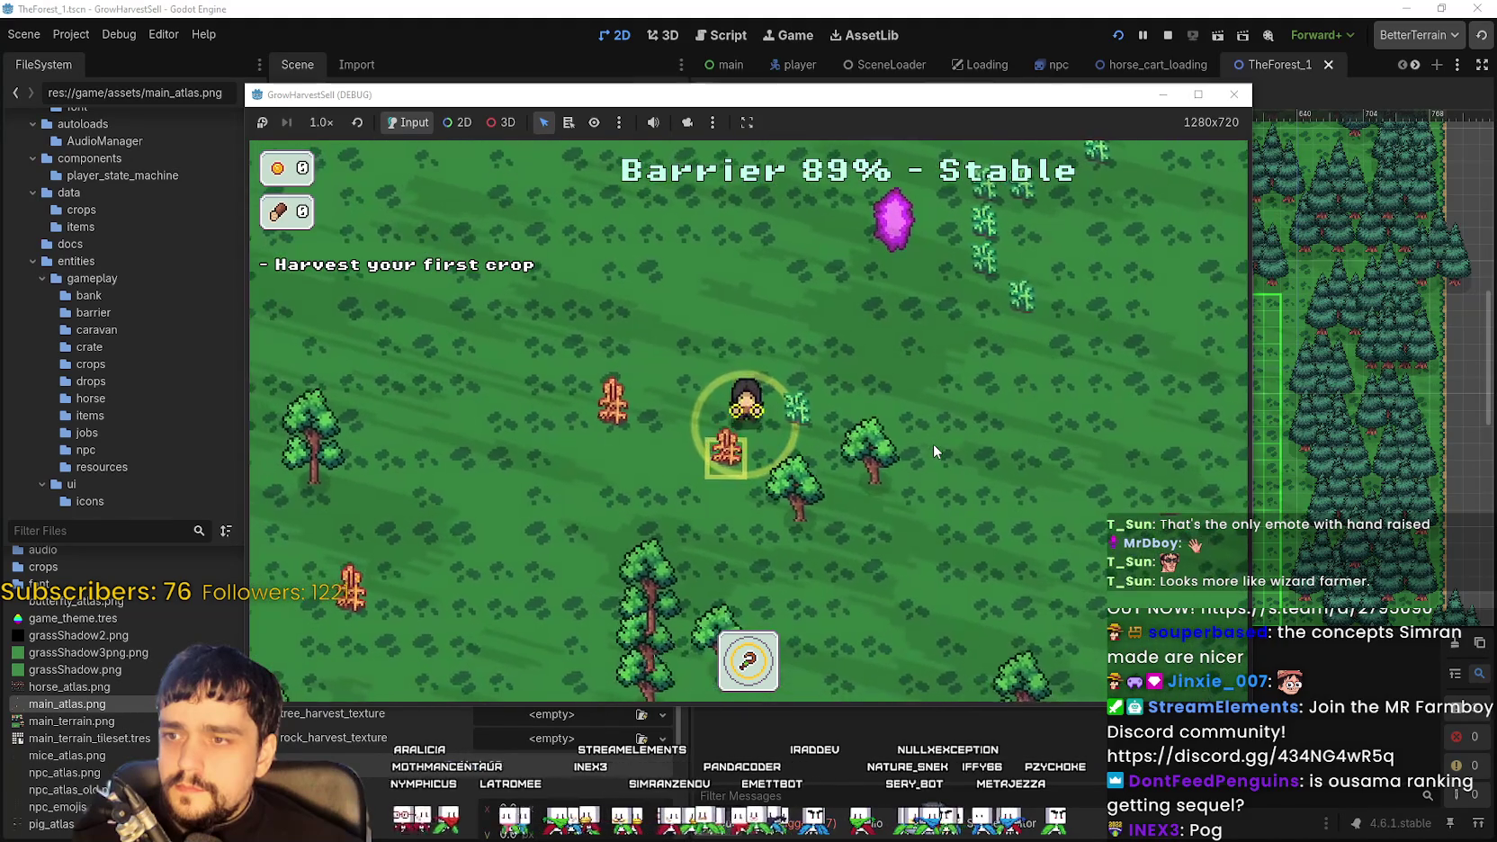
pyautogui.press('e')
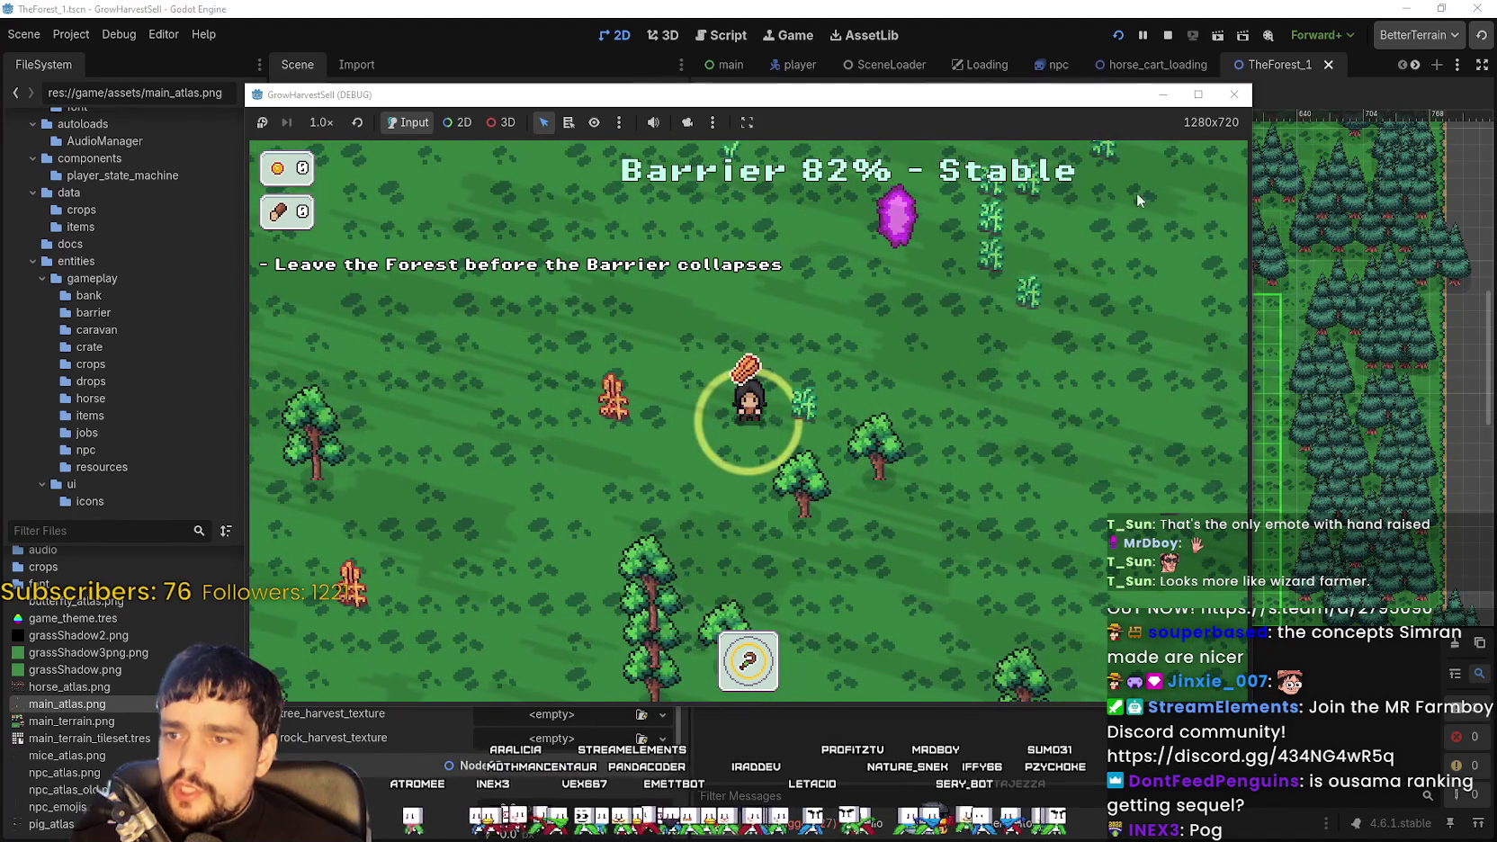
pyautogui.click(1166, 36)
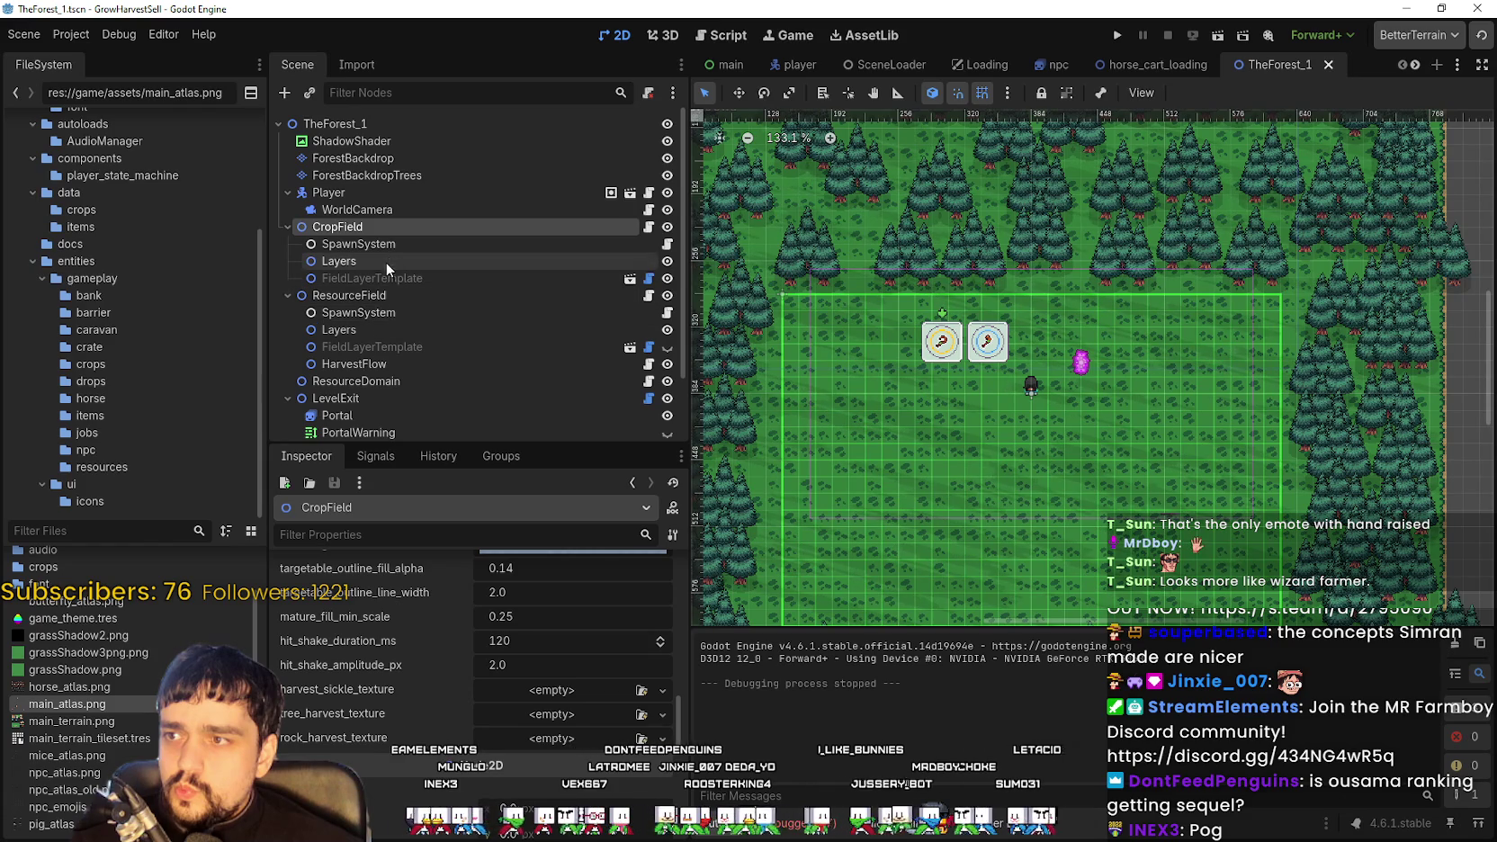
# Browse CropField's properties and filter the Inspector list by 'texture'
pyautogui.click(386, 280)
pyautogui.scroll(-10, 500, 745)
pyautogui.scroll(-5, 497, 745)
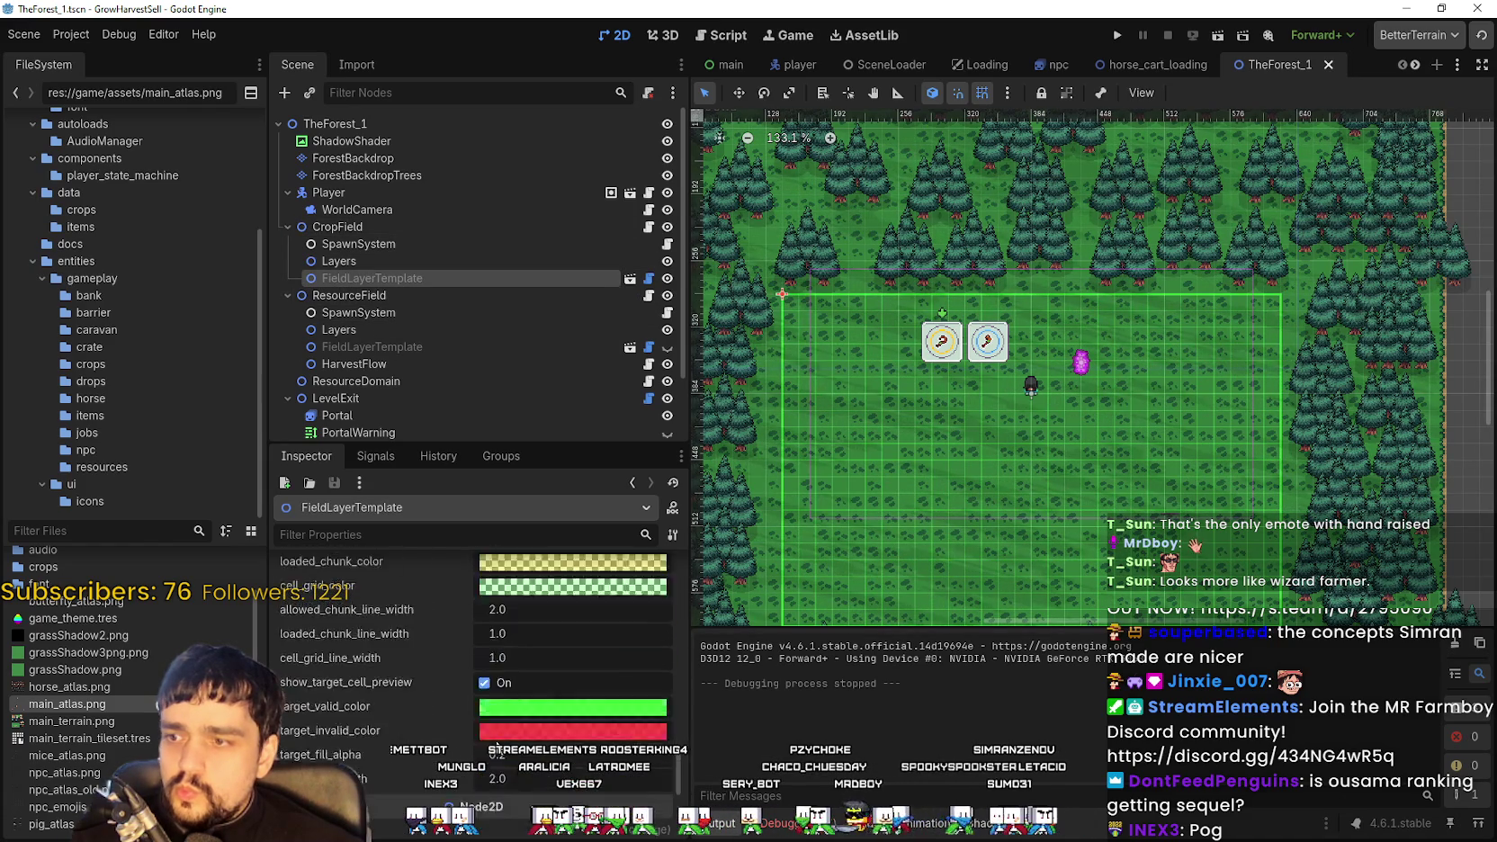
pyautogui.click(368, 226)
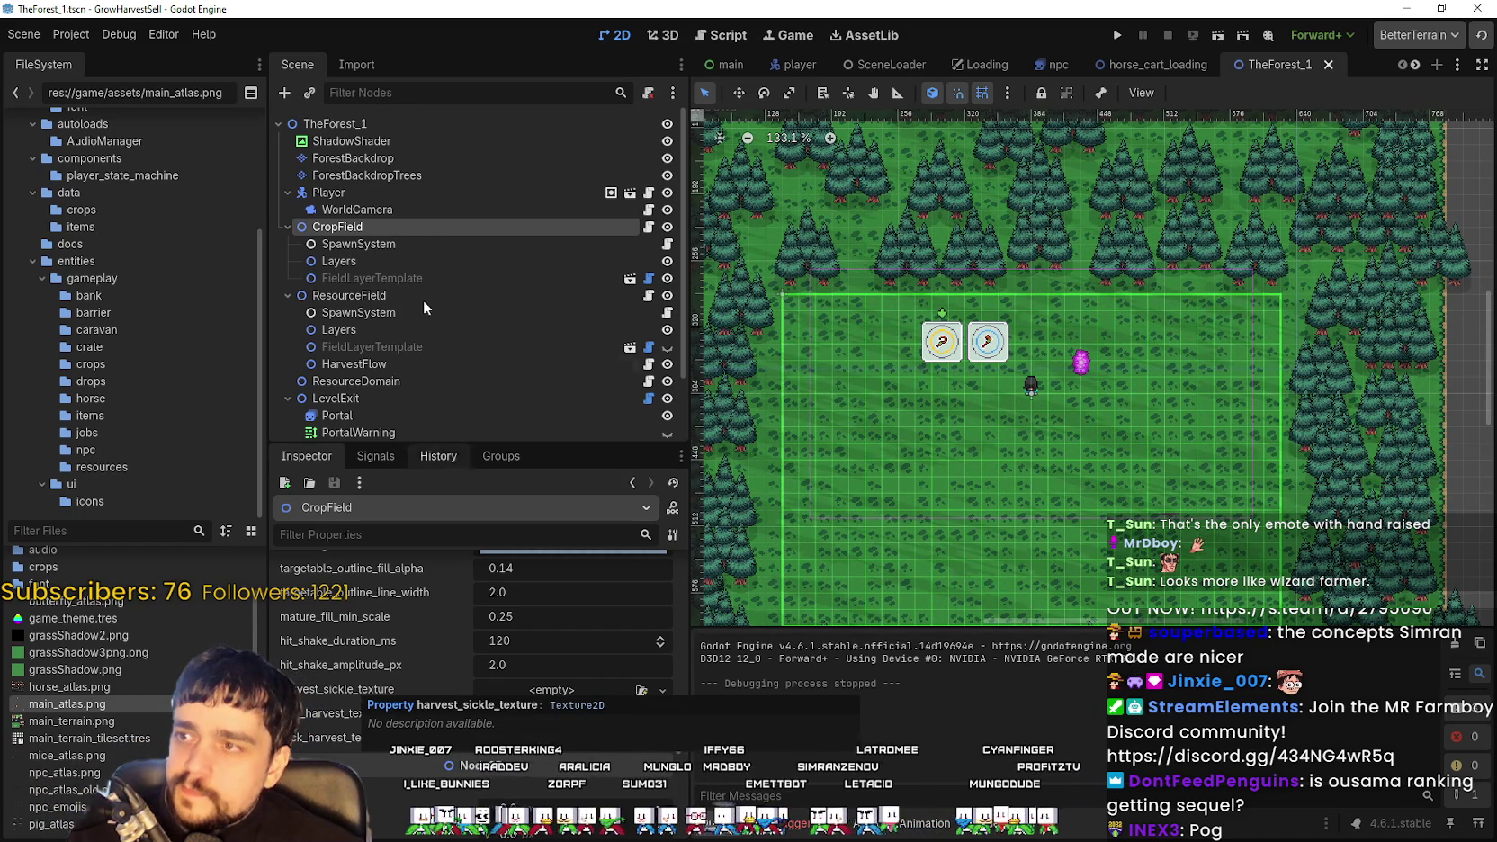
pyautogui.scroll(-2, 450, 365)
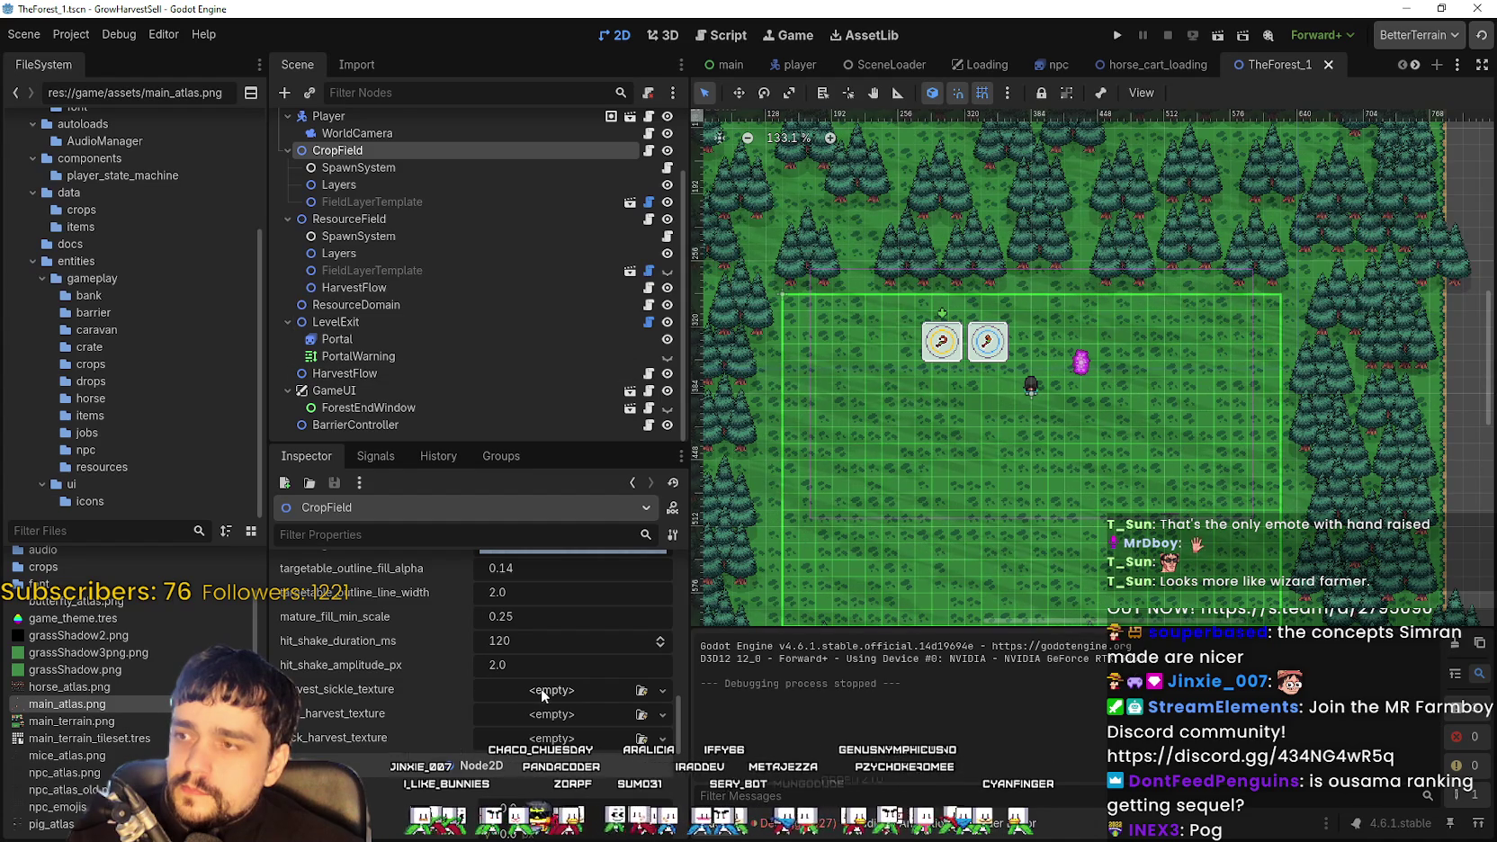
pyautogui.click(472, 531)
pyautogui.write('texture')
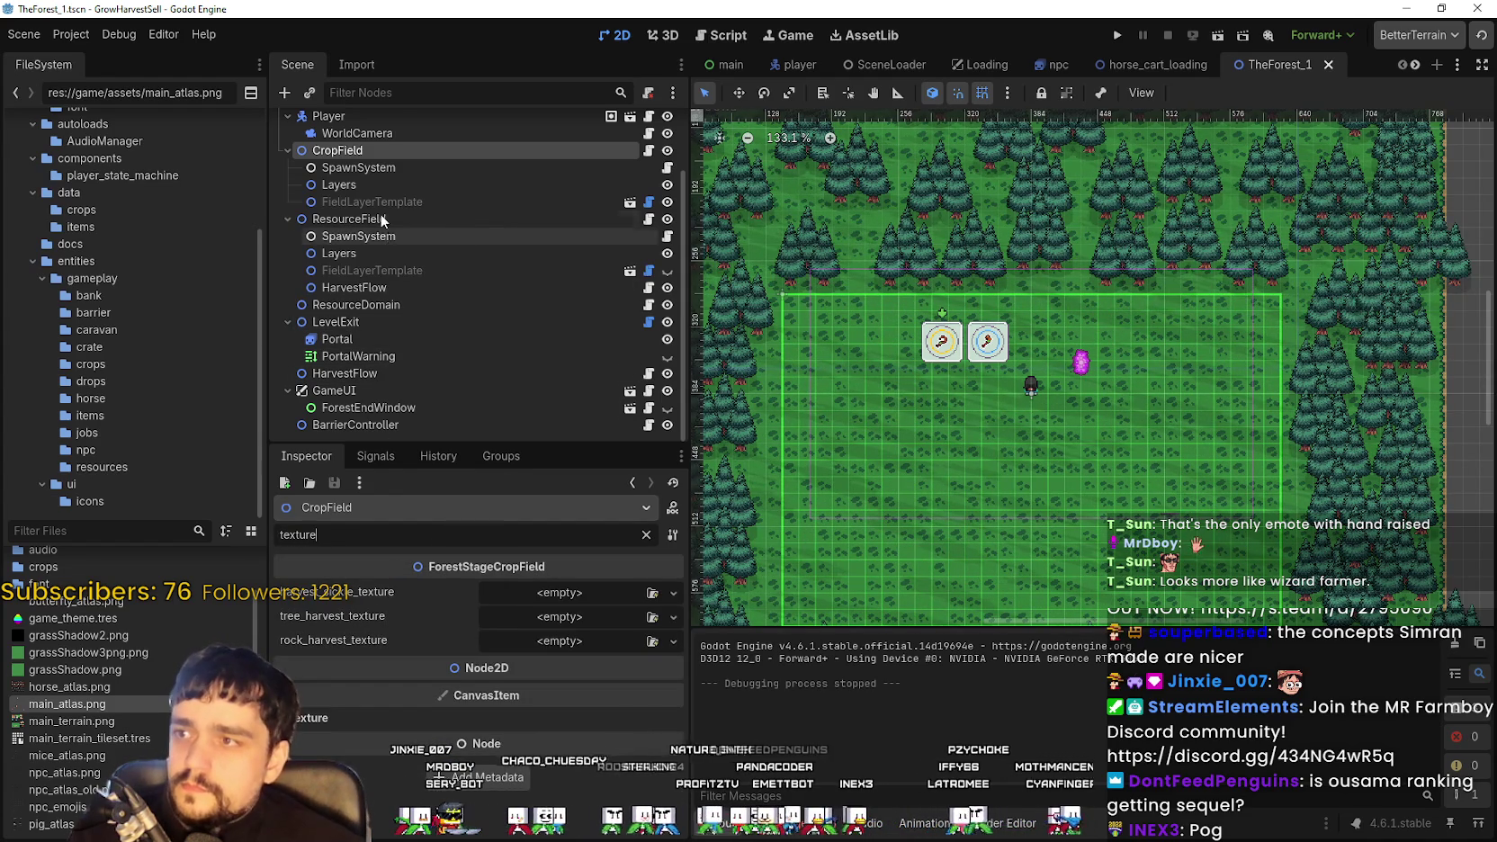
# Check the field templates, ResourceField, ResourceDomain, LevelExit and HarvestFlow nodes for texture properties
pyautogui.click(346, 168)
pyautogui.click(348, 202)
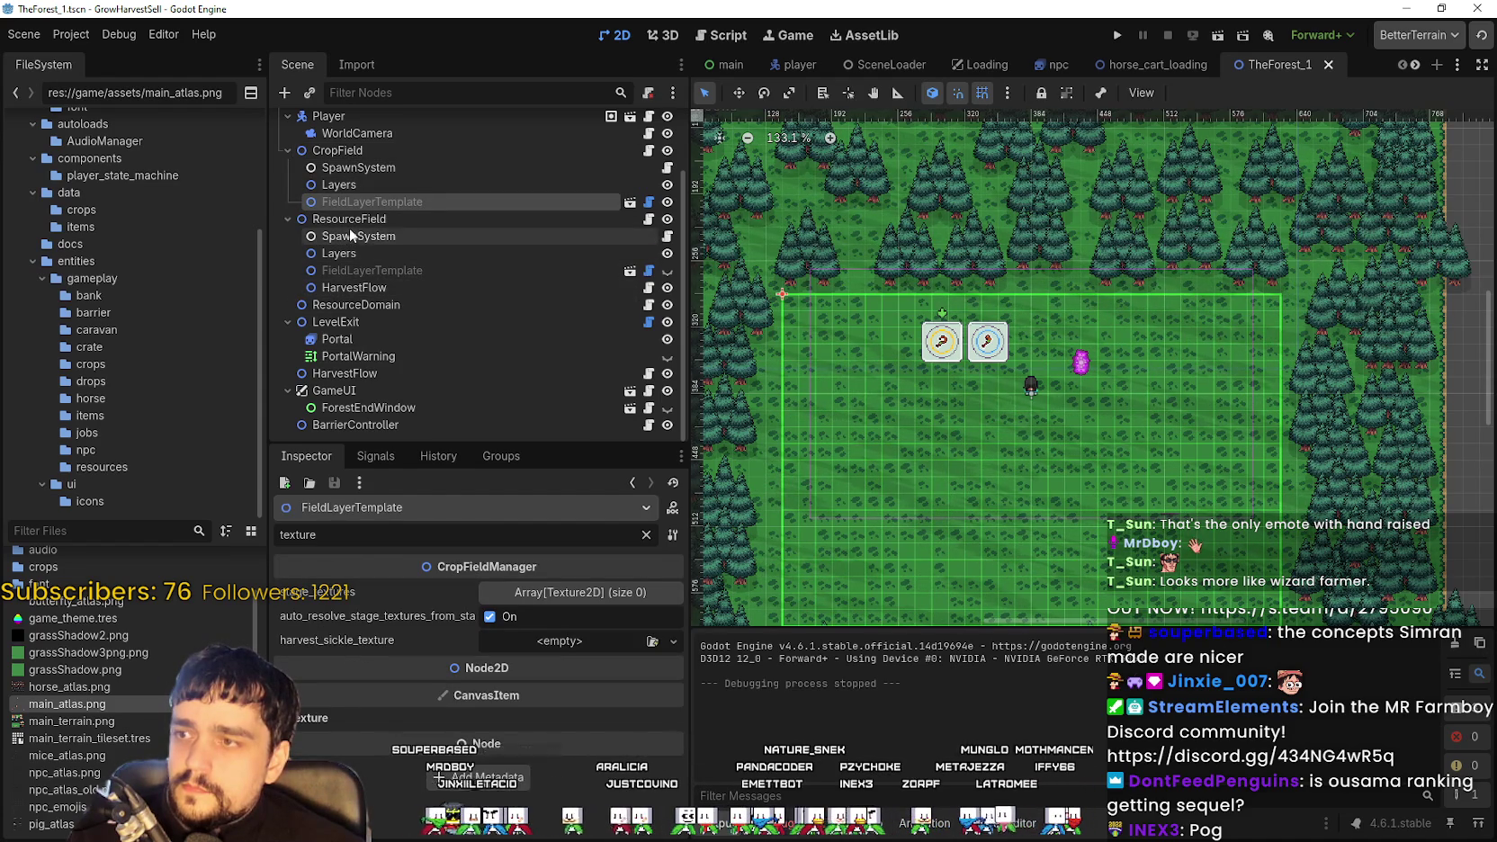
pyautogui.click(349, 235)
pyautogui.click(352, 255)
pyautogui.click(354, 271)
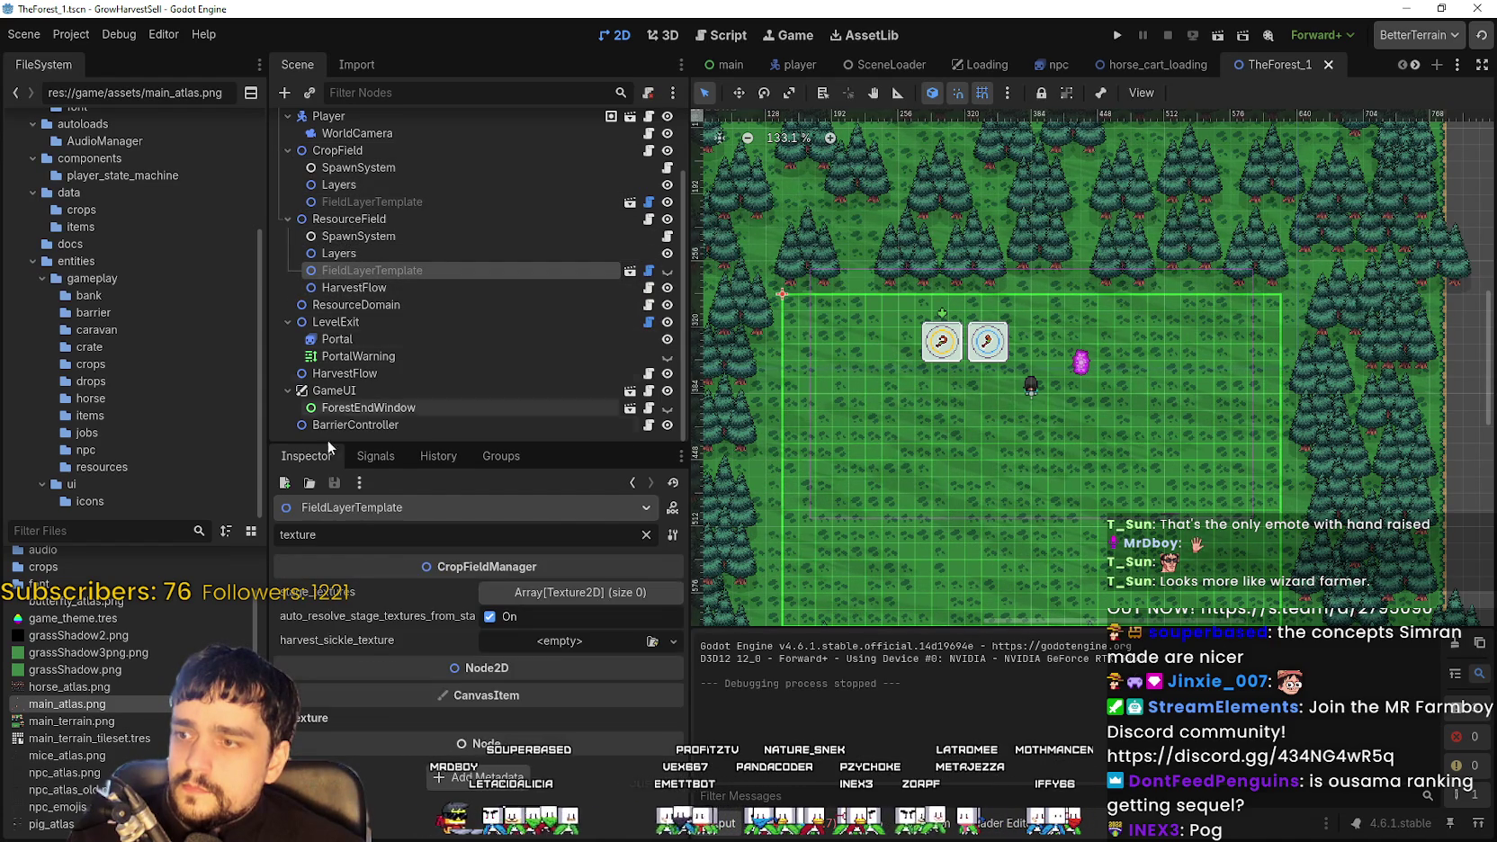
pyautogui.click(355, 305)
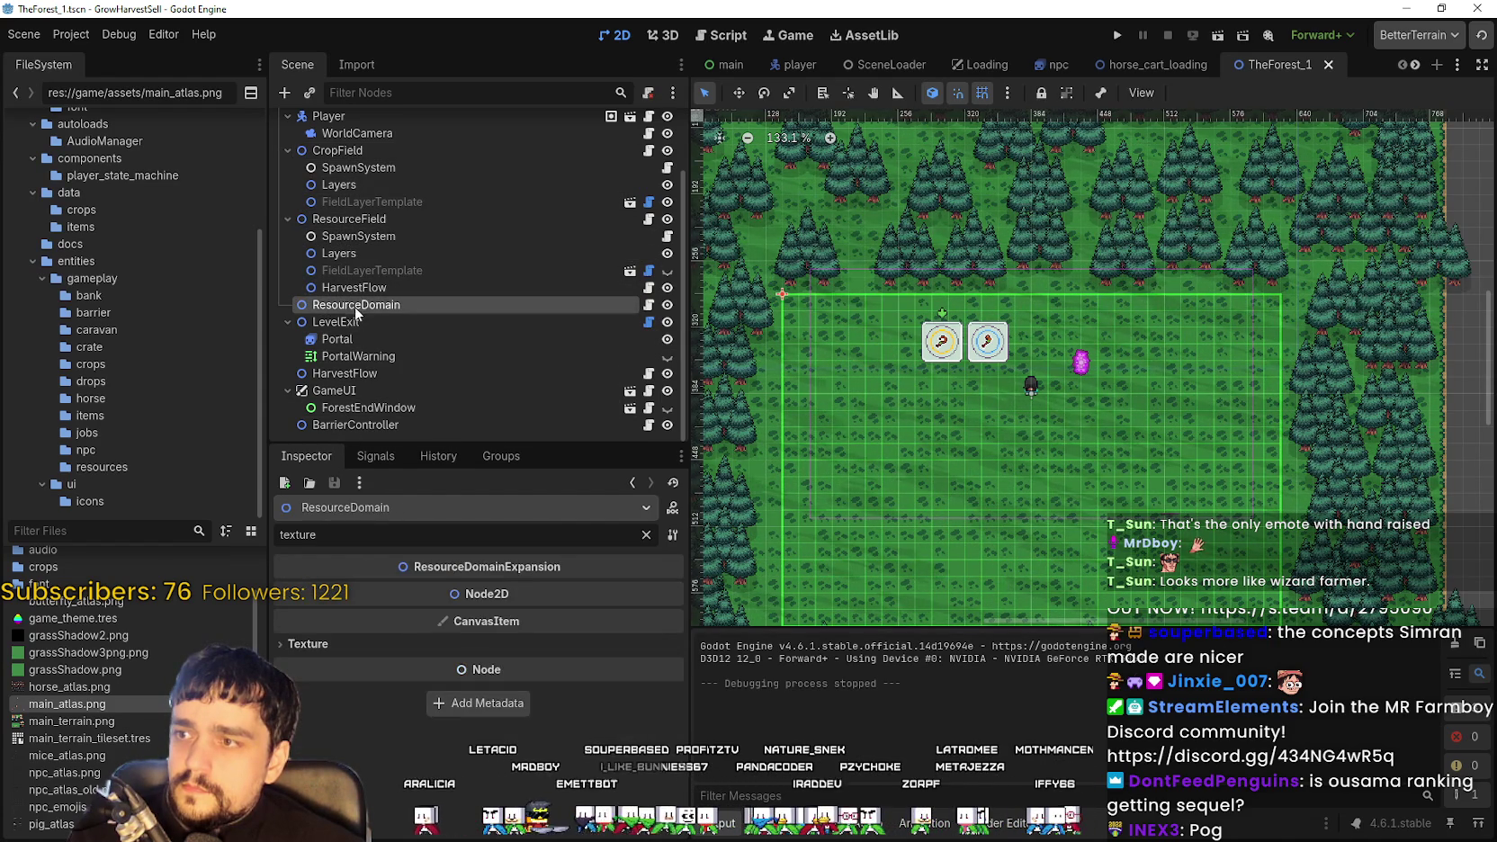
pyautogui.click(350, 322)
pyautogui.click(348, 377)
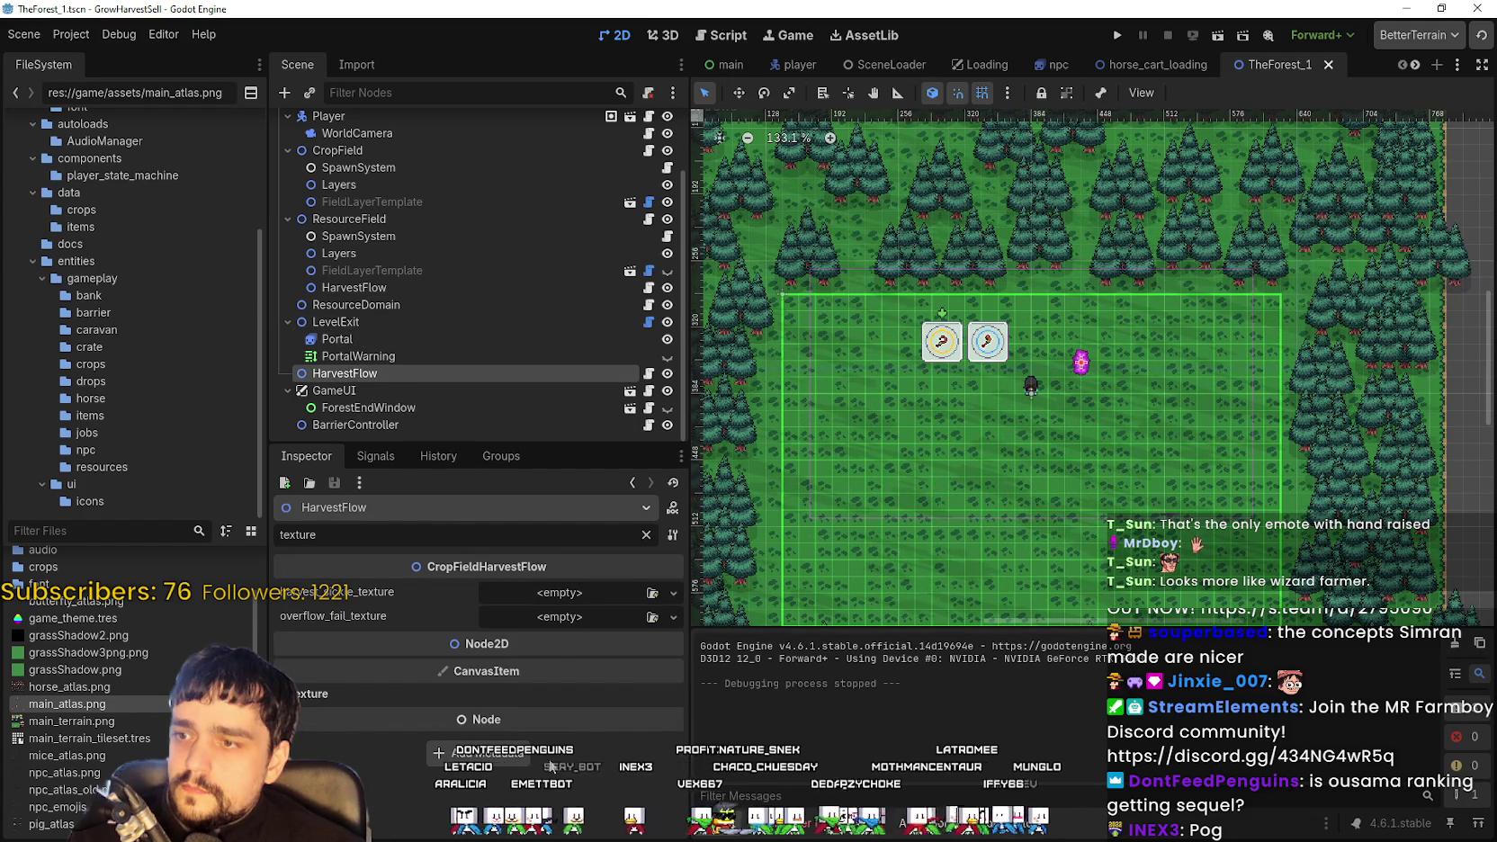
# Return to CropField and assign a New AtlasTexture to harvest_sickle_texture
pyautogui.scroll(2, 410, 372)
pyautogui.scroll(2, 409, 378)
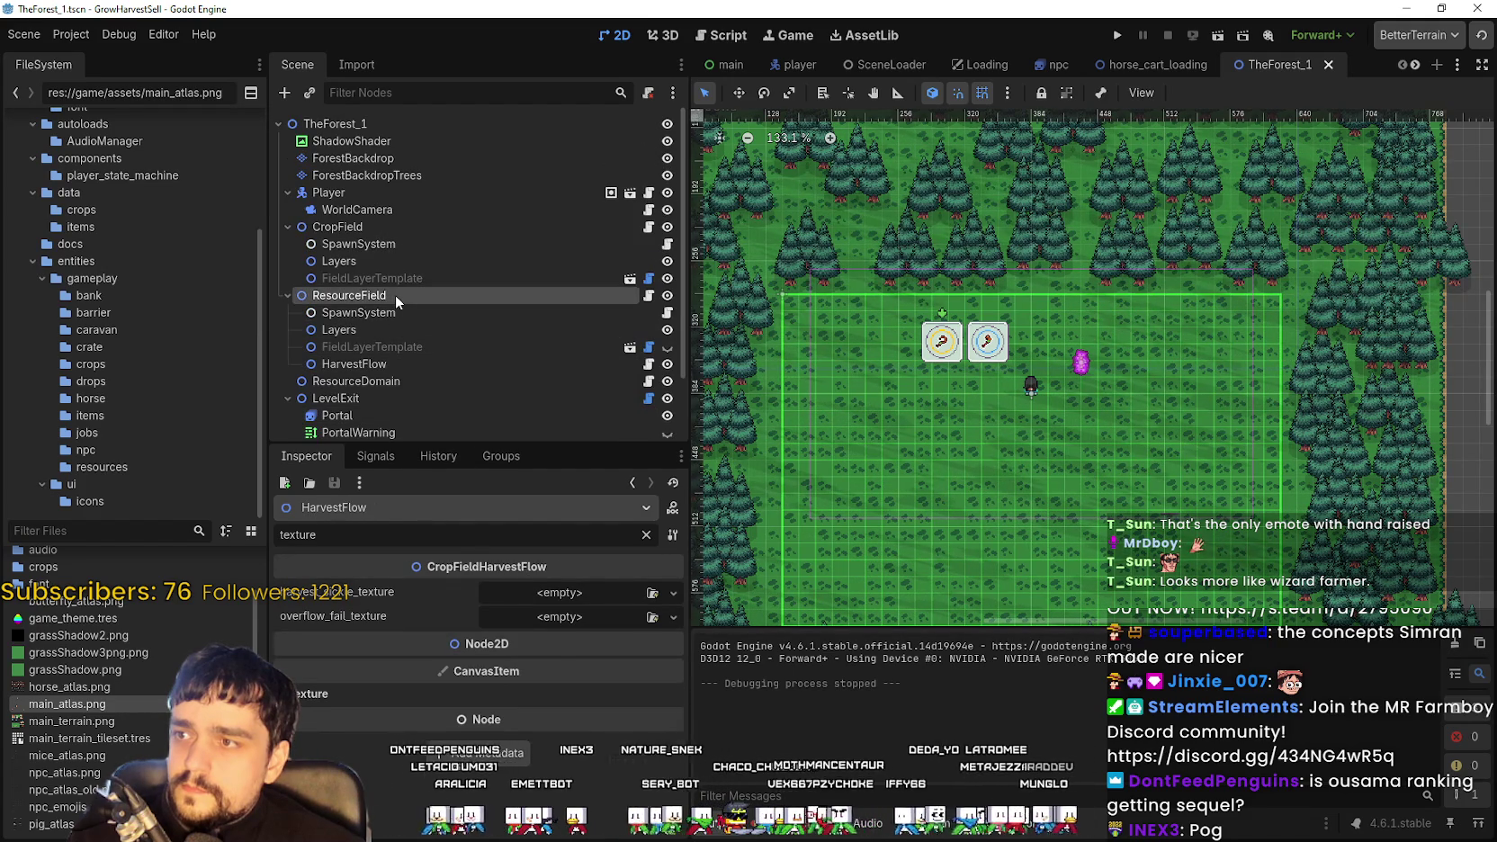
pyautogui.click(395, 295)
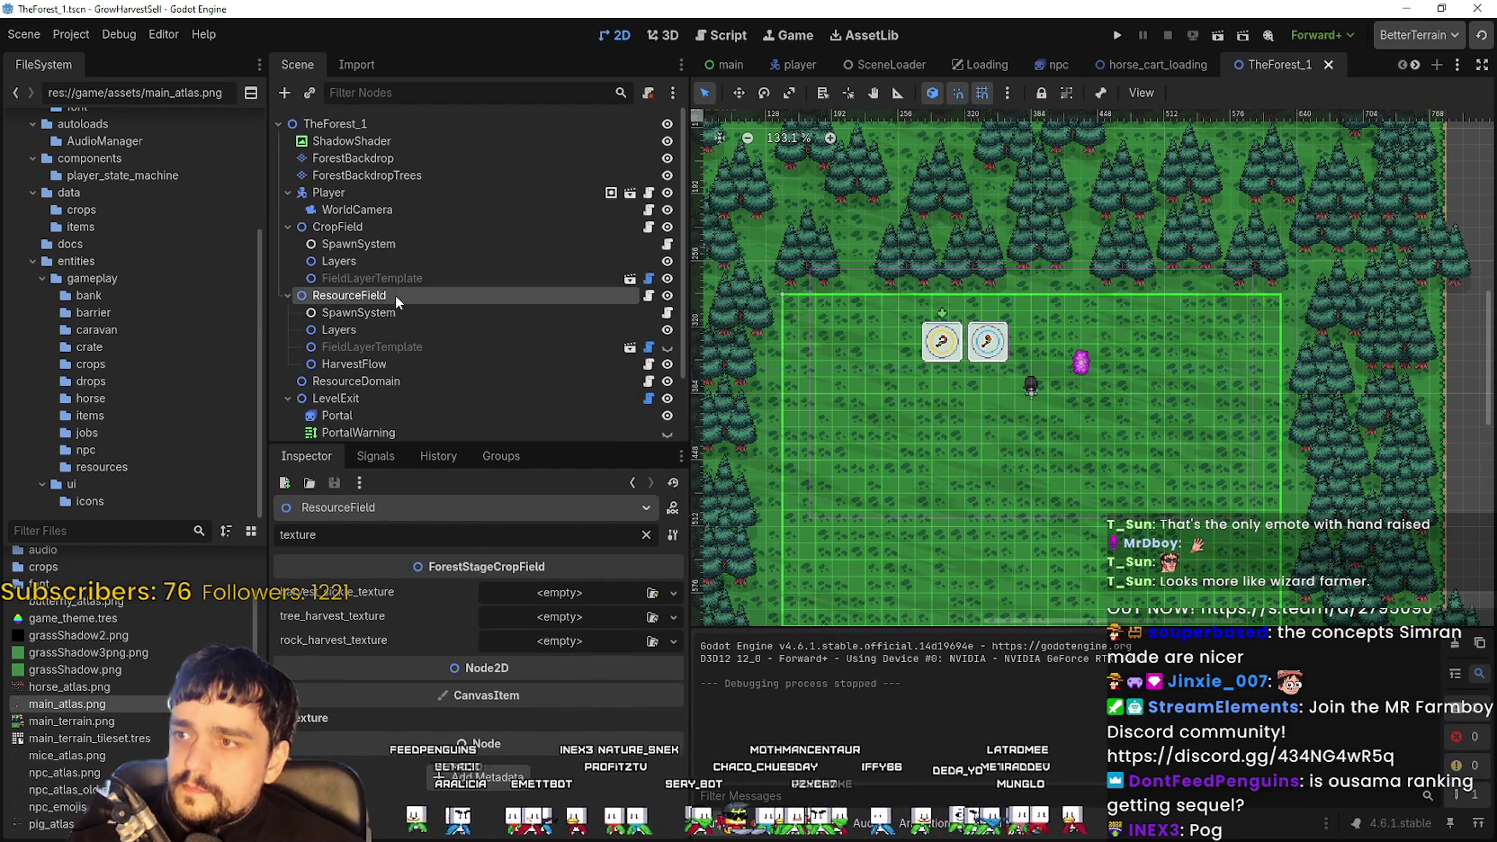
pyautogui.click(357, 228)
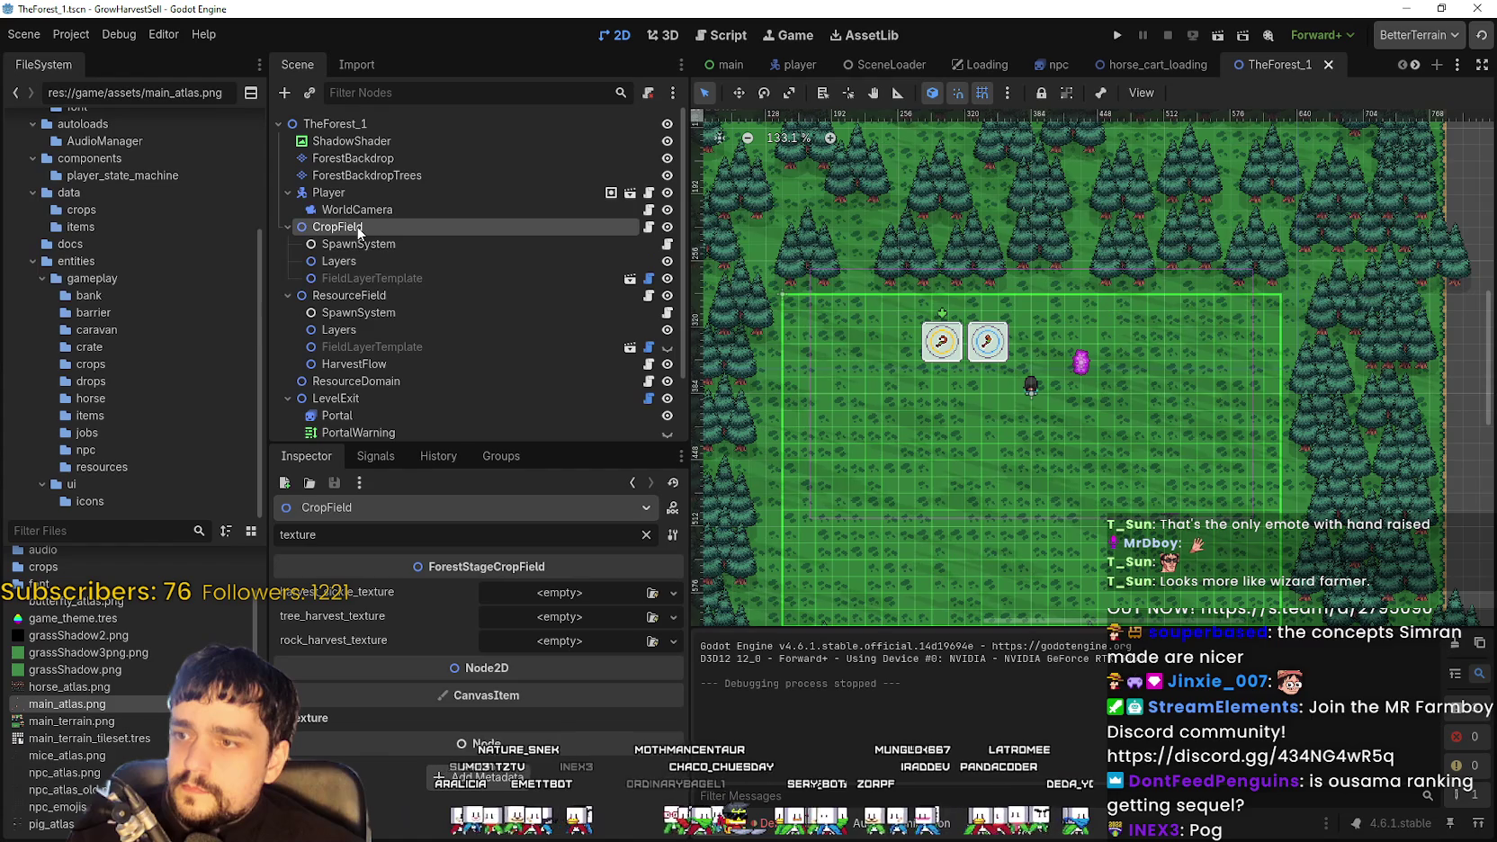
pyautogui.click(543, 599)
pyautogui.click(529, 576)
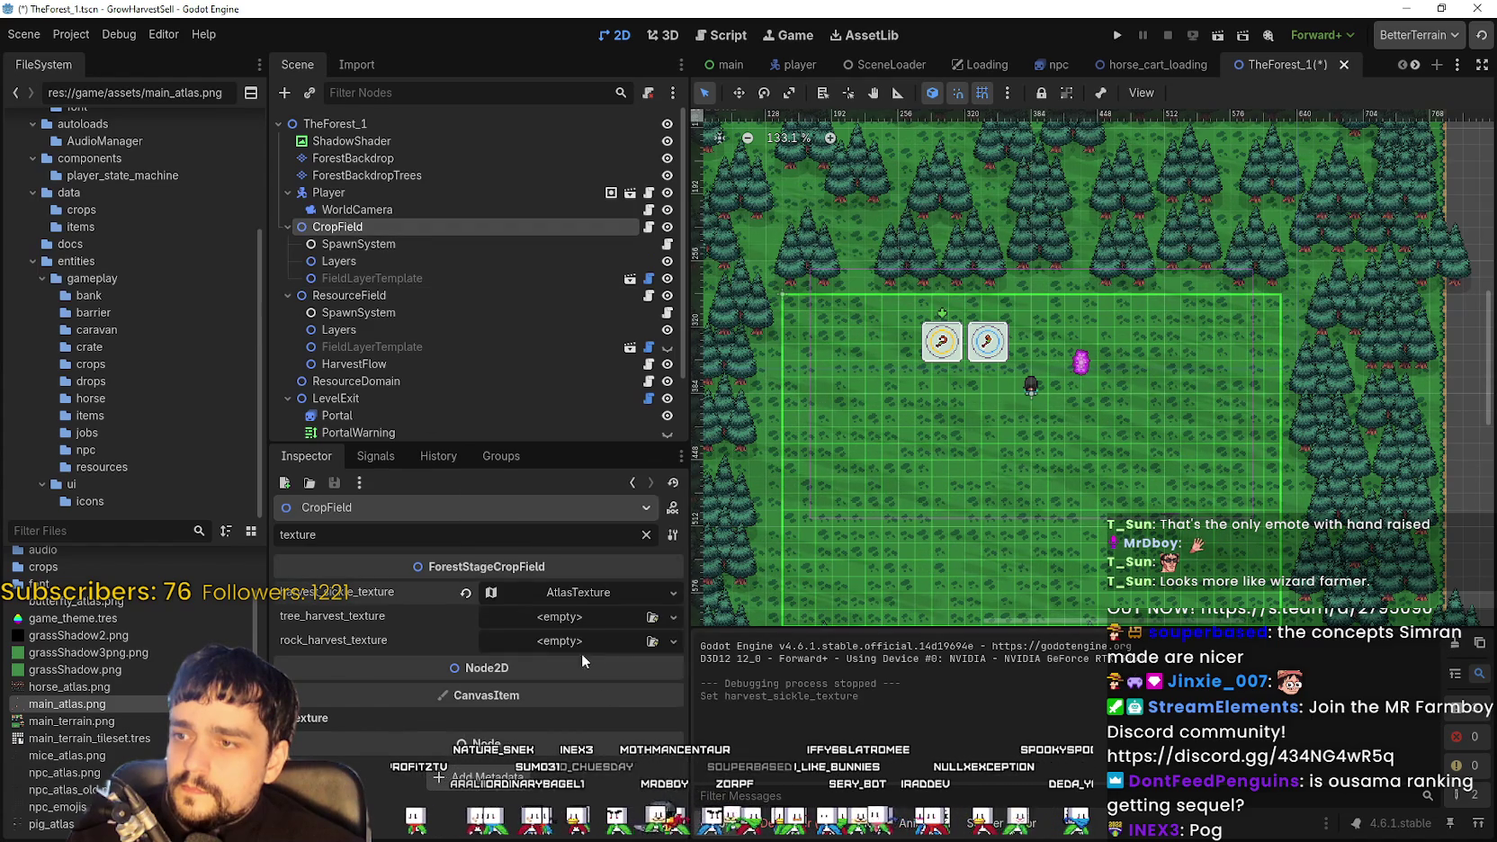
# Load main_atlas.png into the sickle AtlasTexture and mark the top-left tool icon as its region
pyautogui.click(572, 599)
pyautogui.click(558, 667)
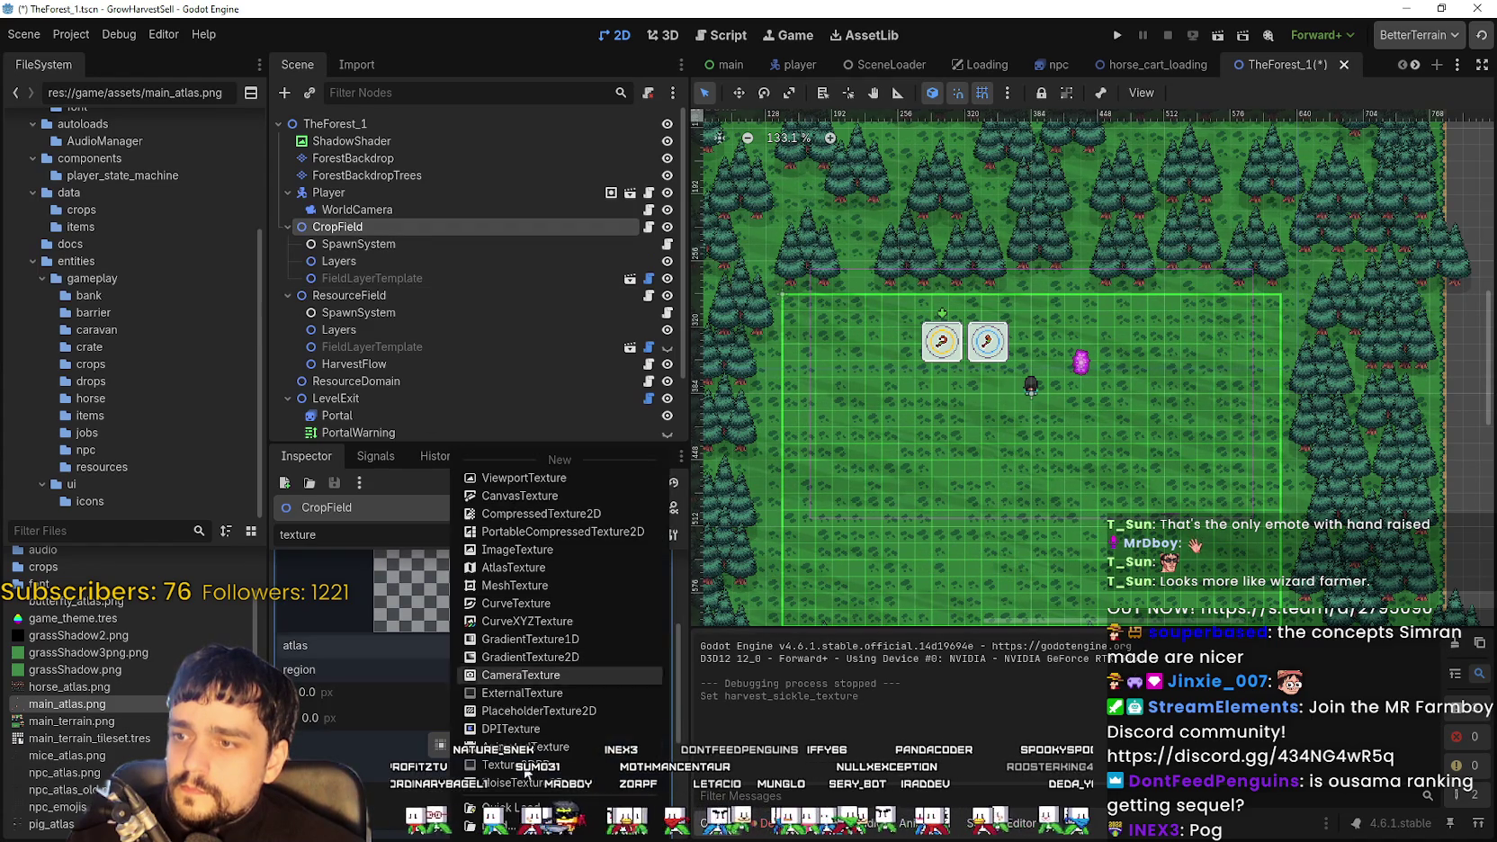
pyautogui.click(493, 807)
pyautogui.doubleClick(596, 396)
pyautogui.click(489, 757)
pyautogui.scroll(-6, 666, 360)
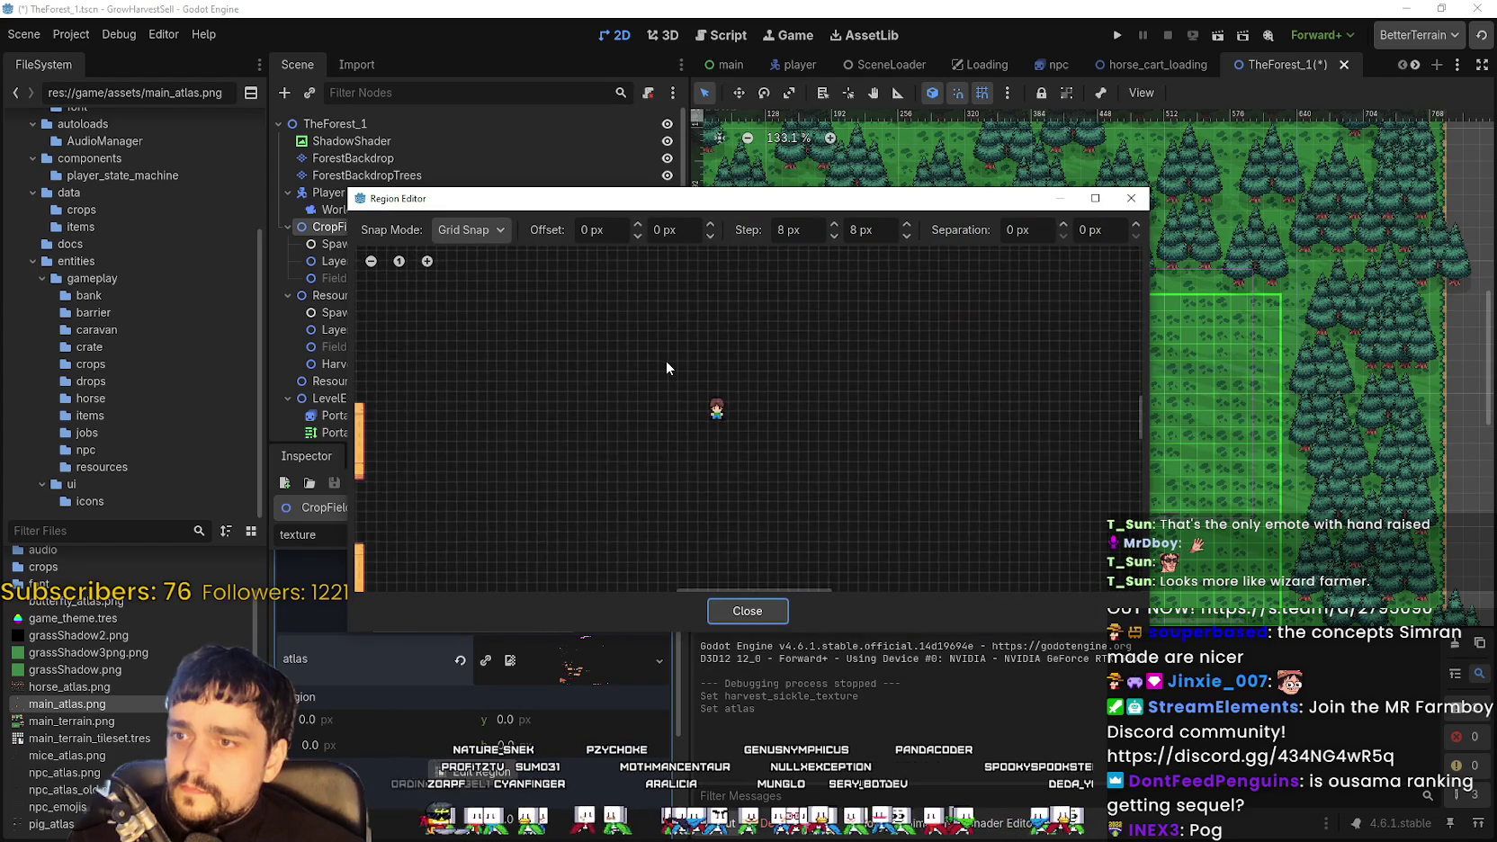
pyautogui.scroll(6, 704, 430)
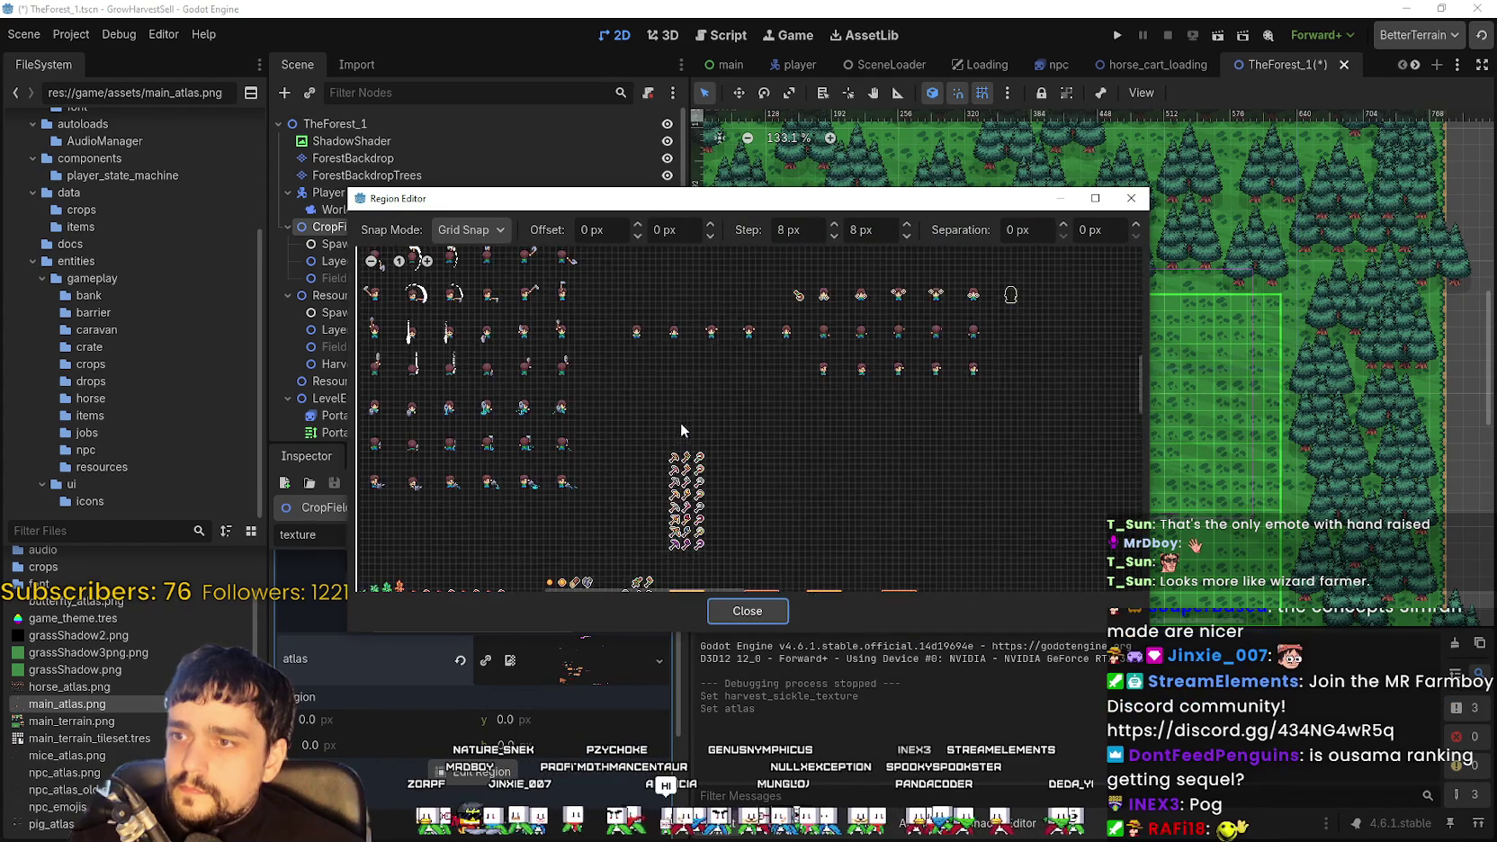
pyautogui.scroll(3, 675, 472)
pyautogui.moveTo(549, 197)
pyautogui.mouseDown()
pyautogui.moveTo(835, 151)
pyautogui.moveTo(871, 116)
pyautogui.mouseUp()
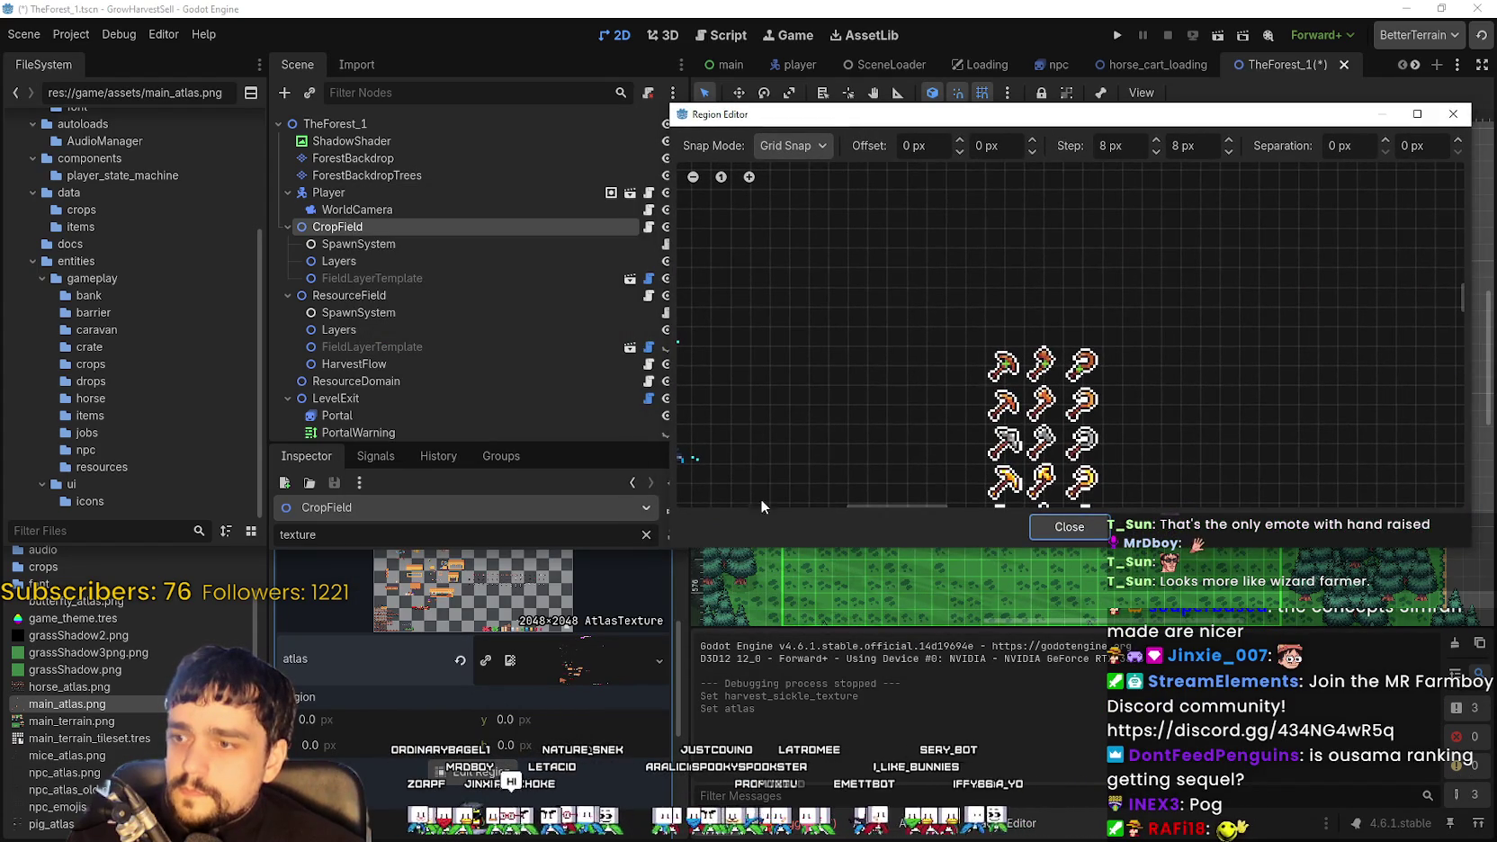
pyautogui.moveTo(1001, 343); pyautogui.dragTo(1026, 386)
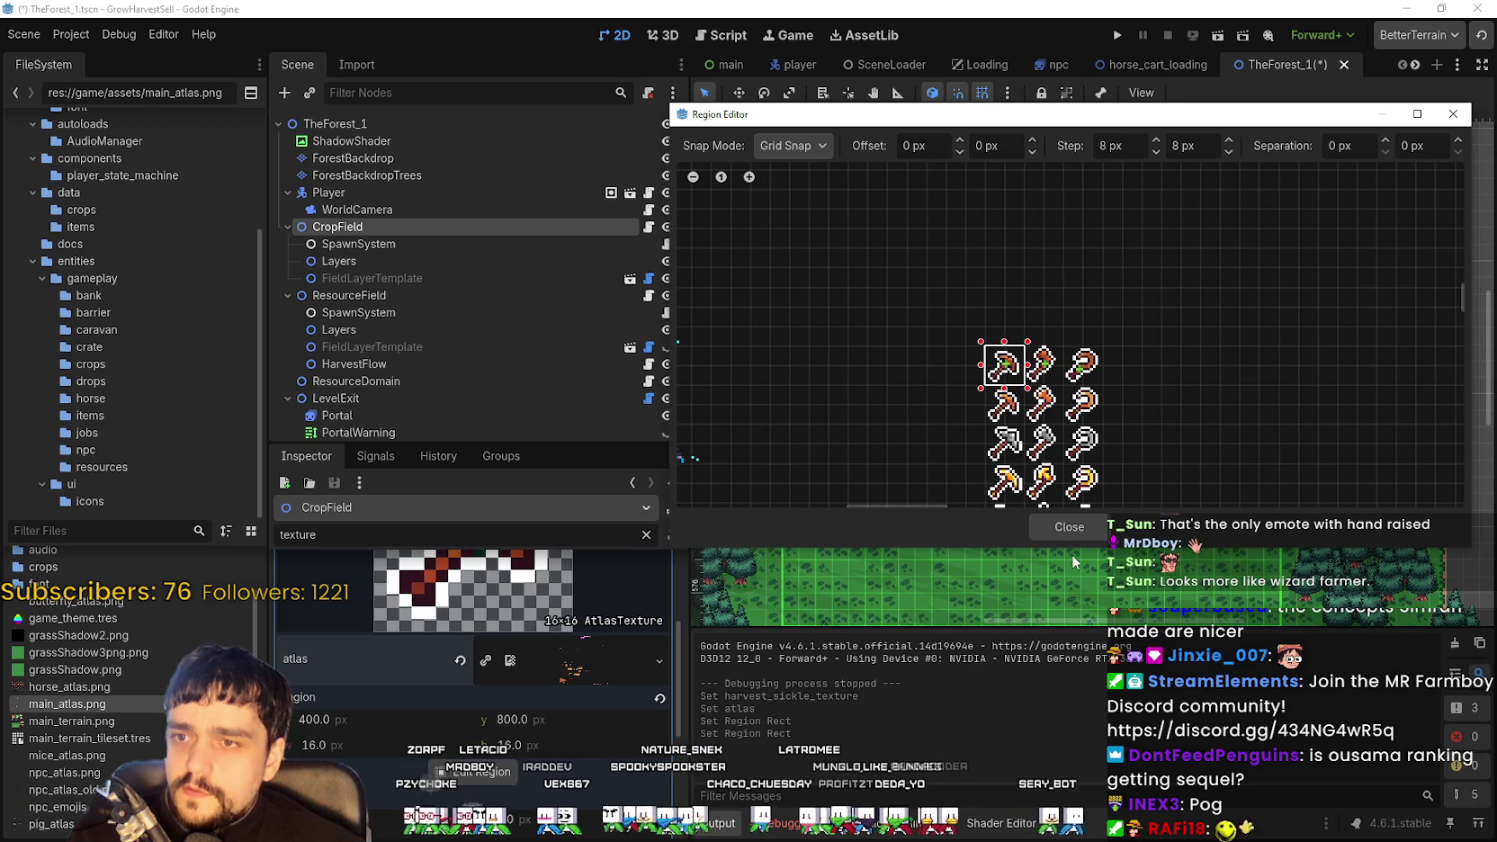
pyautogui.click(1070, 527)
pyautogui.click(580, 590)
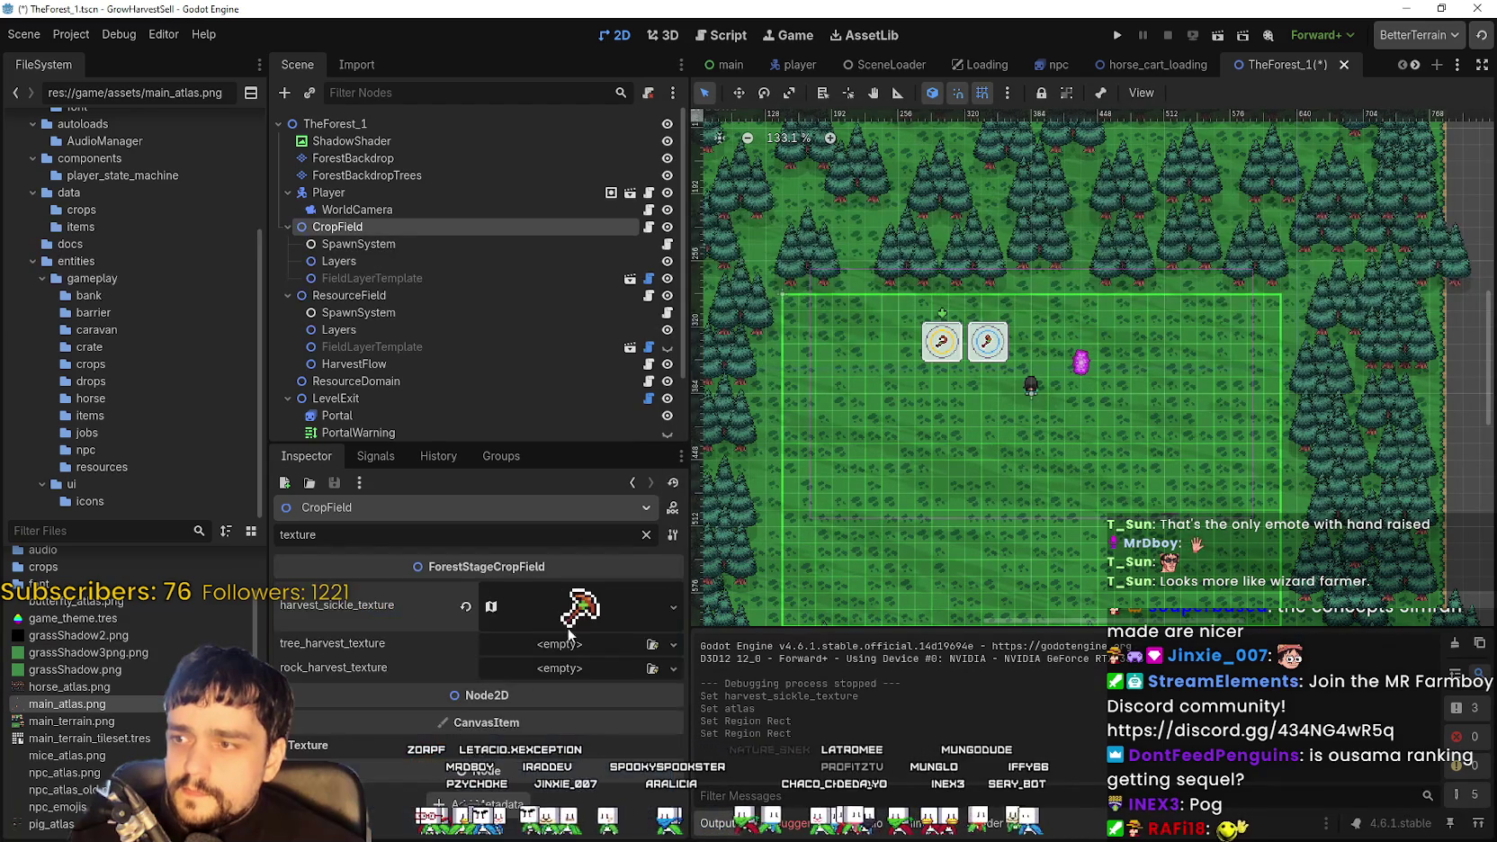
# Copy the sickle texture, paste it into rock_harvest_texture and make it unique
pyautogui.rightClick(528, 597)
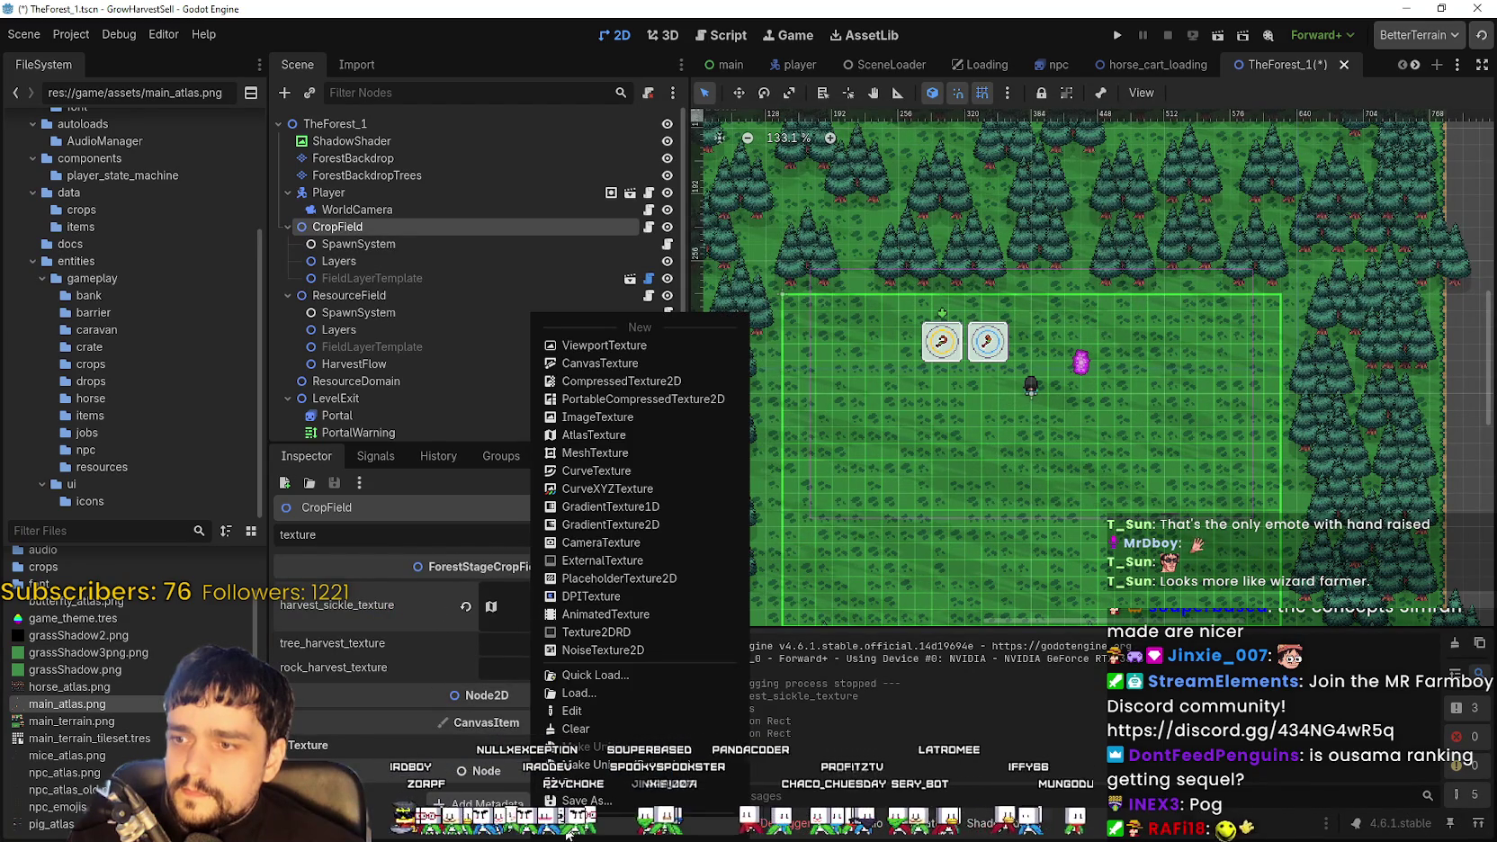
pyautogui.click(507, 635)
pyautogui.rightClick(342, 667)
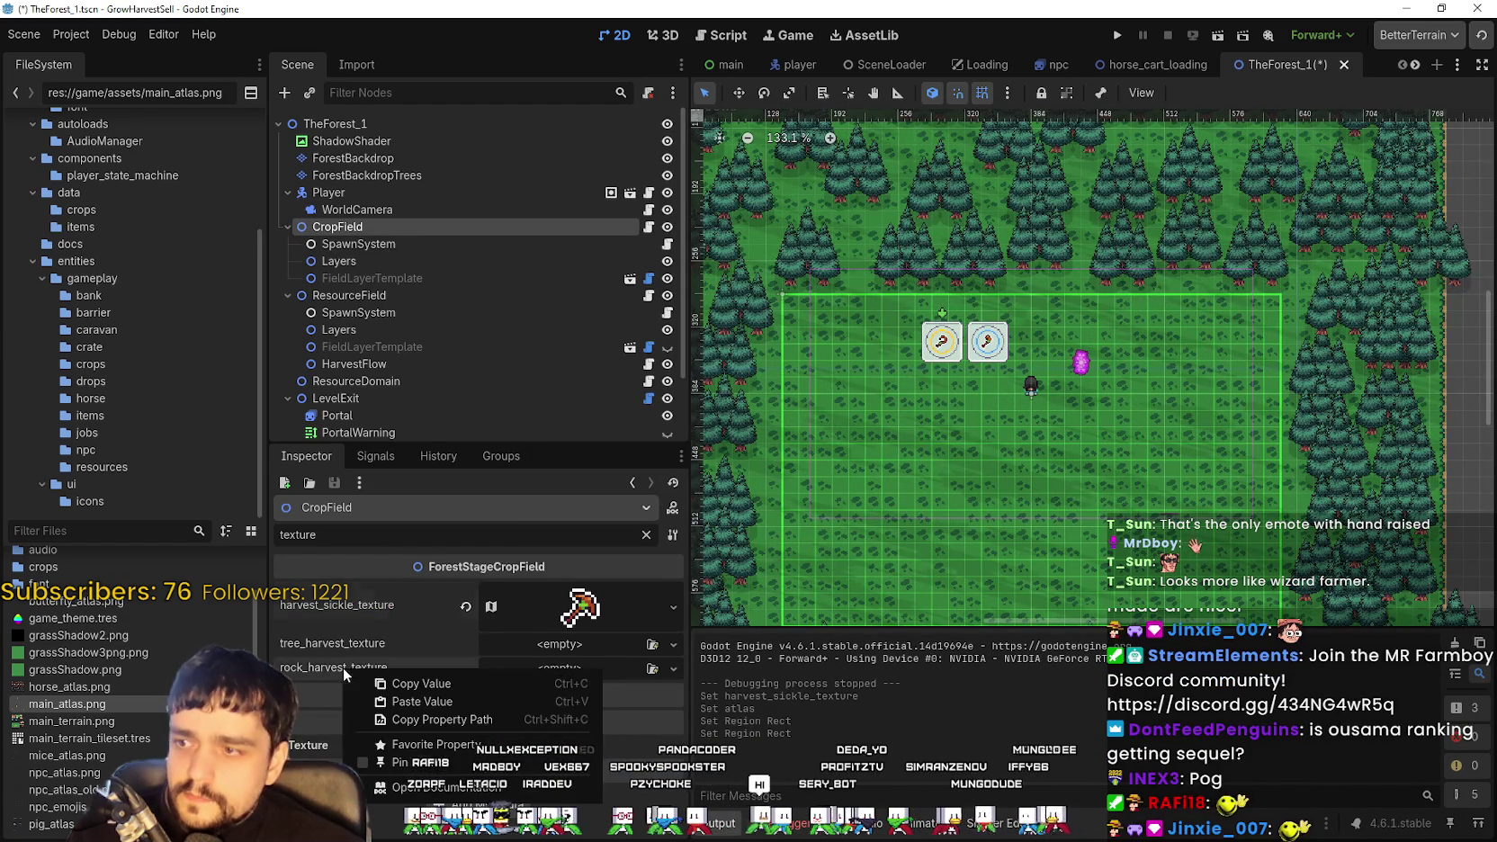
pyautogui.click(439, 701)
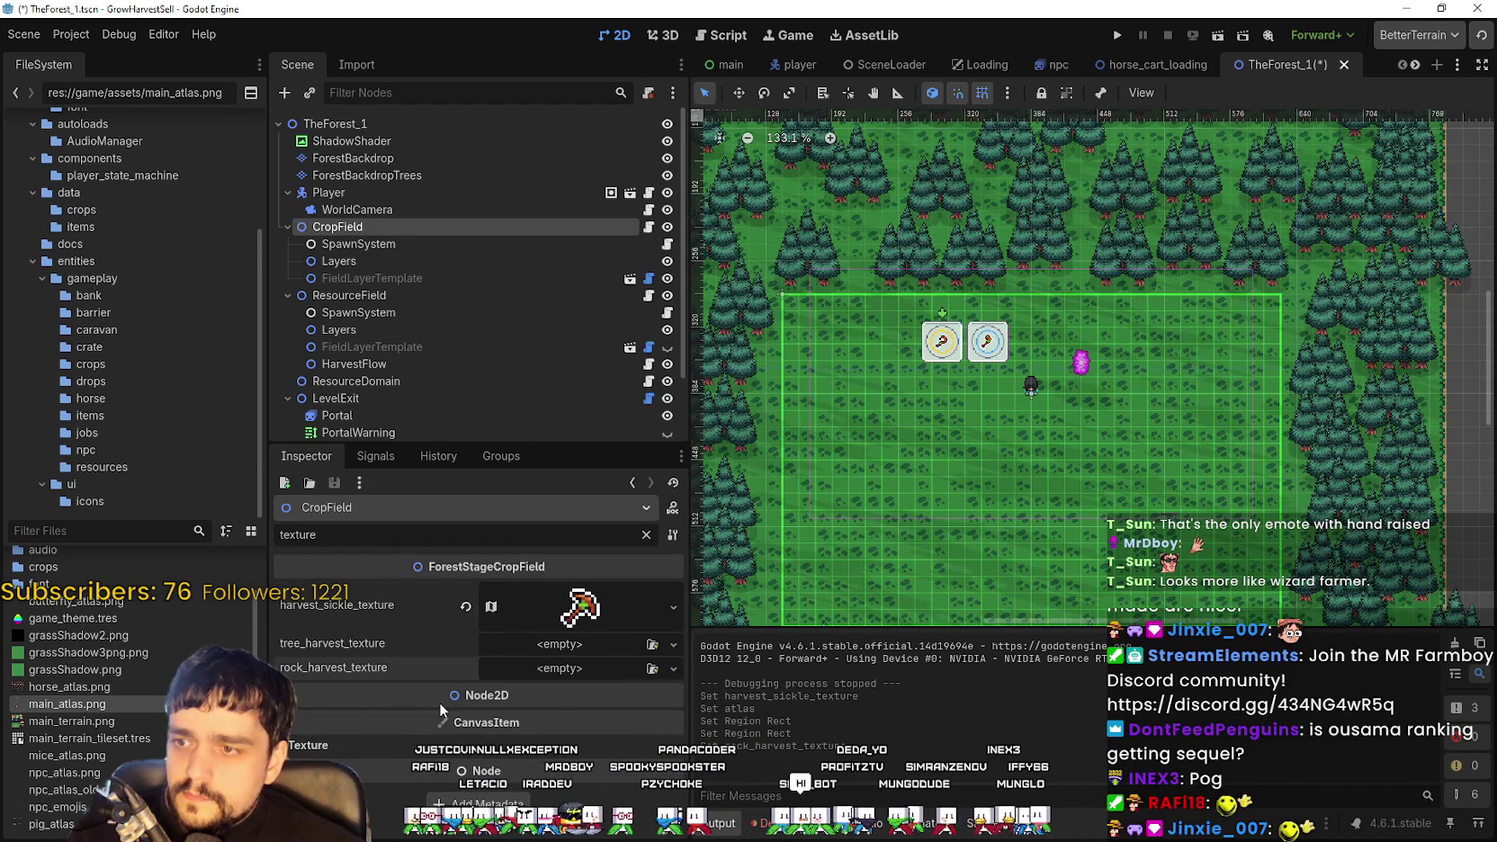
pyautogui.click(547, 664)
pyautogui.click(630, 704)
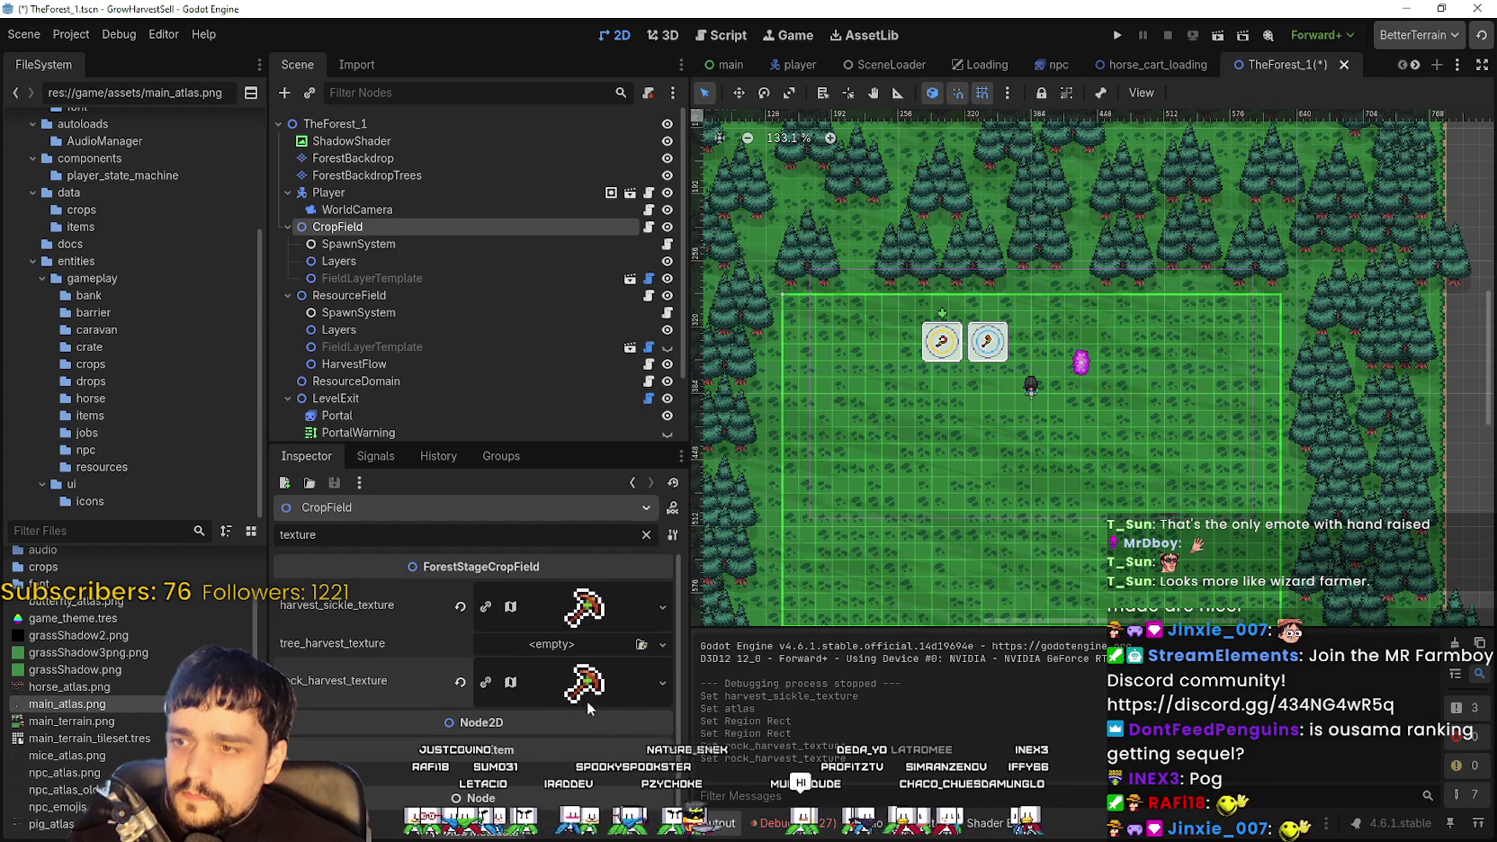
pyautogui.click(486, 609)
# Paste a unique copy of the atlas texture into tree_harvest_texture
pyautogui.click(538, 646)
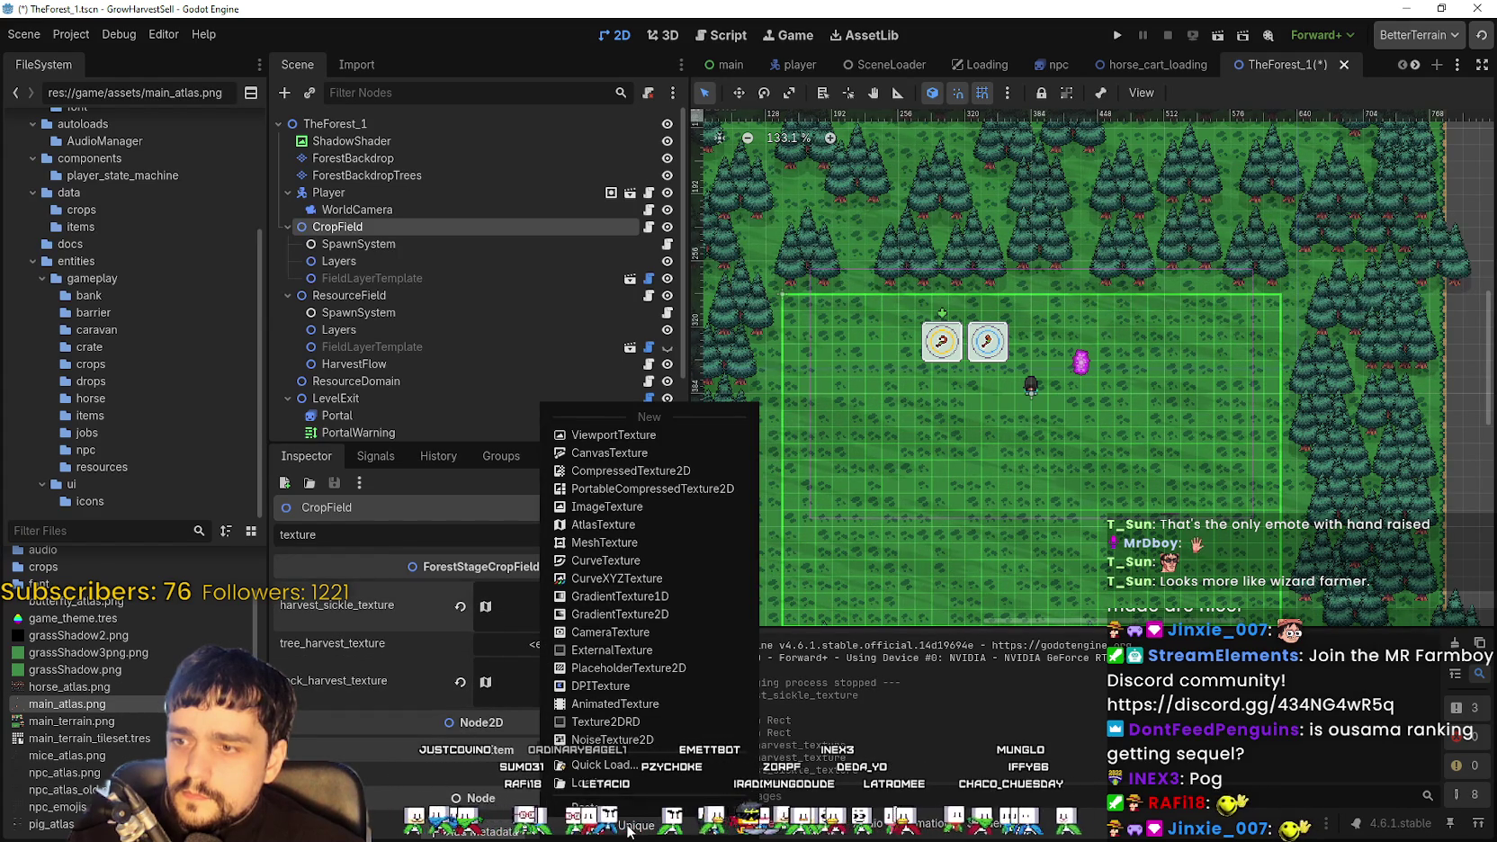
pyautogui.click(629, 829)
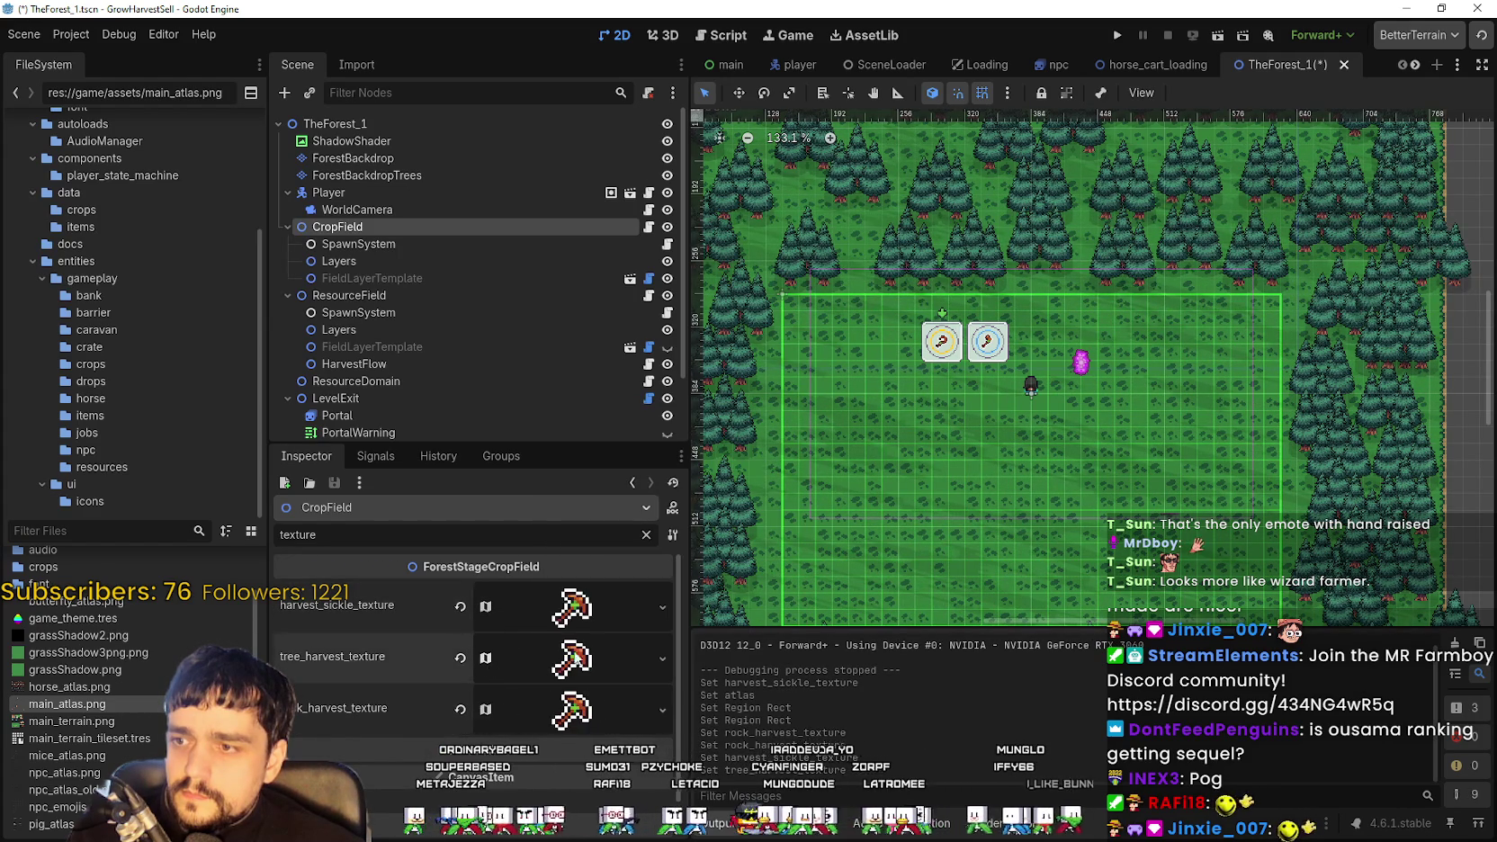
pyautogui.click(535, 675)
pyautogui.click(499, 728)
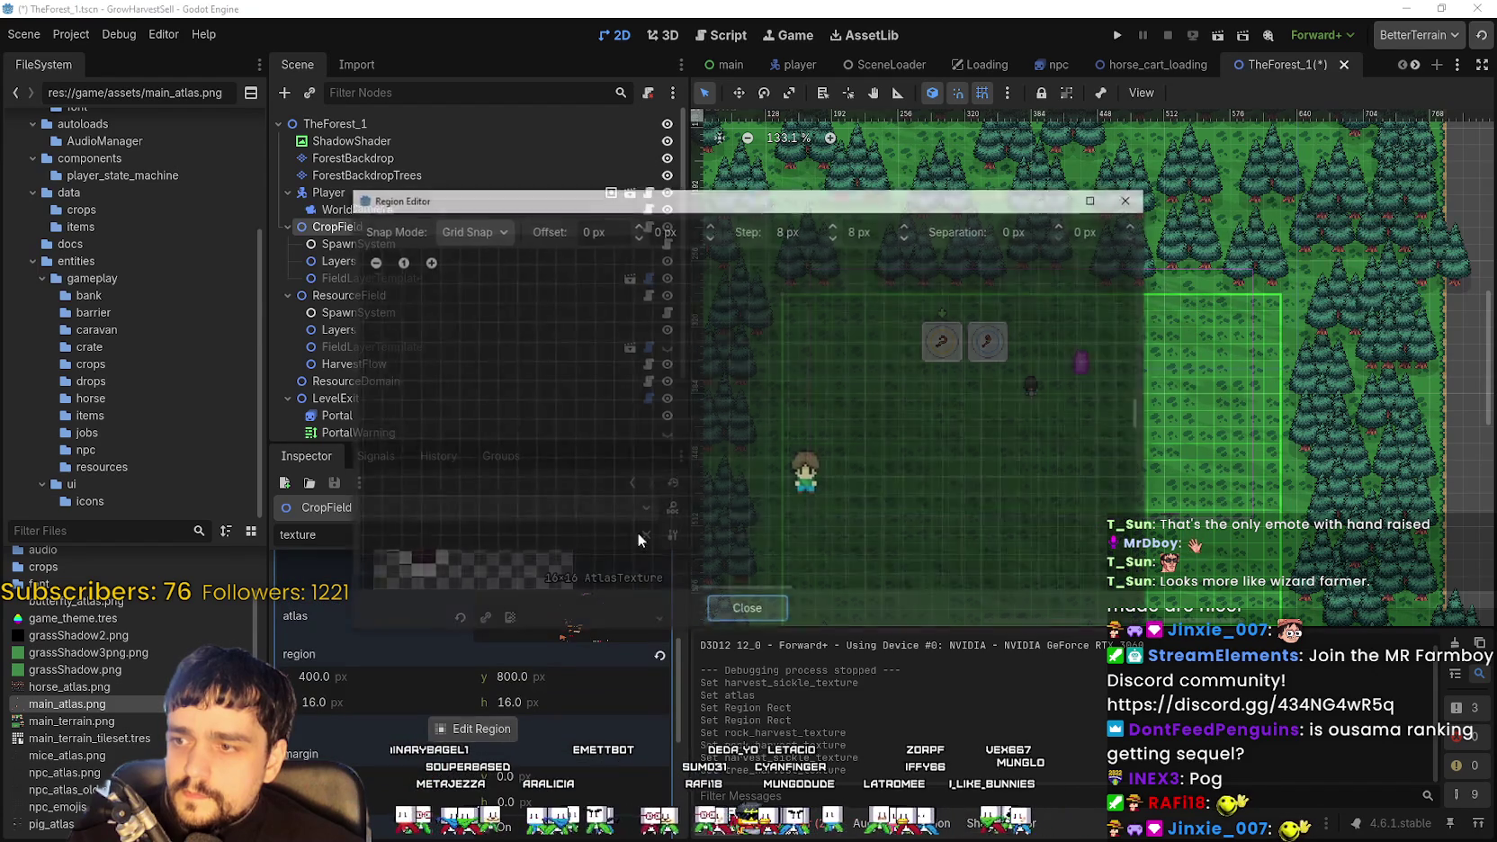
pyautogui.scroll(5, 504, 414)
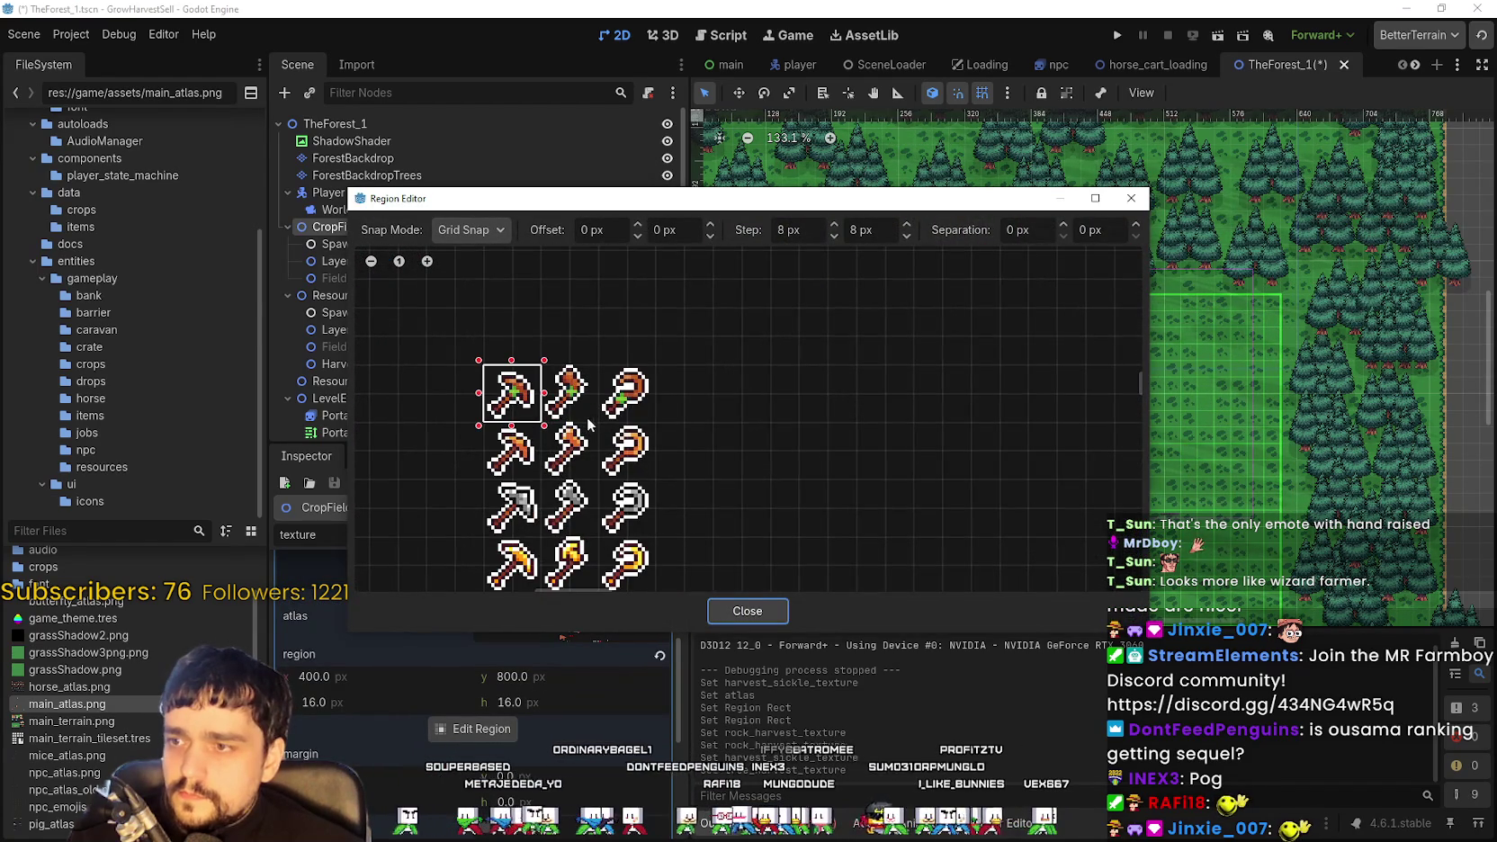
pyautogui.click(707, 611)
pyautogui.scroll(2, 540, 629)
pyautogui.click(582, 605)
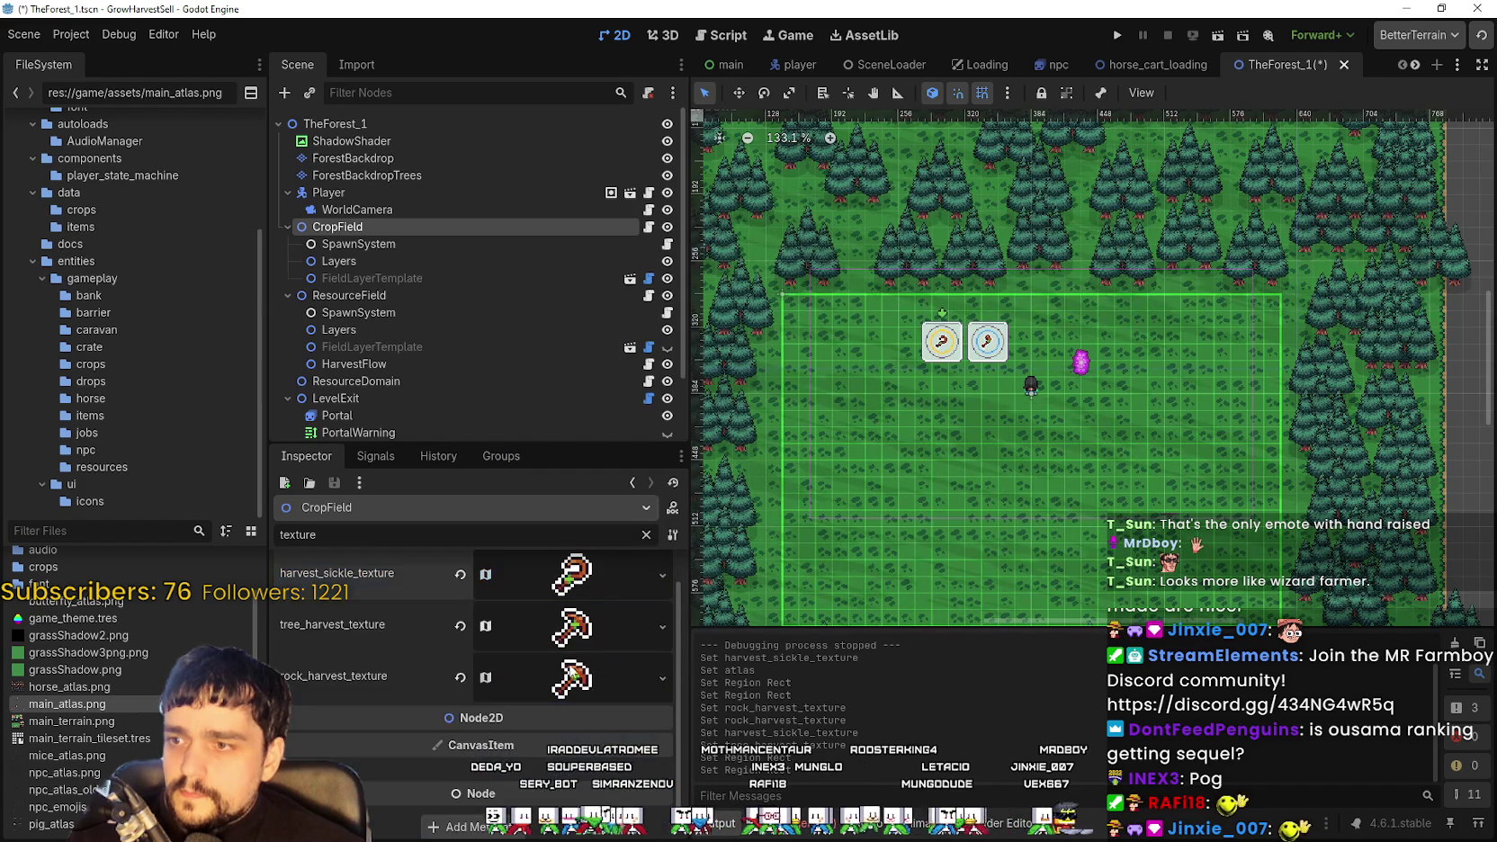
# Pick tree_harvest_texture's atlas region and save the TheForest_1 scene
pyautogui.click(553, 639)
pyautogui.click(474, 747)
pyautogui.scroll(-8, 650, 442)
pyautogui.scroll(5, 671, 414)
pyautogui.scroll(2, 670, 387)
pyautogui.scroll(-5, 671, 385)
pyautogui.scroll(6, 648, 381)
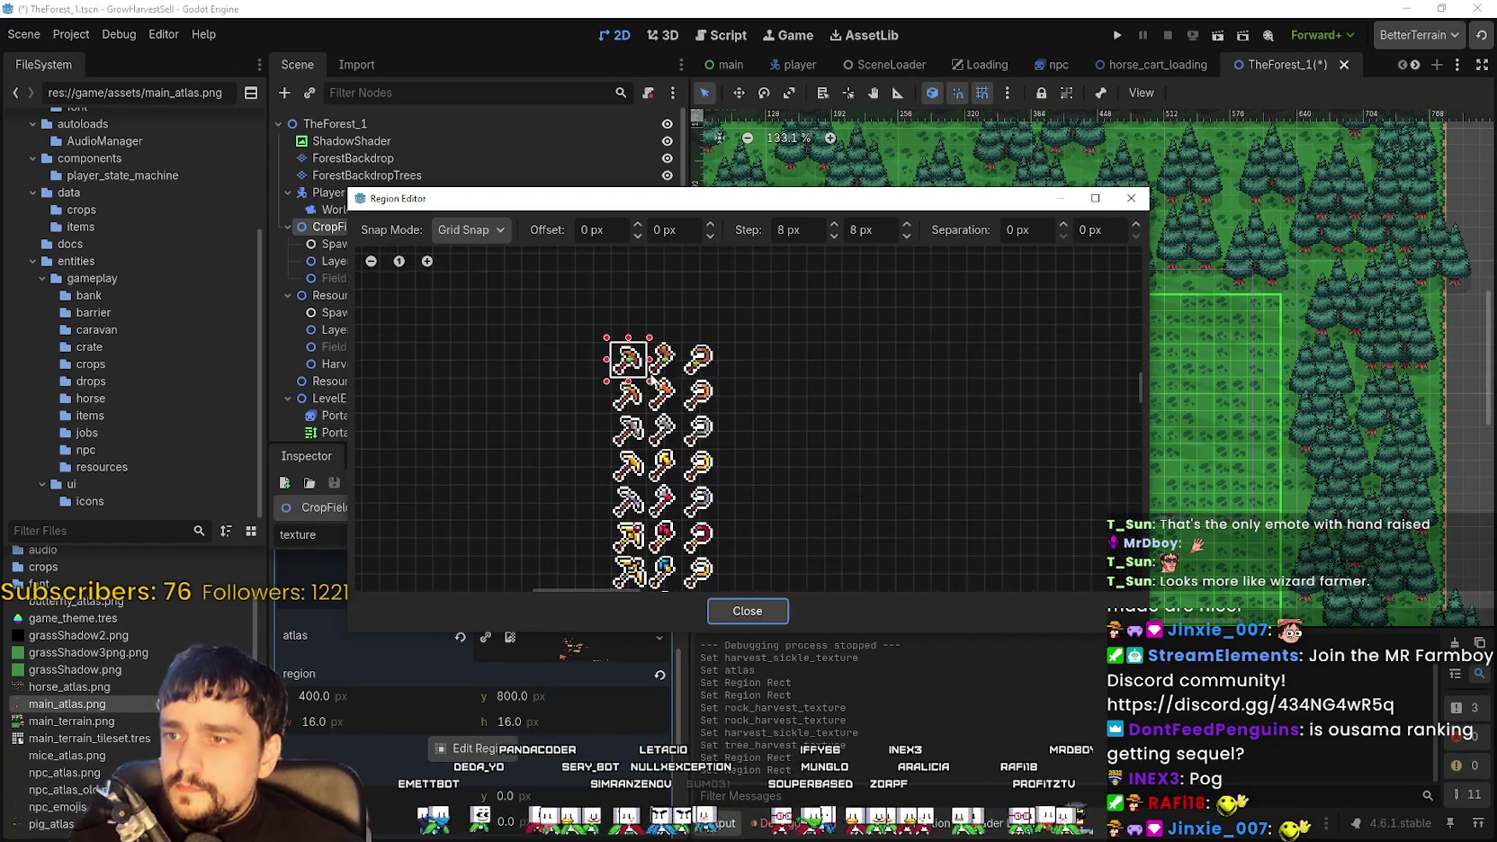
pyautogui.click(755, 611)
pyautogui.click(631, 658)
pyautogui.hotkey('ctrl', 's')
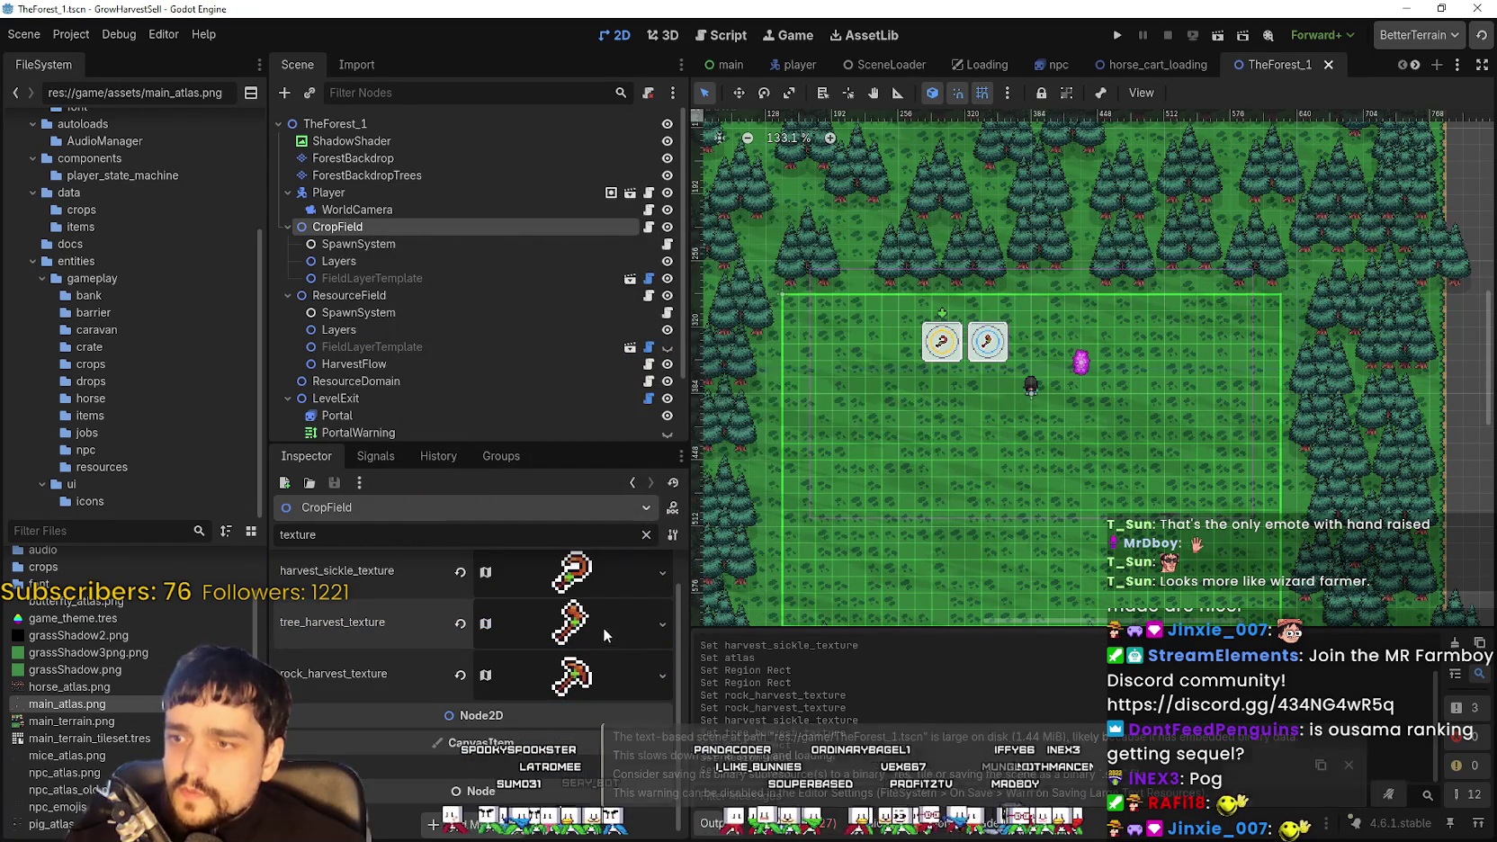
# Run the project with F5, choose Start Game on the Harvest Sorcerer title screen, and maximize the window
pyautogui.press('F5')
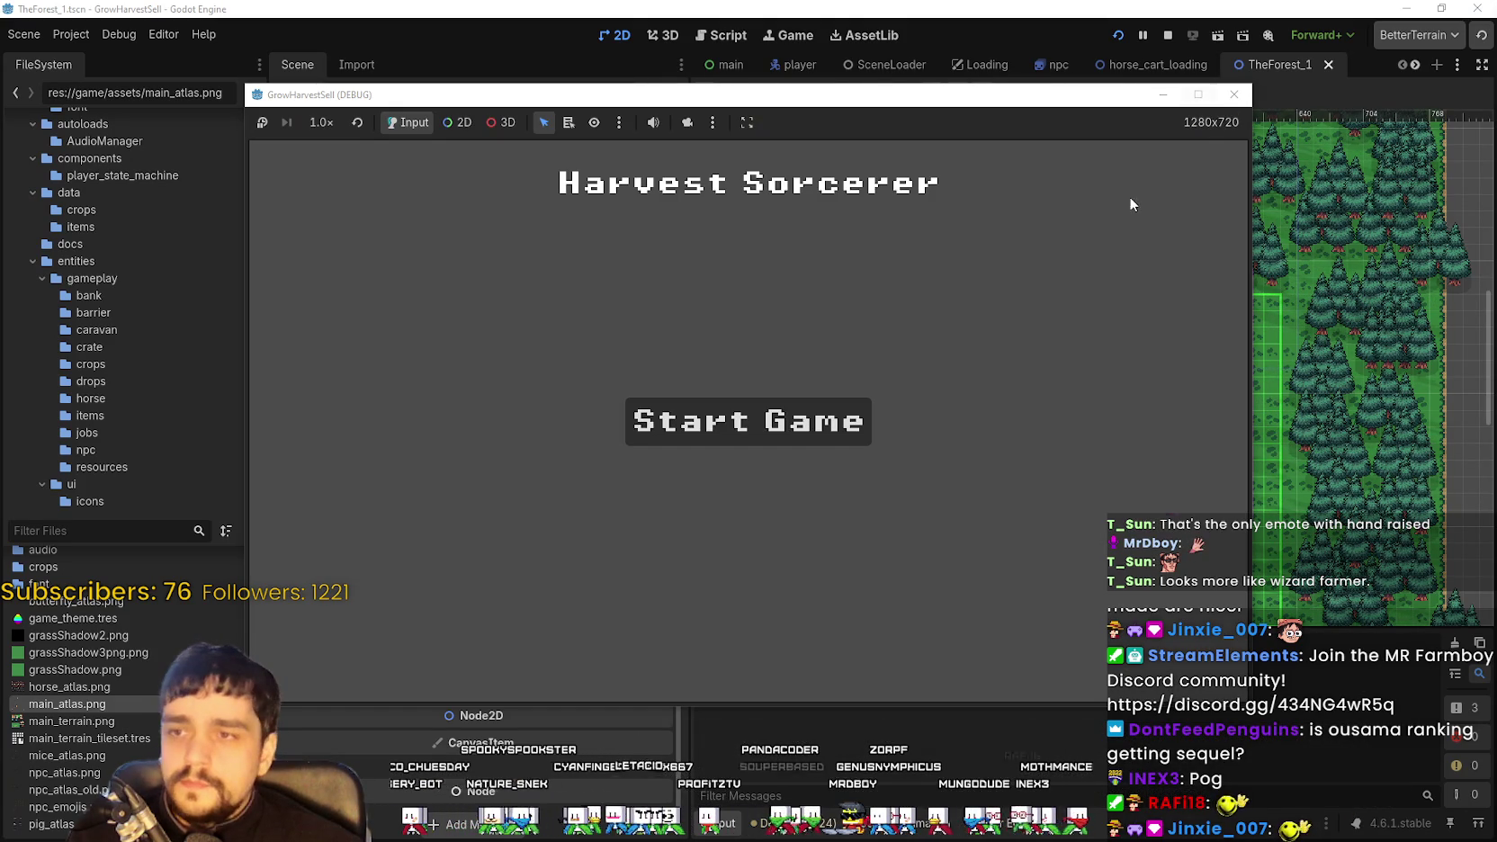
pyautogui.click(747, 422)
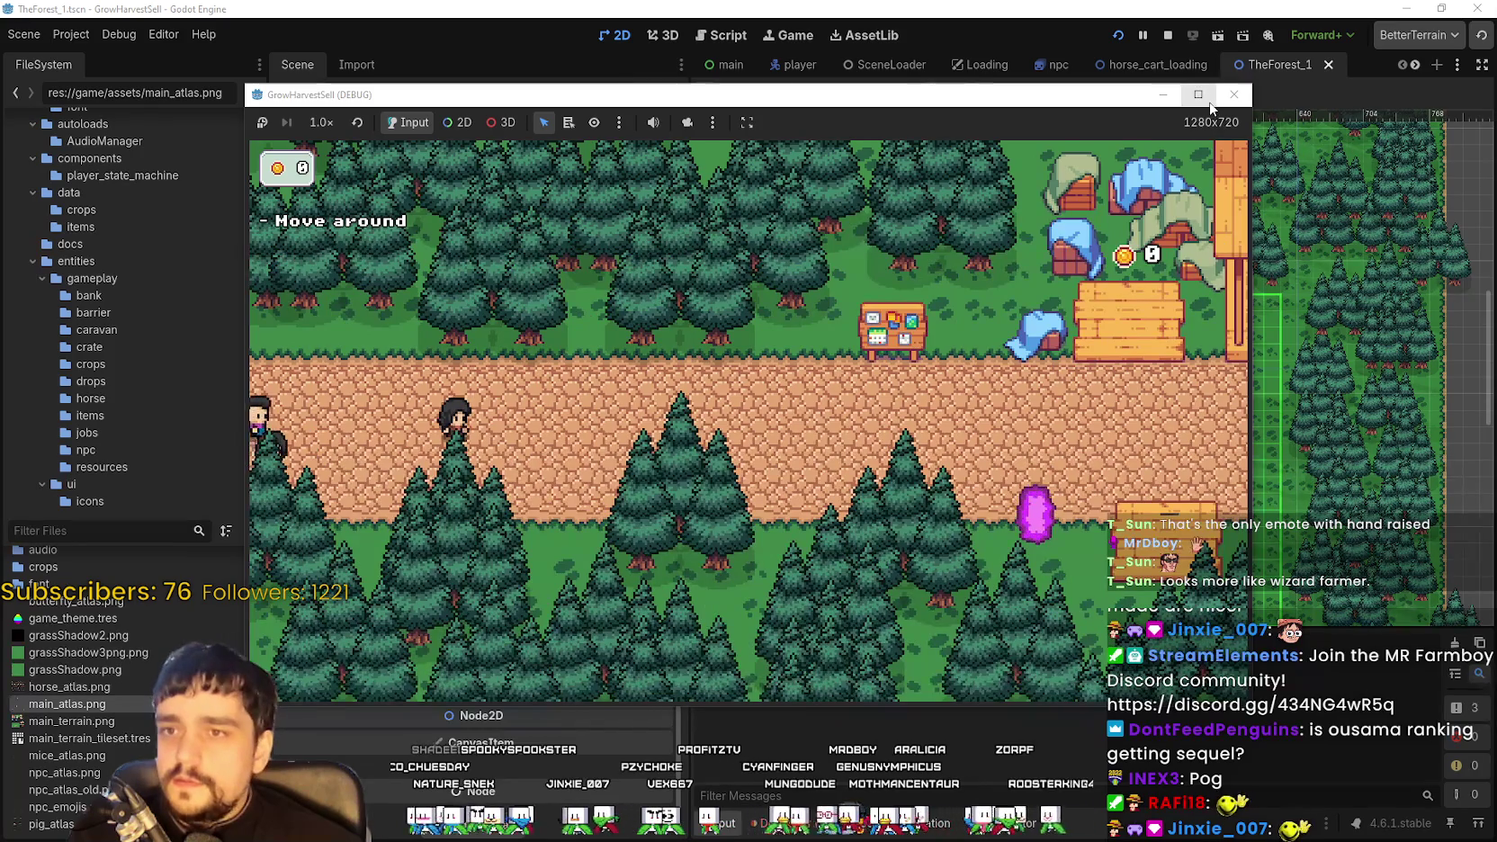
pyautogui.click(1199, 95)
# Walk through the village and travel to the chosen forest stage
pyautogui.press('d')
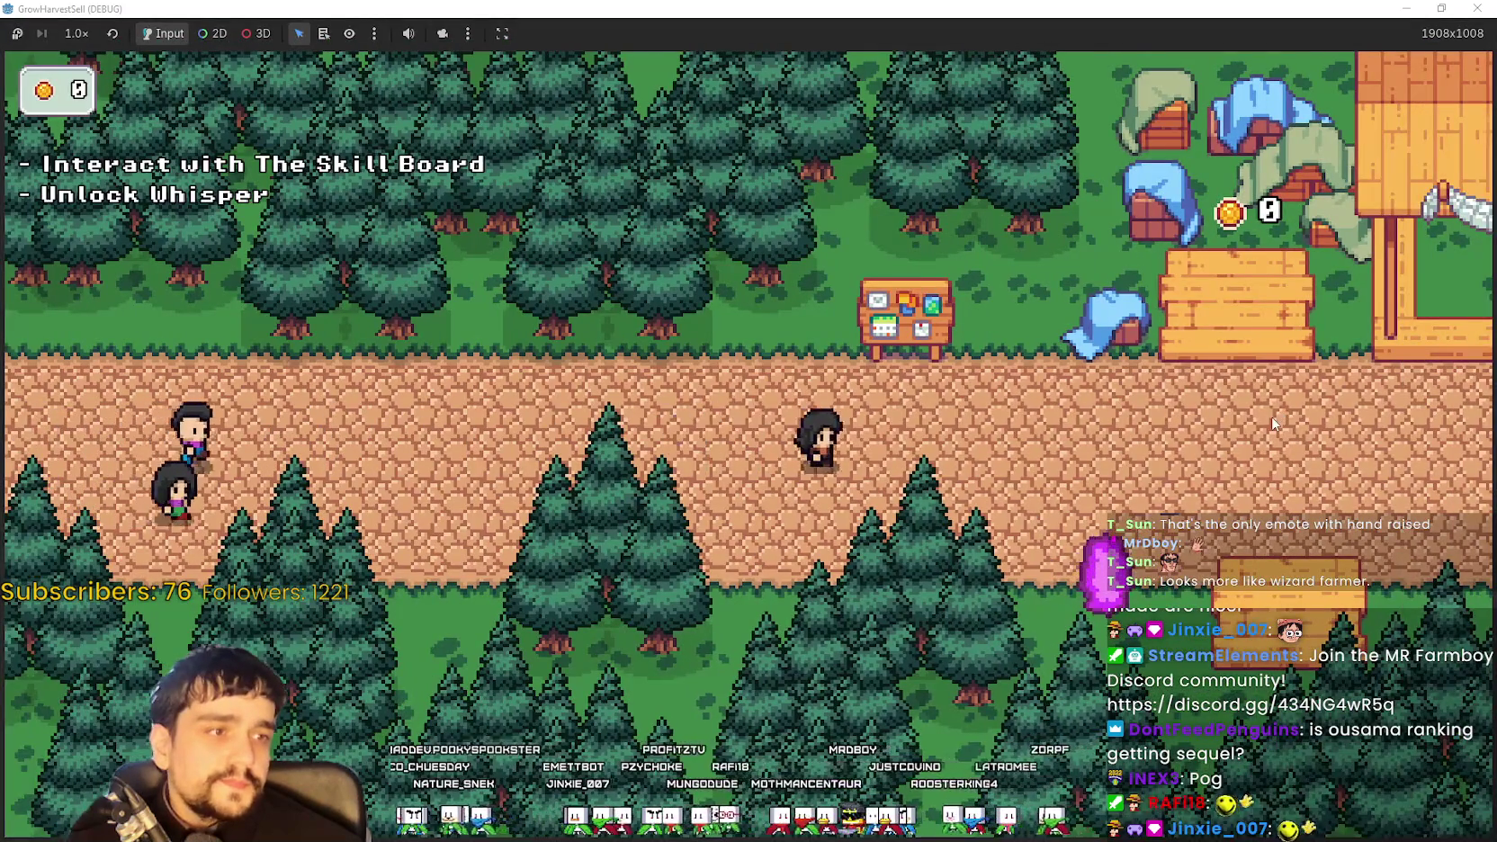
pyautogui.press('d')
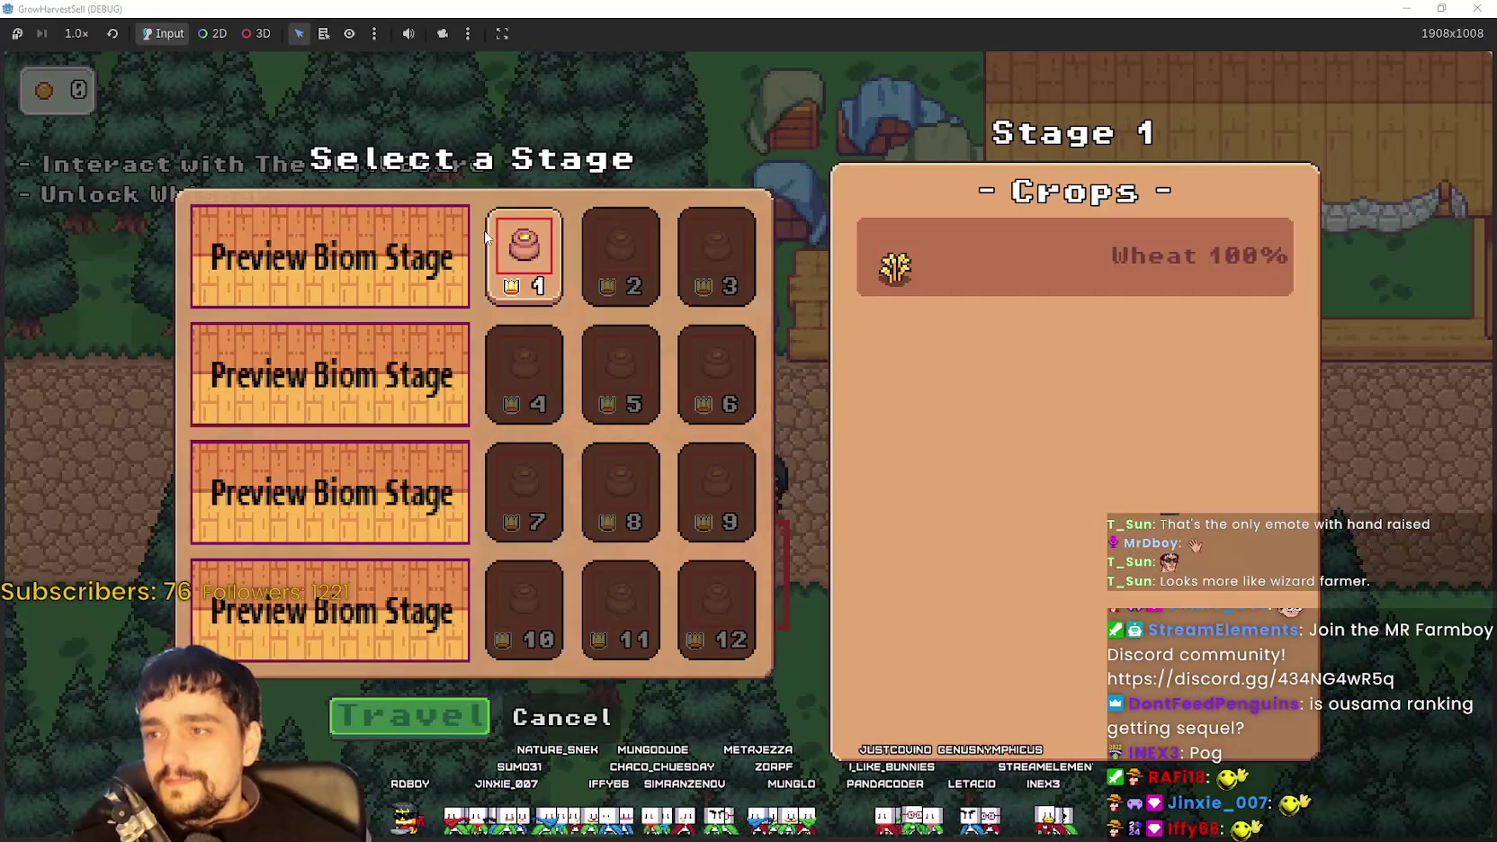
pyautogui.press('Return')
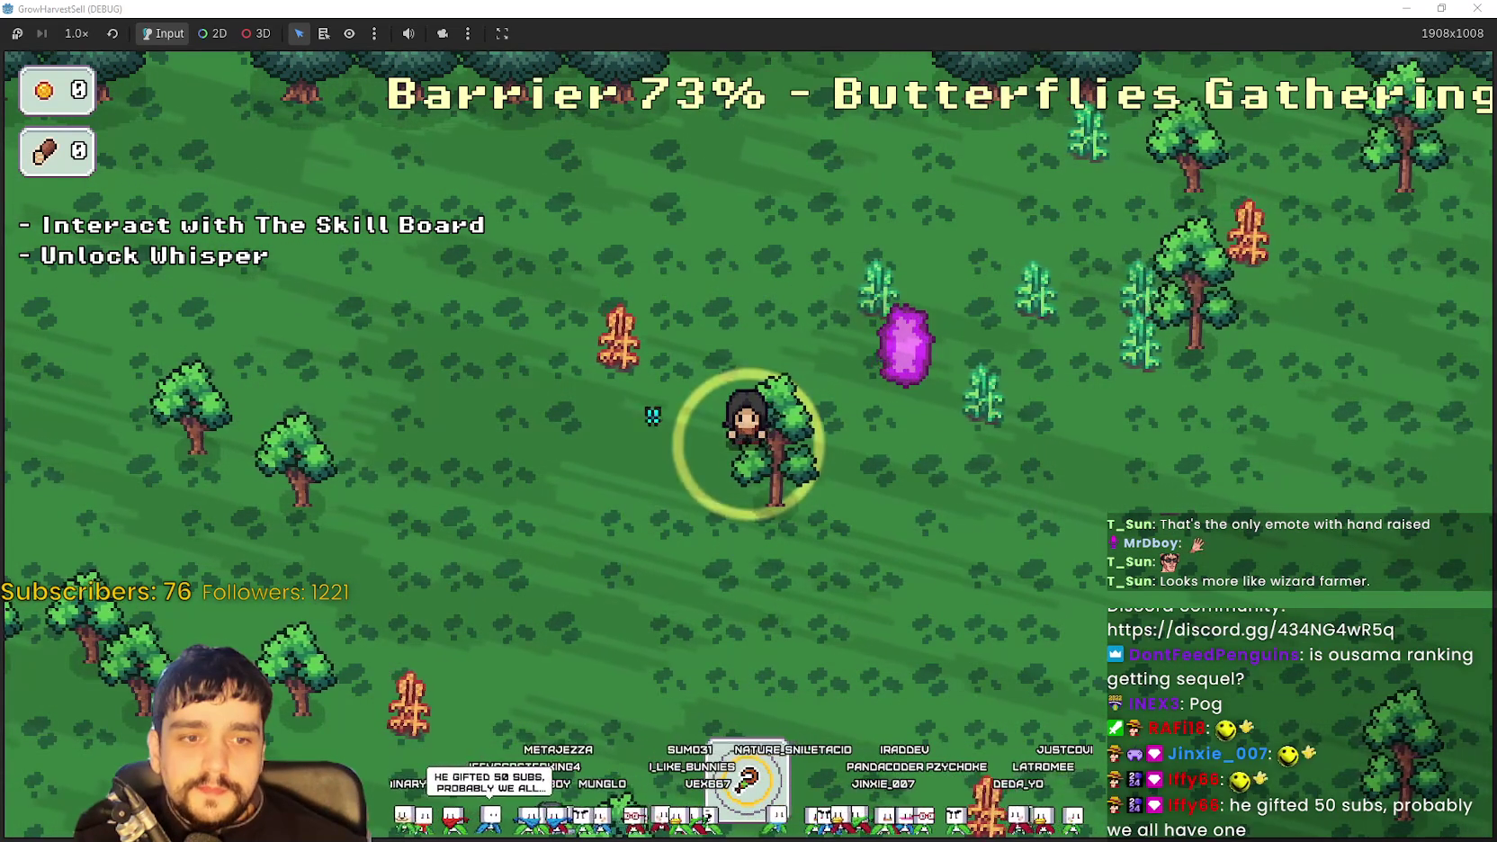
# Harvest plants across the forest, then walk into the magenta crystal to return to the village
pyautogui.press('d')
pyautogui.press('d')
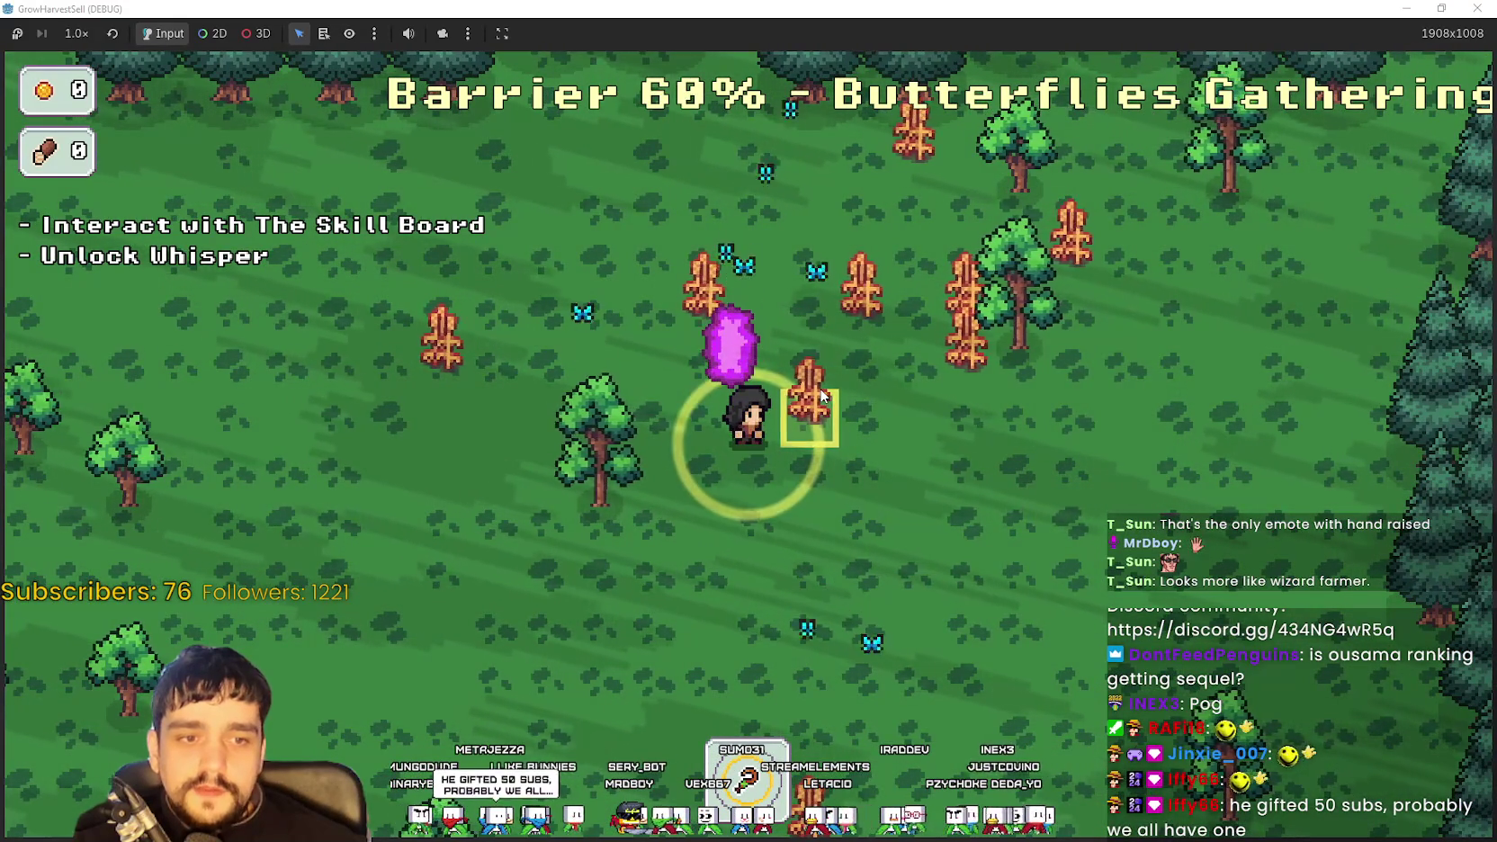
pyautogui.press('a')
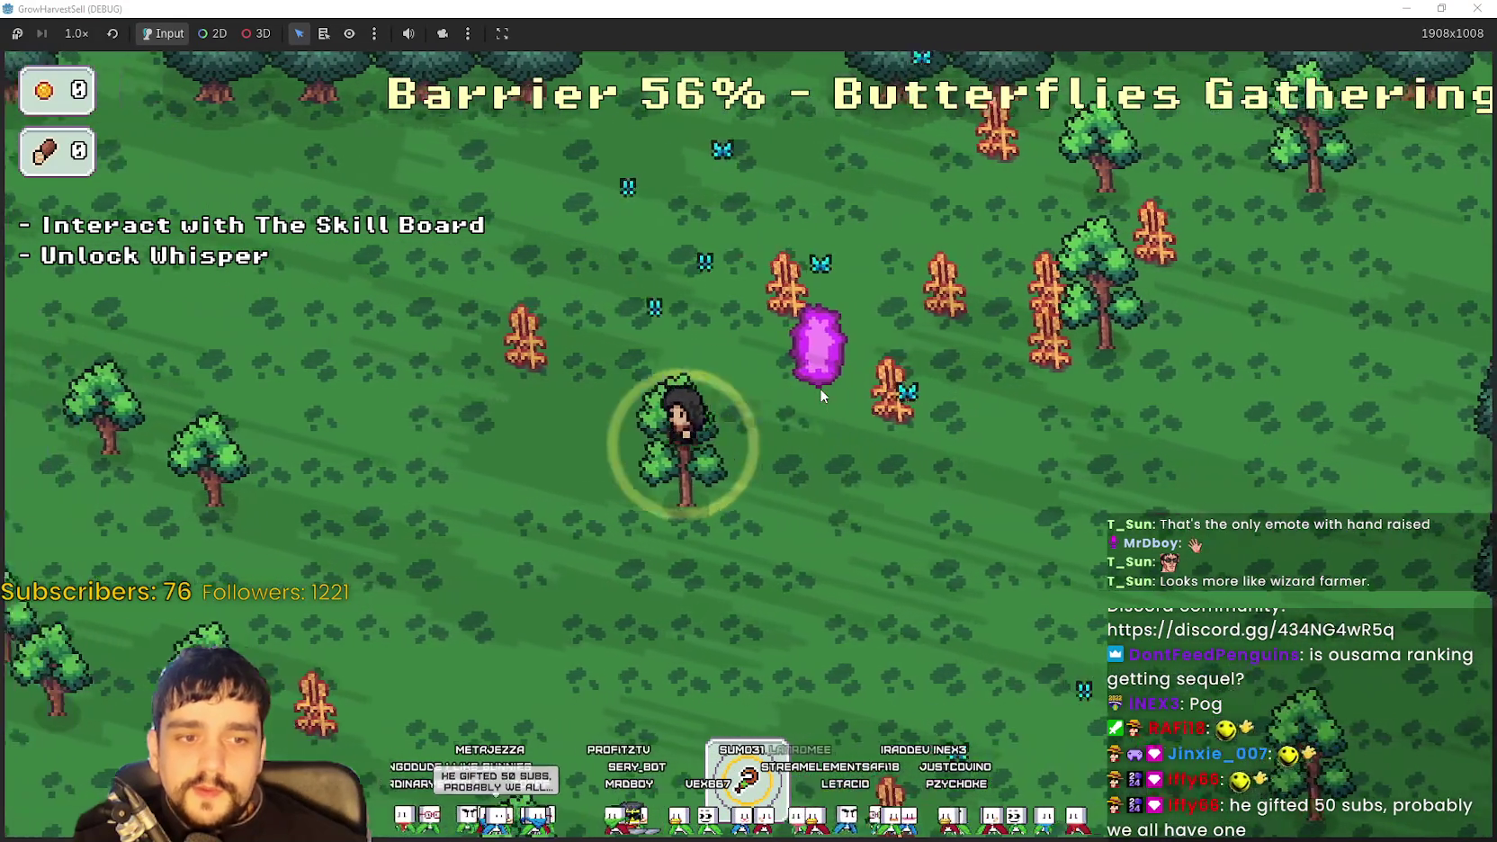
pyautogui.press('d')
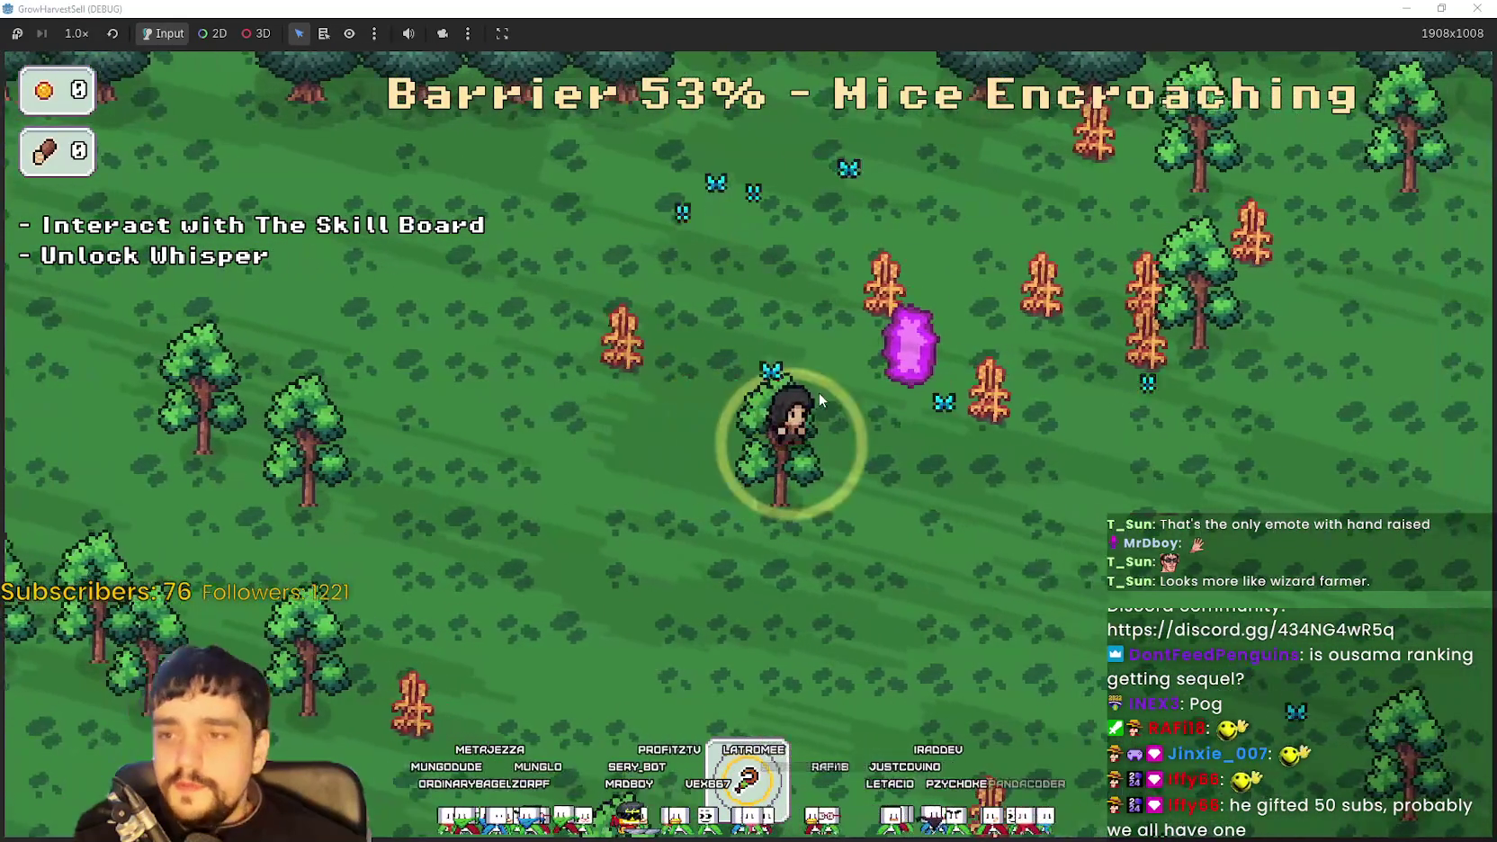
pyautogui.press('a')
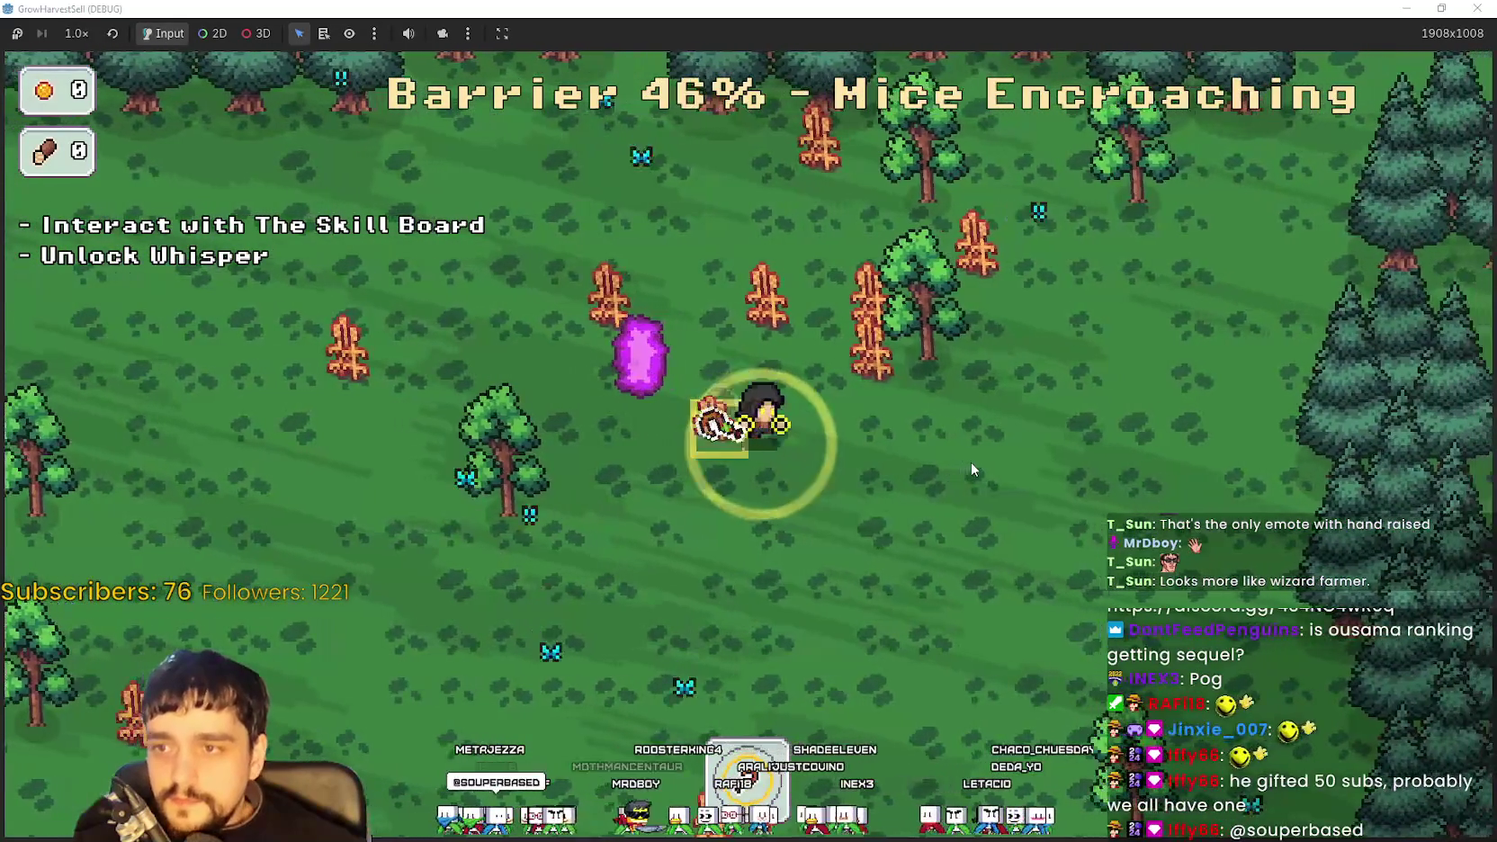
pyautogui.press('d')
pyautogui.press('w')
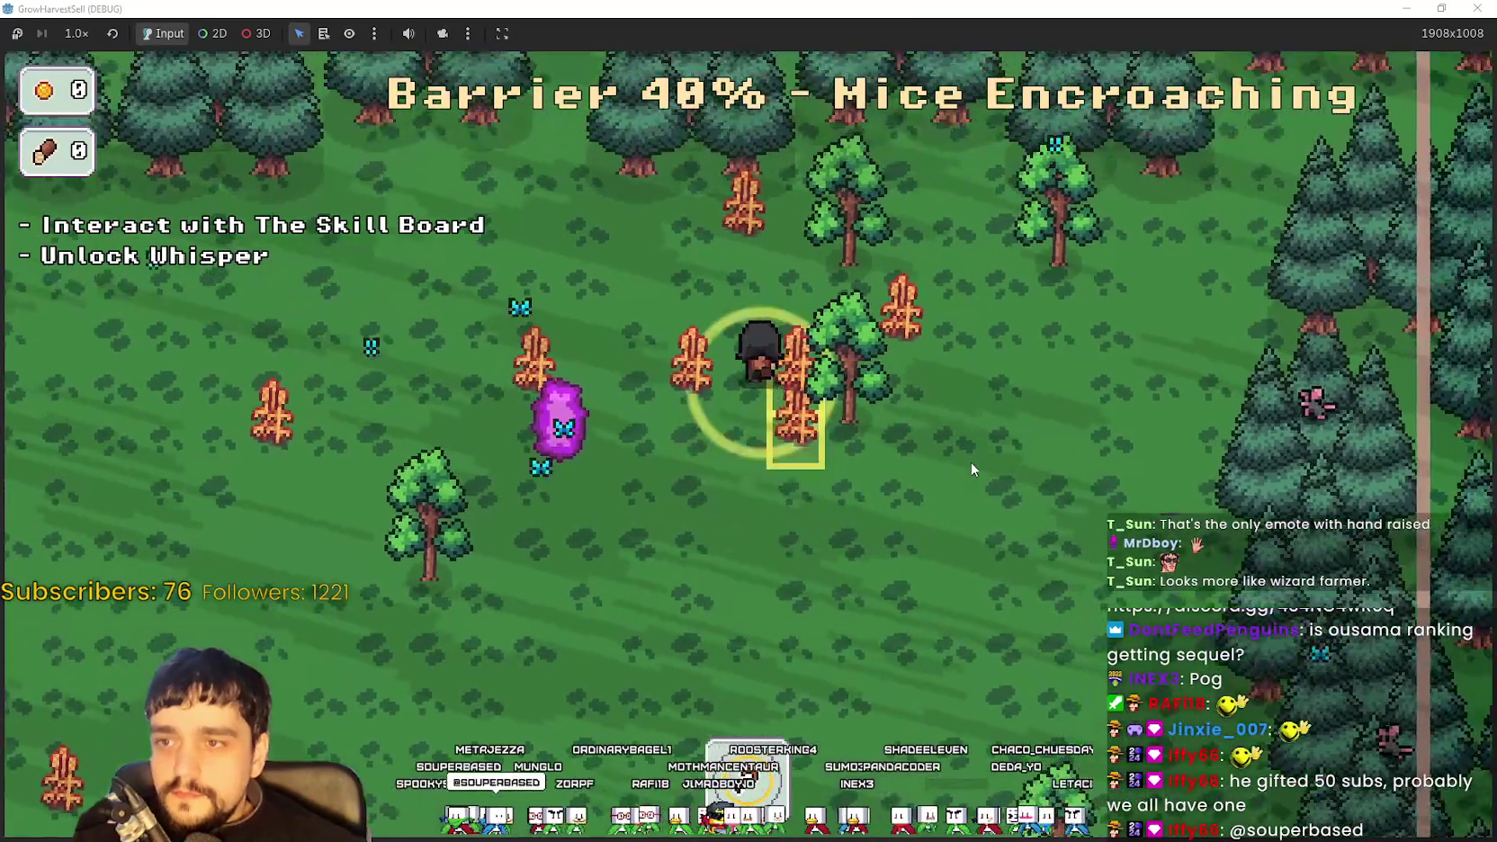
pyautogui.press('a')
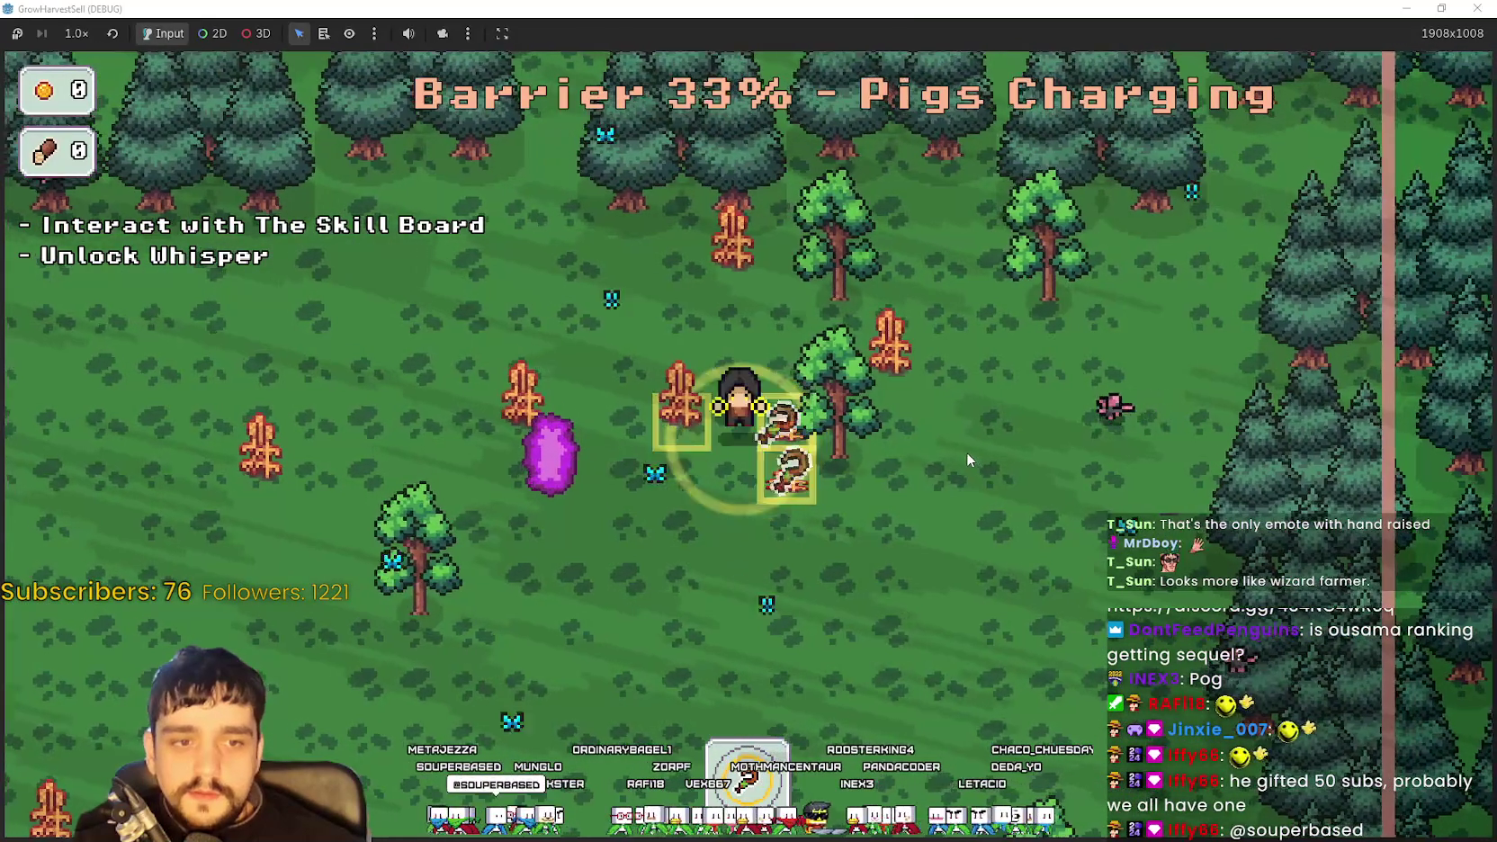
pyautogui.press('a')
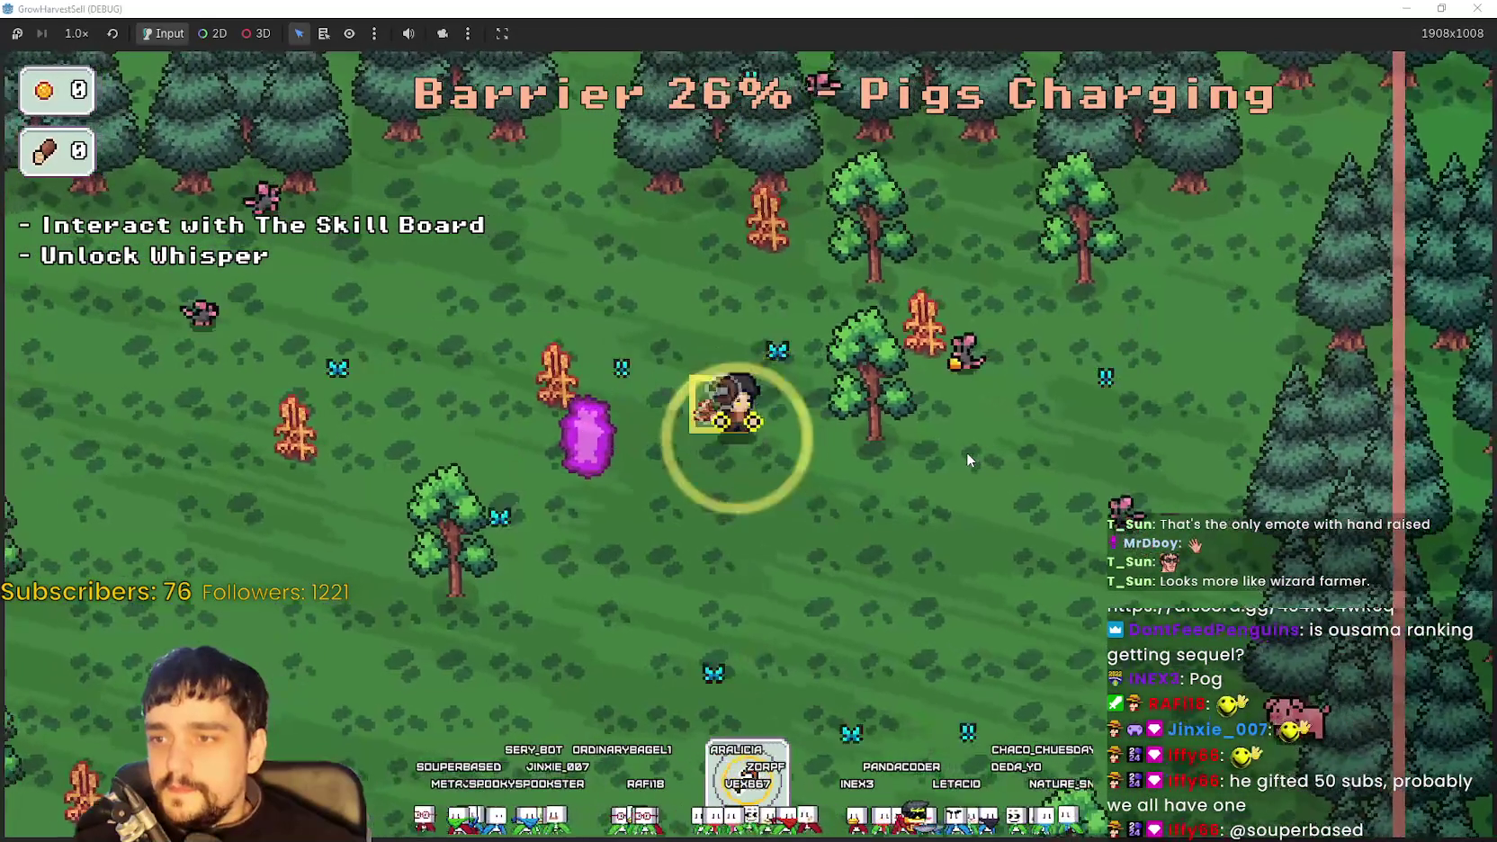
pyautogui.press('a')
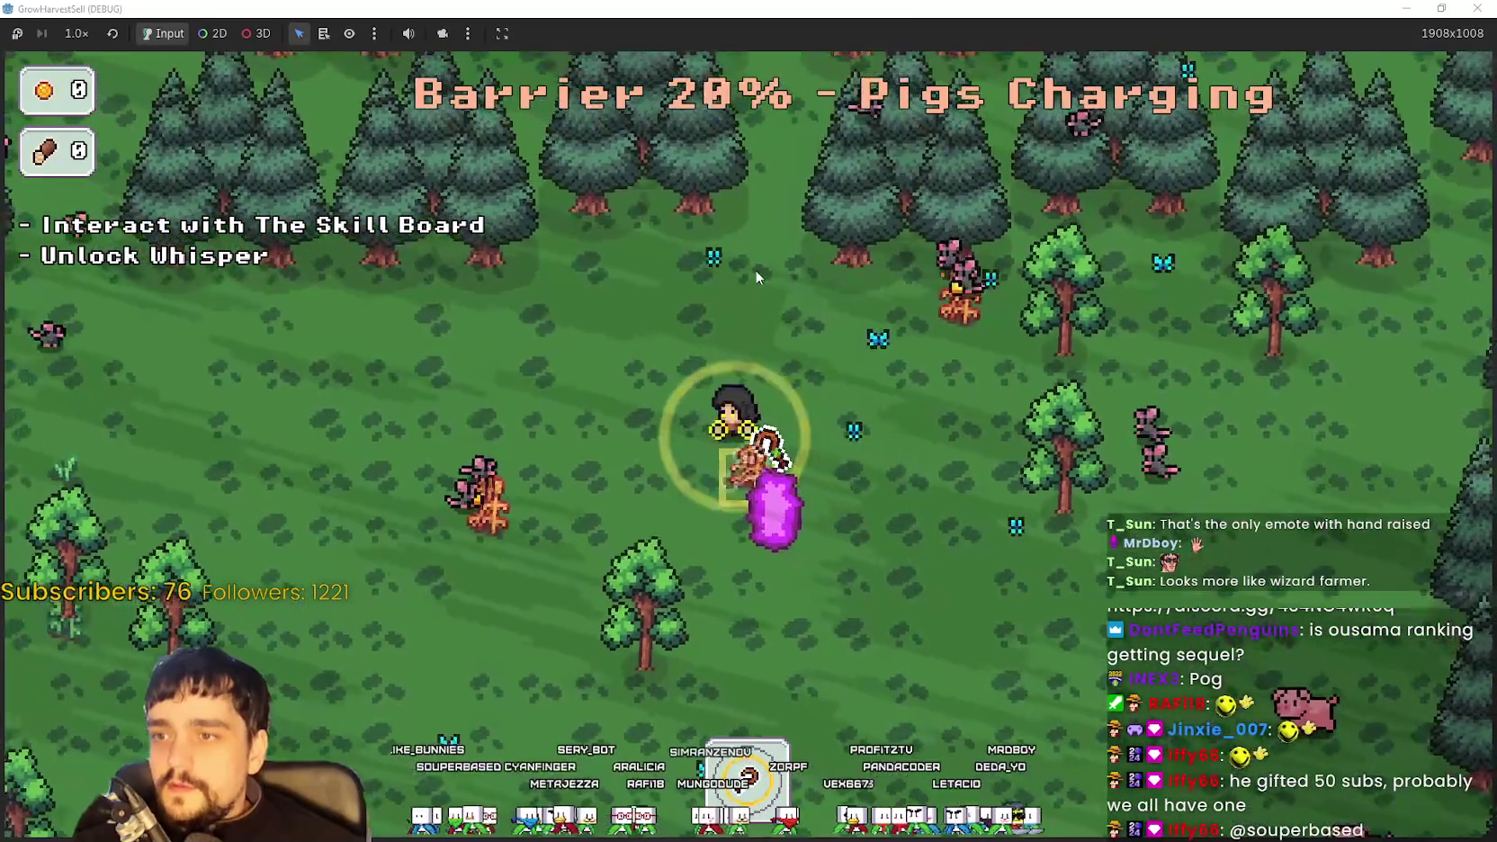
pyautogui.press('d')
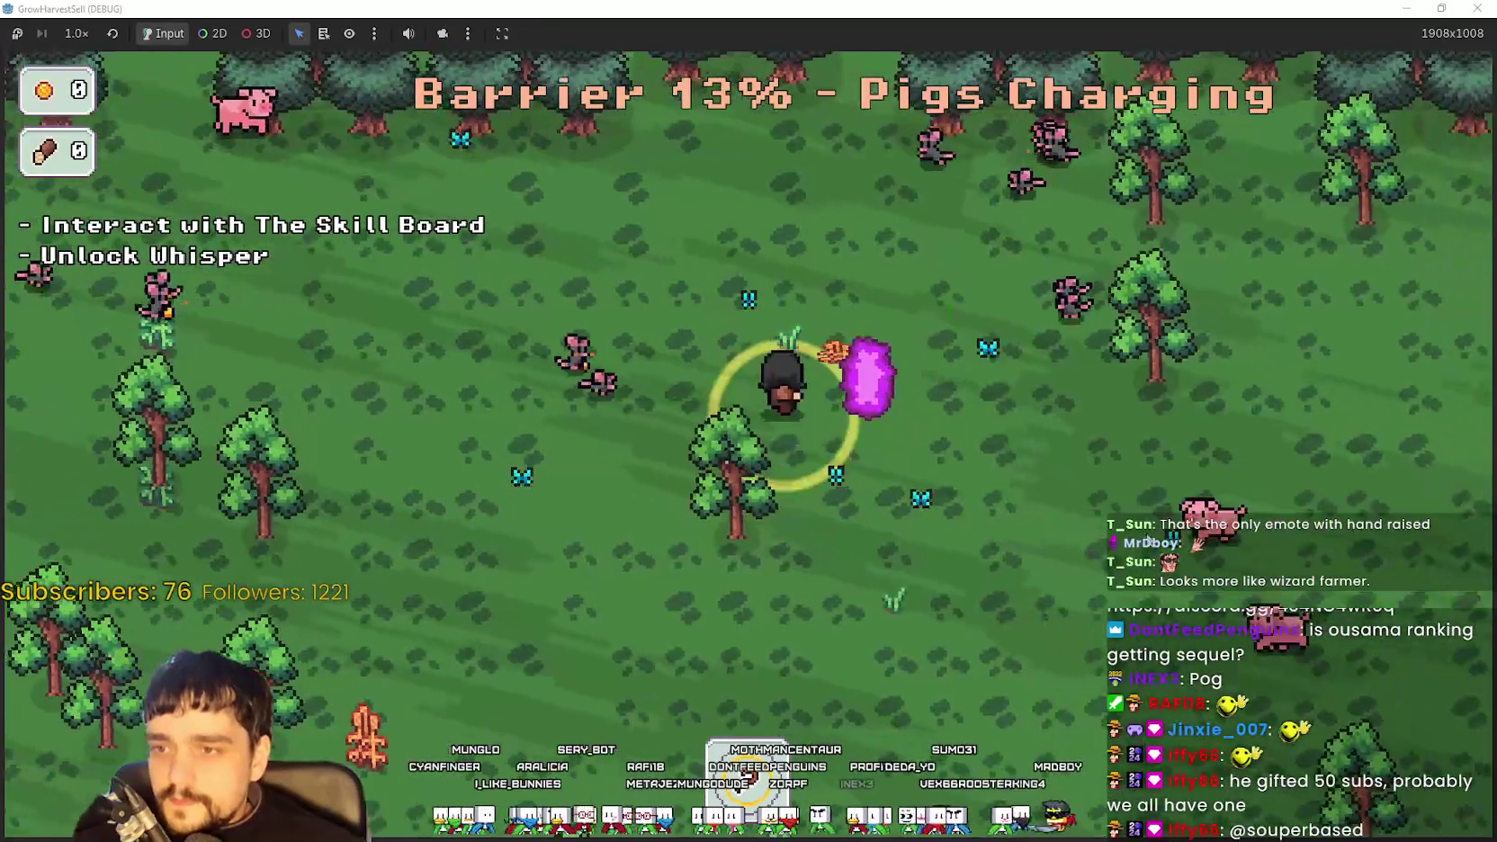
pyautogui.press('s')
pyautogui.press('a')
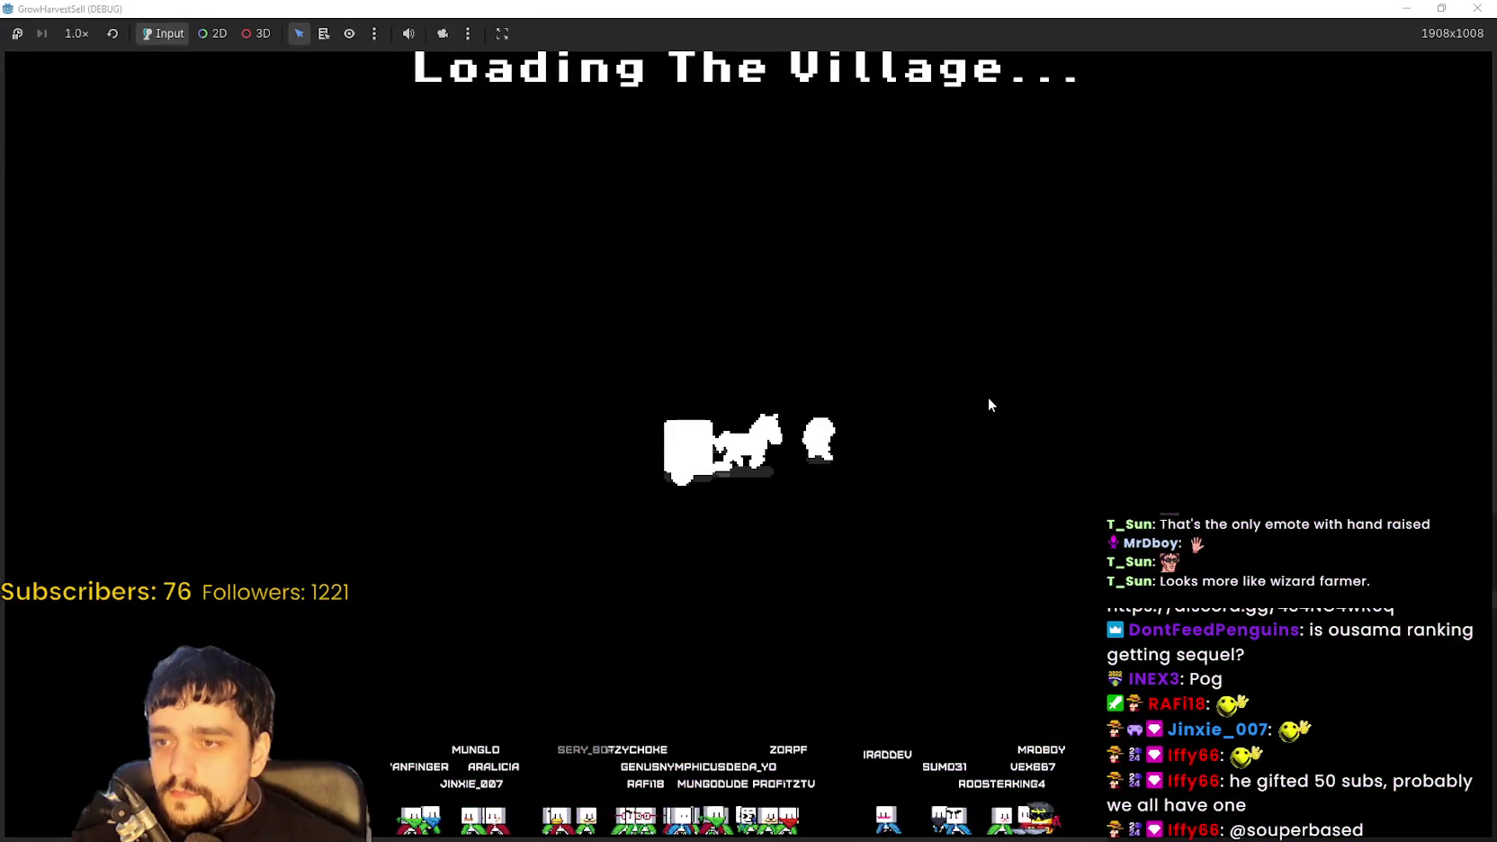
# Walk past the shop stand to the Skill Board and unlock Whisper
pyautogui.press('d')
pyautogui.press('w')
pyautogui.press('d')
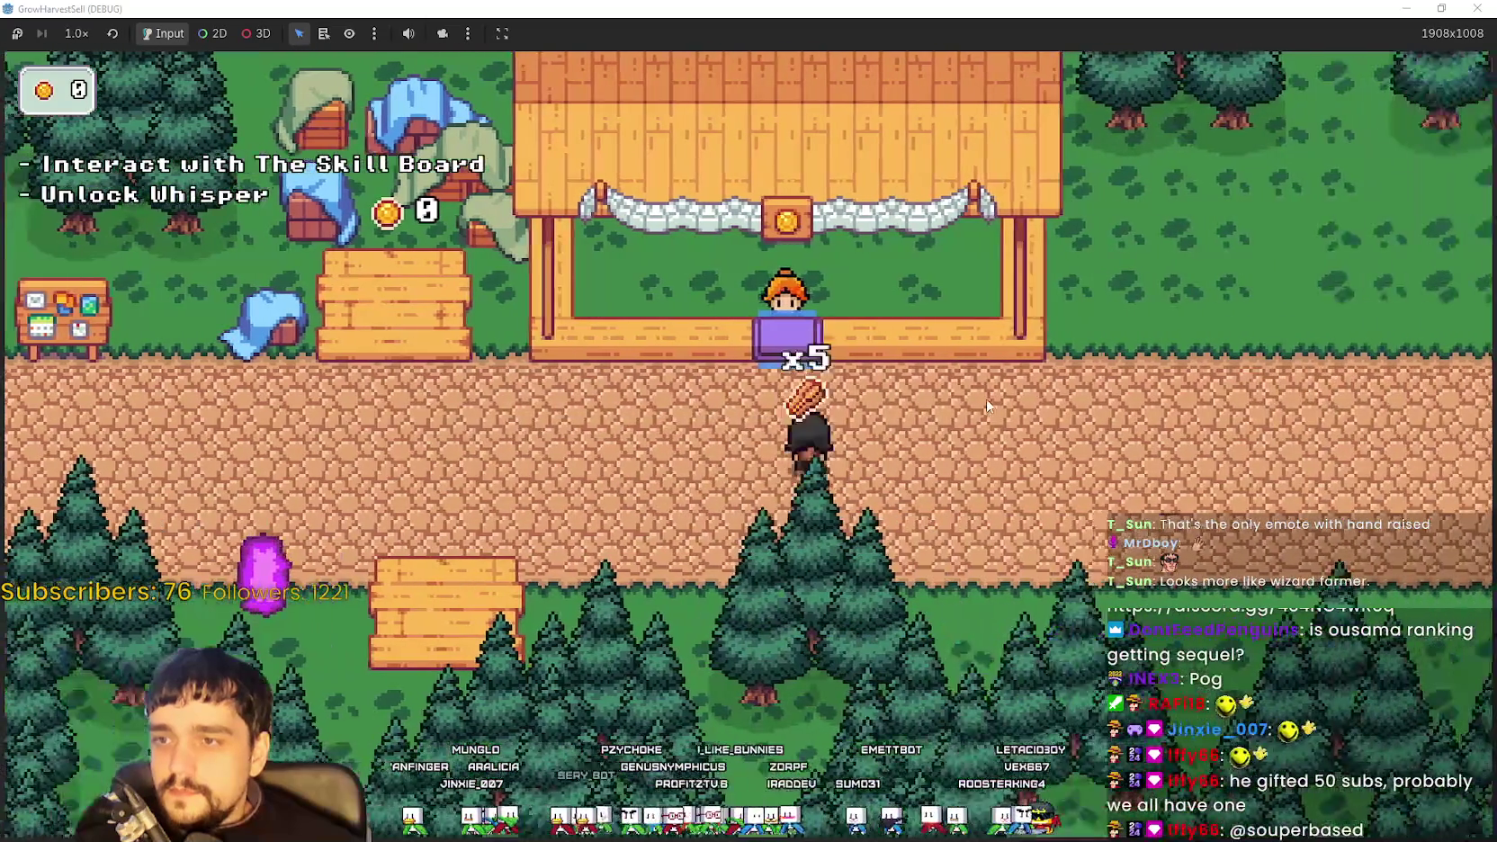
pyautogui.press('s')
pyautogui.press('w')
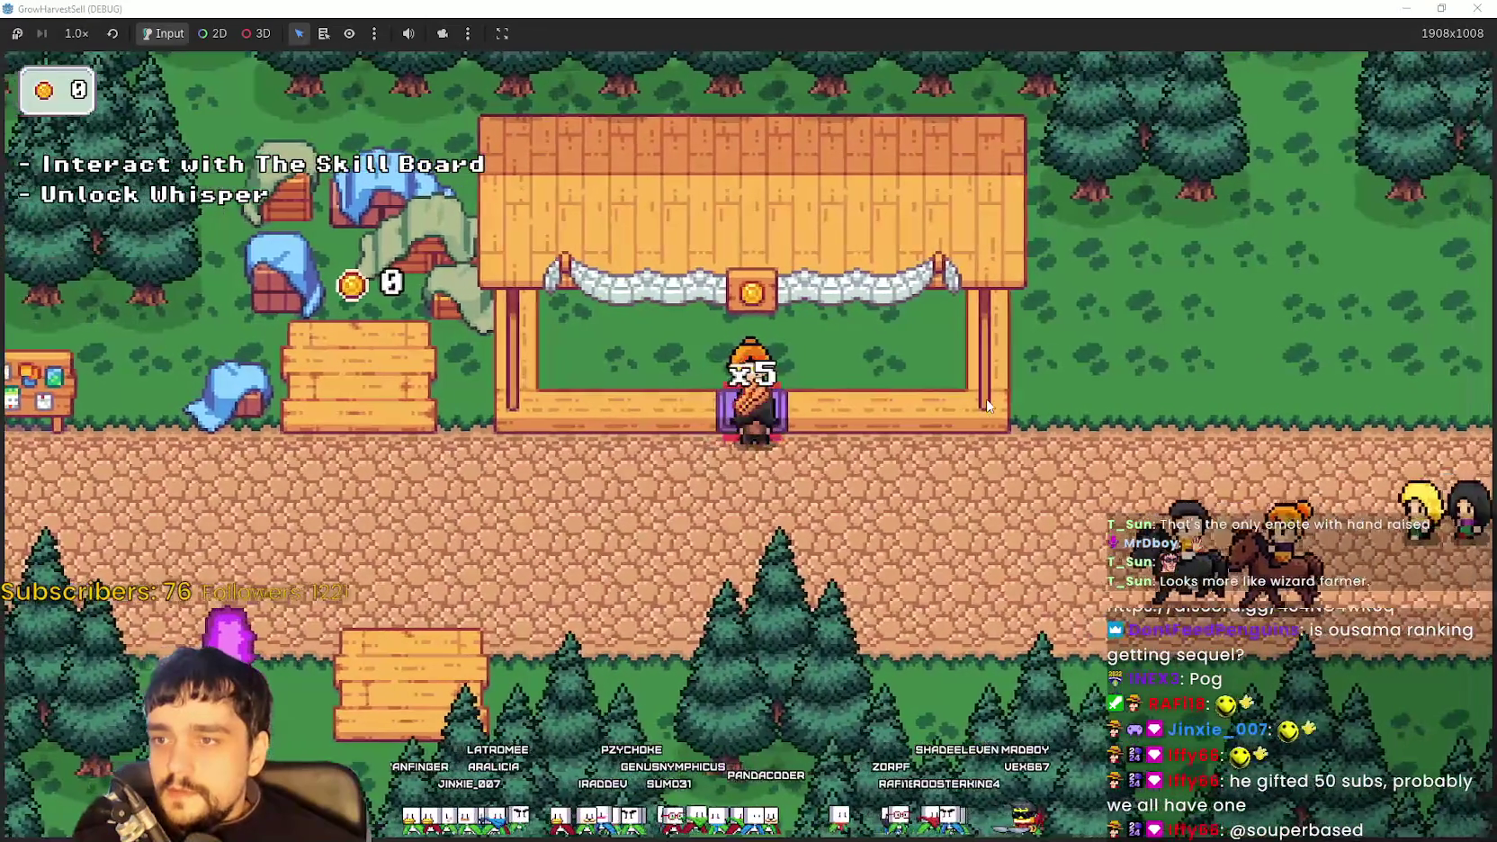
pyautogui.press('a')
pyautogui.press('s')
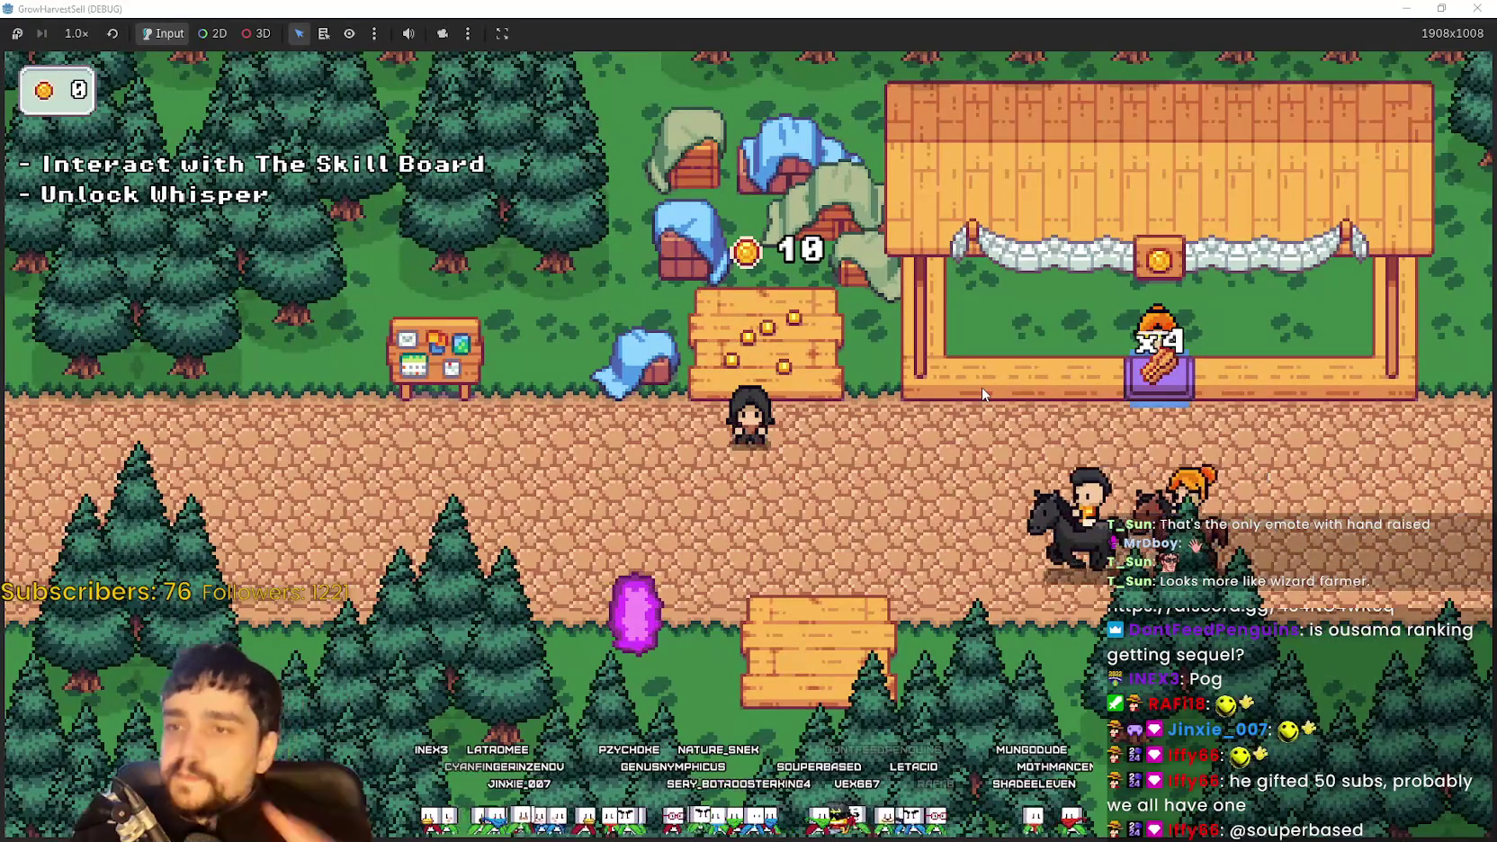
pyautogui.press('a')
pyautogui.press('e')
pyautogui.press('space')
pyautogui.press('Escape')
# Unlock the right-hand skill on the Prestige skill board
pyautogui.press('d')
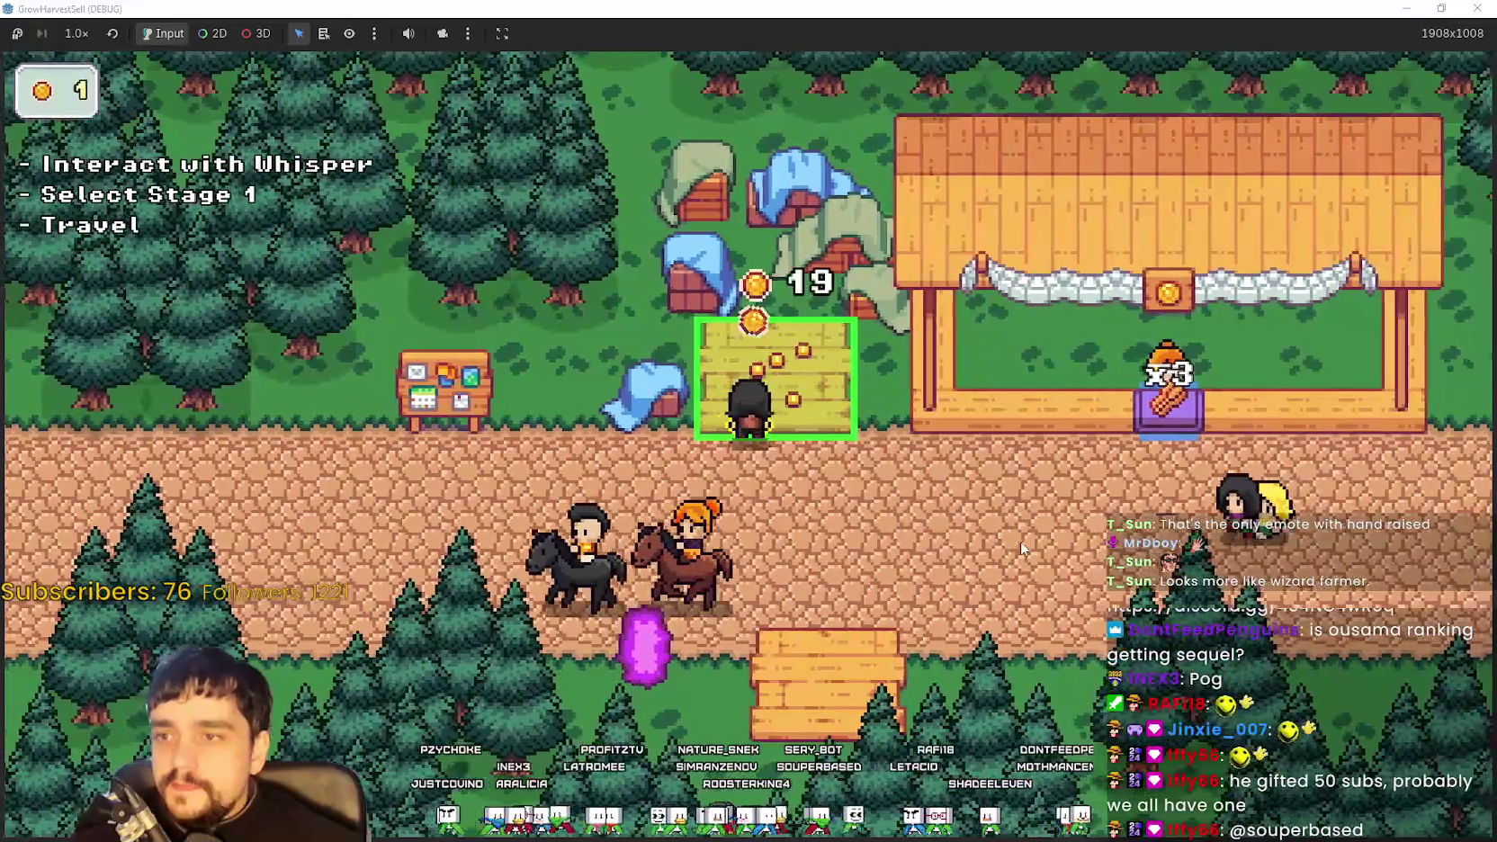
pyautogui.press('s')
pyautogui.press('a')
pyautogui.press('e')
pyautogui.press('space')
pyautogui.press('Escape')
# Enter the purple portal and travel to Stage 1 in the forest
pyautogui.press('d')
pyautogui.press('a')
pyautogui.press('s')
pyautogui.press('e')
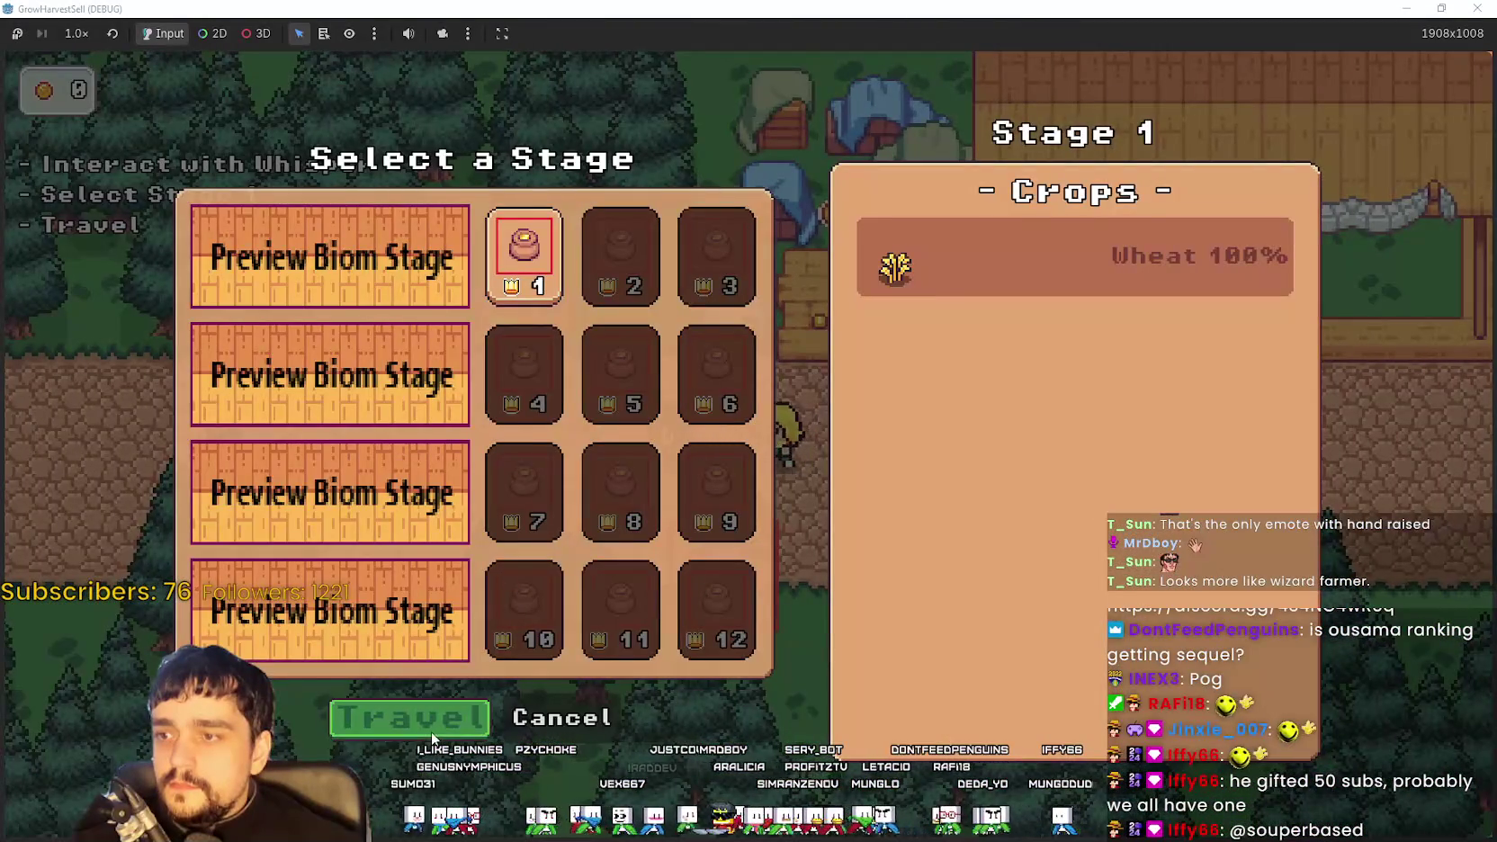
pyautogui.press('space')
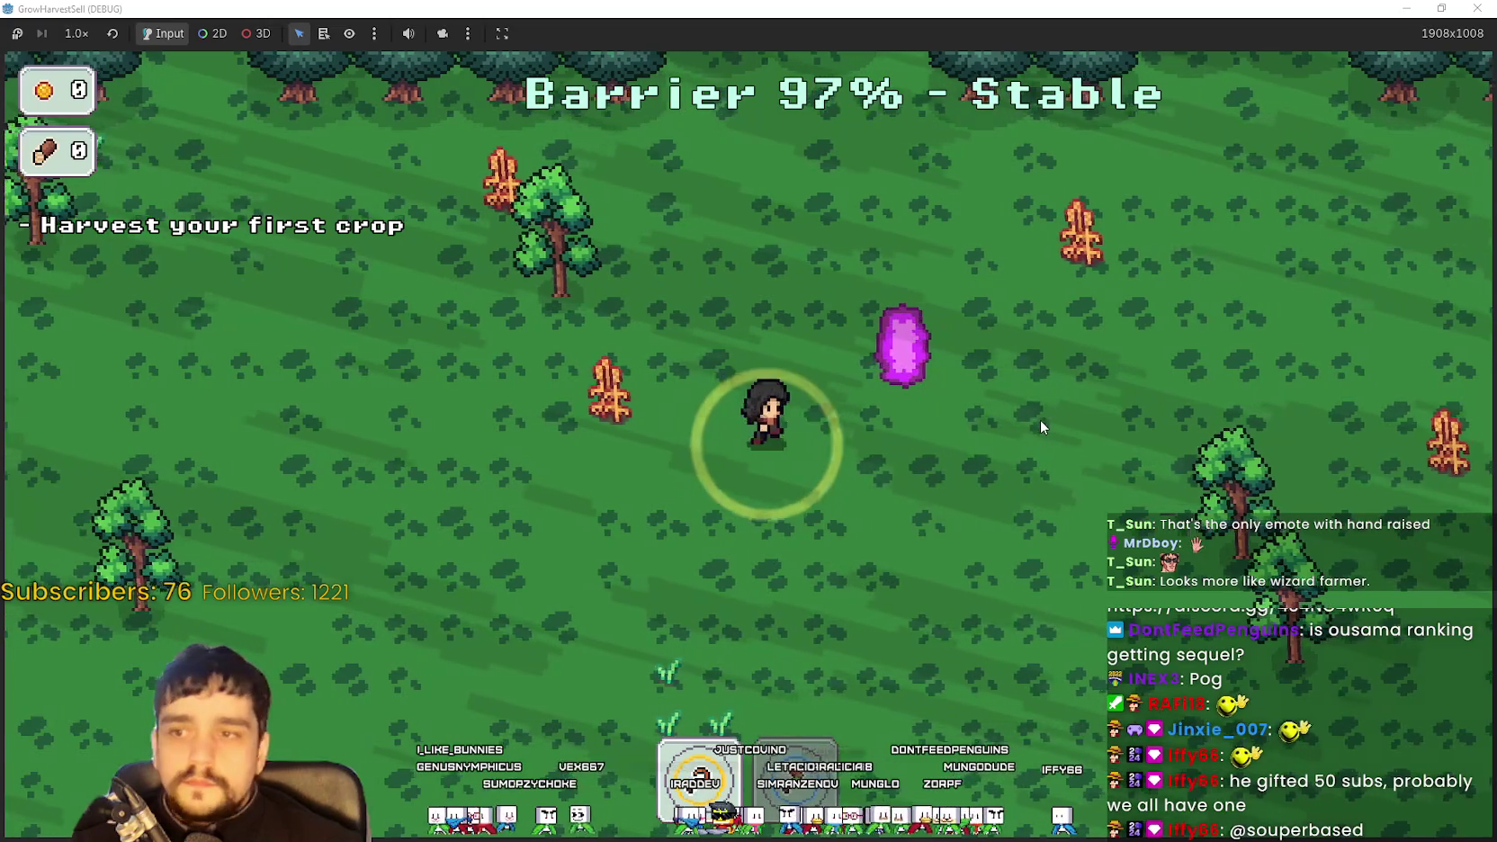
# Harvest the first crop in the forest, then shrink the game window over the editor
pyautogui.press('d')
pyautogui.press('a')
pyautogui.press('w')
pyautogui.press('a')
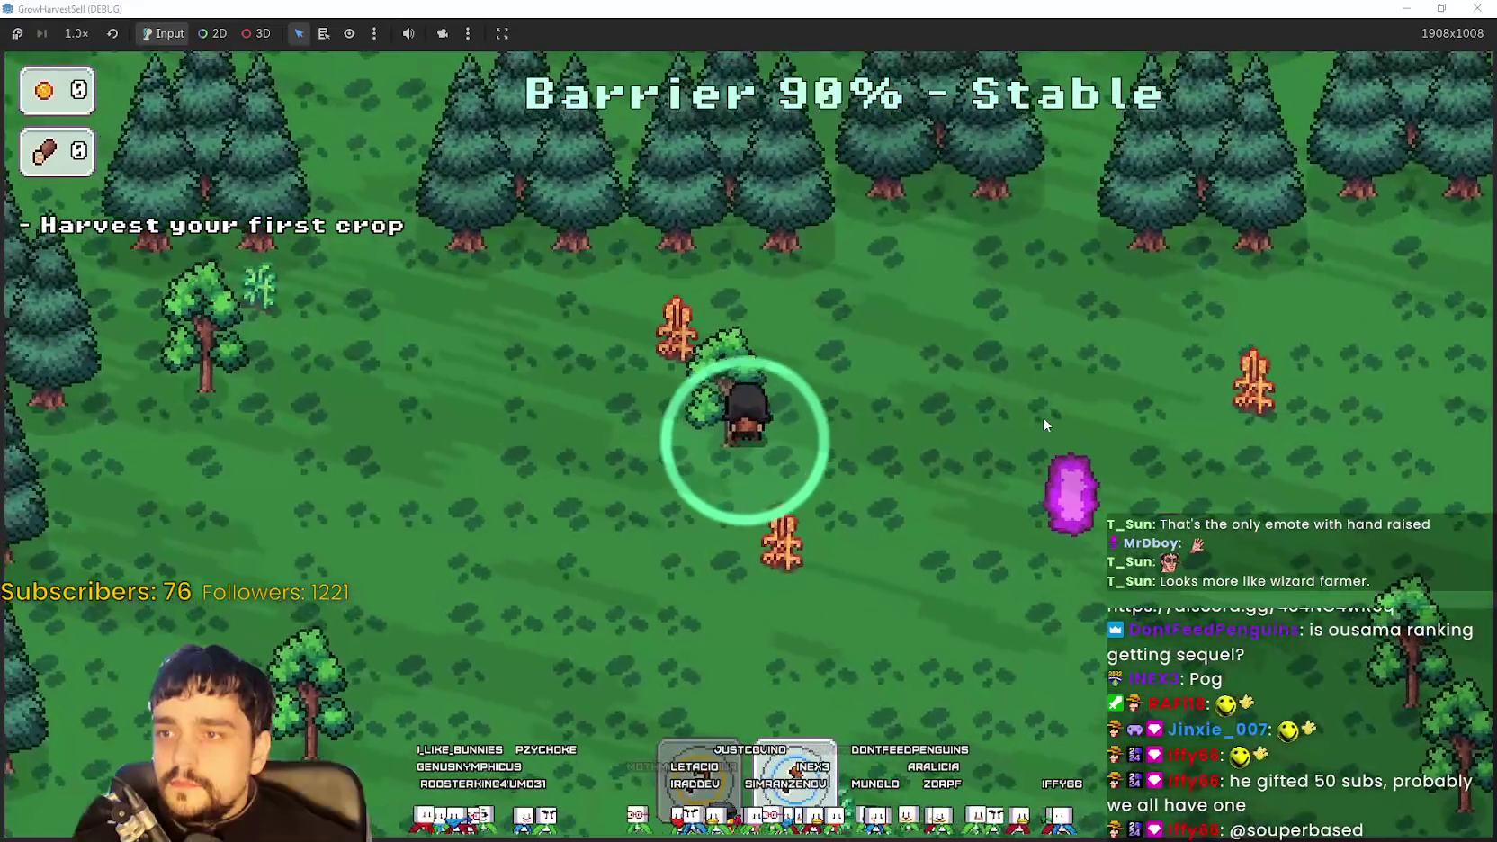
pyautogui.press('s')
pyautogui.press('w')
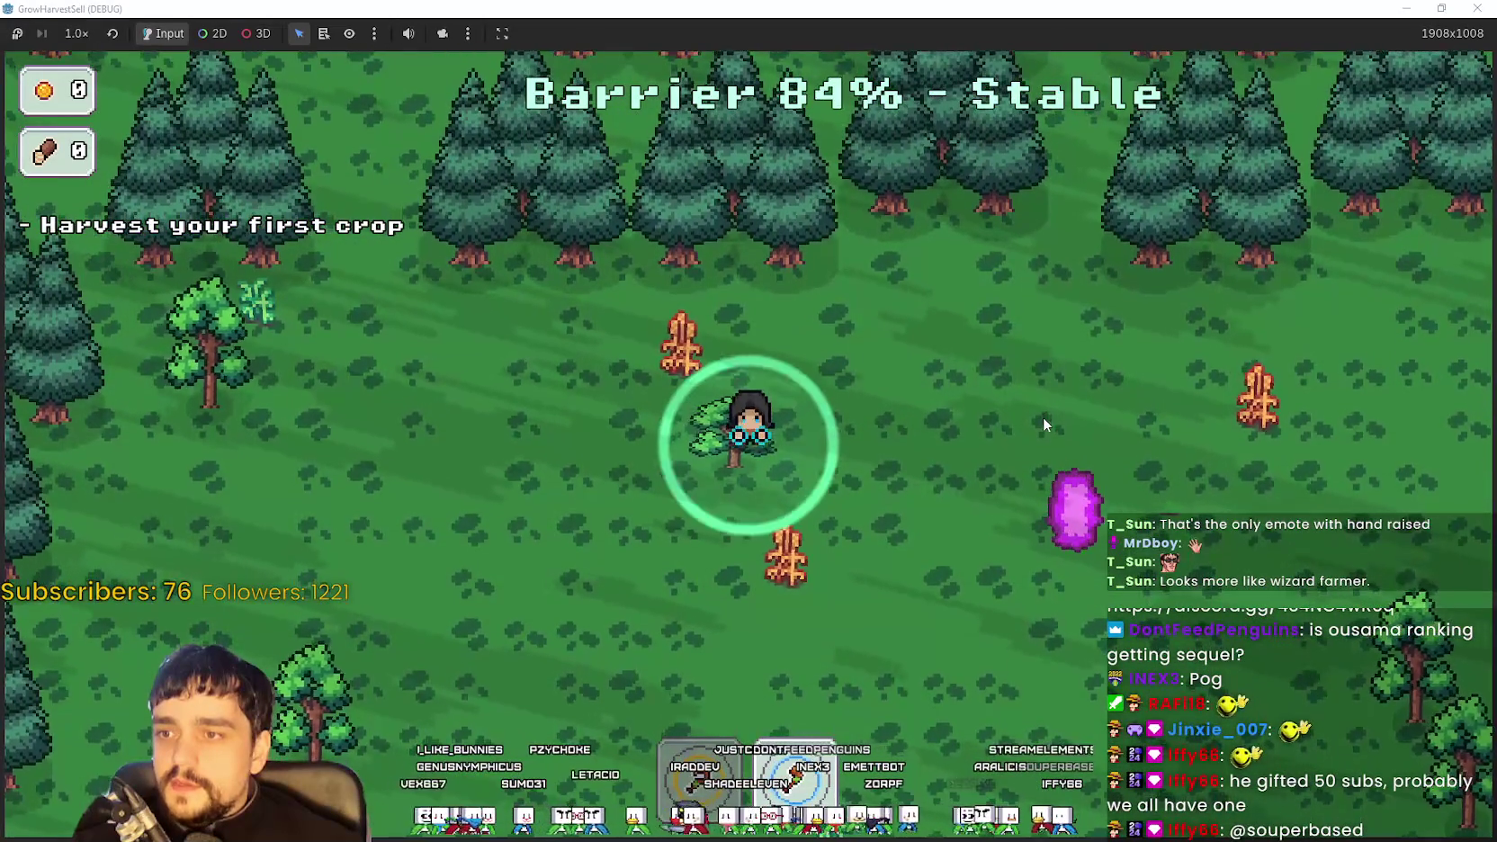
pyautogui.press('d')
pyautogui.press('s')
pyautogui.press('d')
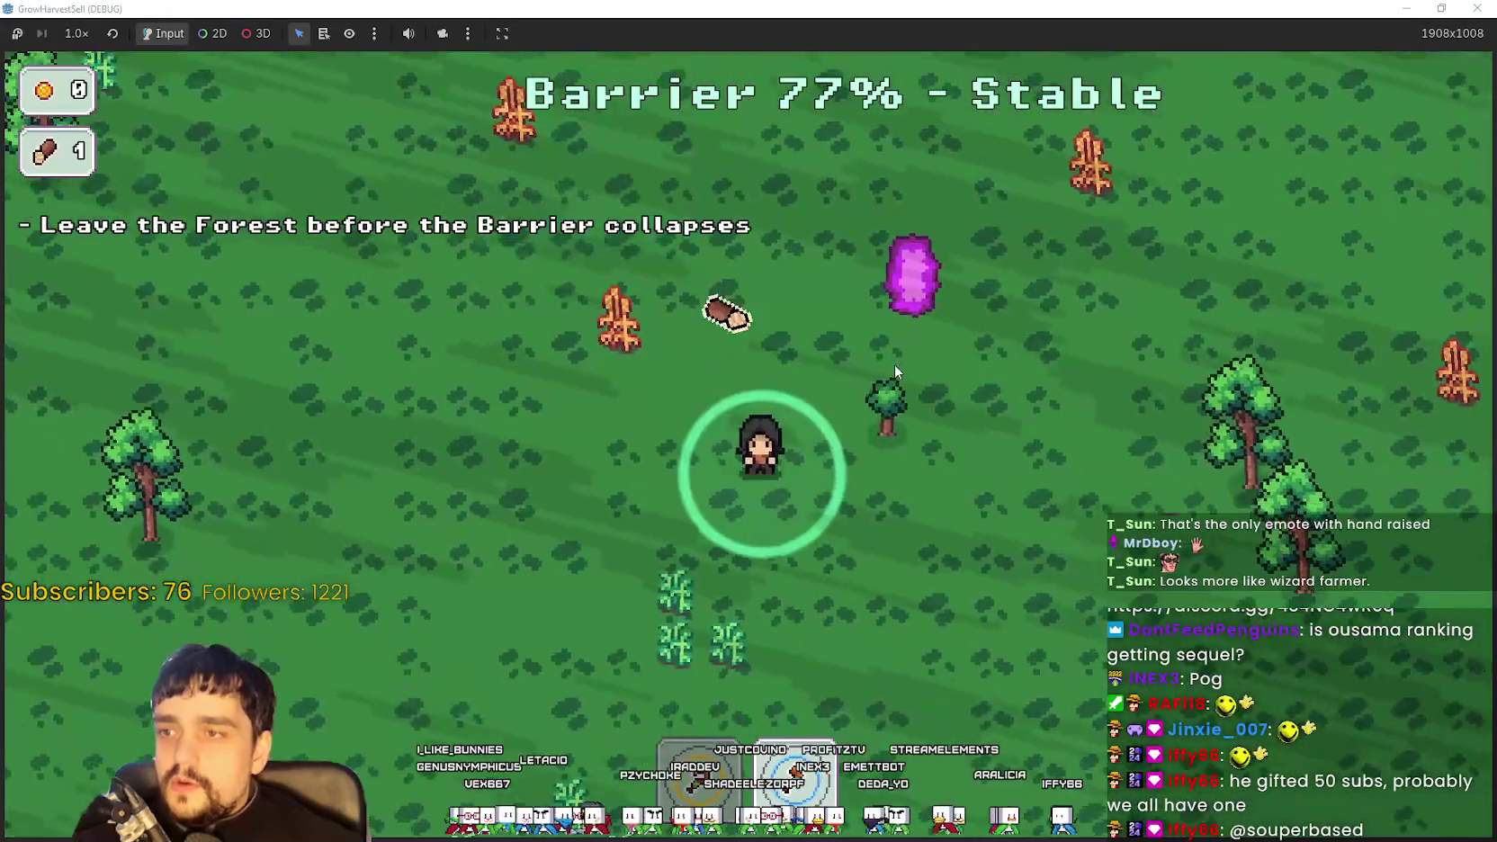
pyautogui.press('d')
pyautogui.press('s')
pyautogui.press('a')
pyautogui.press('w')
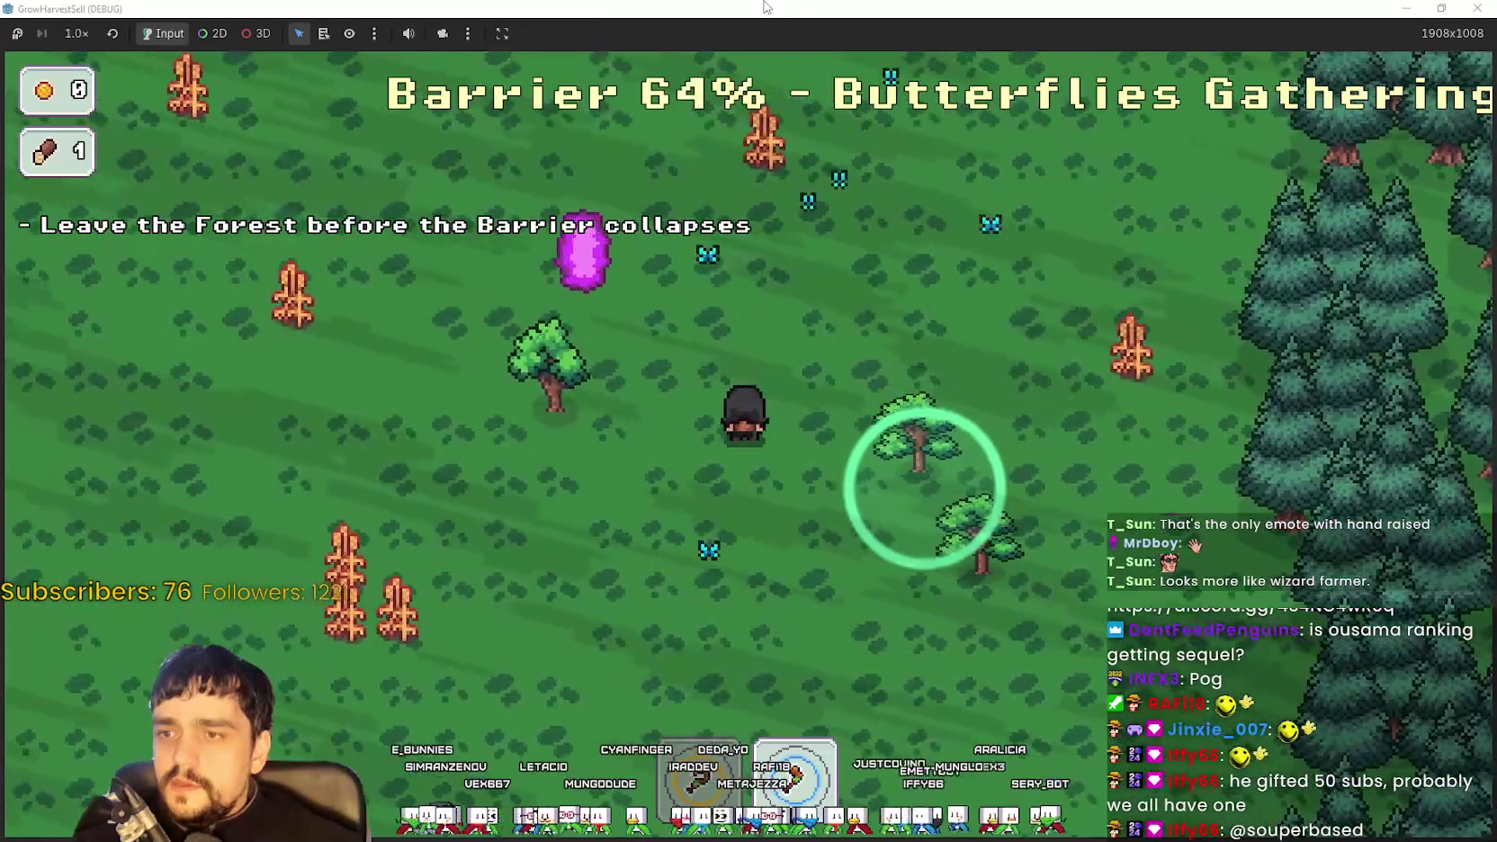
pyautogui.doubleClick(771, 8)
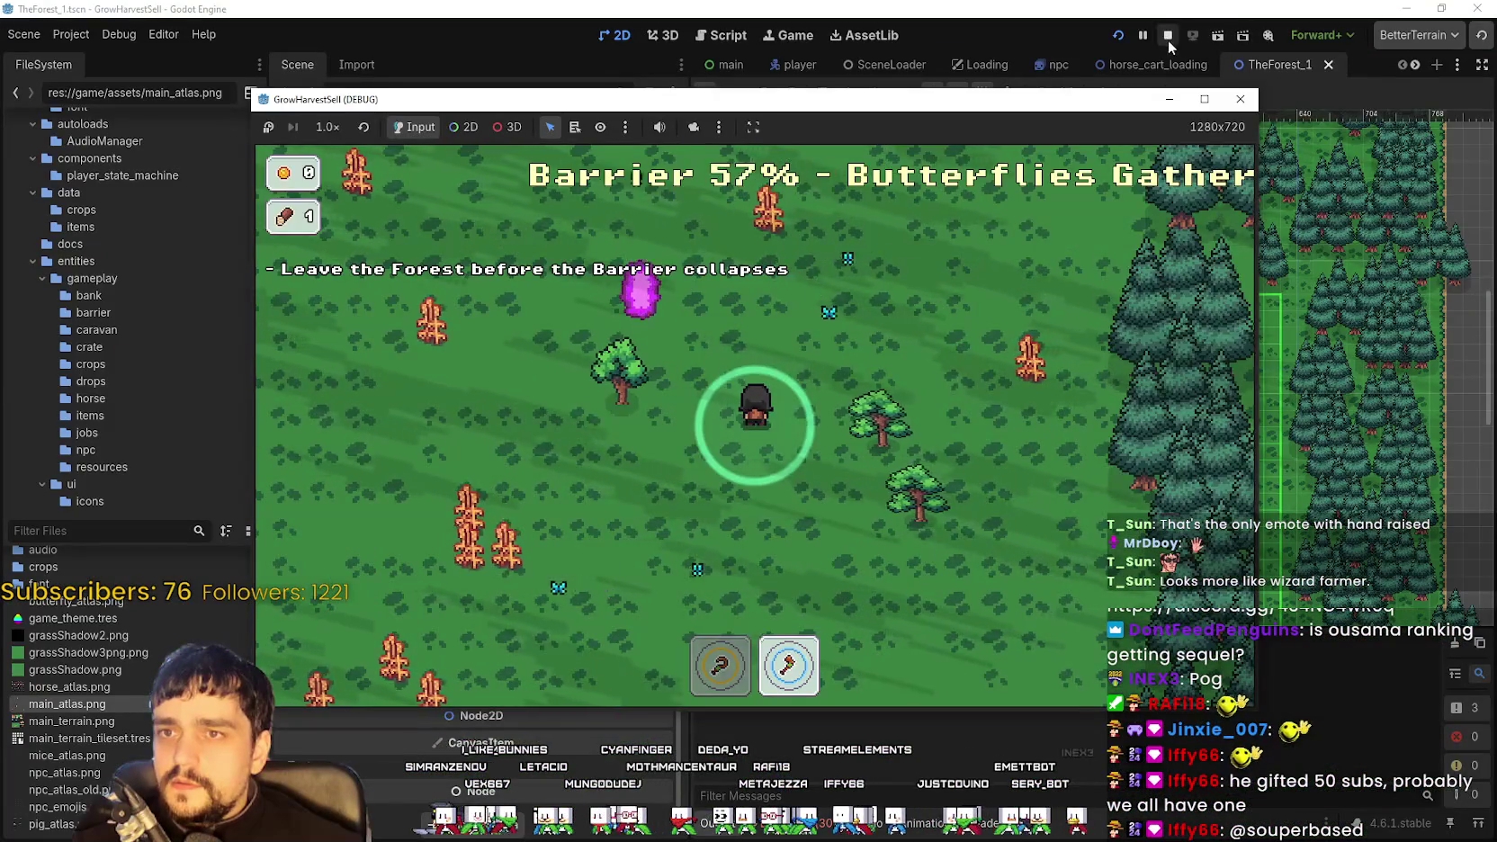
# Stop the game and copy CropField's tree harvest texture onto ResourceField
pyautogui.press('F8')
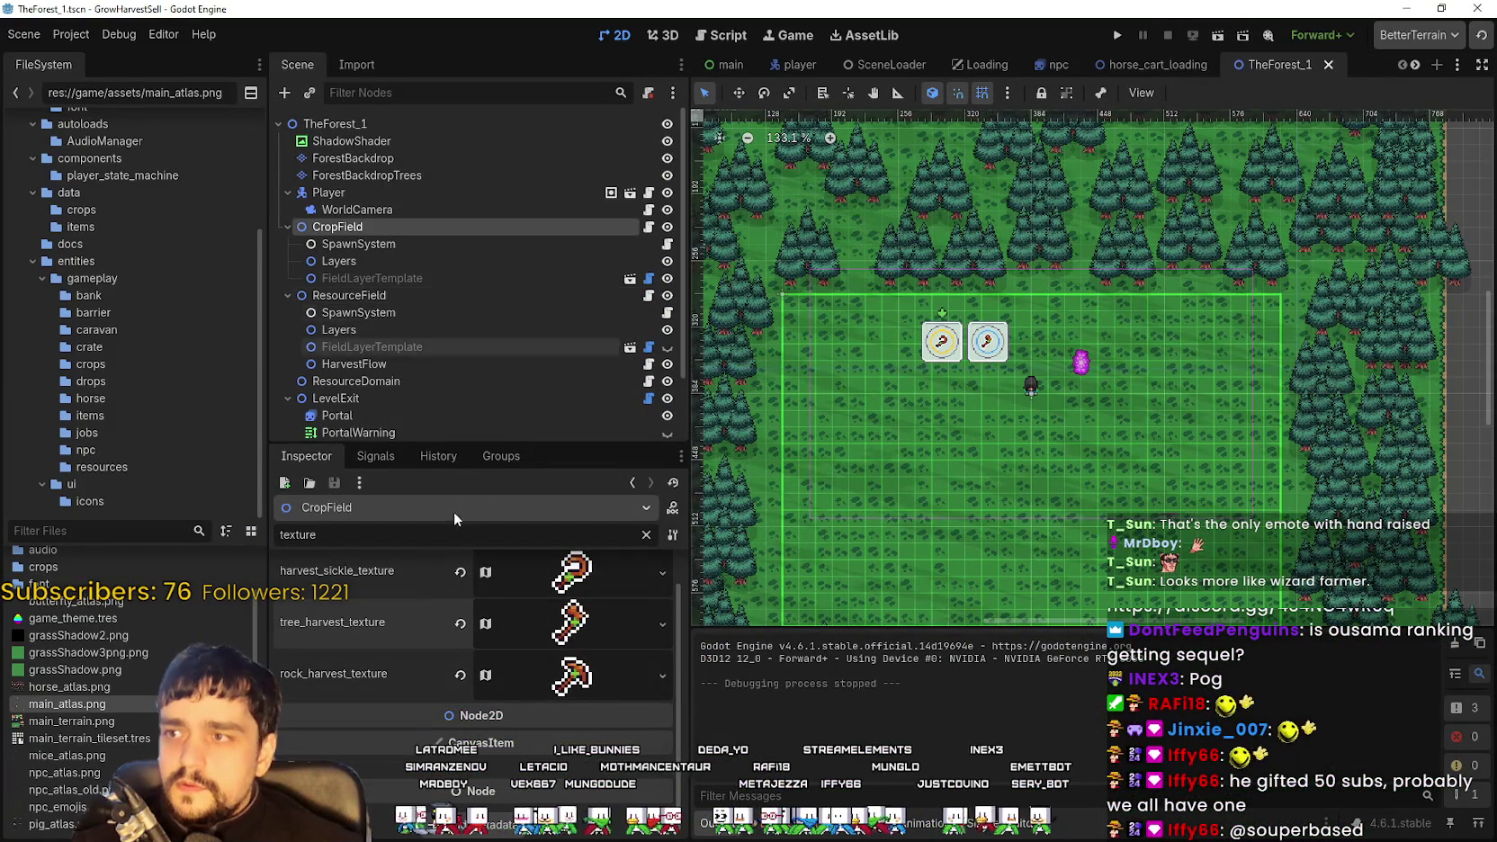
pyautogui.rightClick(362, 629)
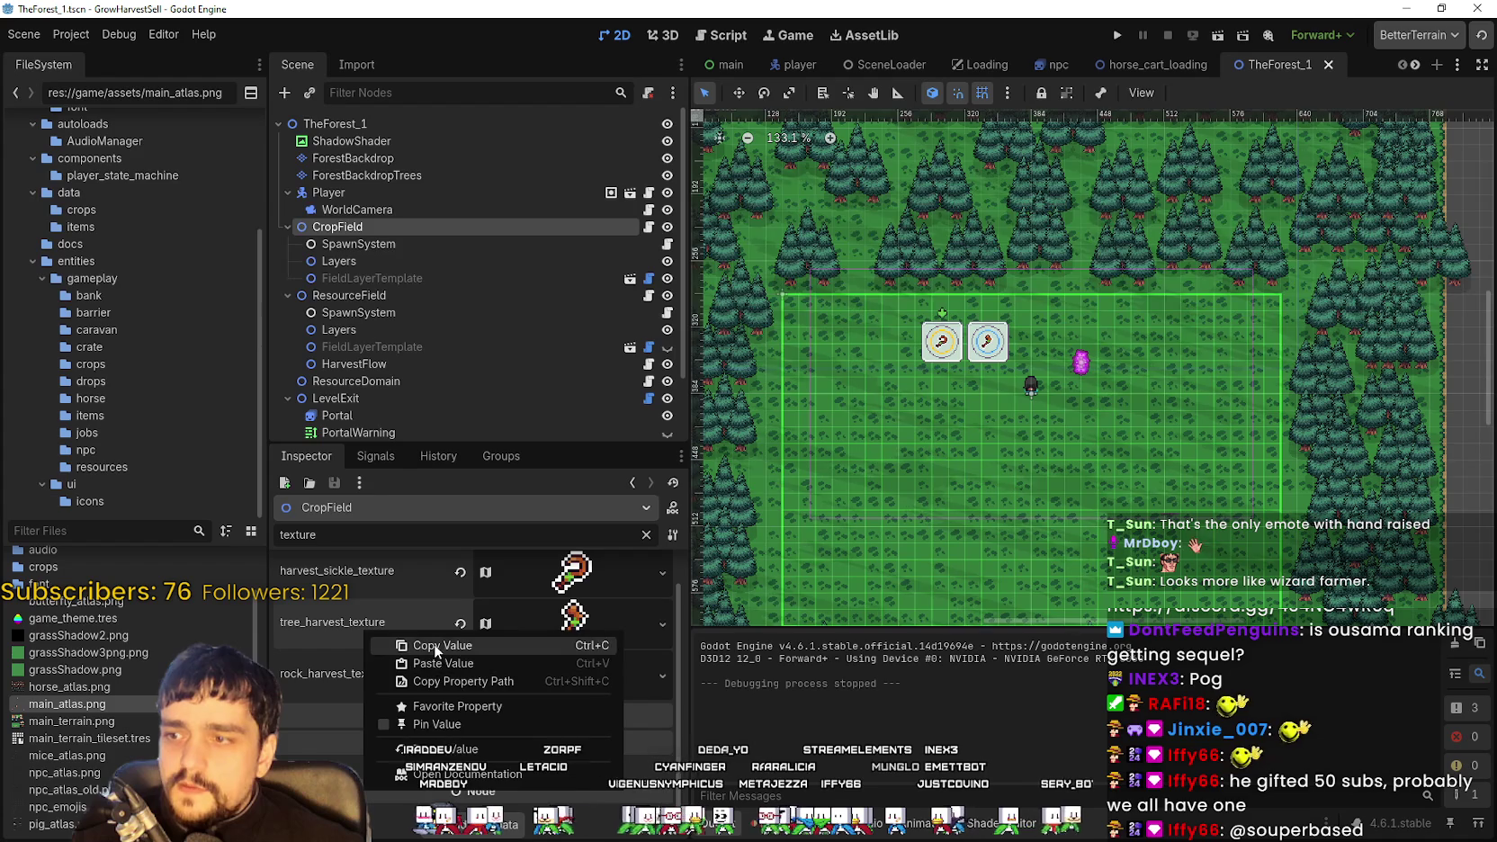
pyautogui.click(396, 645)
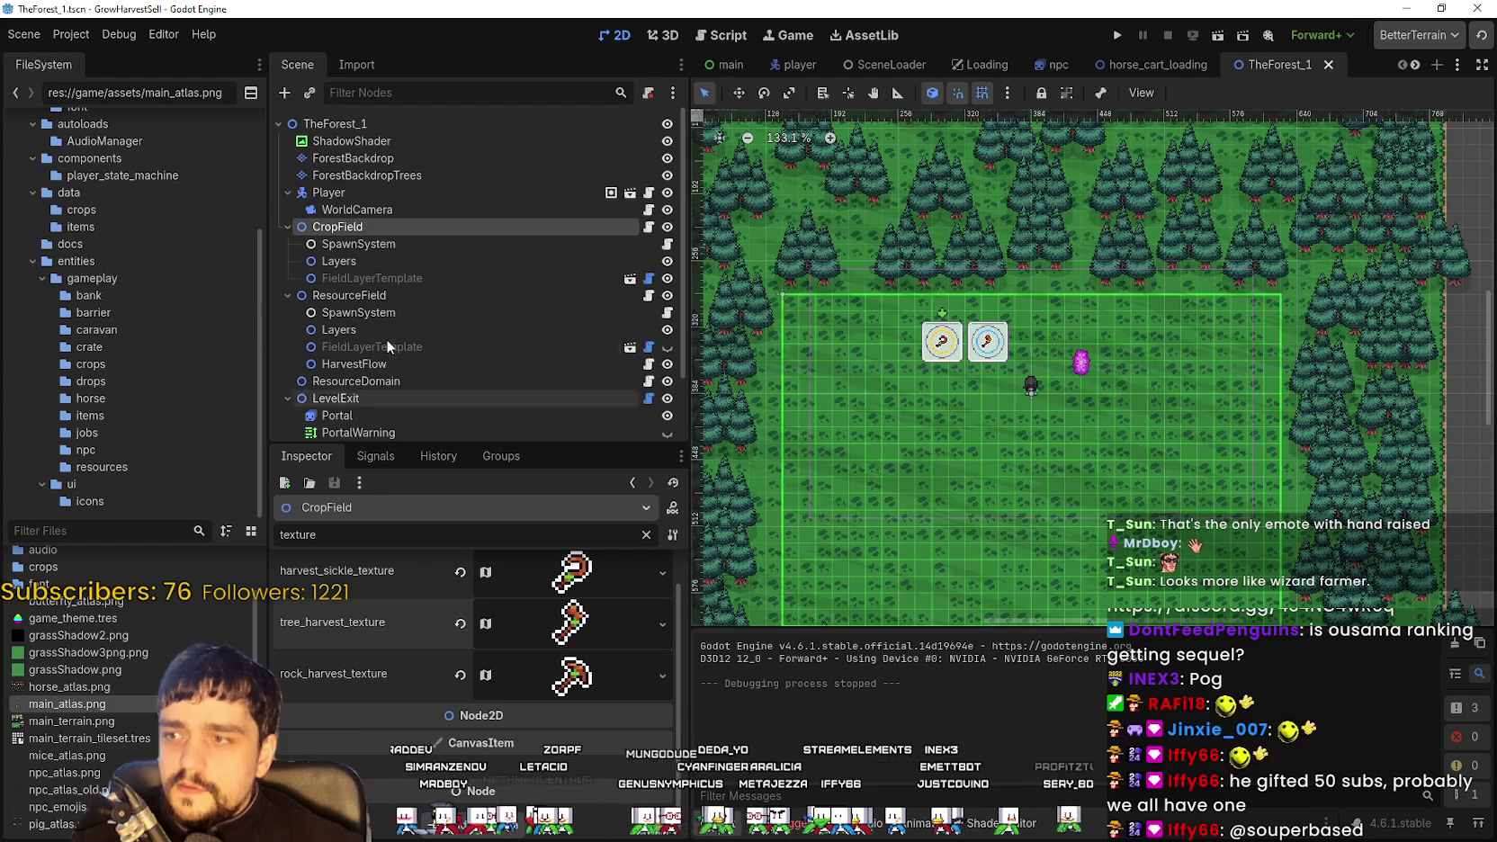
pyautogui.click(350, 296)
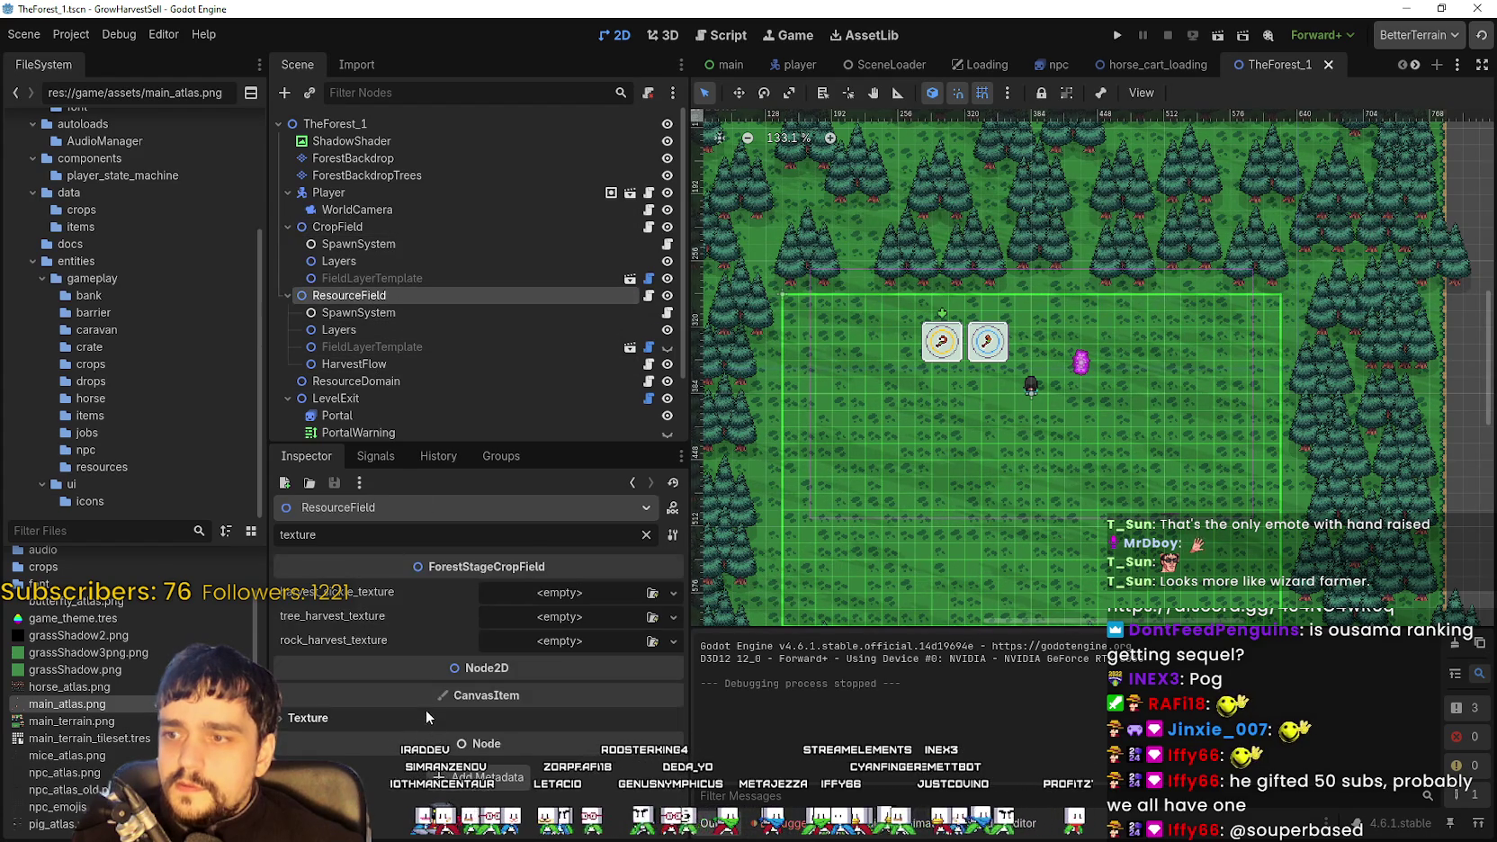
pyautogui.rightClick(357, 620)
pyautogui.click(398, 646)
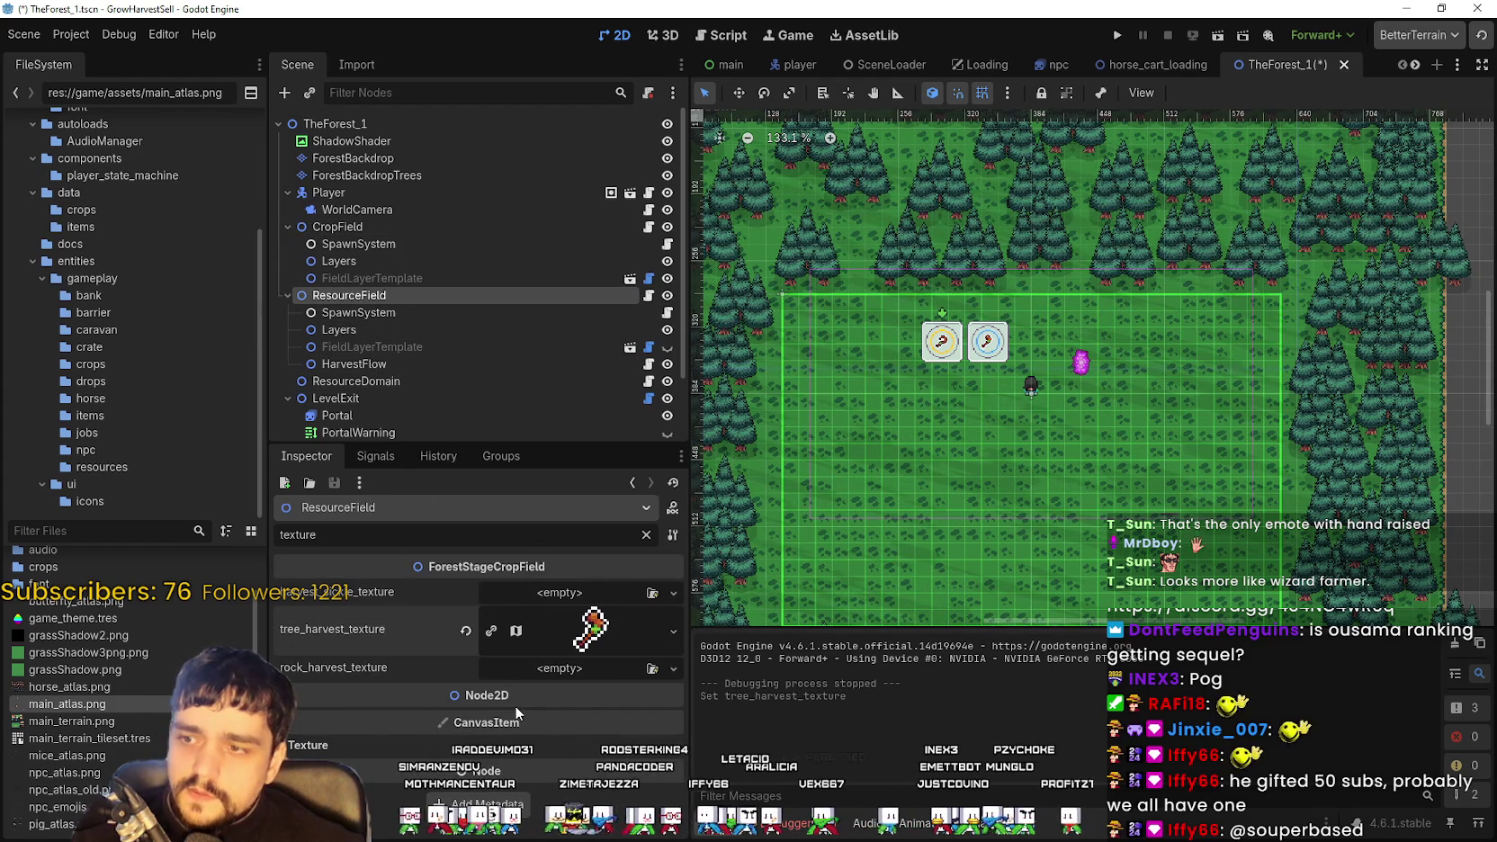
# Copy CropField's rock harvest texture onto ResourceField's rock_harvest_texture
pyautogui.click(360, 227)
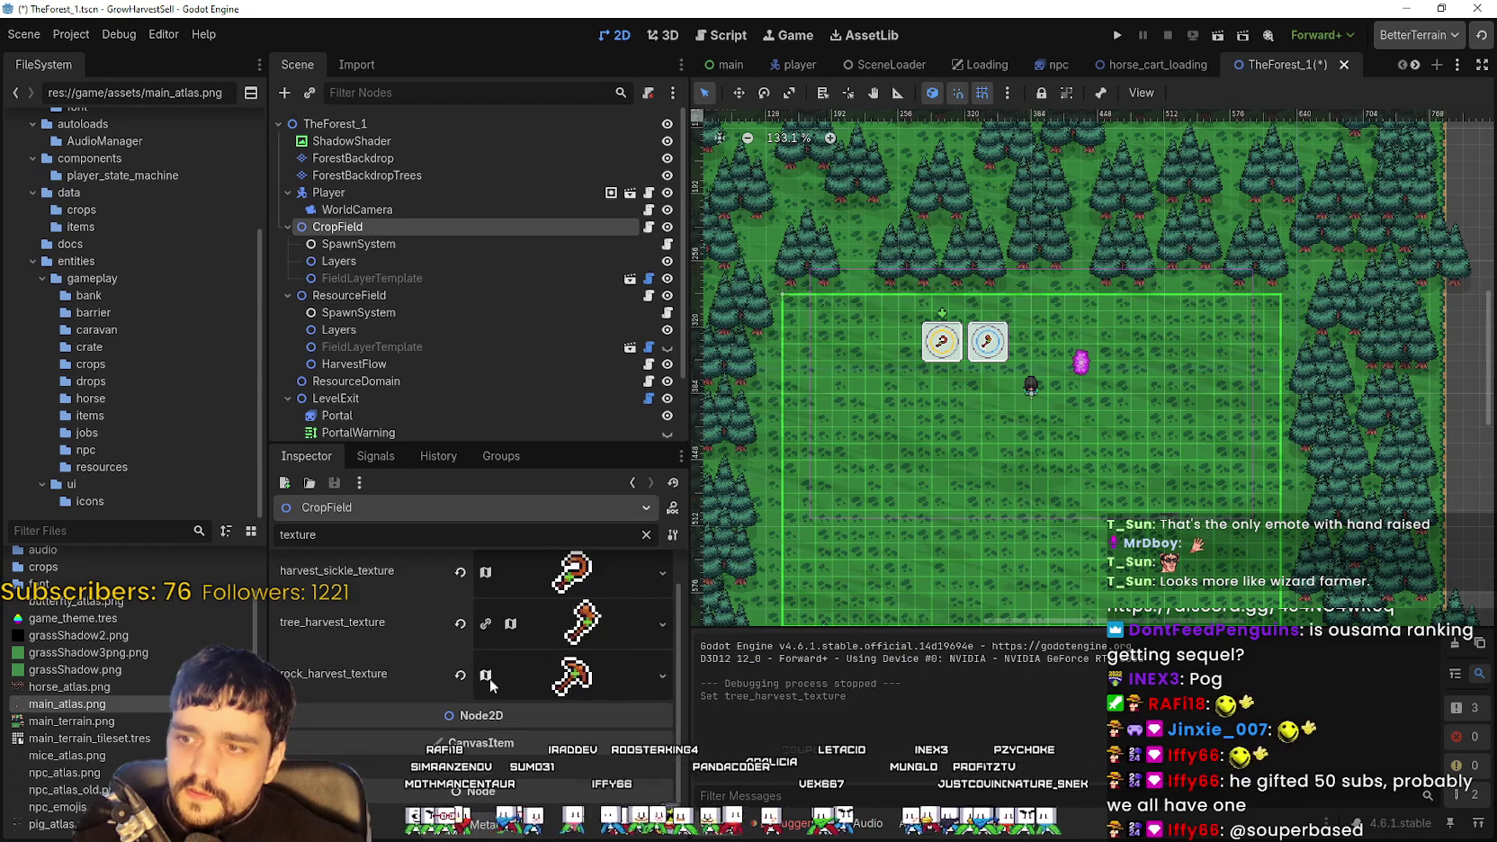
pyautogui.rightClick(394, 673)
pyautogui.click(445, 685)
pyautogui.click(343, 289)
pyautogui.rightClick(396, 670)
pyautogui.click(436, 701)
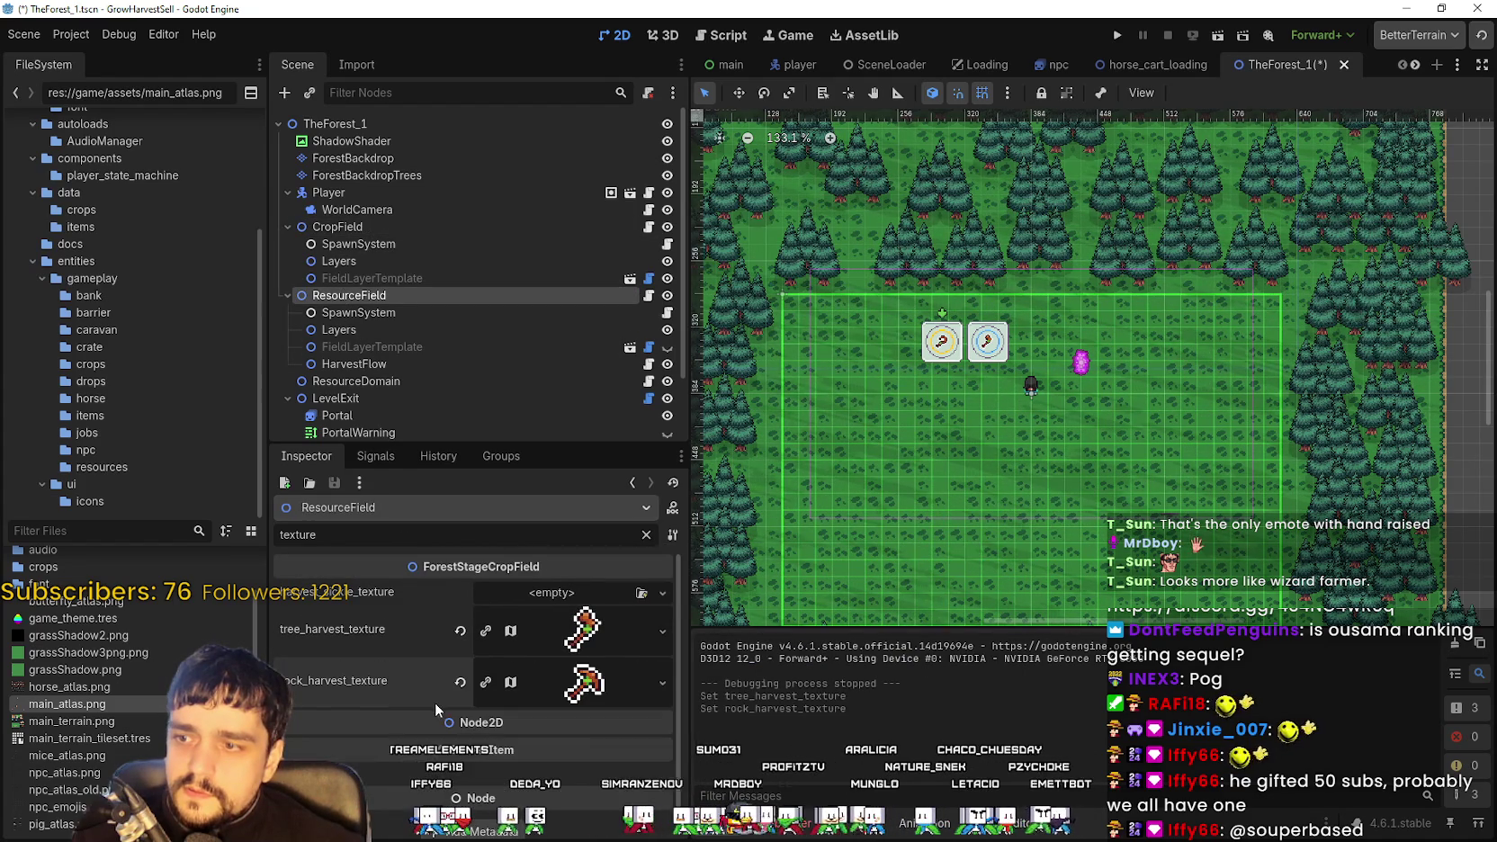
# Copy CropField's harvest sickle texture onto ResourceField and save TheForest_1
pyautogui.click(344, 227)
pyautogui.rightClick(416, 576)
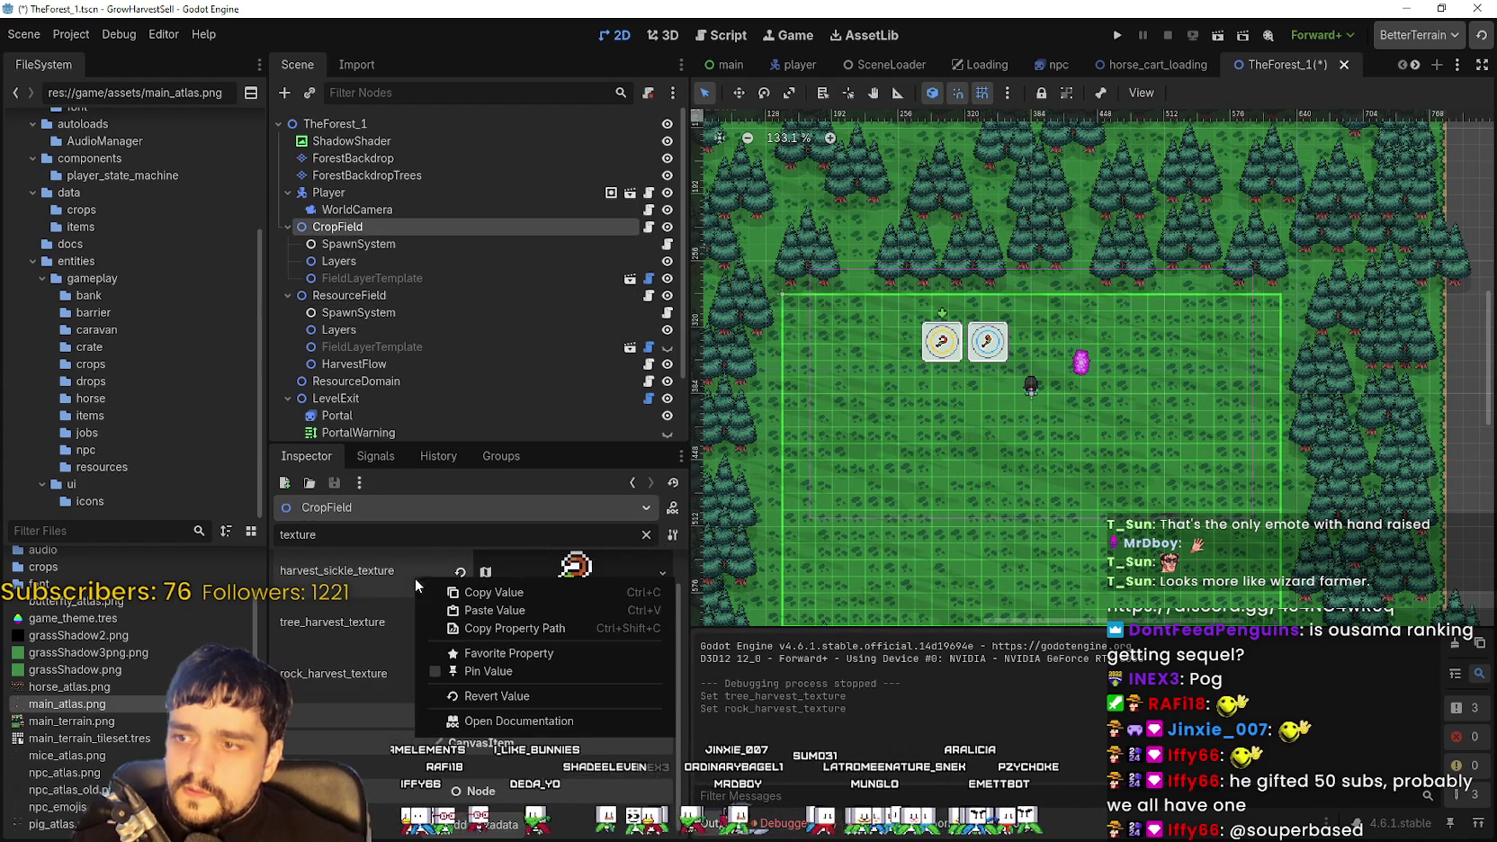
pyautogui.click(500, 593)
pyautogui.click(367, 295)
pyautogui.rightClick(500, 574)
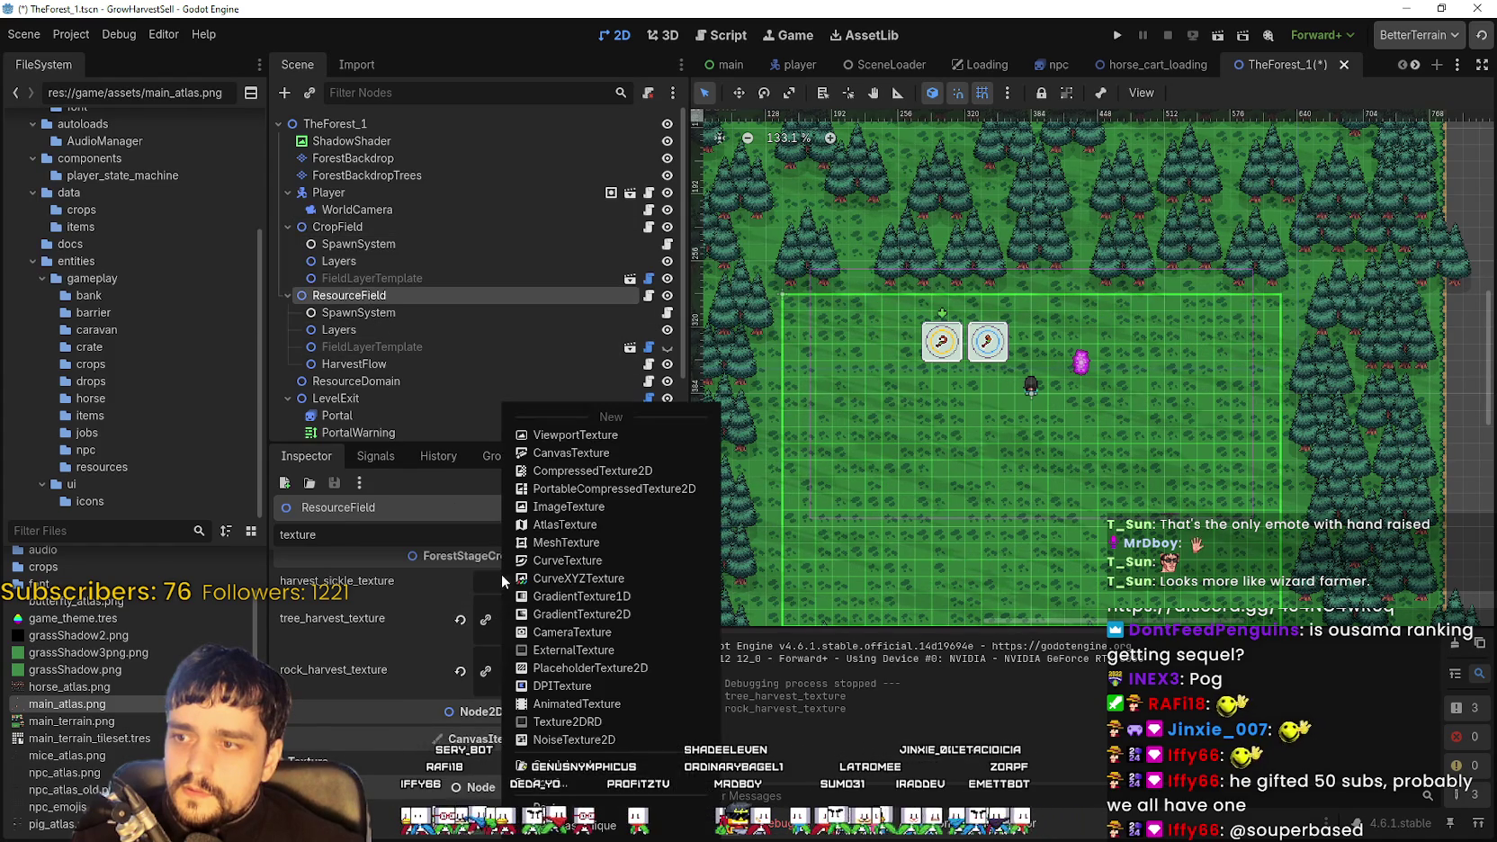
pyautogui.click(540, 704)
pyautogui.hotkey('ctrl', 's')
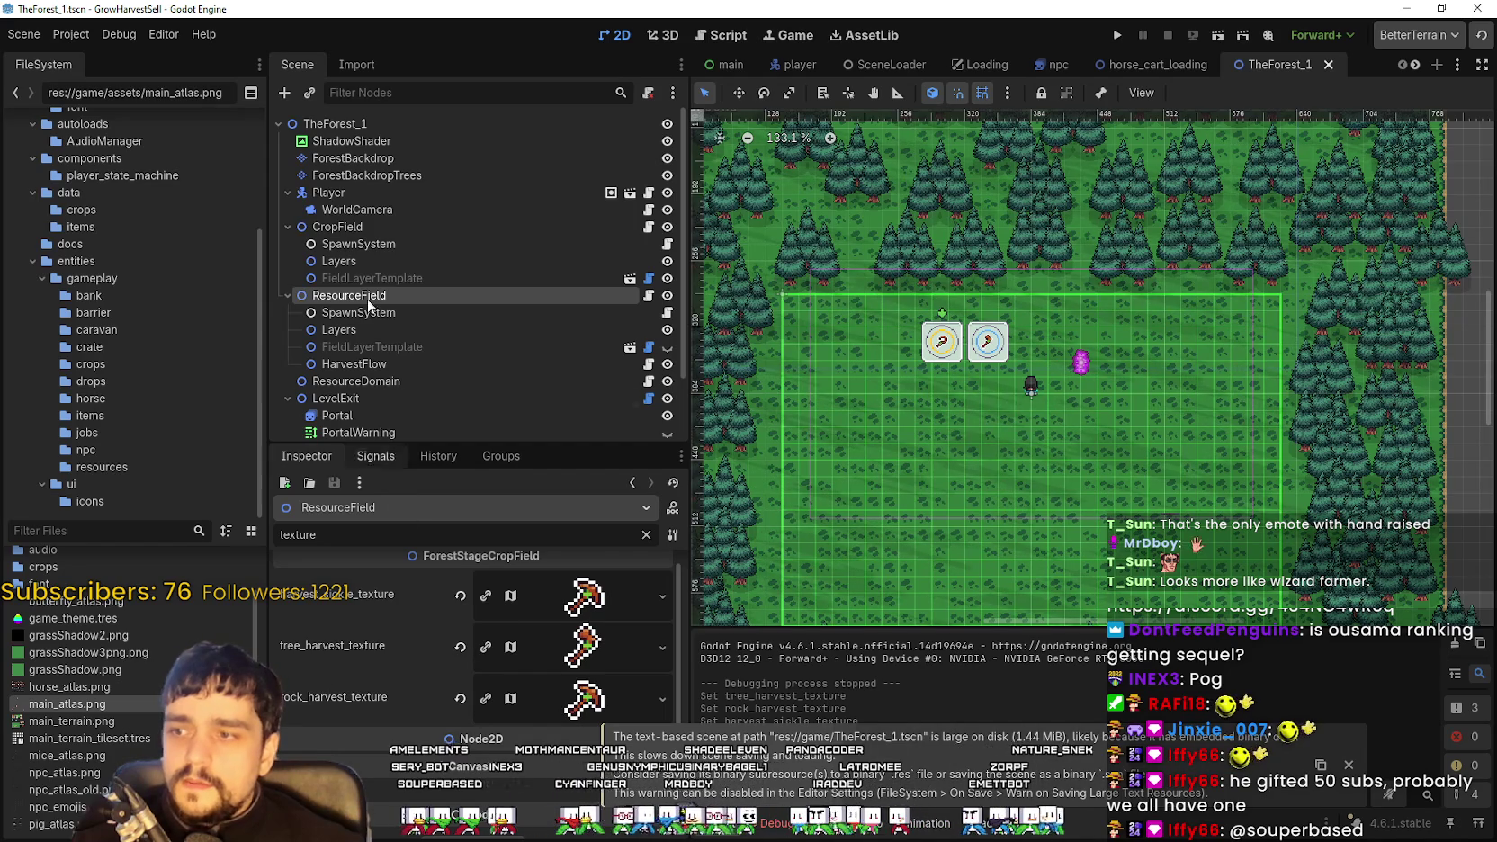
# Compare the CropField and ResourceField textures, save TheForest_1 again, and run the game
pyautogui.click(369, 227)
pyautogui.click(662, 675)
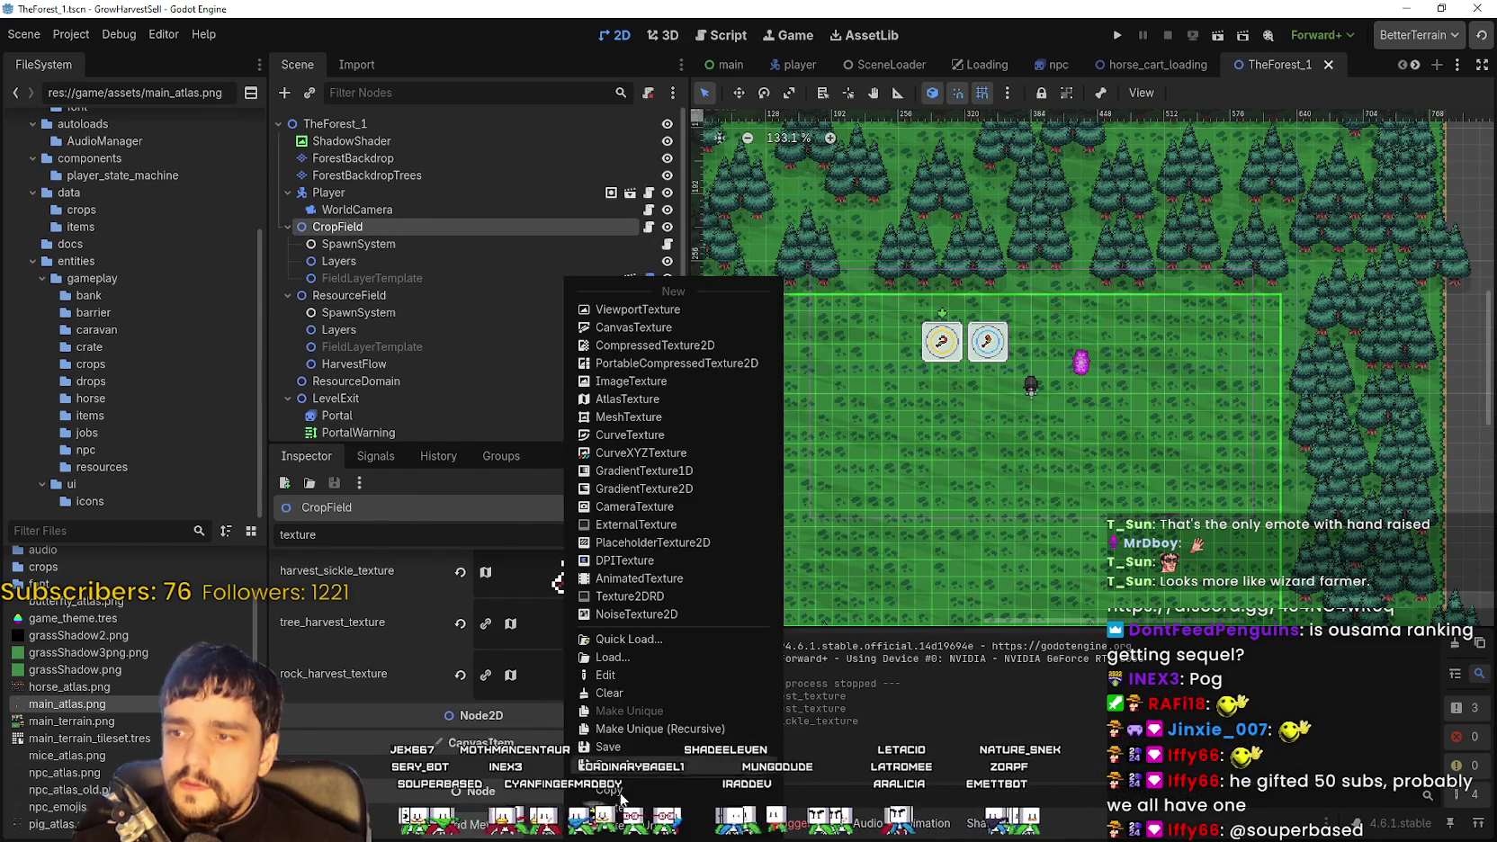
pyautogui.click(374, 377)
pyautogui.click(351, 295)
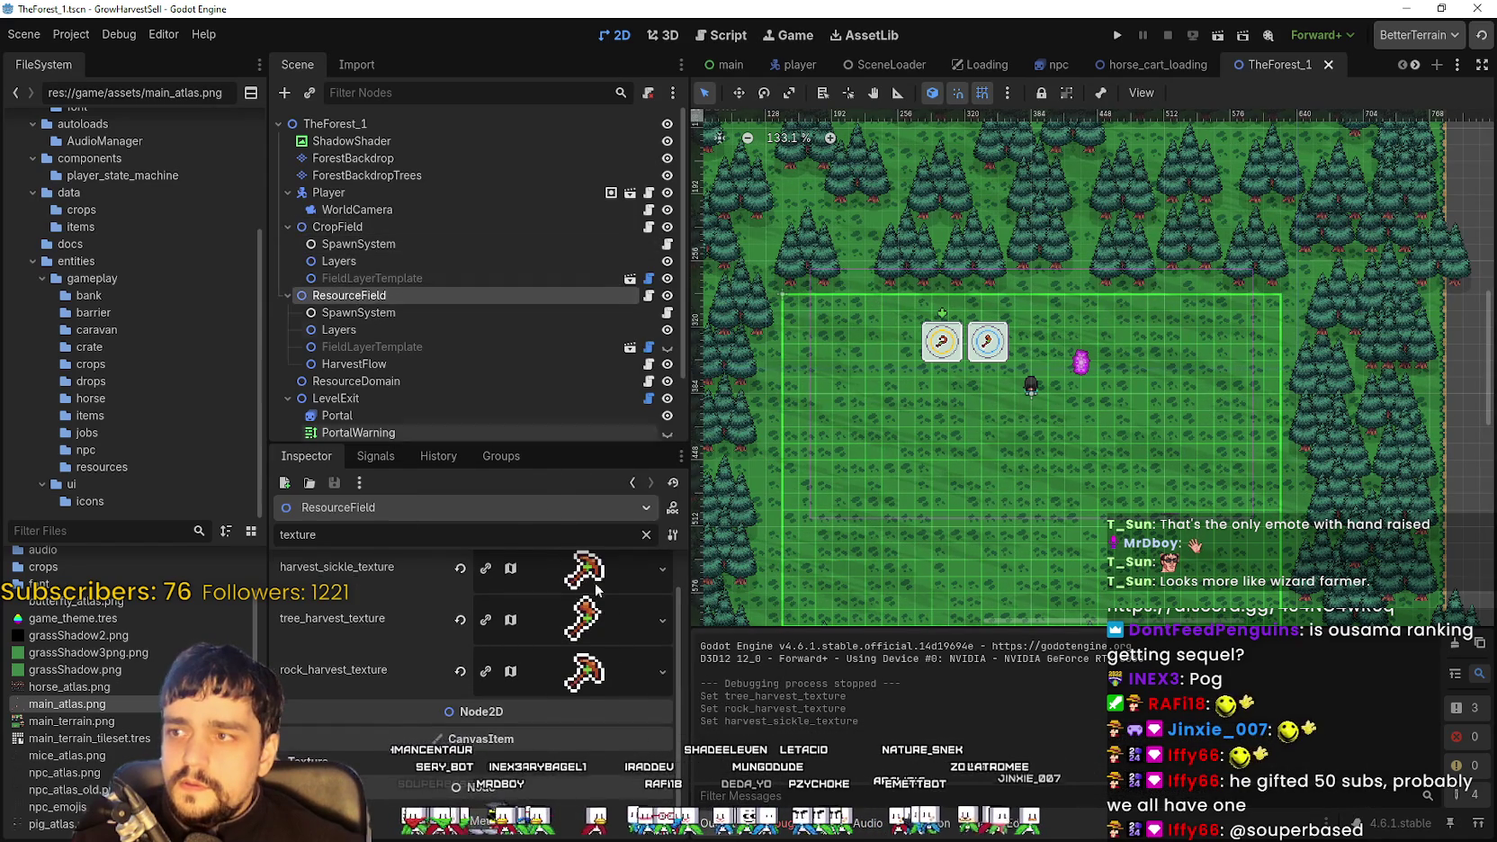
pyautogui.click(663, 671)
pyautogui.press('Escape')
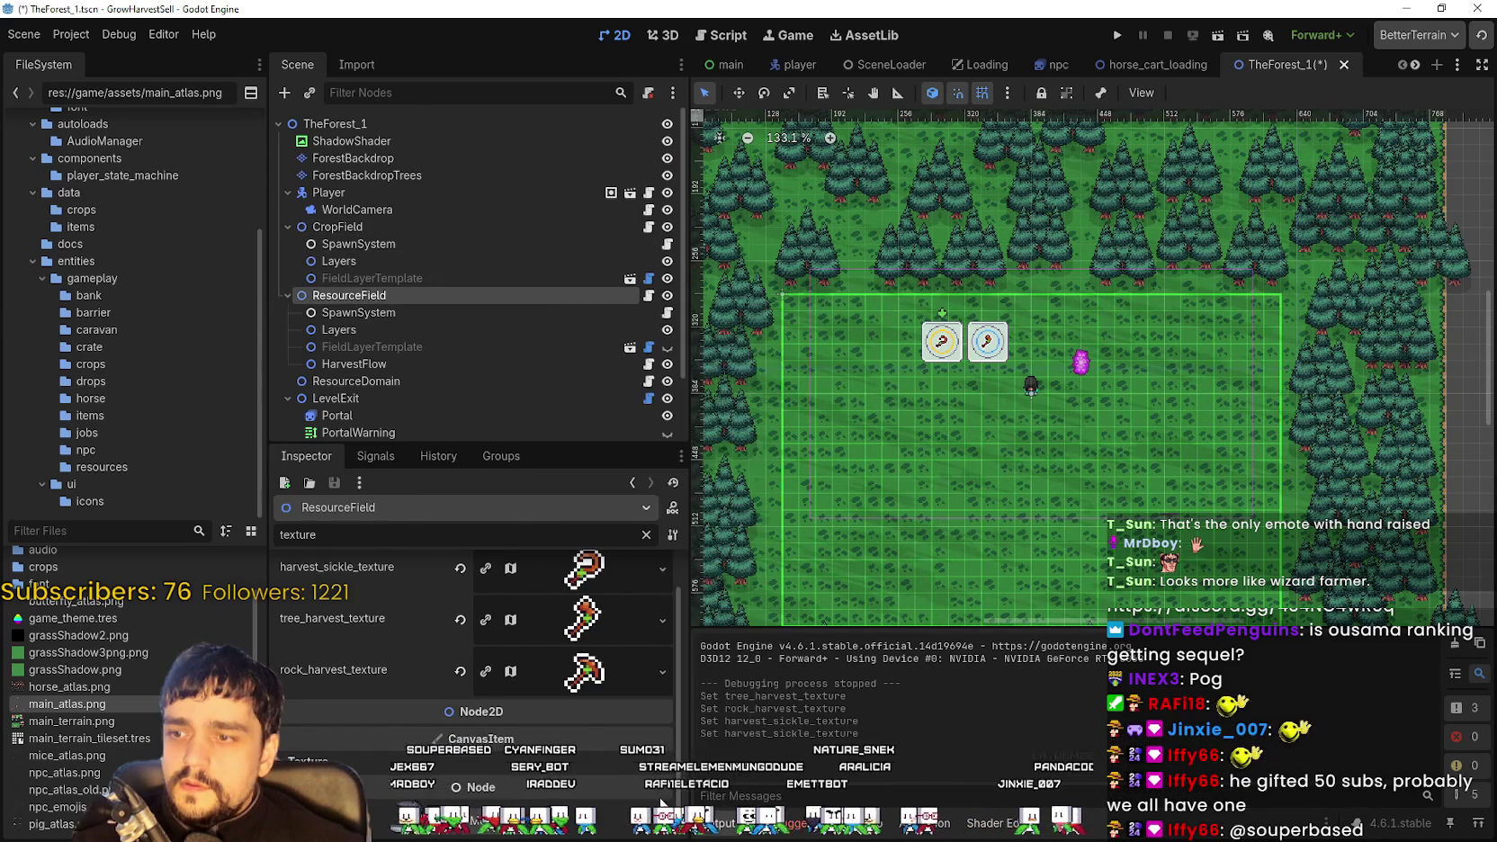
pyautogui.hotkey('ctrl', 's')
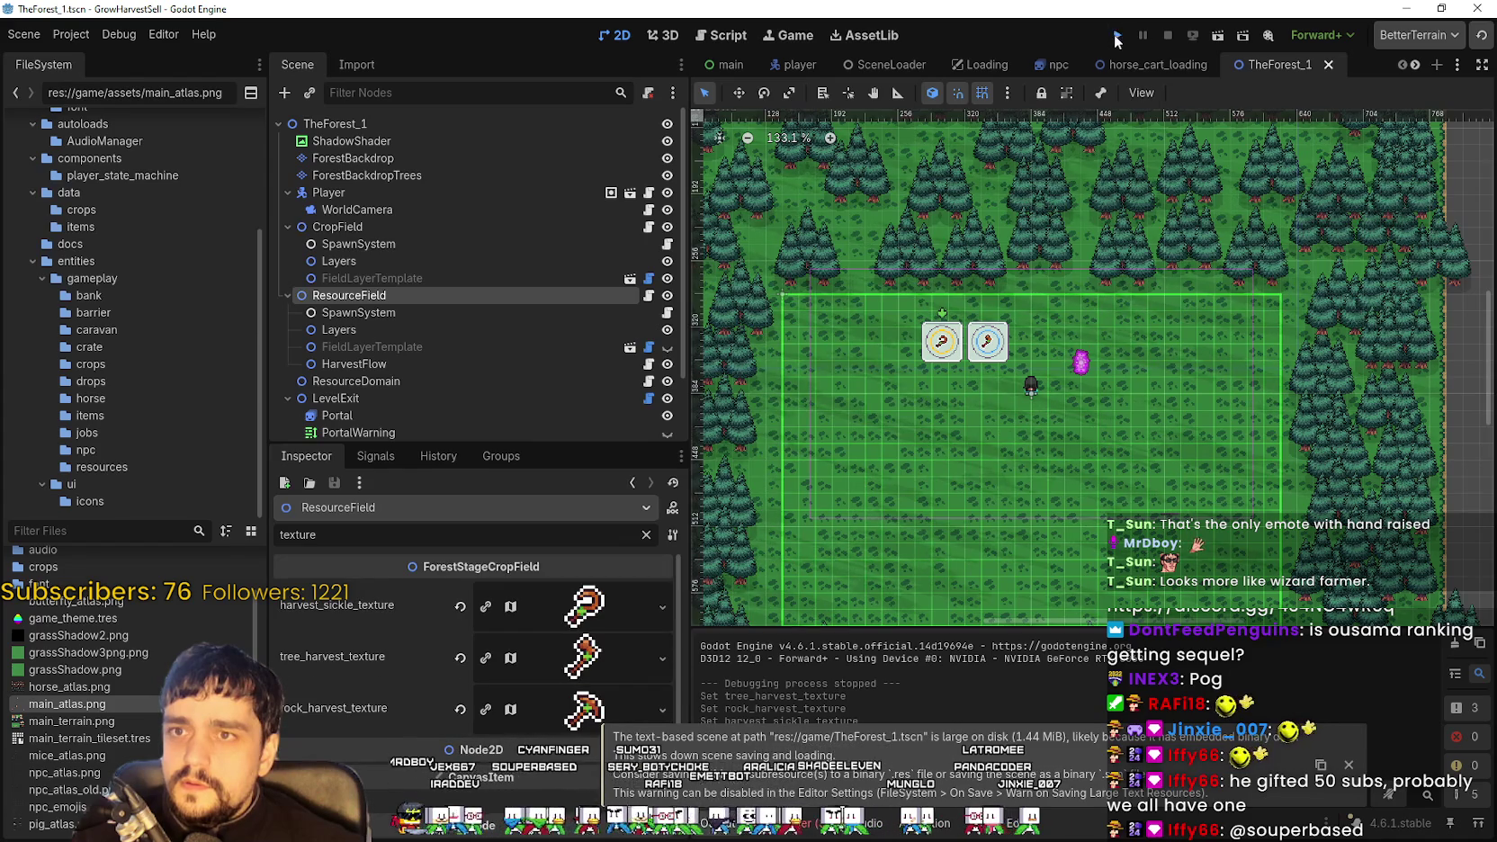
pyautogui.press('F5')
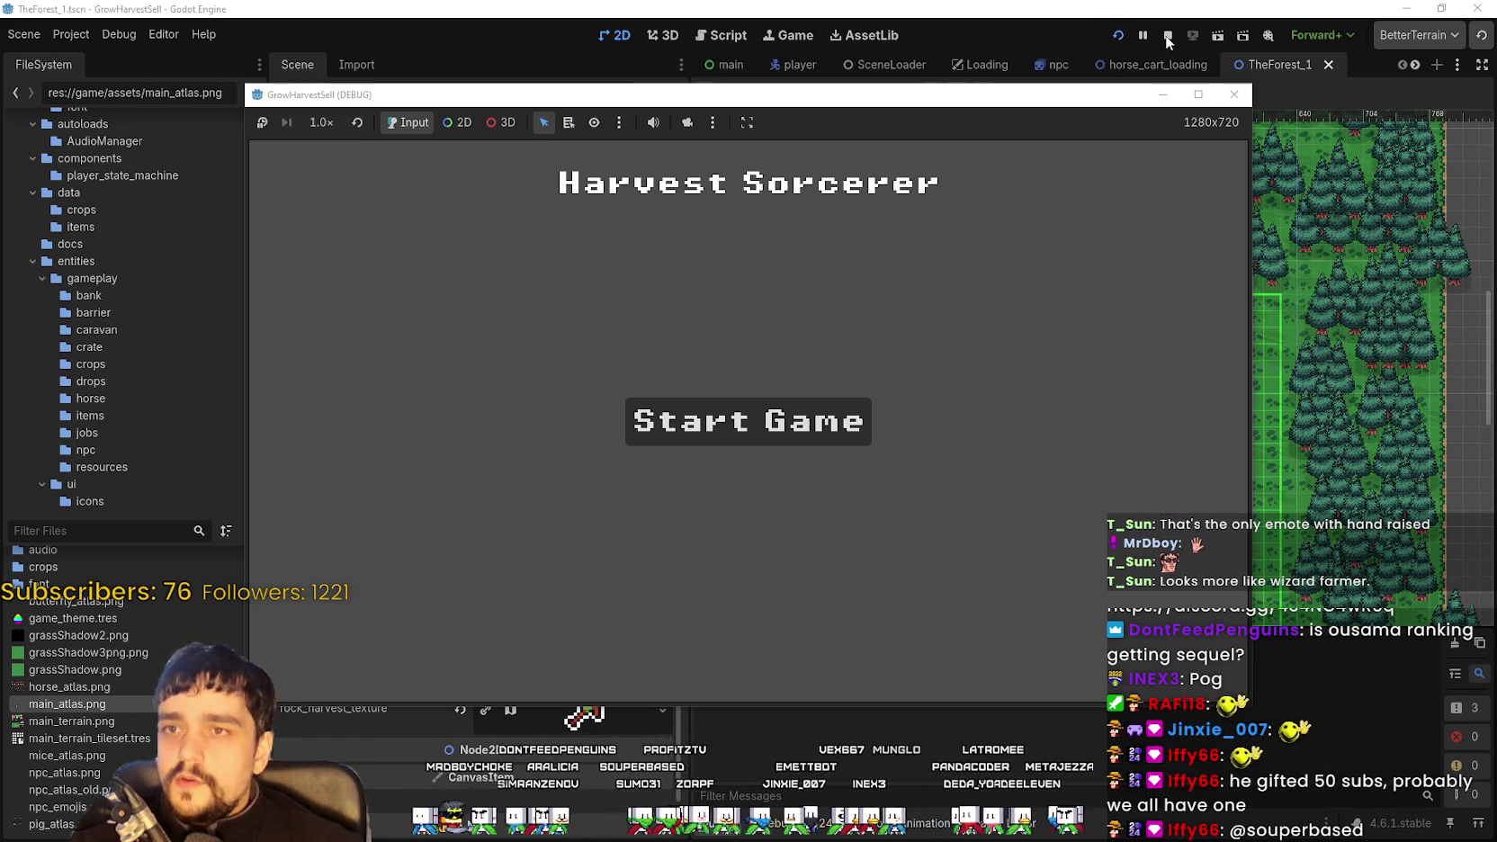
# Stop the running game and switch to the main scene's Harvest Sorcerer title screen
pyautogui.click(1167, 35)
pyautogui.click(724, 67)
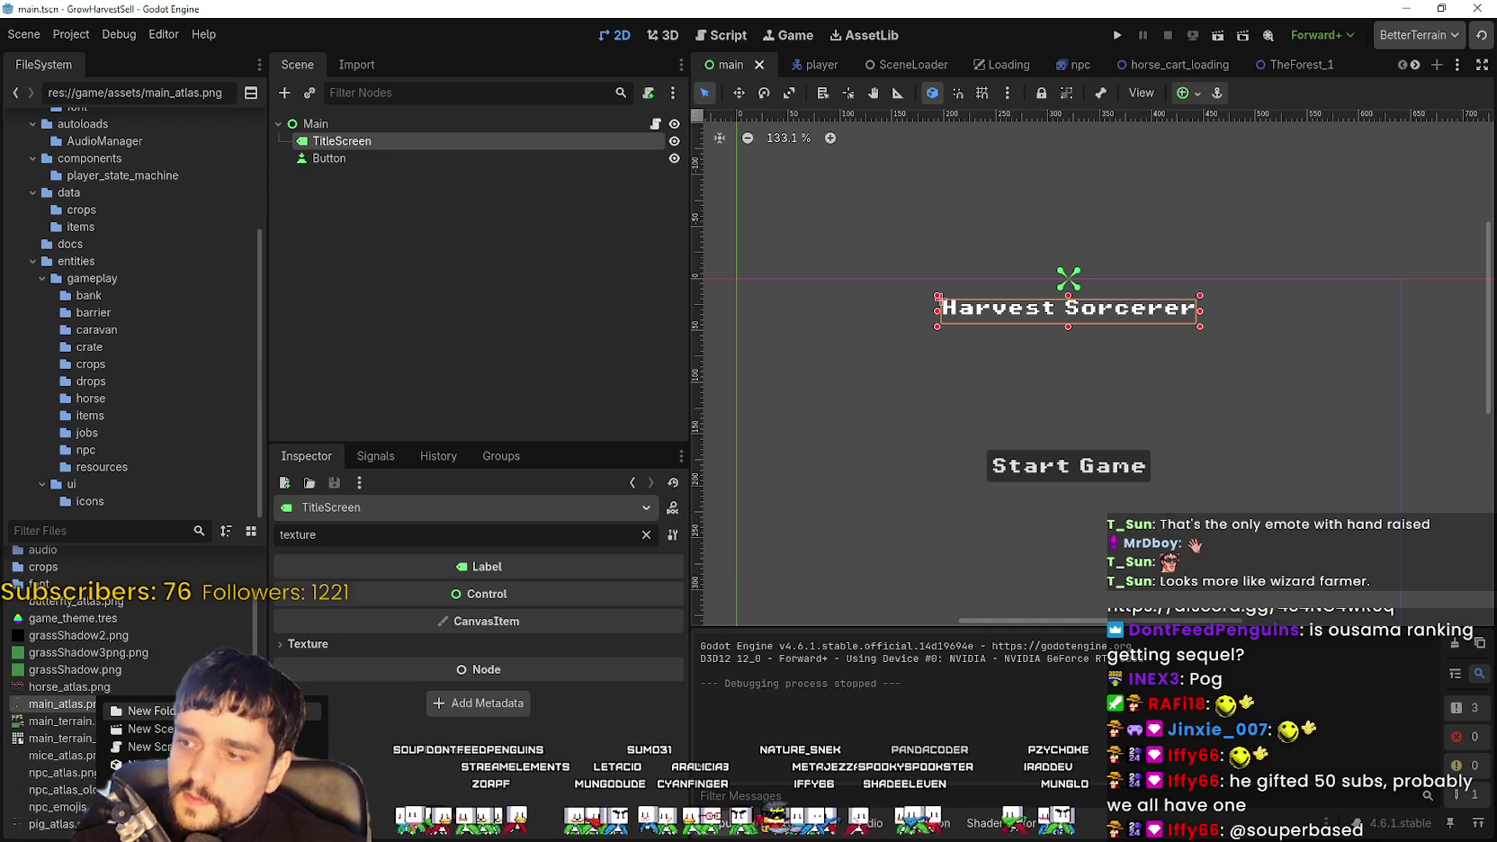
# Create a folder named ConceptTitlesNotFinal in res://game/assets
pyautogui.click(151, 710)
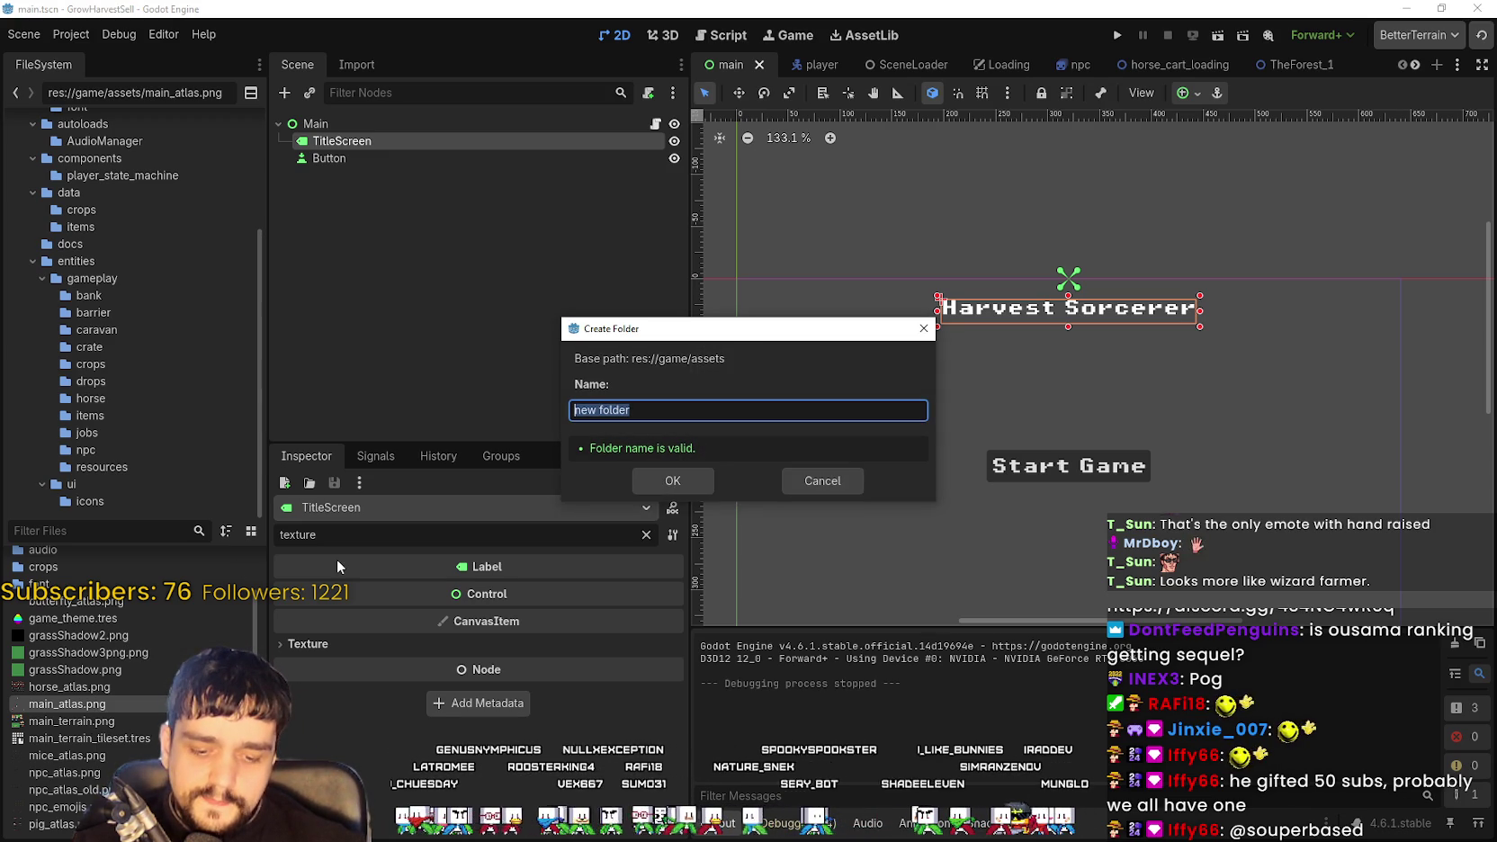
pyautogui.write('ConceptT')
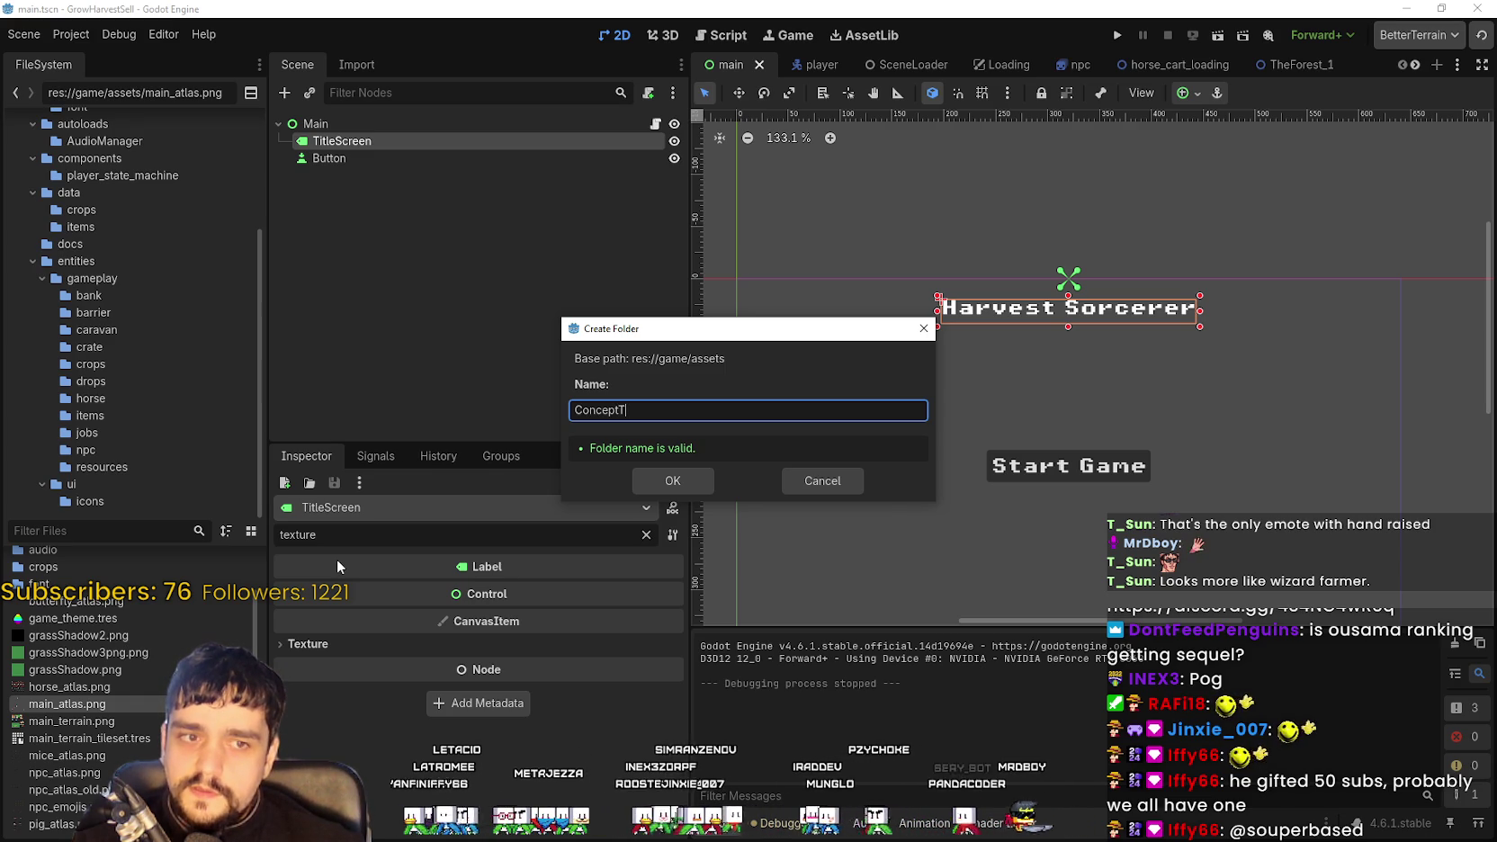
pyautogui.write('itles')
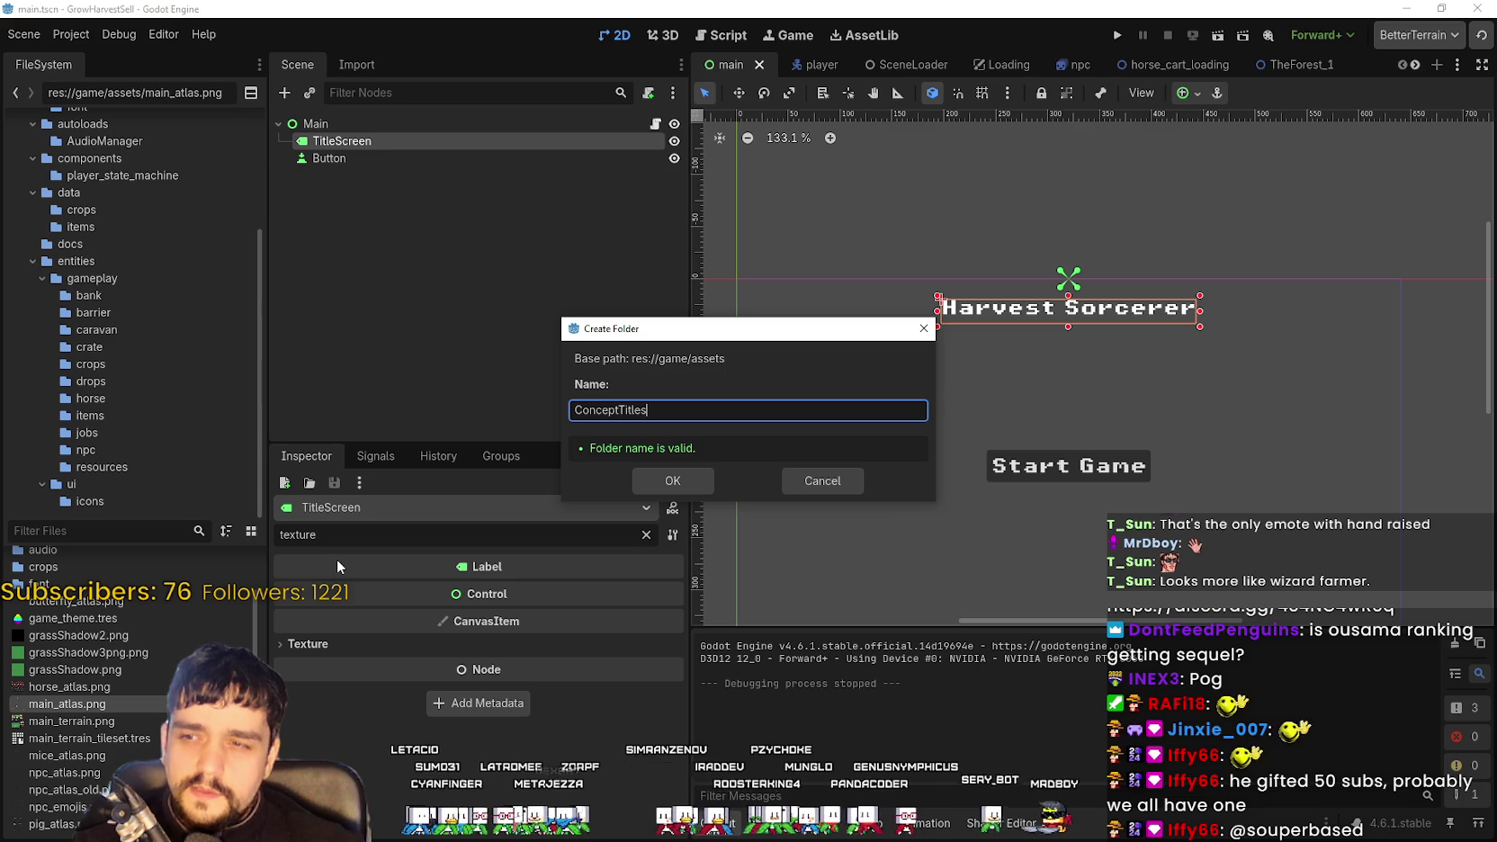
pyautogui.write('Not')
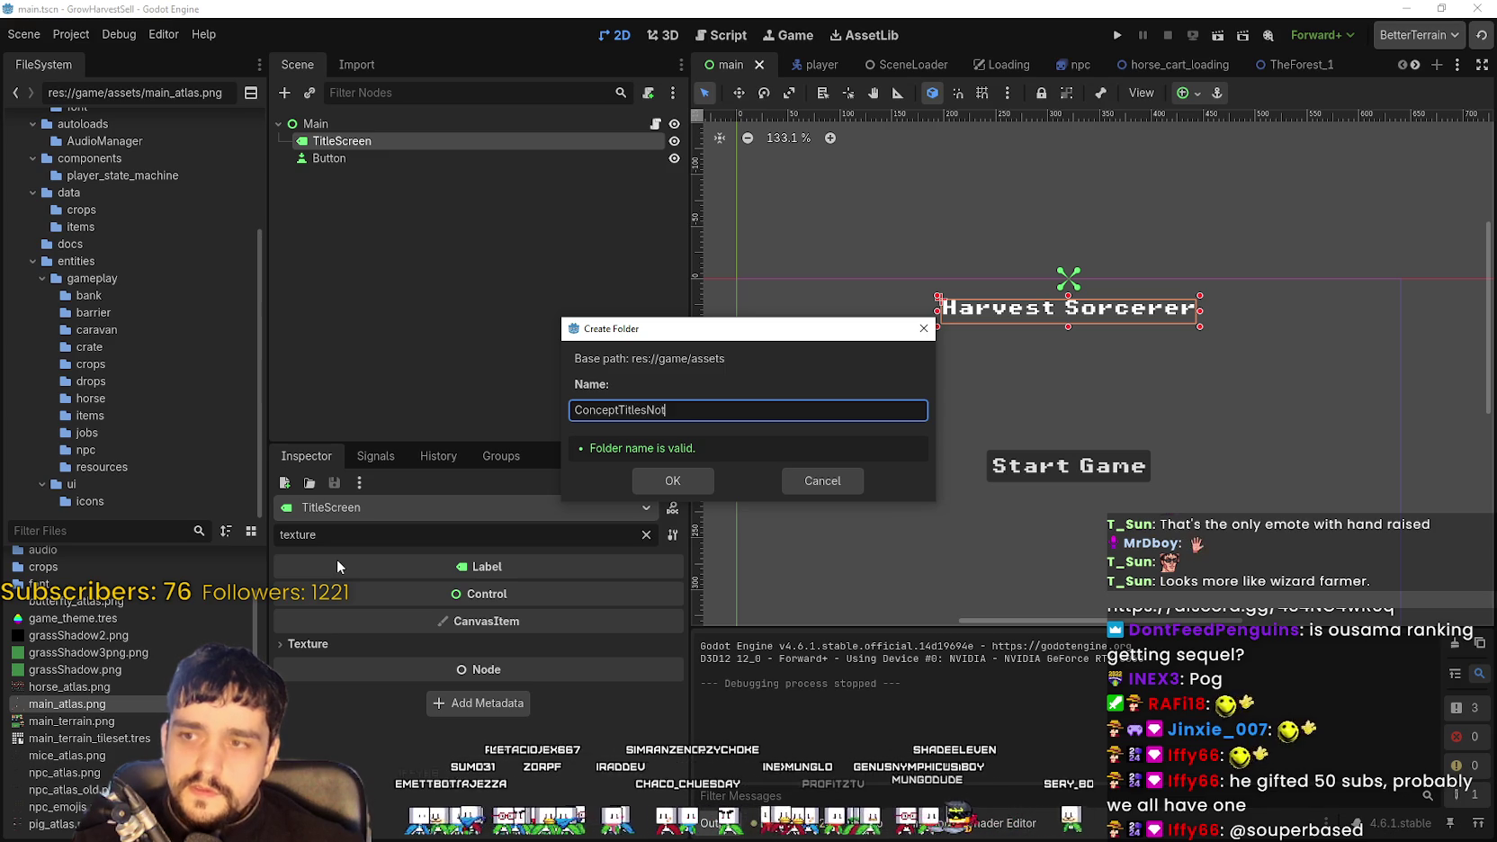
pyautogui.write('Final')
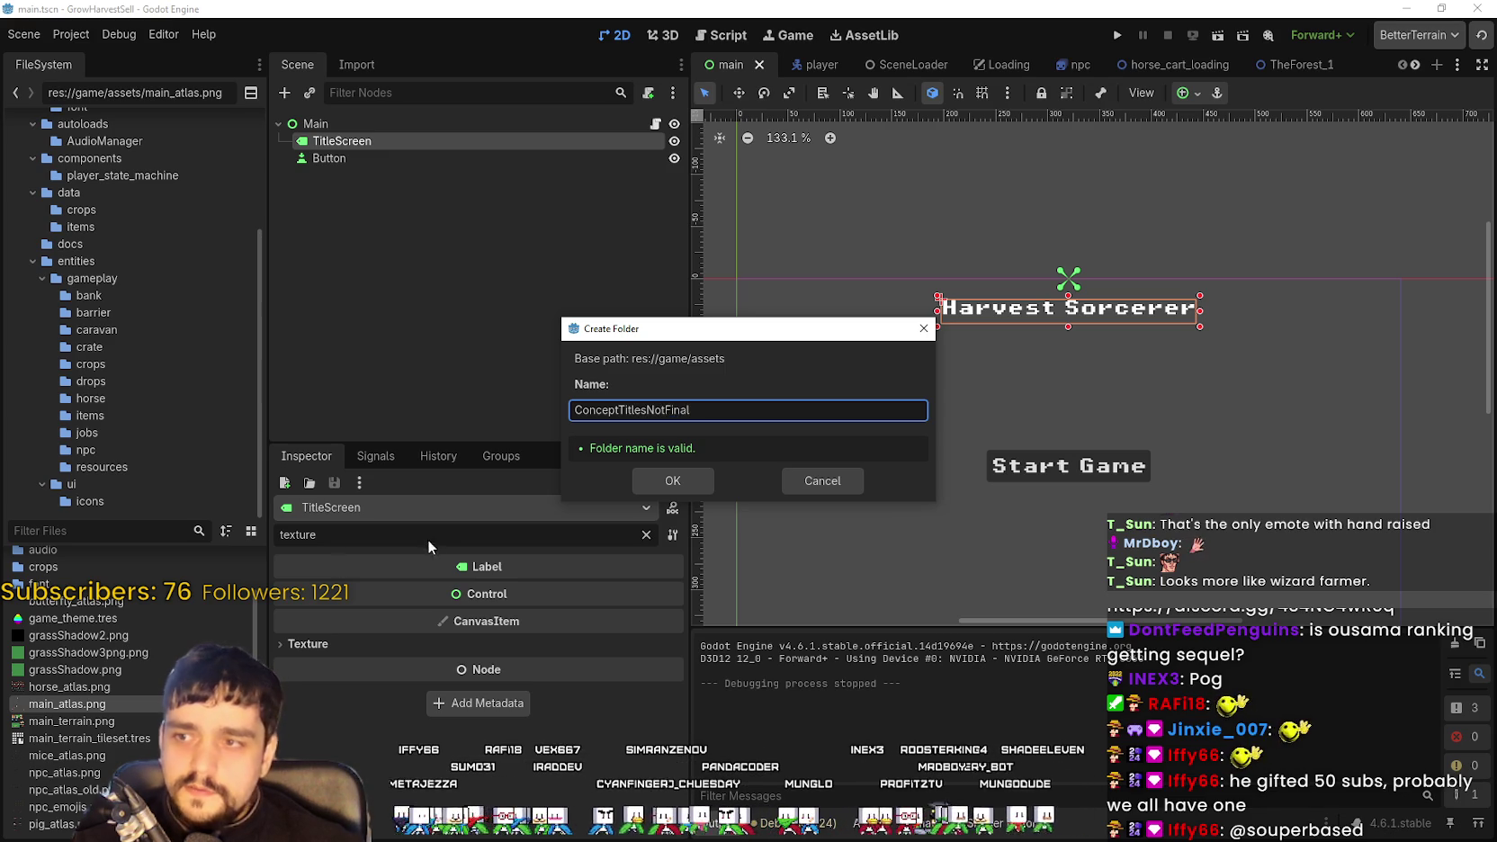
pyautogui.press('Return')
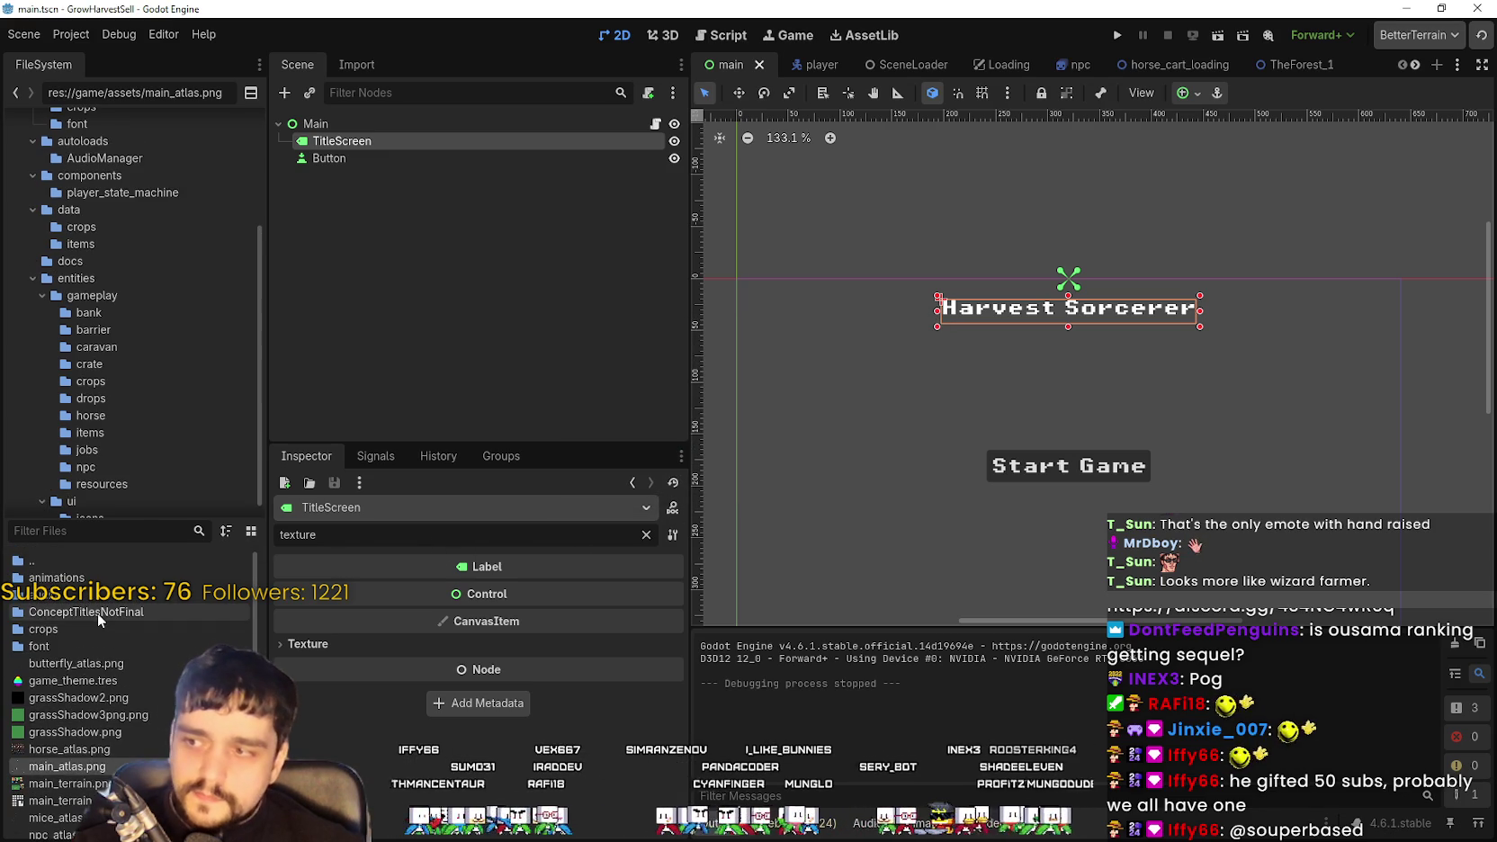
# Import ConceptTitle1.png into the ConceptTitlesNotFinal folder
pyautogui.doubleClick(97, 613)
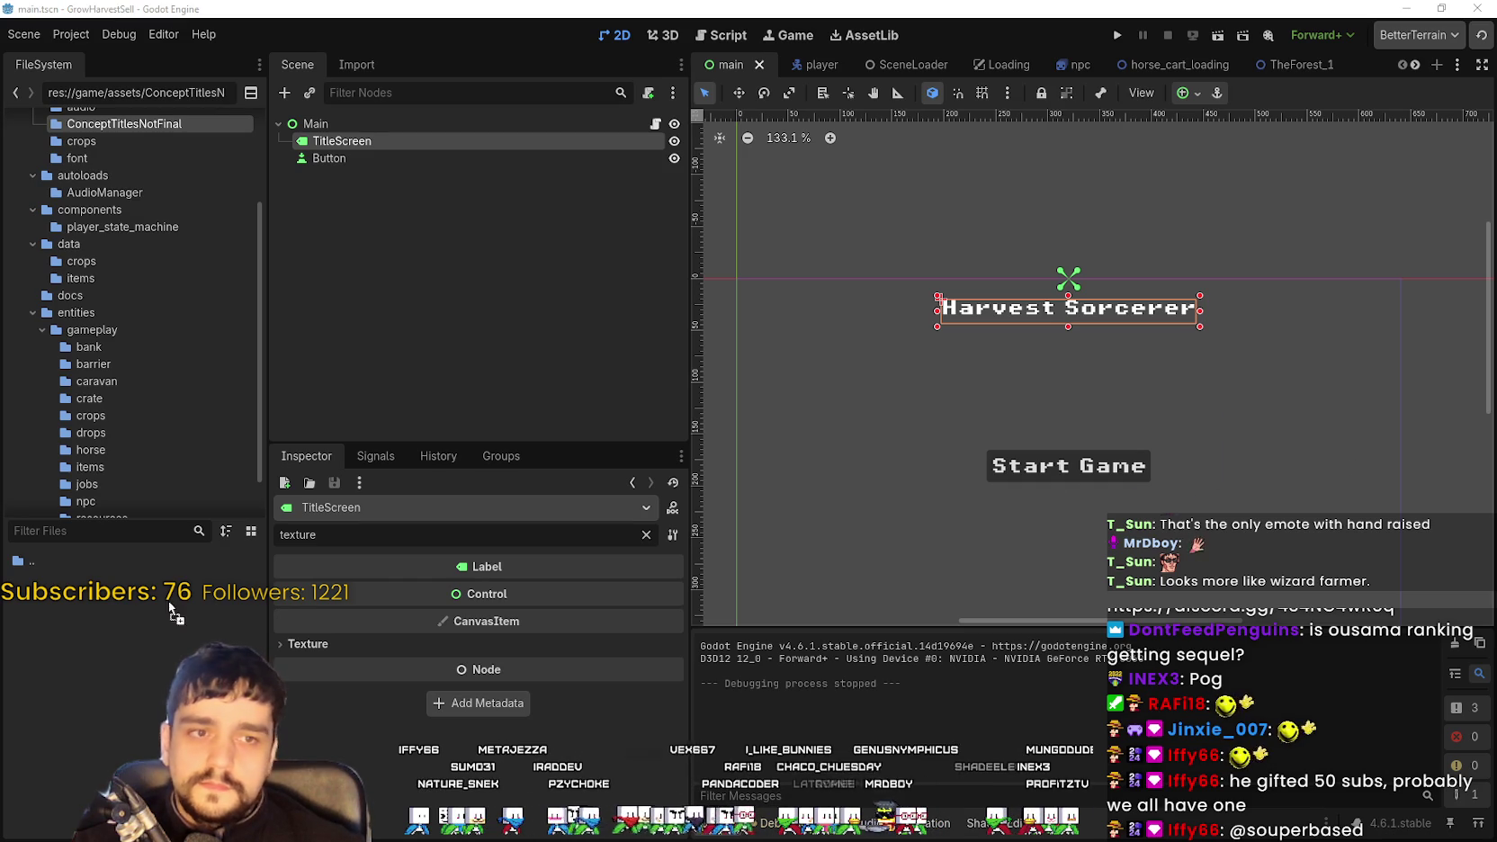
pyautogui.moveTo(201, 596); pyautogui.dragTo(203, 598)
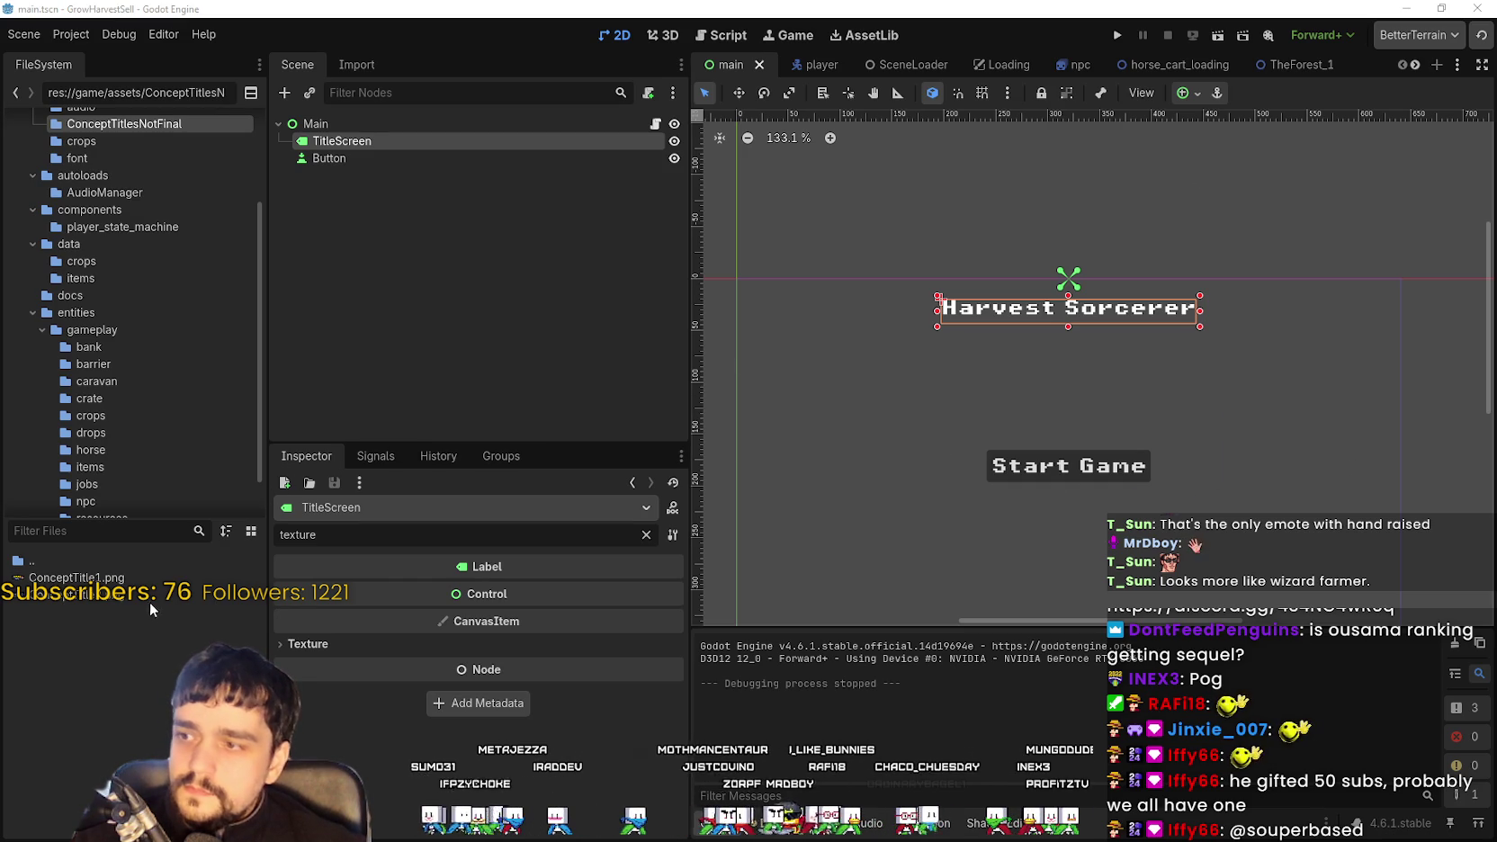
pyautogui.scroll(-3, 900, 304)
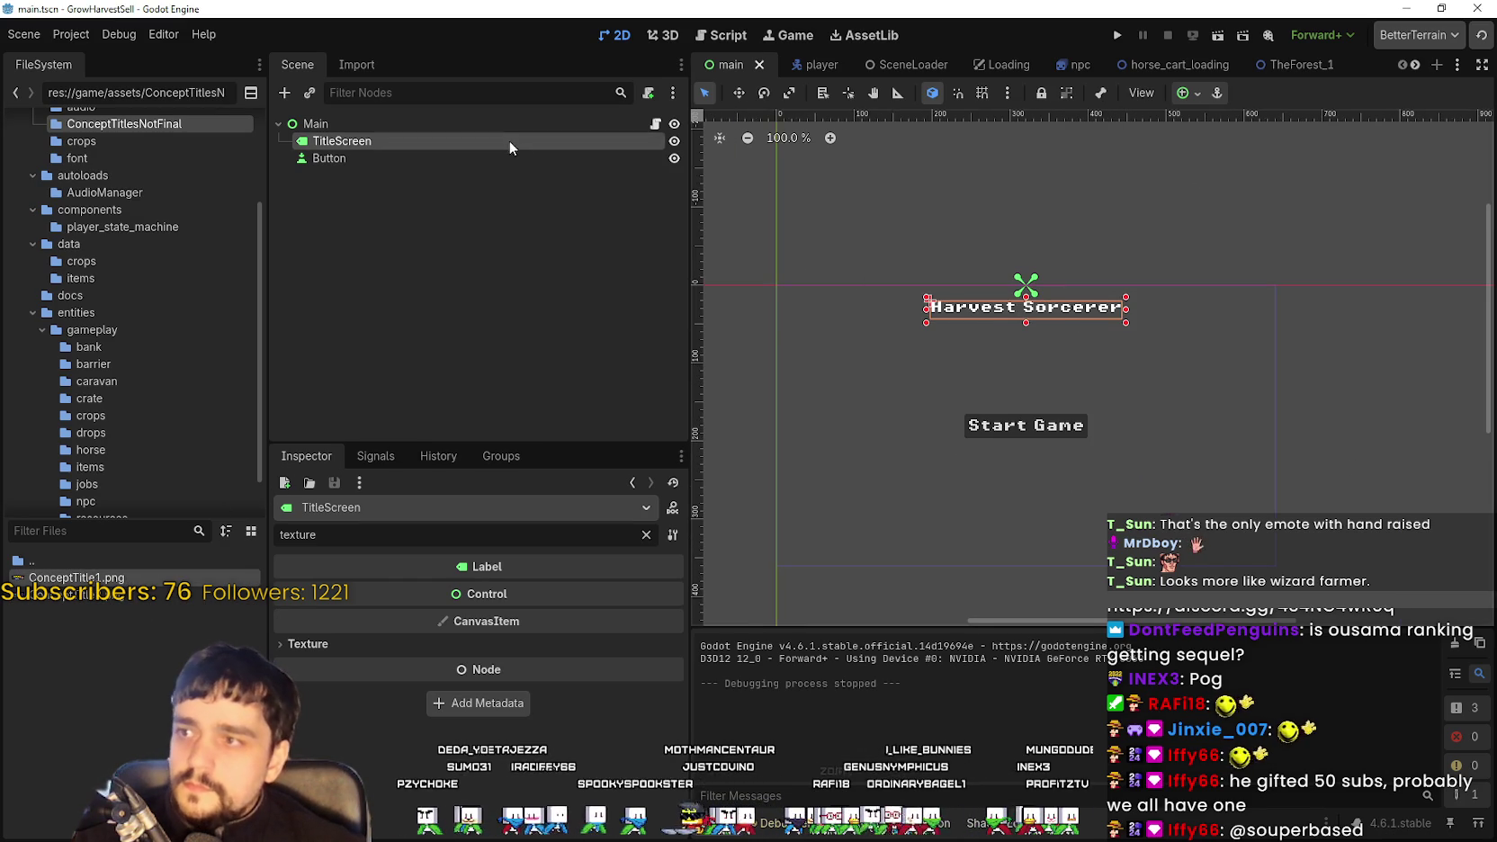
pyautogui.scroll(-1, 993, 252)
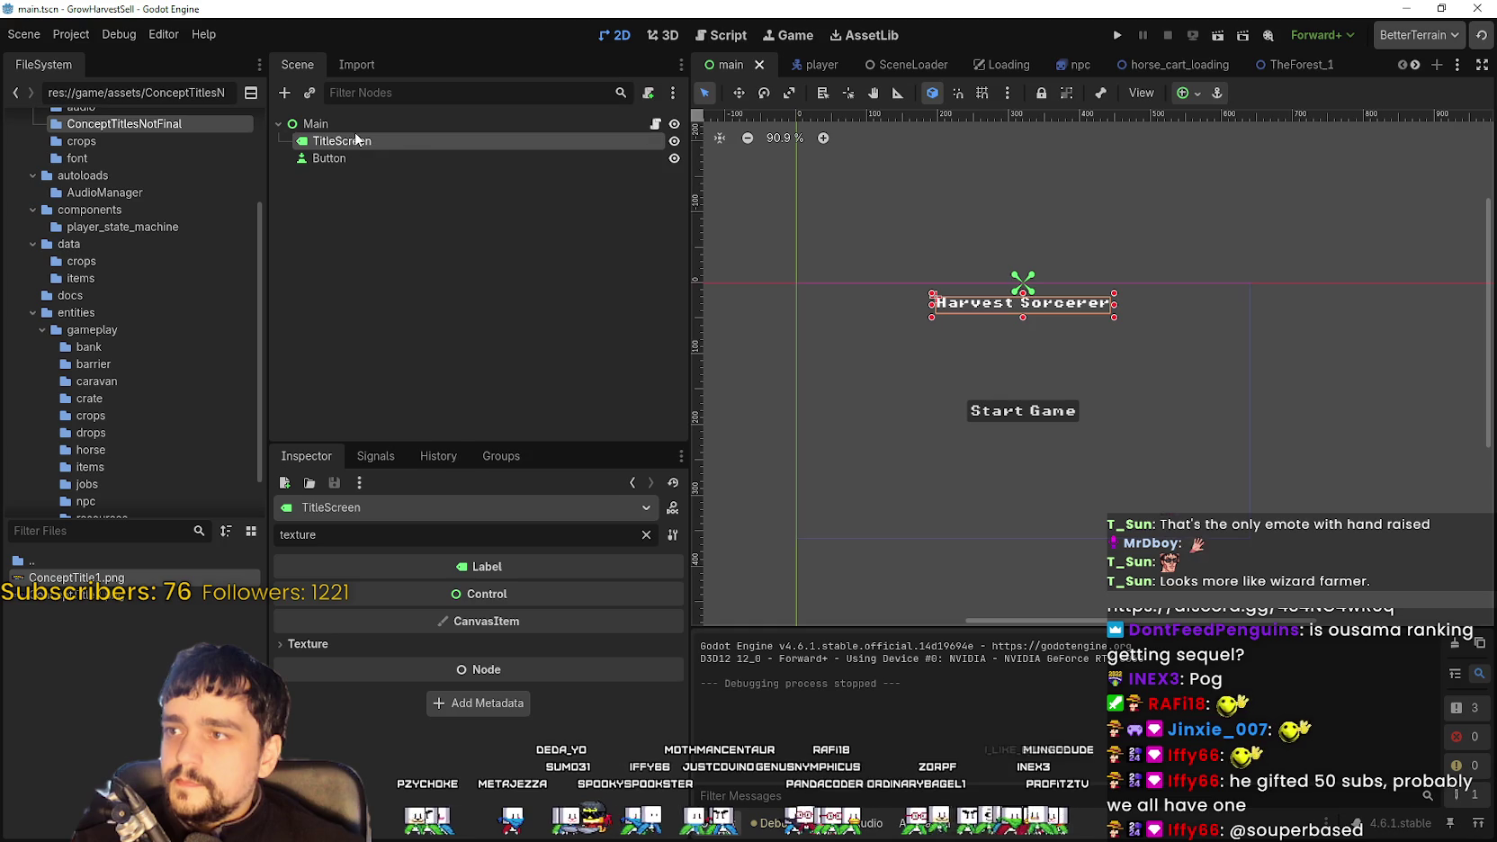
# Add a TextureRect child under Main and move it above TitleScreen
pyautogui.rightClick(358, 125)
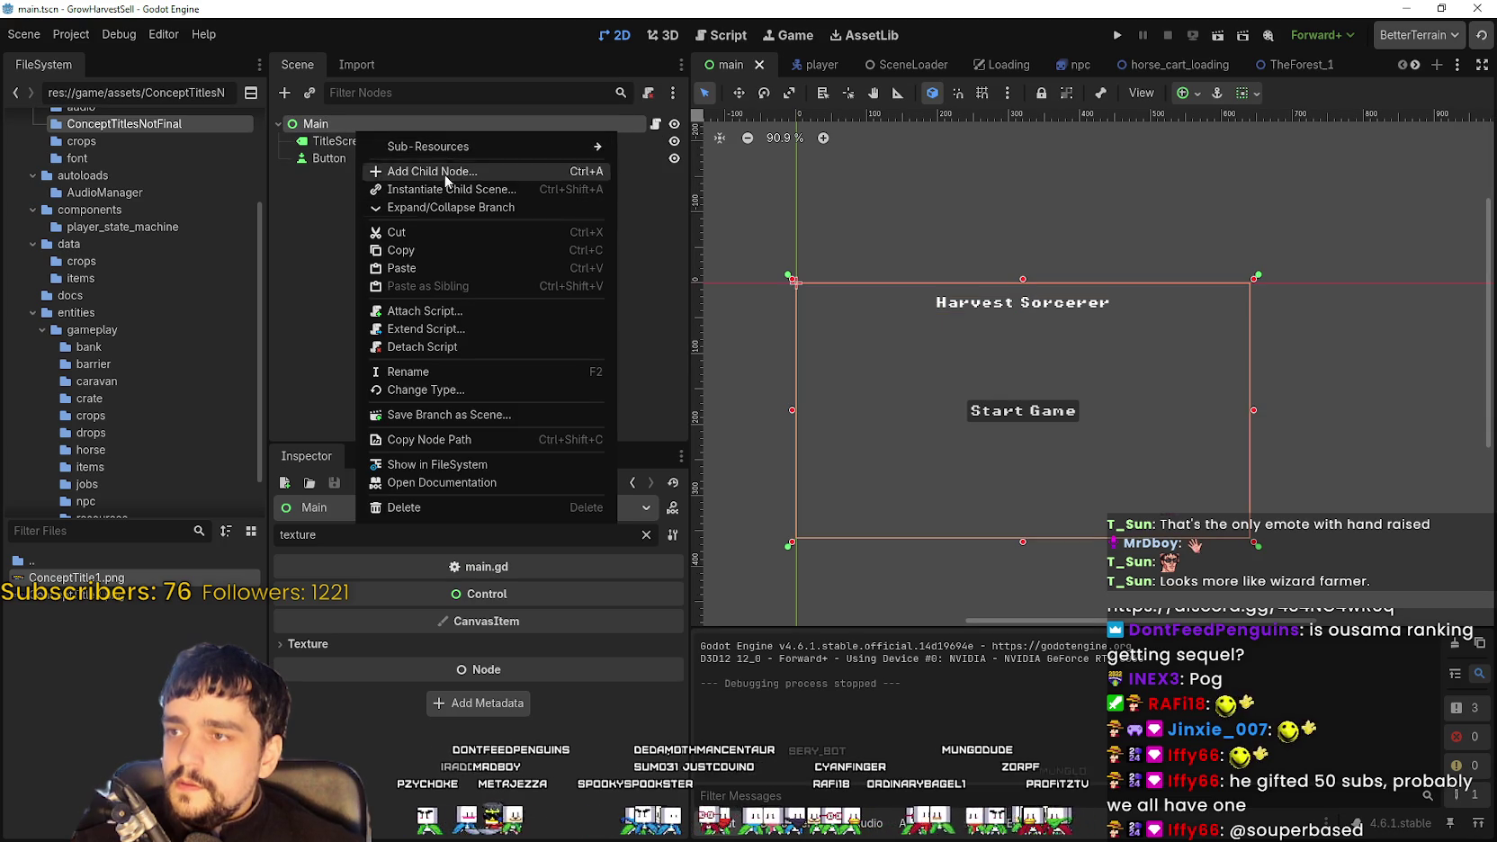
pyautogui.click(430, 172)
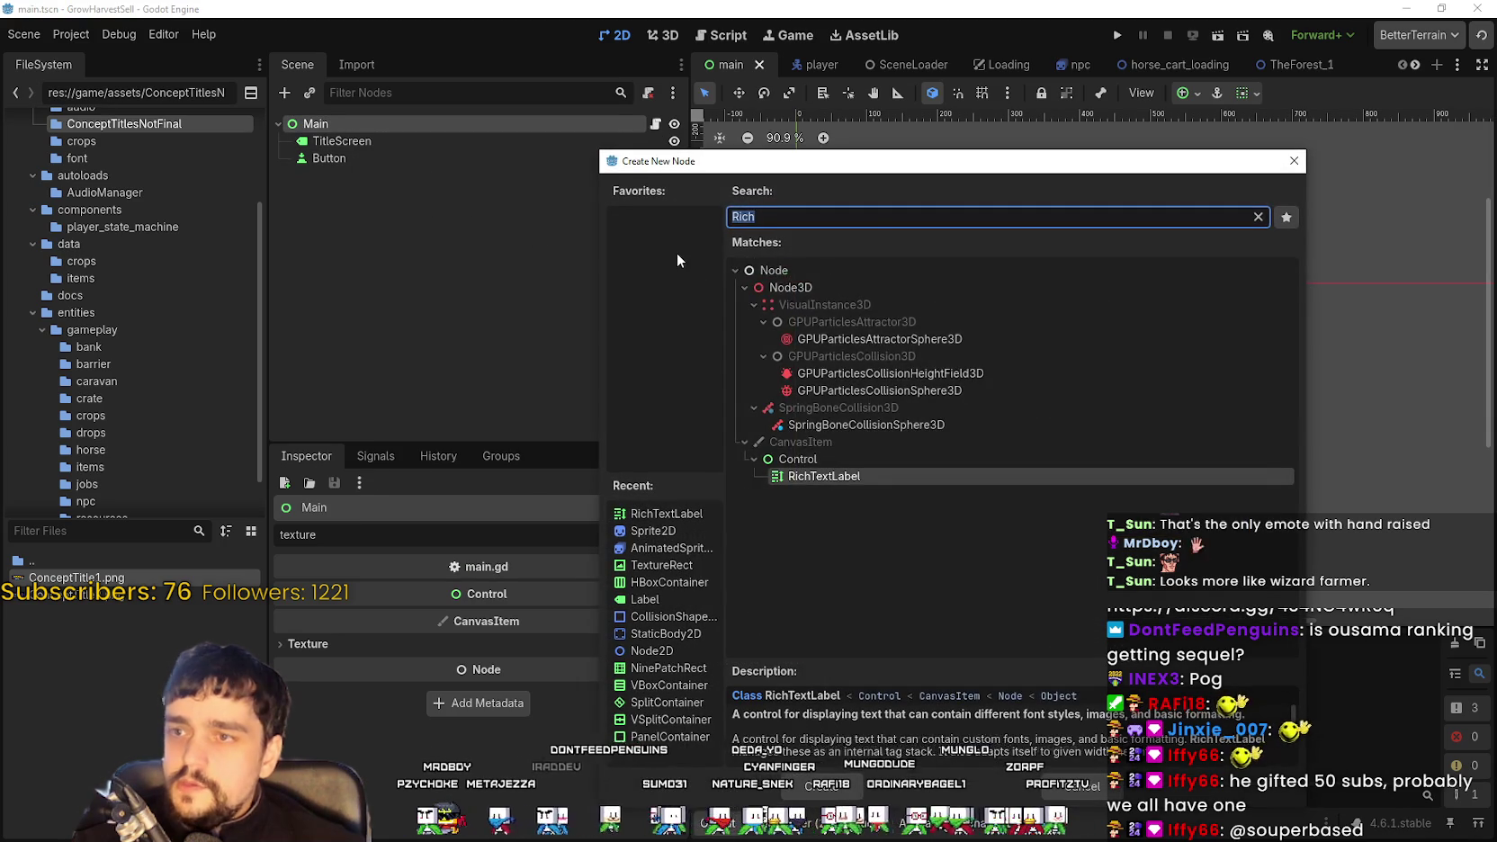
pyautogui.write('texture')
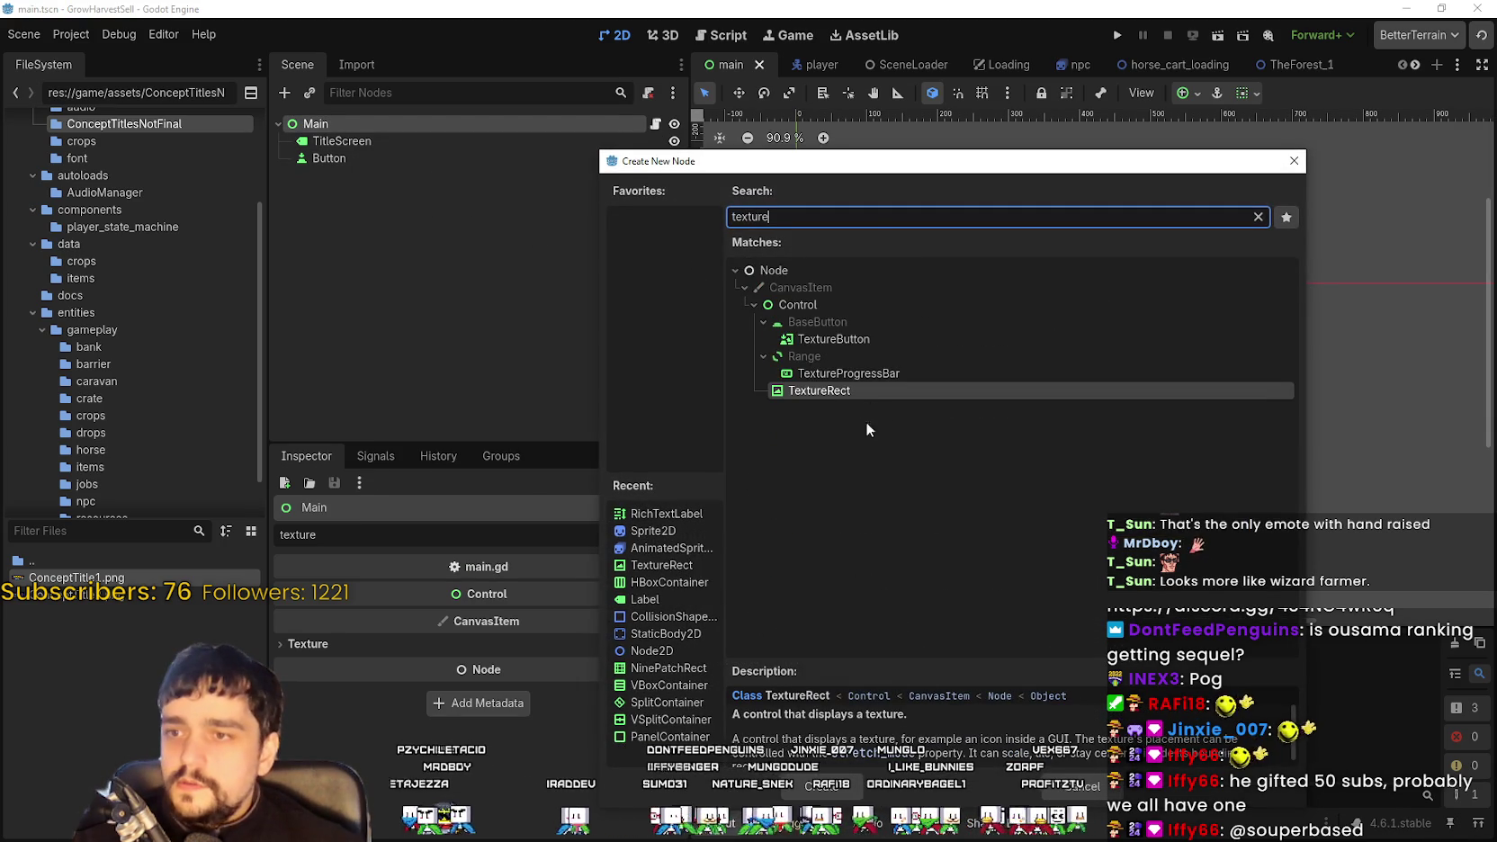
pyautogui.press('Return')
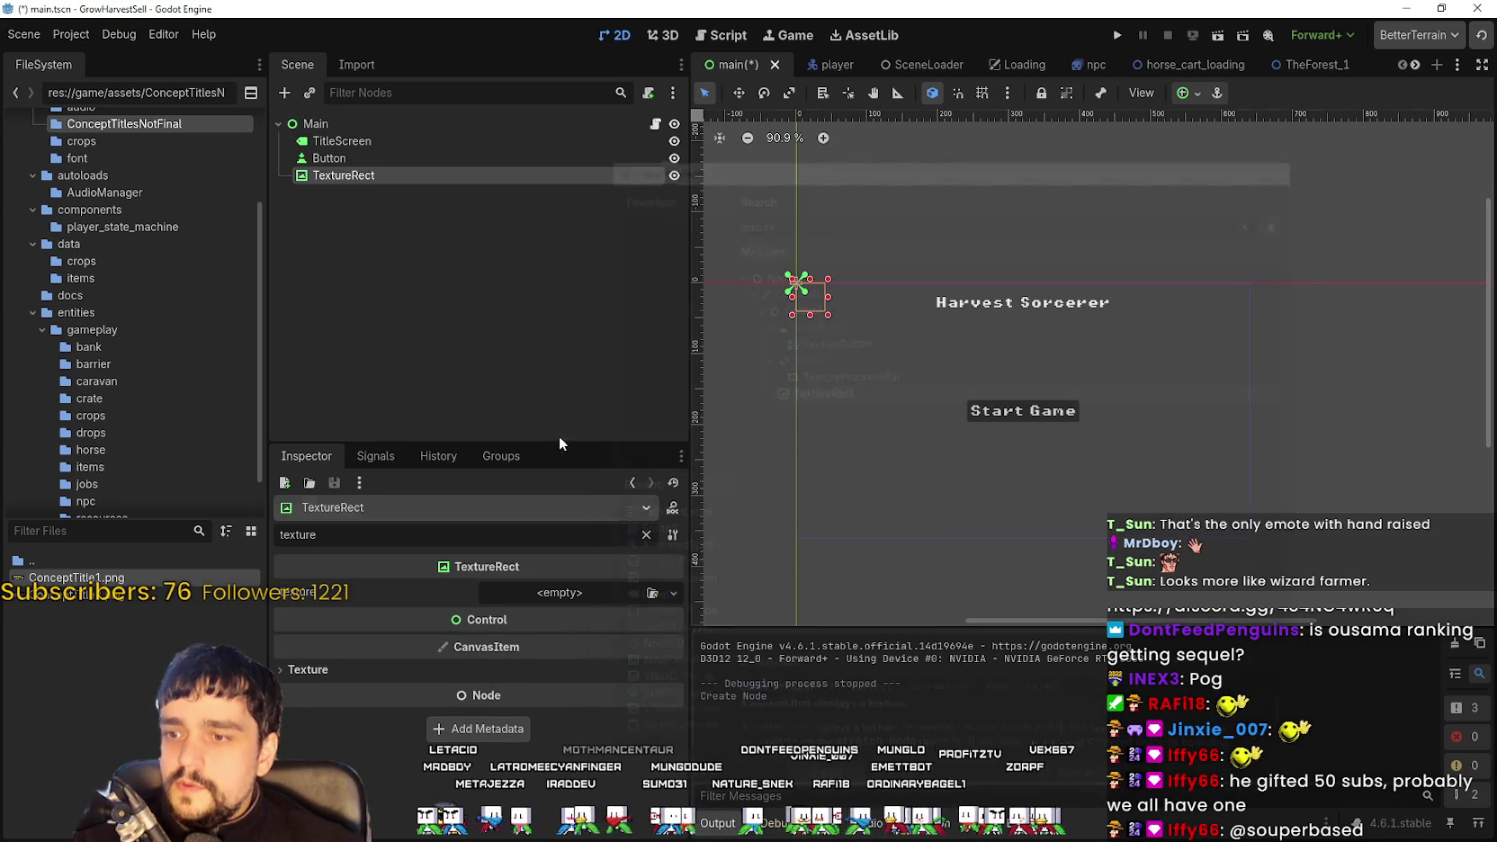
pyautogui.moveTo(357, 174); pyautogui.dragTo(324, 133)
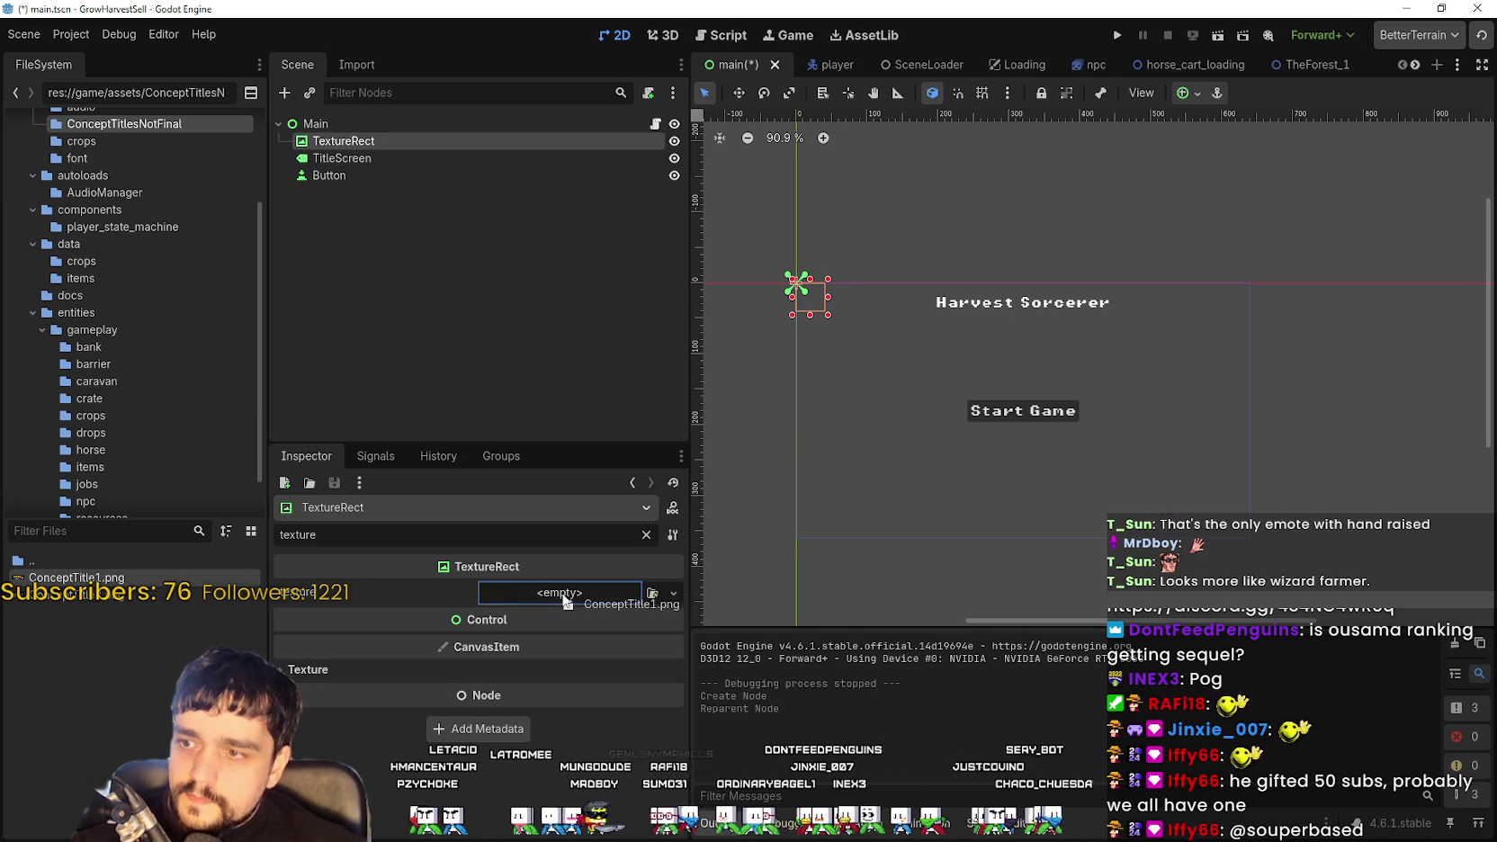
# Assign ConceptTitle1.png as the TextureRect's texture
pyautogui.moveTo(565, 601); pyautogui.dragTo(567, 598)
pyautogui.scroll(-4, 1349, 417)
pyautogui.scroll(1, 1259, 427)
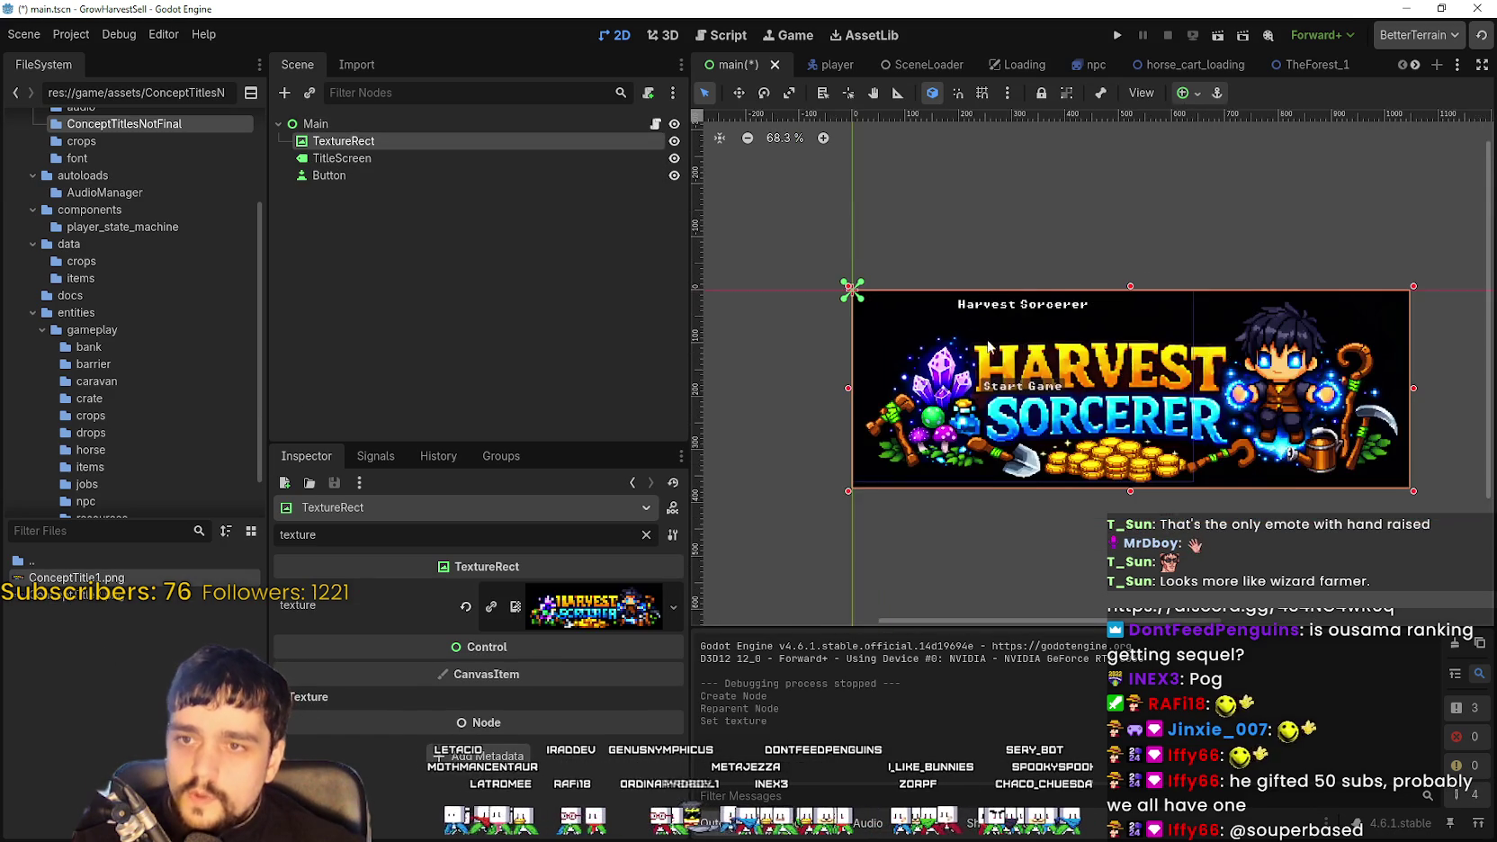
# Preview the banner texture, check the anchor options, and clear the Inspector filter
pyautogui.scroll(2, 1195, 439)
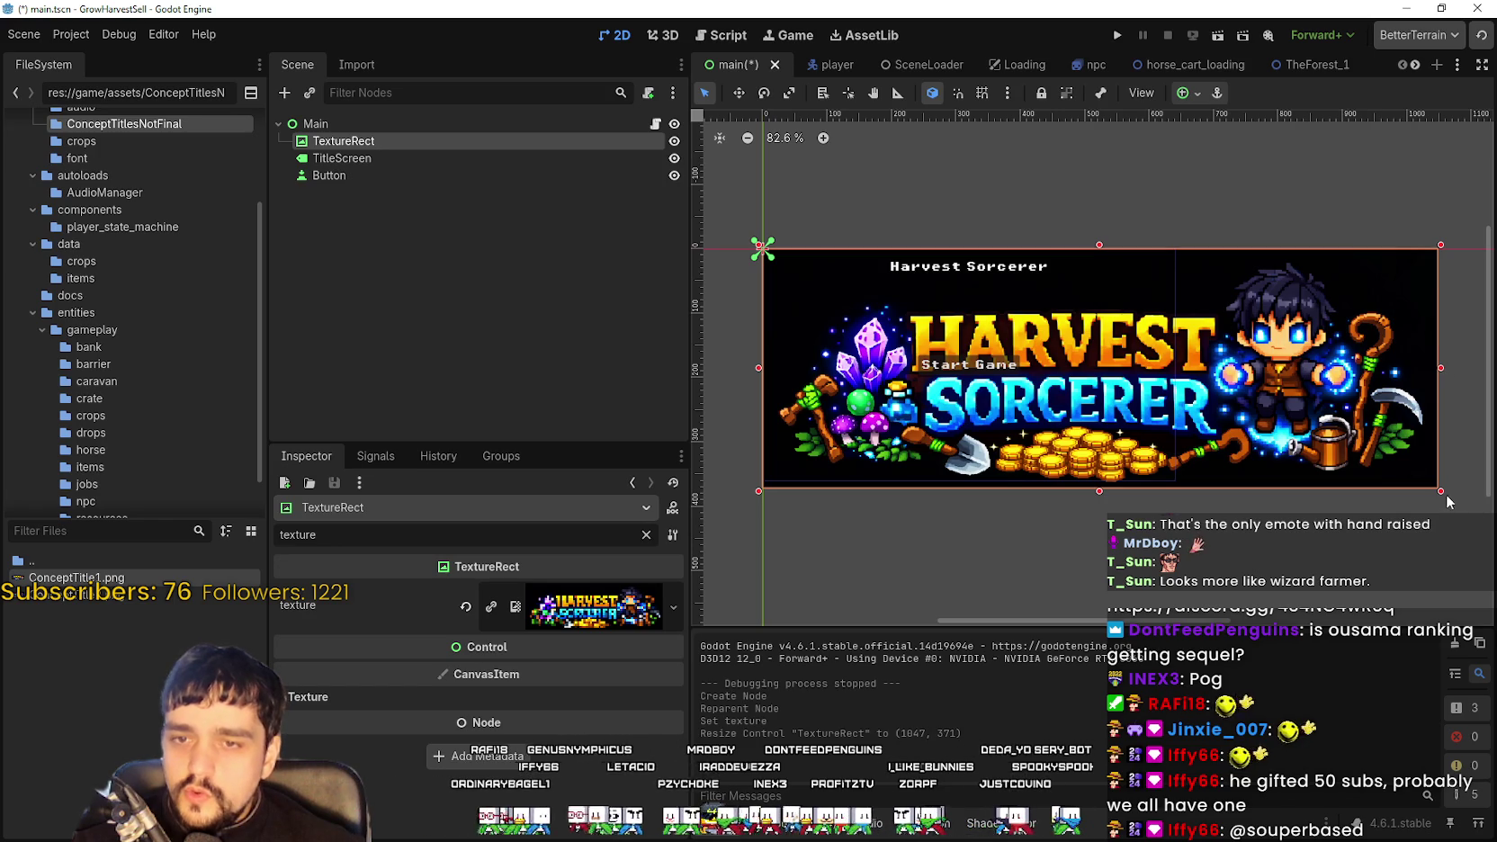
pyautogui.click(555, 602)
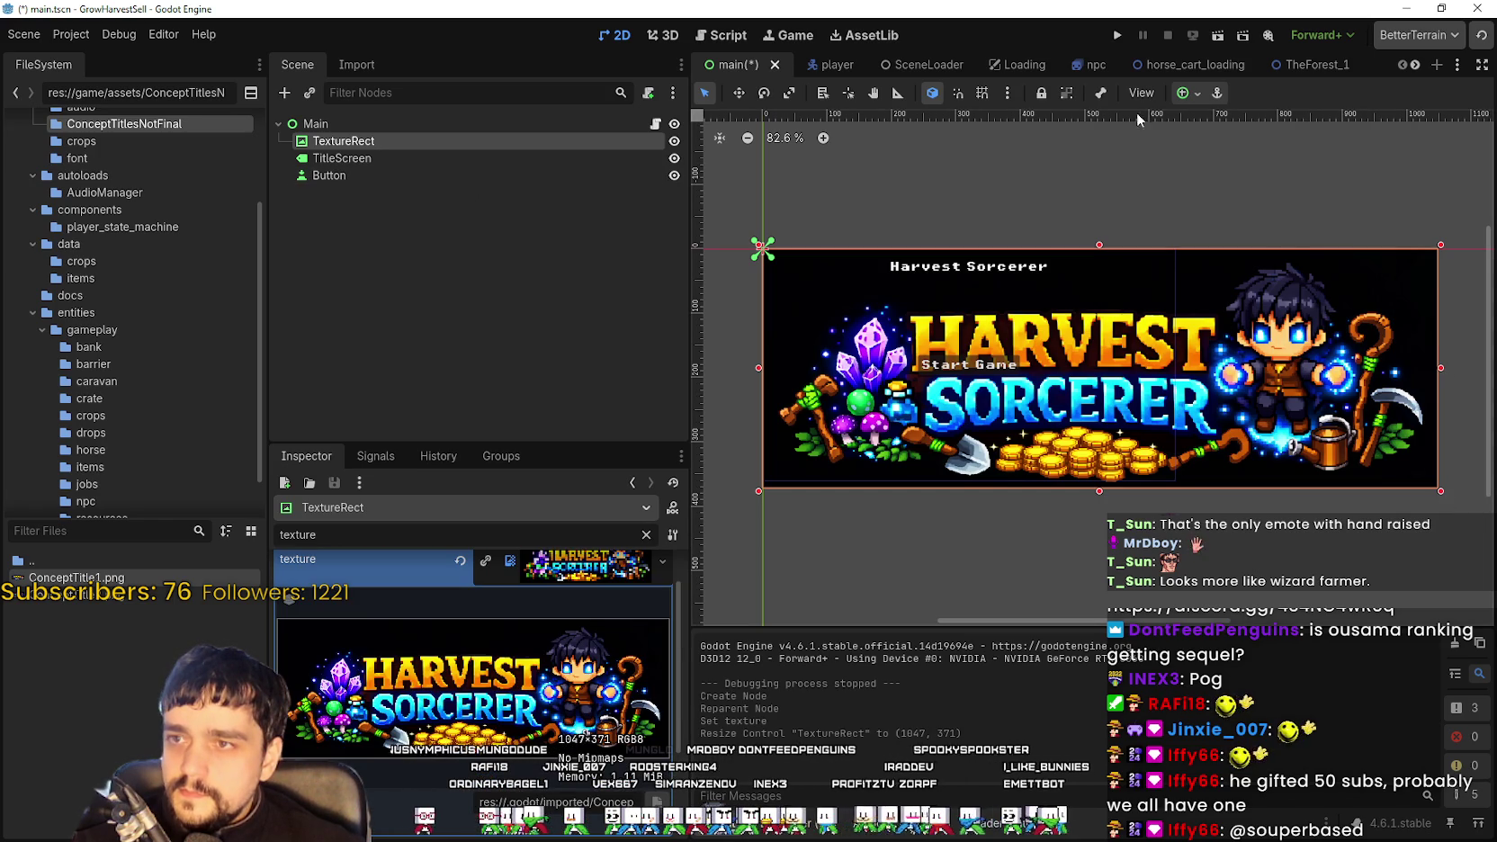
pyautogui.click(1196, 93)
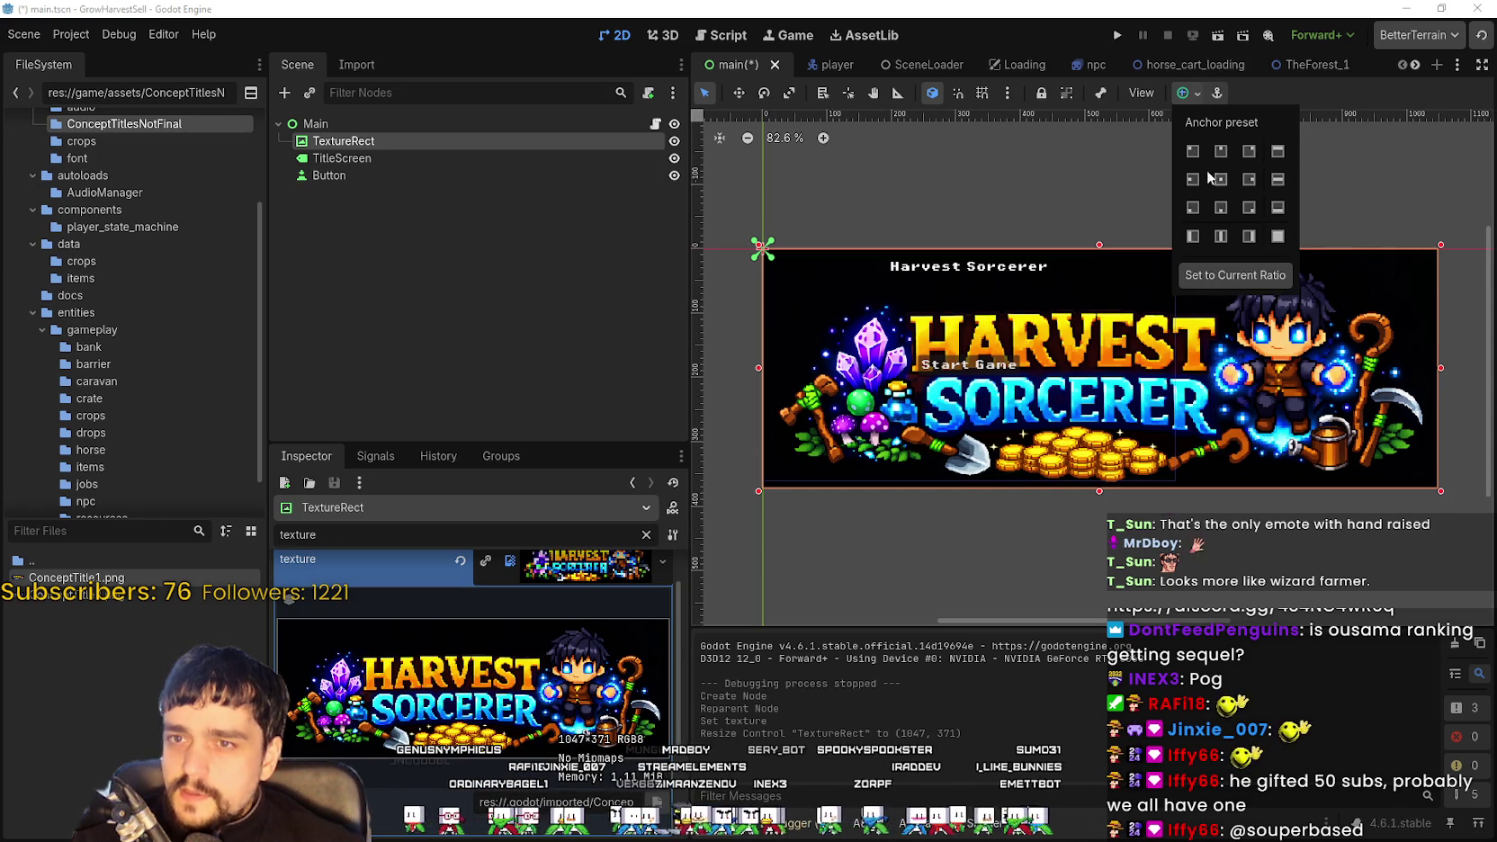
pyautogui.click(1181, 93)
pyautogui.scroll(1, 584, 631)
pyautogui.click(609, 598)
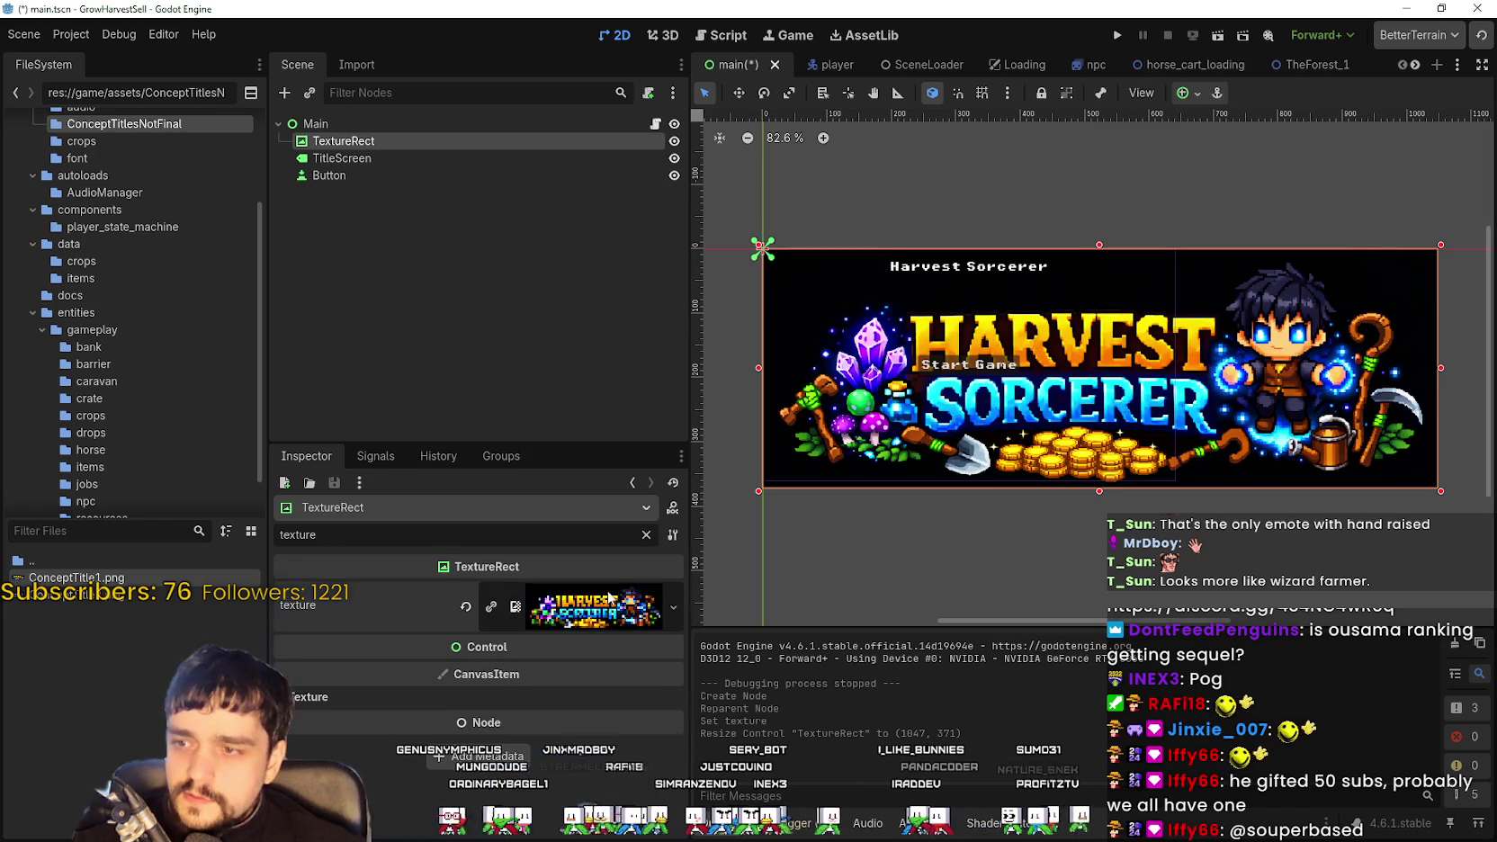
pyautogui.click(645, 537)
# Set stretch mode to Keep Aspect and expand mode to Ignore Size, then shrink the banner
pyautogui.click(577, 654)
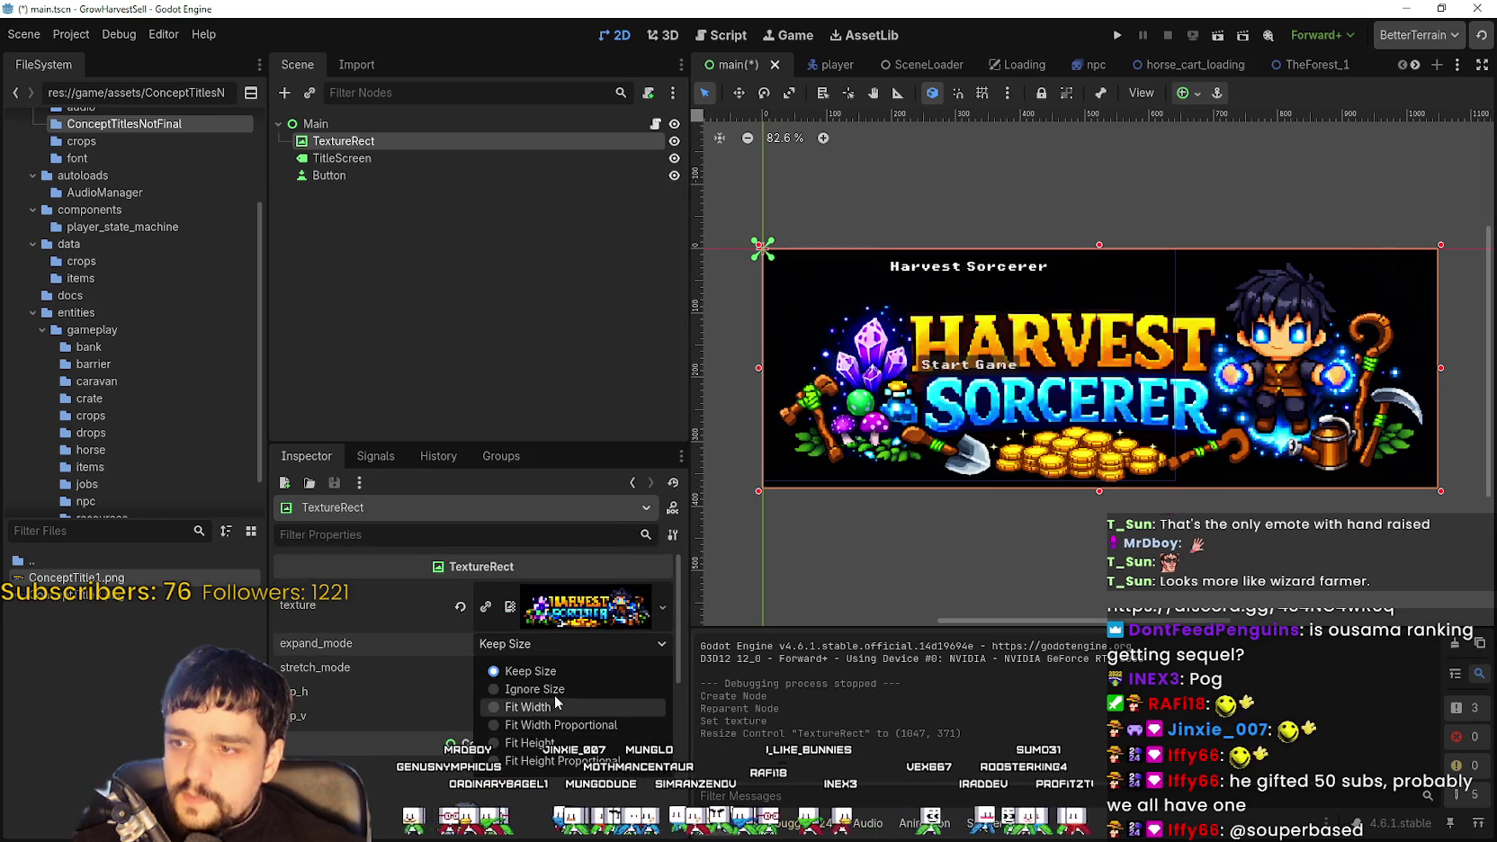
pyautogui.click(557, 642)
pyautogui.click(562, 668)
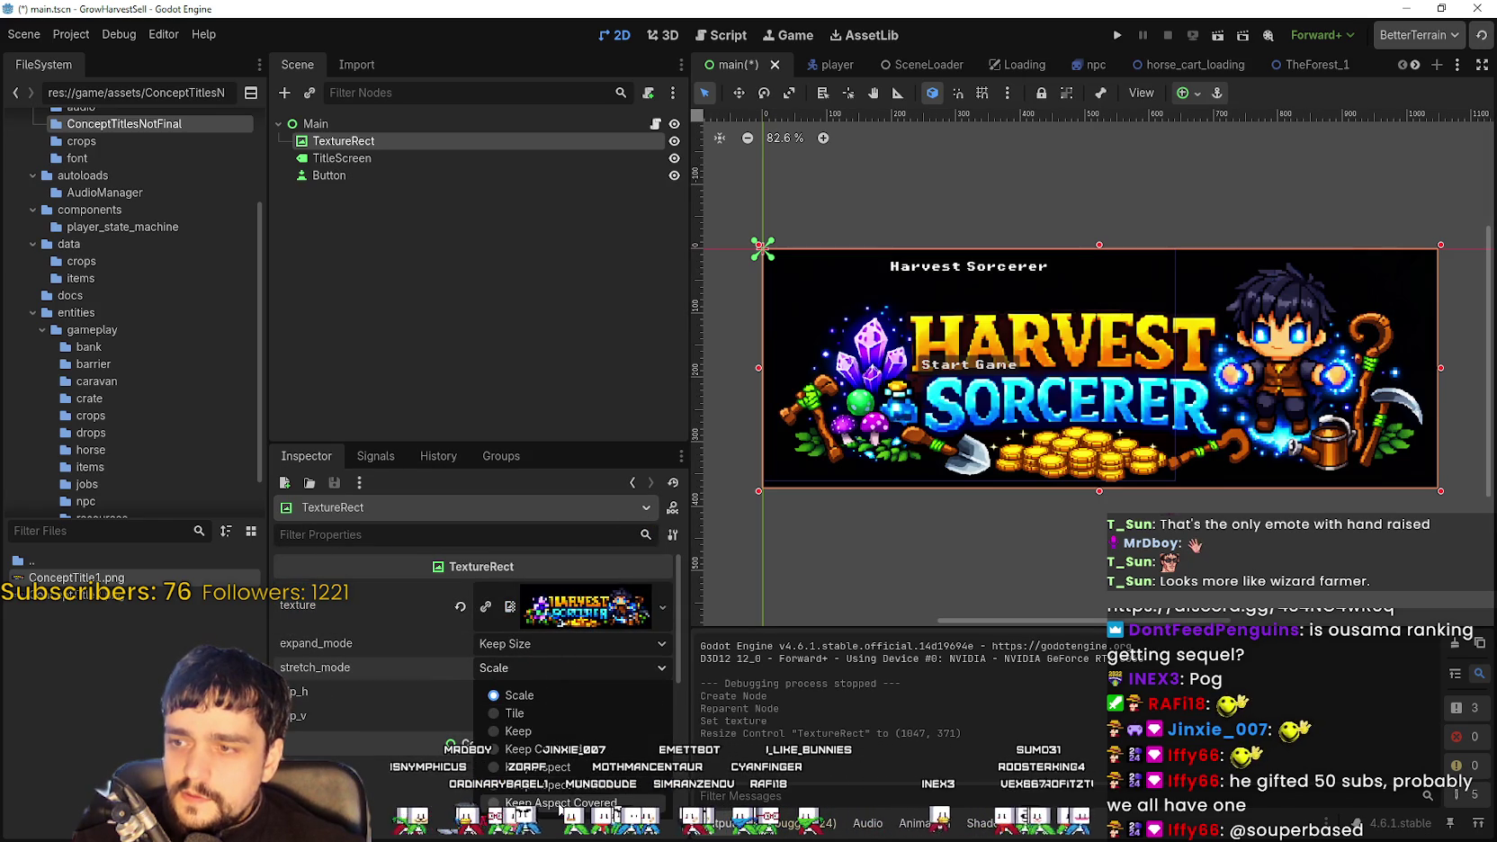
pyautogui.click(560, 780)
pyautogui.click(533, 644)
pyautogui.click(534, 644)
pyautogui.click(533, 646)
pyautogui.click(550, 691)
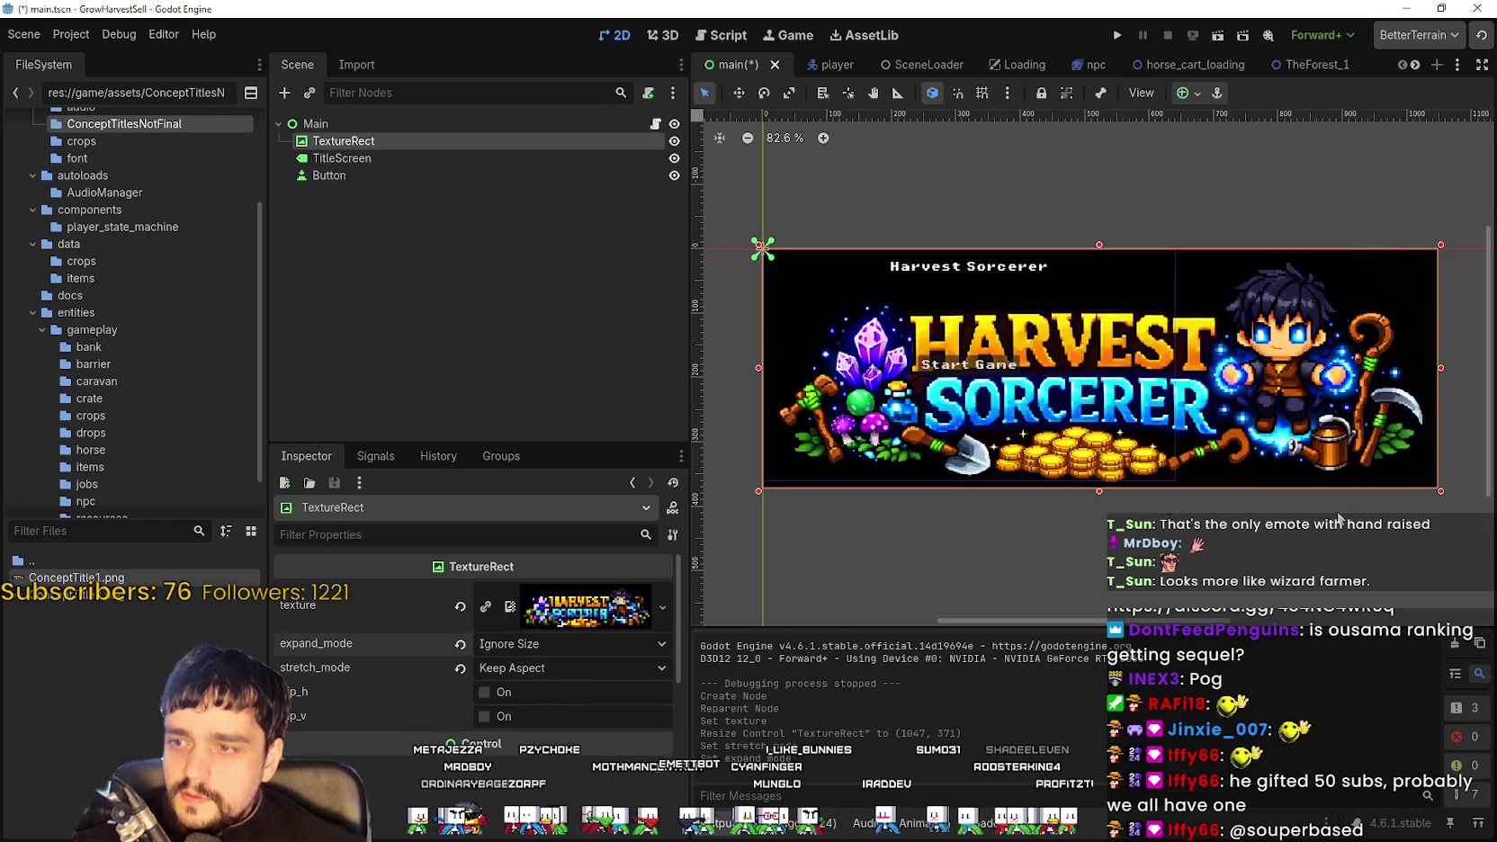
pyautogui.moveTo(1440, 492)
pyautogui.mouseDown()
pyautogui.moveTo(1129, 378)
pyautogui.moveTo(1137, 360)
pyautogui.moveTo(1178, 479)
pyautogui.mouseUp()
# Hide the TitleScreen Harvest Sorcerer text label
pyautogui.scroll(8, 1138, 322)
pyautogui.doubleClick(413, 159)
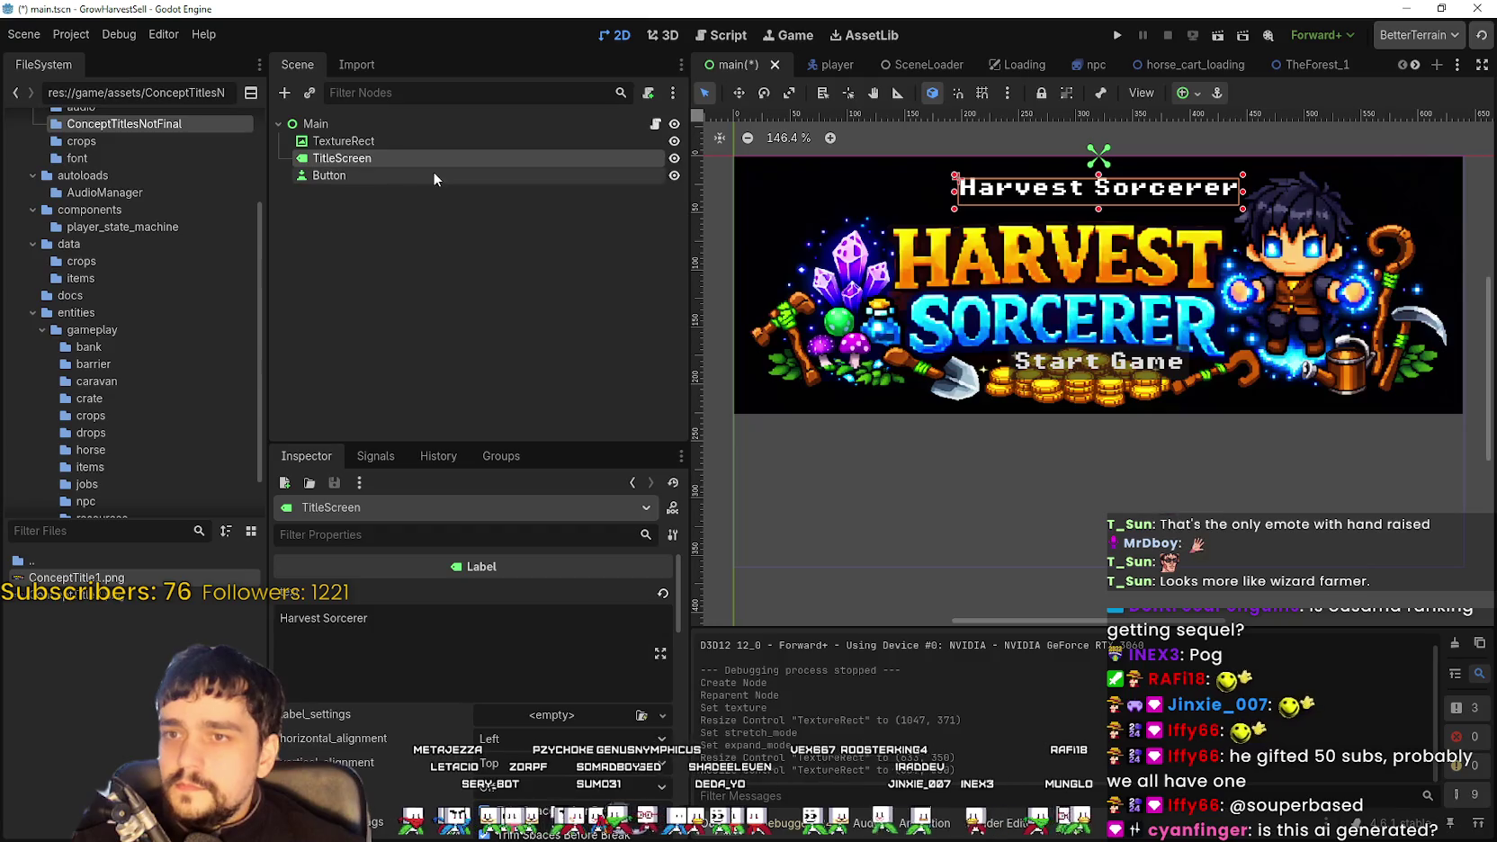
pyautogui.click(673, 158)
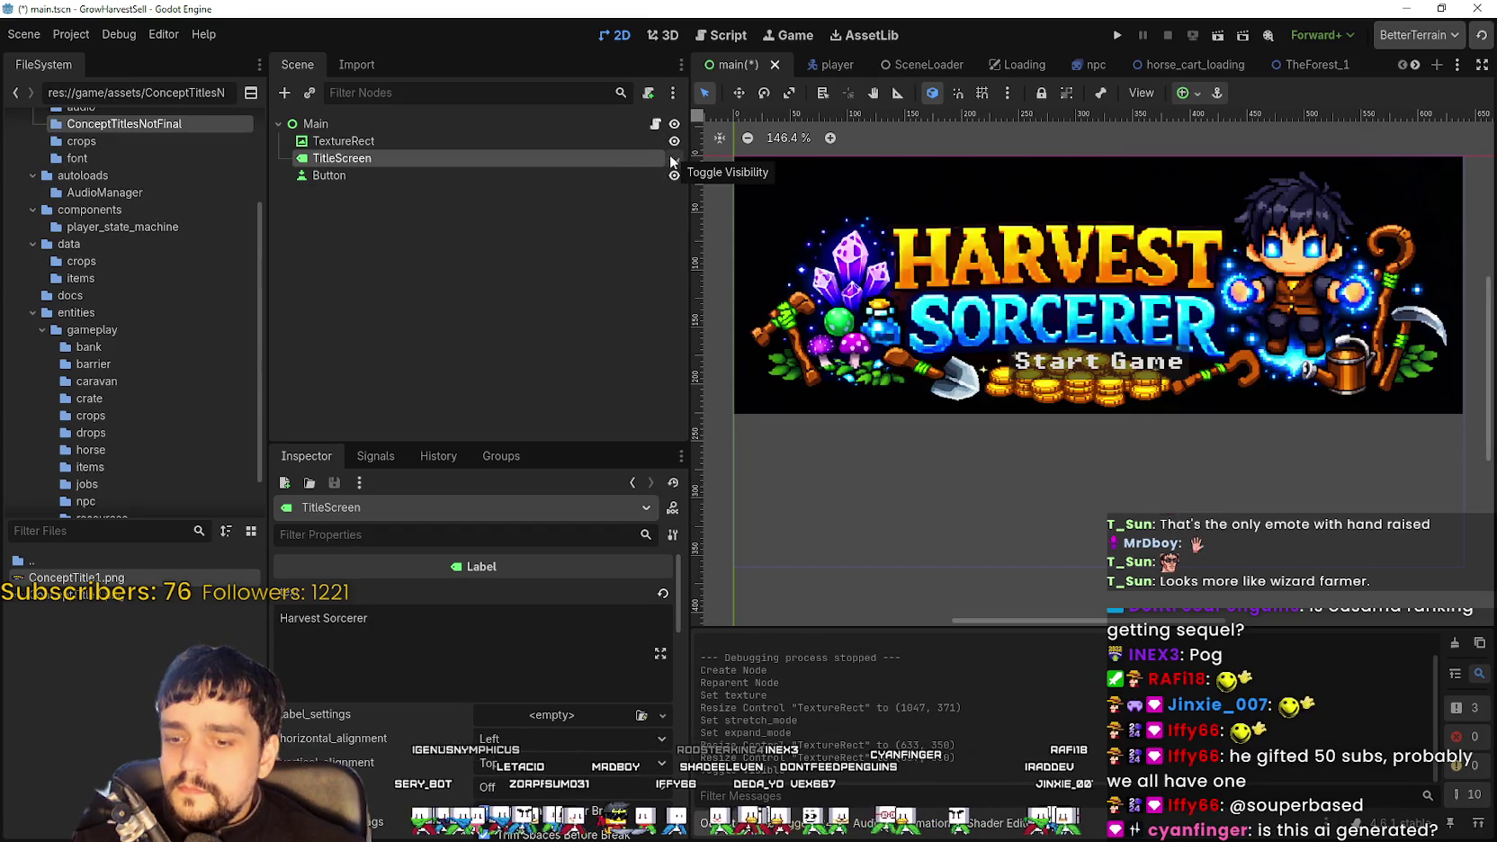
# Move the Start Game button below the banner, then save and run the game
pyautogui.click(610, 175)
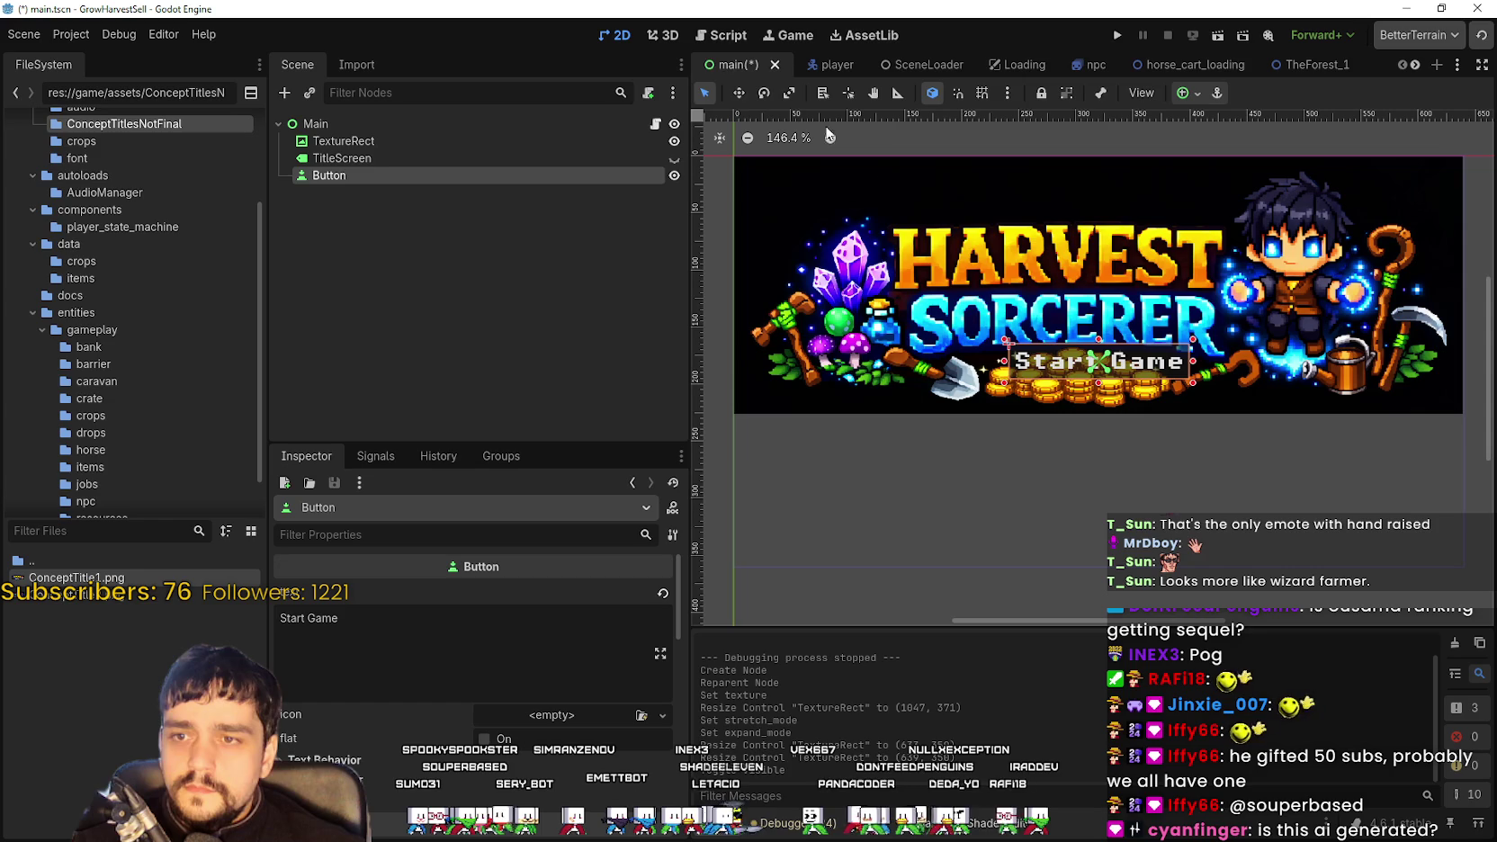
pyautogui.moveTo(1099, 369); pyautogui.dragTo(1088, 472)
pyautogui.scroll(-3, 1084, 441)
pyautogui.scroll(-2, 1080, 410)
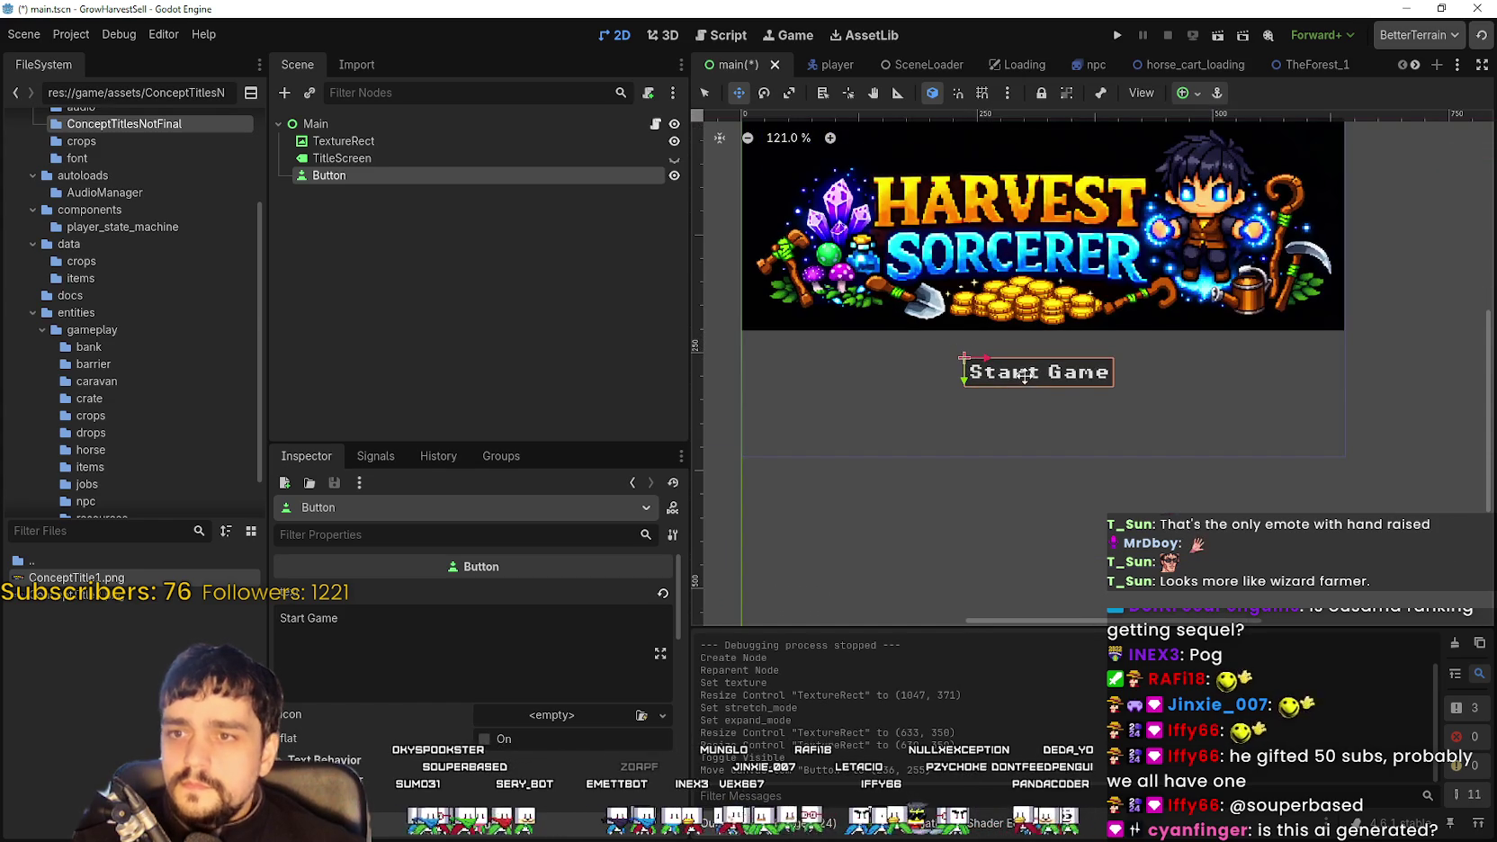
pyautogui.moveTo(1033, 376); pyautogui.dragTo(1029, 377)
pyautogui.press('F5')
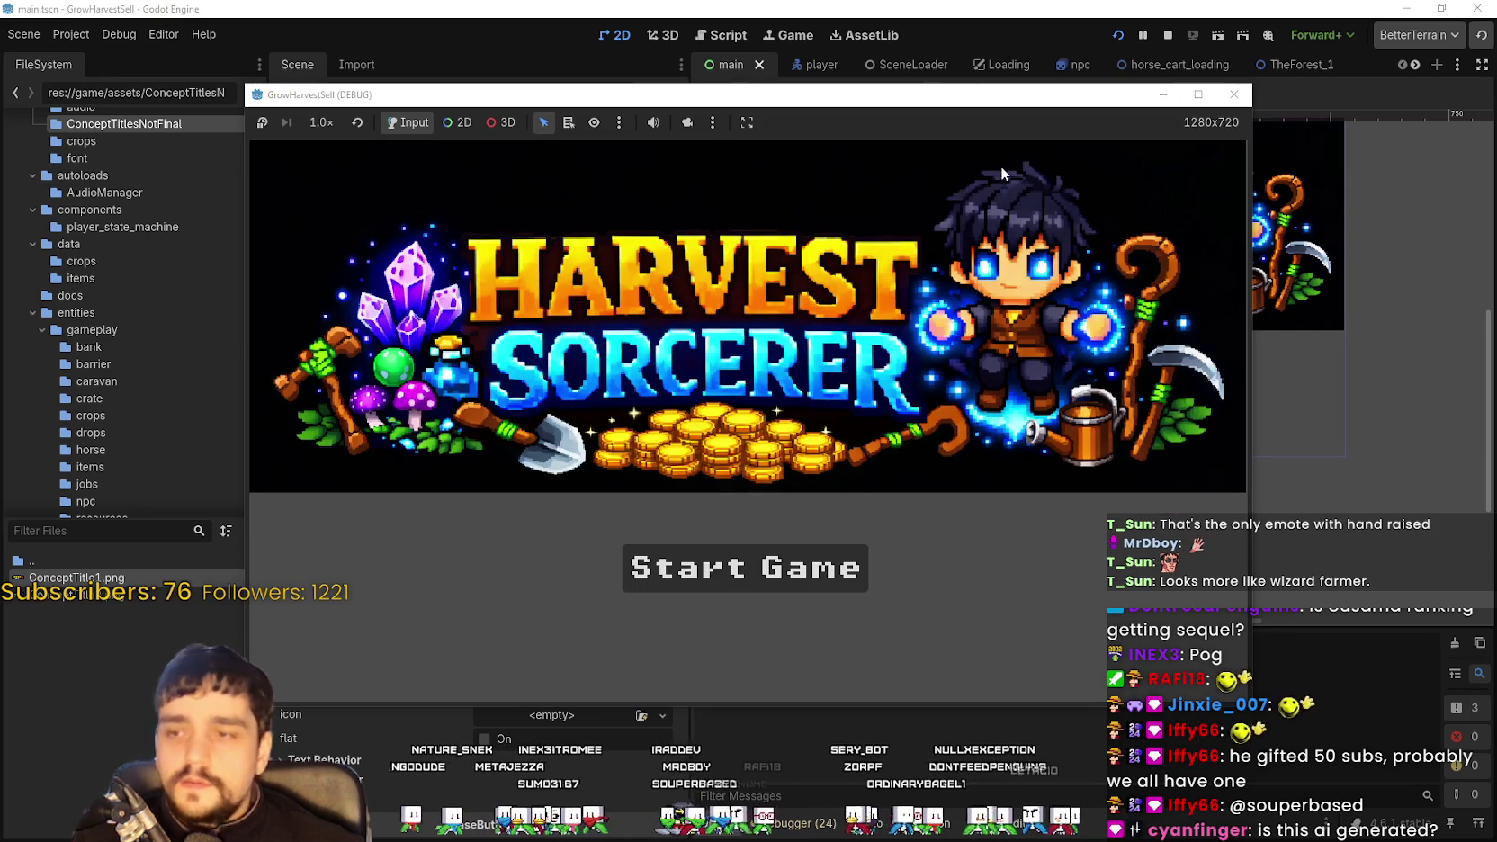
# Maximize the running game window, then restore it to 1280x720 and move it aside
pyautogui.click(1199, 95)
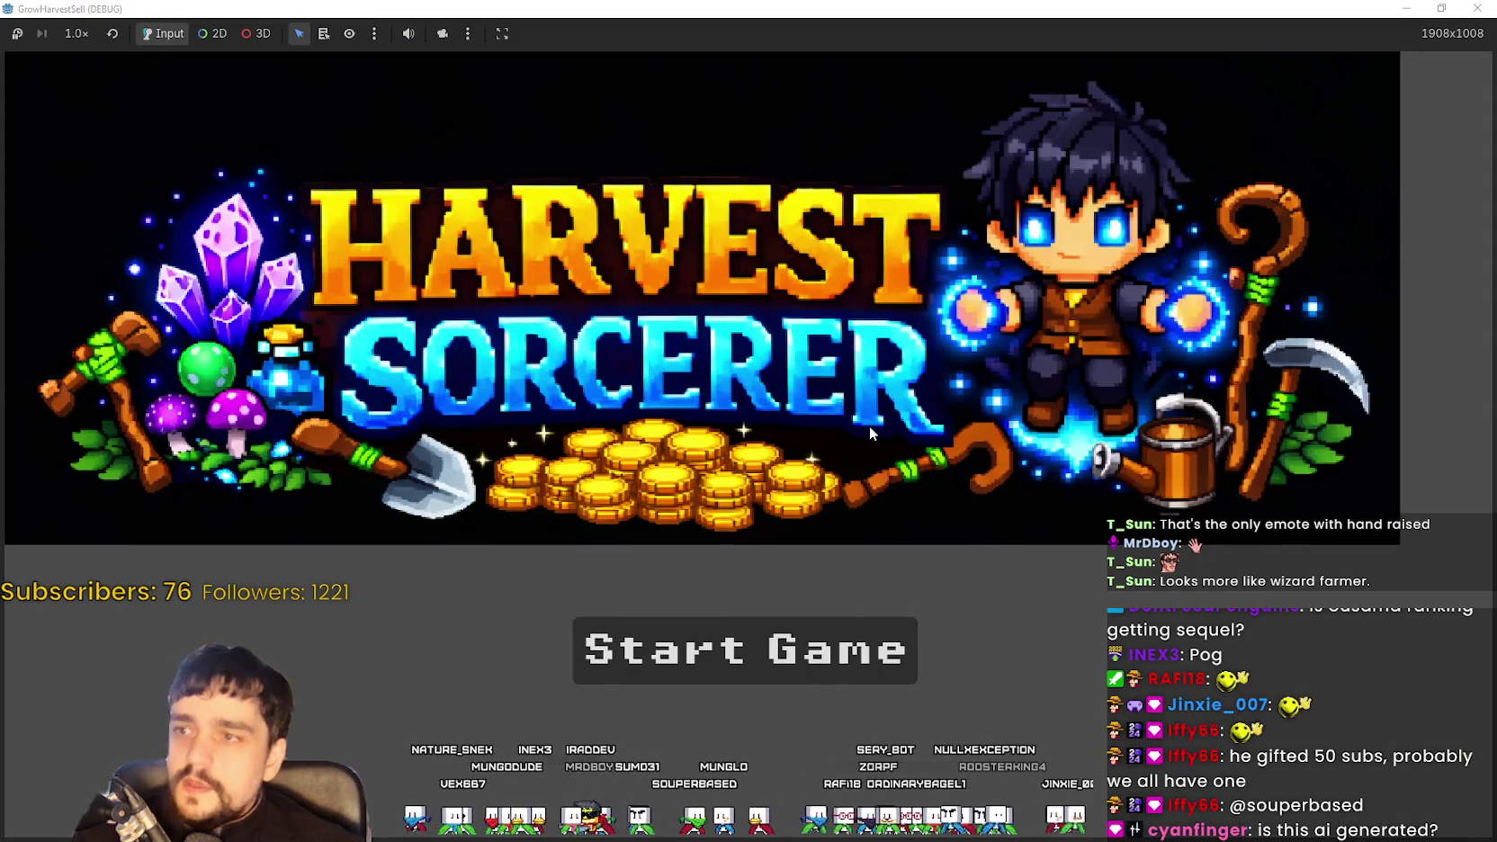
pyautogui.moveTo(927, 20); pyautogui.dragTo(900, 41)
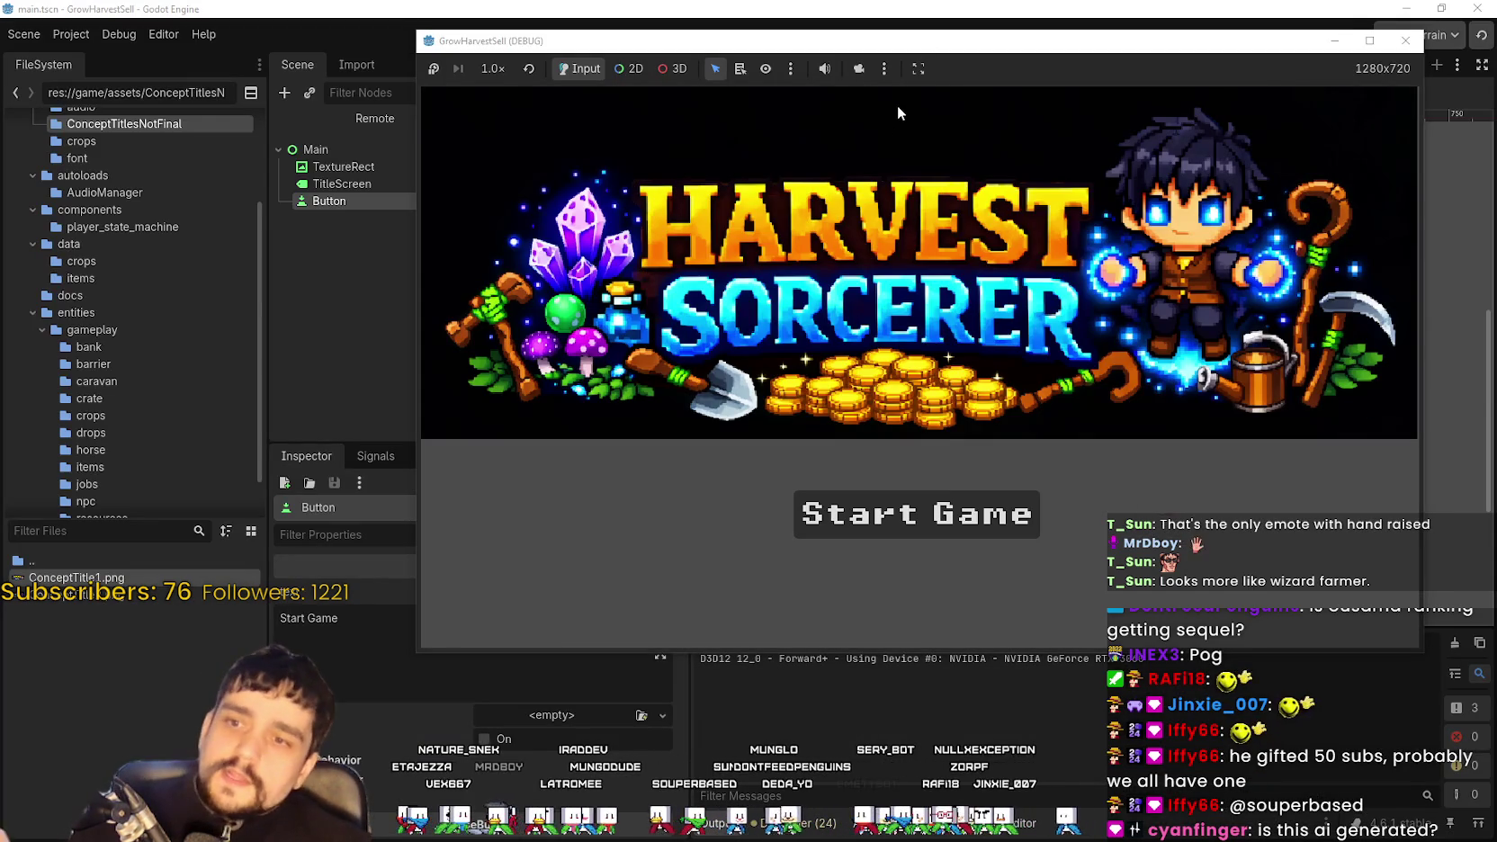
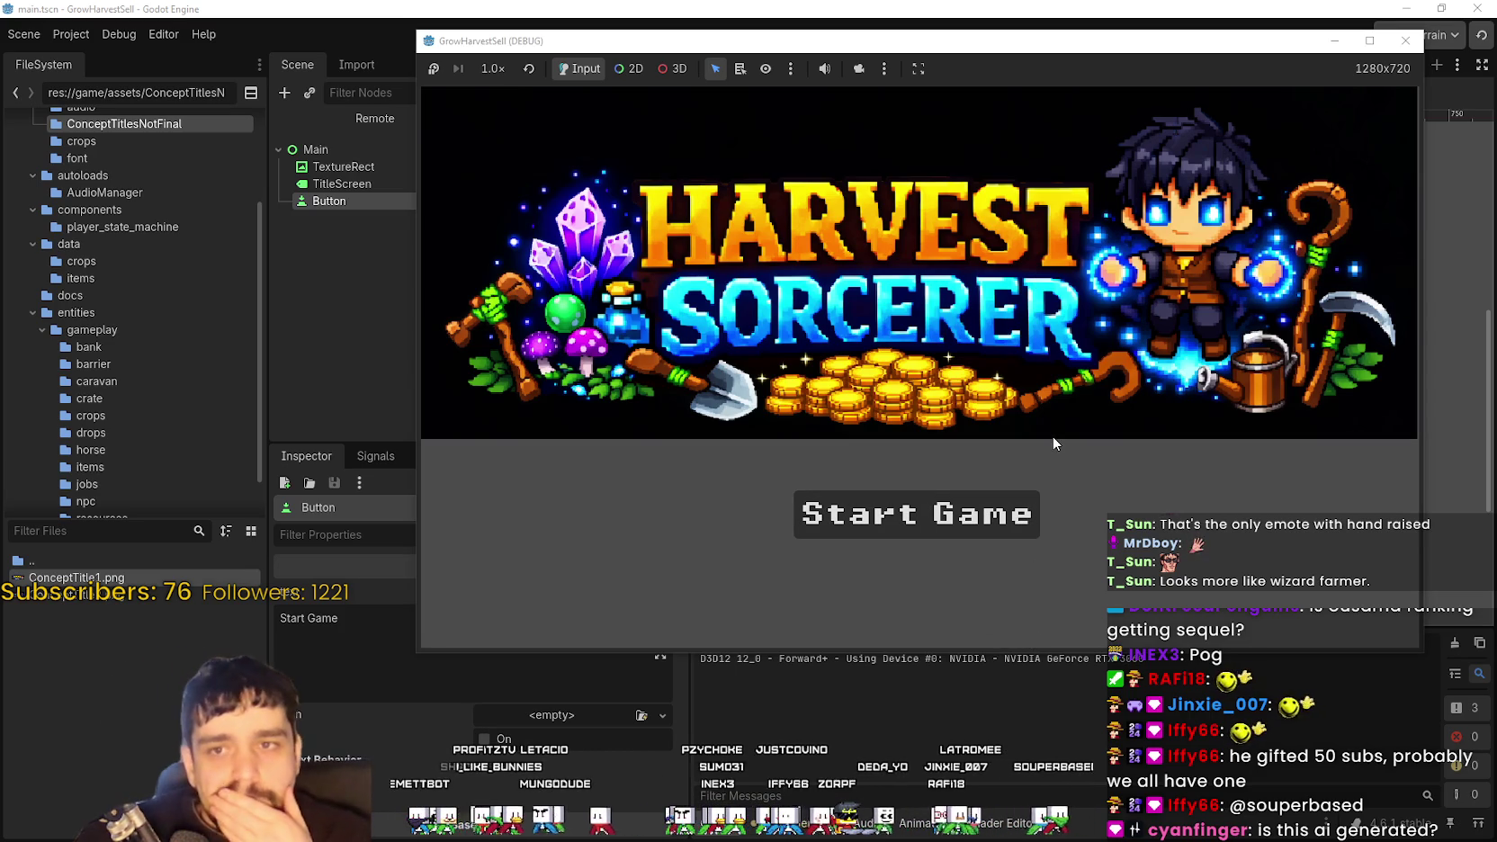
# Start the game from the title screen and walk right to the village skill board
pyautogui.click(909, 513)
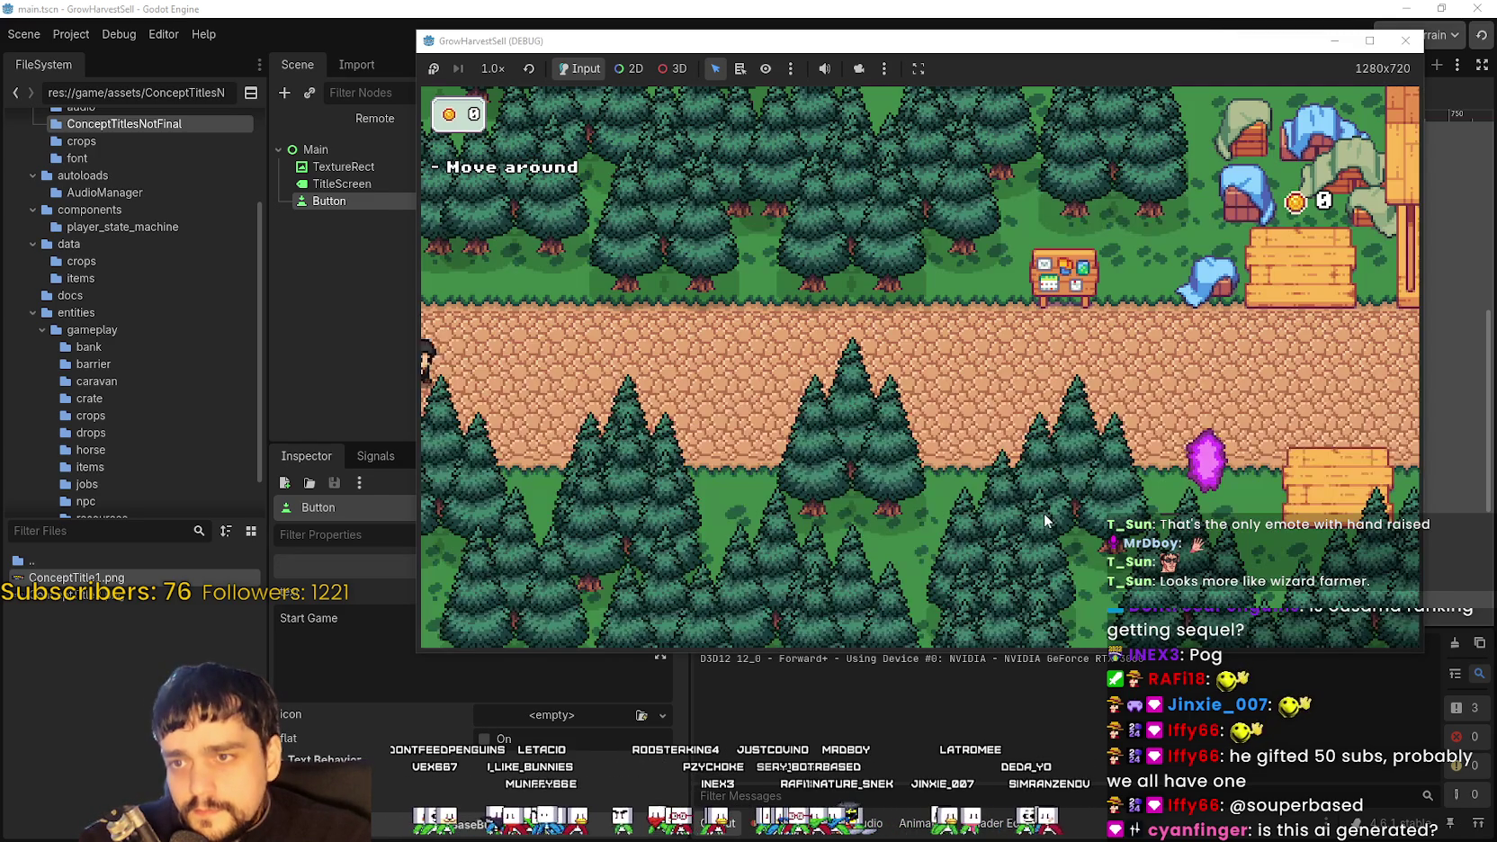
pyautogui.press('d')
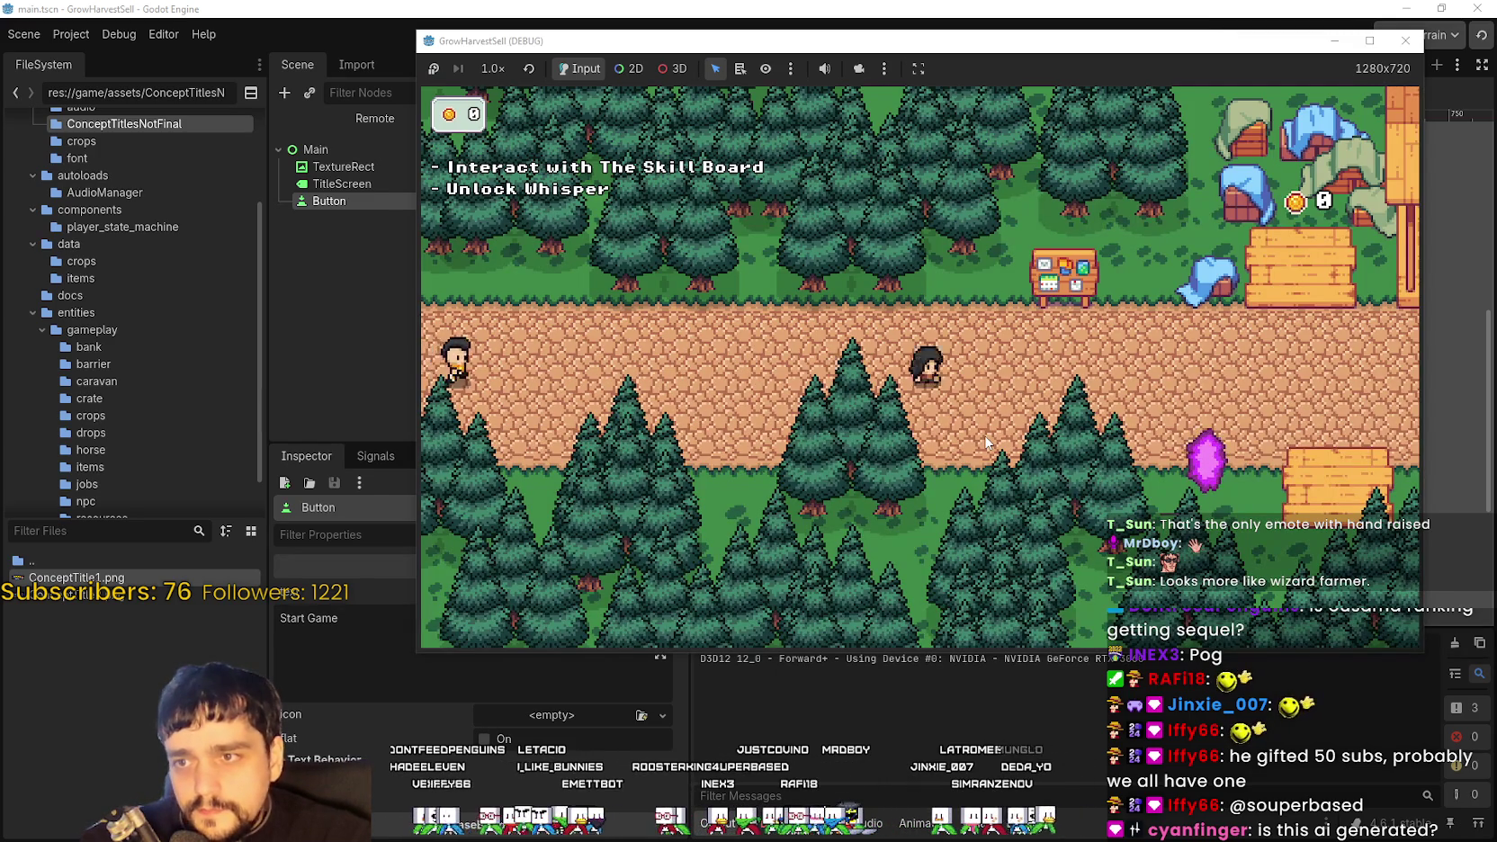
pyautogui.press('d')
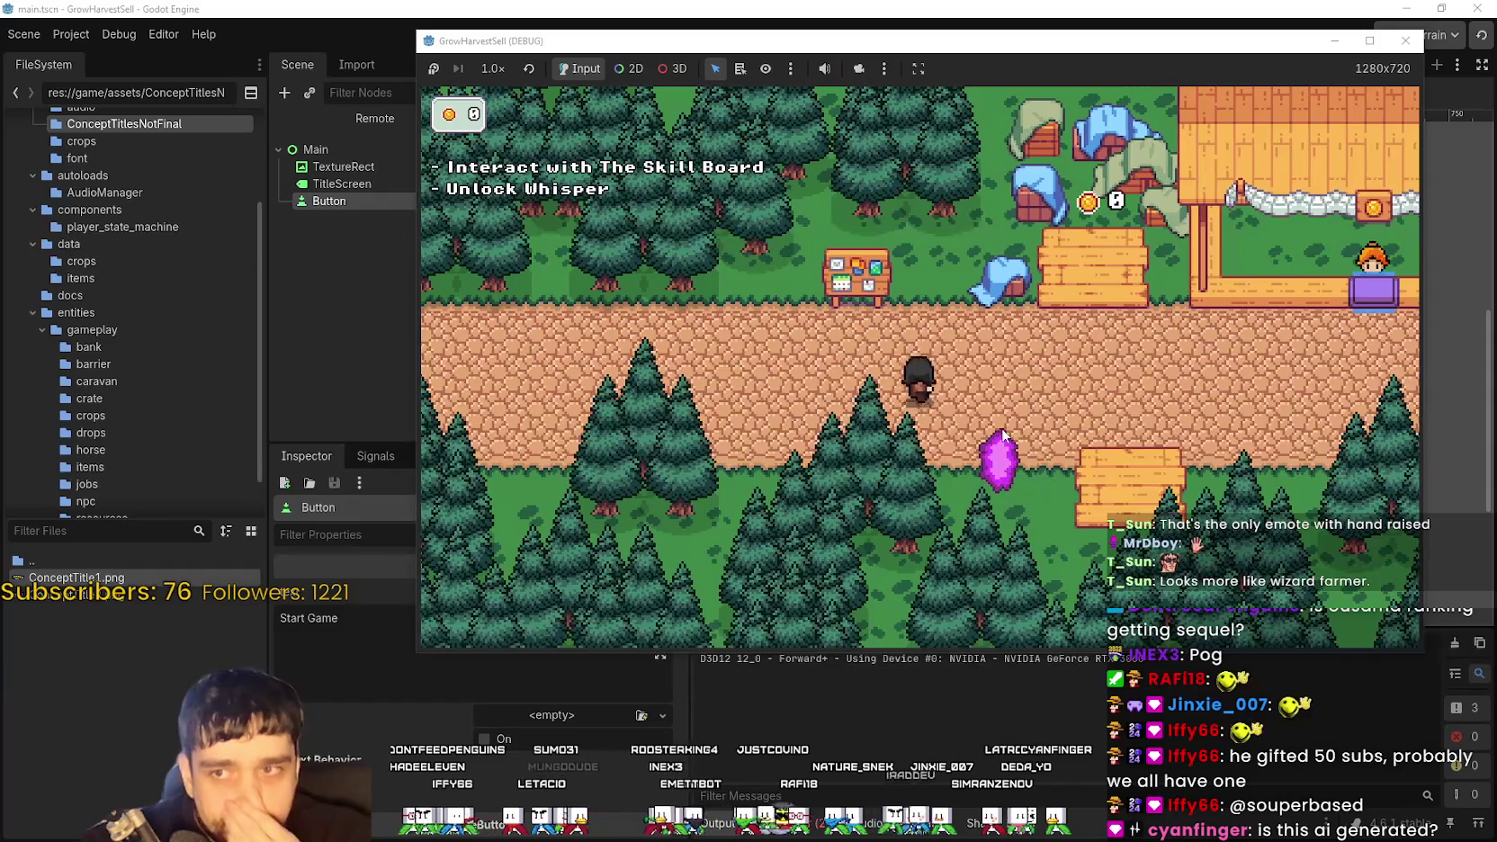
pyautogui.press('d')
pyautogui.press('a')
pyautogui.press('w')
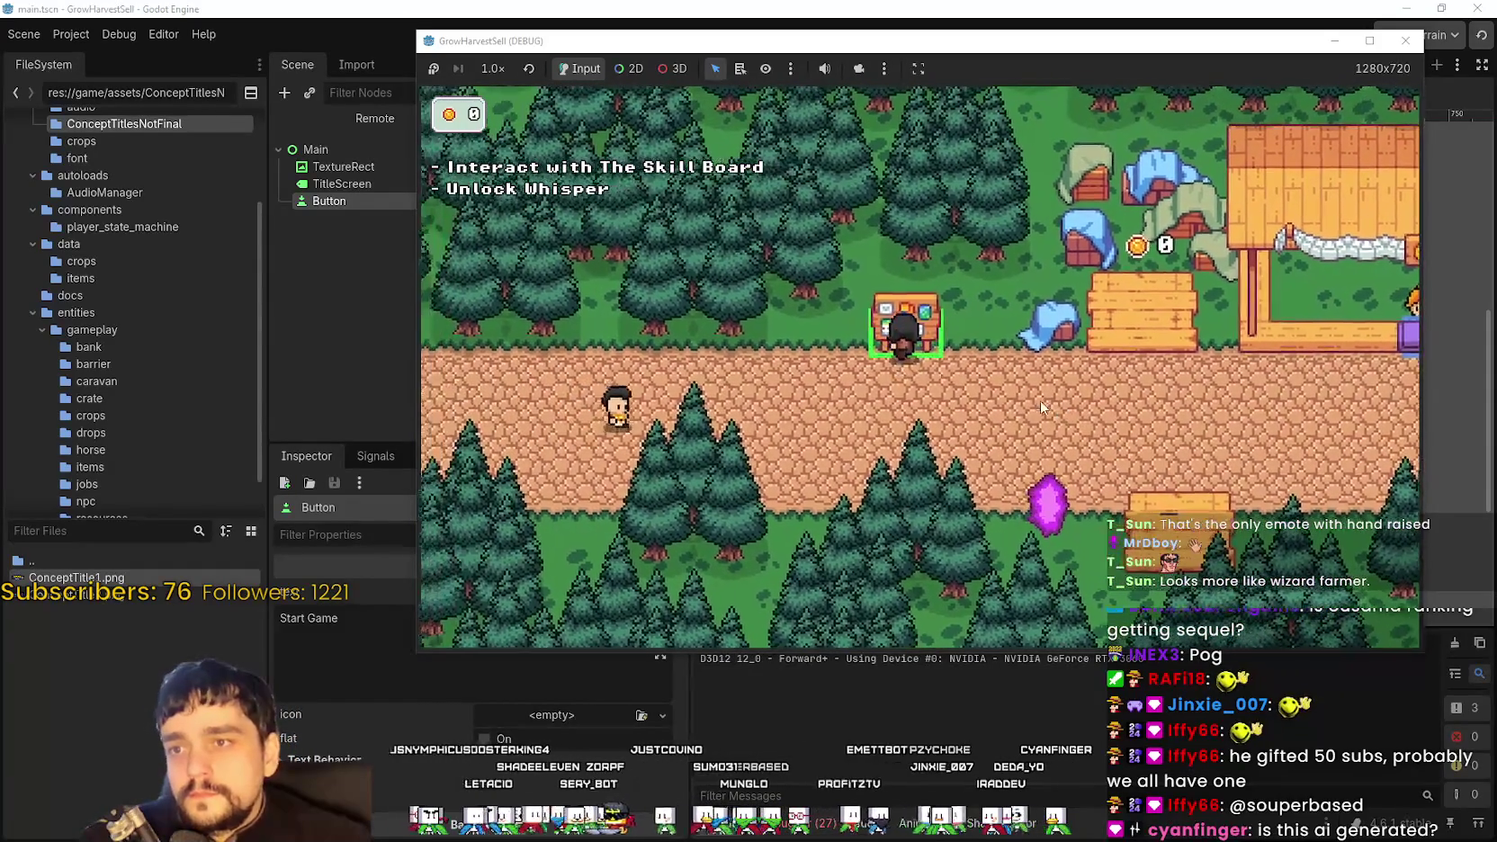
# Open and close the skill tree, then move the game window lower
pyautogui.press('e')
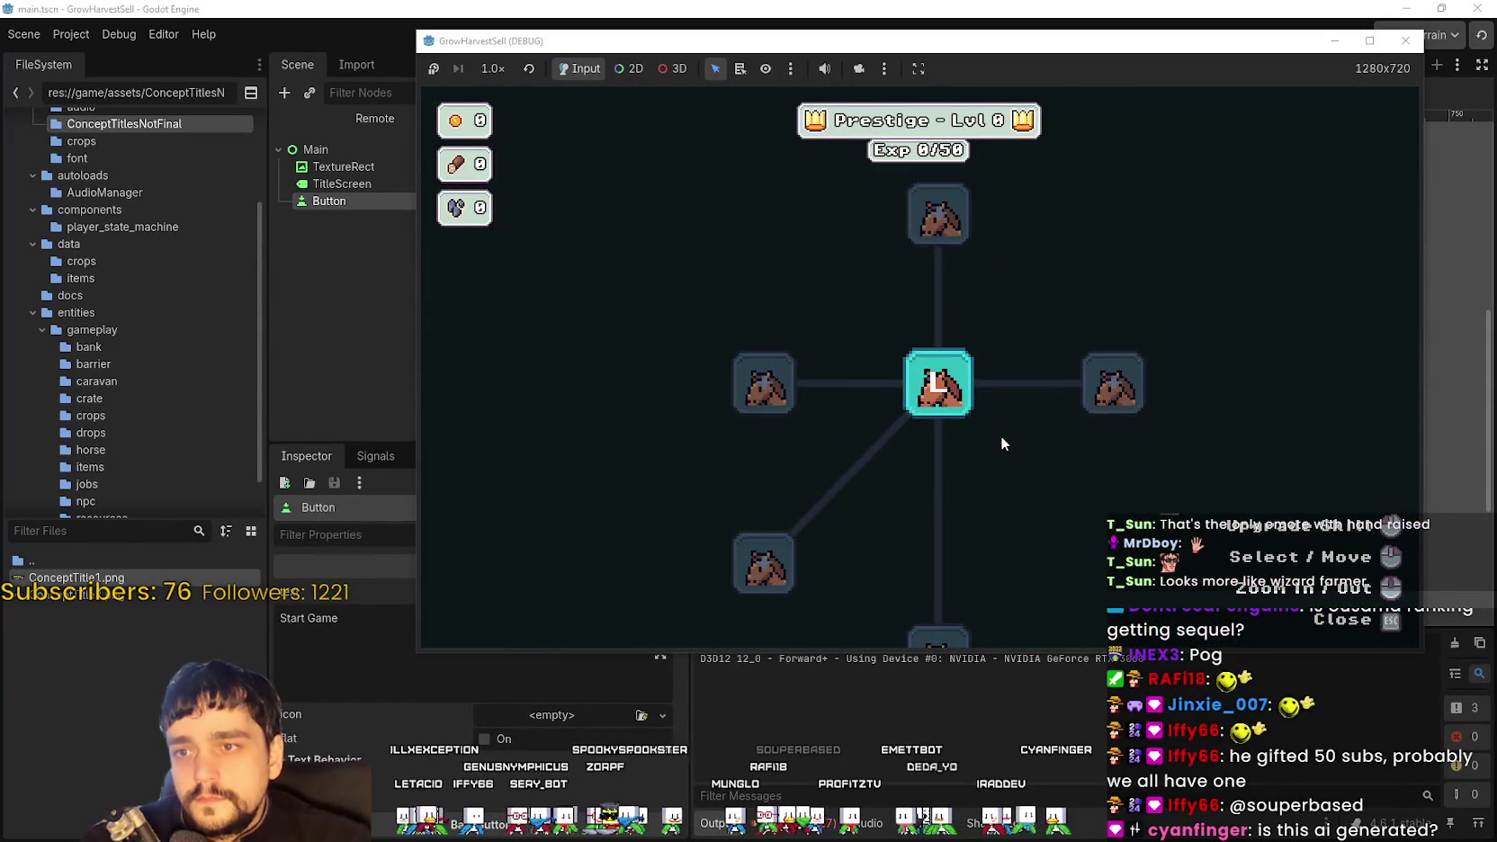
pyautogui.press('Escape')
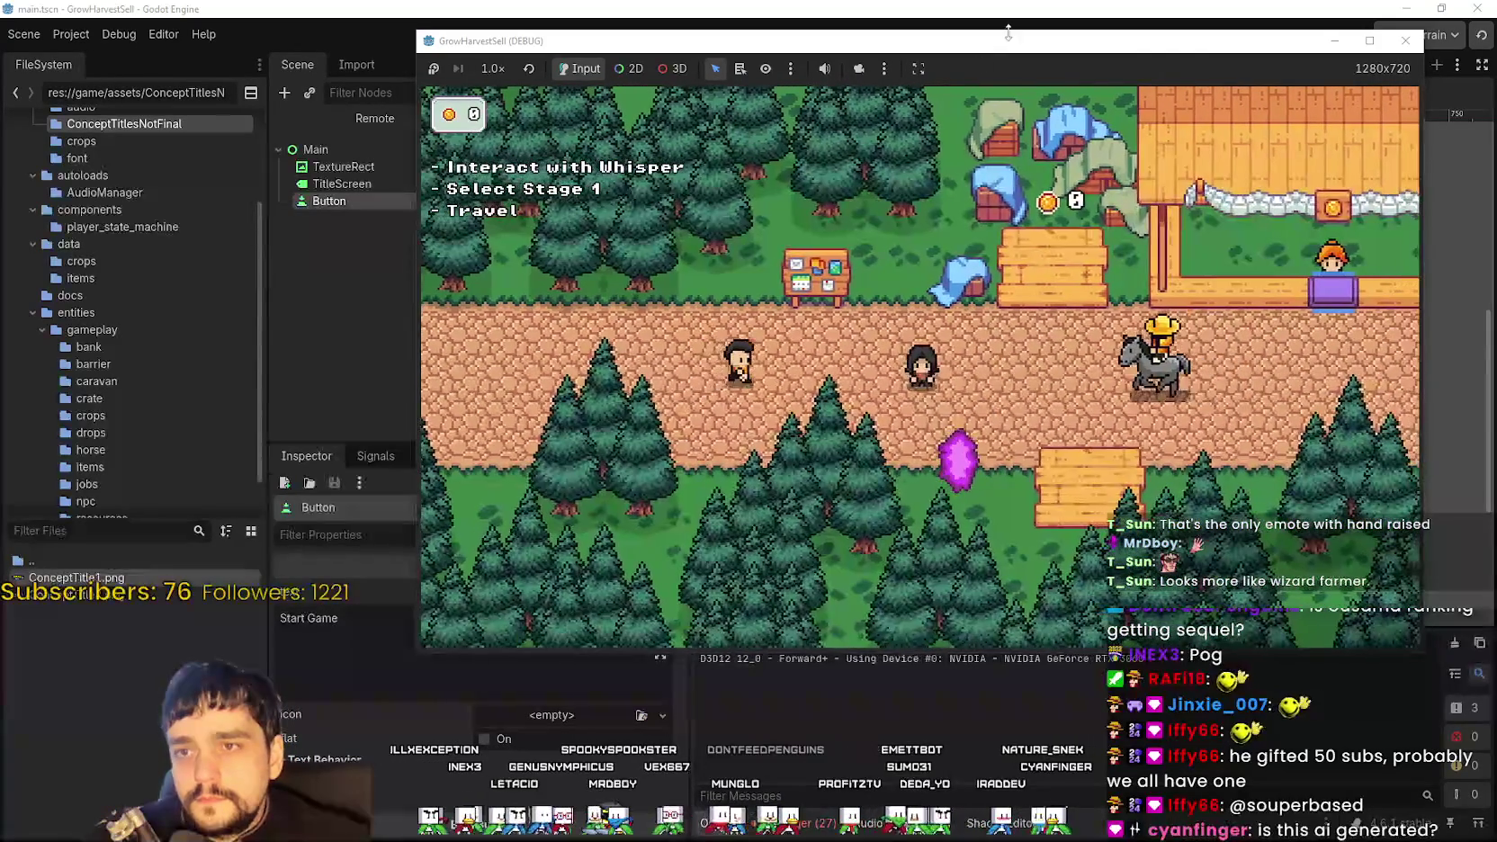
pyautogui.moveTo(1009, 33)
pyautogui.mouseDown()
pyautogui.moveTo(986, 254)
pyautogui.moveTo(914, 131)
pyautogui.mouseUp()
# Stop the game and replace the TextureRect's image with the new Harvest Sorcerer art
pyautogui.click(1167, 35)
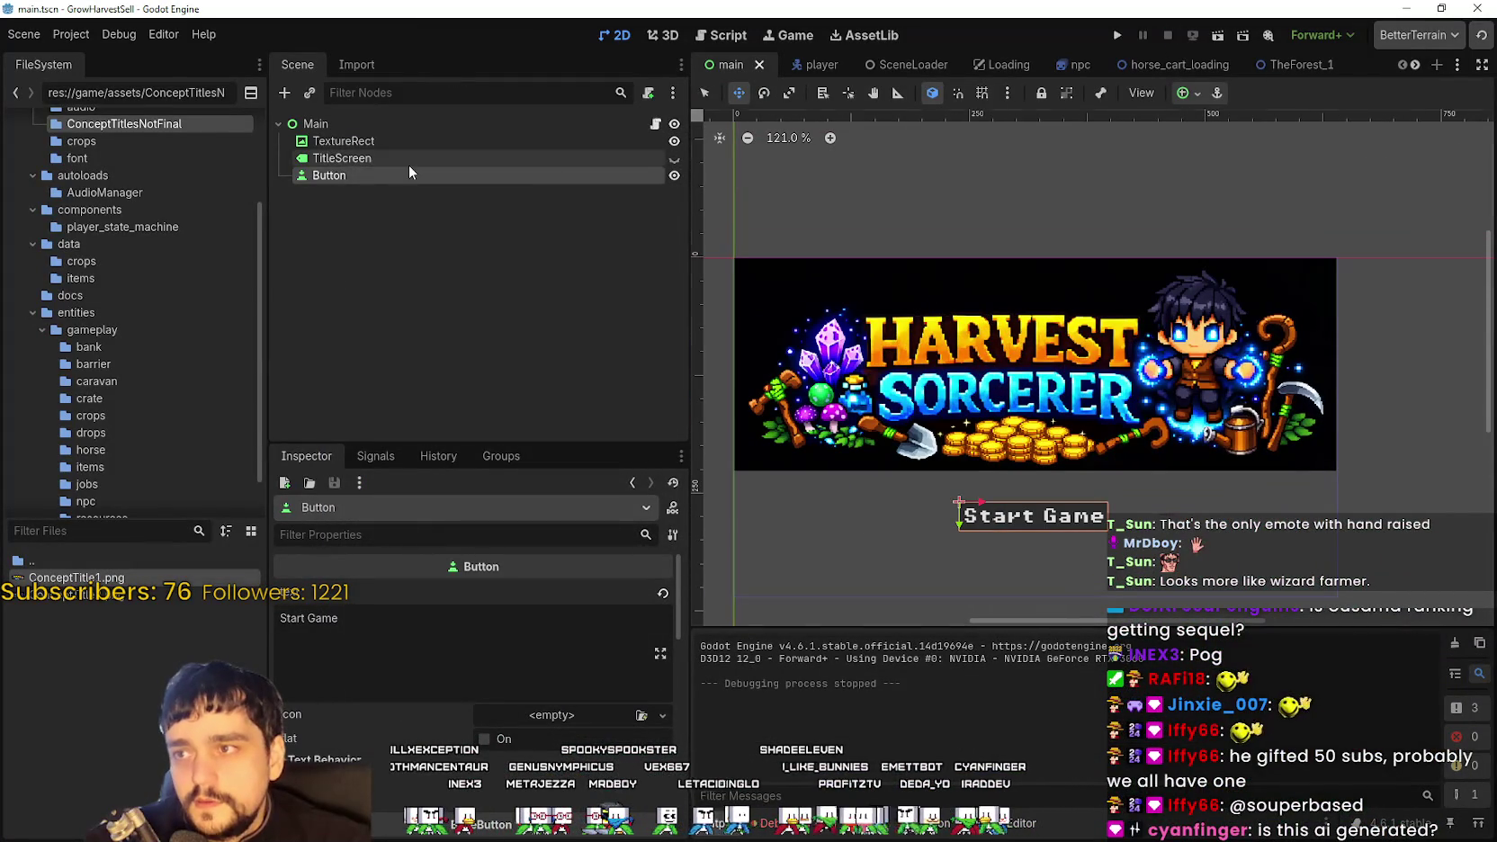
pyautogui.click(408, 163)
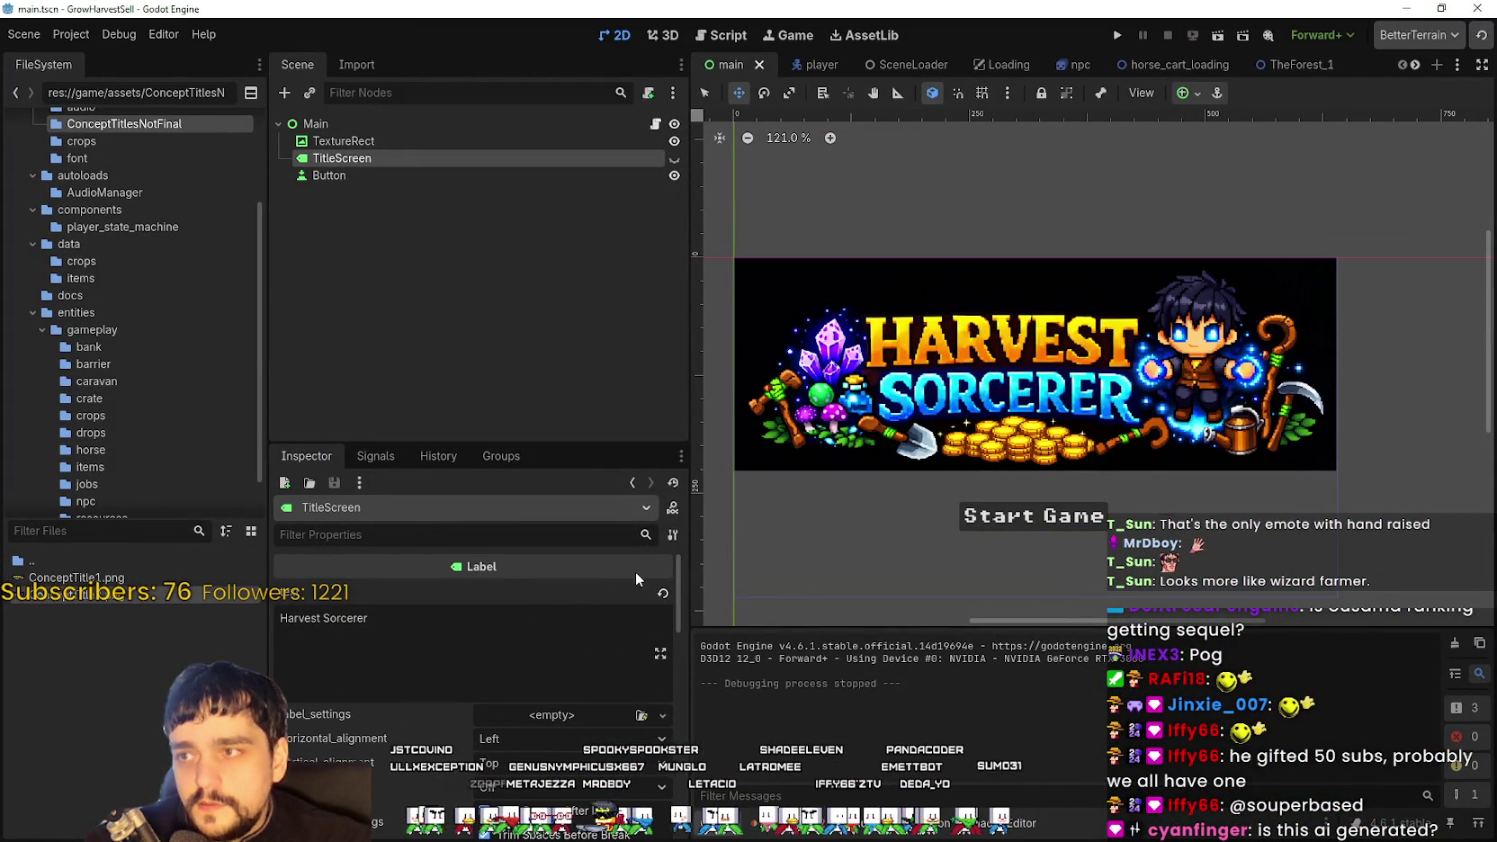
pyautogui.click(340, 140)
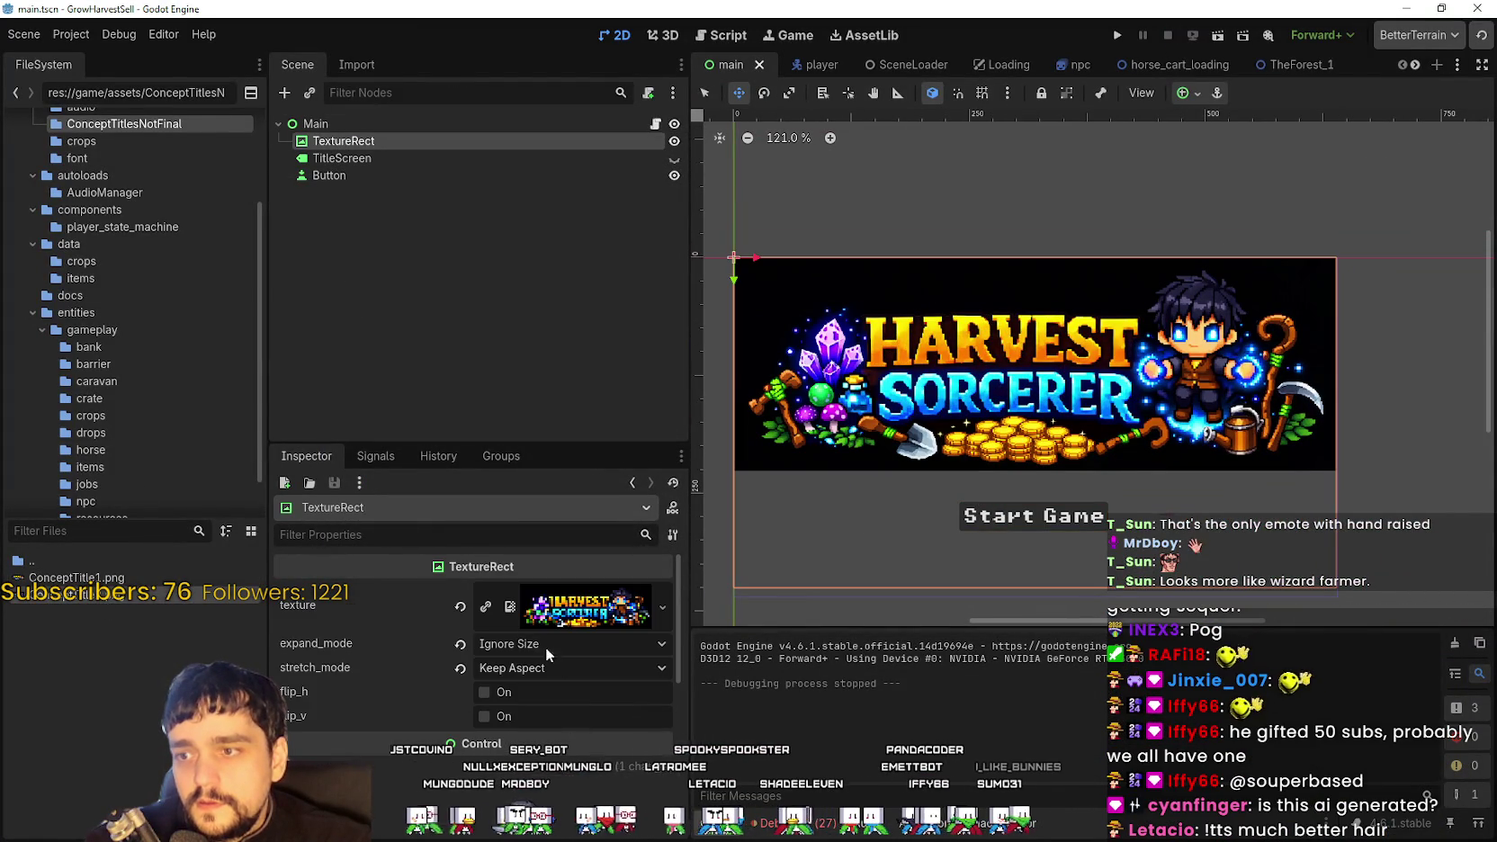
pyautogui.moveTo(56, 595); pyautogui.dragTo(594, 607)
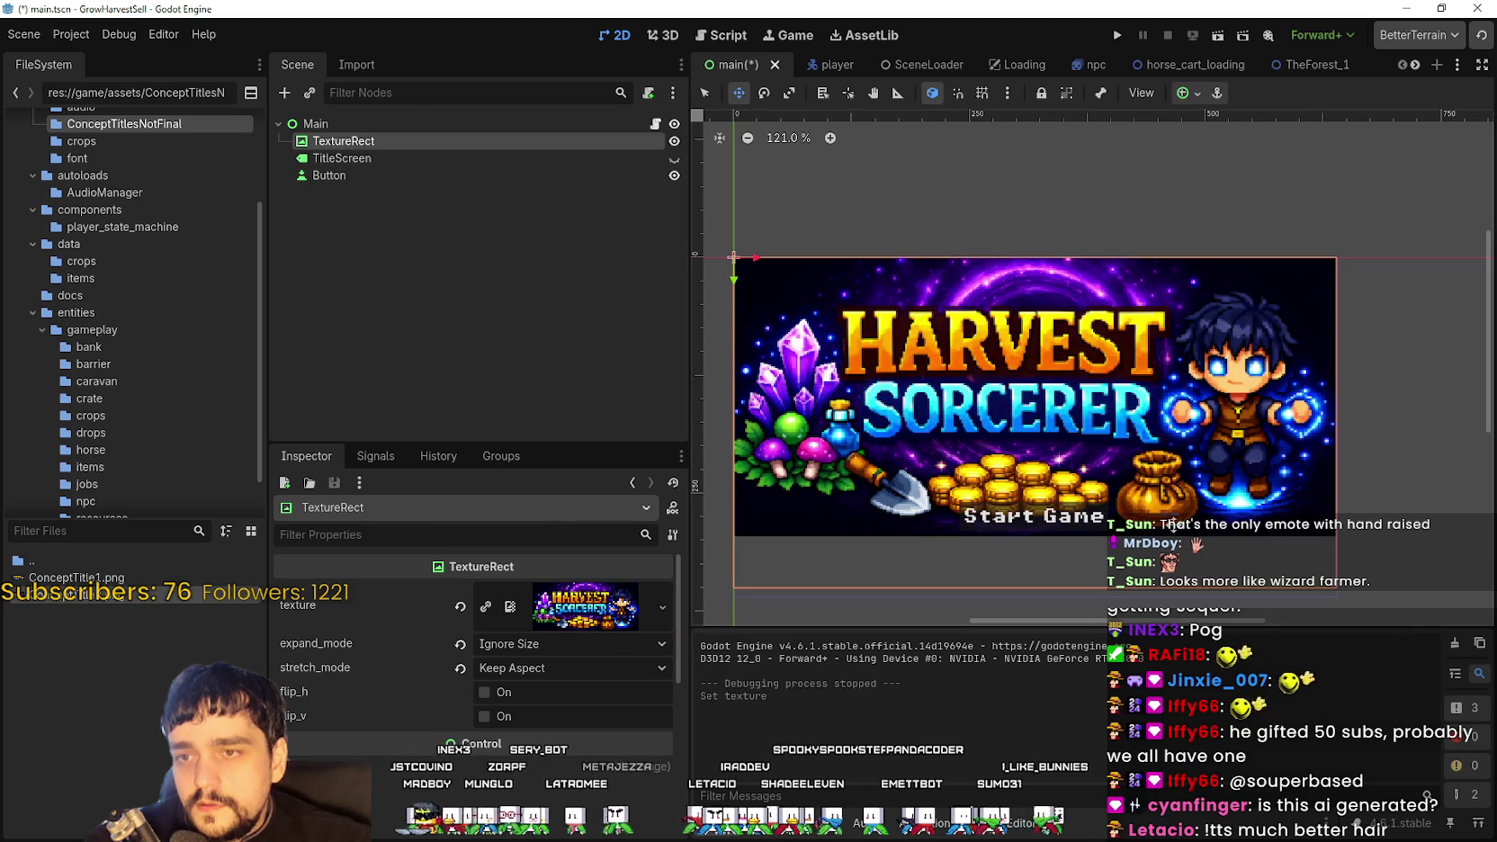
# Move the Start Game button lower, under the new artwork
pyautogui.scroll(-3, 1097, 477)
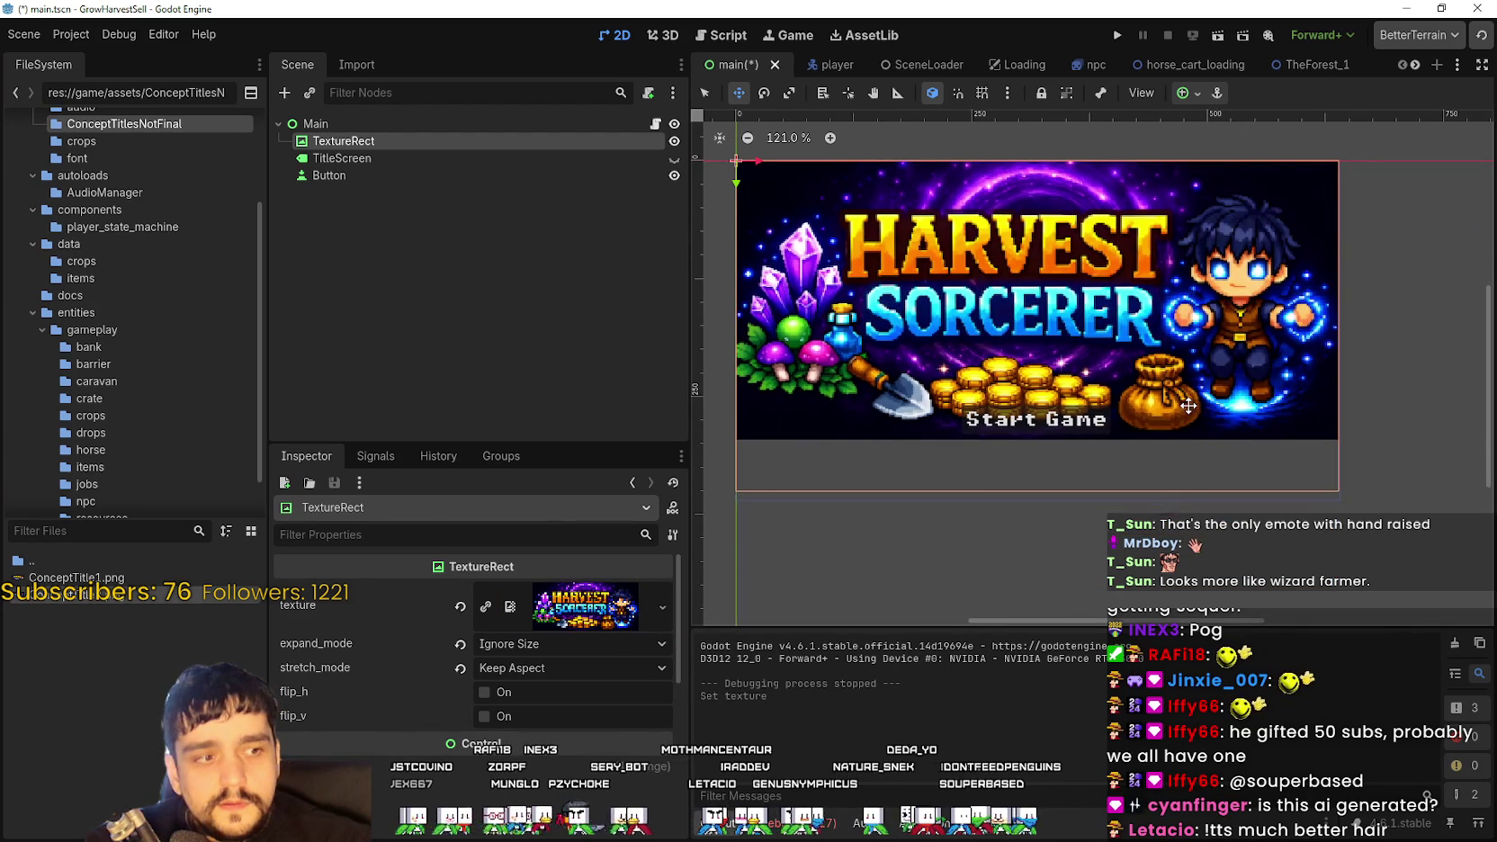
pyautogui.scroll(2, 1099, 301)
pyautogui.scroll(-2, 1100, 301)
pyautogui.scroll(2, 1099, 301)
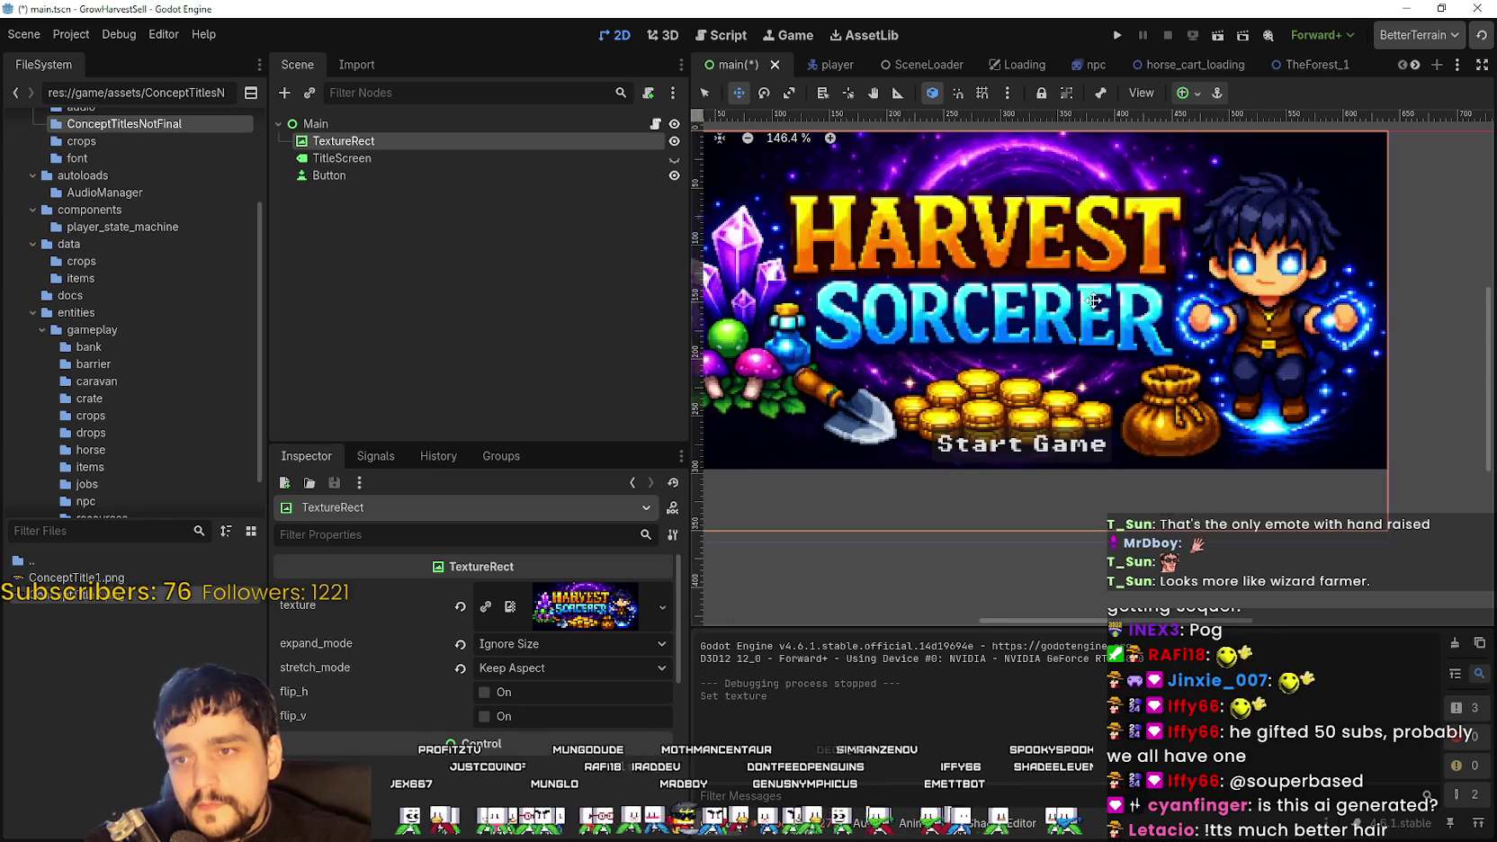
pyautogui.click(439, 156)
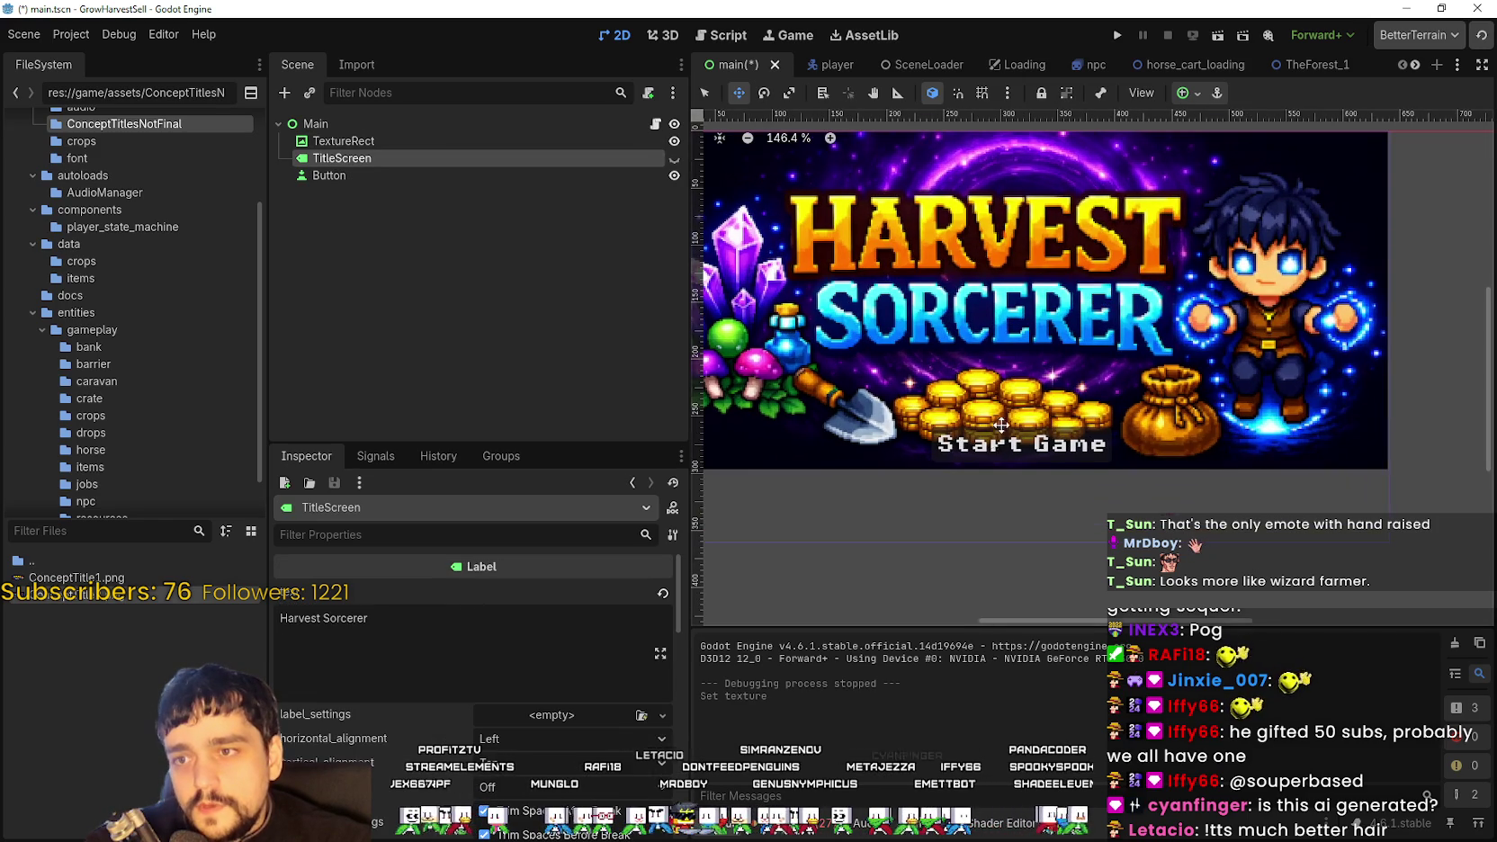
pyautogui.click(402, 174)
pyautogui.moveTo(1110, 404); pyautogui.dragTo(1107, 454)
# Nudge Start Game into its final place, save the title scene, and test-run it
pyautogui.scroll(-1, 1071, 396)
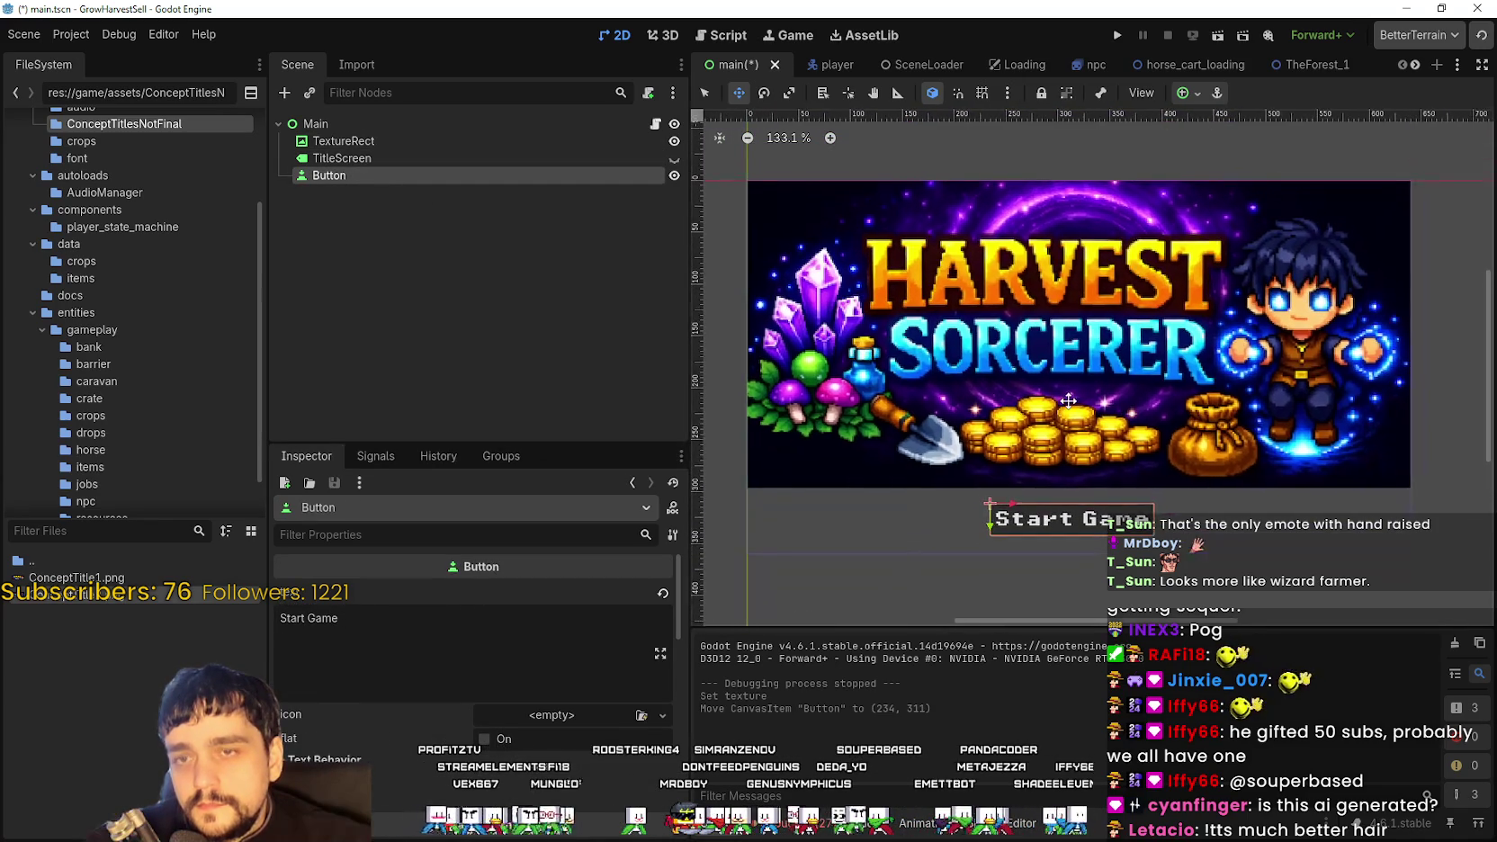
pyautogui.scroll(1, 1080, 550)
pyautogui.moveTo(1083, 520); pyautogui.dragTo(1066, 495)
pyautogui.scroll(-1, 1081, 504)
pyautogui.hotkey('ctrl', 's')
pyautogui.hotkey('ctrl', 's')
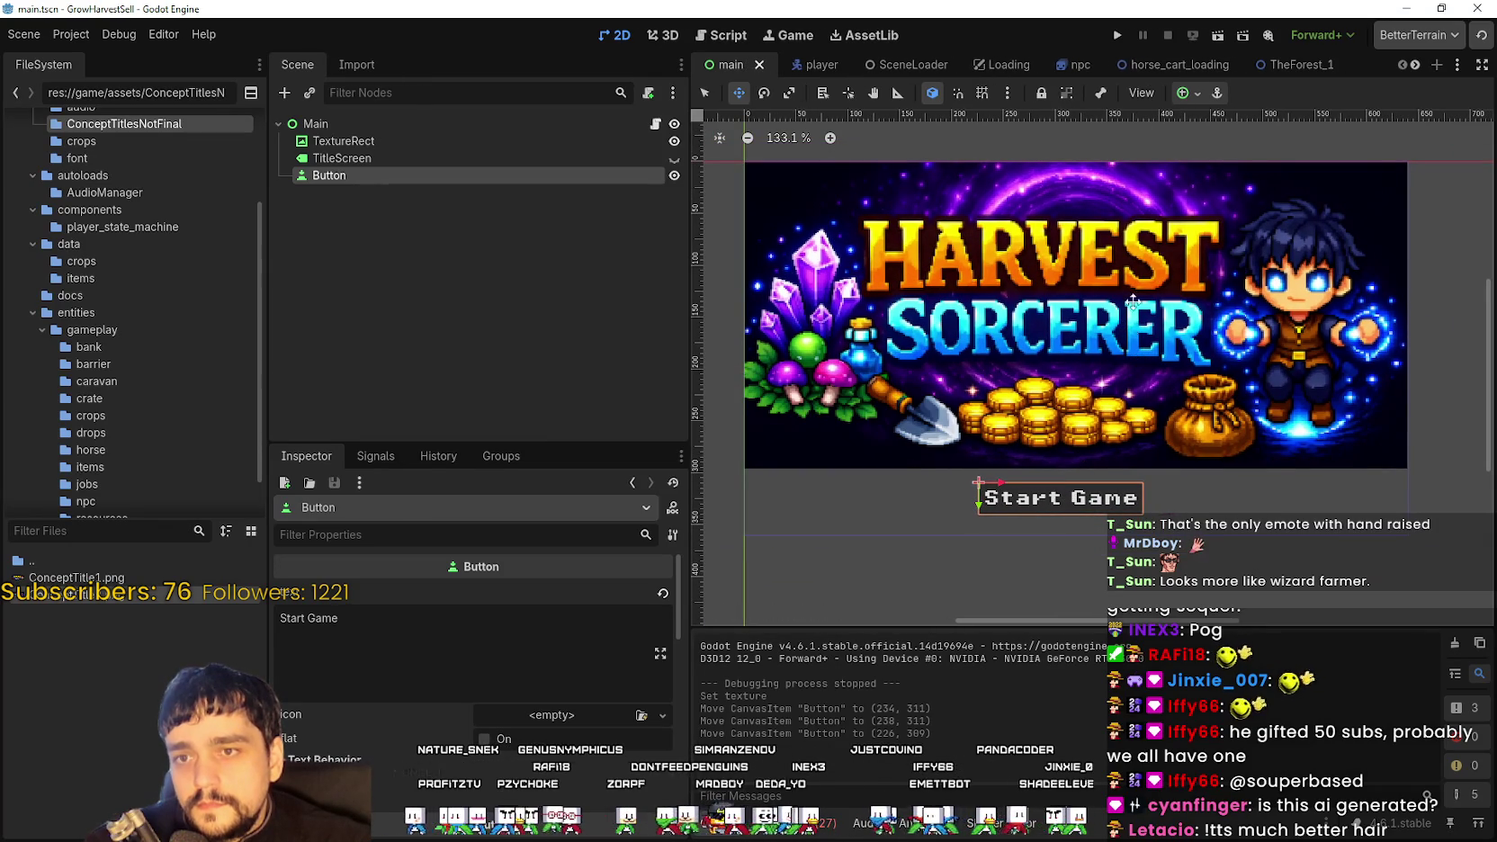
pyautogui.click(1115, 36)
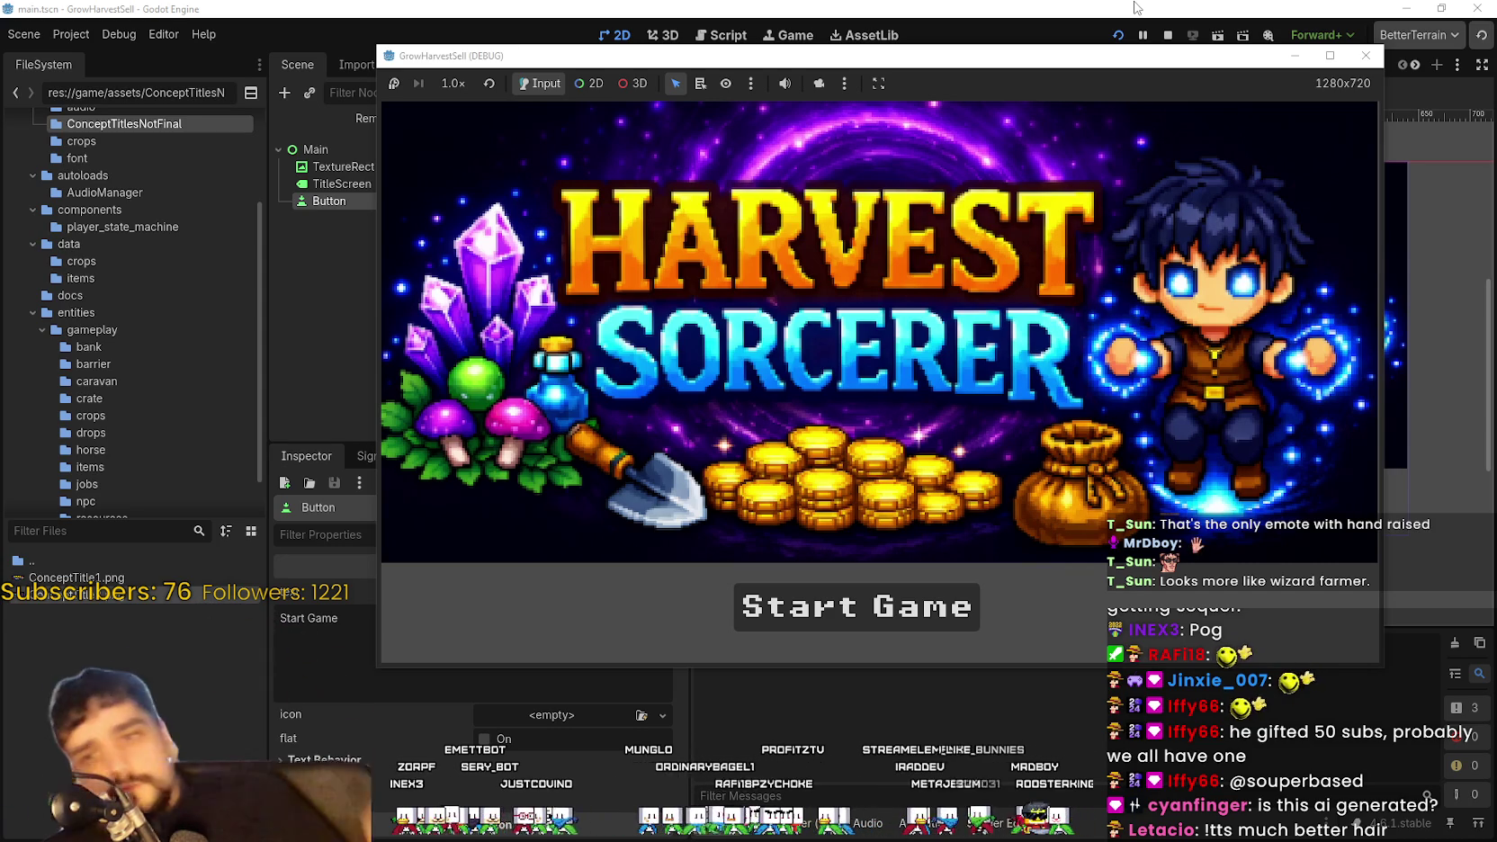
pyautogui.click(1169, 35)
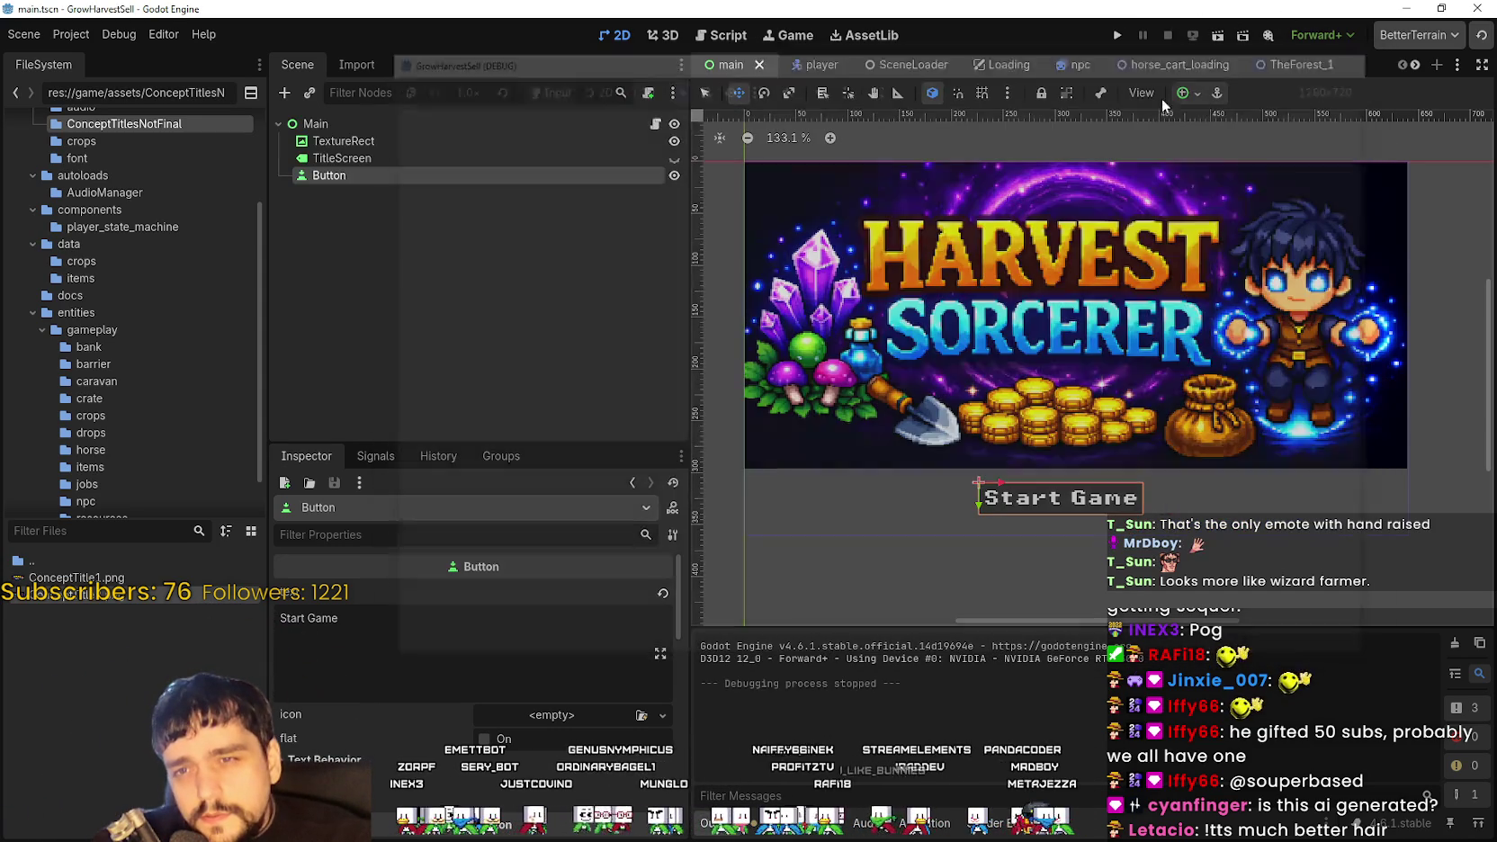
# Shrink the title image from its corner and reposition it up and right
pyautogui.doubleClick(518, 160)
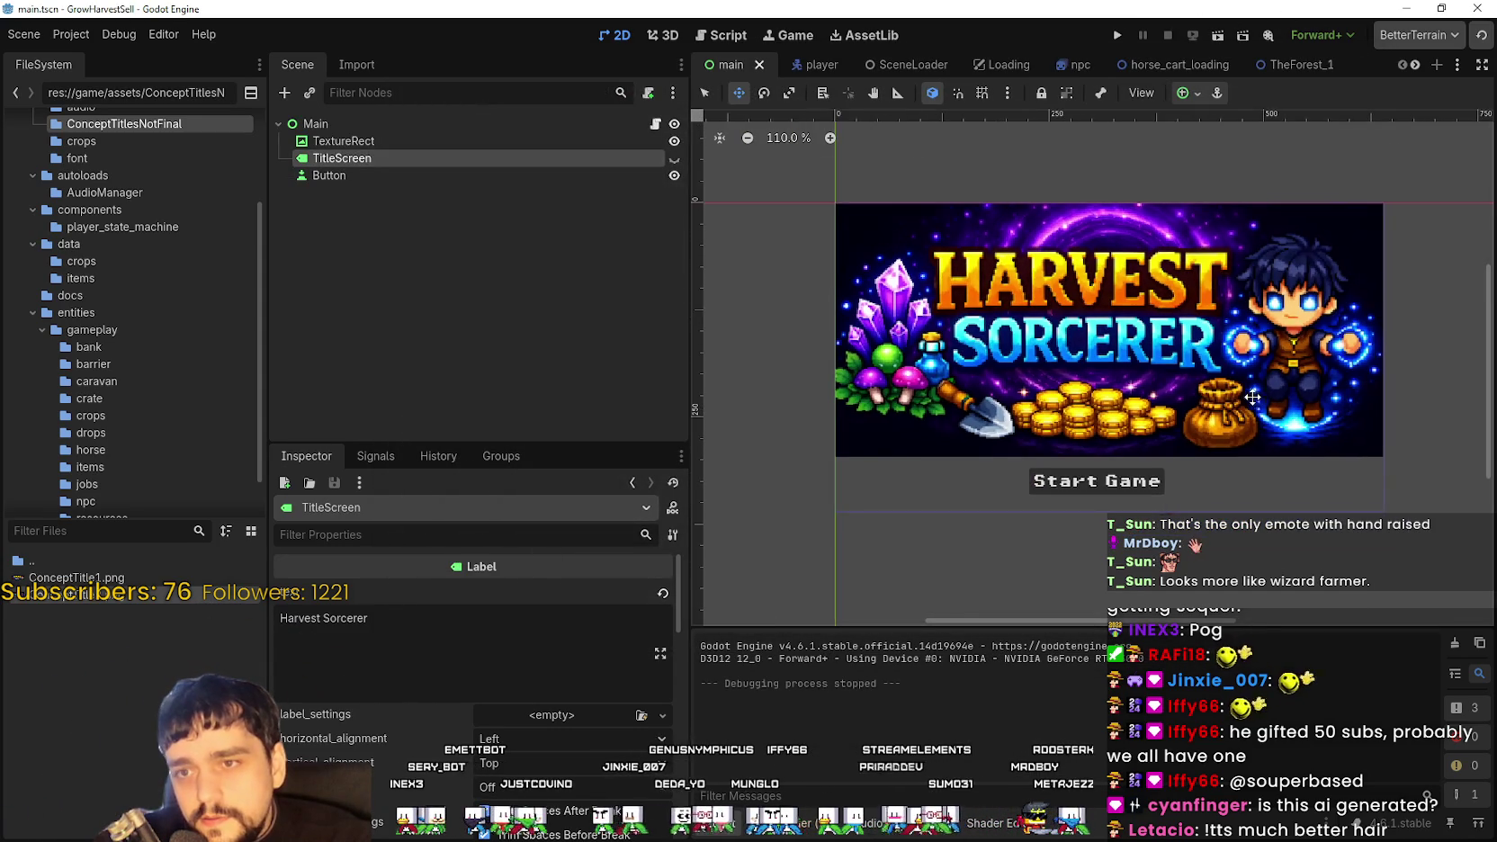
pyautogui.click(517, 141)
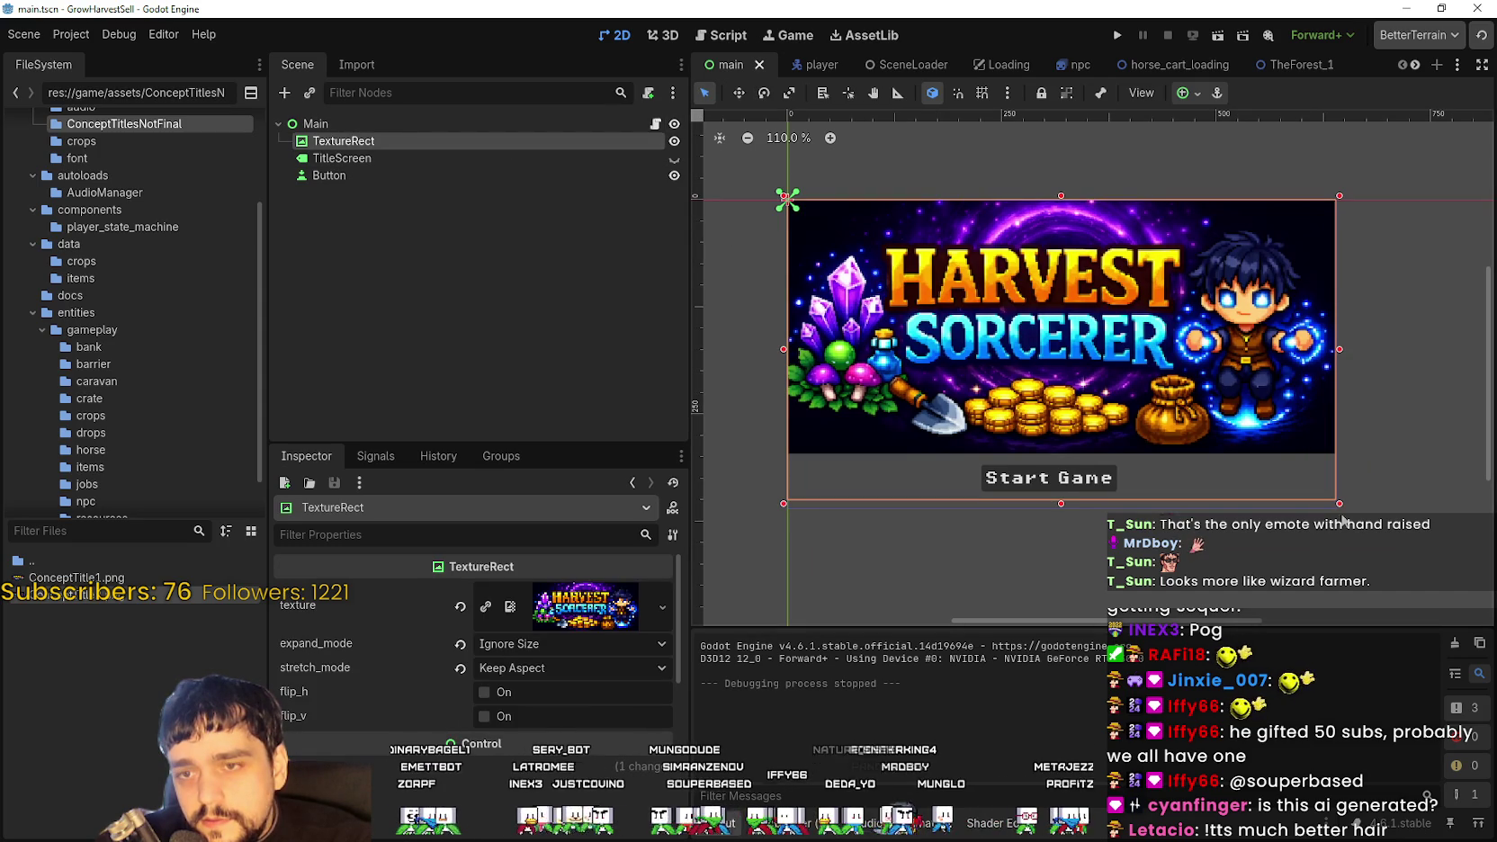
pyautogui.moveTo(1337, 498)
pyautogui.mouseDown()
pyautogui.moveTo(1307, 445)
pyautogui.moveTo(1188, 385)
pyautogui.mouseUp()
pyautogui.moveTo(1179, 281)
pyautogui.mouseDown()
pyautogui.moveTo(1261, 294)
pyautogui.moveTo(1225, 306)
pyautogui.mouseUp()
pyautogui.scroll(2, 1262, 294)
pyautogui.moveTo(1099, 306); pyautogui.dragTo(1131, 295)
# Save the title scene and move the Start Game button up slightly
pyautogui.hotkey('ctrl', 'a')
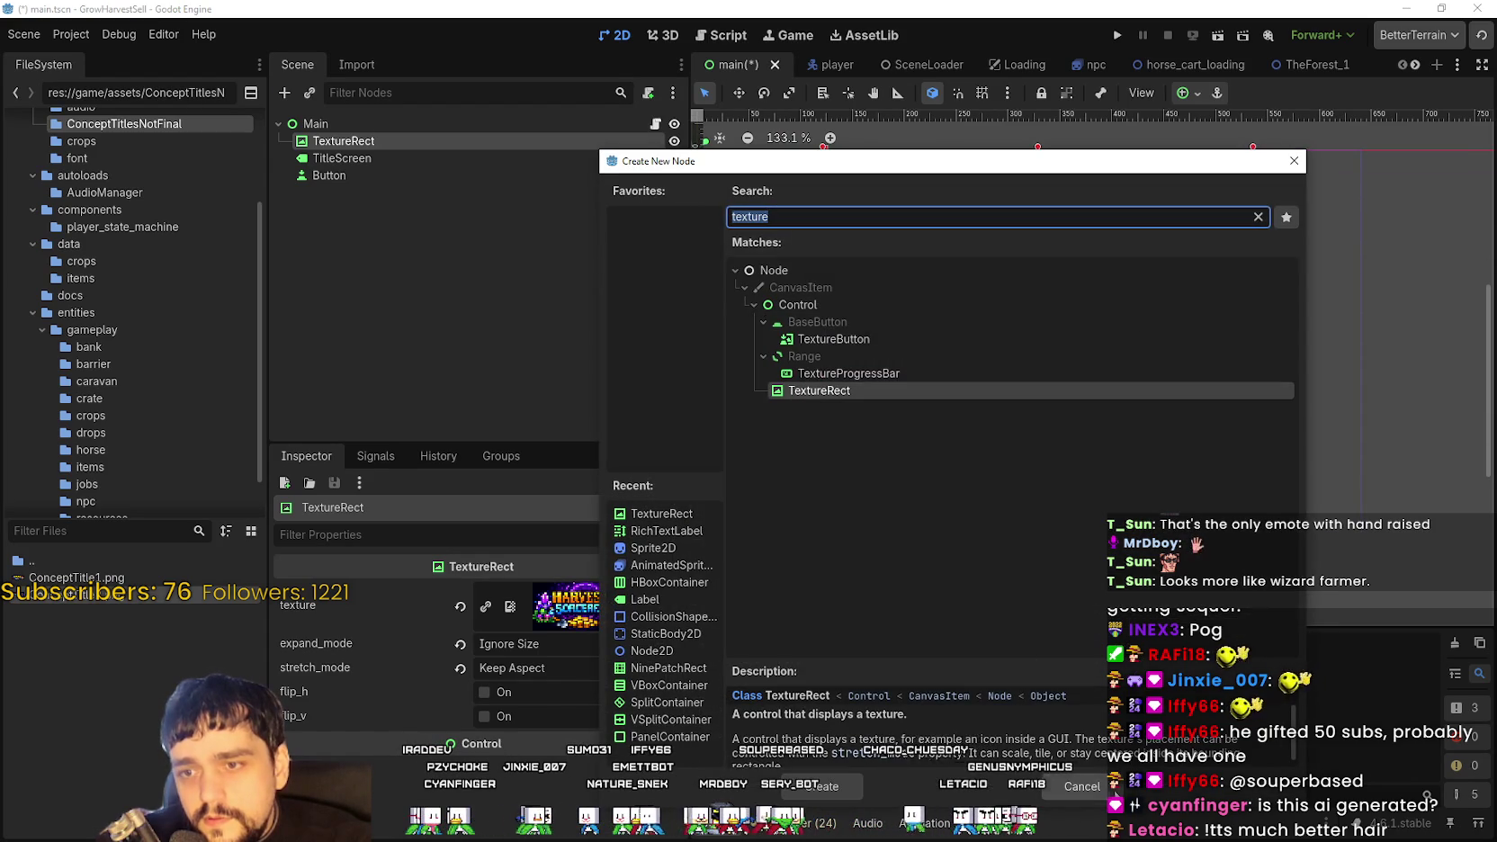
pyautogui.press('Escape')
pyautogui.hotkey('ctrl', 's')
pyautogui.scroll(1, 1039, 532)
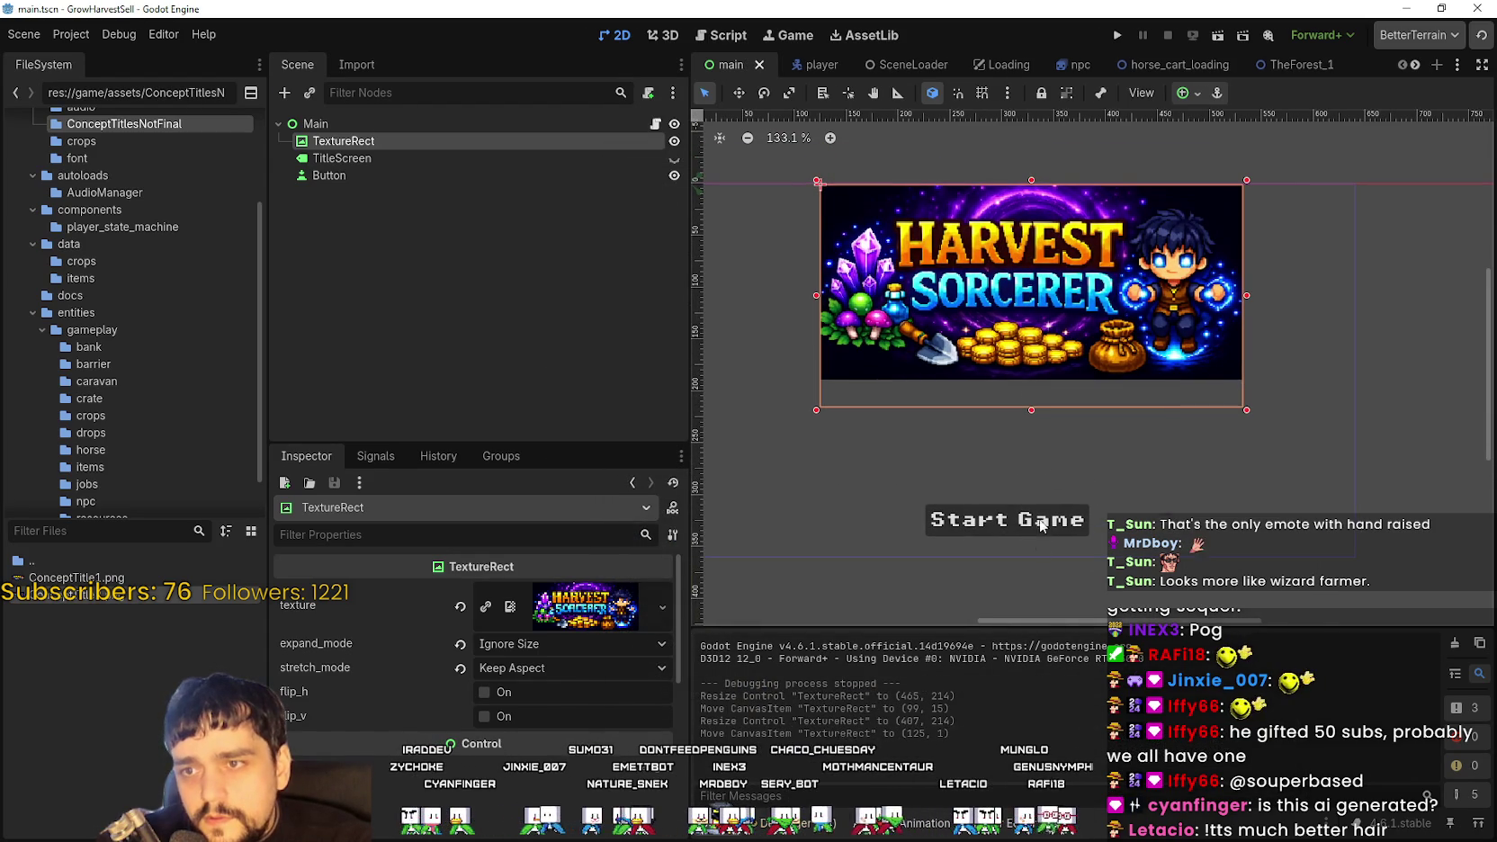
pyautogui.moveTo(1041, 529); pyautogui.dragTo(1050, 495)
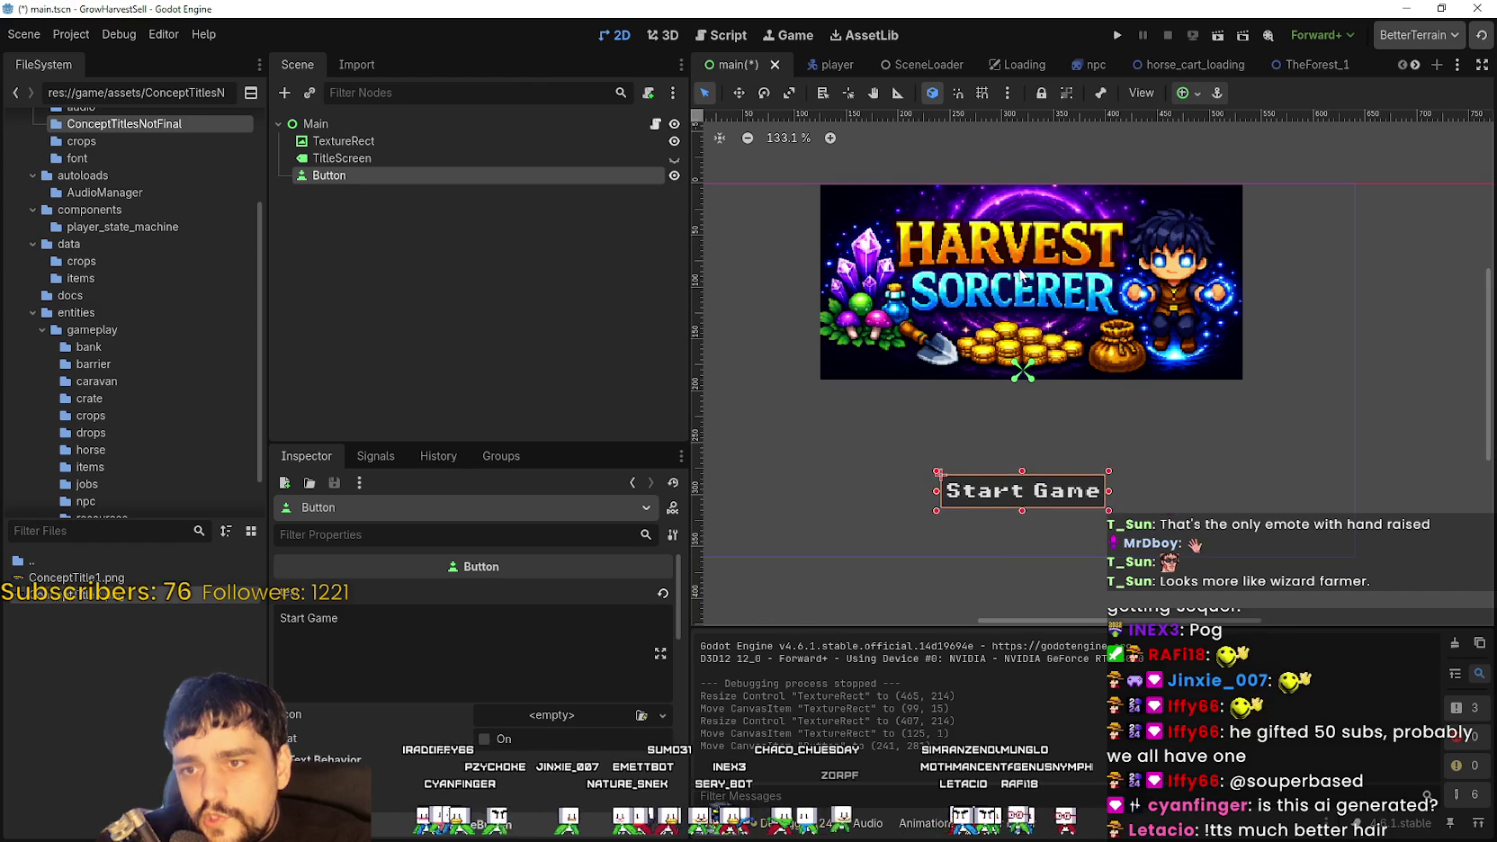
pyautogui.scroll(-2, 1057, 270)
# Shift the title image about 10 px left and save the scene
pyautogui.click(1057, 270)
pyautogui.scroll(-1, 1109, 272)
pyautogui.scroll(1, 1052, 250)
pyautogui.moveTo(1044, 267); pyautogui.dragTo(1036, 261)
pyautogui.hotkey('ctrl', 's')
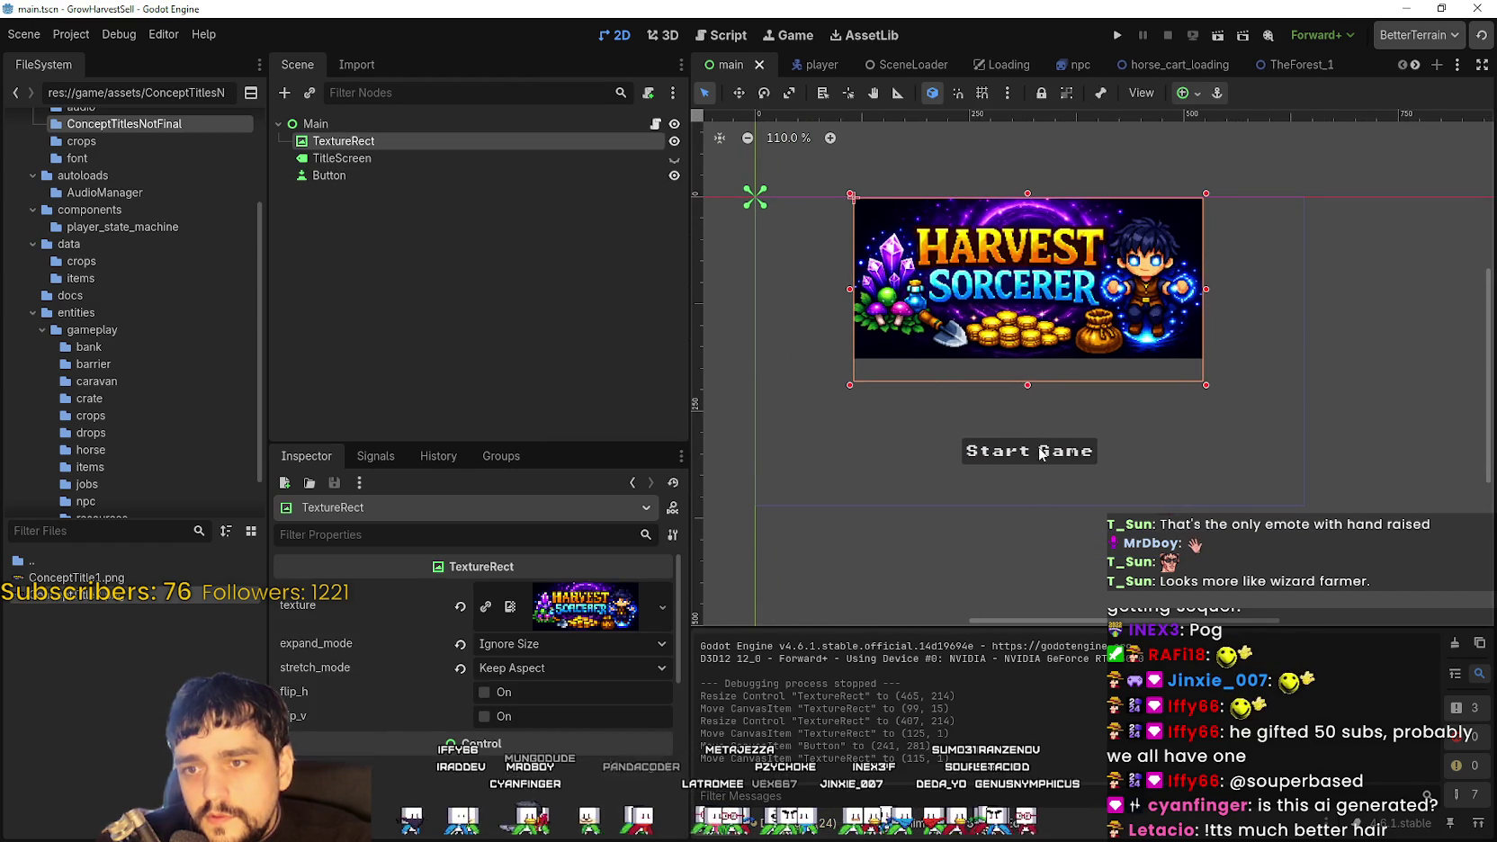
# Raise the Start Game button closer to the image and run the game
pyautogui.click(1041, 454)
pyautogui.moveTo(1041, 454); pyautogui.dragTo(1037, 430)
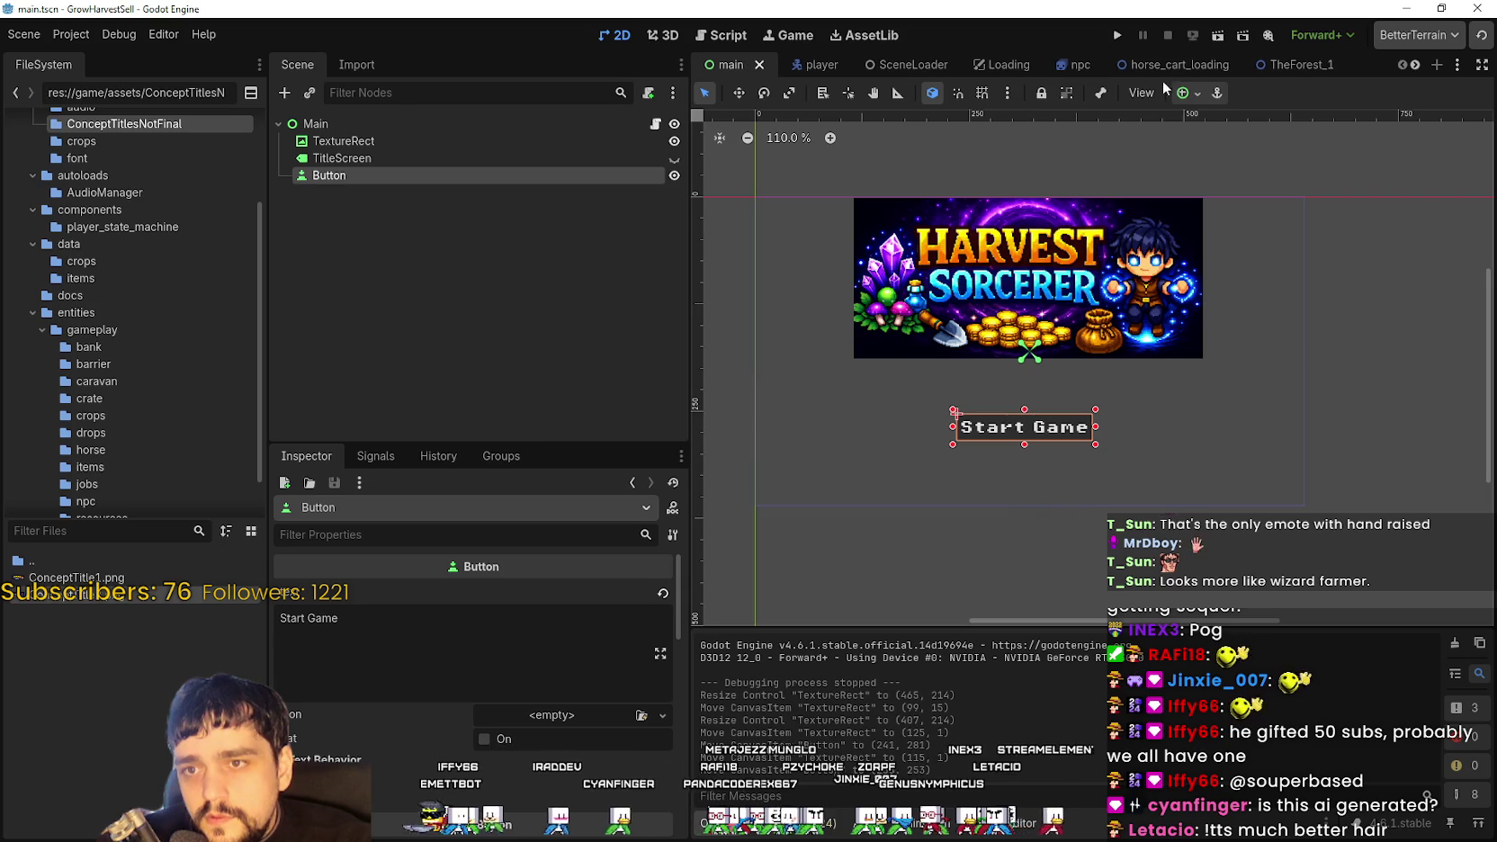
pyautogui.click(1115, 36)
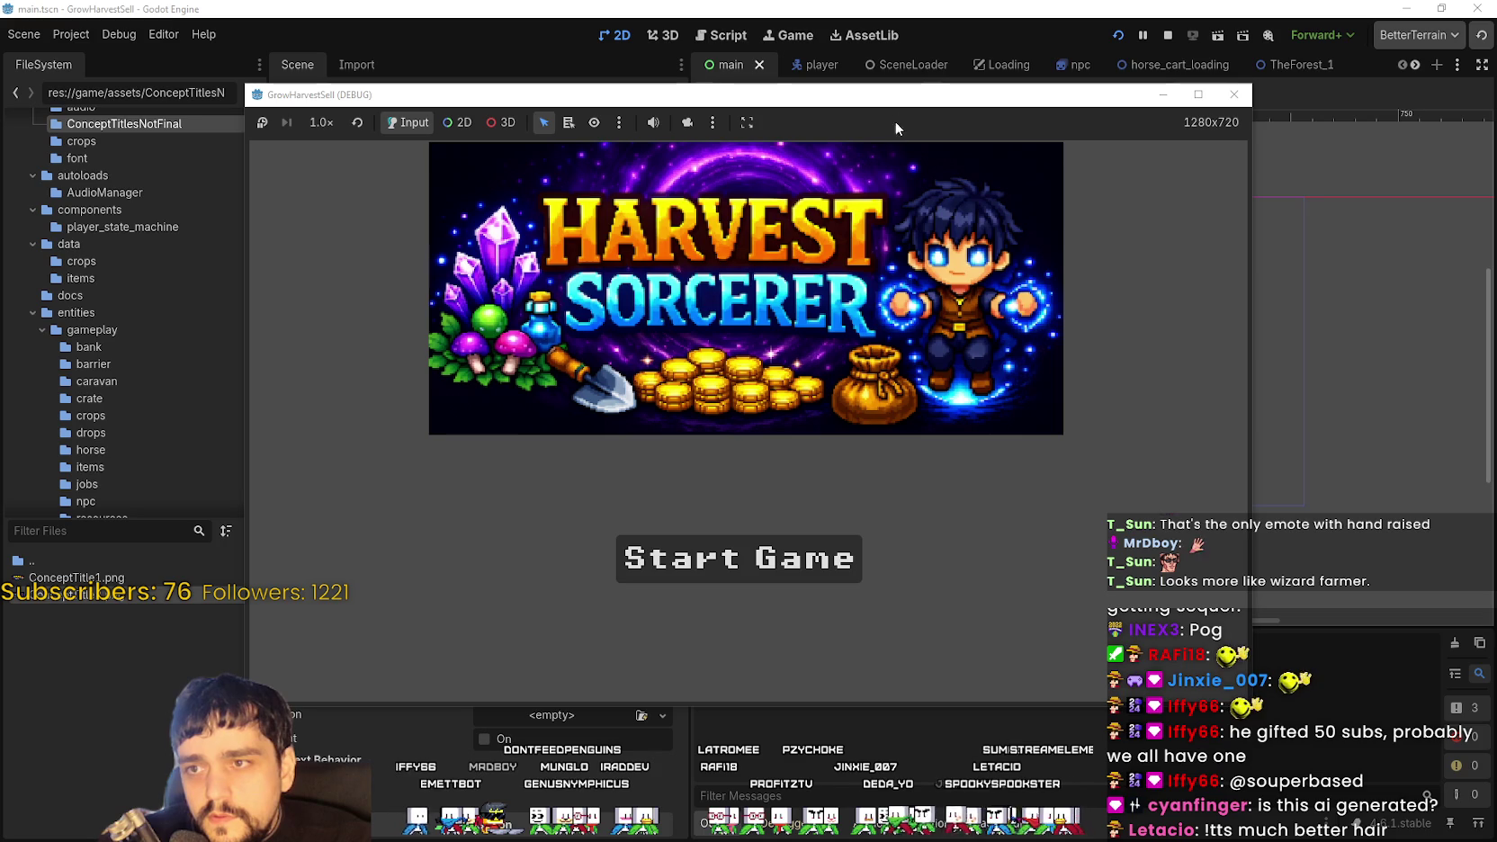
# Move the game window, start the game, and unlock the Whisper skill at the skill board
pyautogui.moveTo(884, 100)
pyautogui.mouseDown()
pyautogui.moveTo(924, 79)
pyautogui.moveTo(1028, 80)
pyautogui.mouseUp()
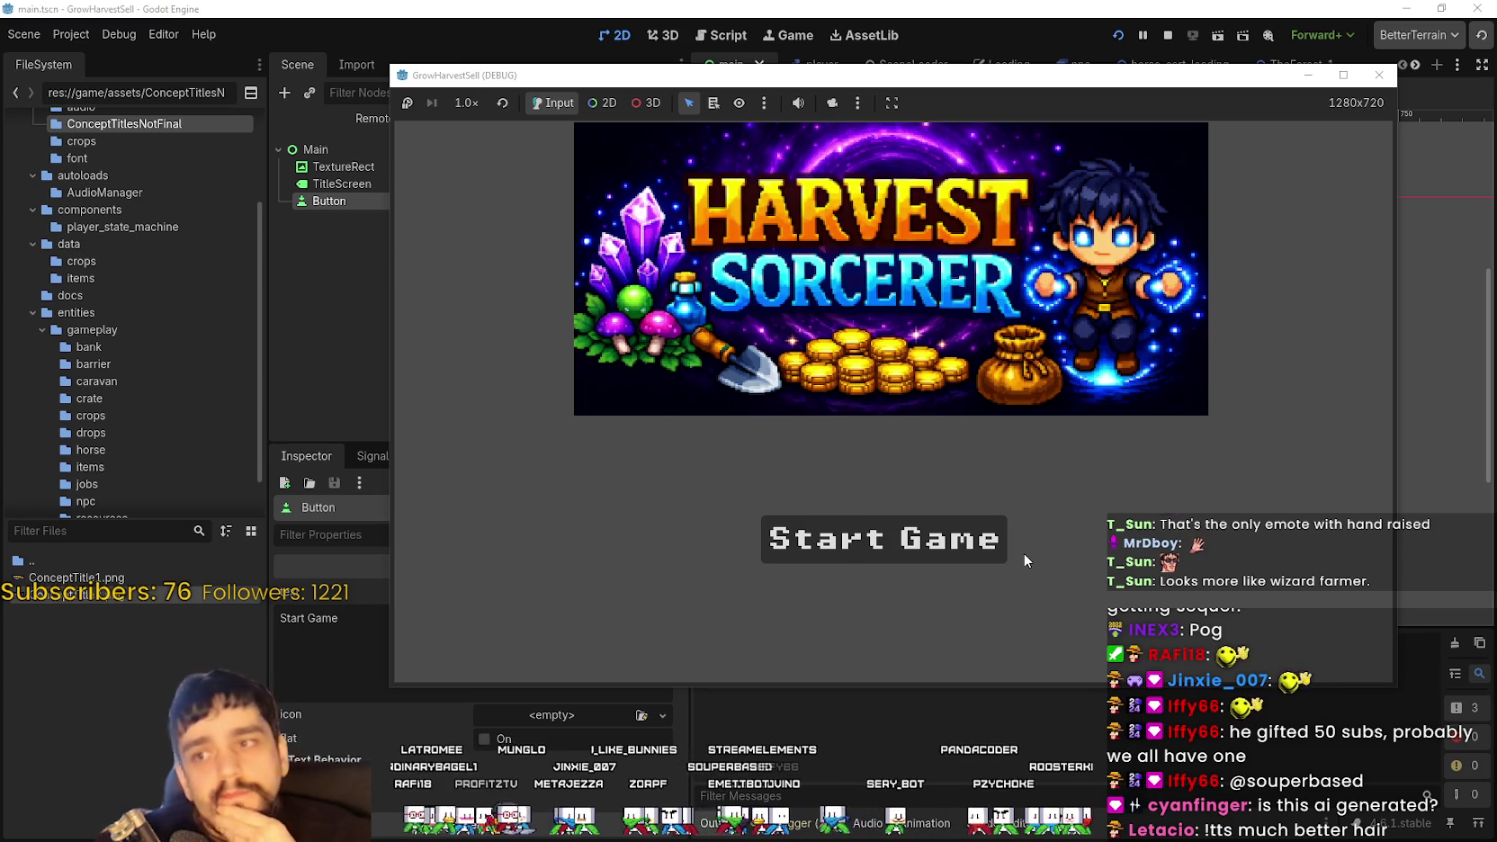
pyautogui.click(978, 556)
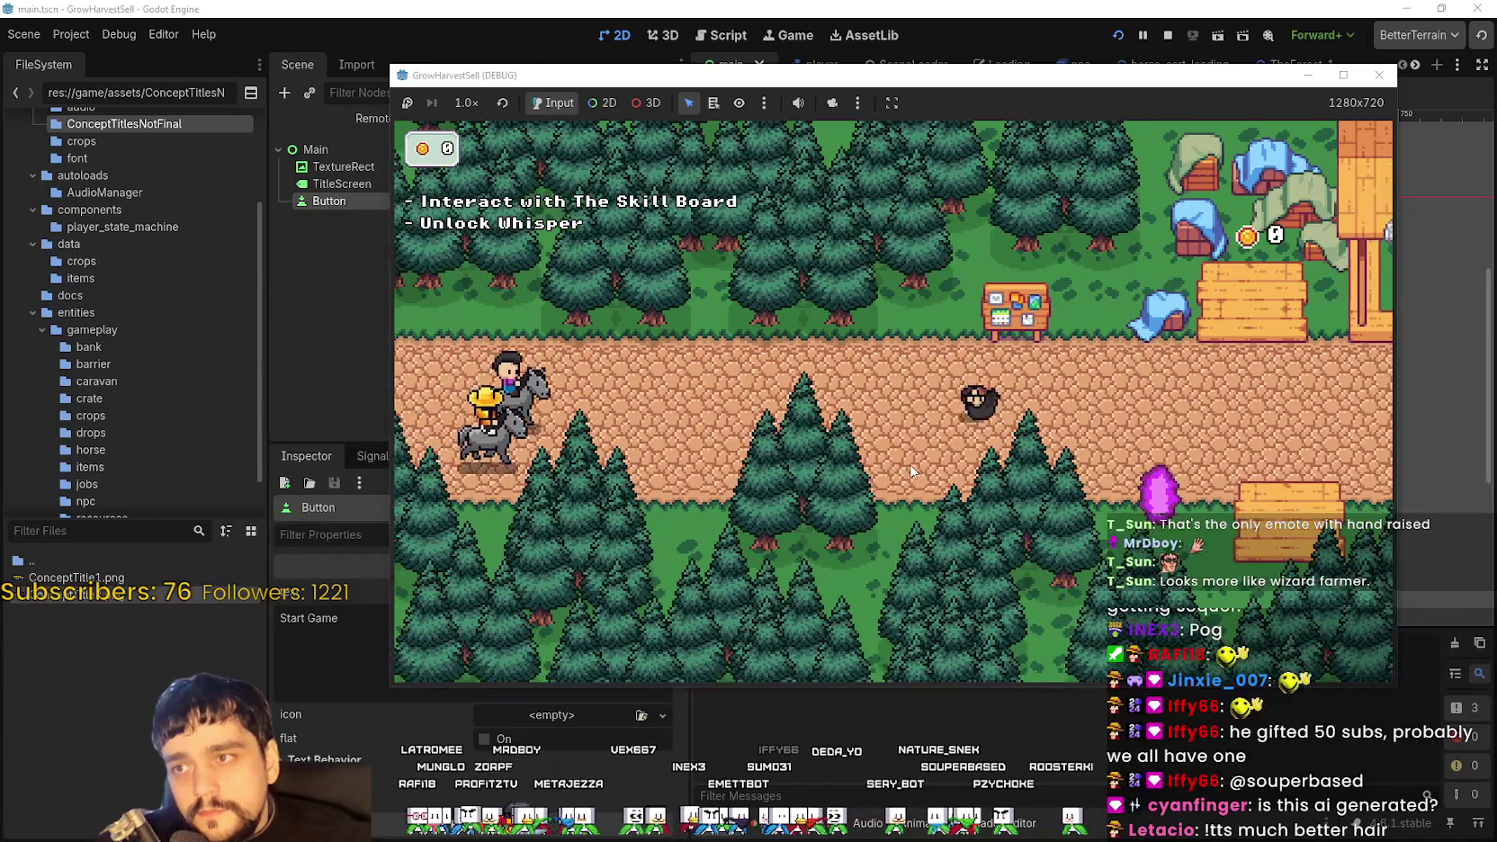
pyautogui.press('e')
pyautogui.click(895, 454)
pyautogui.press('Escape')
# Travel through the purple portal to the Stage 1 forest
pyautogui.press('s')
pyautogui.press('e')
pyautogui.click(646, 592)
# Walk through the forest harvesting the first several crops
pyautogui.press('d')
pyautogui.press('s')
pyautogui.press('e')
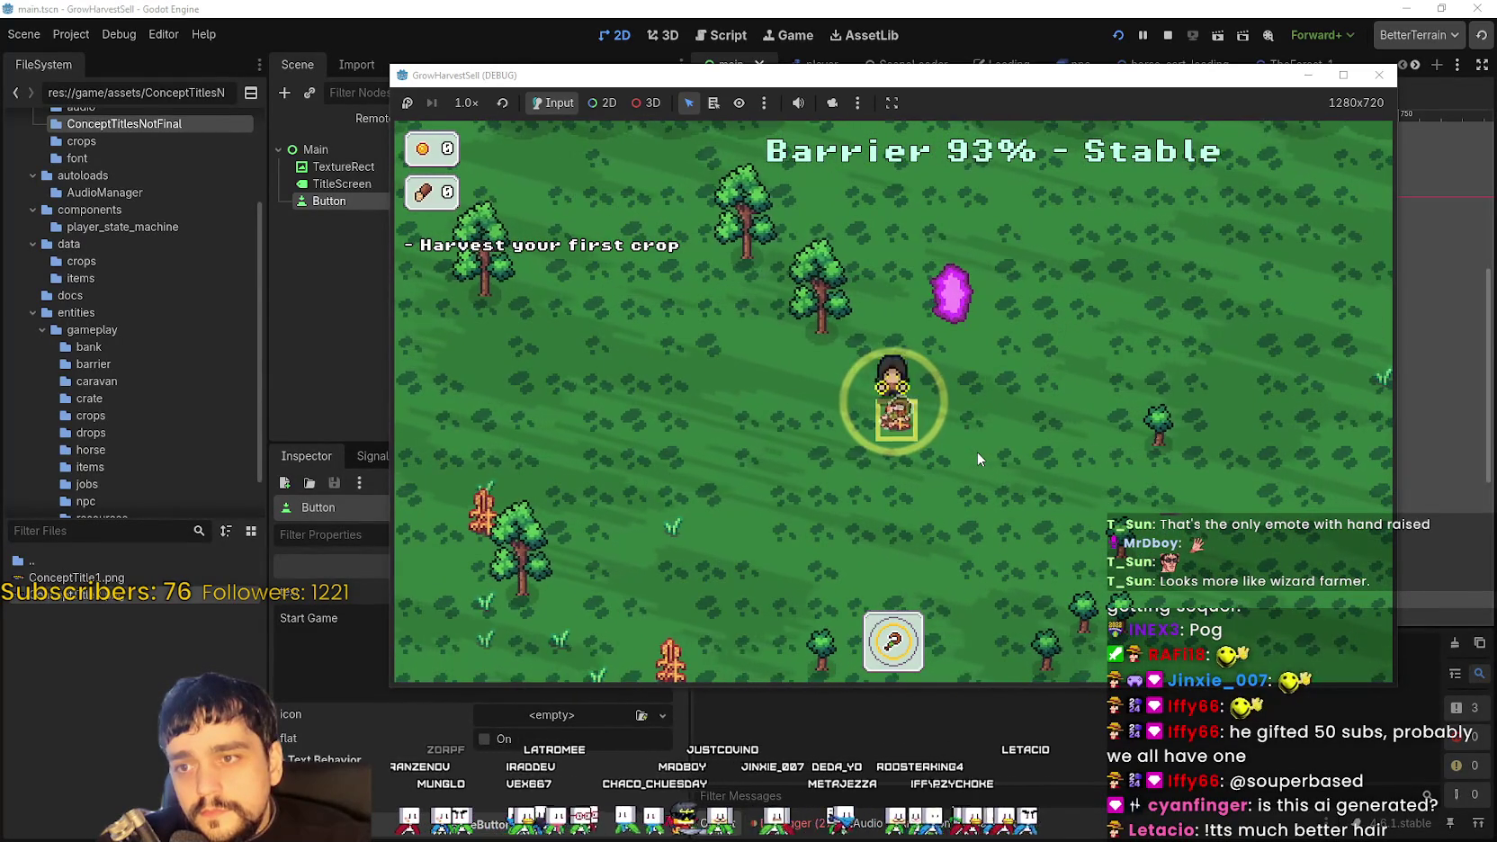
pyautogui.press('a')
pyautogui.press('s')
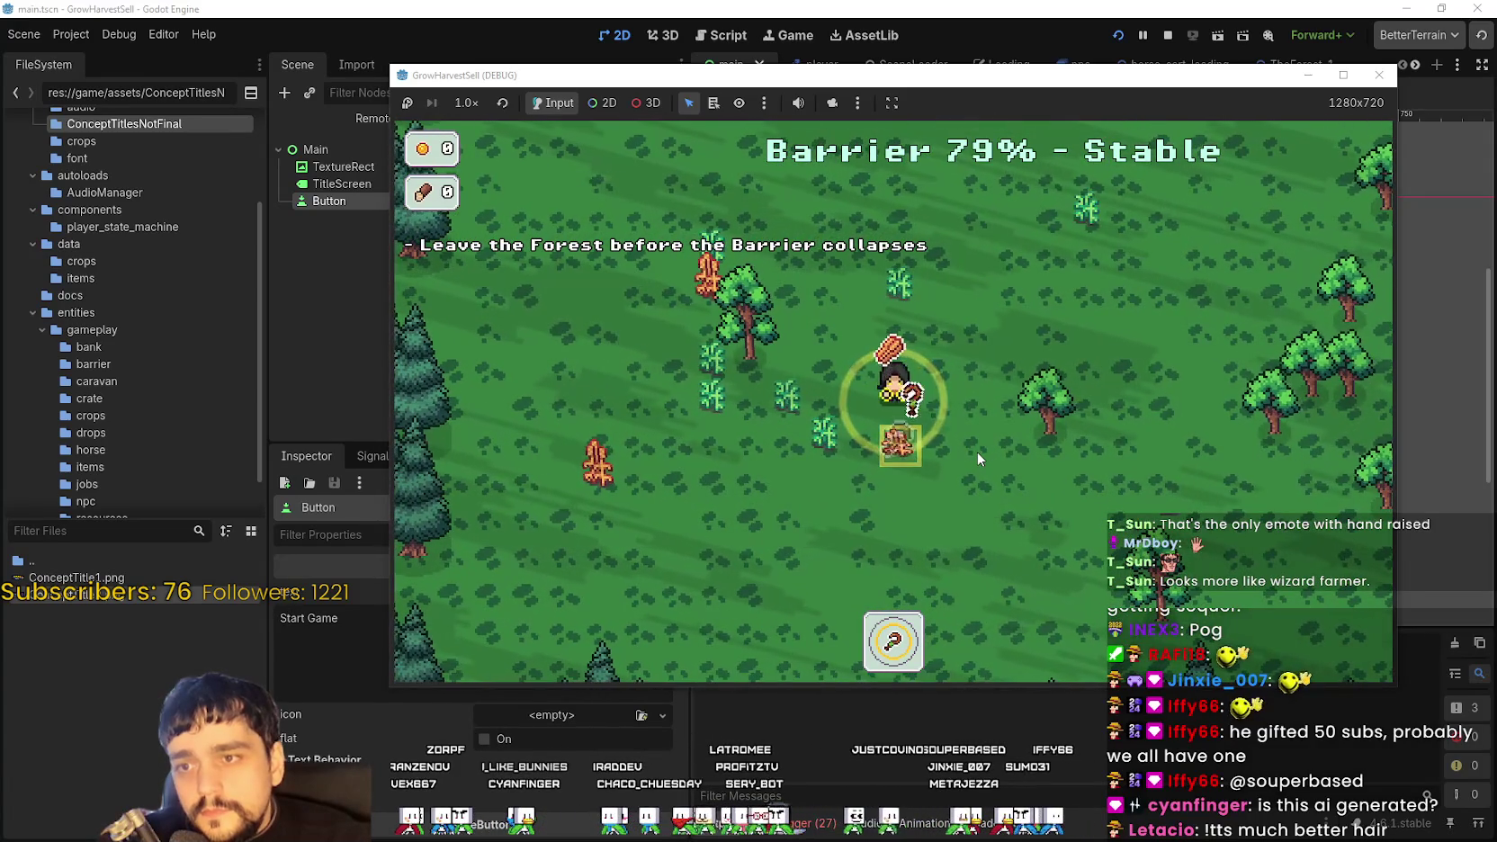
pyautogui.press('e')
pyautogui.press('a')
pyautogui.press('w')
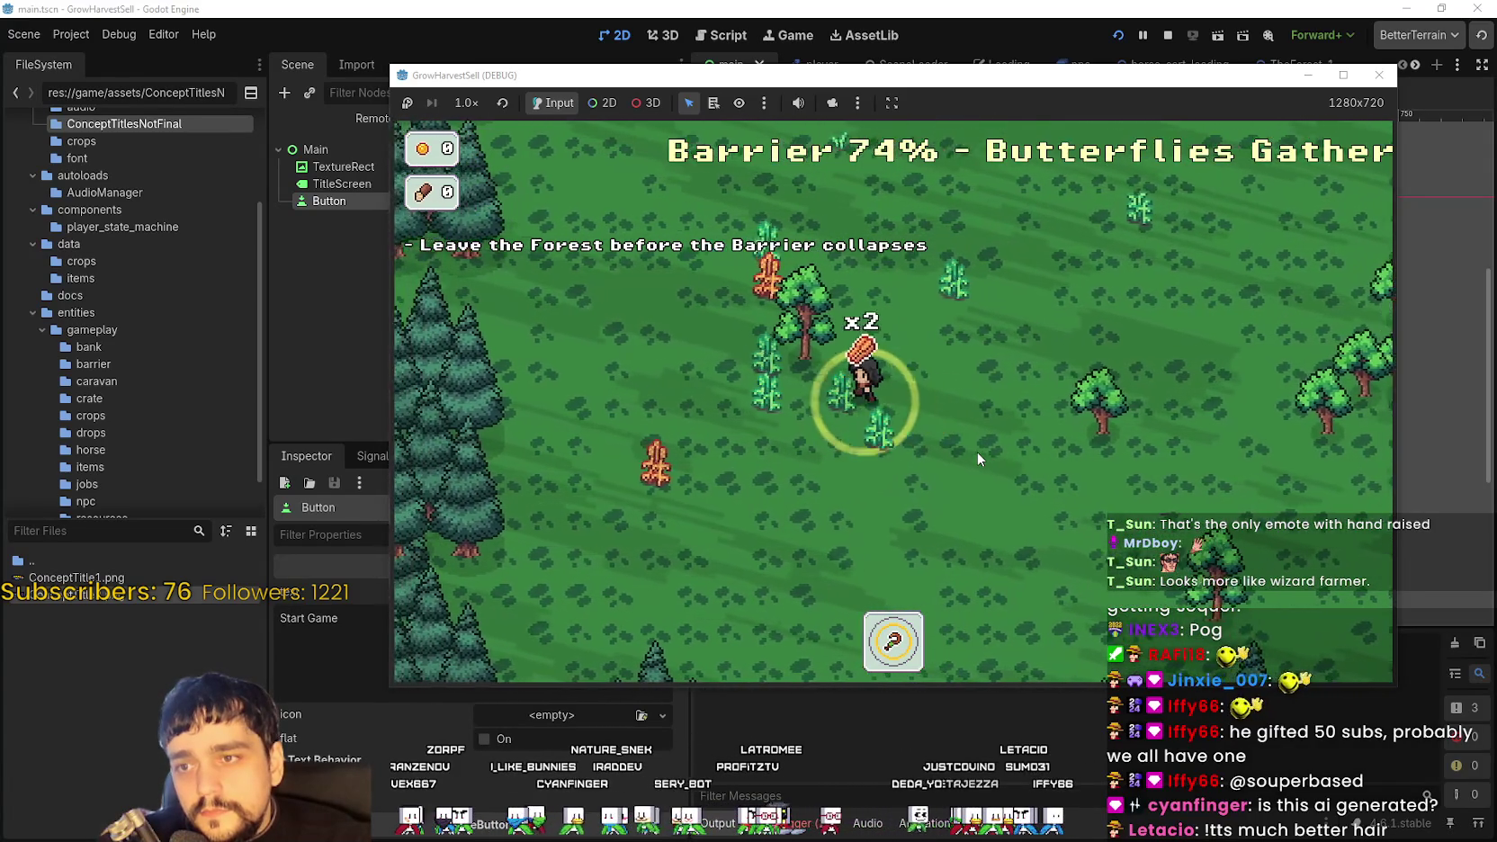
pyautogui.press('a')
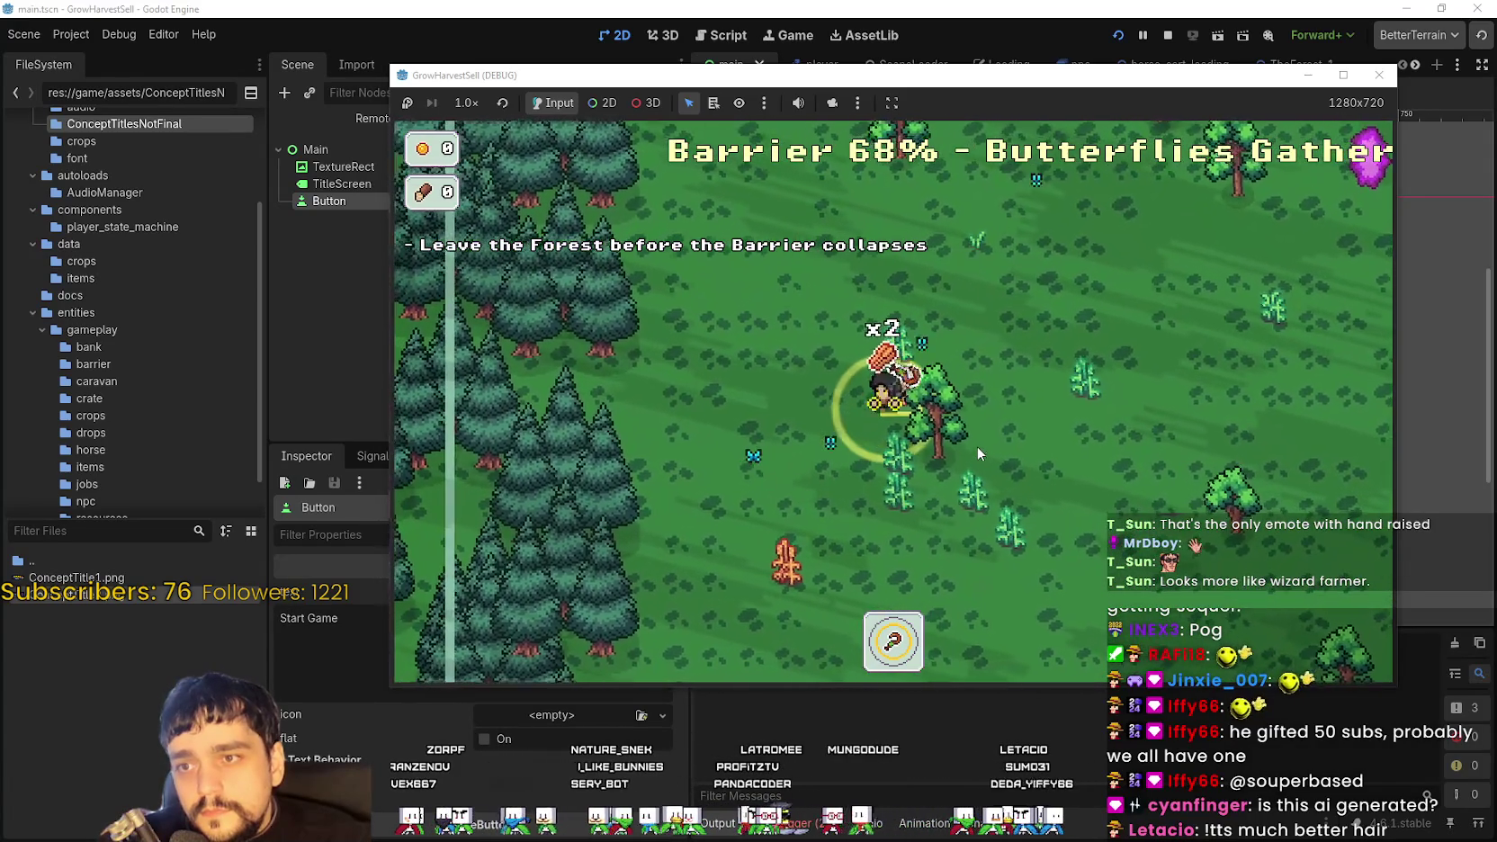
pyautogui.press('a')
pyautogui.press('e')
pyautogui.press('s')
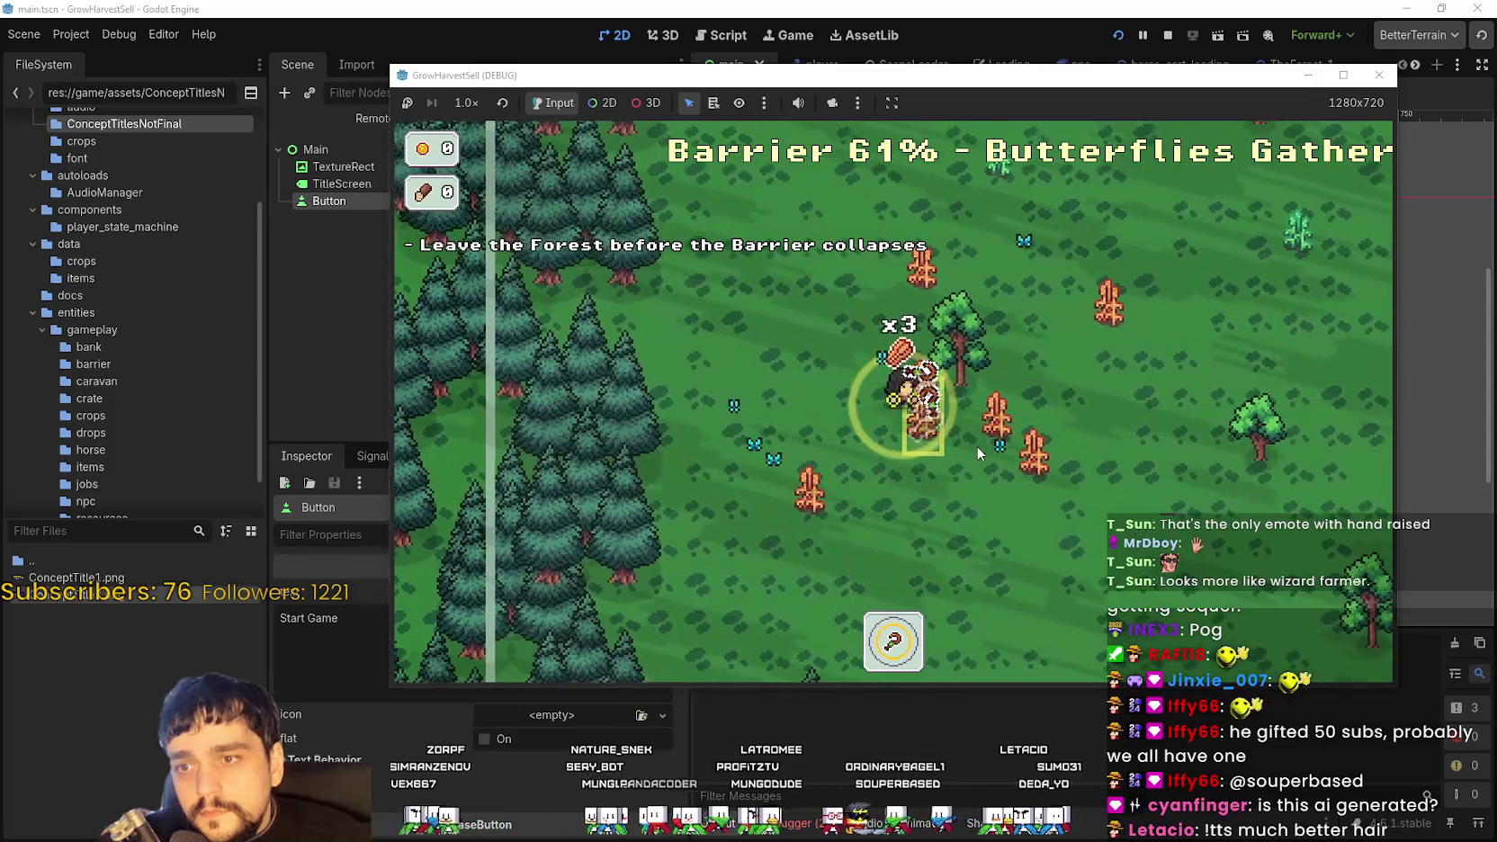
pyautogui.press('e')
pyautogui.press('e')
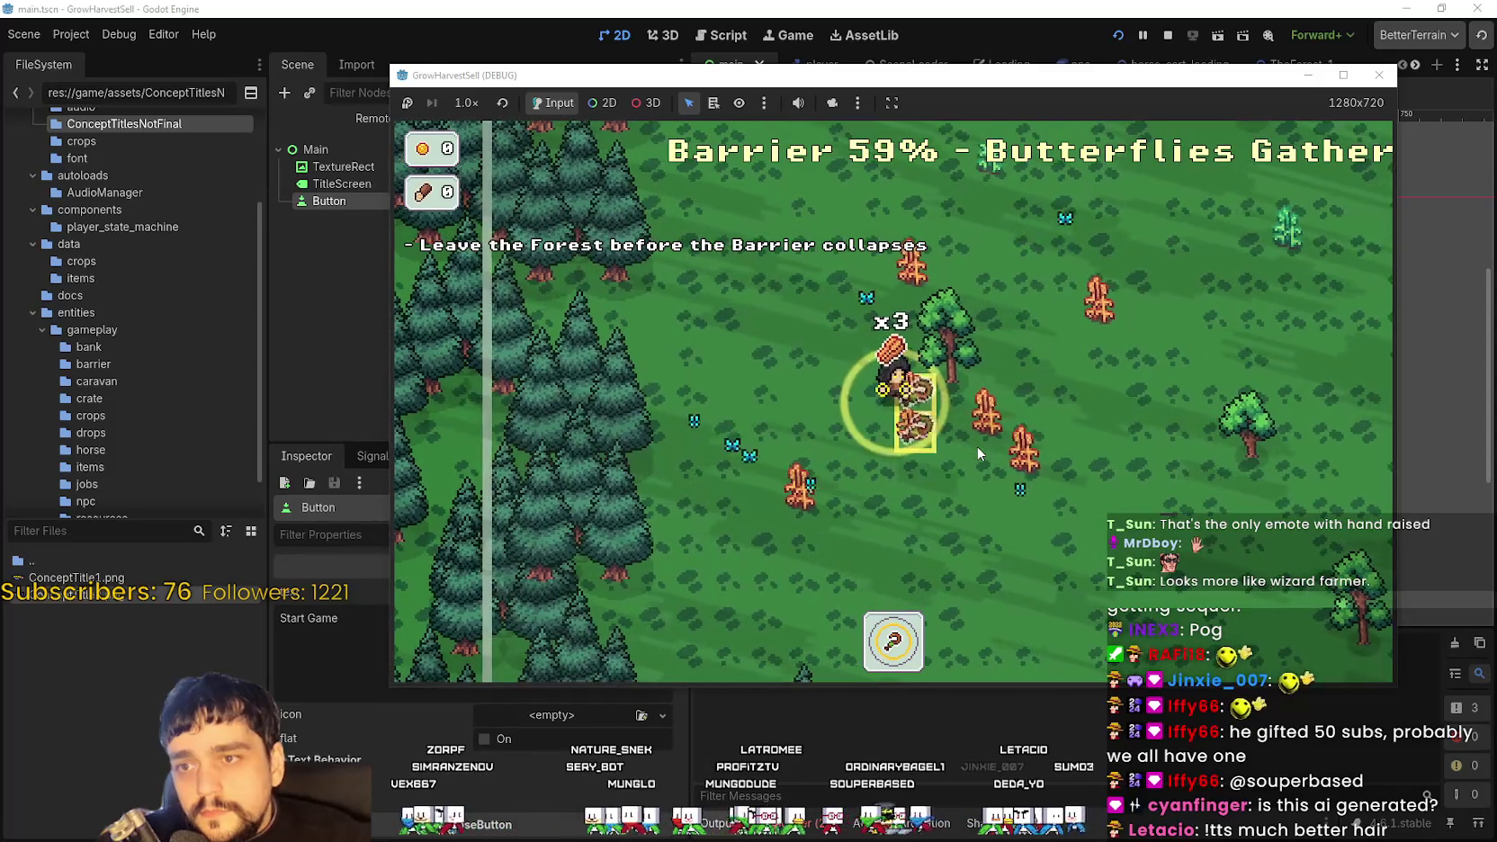
# Make the game full-screen and keep harvesting the nearby crops
pyautogui.click(1343, 76)
pyautogui.press('a')
pyautogui.press('s')
pyautogui.press('e')
pyautogui.press('d')
pyautogui.press('a')
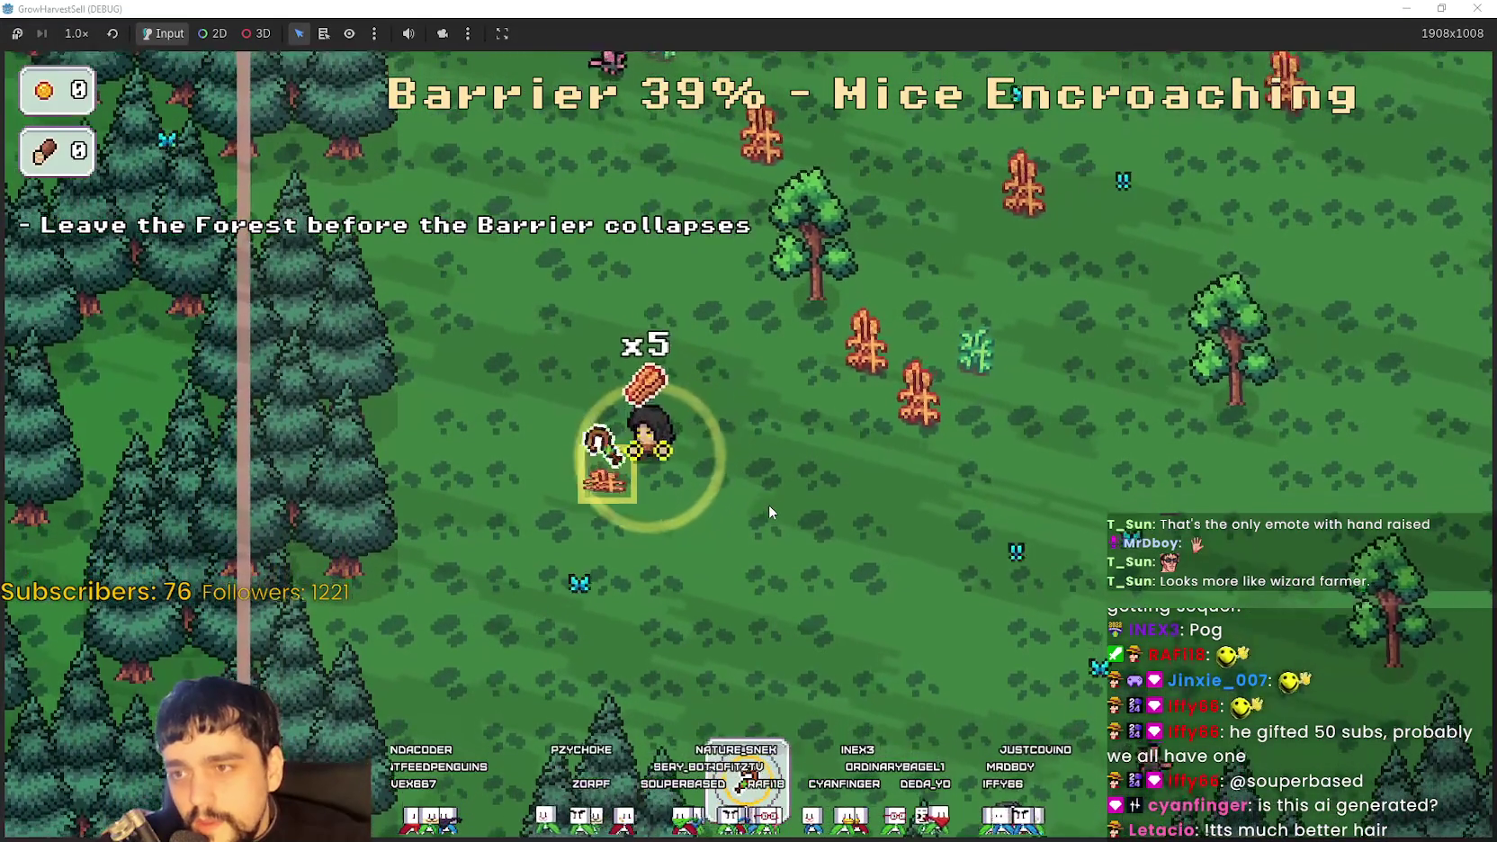
pyautogui.press('d')
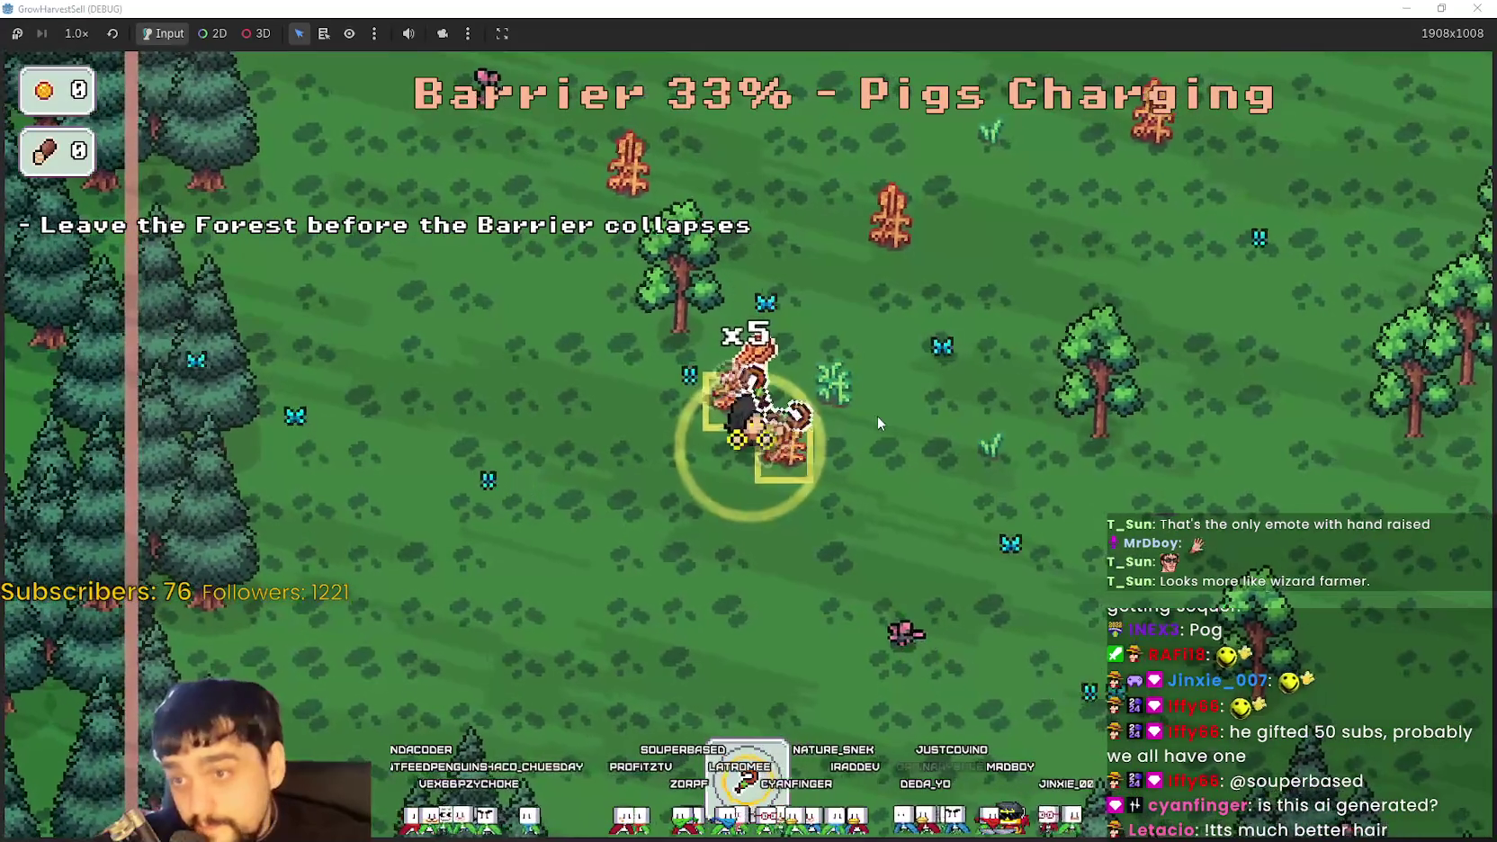
pyautogui.press('e')
# Pick up the last crop and walk into the purple portal to leave the forest
pyautogui.press('d')
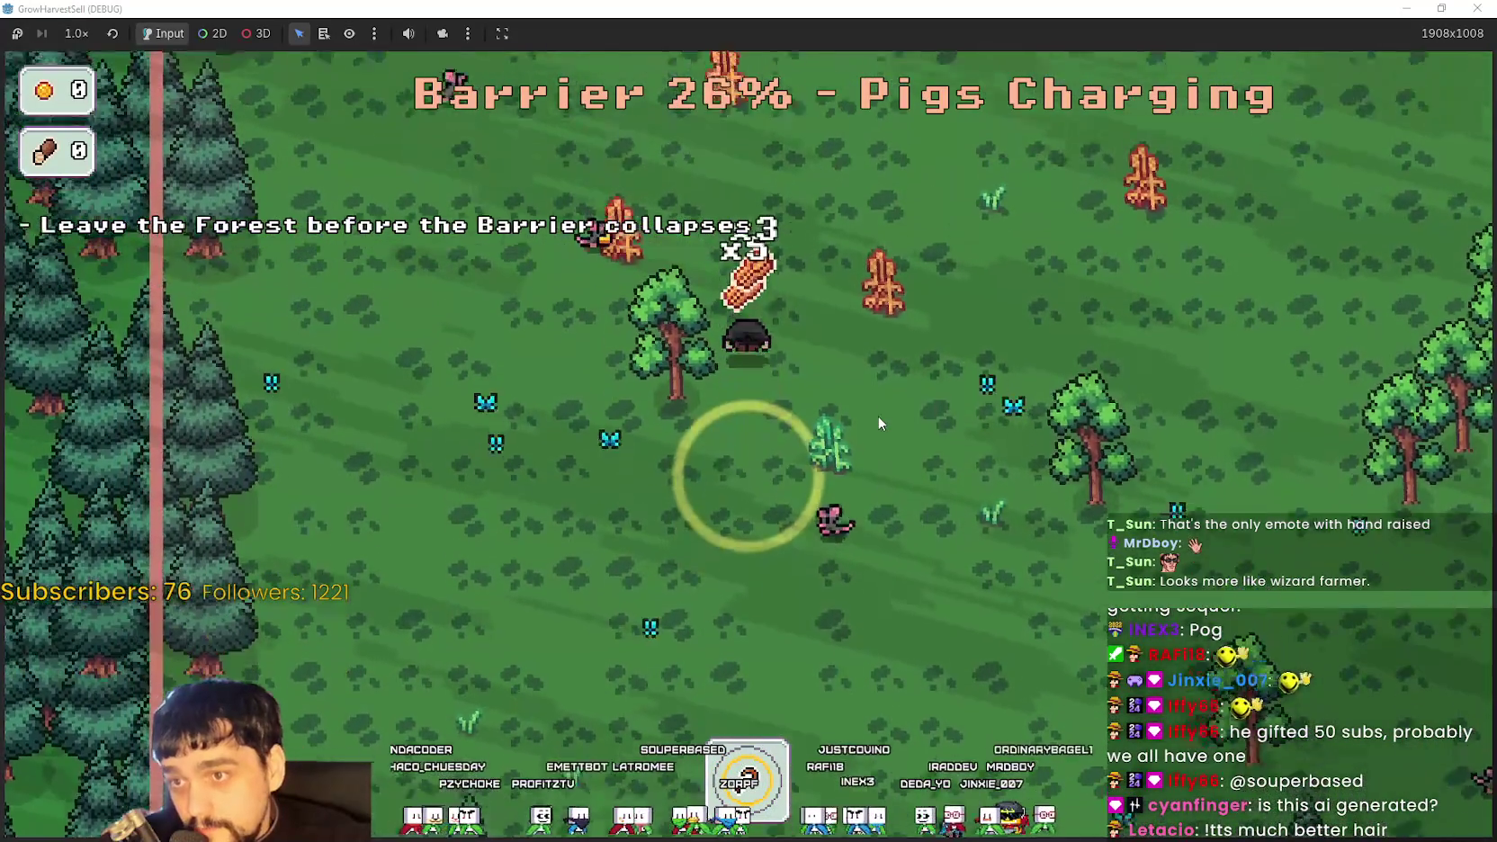
pyautogui.press('s')
pyautogui.press('a')
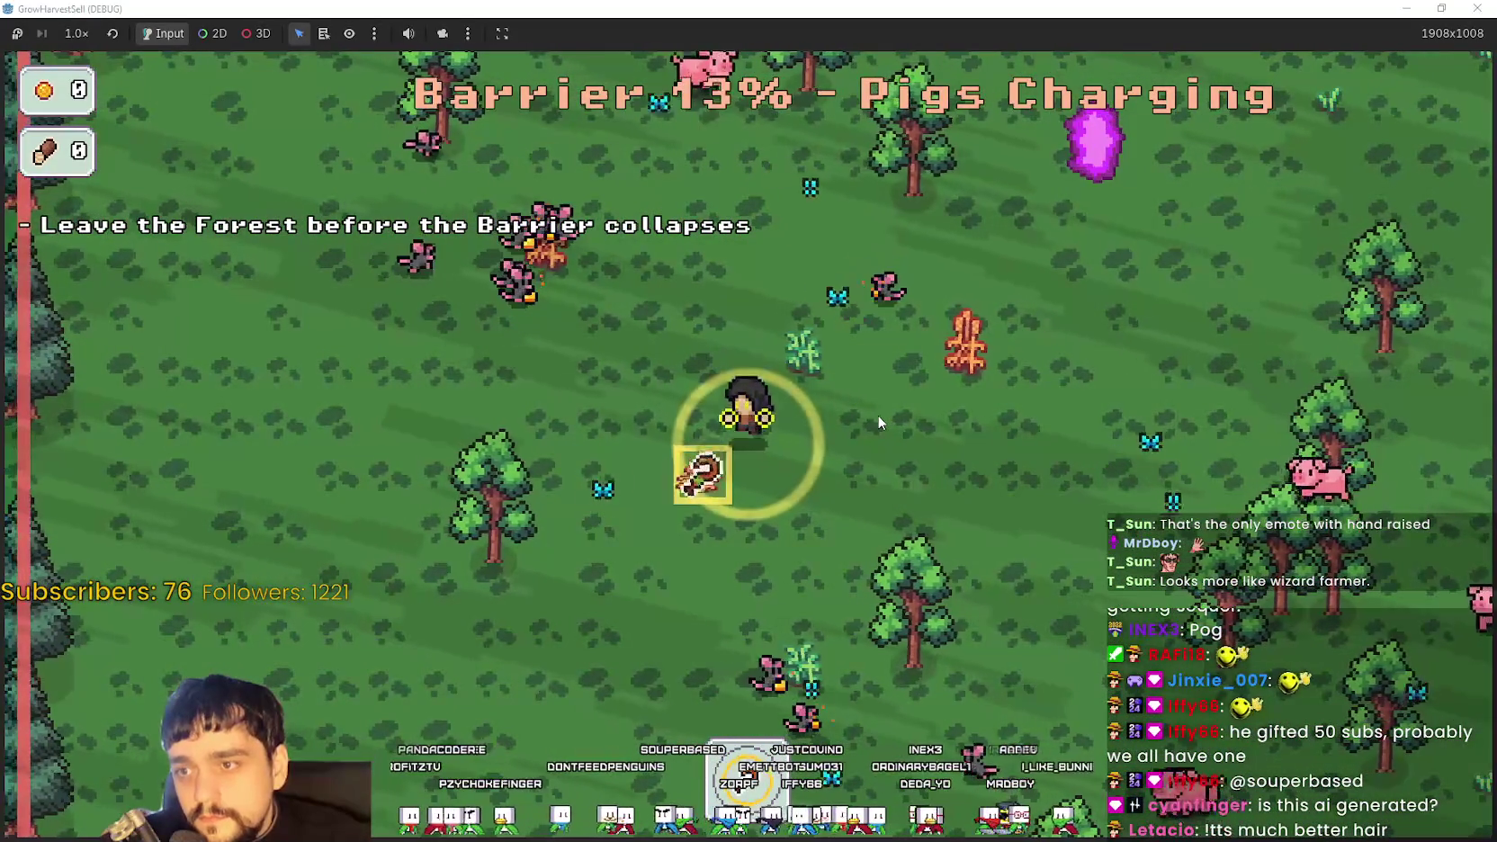
pyautogui.press('e')
pyautogui.press('d')
pyautogui.press('w')
pyautogui.press('d')
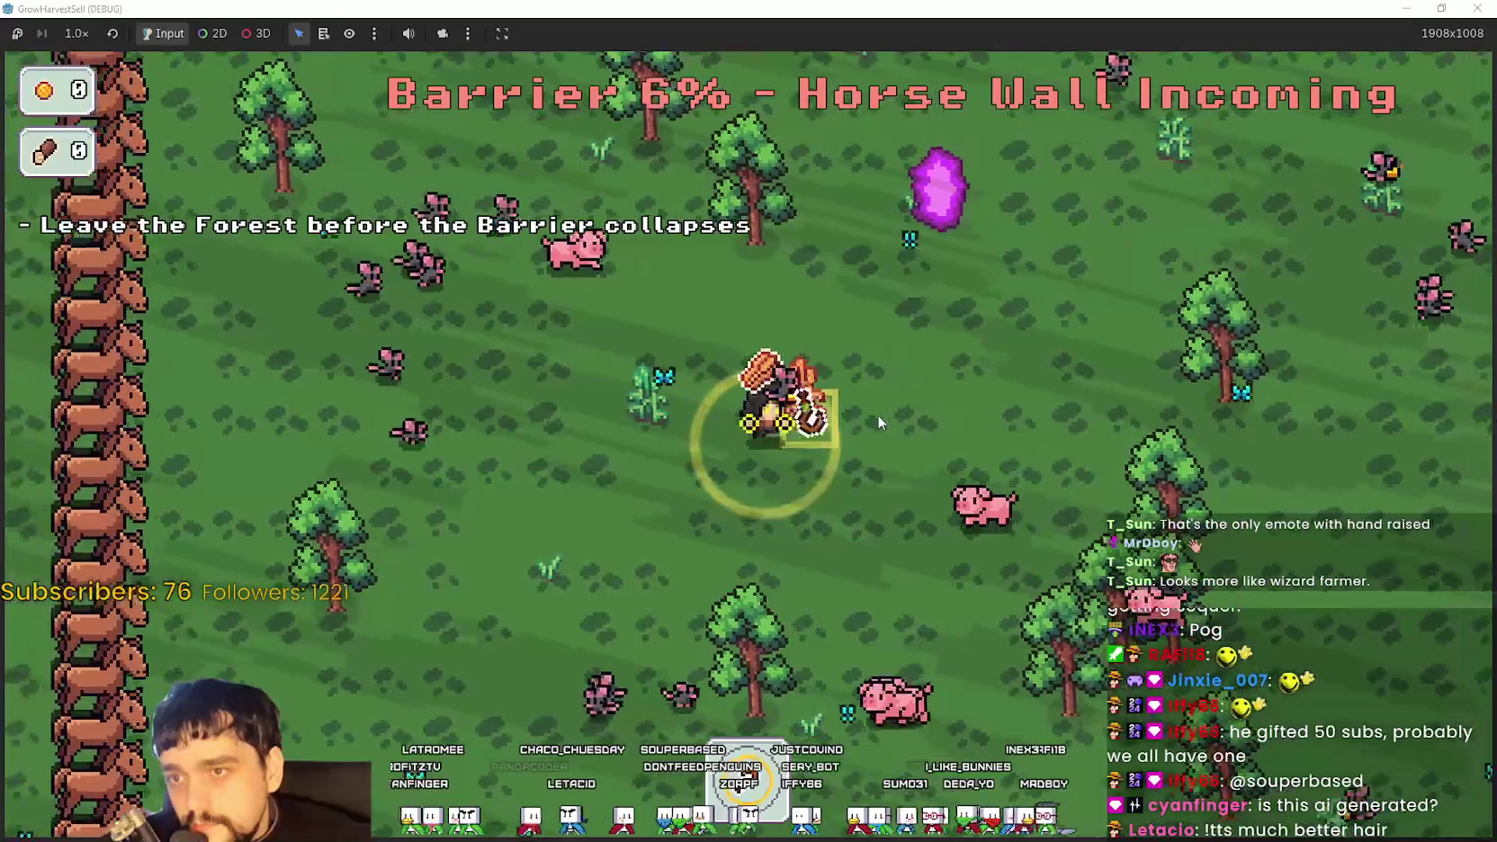
pyautogui.press('w')
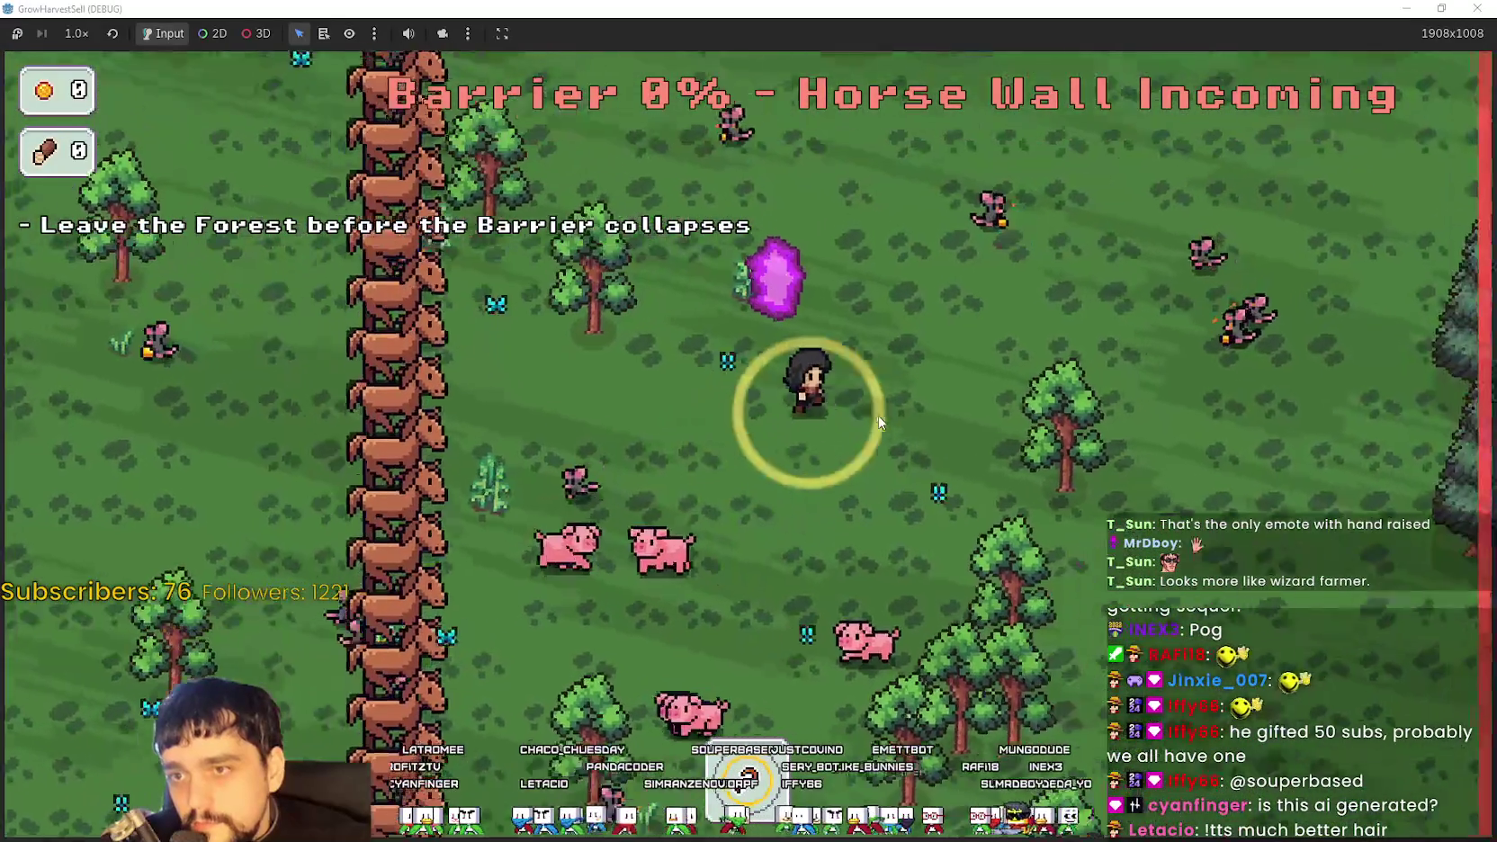
pyautogui.press('e')
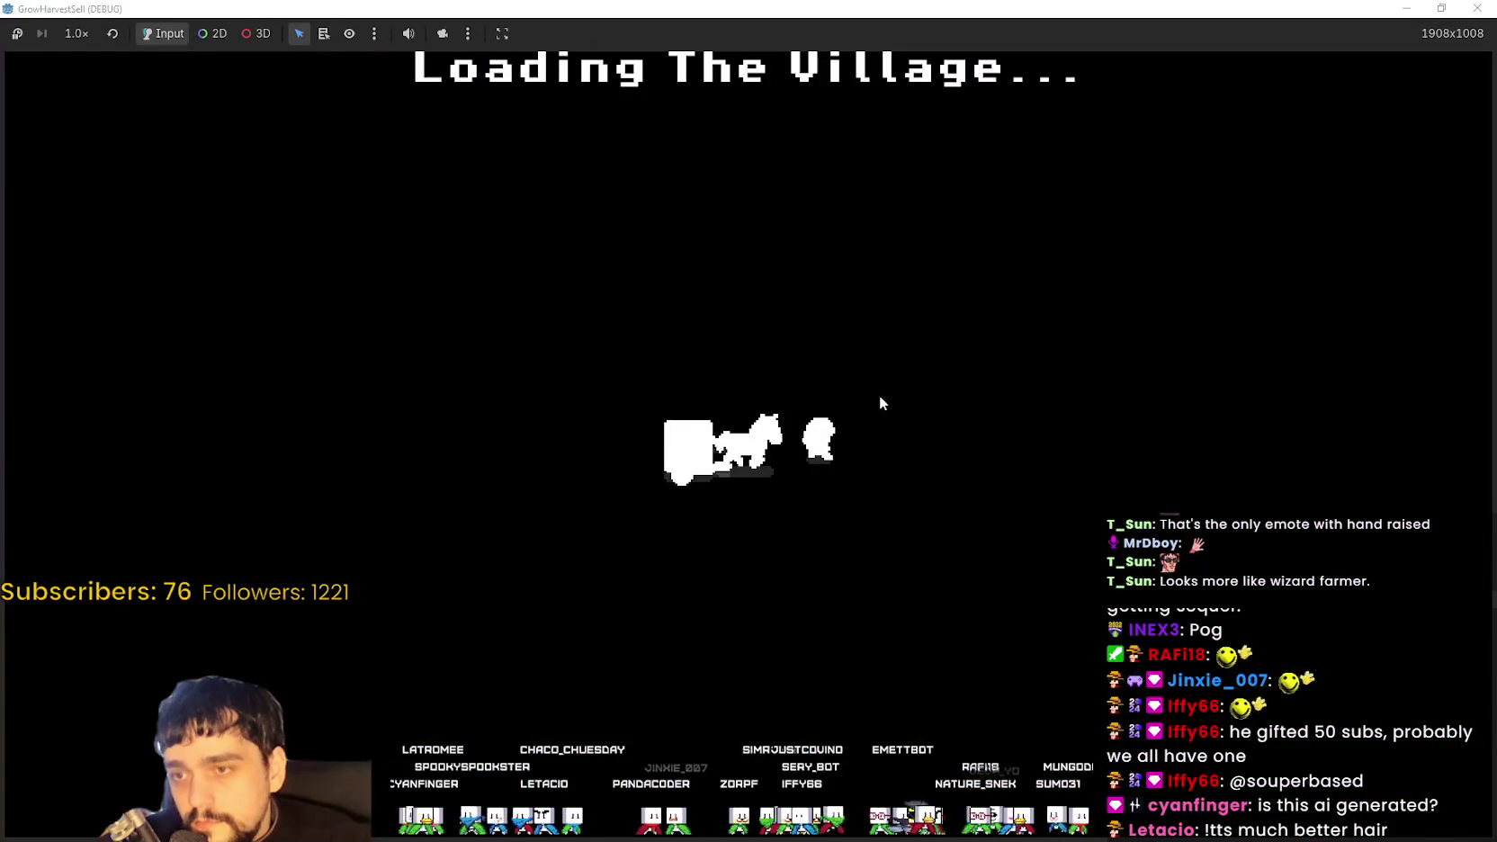
# Sell the carried crops at the village market stall for 50 gold, then switch to Aseprite
pyautogui.press('d')
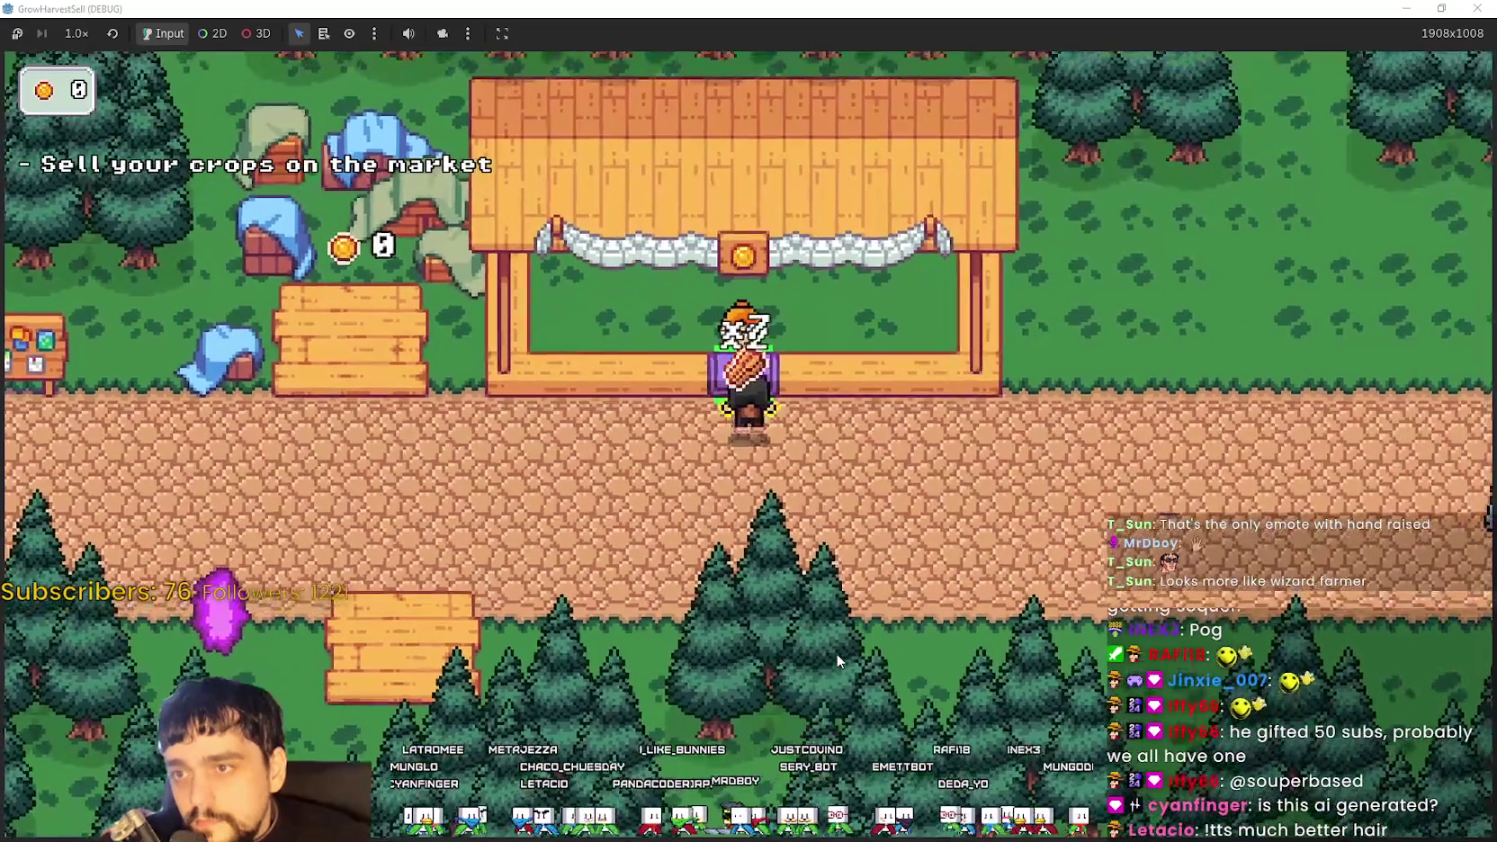
pyautogui.press('a')
pyautogui.press('s')
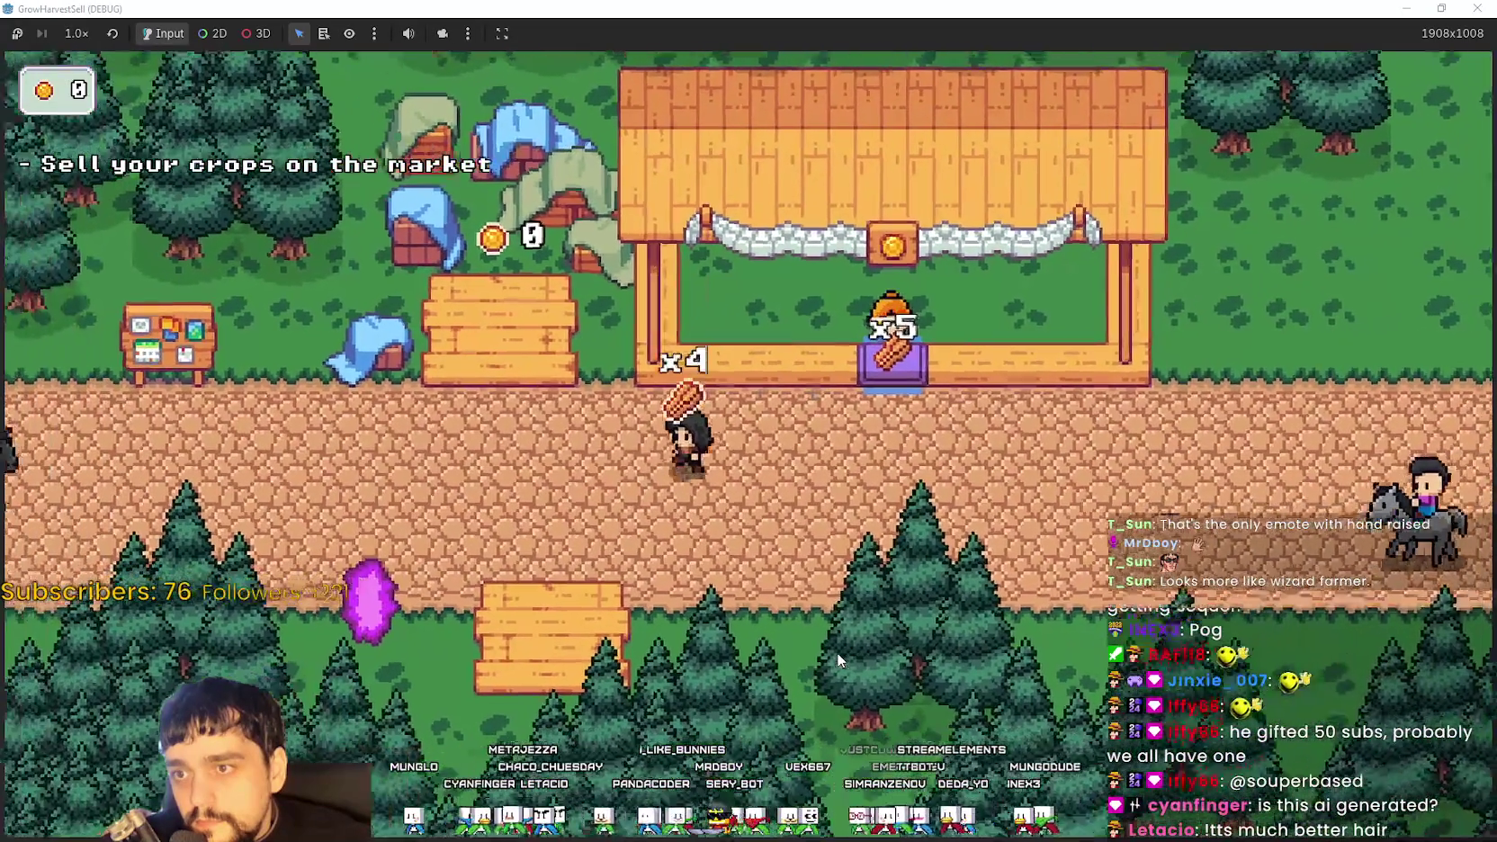
pyautogui.press('a')
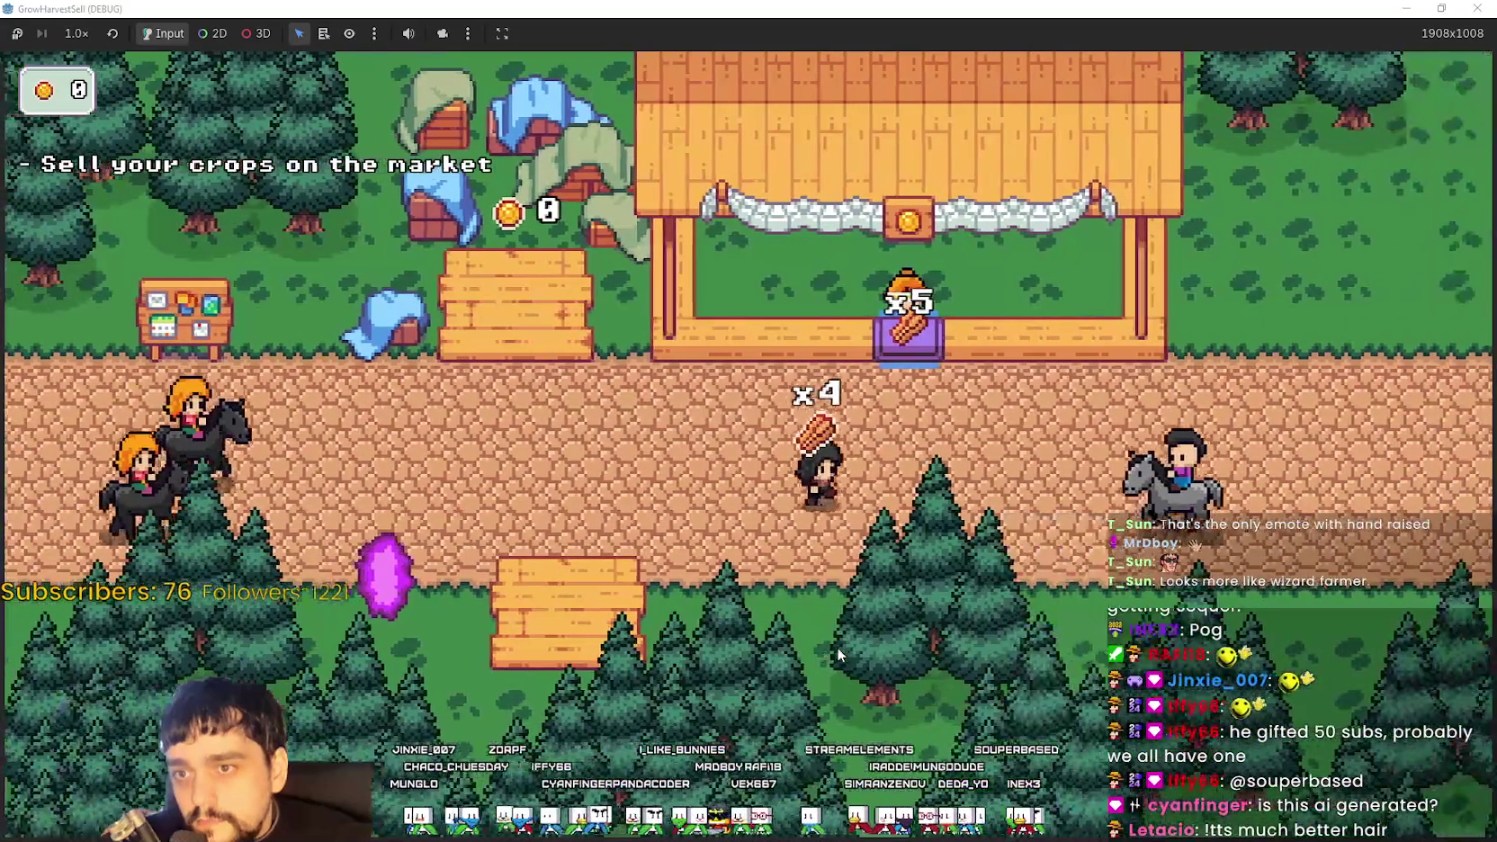
pyautogui.press('d')
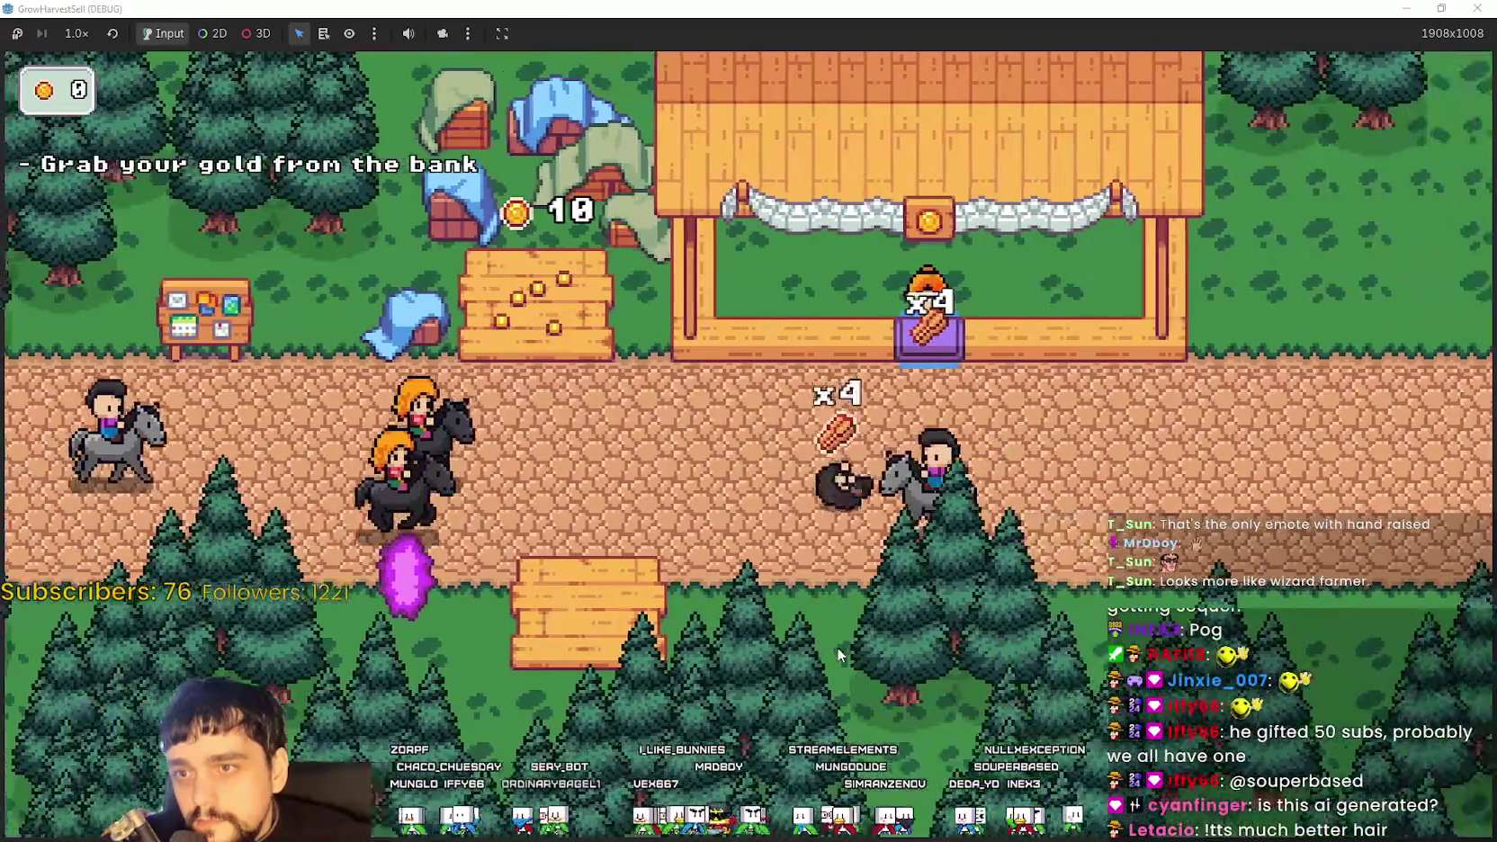
pyautogui.press('a')
pyautogui.press('w')
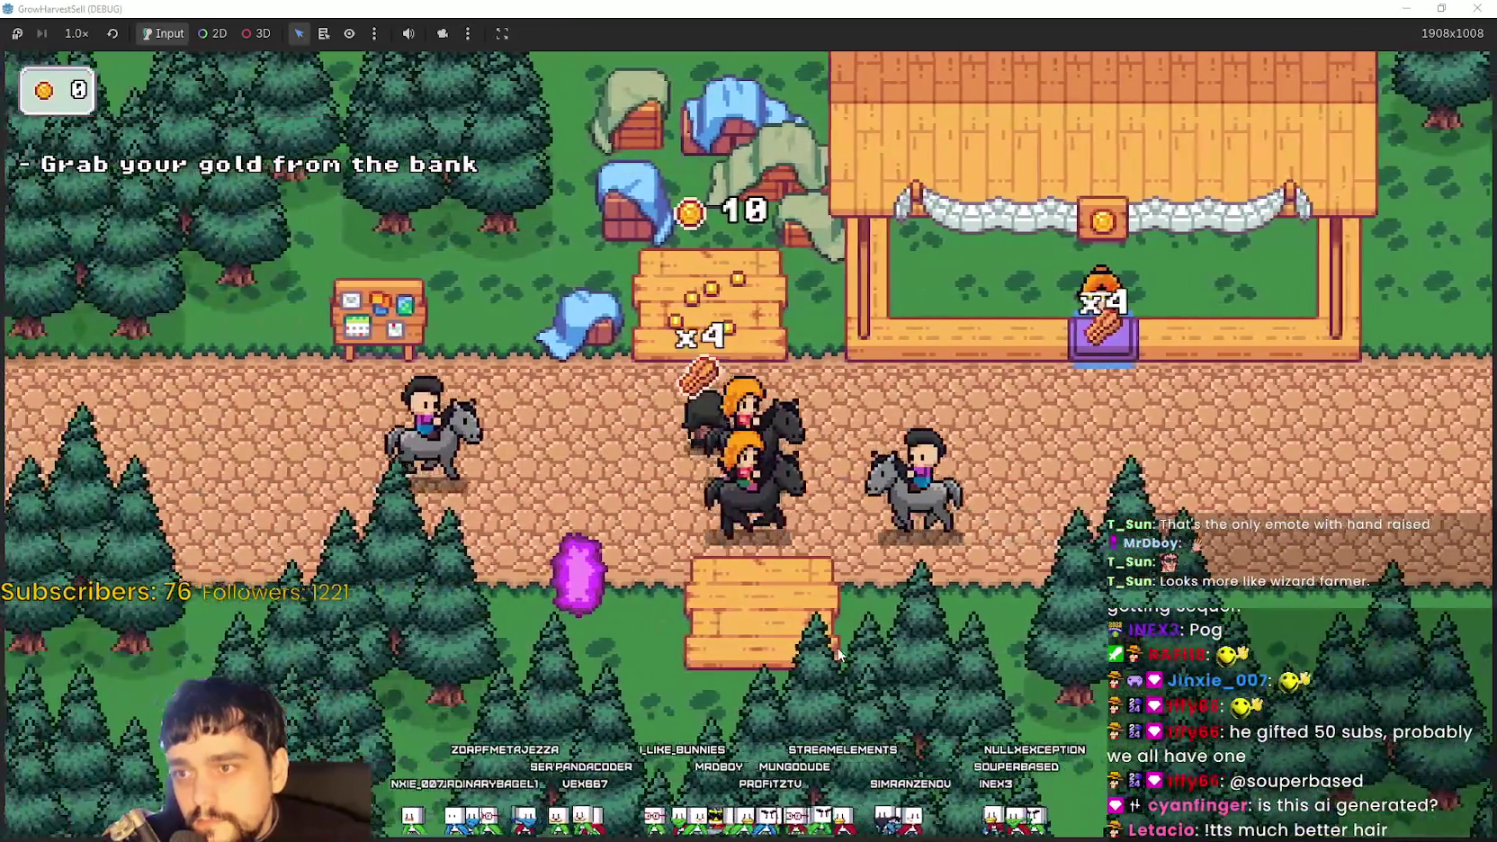
pyautogui.press('s')
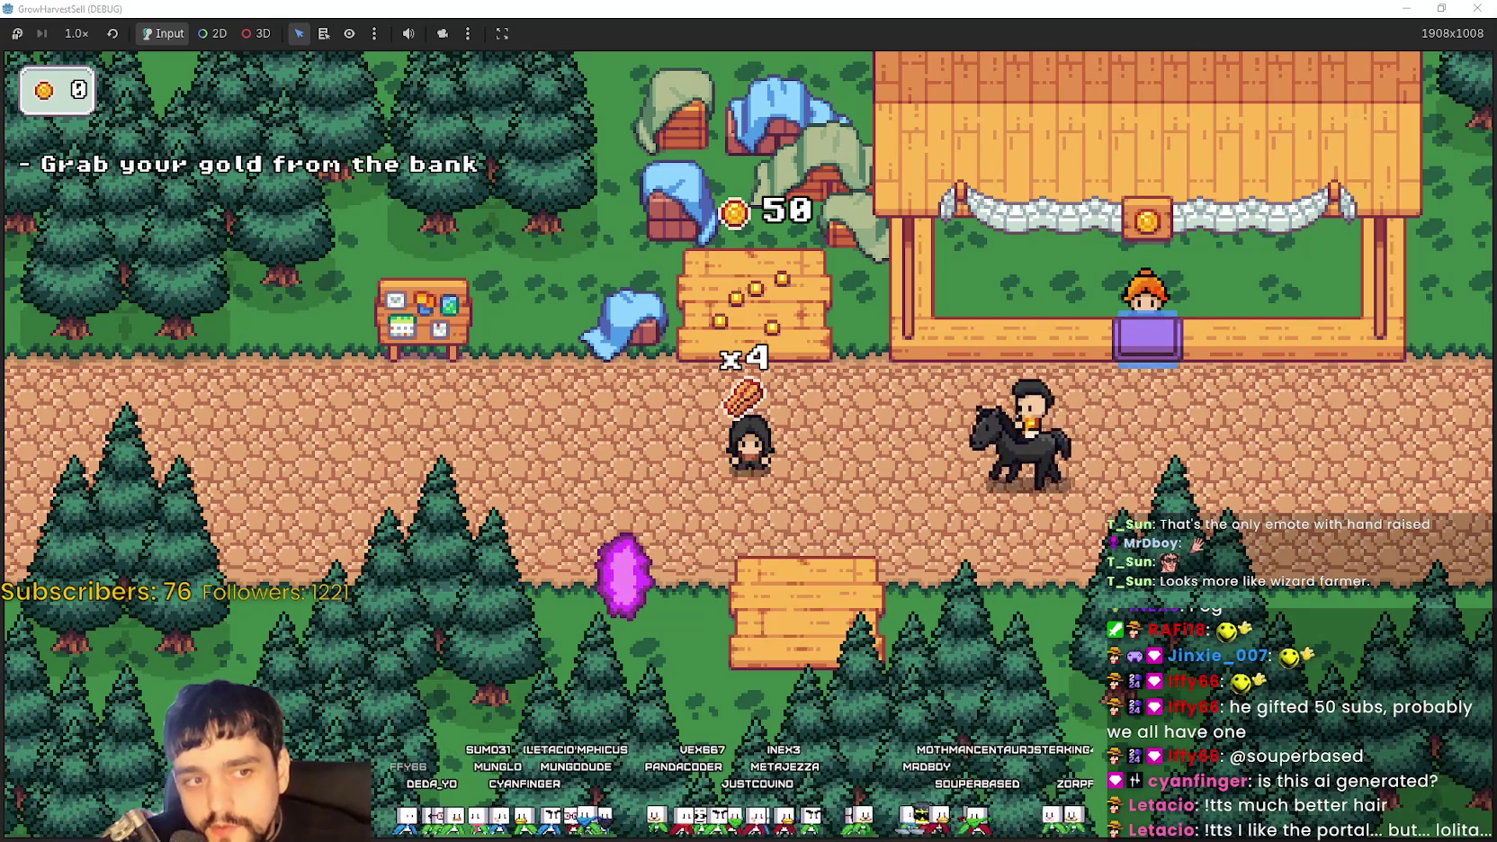
pyautogui.hotkey('alt', 'Tab')
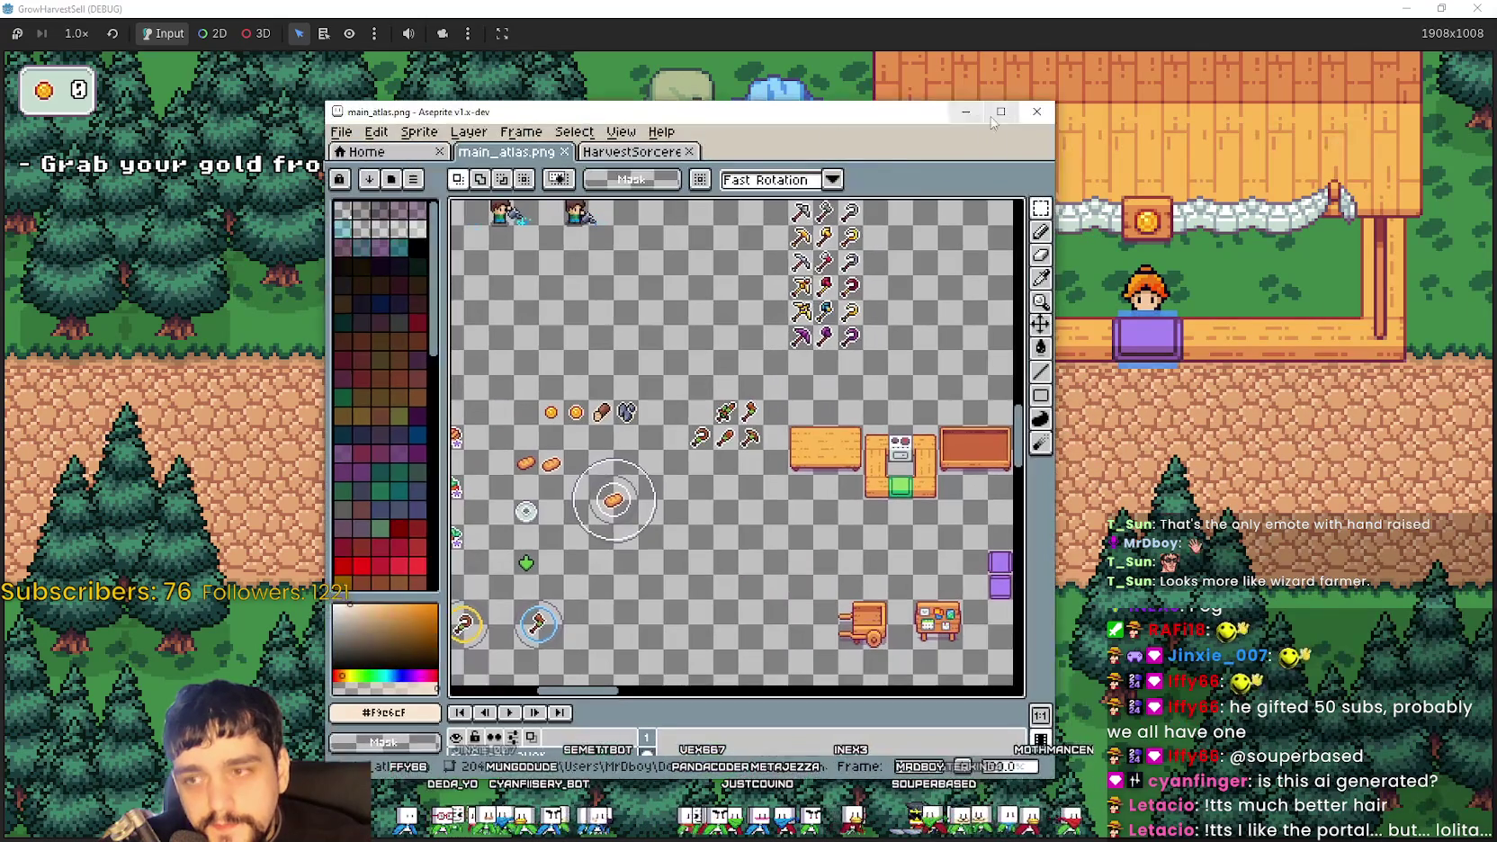
# Maximize Aseprite and paste the backpack sprite near the pickaxe and axe icons
pyautogui.click(1000, 114)
pyautogui.scroll(2, 708, 356)
pyautogui.scroll(-2, 708, 357)
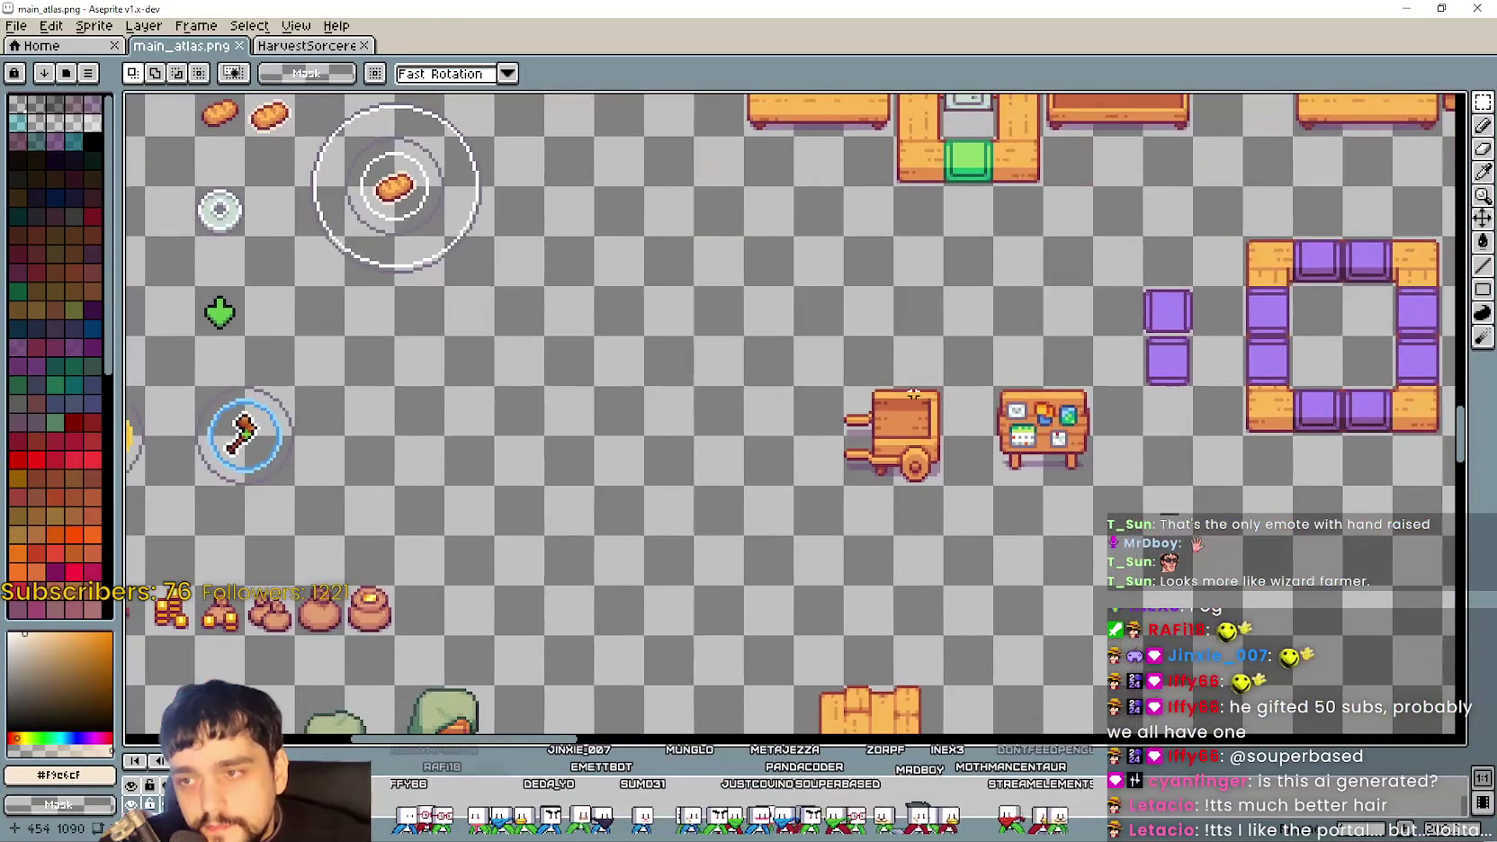
pyautogui.scroll(-4, 708, 356)
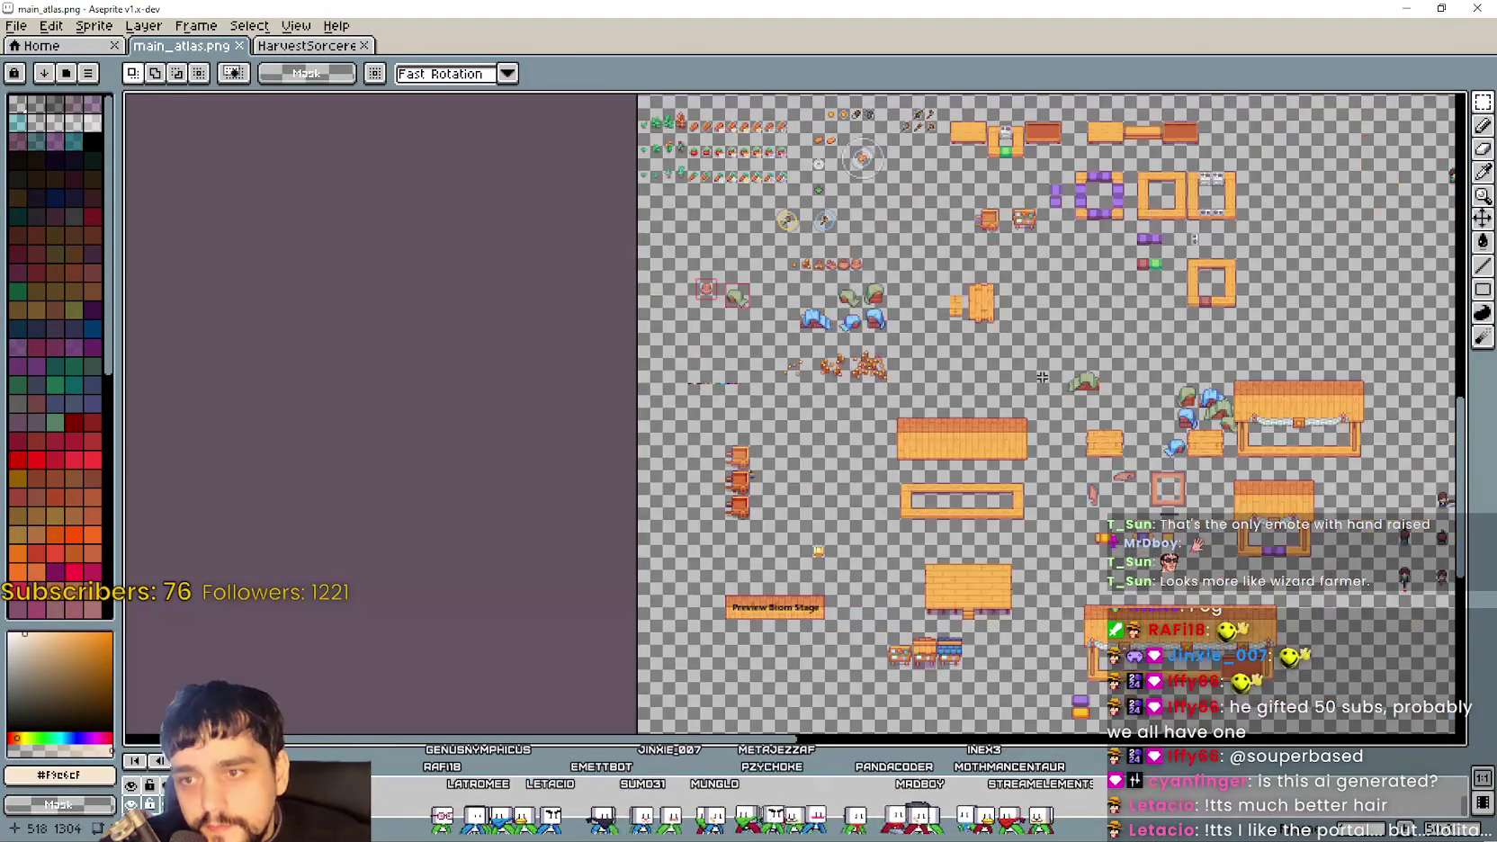
pyautogui.scroll(4, 868, 557)
pyautogui.scroll(-2, 902, 414)
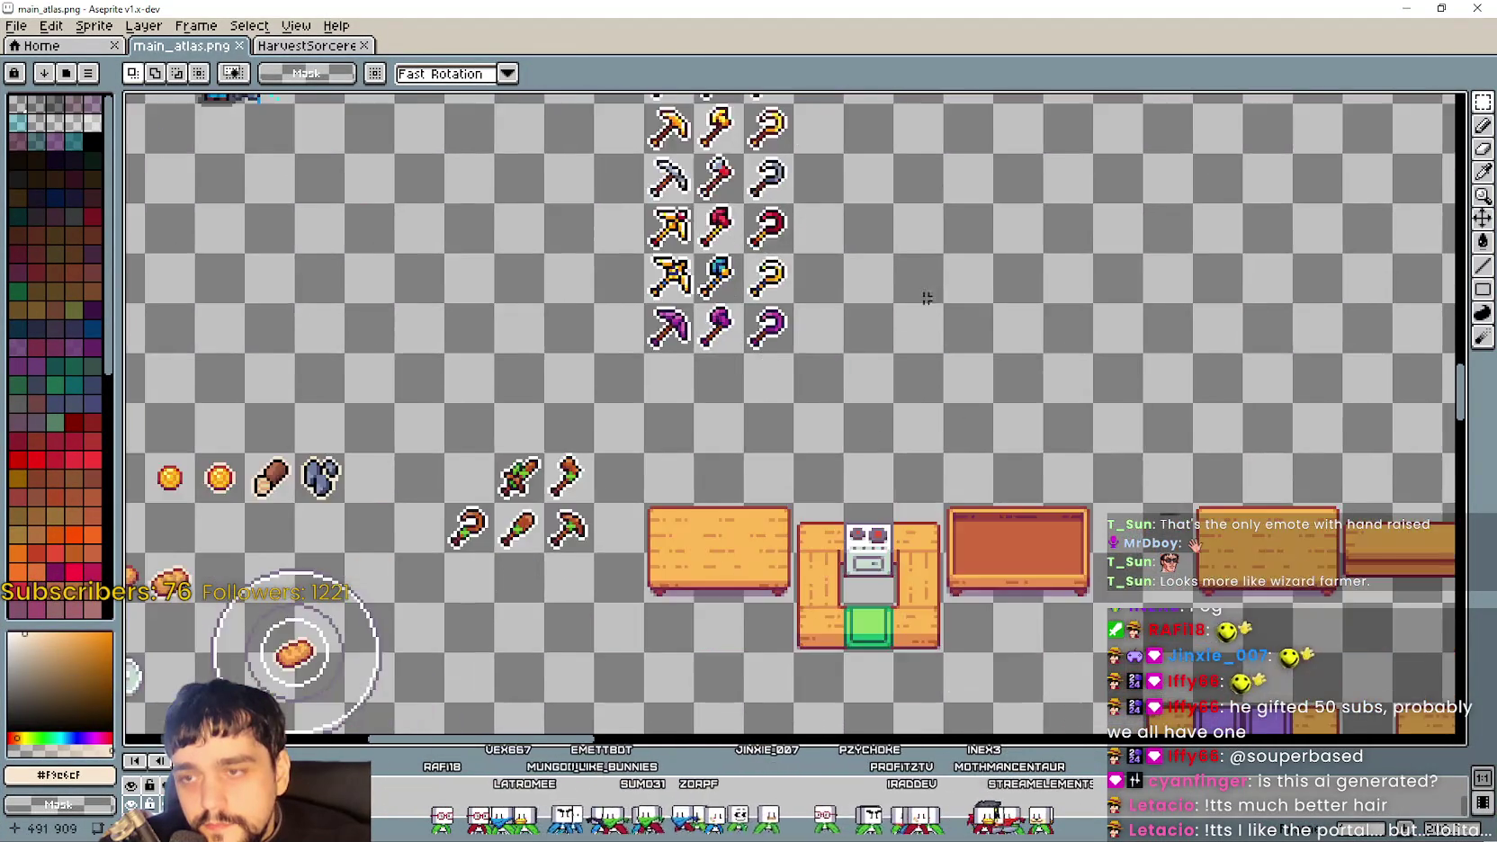
pyautogui.scroll(-2, 902, 414)
pyautogui.scroll(4, 738, 393)
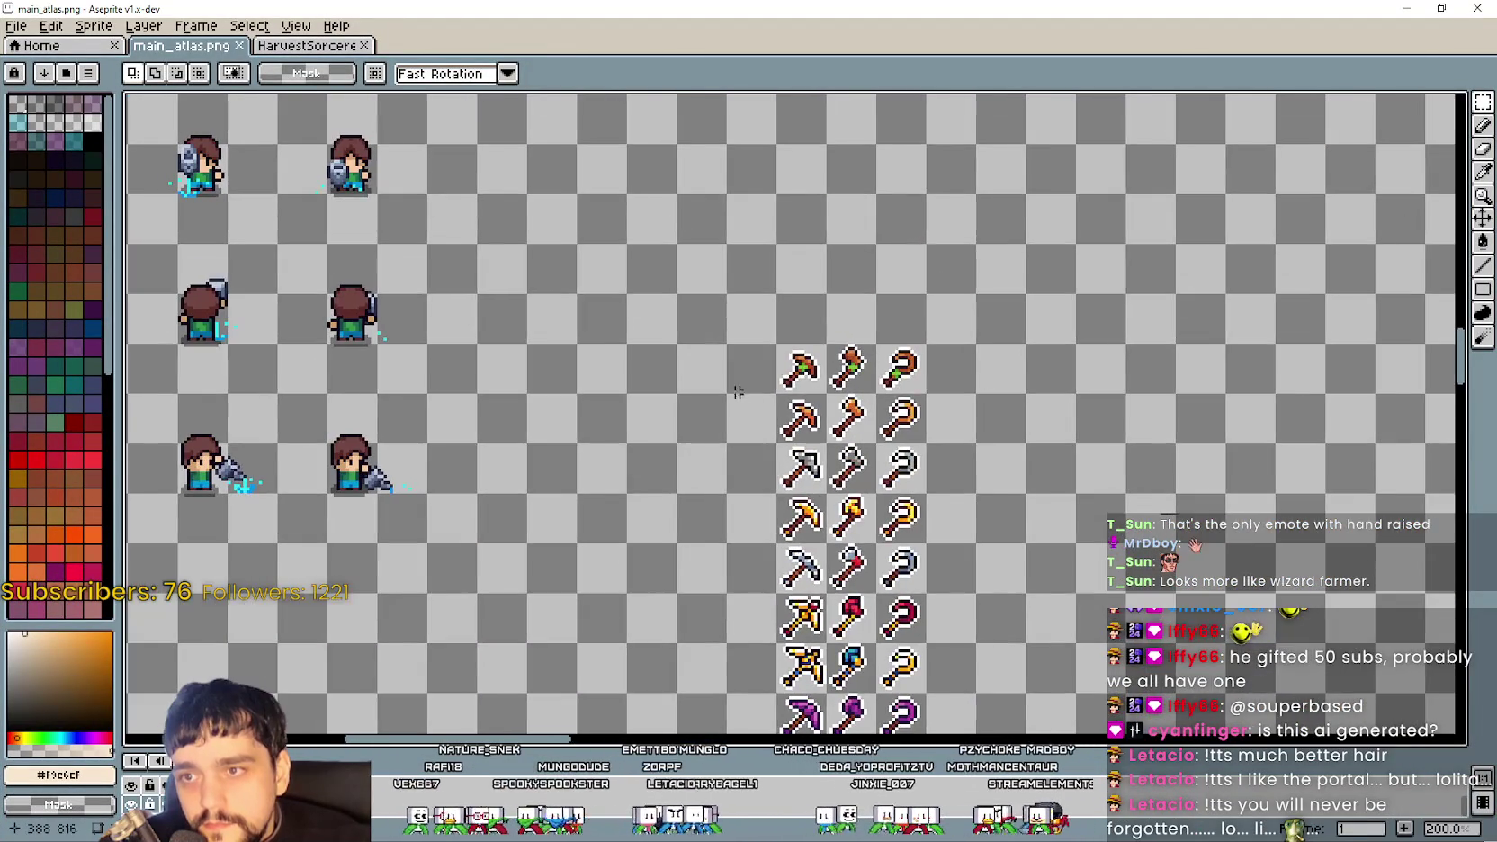
pyautogui.scroll(1, 738, 392)
pyautogui.hotkey('ctrl', 'v')
pyautogui.scroll(1, 783, 413)
pyautogui.moveTo(787, 452)
pyautogui.mouseDown()
pyautogui.moveTo(655, 446)
pyautogui.moveTo(649, 391)
pyautogui.mouseUp()
# Commit the 16×16 bag at position 368,800 beside the tool icons
pyautogui.scroll(-1, 749, 432)
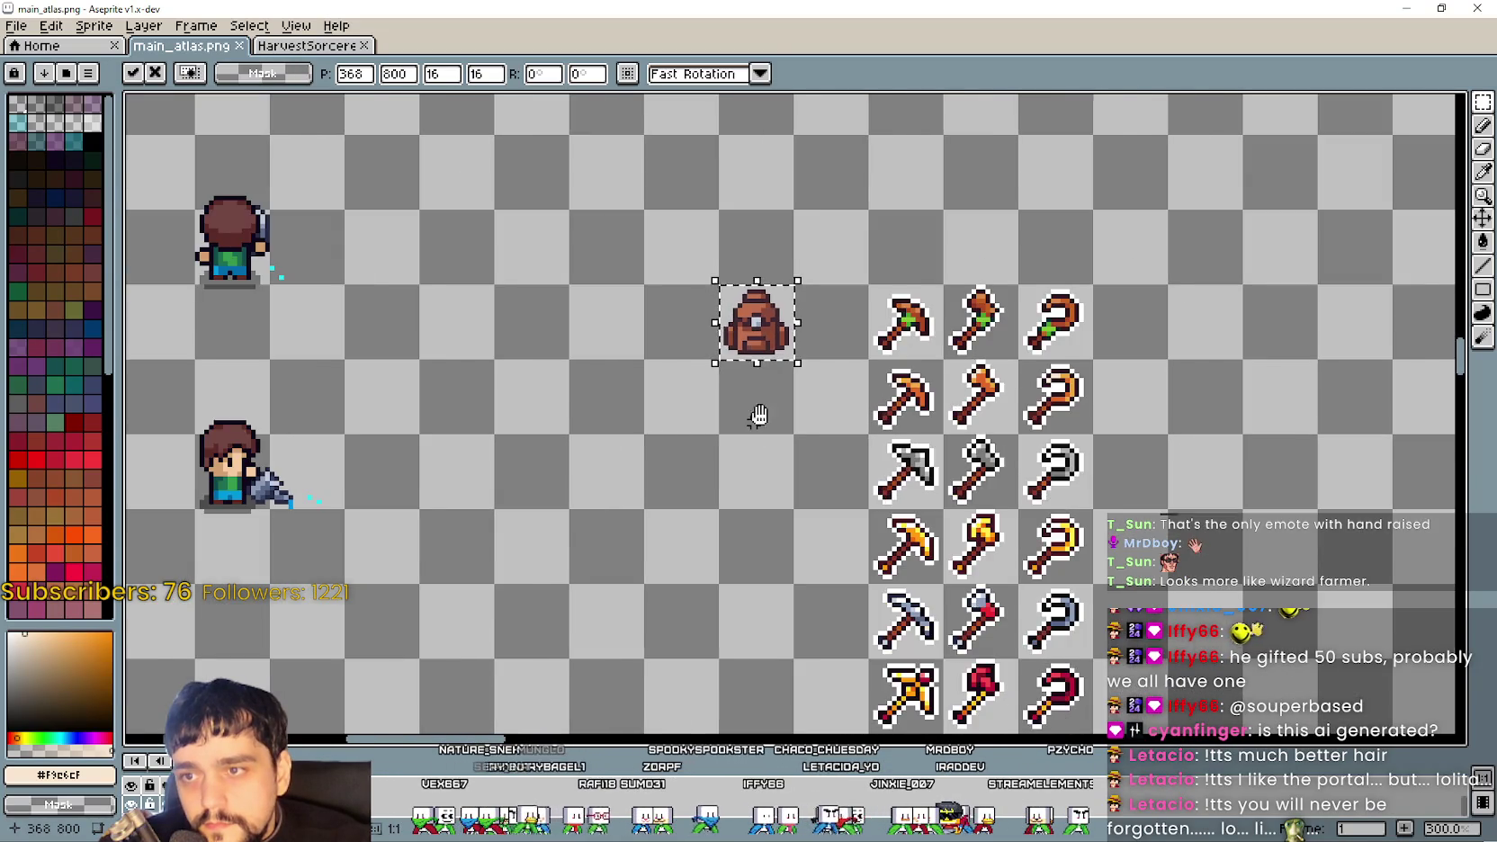
pyautogui.scroll(-1, 754, 422)
pyautogui.moveTo(809, 401); pyautogui.dragTo(862, 385)
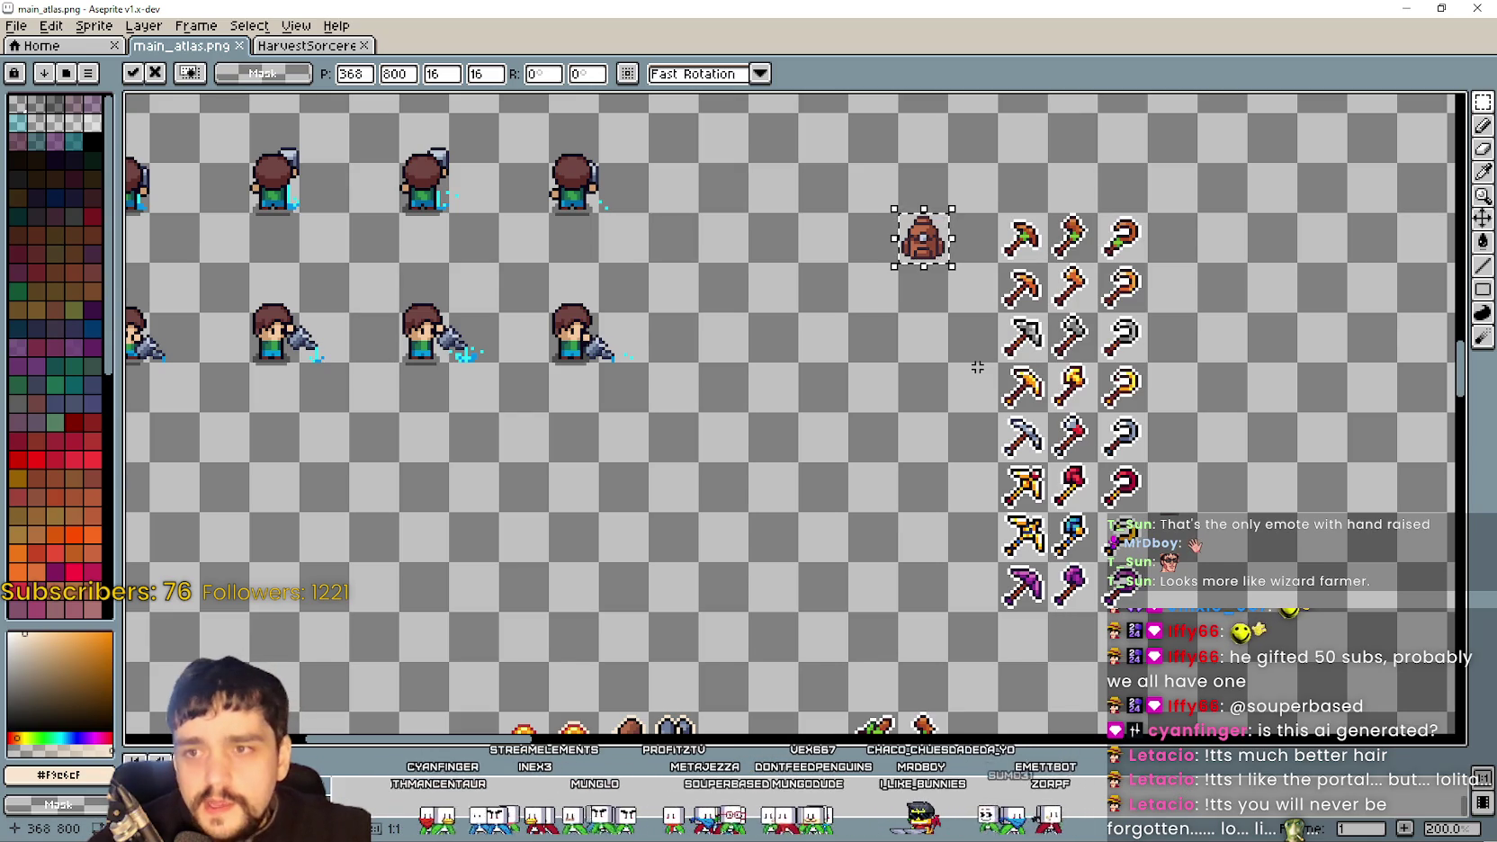
pyautogui.scroll(2, 969, 171)
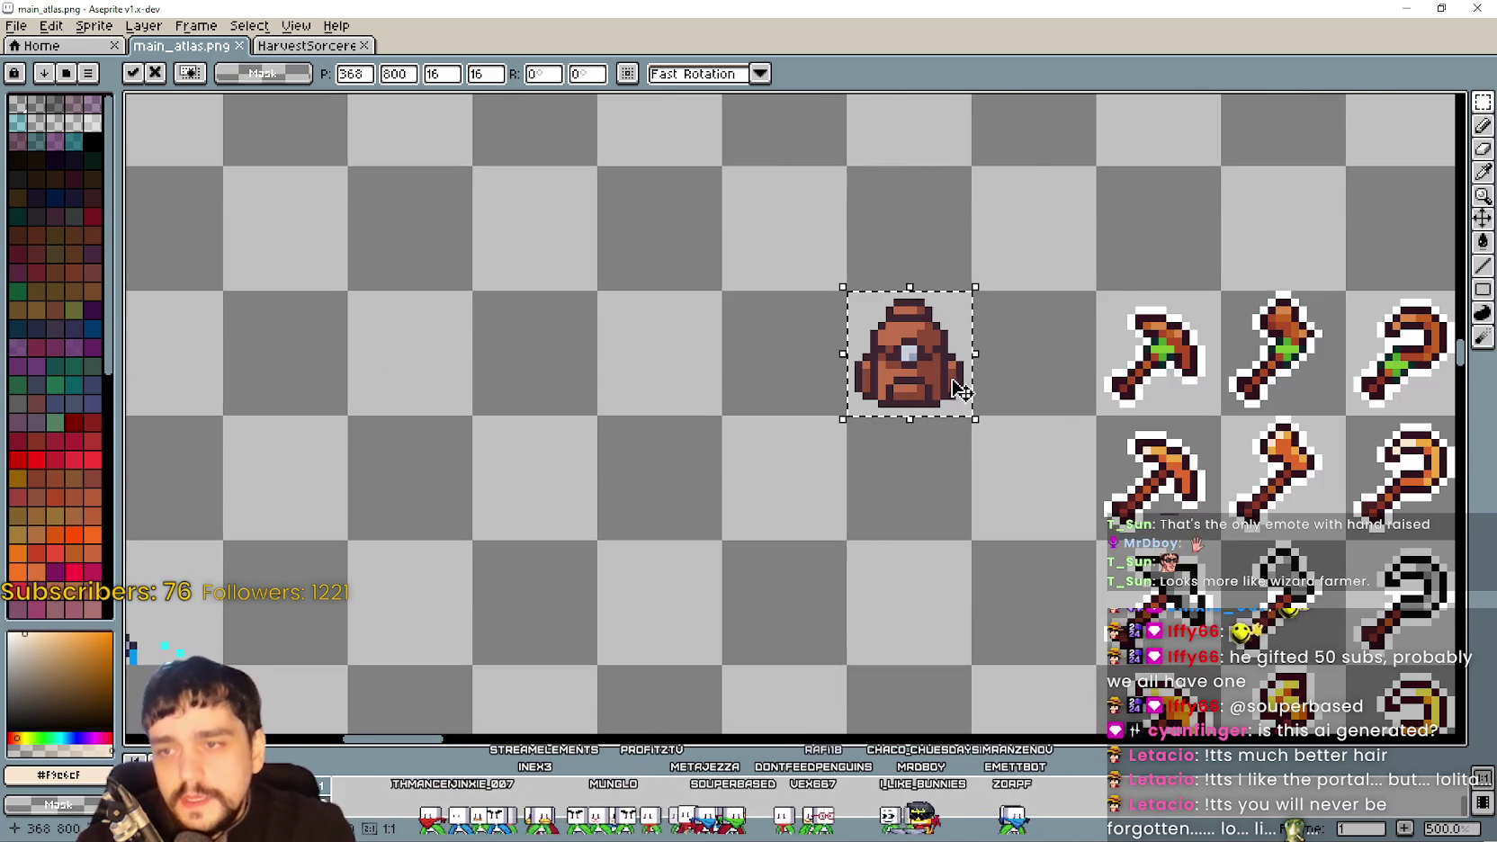
pyautogui.scroll(-1, 1021, 419)
pyautogui.scroll(3, 1021, 420)
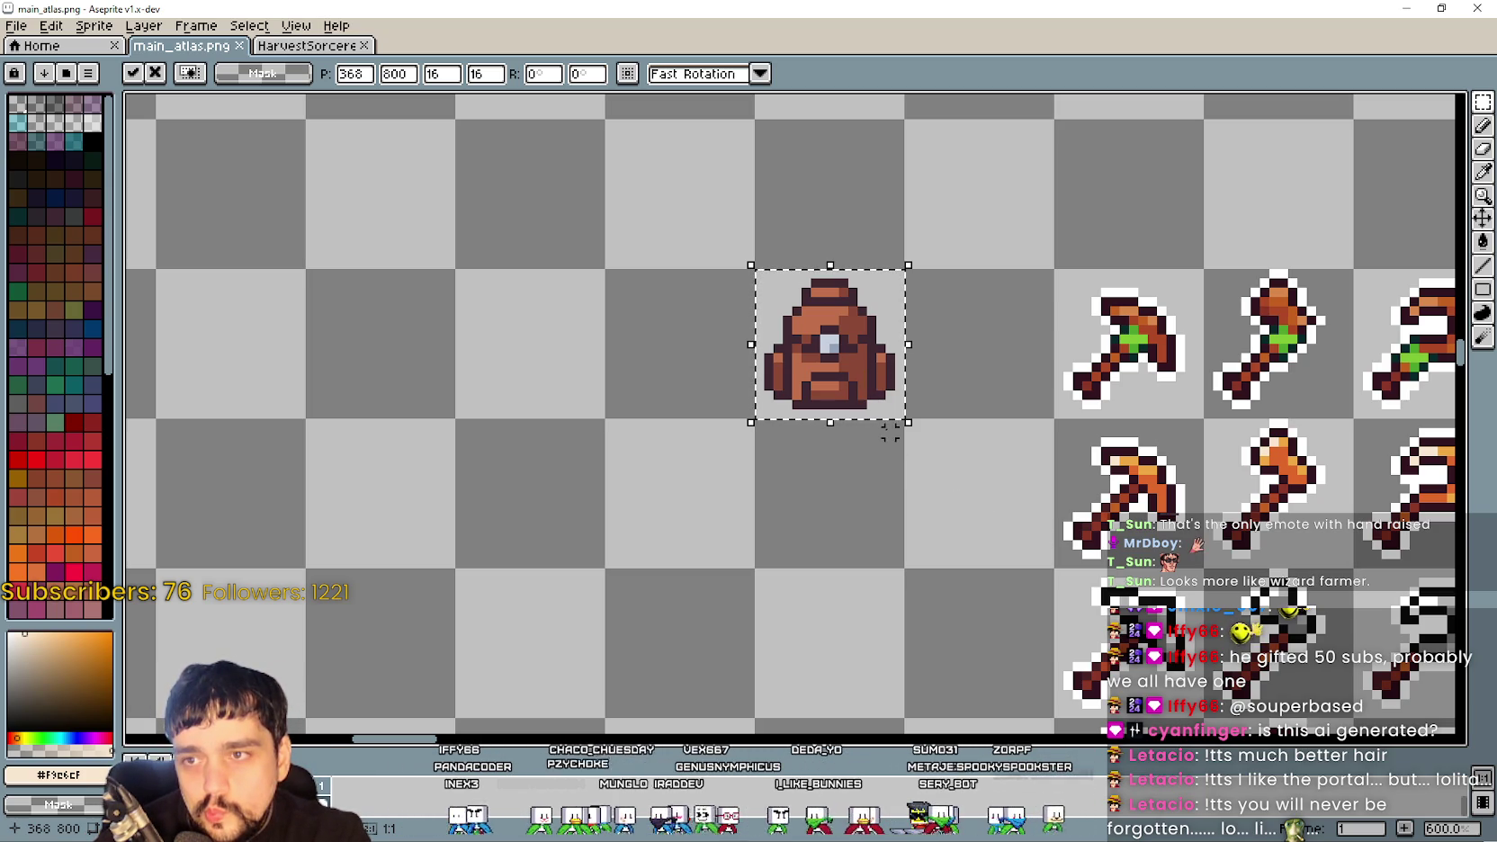
pyautogui.scroll(1, 868, 403)
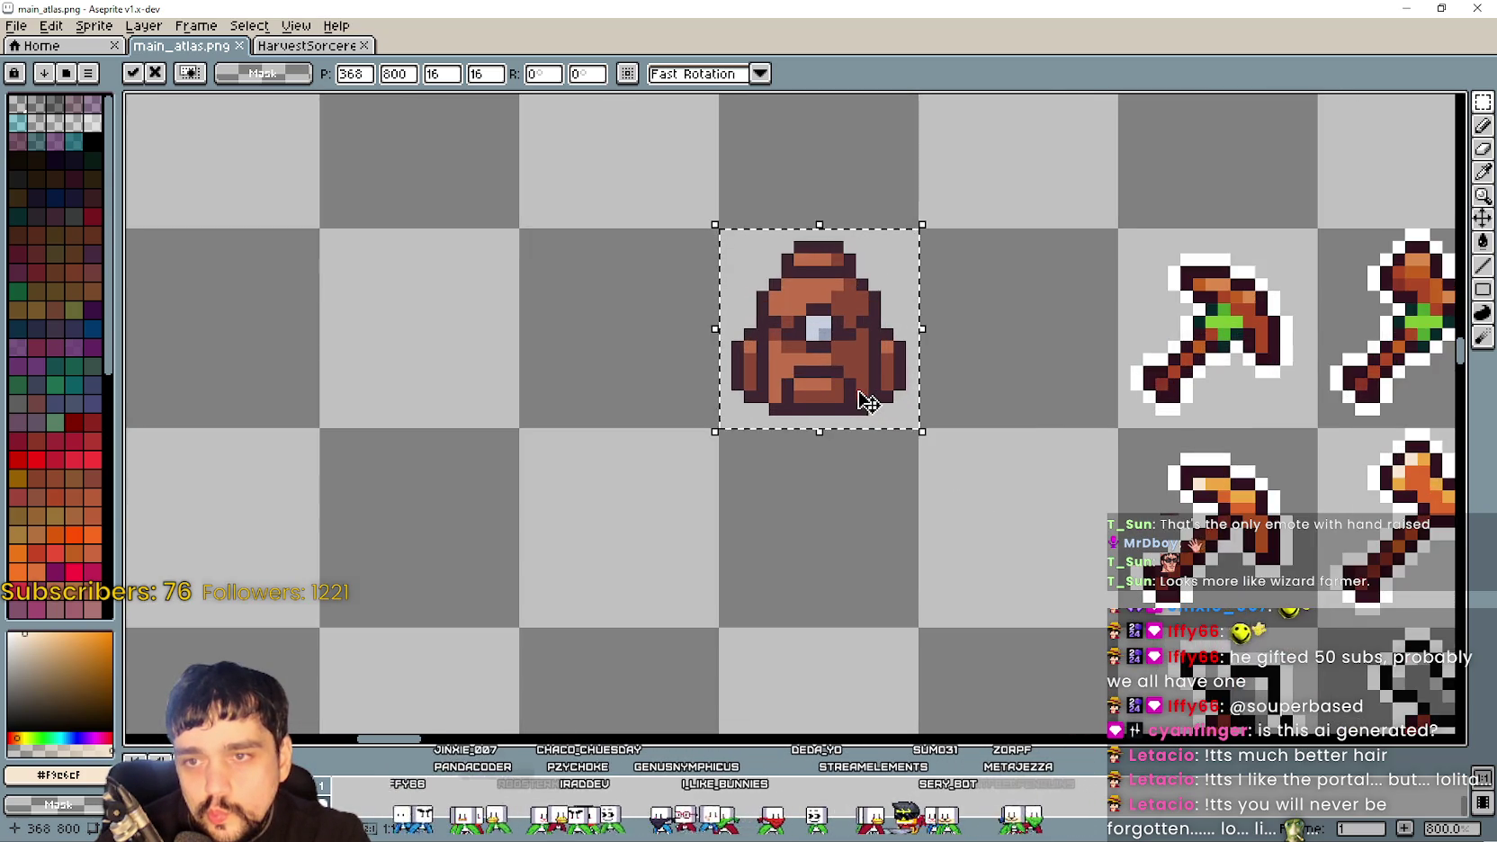
pyautogui.scroll(-2, 868, 402)
pyautogui.scroll(1, 868, 402)
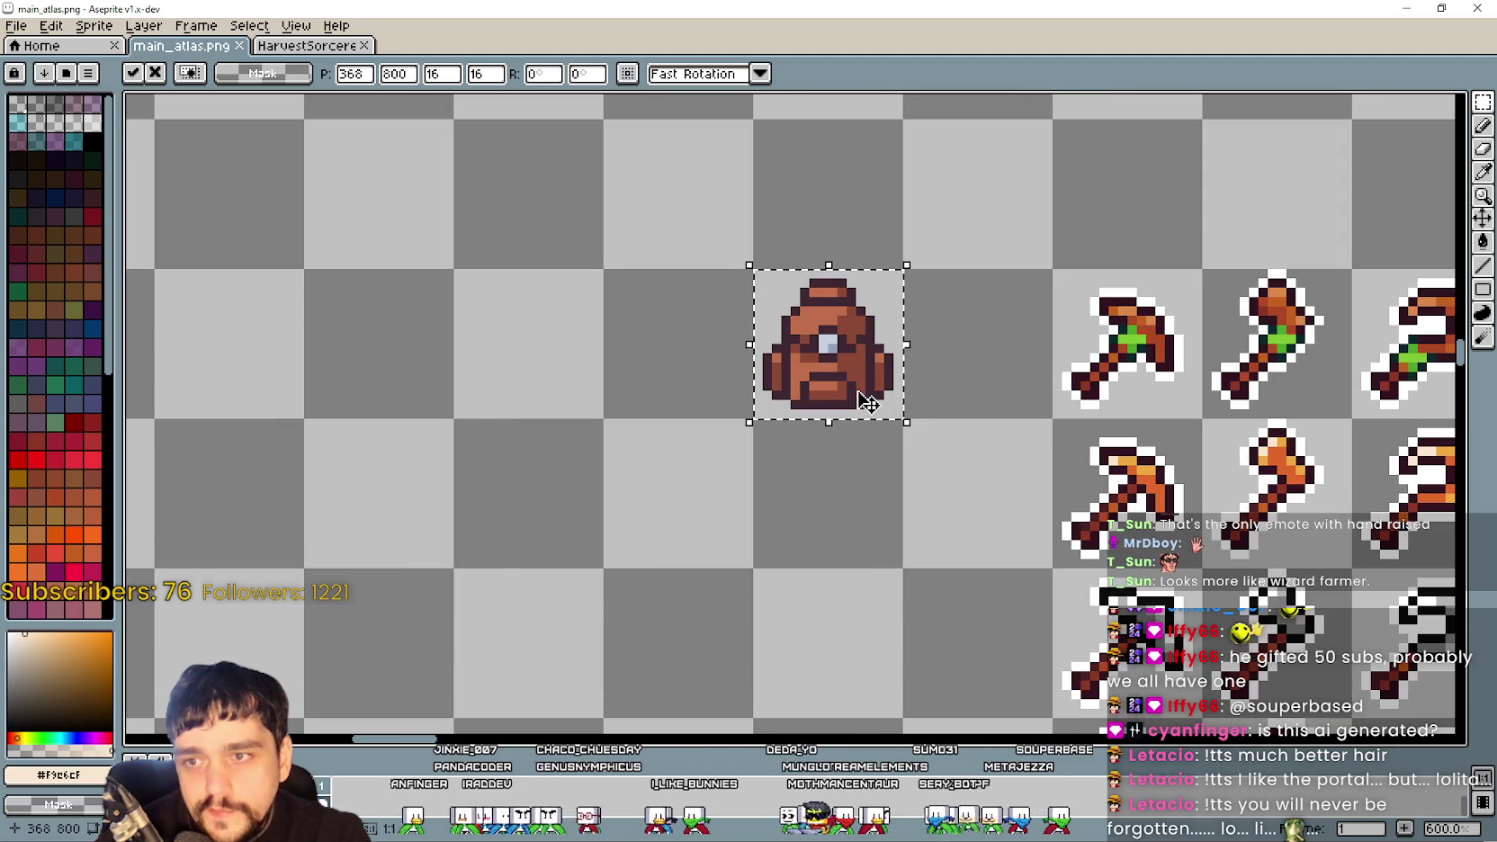
pyautogui.scroll(-1, 868, 402)
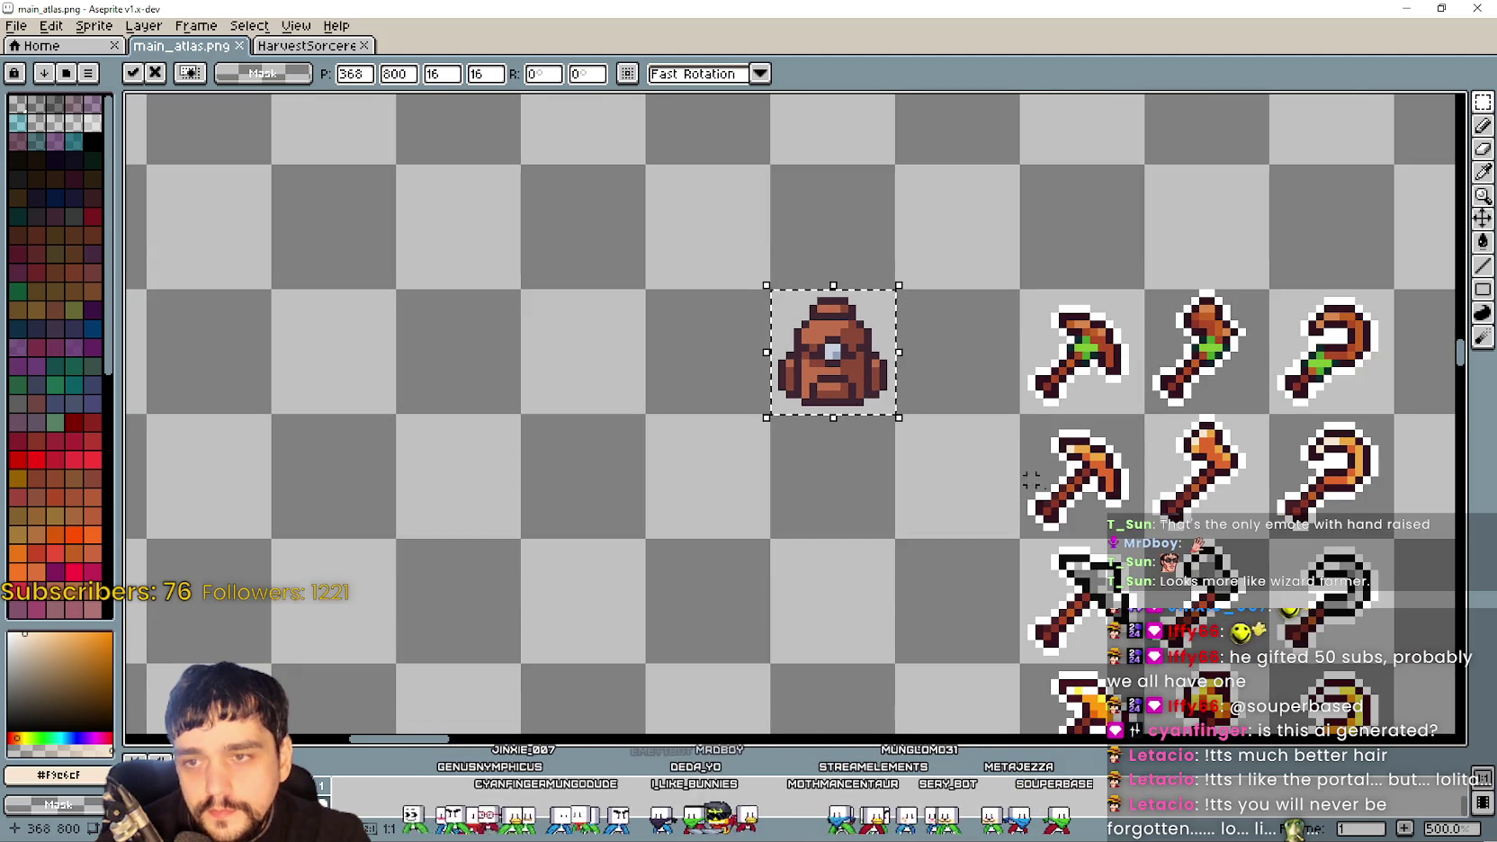
pyautogui.click(945, 448)
pyautogui.click(1482, 172)
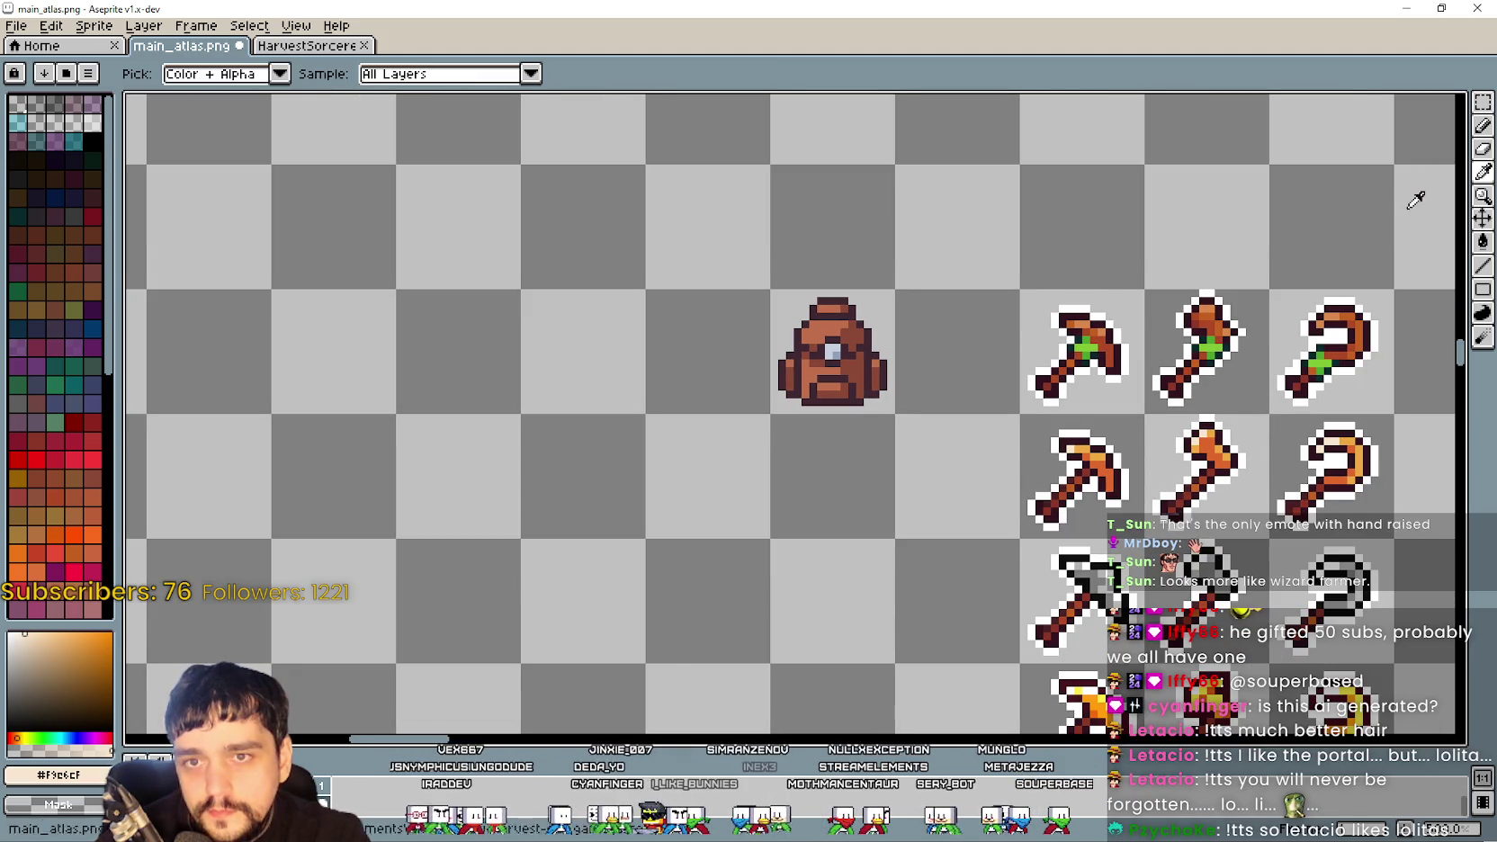
# Sample white from the axe outline and outline the backpack's upper-right edge with lines
pyautogui.scroll(1, 1079, 312)
pyautogui.click(1097, 297)
pyautogui.scroll(4, 927, 288)
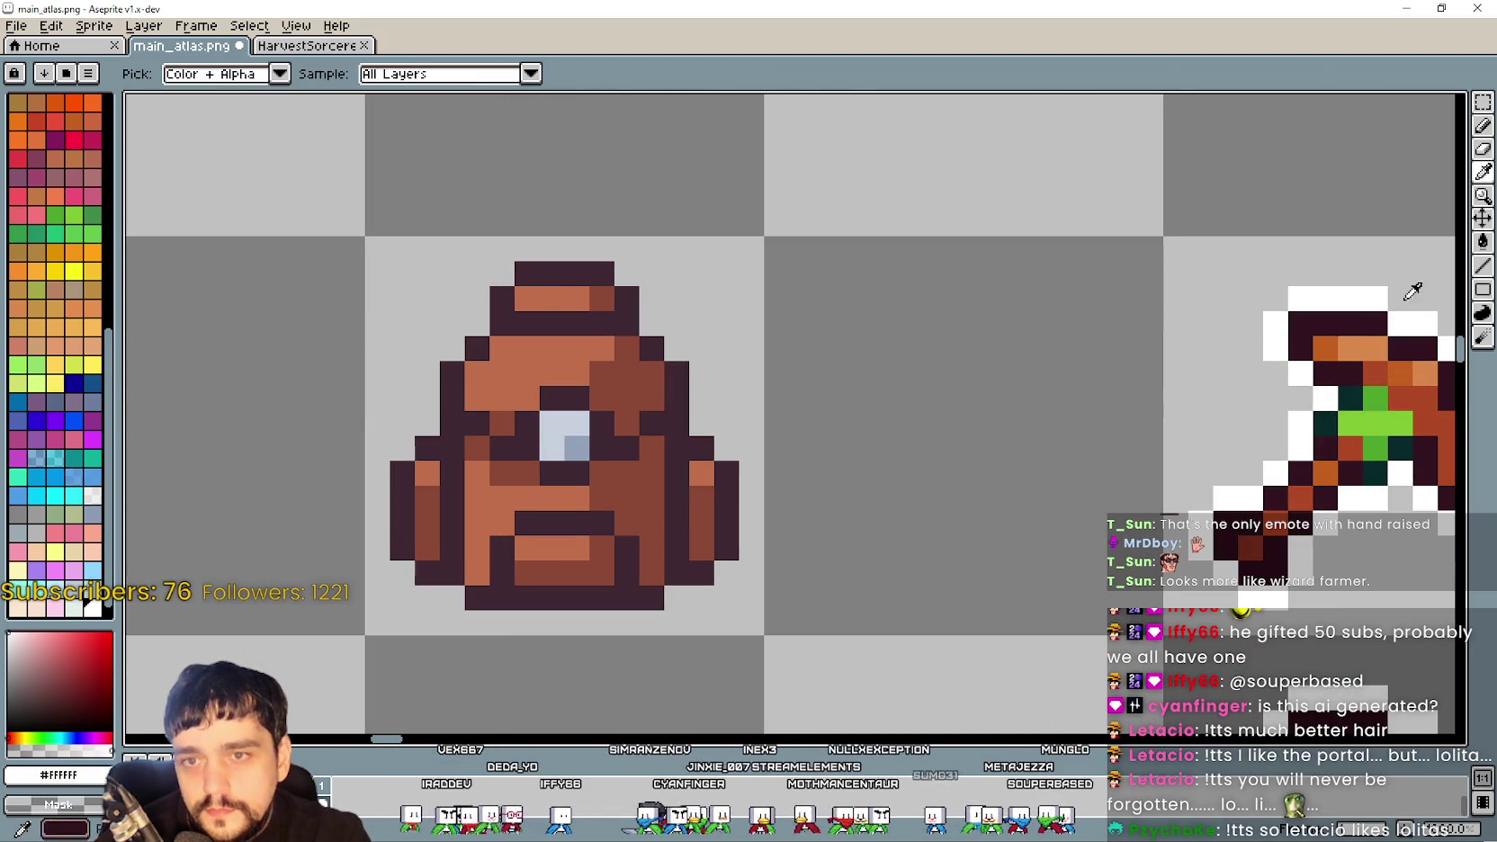
pyautogui.click(1482, 268)
pyautogui.moveTo(651, 324); pyautogui.dragTo(671, 337)
# Finish the white outline along the backpack's right, left and upper-left edges
pyautogui.moveTo(745, 444)
pyautogui.mouseDown()
pyautogui.moveTo(879, 417)
pyautogui.moveTo(859, 435)
pyautogui.mouseUp()
pyautogui.scroll(-1, 803, 434)
pyautogui.moveTo(788, 399)
pyautogui.mouseDown()
pyautogui.moveTo(826, 539)
pyautogui.moveTo(750, 587)
pyautogui.moveTo(840, 614)
pyautogui.moveTo(750, 620)
pyautogui.mouseUp()
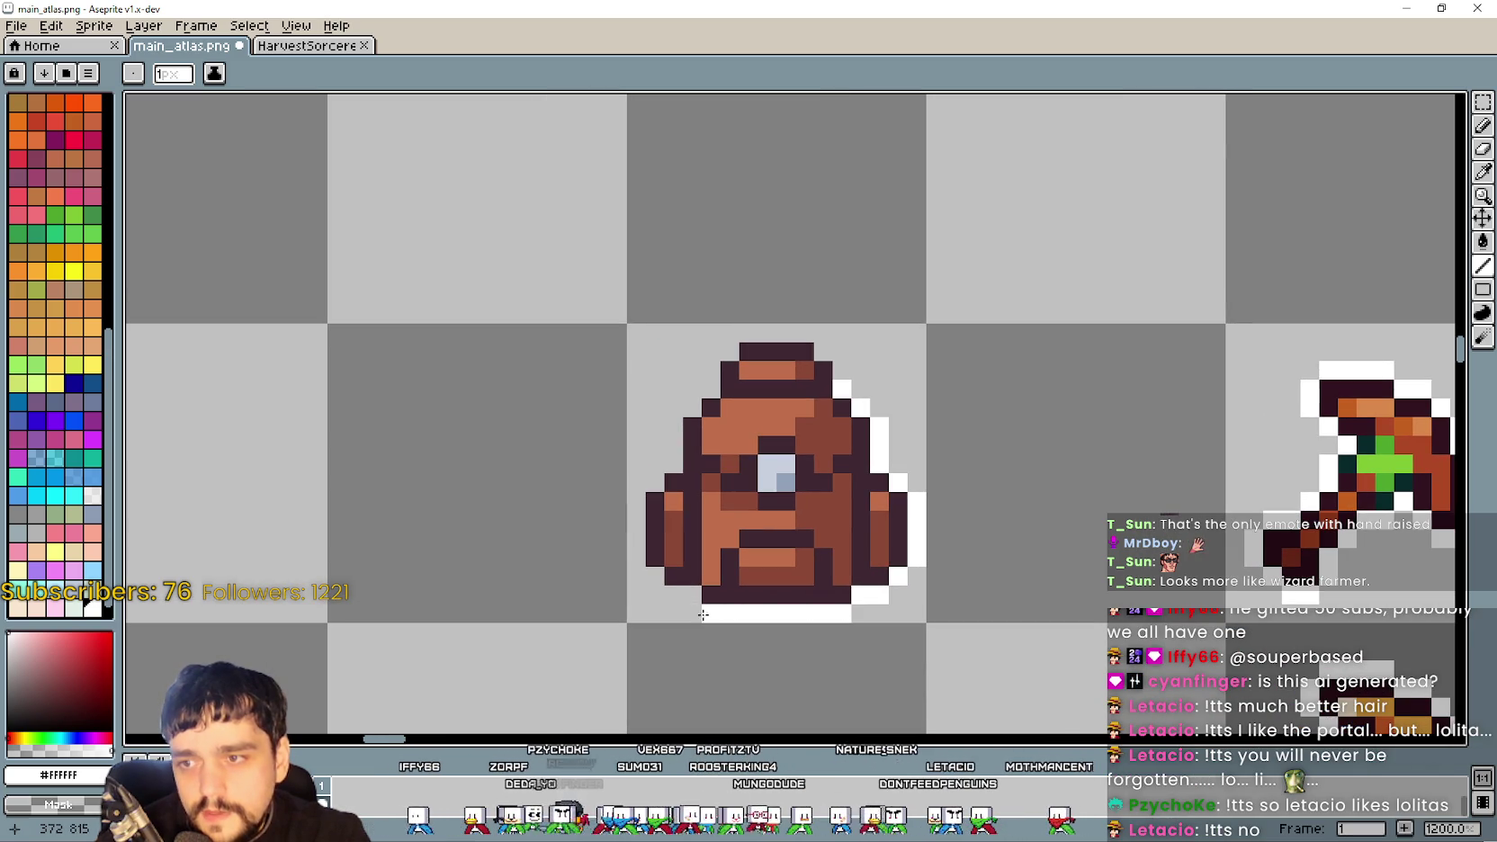
pyautogui.moveTo(642, 562); pyautogui.dragTo(630, 503)
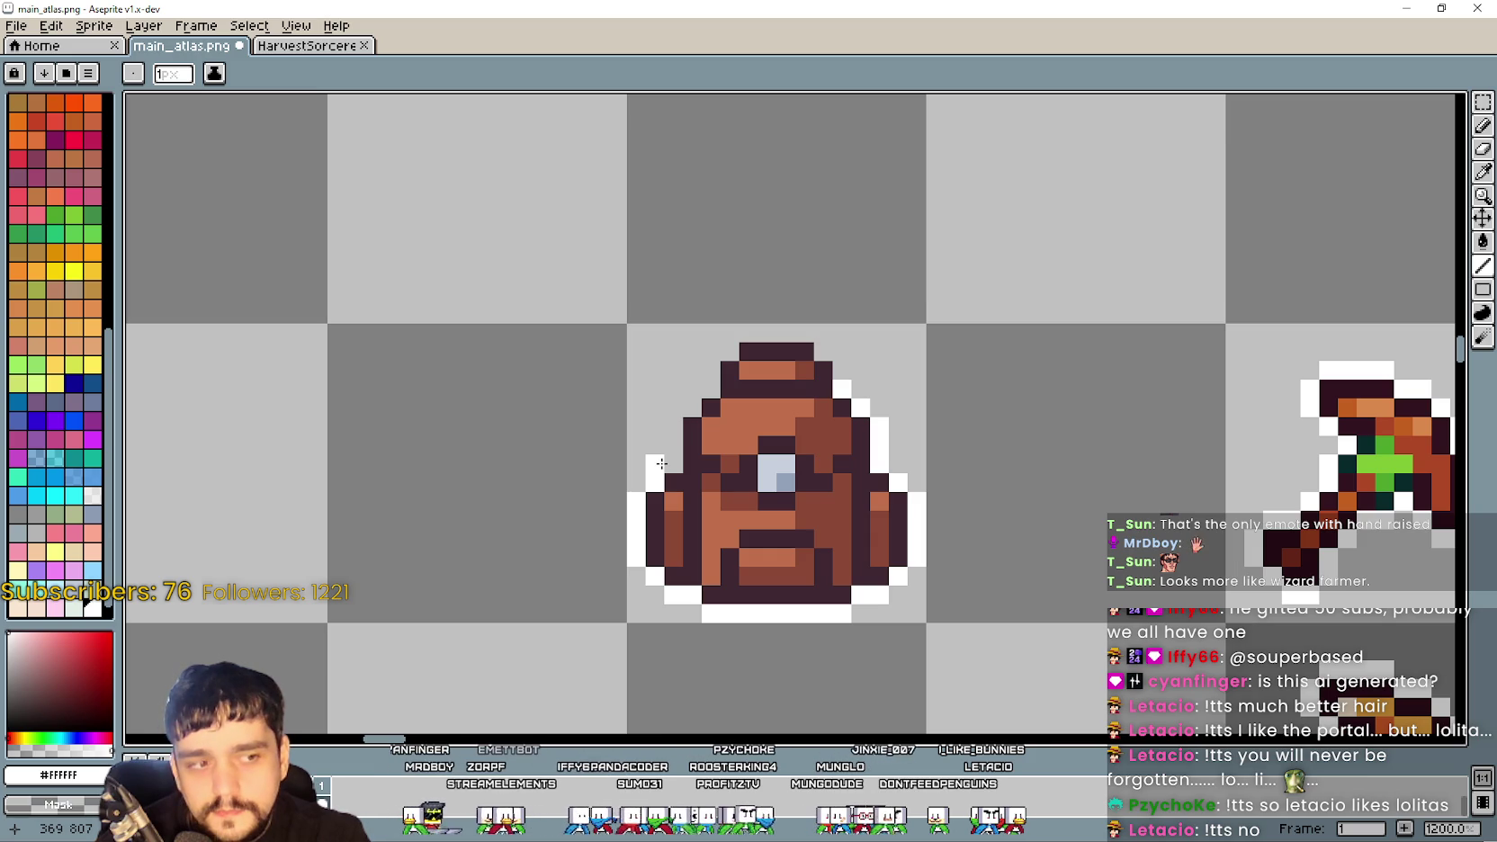
pyautogui.moveTo(662, 463)
pyautogui.mouseDown()
pyautogui.moveTo(748, 333)
pyautogui.moveTo(808, 333)
pyautogui.moveTo(829, 350)
pyautogui.mouseUp()
pyautogui.scroll(-4, 916, 414)
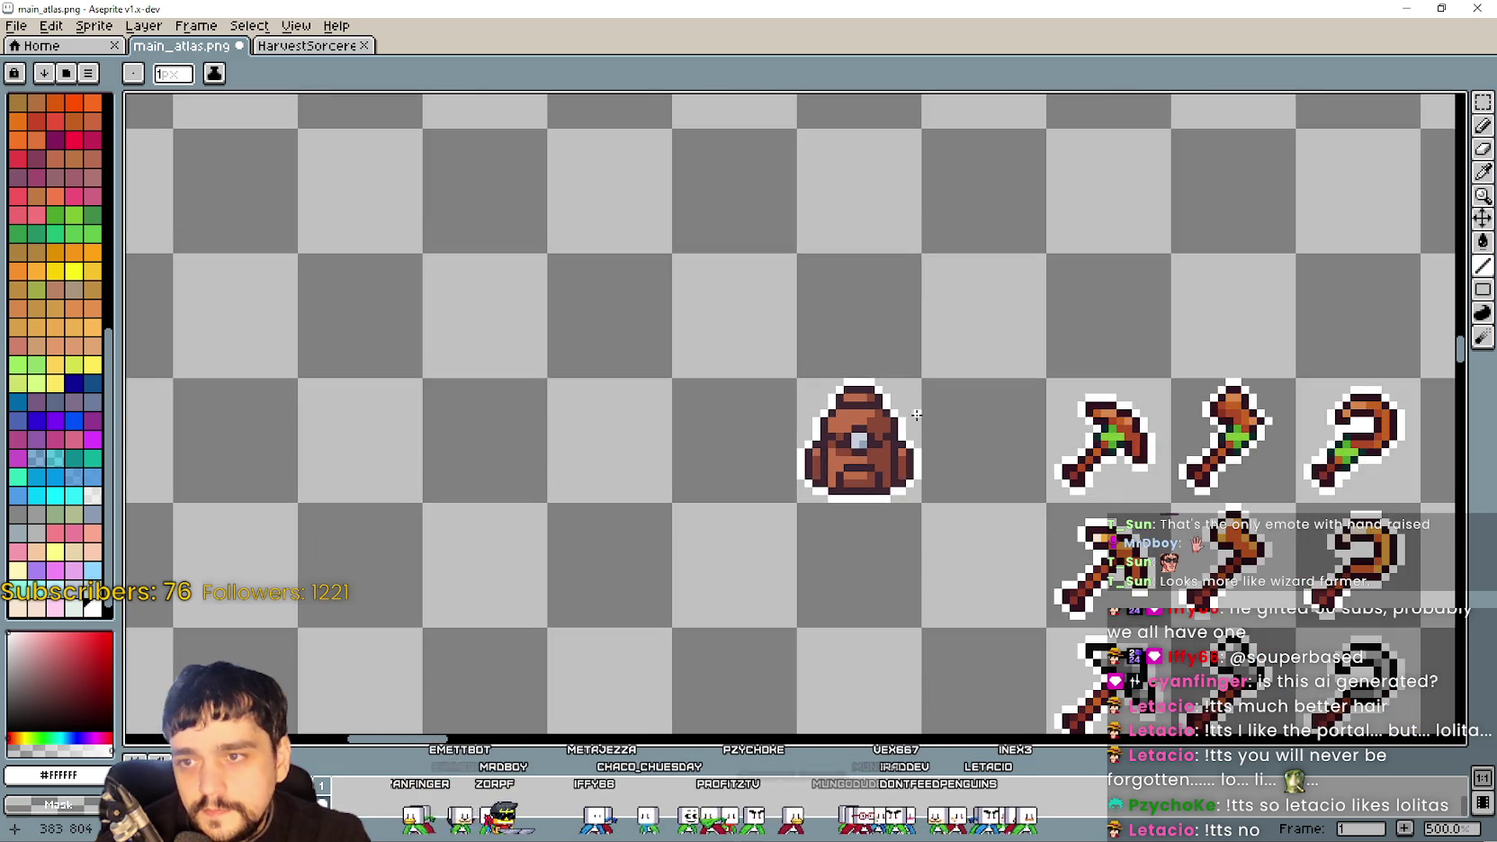
pyautogui.scroll(-2, 945, 472)
pyautogui.scroll(2, 855, 572)
pyautogui.scroll(-1, 853, 423)
pyautogui.hotkey('ctrl', 's')
pyautogui.scroll(-3, 854, 434)
pyautogui.scroll(1, 847, 470)
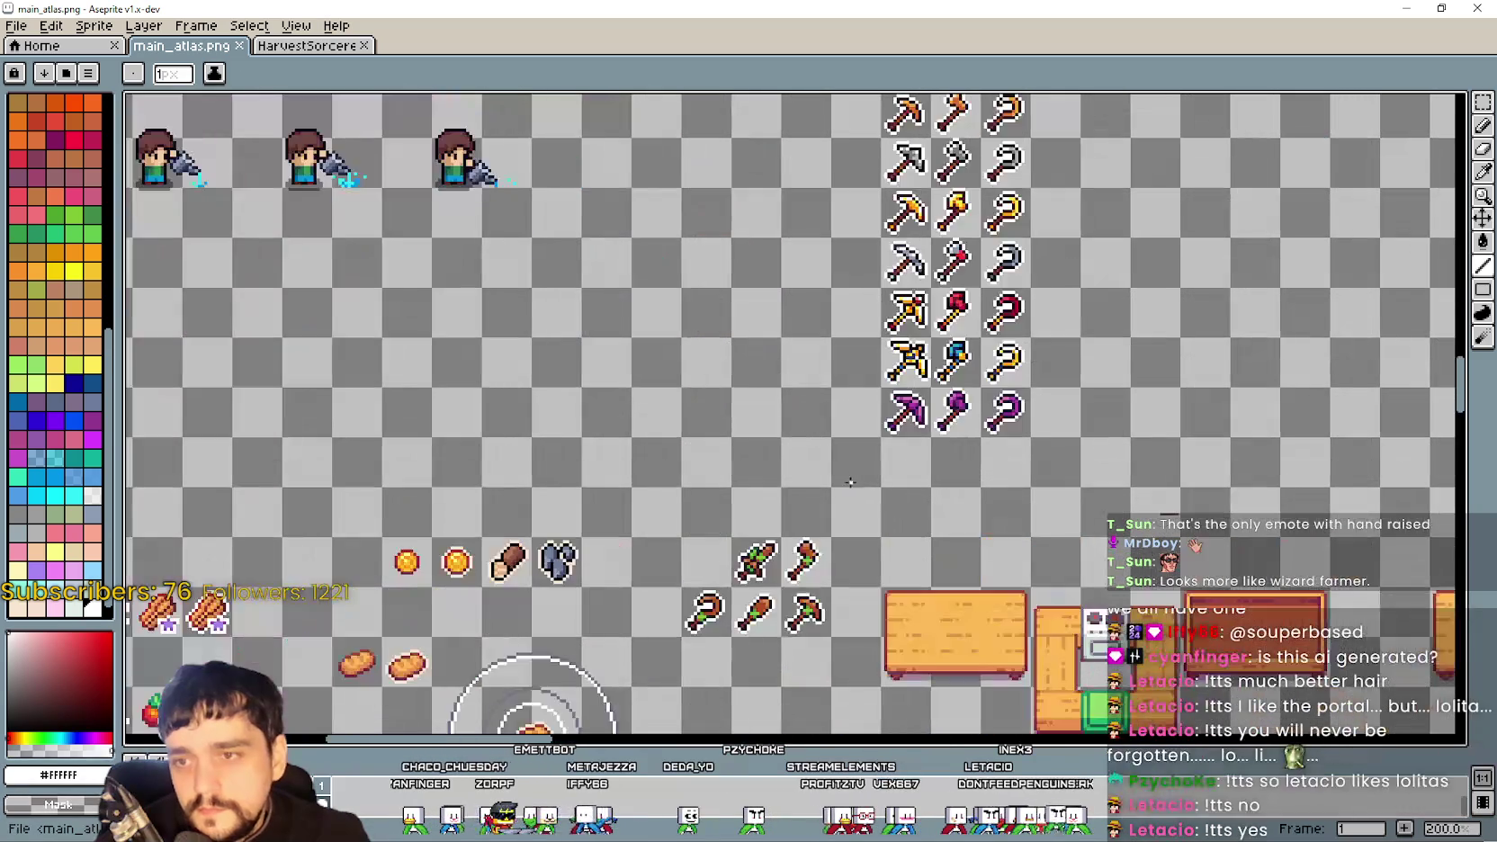
pyautogui.moveTo(846, 470); pyautogui.dragTo(855, 747)
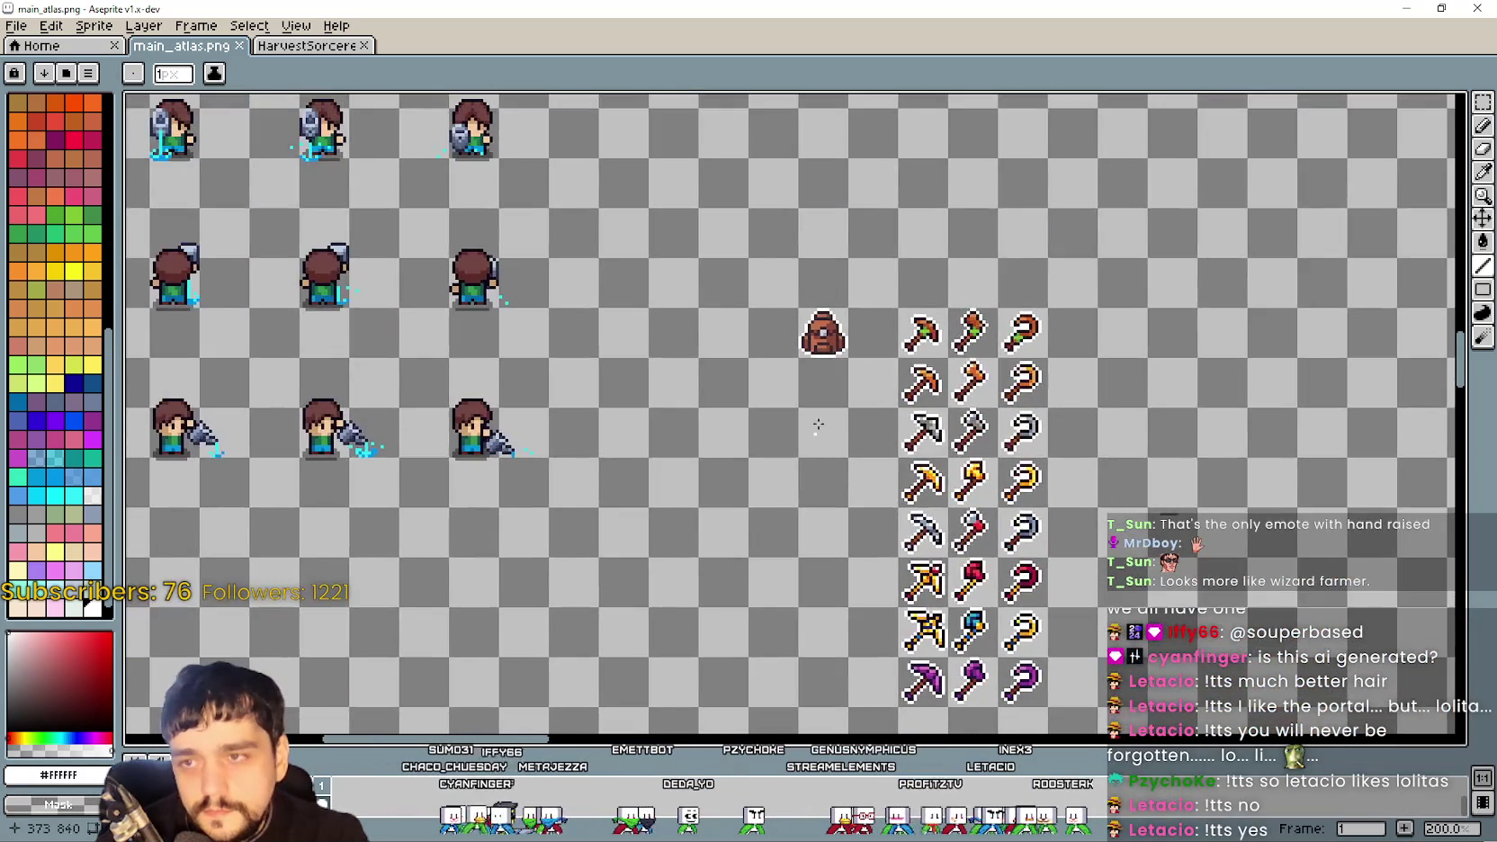
pyautogui.scroll(1, 1080, 257)
pyautogui.click(1483, 102)
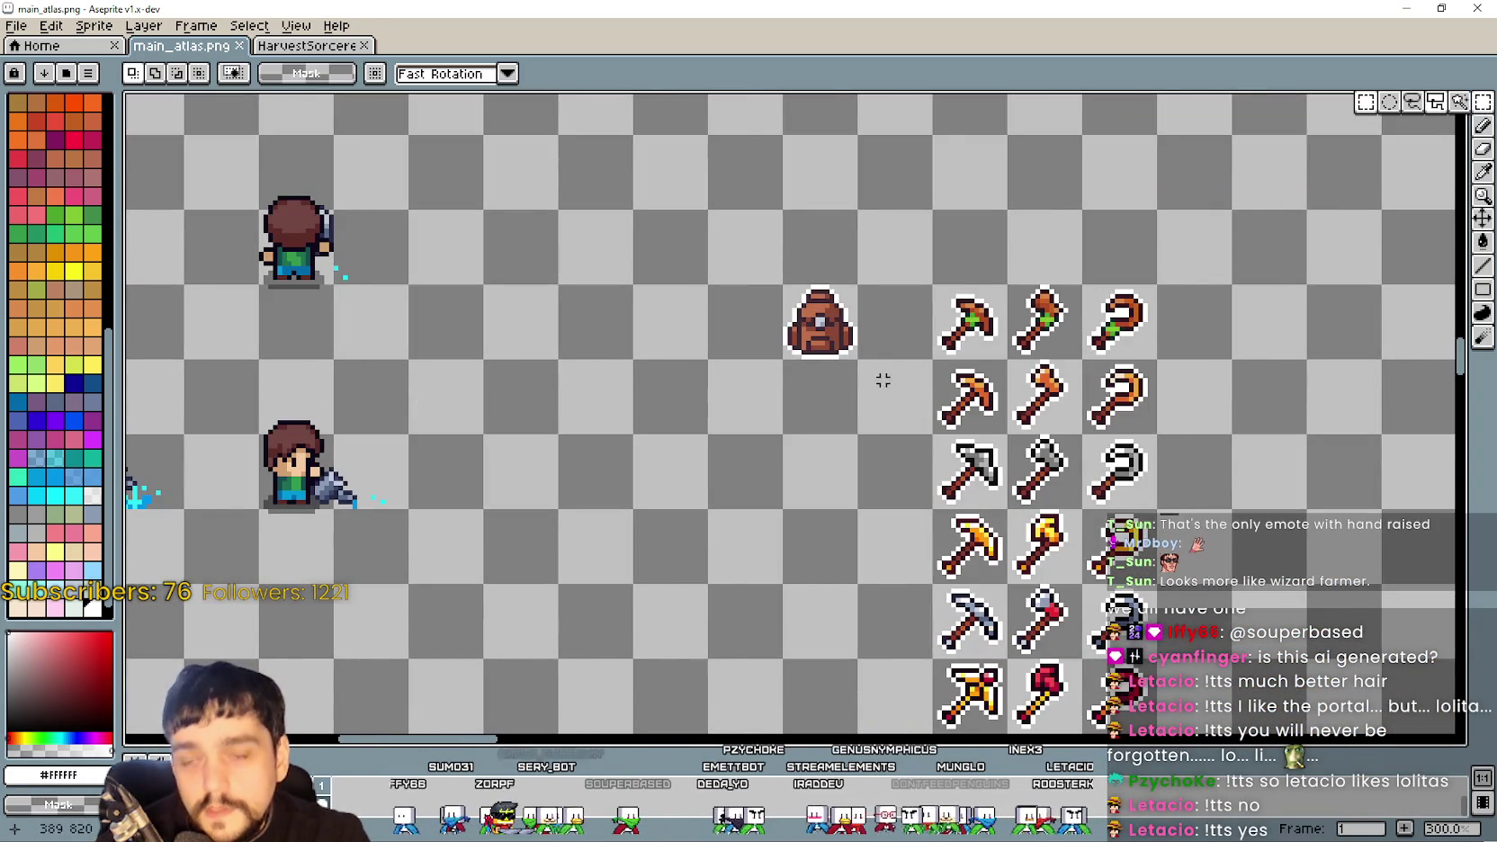
pyautogui.scroll(2, 794, 360)
pyautogui.scroll(-2, 793, 354)
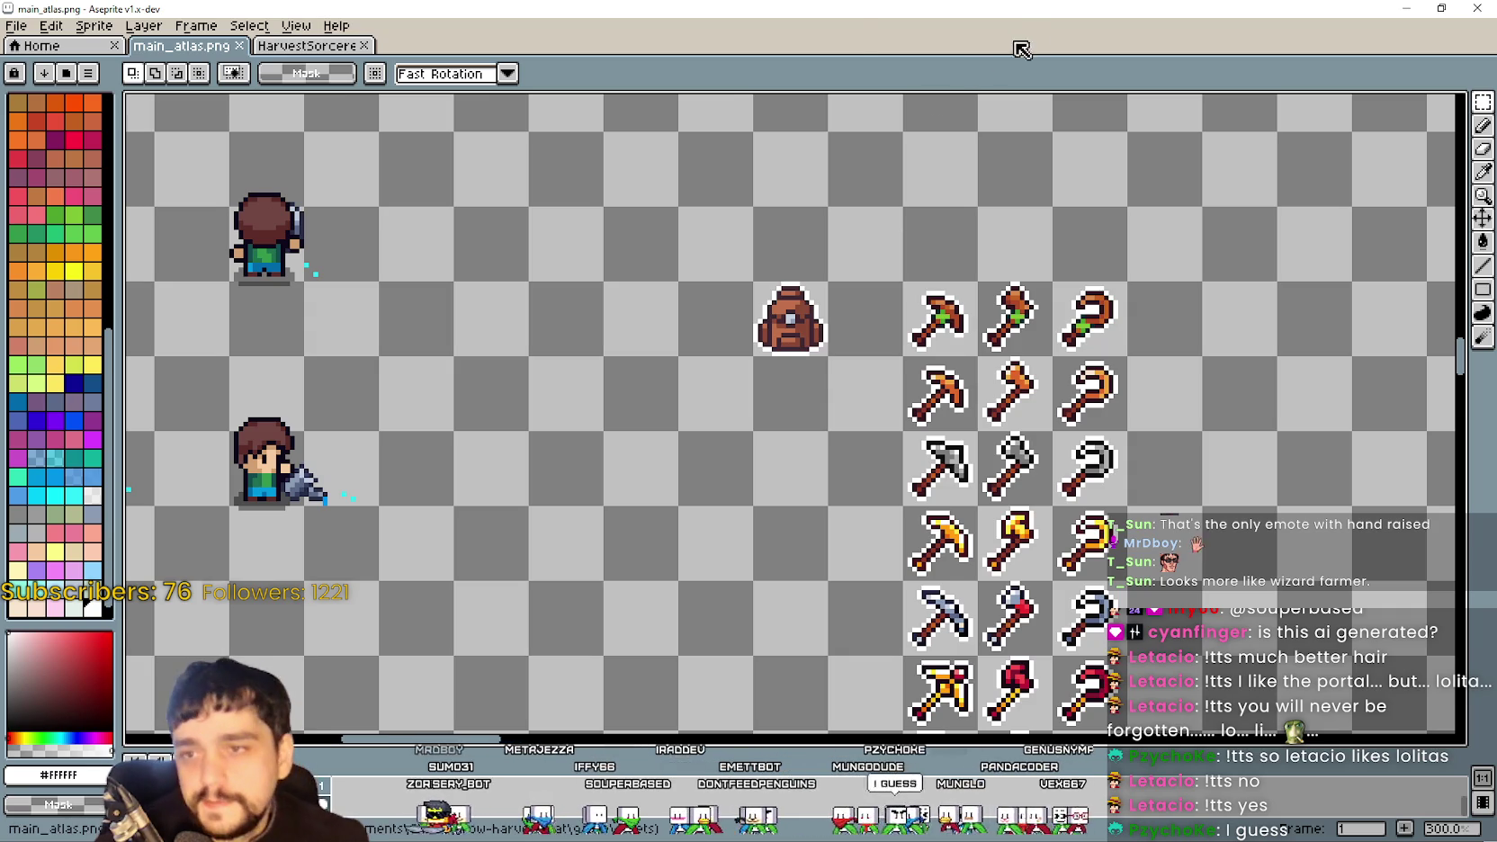
pyautogui.scroll(-1, 802, 528)
pyautogui.scroll(1, 802, 528)
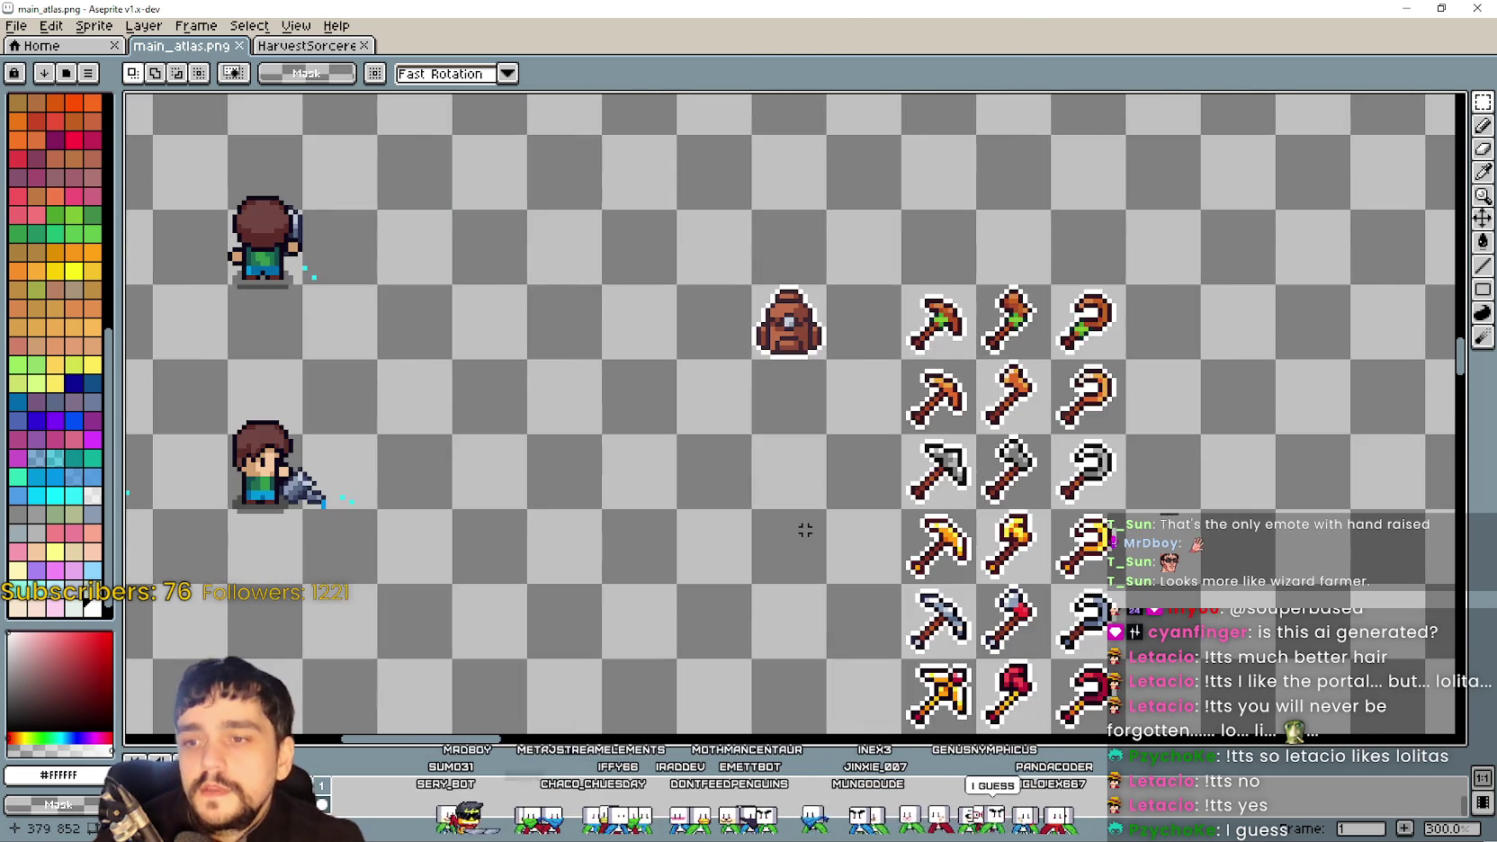
pyautogui.scroll(1, 778, 428)
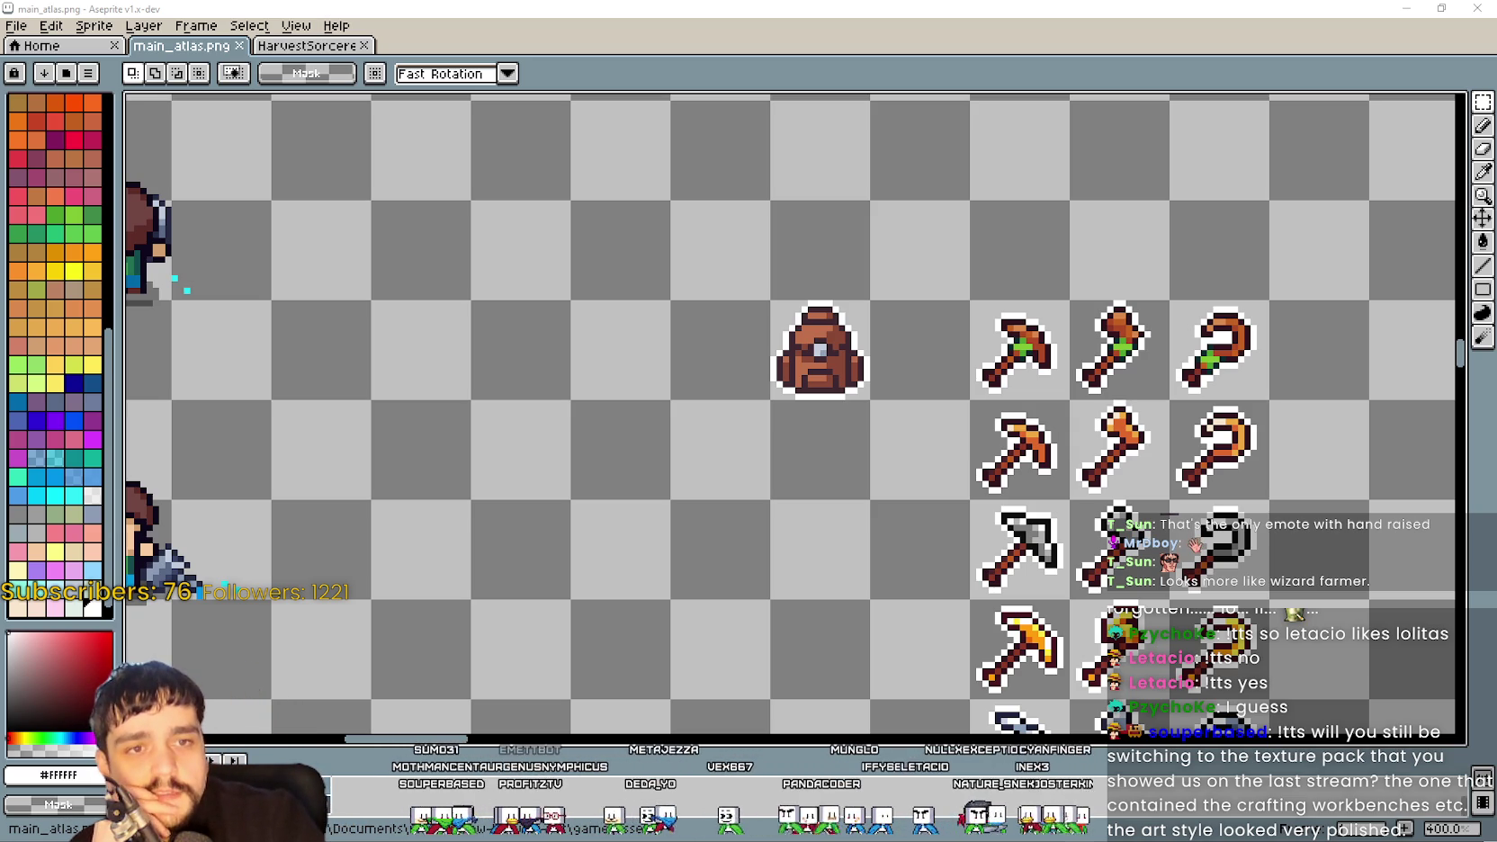
pyautogui.scroll(-1, 1046, 420)
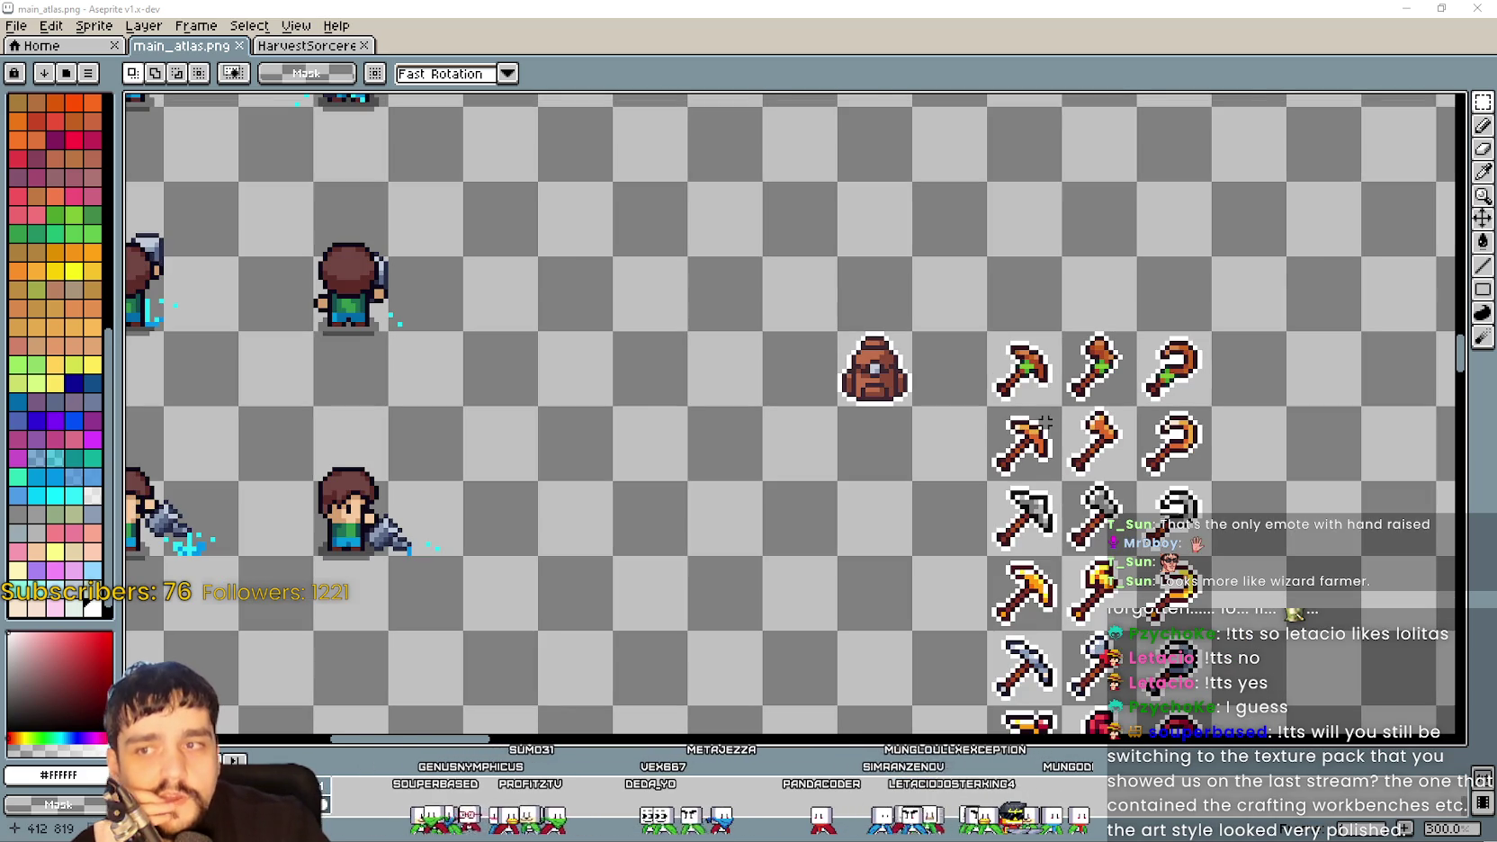
pyautogui.scroll(-3, 1068, 404)
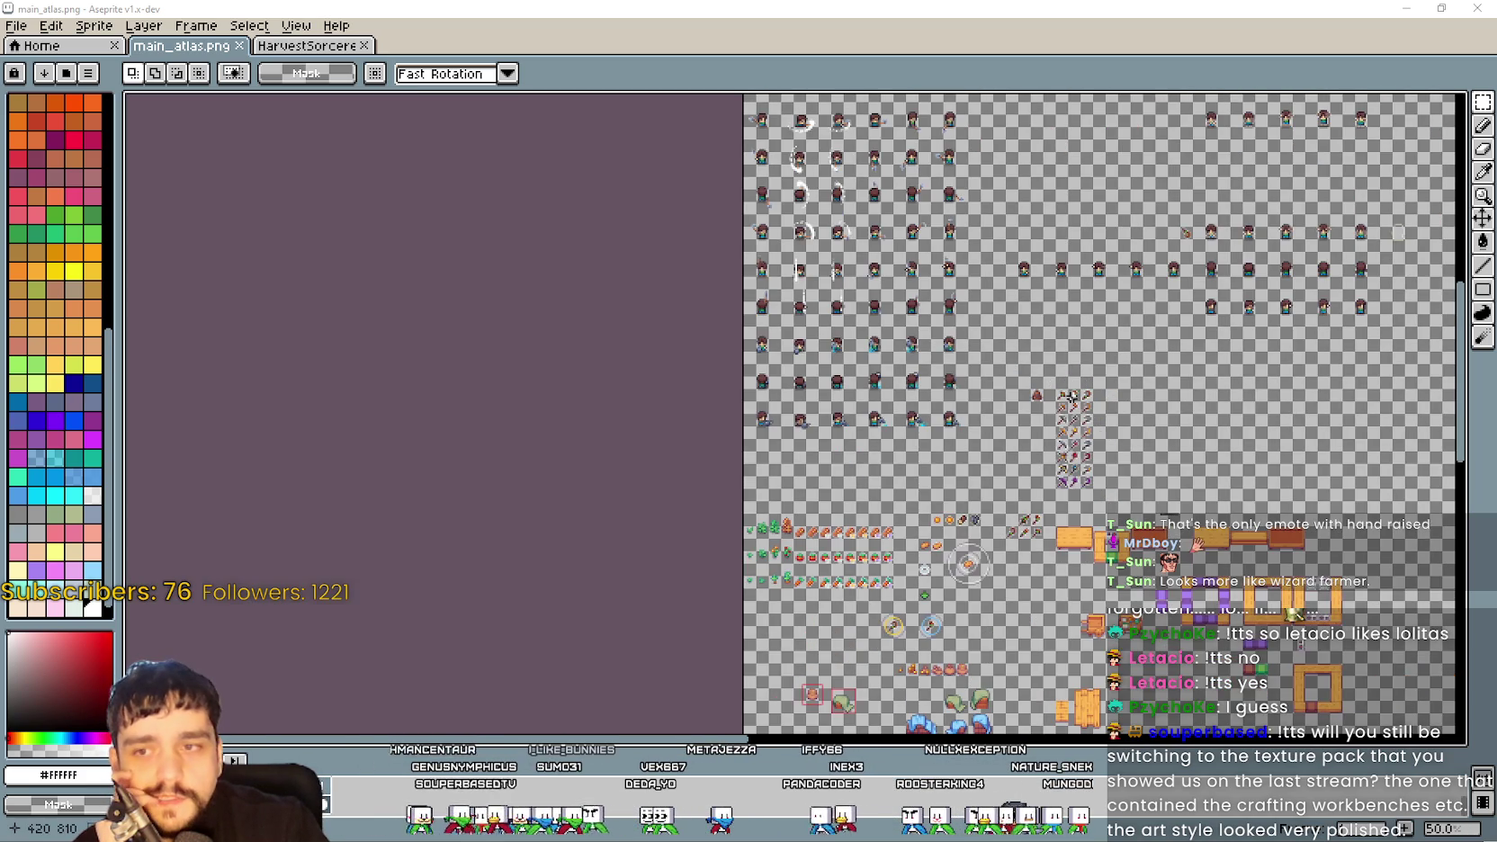
pyautogui.hscroll(10, 1329, 298)
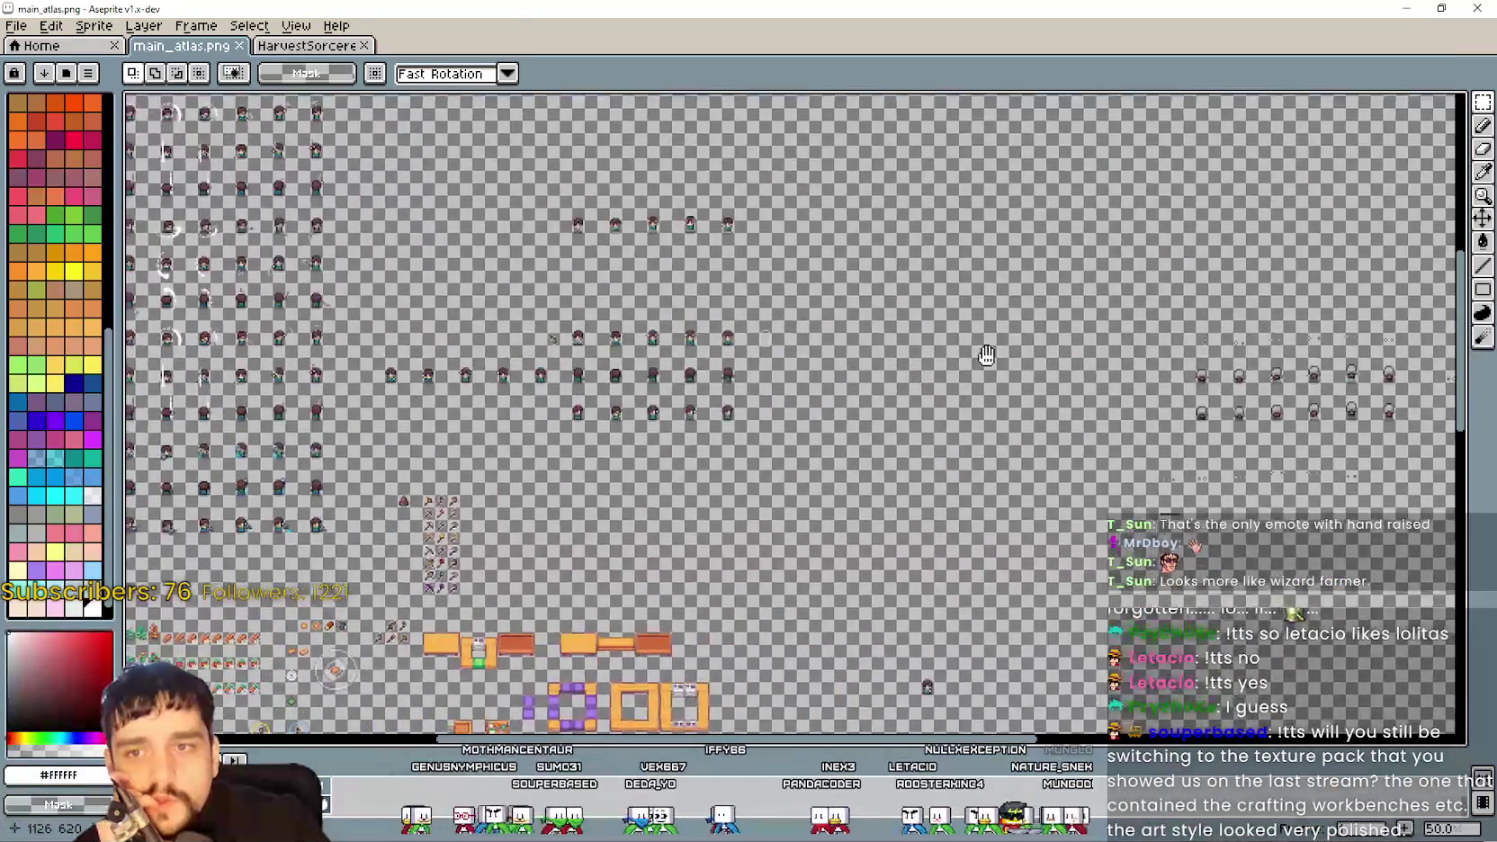
pyautogui.scroll(5, 1112, 271)
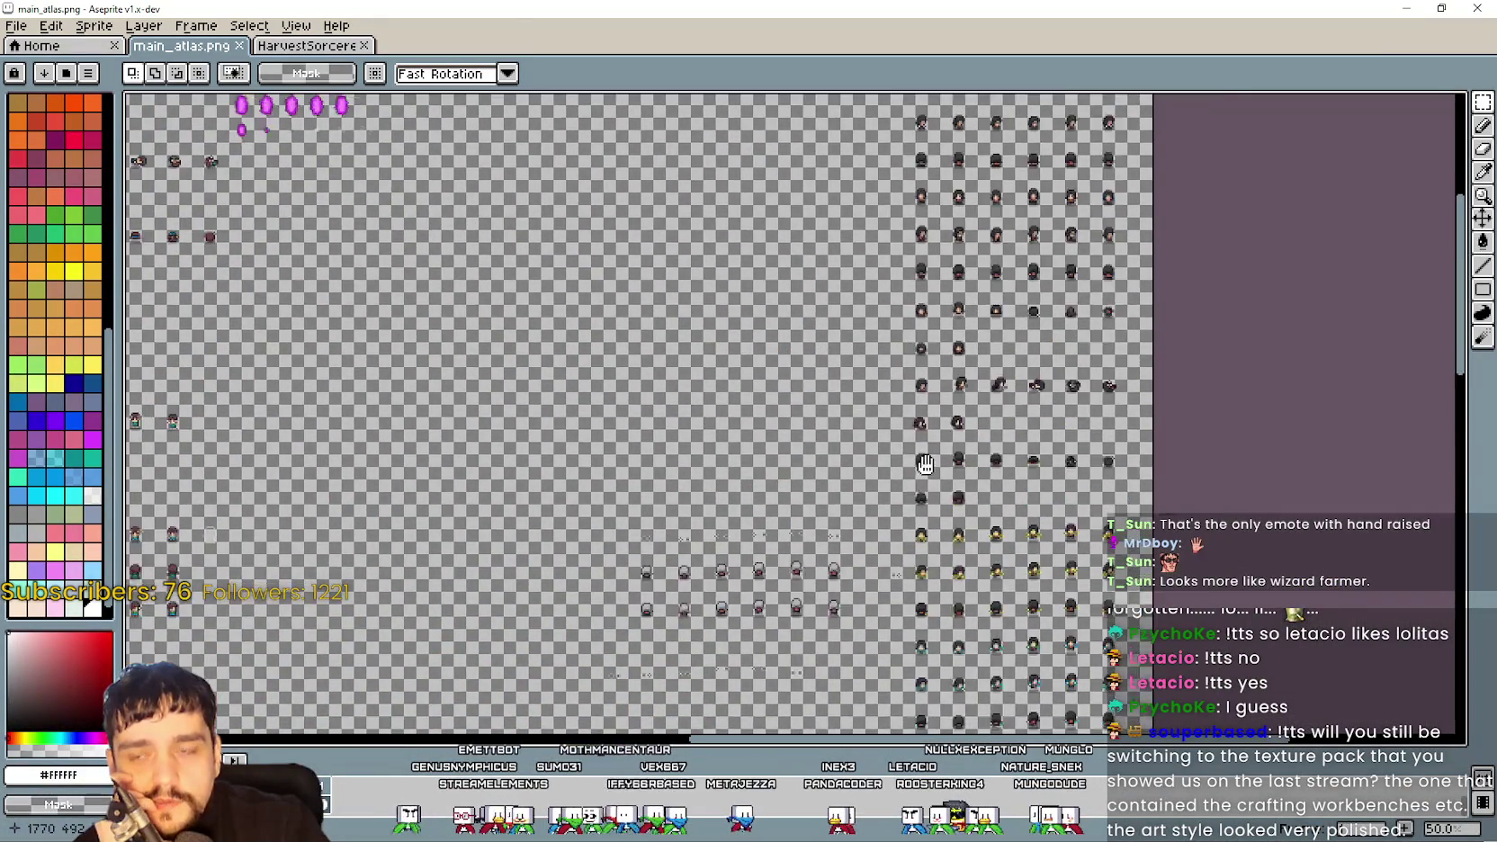
pyautogui.scroll(2, 900, 374)
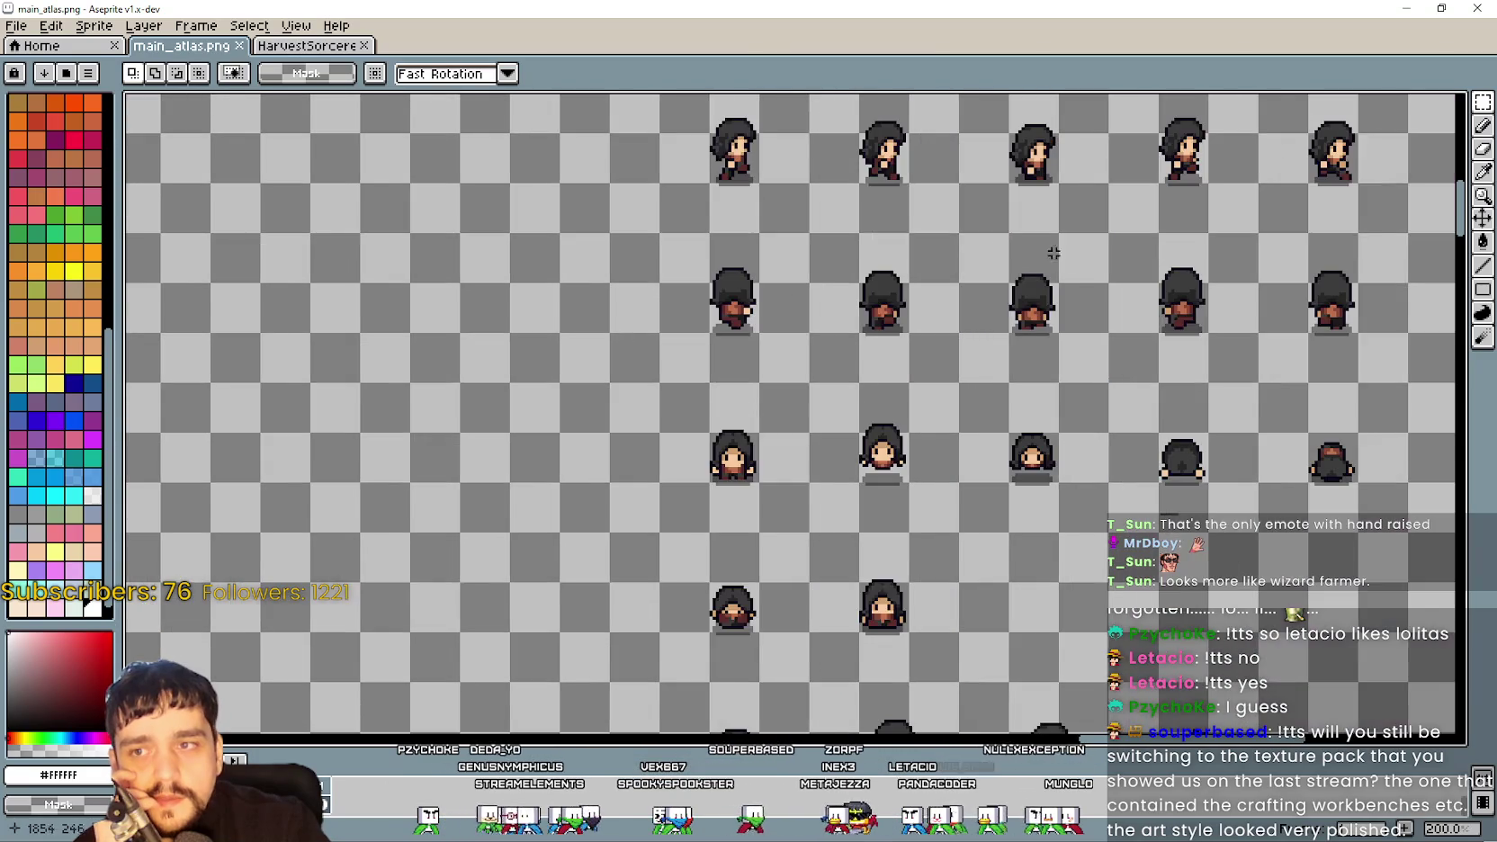
pyautogui.scroll(-1, 805, 349)
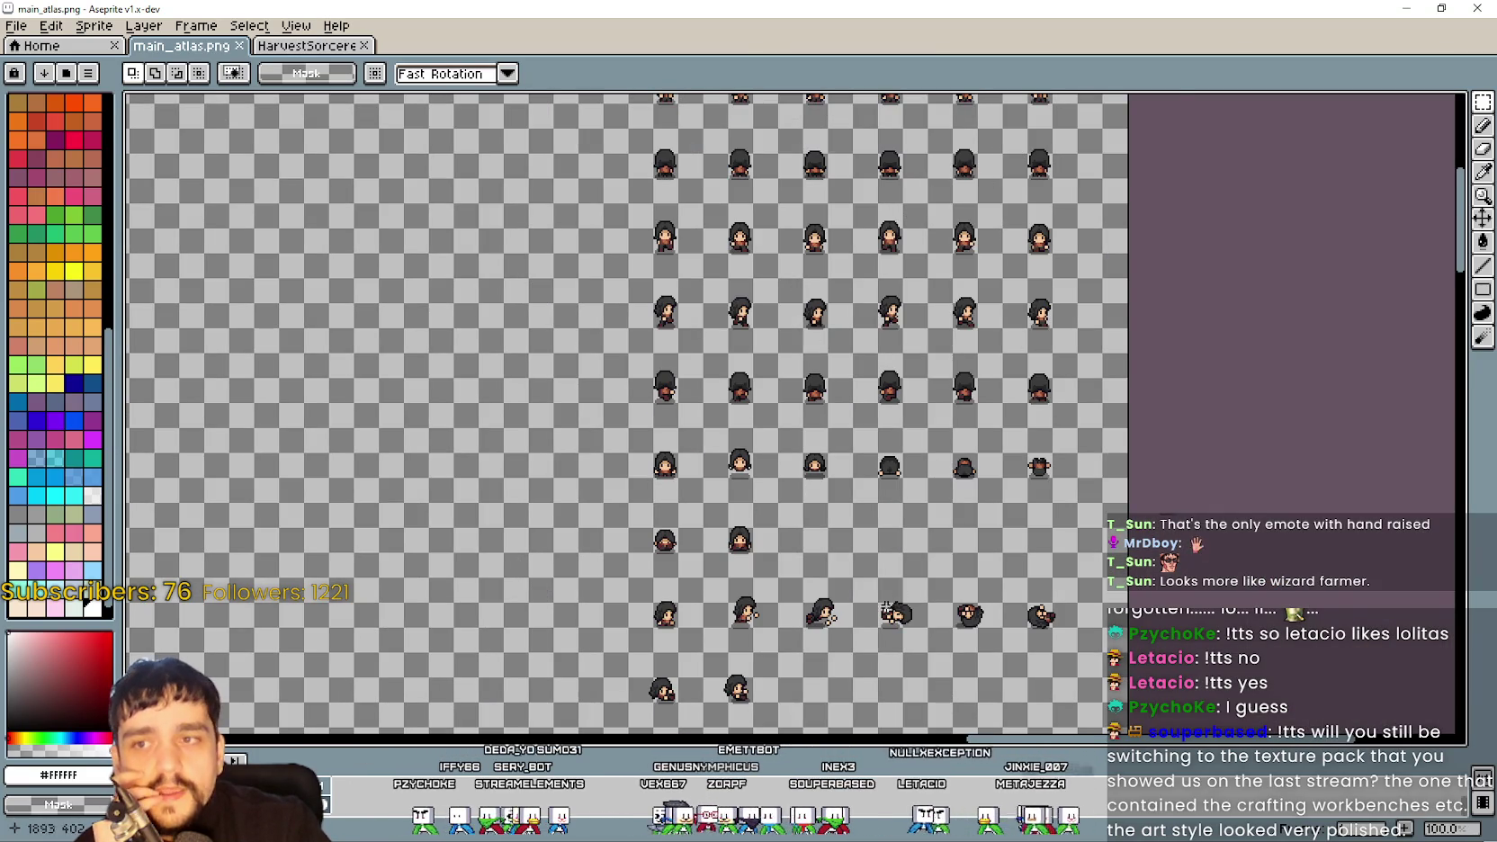
pyautogui.hscroll(-4, 898, 592)
pyautogui.scroll(1, 923, 248)
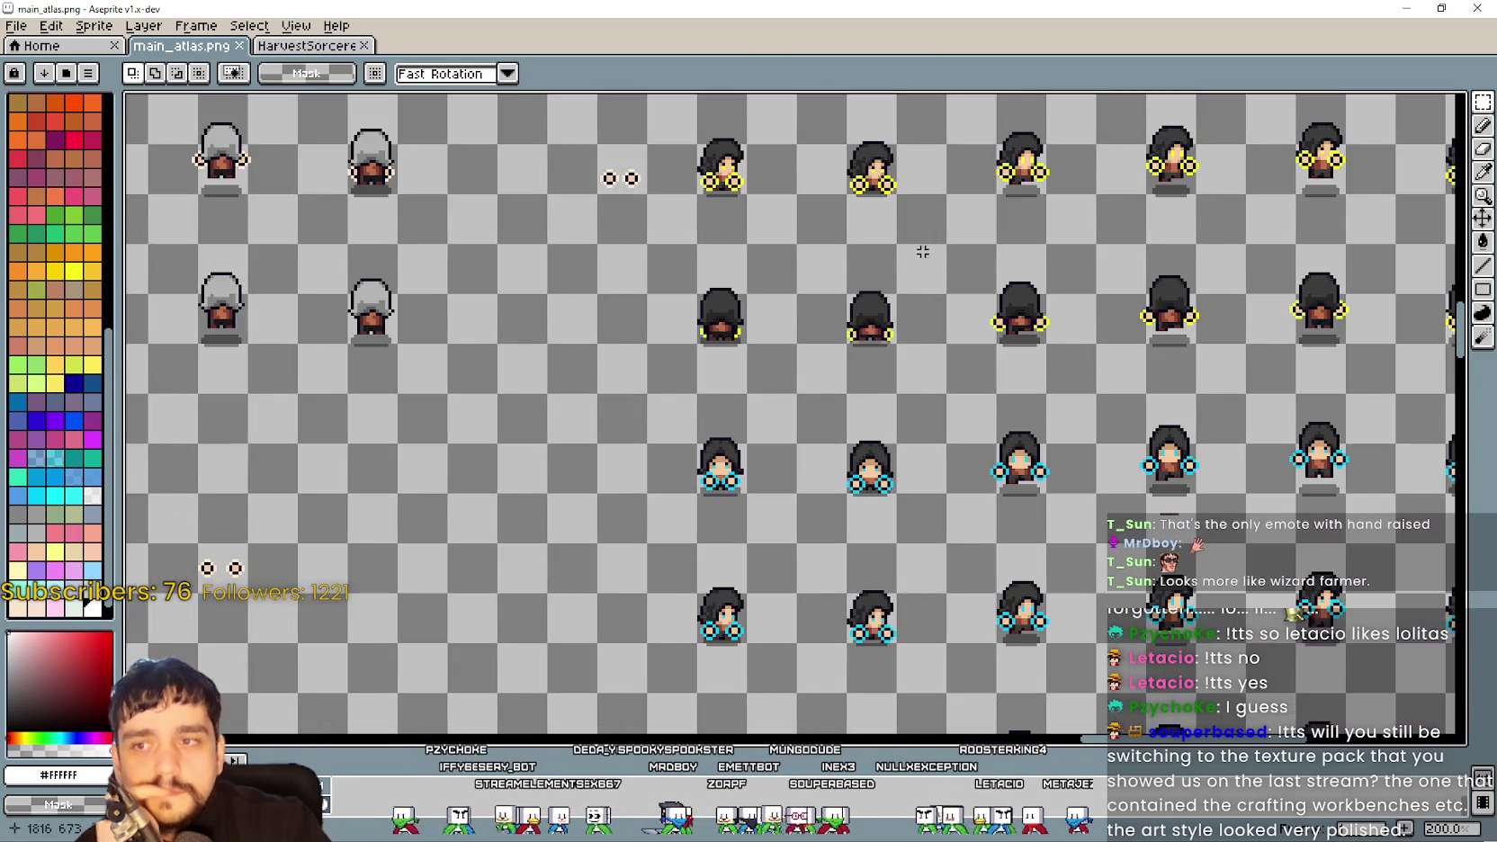
pyautogui.scroll(-2, 920, 255)
pyautogui.hscroll(-3, 809, 359)
pyautogui.scroll(1, 649, 477)
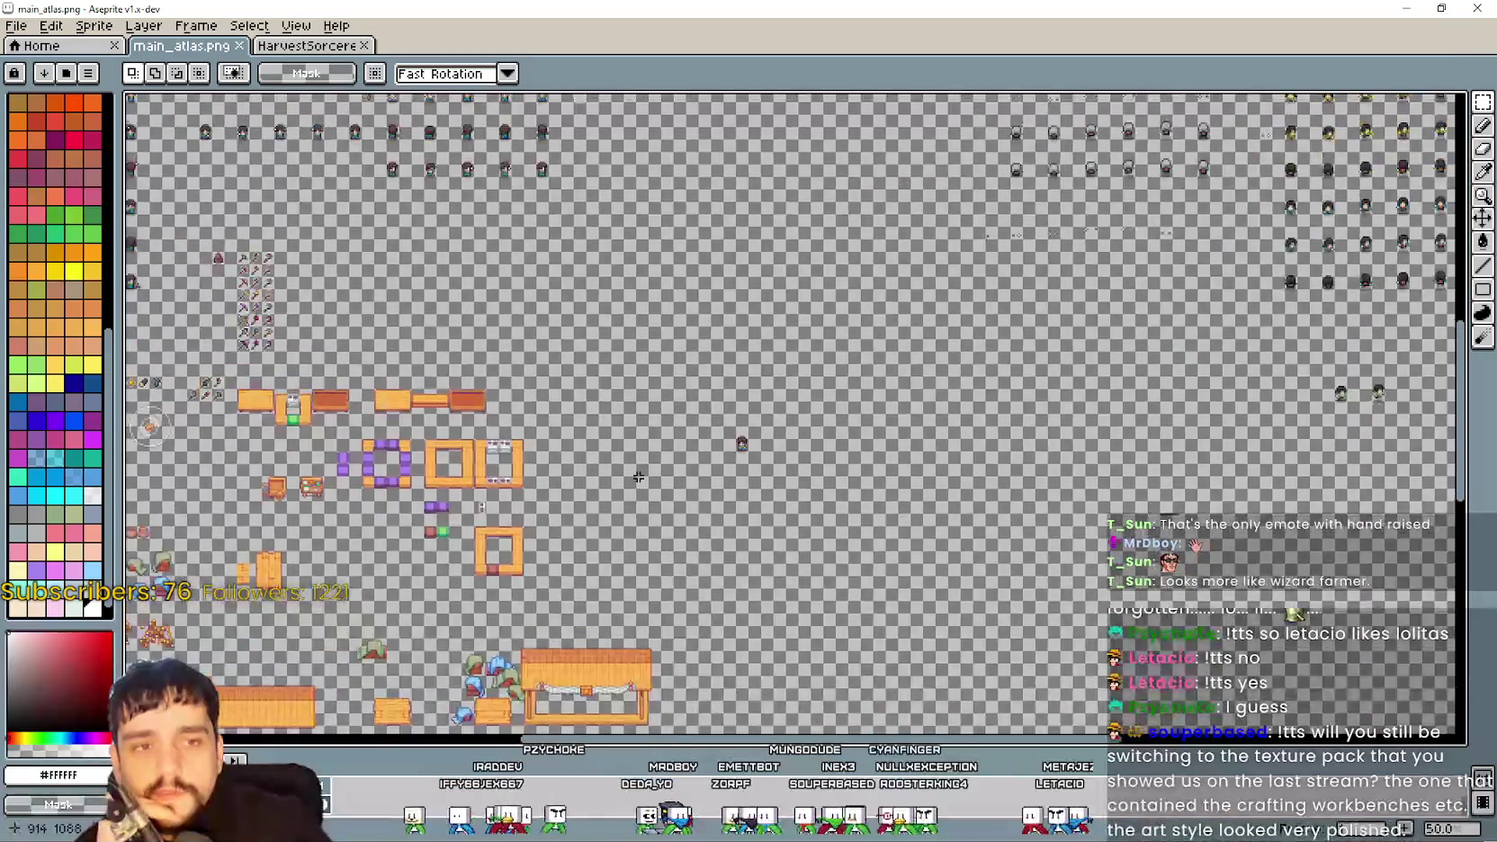
pyautogui.scroll(1, 649, 477)
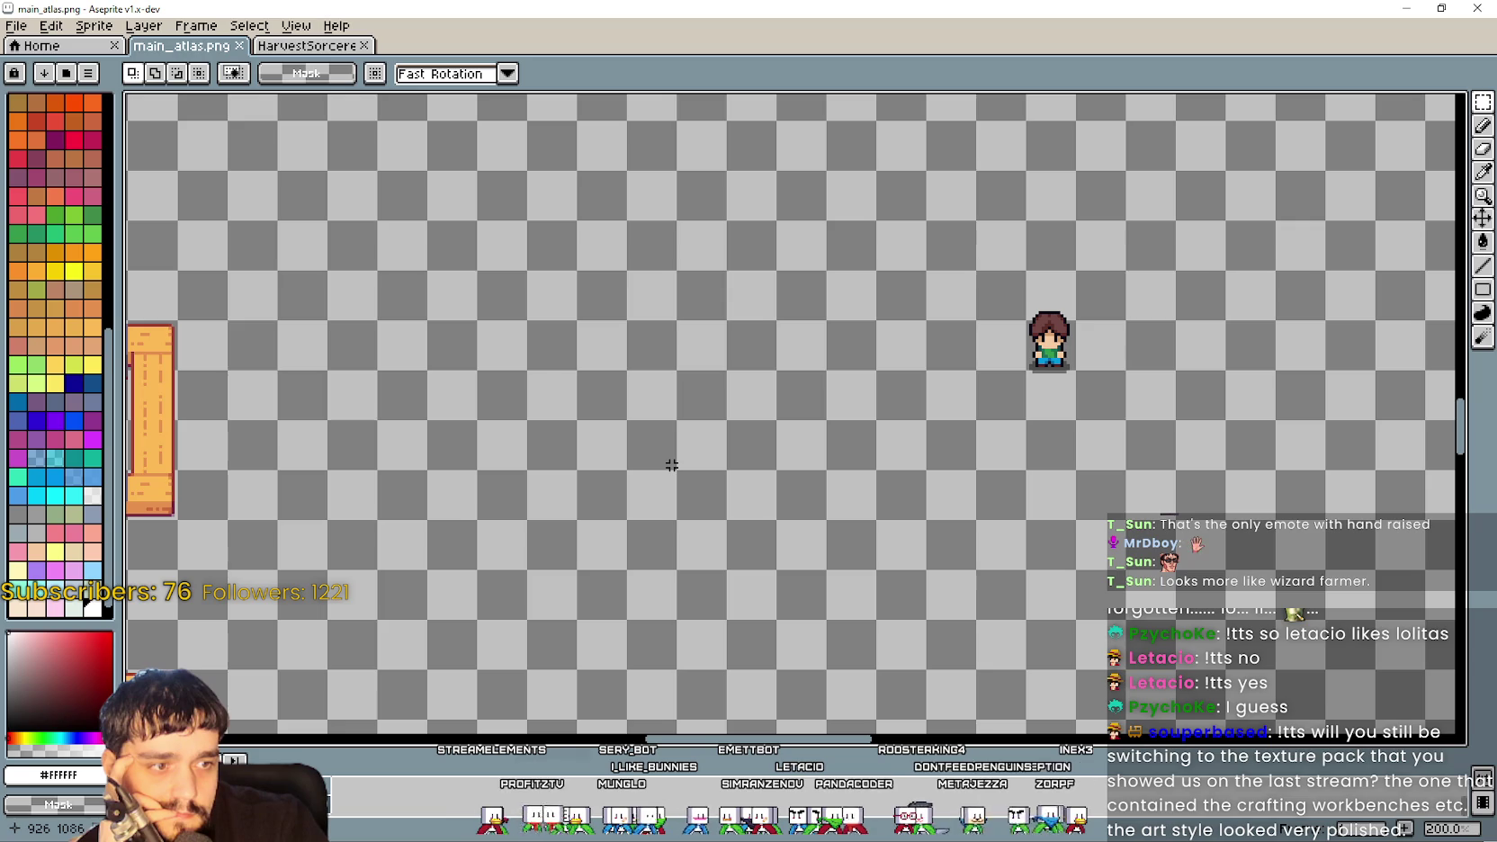
pyautogui.scroll(-2, 671, 466)
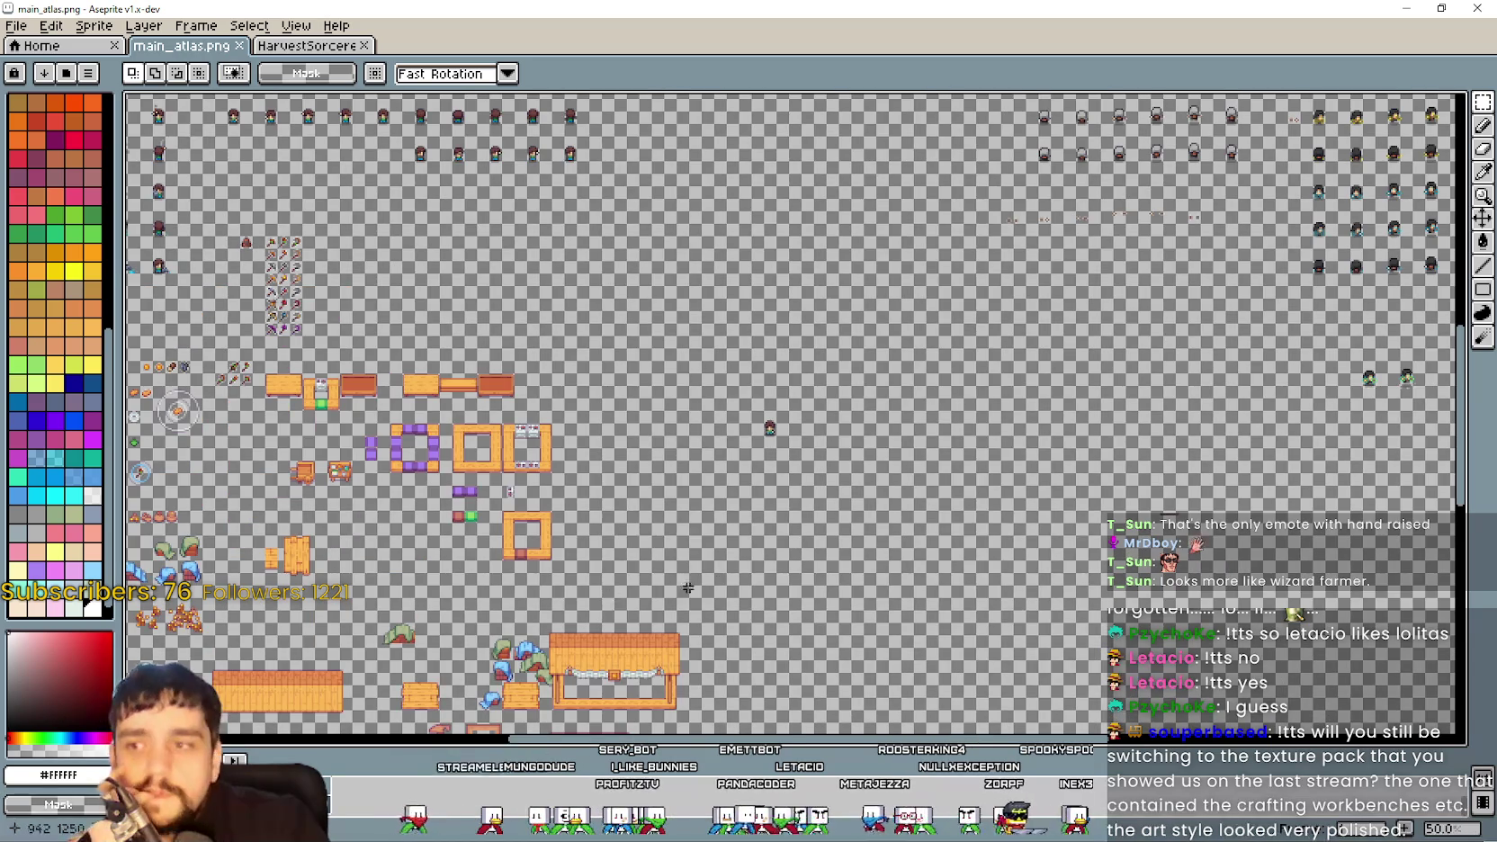
pyautogui.scroll(-2, 636, 601)
pyautogui.scroll(2, 604, 510)
pyautogui.scroll(5, 838, 509)
pyautogui.scroll(-6, 826, 512)
pyautogui.scroll(7, 814, 515)
pyautogui.scroll(3, 814, 516)
pyautogui.scroll(-6, 813, 515)
# Pan the atlas and move the 14.png item sheet window to the upper left
pyautogui.moveTo(670, 267); pyautogui.dragTo(974, 105)
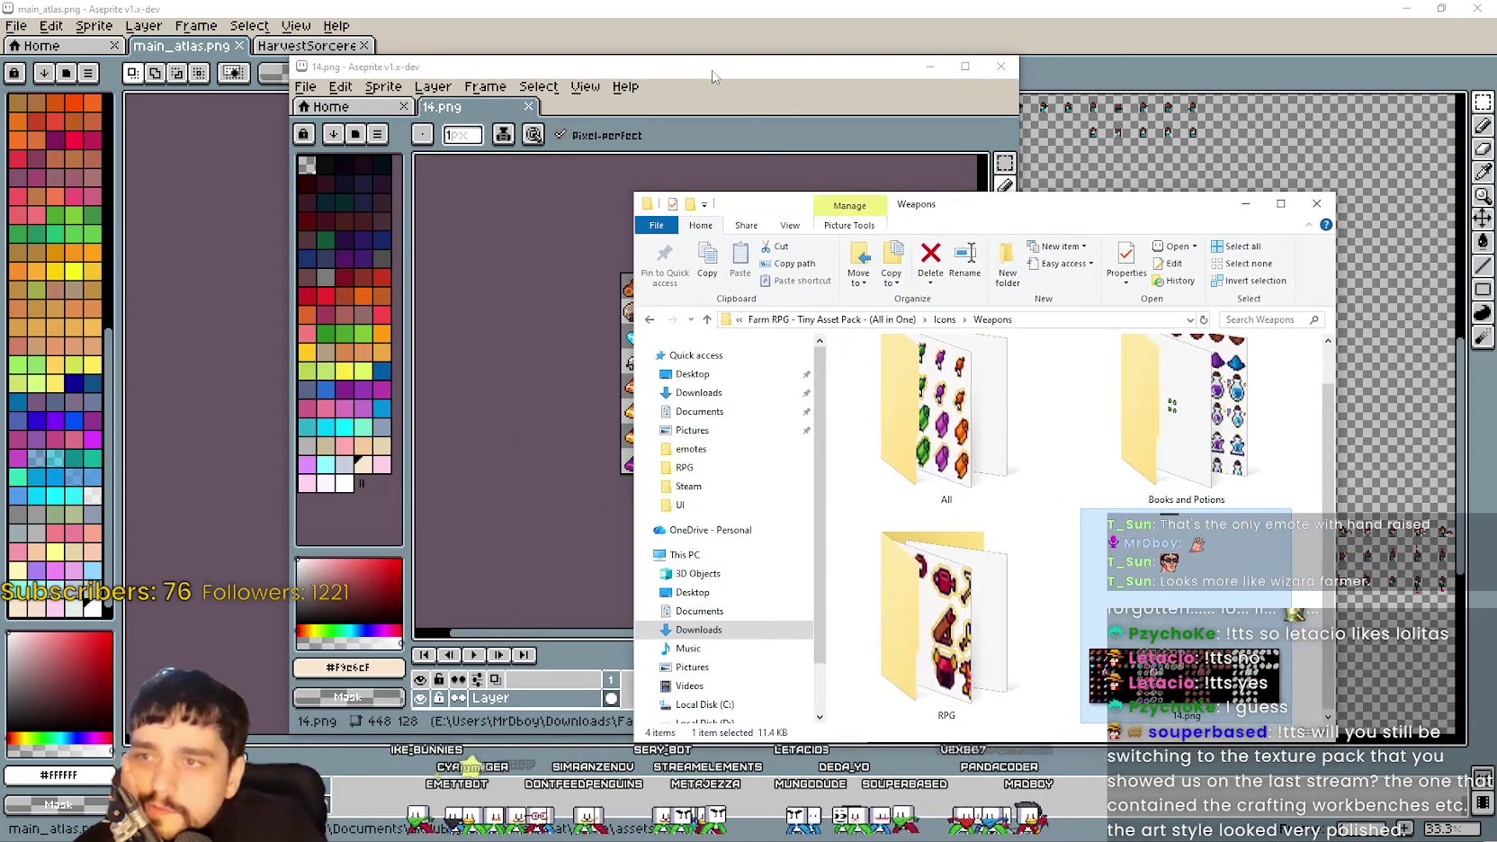
pyautogui.moveTo(683, 66); pyautogui.dragTo(569, 55)
pyautogui.scroll(2, 578, 286)
pyautogui.hscroll(-5, 579, 286)
pyautogui.scroll(-3, 579, 286)
pyautogui.scroll(-1, 529, 308)
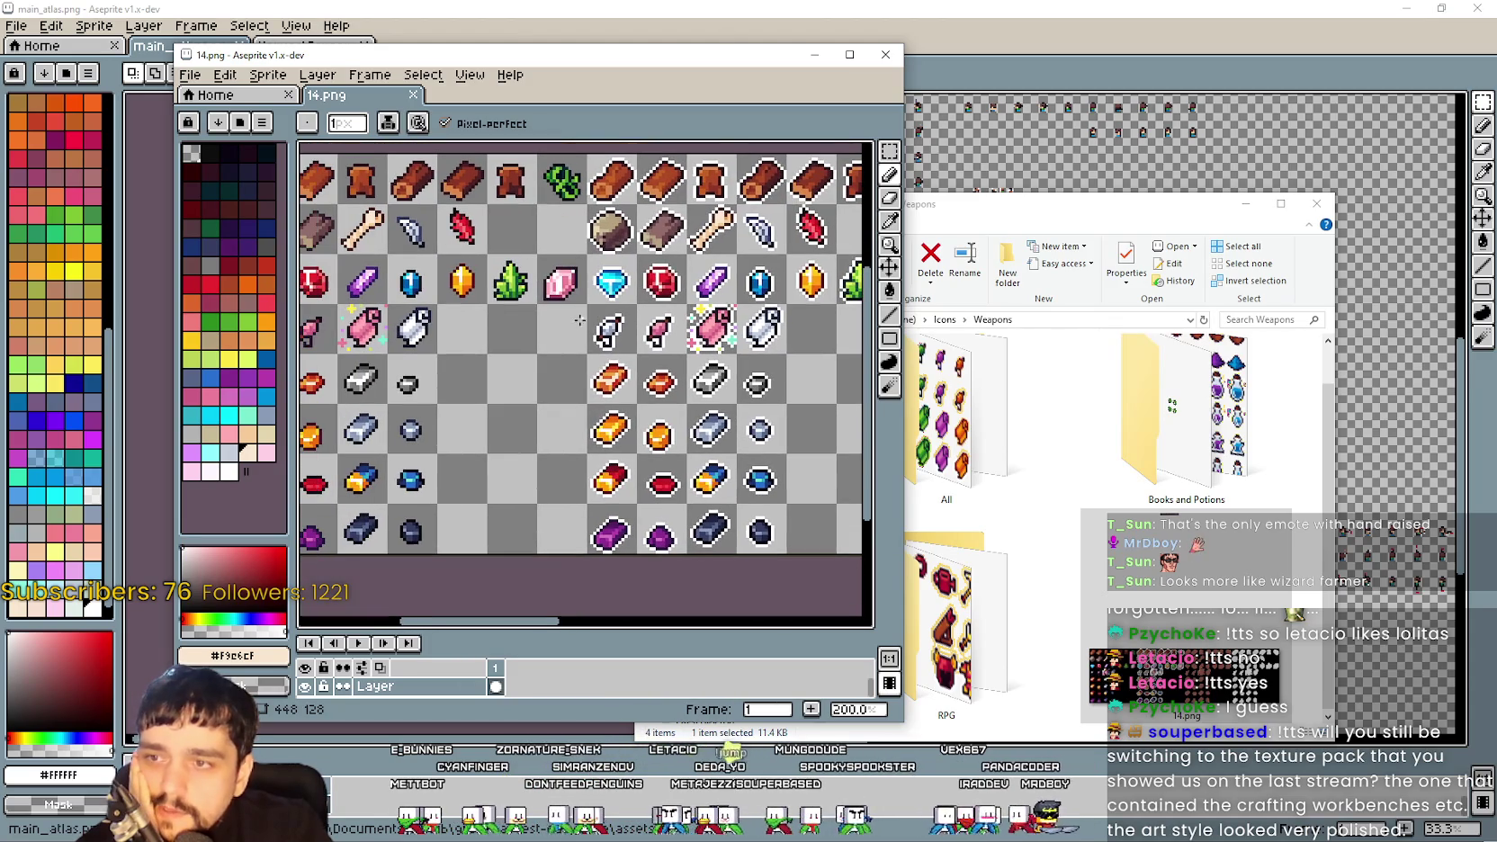
# Scroll around the 14.png sheet to locate the gem icons
pyautogui.scroll(2, 497, 376)
pyautogui.hscroll(-2, 581, 479)
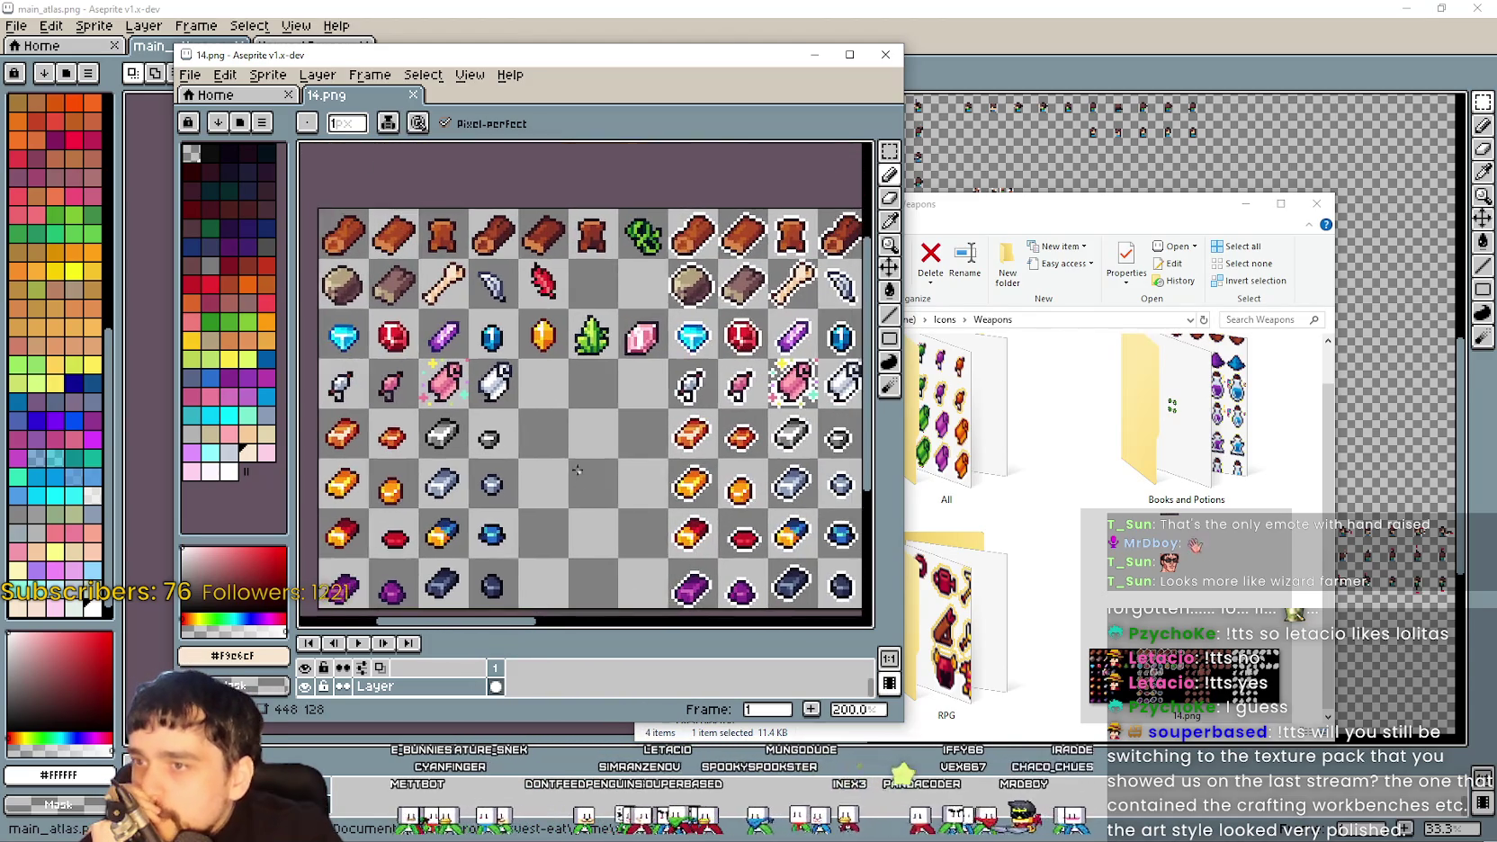
pyautogui.scroll(1, 562, 329)
pyautogui.scroll(-1, 601, 434)
pyautogui.hscroll(-2, 630, 387)
pyautogui.scroll(-3, 629, 387)
pyautogui.scroll(-2, 701, 384)
pyautogui.hscroll(2, 651, 451)
pyautogui.scroll(3, 652, 451)
pyautogui.hscroll(-3, 545, 508)
pyautogui.hscroll(2, 752, 434)
pyautogui.scroll(1, 630, 459)
pyautogui.hscroll(-2, 667, 442)
pyautogui.scroll(-1, 661, 432)
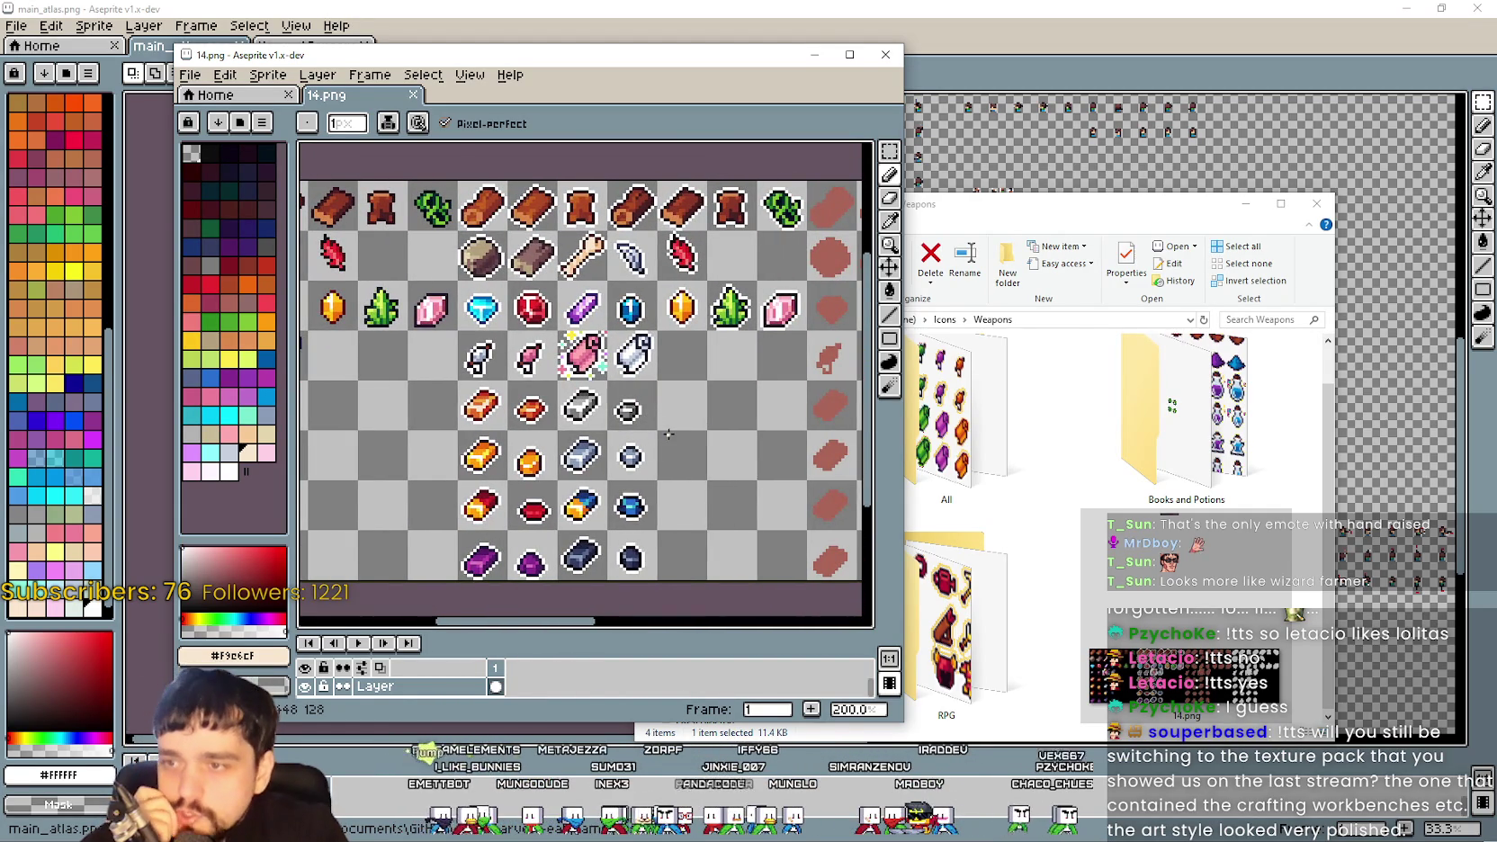
pyautogui.scroll(1, 661, 441)
# Try rectangular selections on the grey and blue gem tiles, then clear them
pyautogui.click(889, 151)
pyautogui.scroll(1, 527, 500)
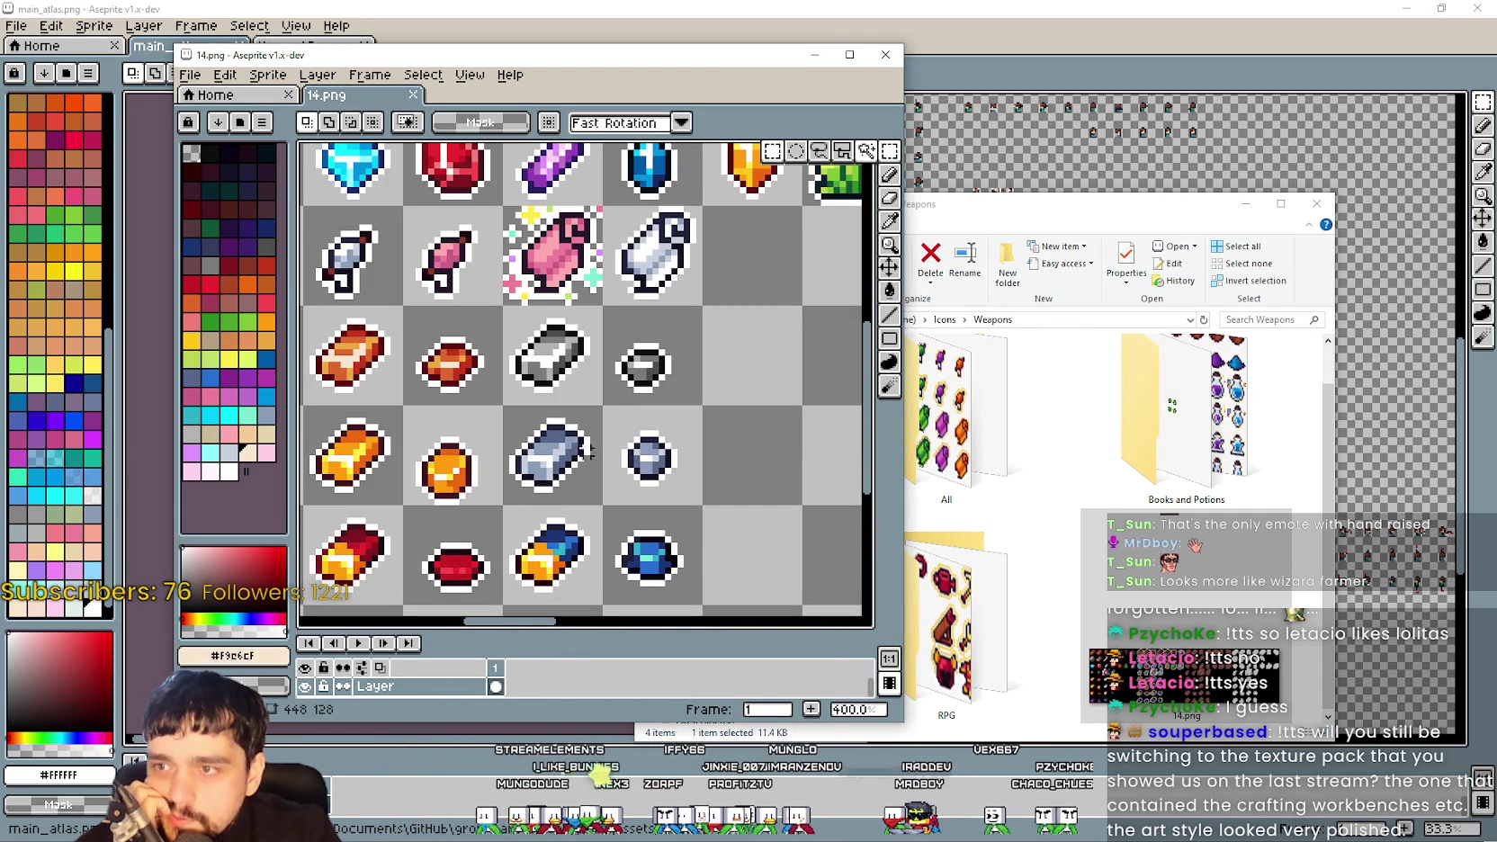
pyautogui.moveTo(608, 312); pyautogui.dragTo(666, 399)
pyautogui.scroll(-1, 666, 399)
pyautogui.moveTo(720, 306); pyautogui.dragTo(734, 459)
pyautogui.click(715, 528)
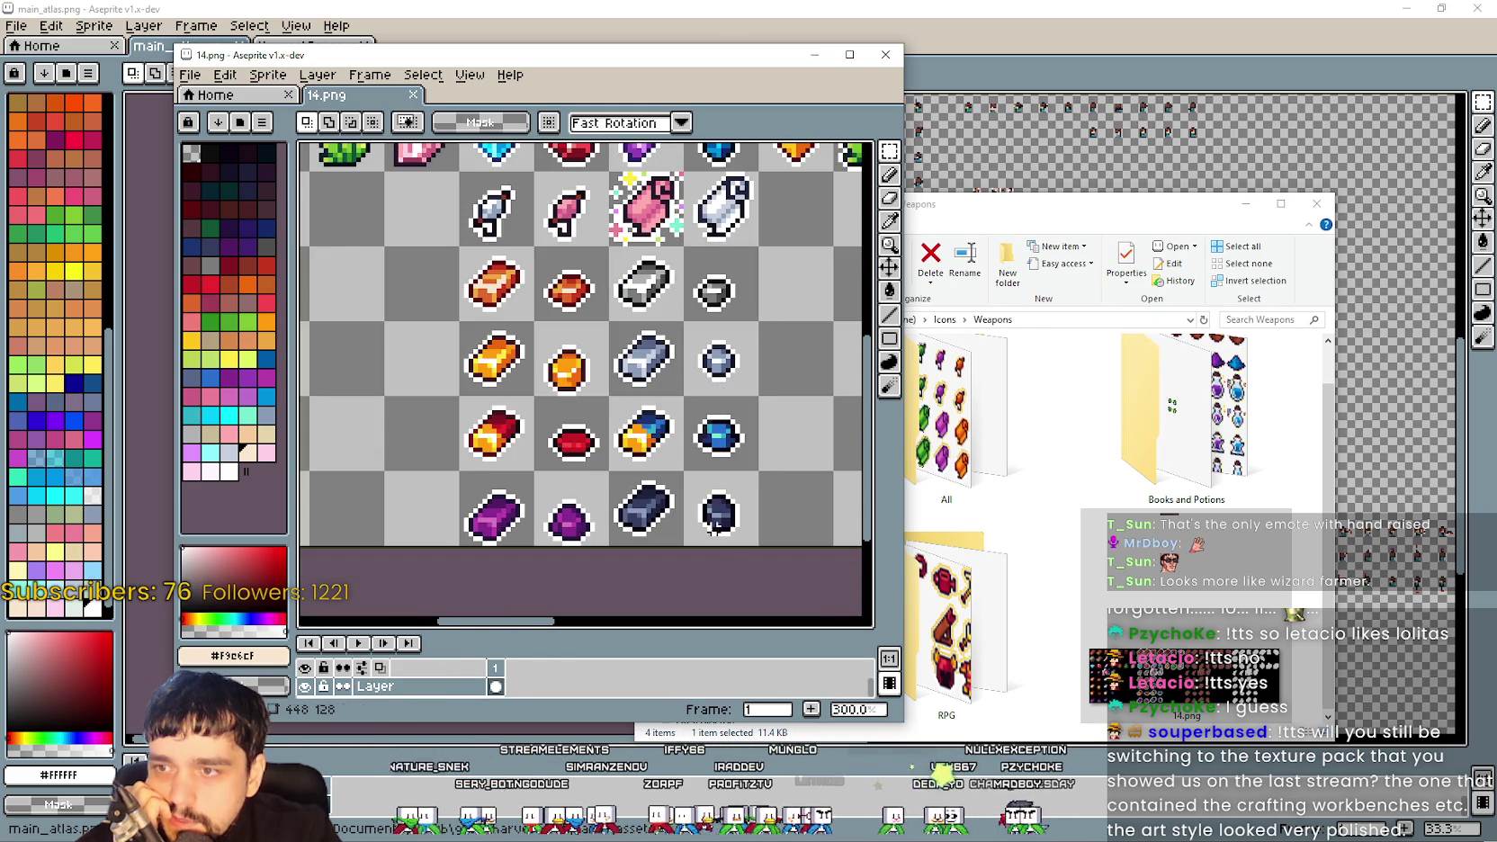
# Select the 4x4 bar-and-gem block, then drag a marquee around the gem row
pyautogui.moveTo(504, 537)
pyautogui.mouseDown()
pyautogui.moveTo(526, 405)
pyautogui.moveTo(675, 258)
pyautogui.moveTo(741, 277)
pyautogui.mouseUp()
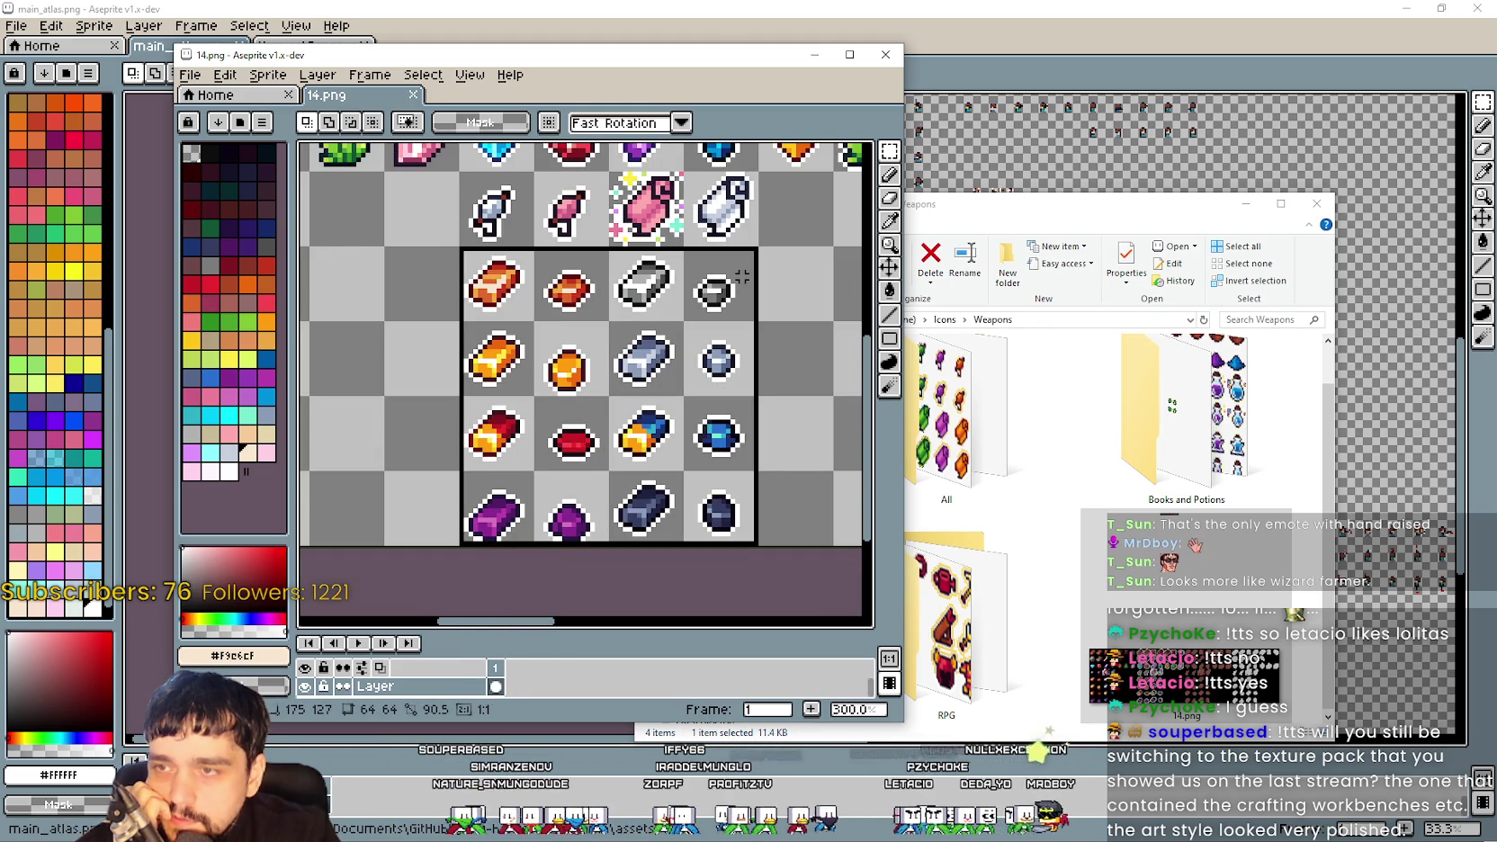
pyautogui.moveTo(504, 530)
pyautogui.mouseDown()
pyautogui.moveTo(353, 491)
pyautogui.moveTo(647, 423)
pyautogui.moveTo(710, 378)
pyautogui.moveTo(648, 387)
pyautogui.moveTo(681, 483)
pyautogui.moveTo(666, 602)
pyautogui.mouseUp()
pyautogui.moveTo(553, 317)
pyautogui.mouseDown()
pyautogui.moveTo(570, 250)
pyautogui.moveTo(500, 165)
pyautogui.moveTo(384, 284)
pyautogui.moveTo(654, 329)
pyautogui.moveTo(604, 320)
pyautogui.mouseUp()
pyautogui.moveTo(461, 290)
pyautogui.mouseDown()
pyautogui.moveTo(540, 360)
pyautogui.moveTo(868, 374)
pyautogui.moveTo(752, 362)
pyautogui.moveTo(681, 316)
pyautogui.mouseUp()
pyautogui.scroll(-1, 664, 389)
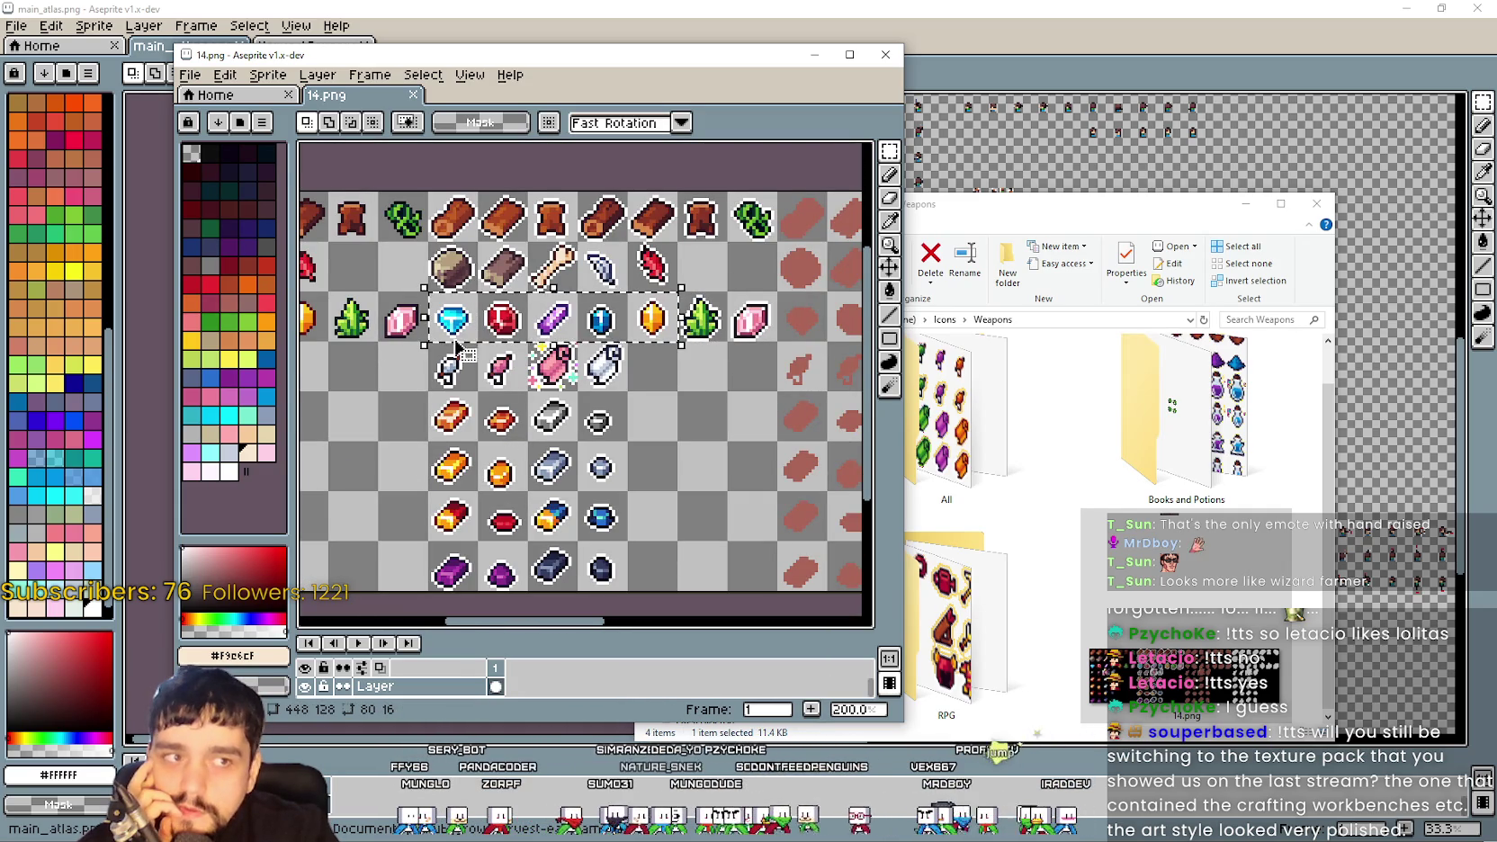
pyautogui.click(1064, 216)
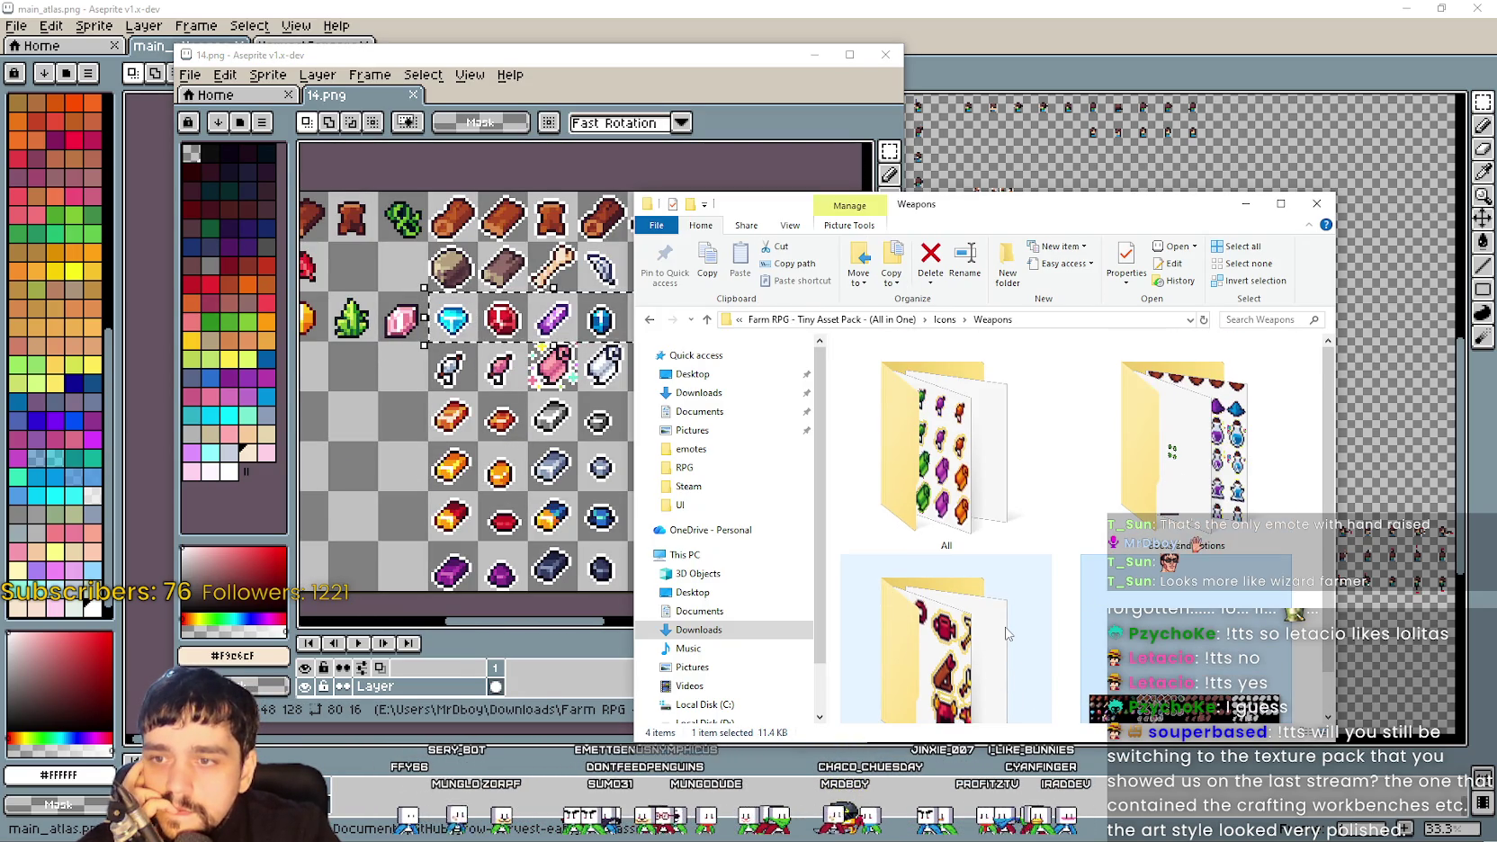
# In Weapons › All, browse Bars and ores.png and Cloth.png, then open Gemstones.png
pyautogui.doubleClick(969, 493)
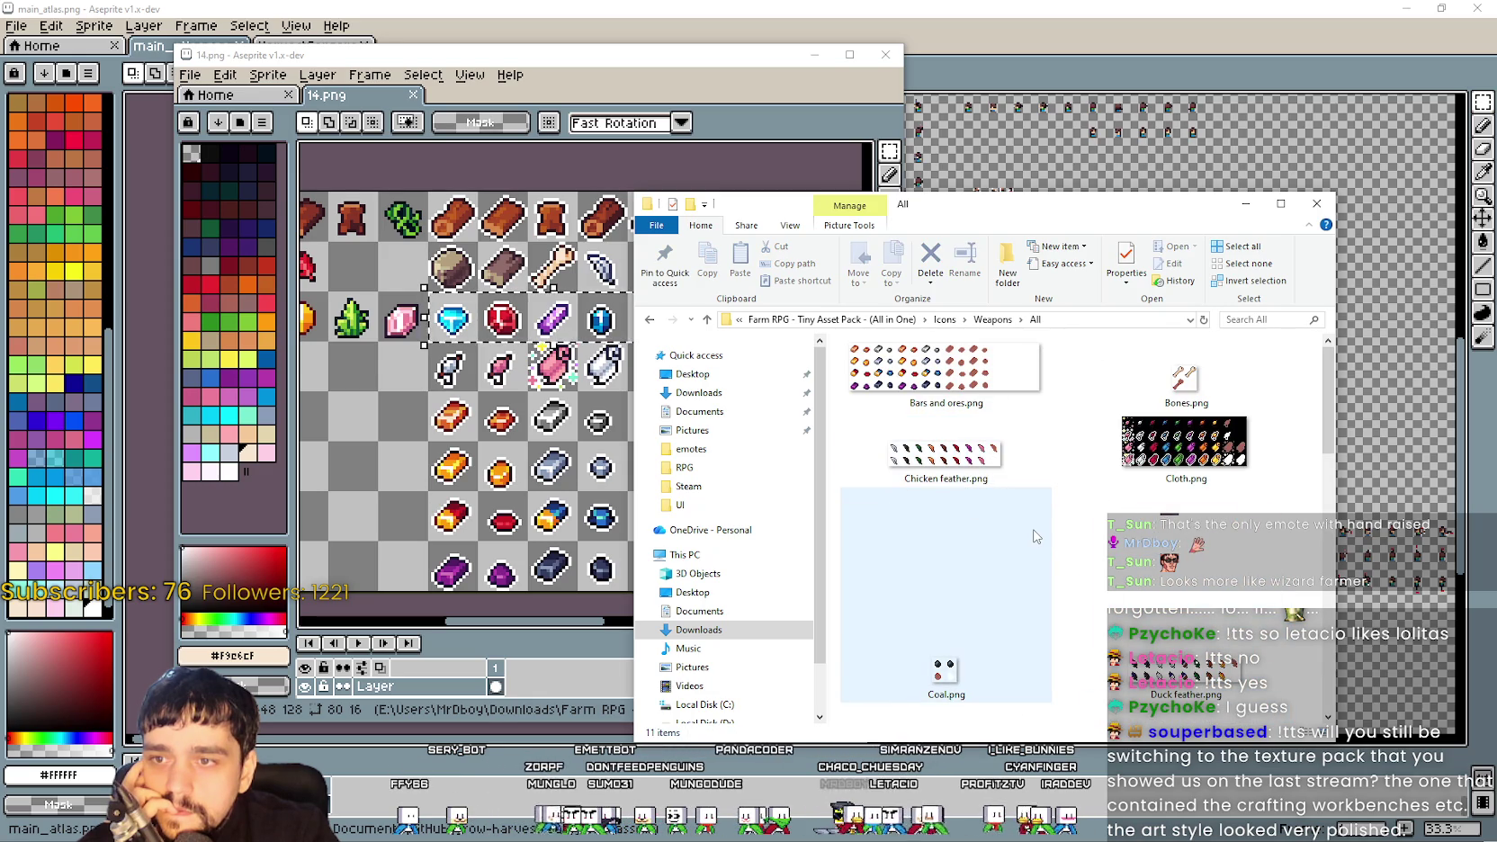
pyautogui.click(958, 373)
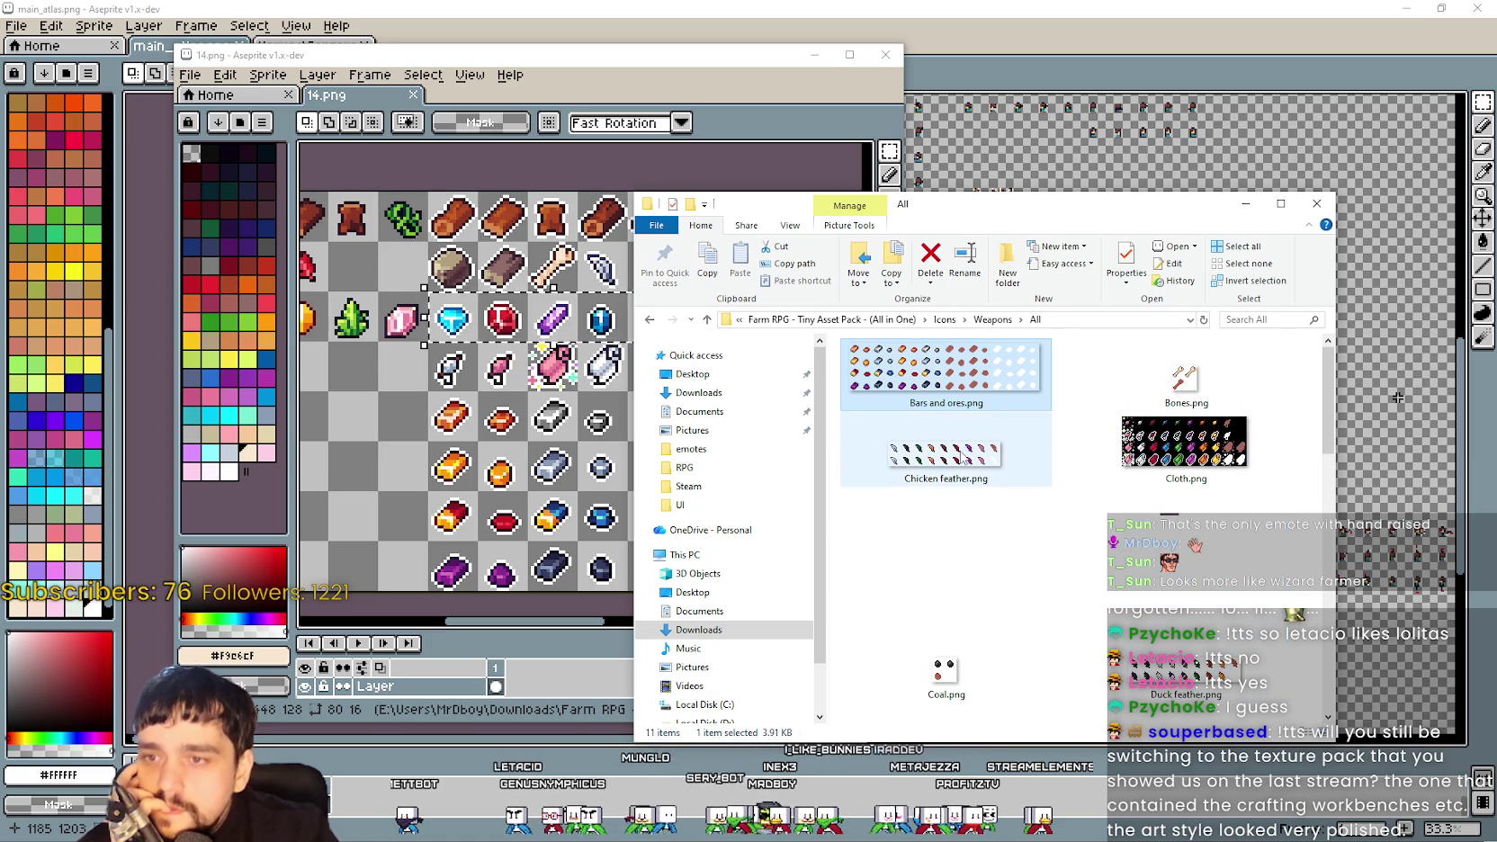
pyautogui.click(1179, 448)
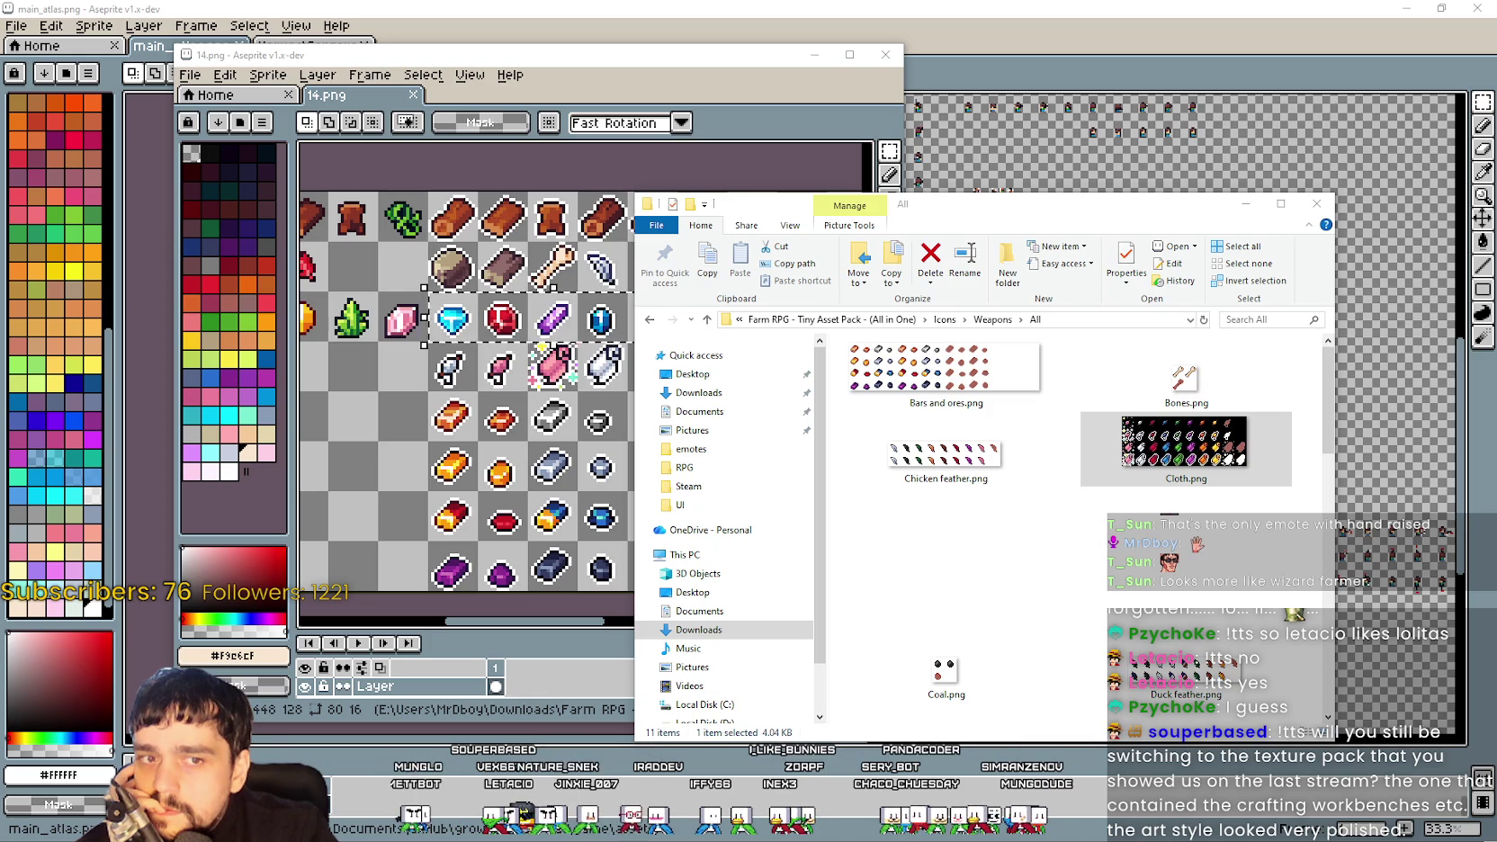
pyautogui.scroll(-2, 1096, 643)
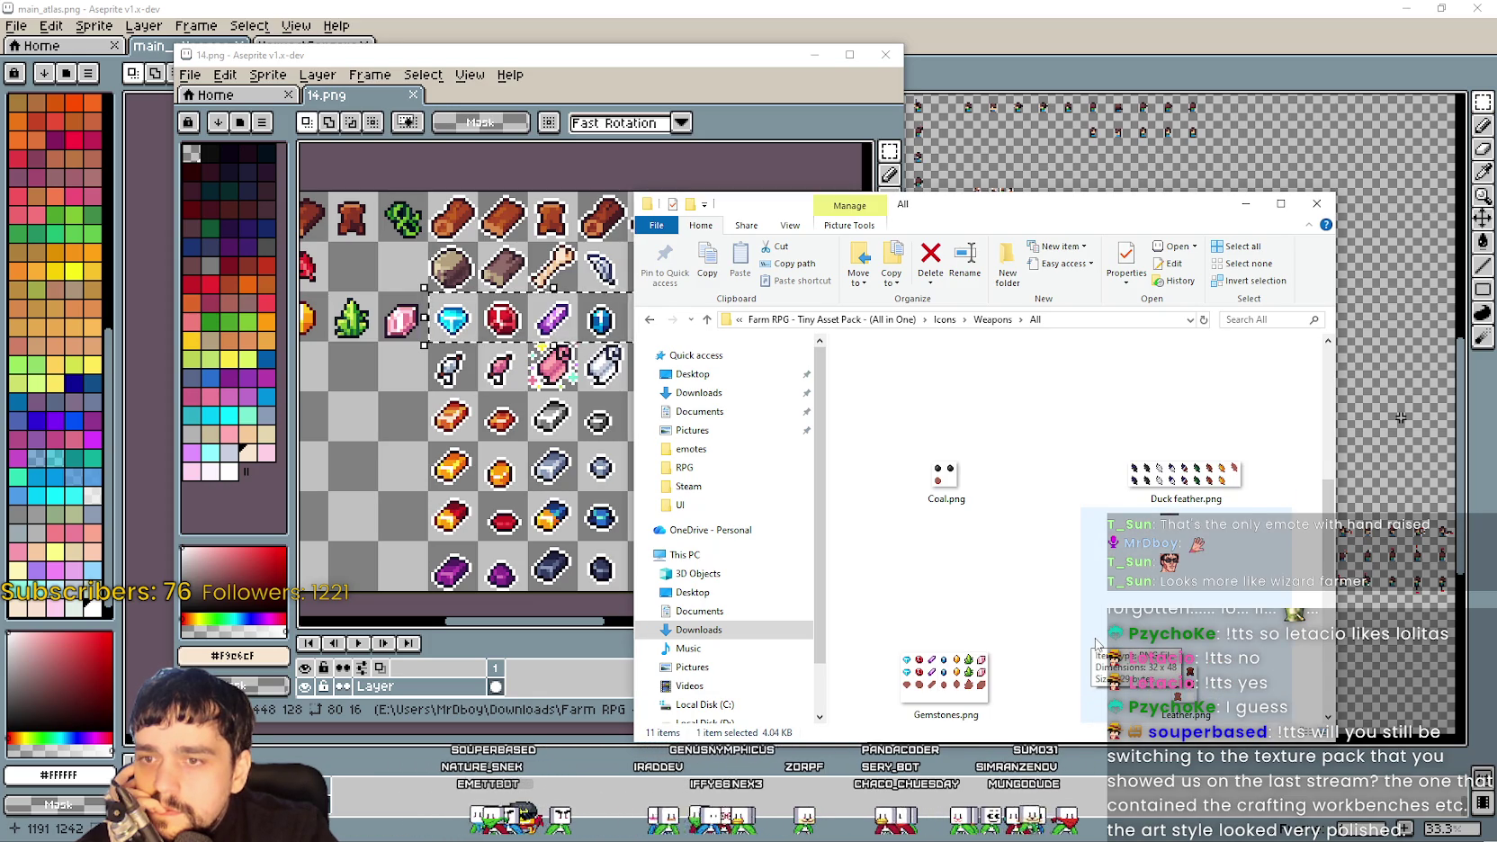
pyautogui.scroll(-1, 1096, 643)
pyautogui.click(981, 454)
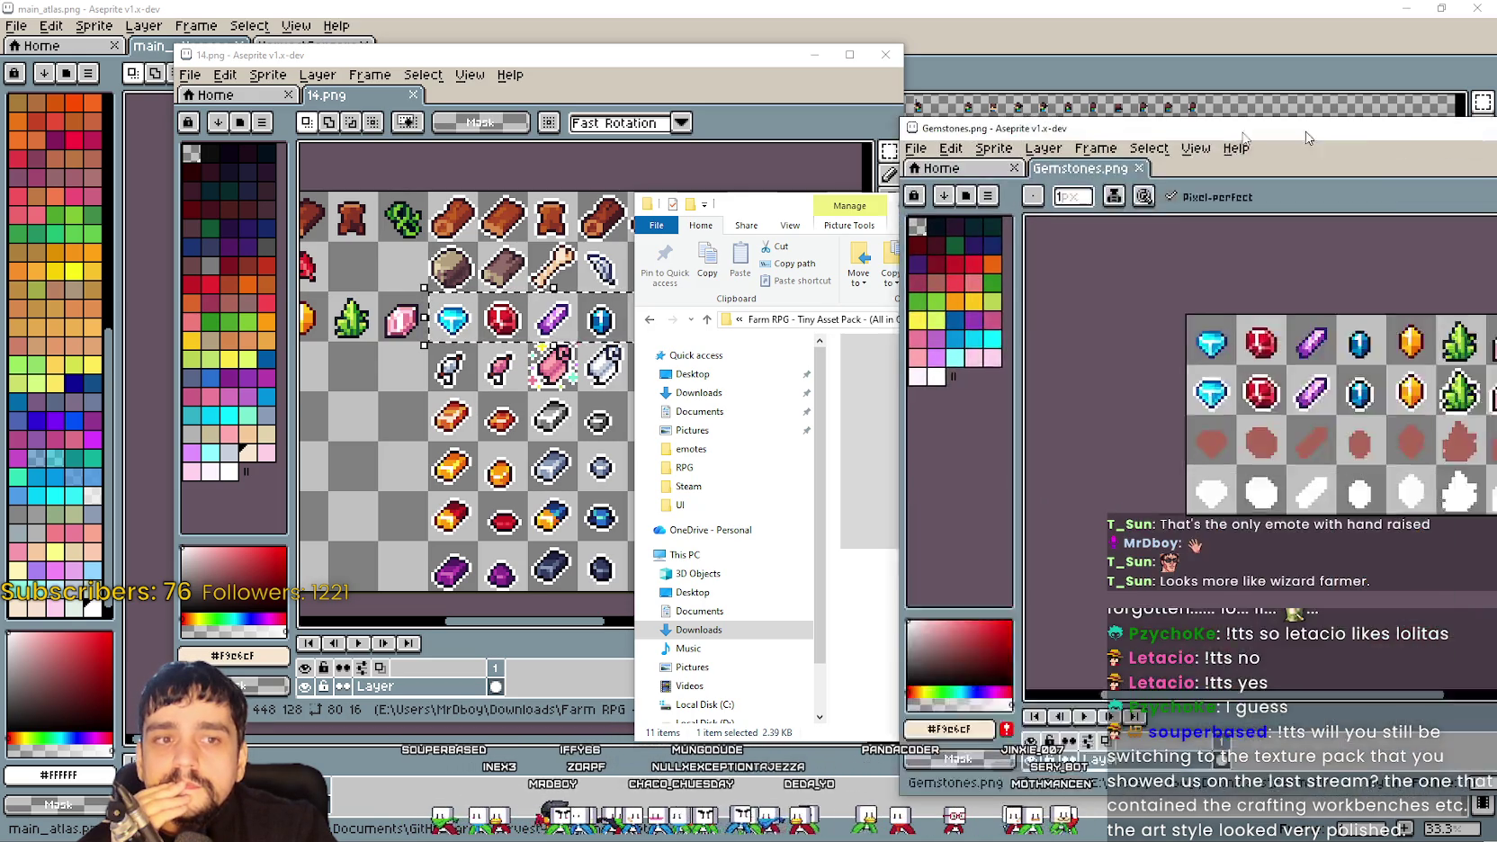
pyautogui.scroll(2, 826, 504)
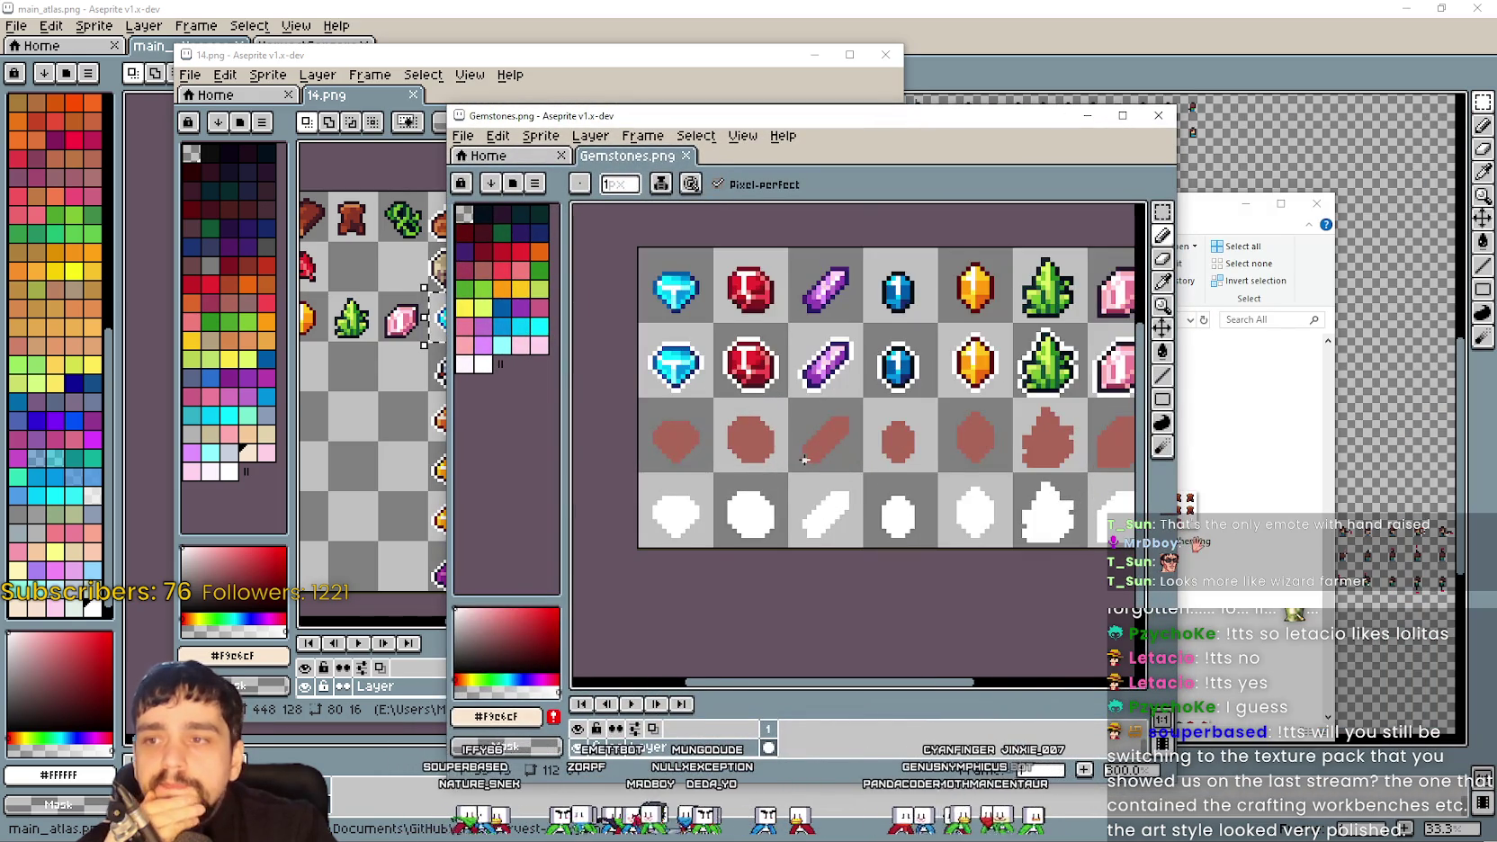
# Pan the Gemstones sheet, move its window aside, and open Stones.png from Weapons › All
pyautogui.moveTo(926, 506)
pyautogui.mouseDown()
pyautogui.moveTo(867, 443)
pyautogui.moveTo(904, 490)
pyautogui.moveTo(887, 514)
pyautogui.moveTo(895, 484)
pyautogui.moveTo(880, 479)
pyautogui.mouseUp()
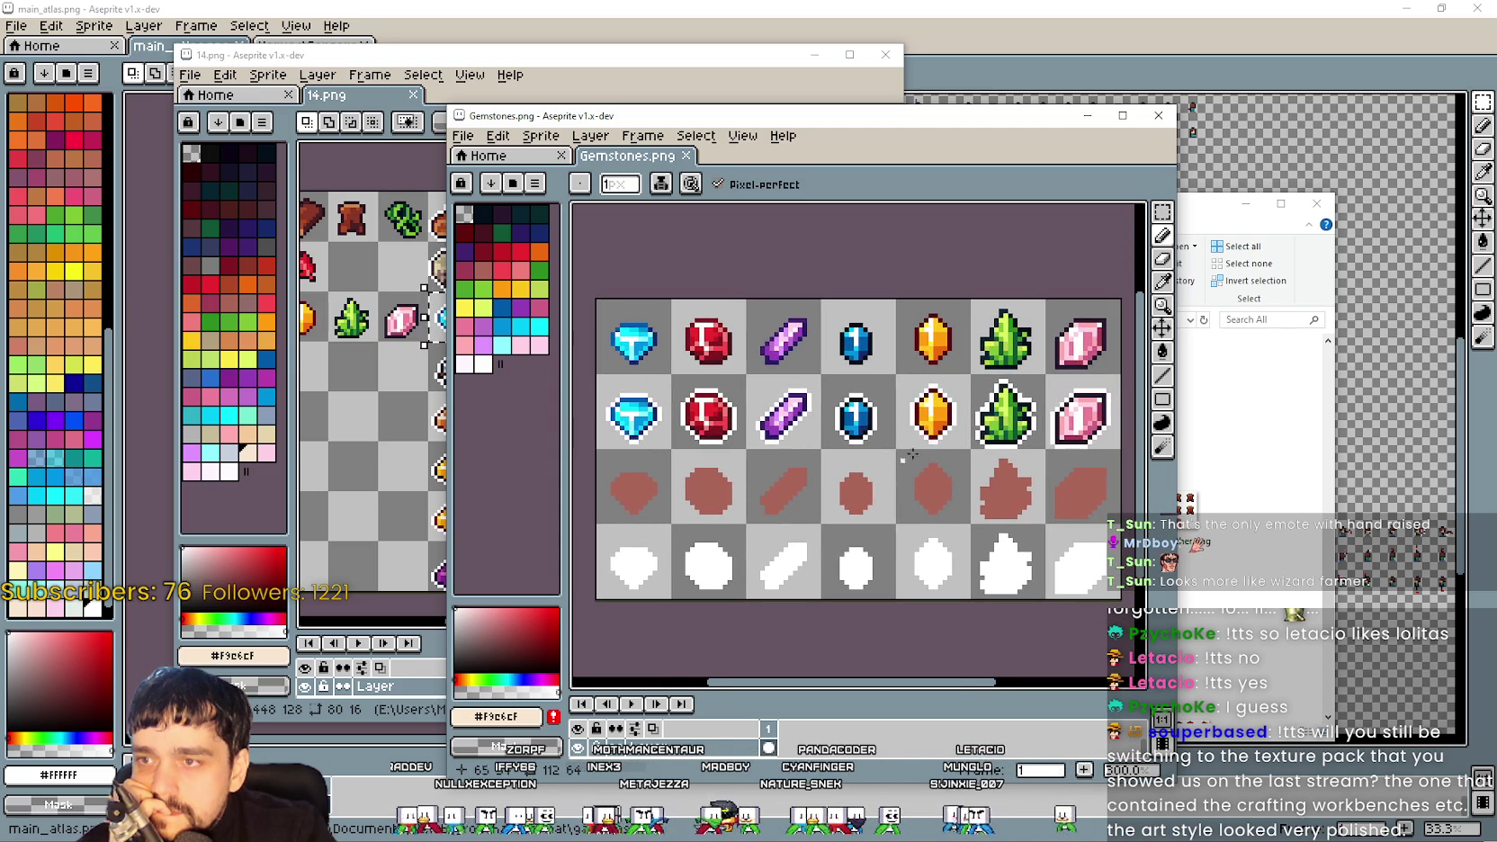
pyautogui.click(1183, 303)
pyautogui.scroll(-3, 1158, 623)
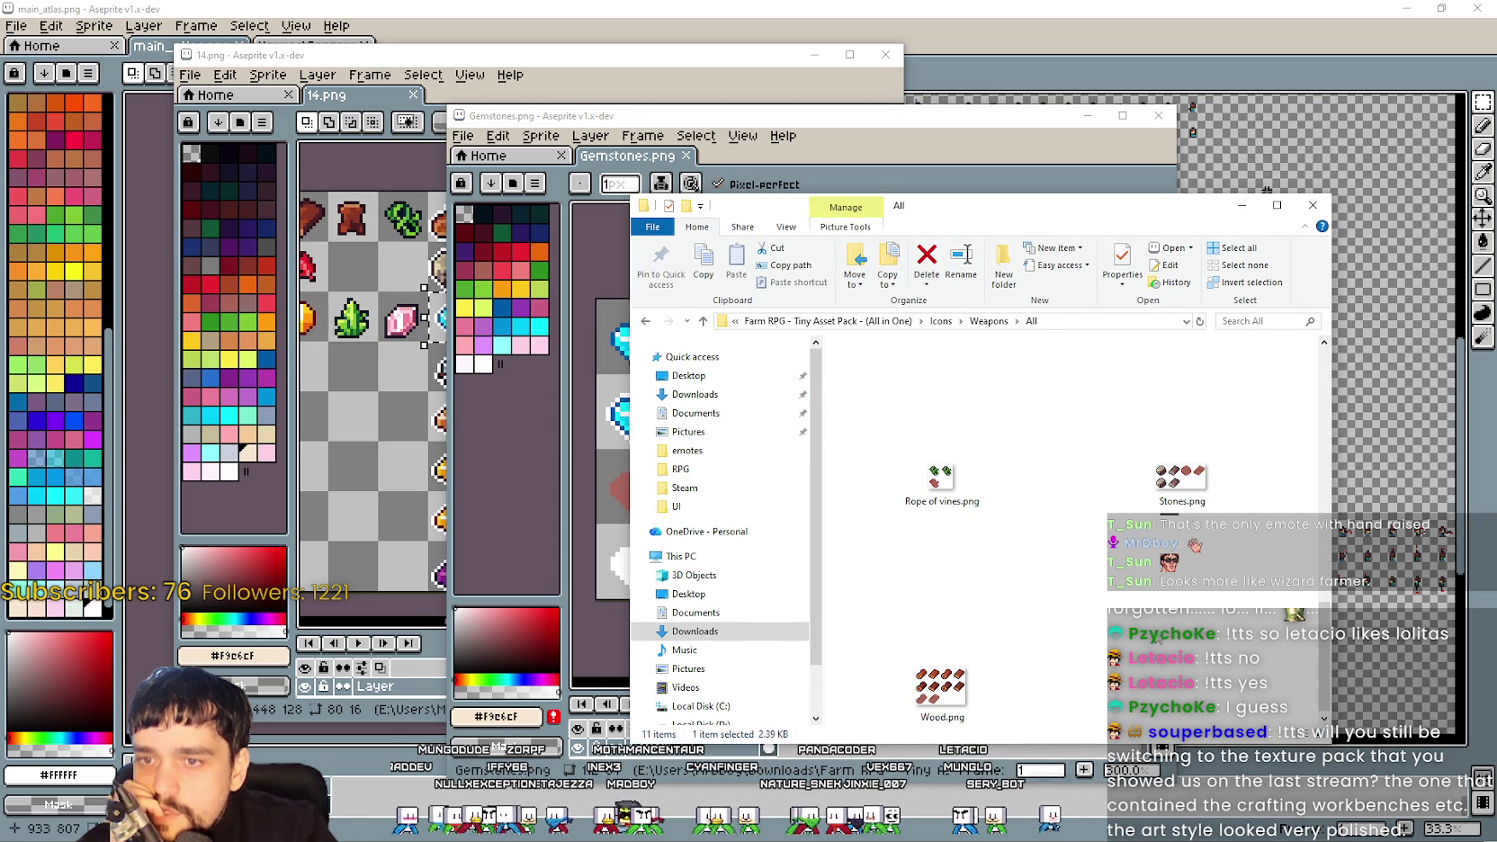
pyautogui.moveTo(1286, 509)
pyautogui.mouseDown()
pyautogui.moveTo(1125, 378)
pyautogui.moveTo(1194, 490)
pyautogui.mouseUp()
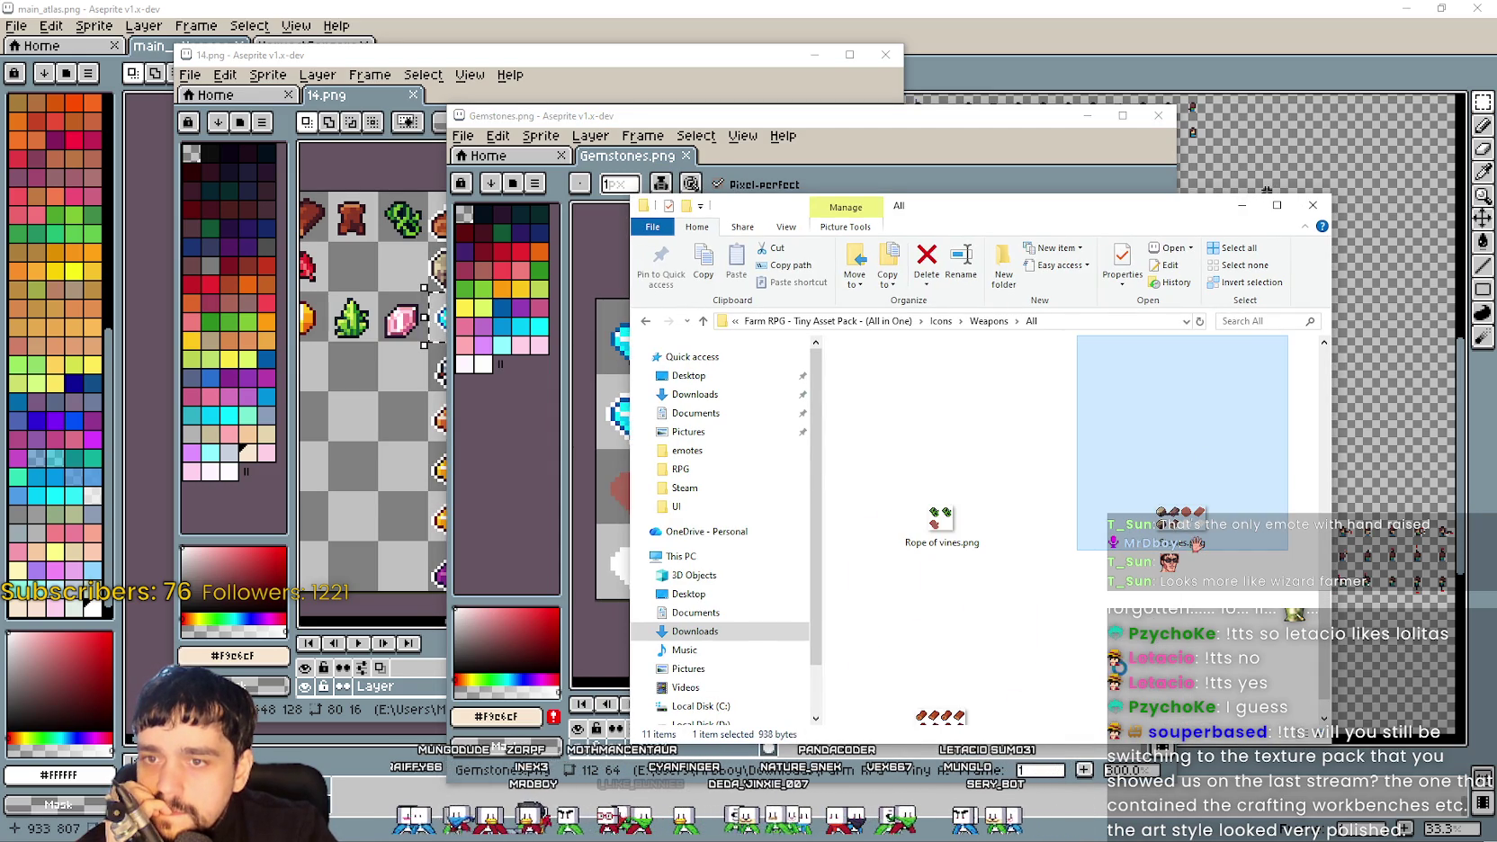
pyautogui.scroll(-1, 1120, 646)
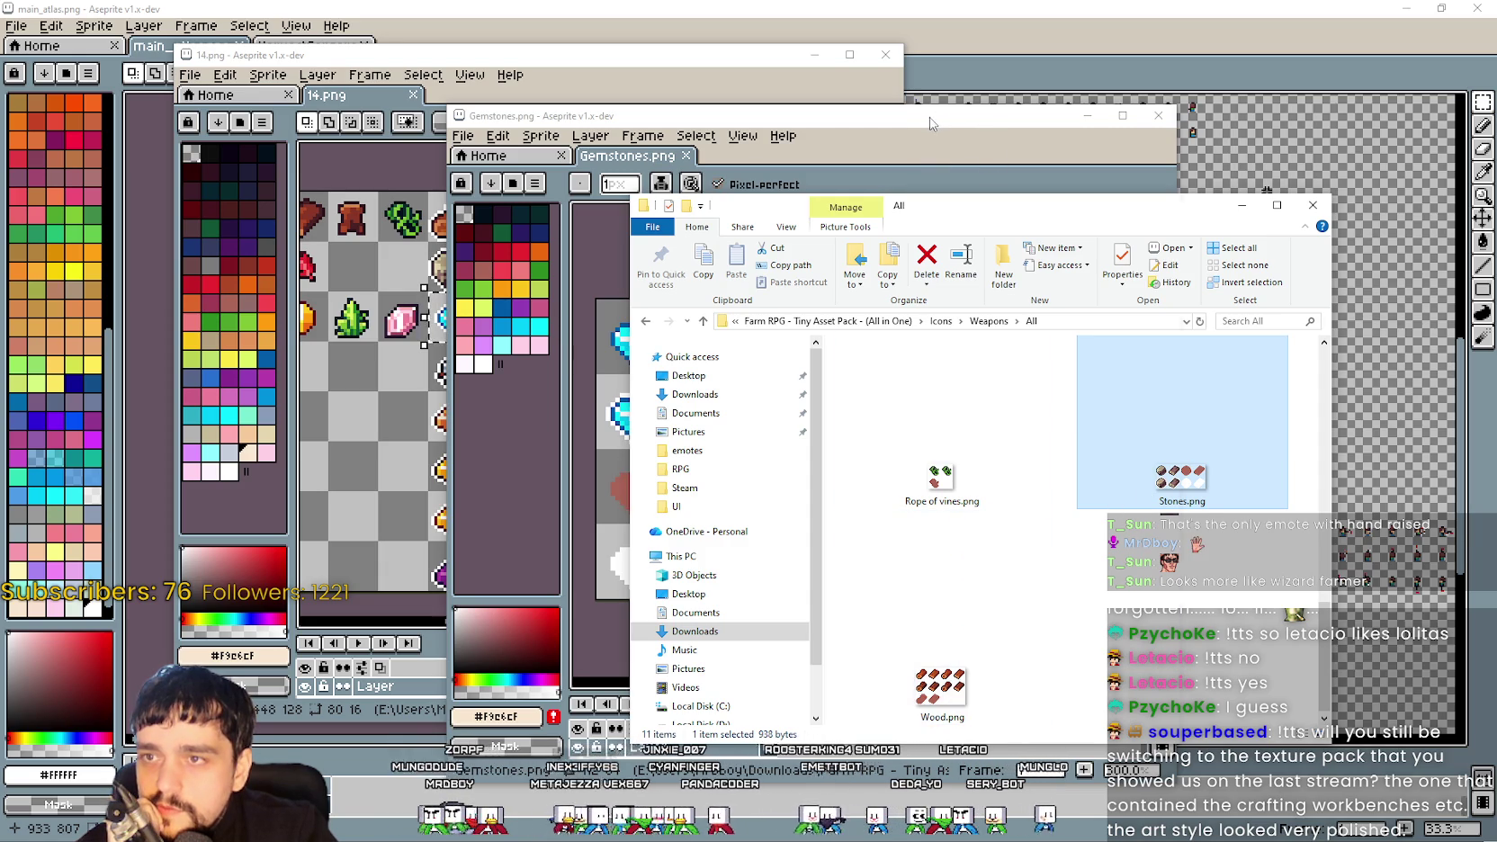
pyautogui.moveTo(931, 123); pyautogui.dragTo(648, 123)
pyautogui.click(1186, 490)
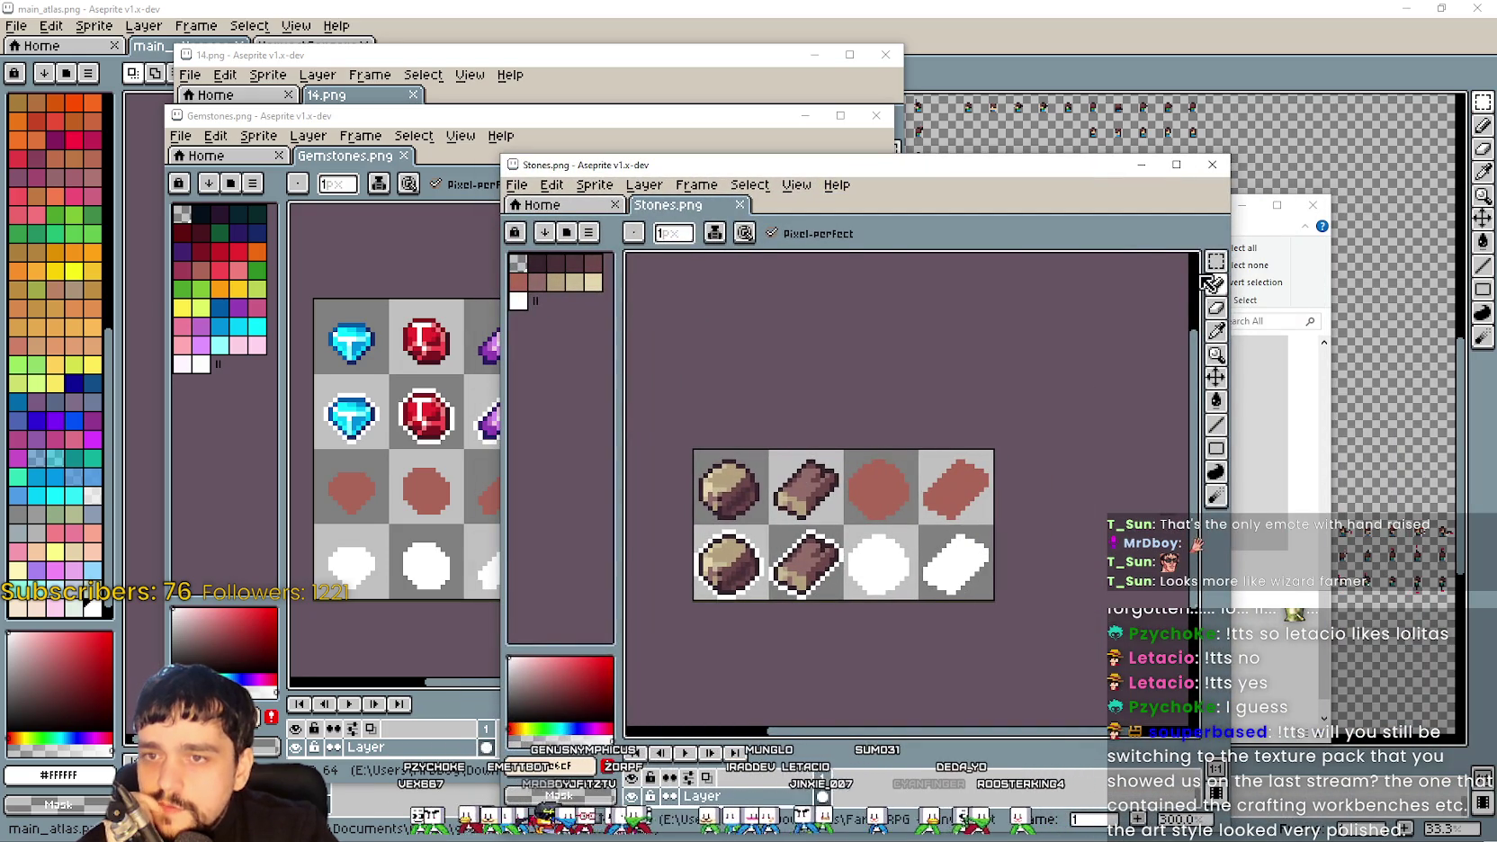
# Marquee-select a stone tile in Stones.png, then the blue diamond and purple crystal in Gemstones.png
pyautogui.click(1216, 261)
pyautogui.moveTo(768, 450); pyautogui.dragTo(843, 525)
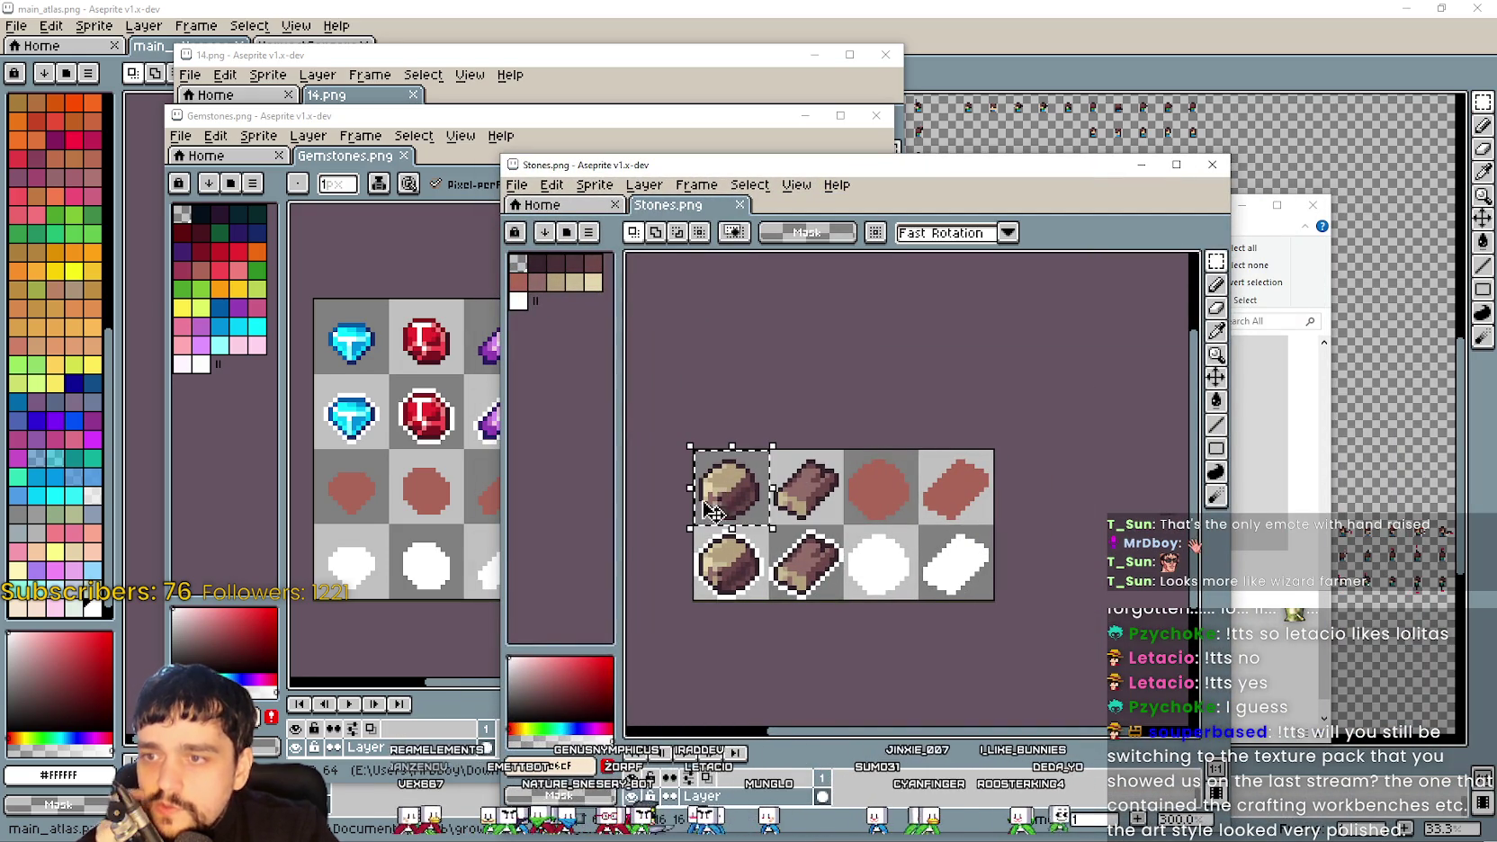
pyautogui.click(346, 344)
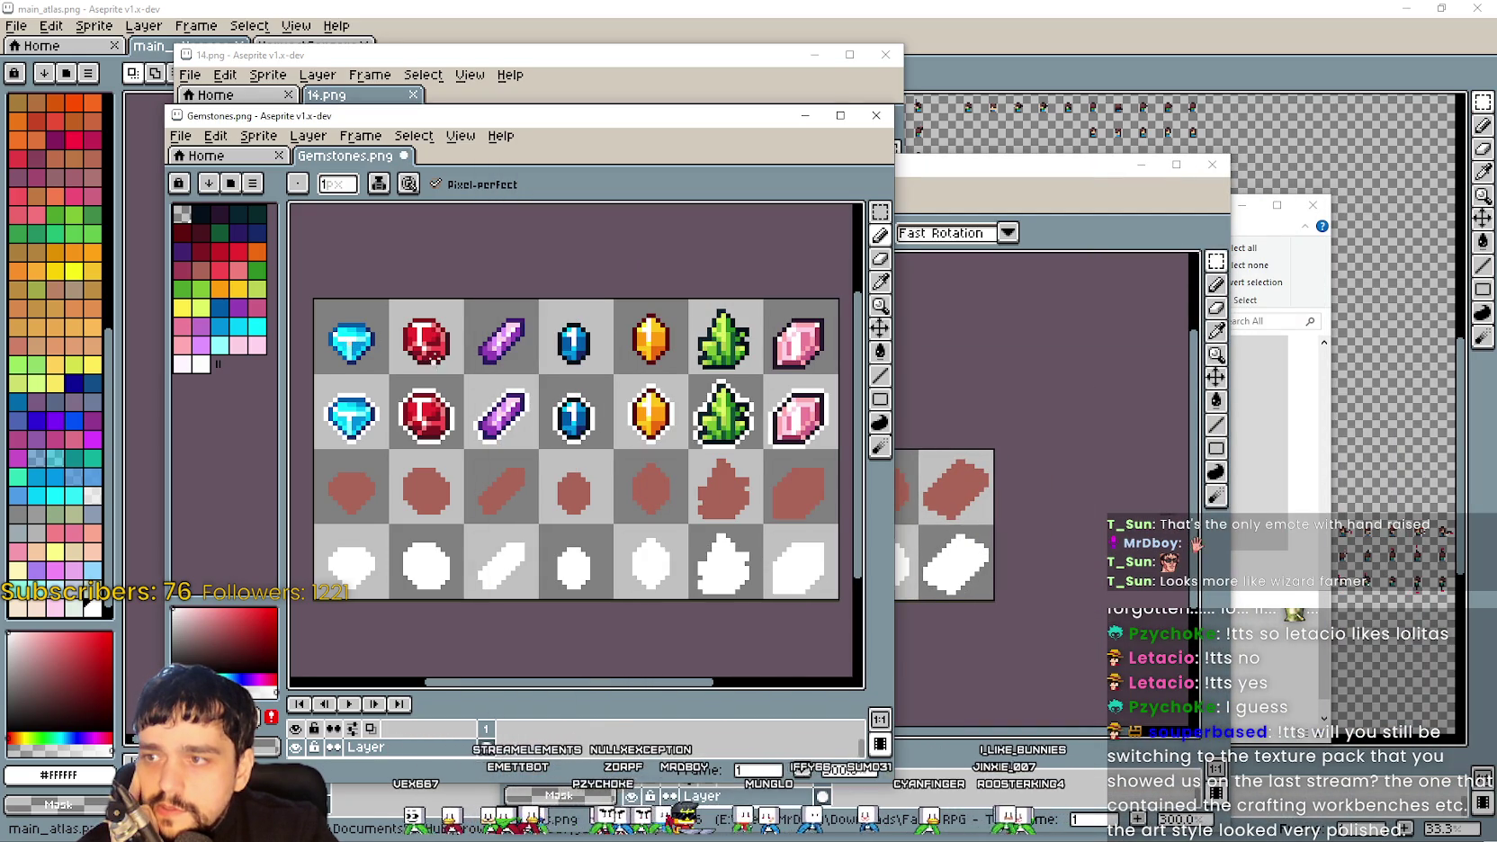
pyautogui.click(880, 211)
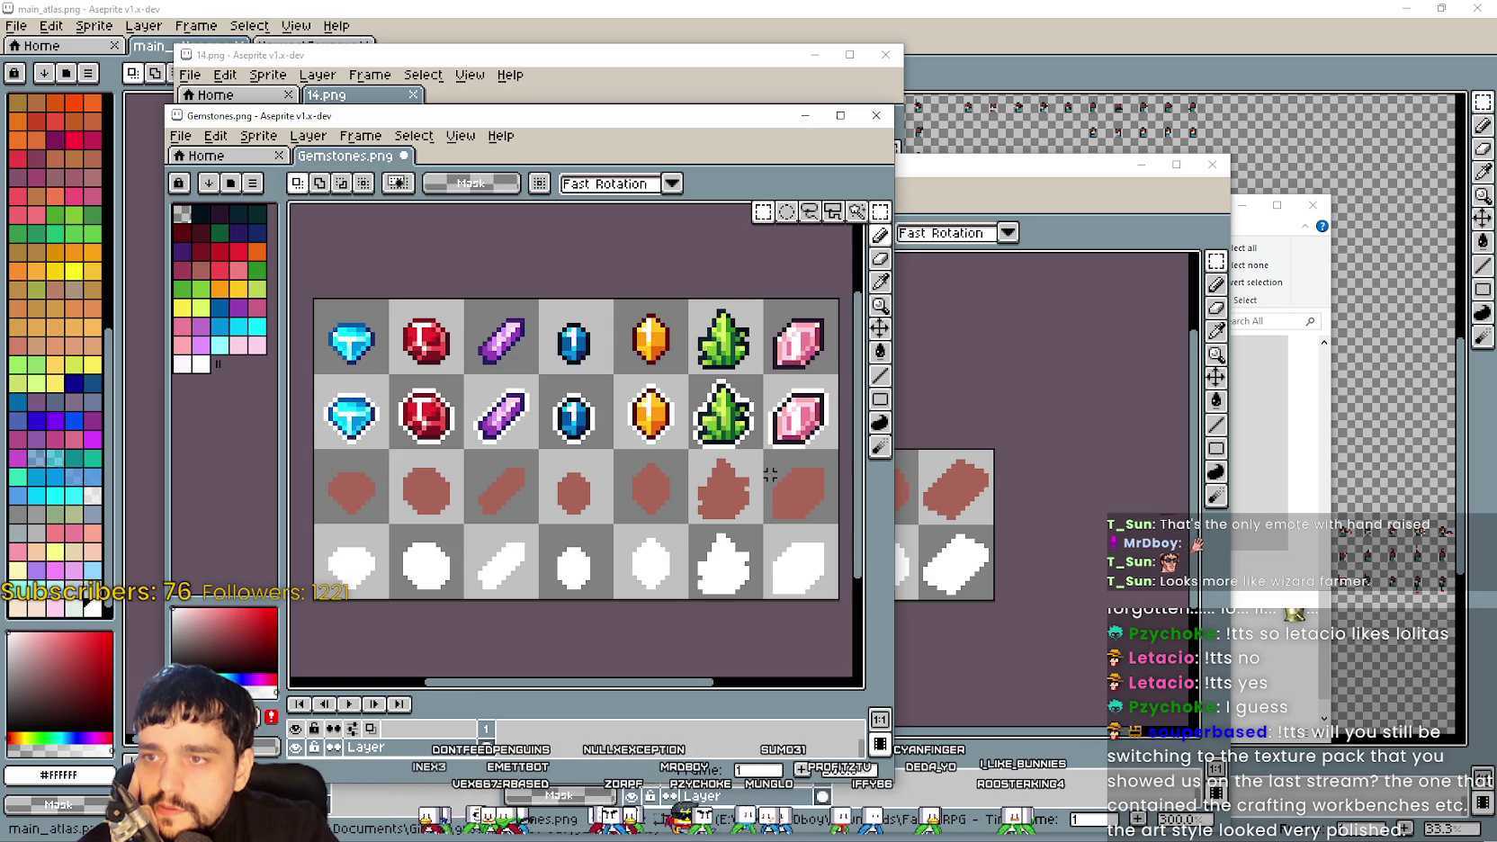
pyautogui.moveTo(422, 351); pyautogui.dragTo(317, 300)
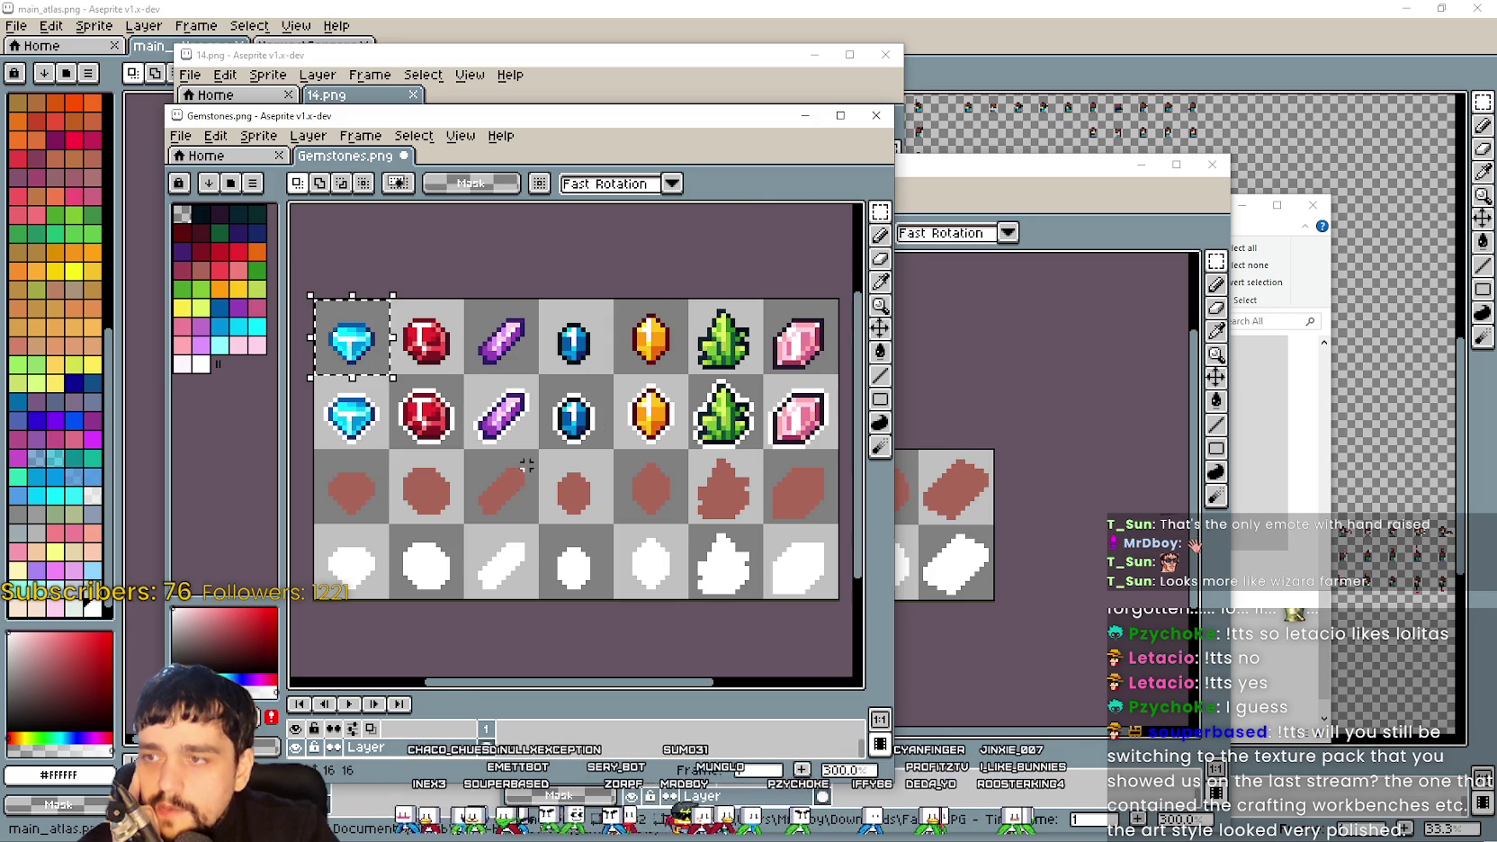
pyautogui.moveTo(447, 329)
pyautogui.mouseDown()
pyautogui.moveTo(521, 343)
pyautogui.moveTo(605, 326)
pyautogui.mouseUp()
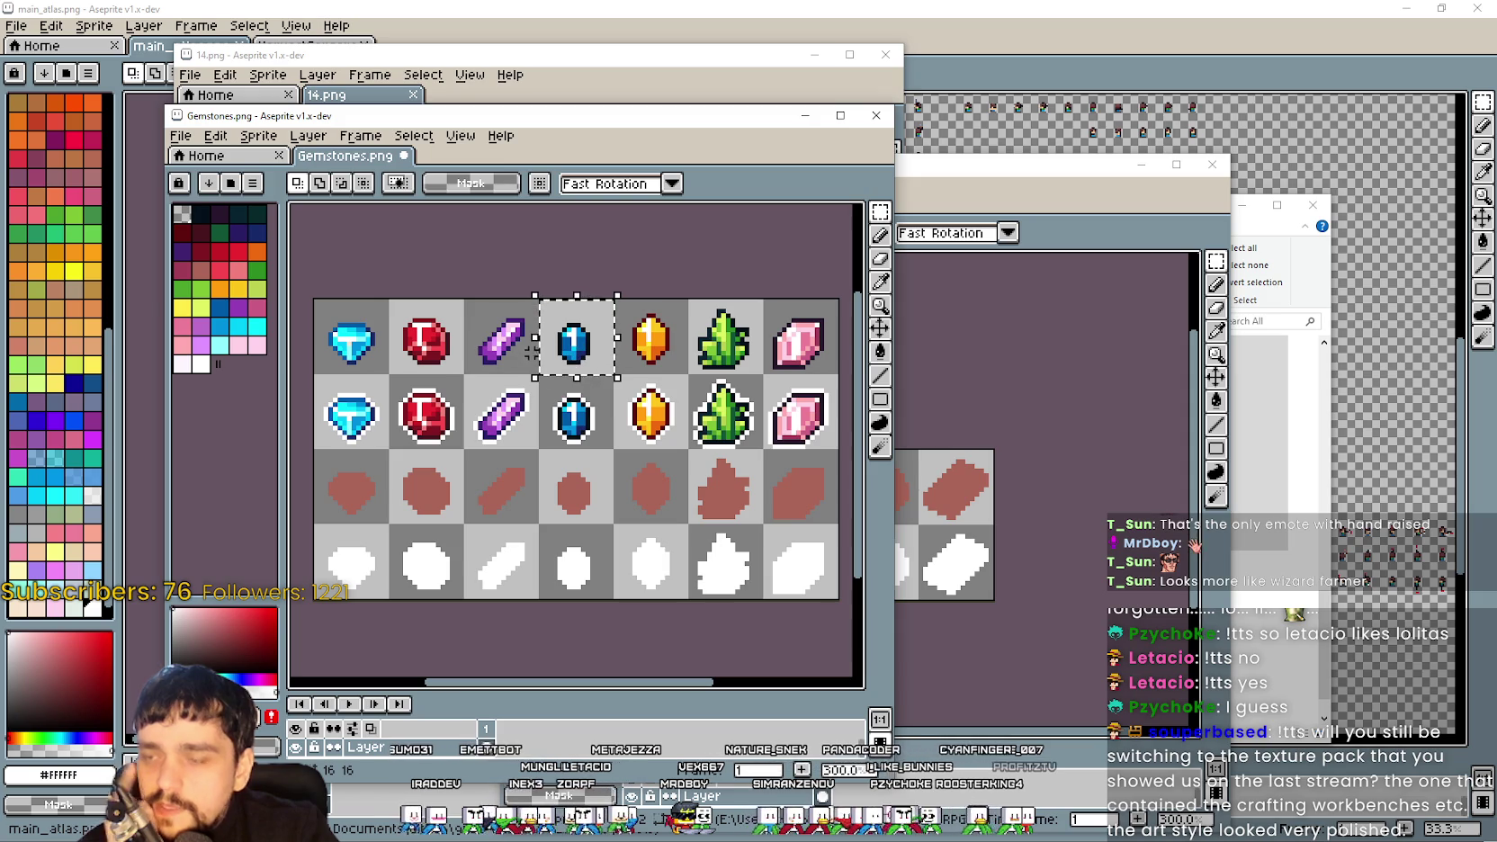
pyautogui.scroll(1, 551, 335)
pyautogui.scroll(-1, 557, 329)
pyautogui.moveTo(556, 328)
pyautogui.mouseDown()
pyautogui.moveTo(527, 375)
pyautogui.moveTo(506, 369)
pyautogui.mouseUp()
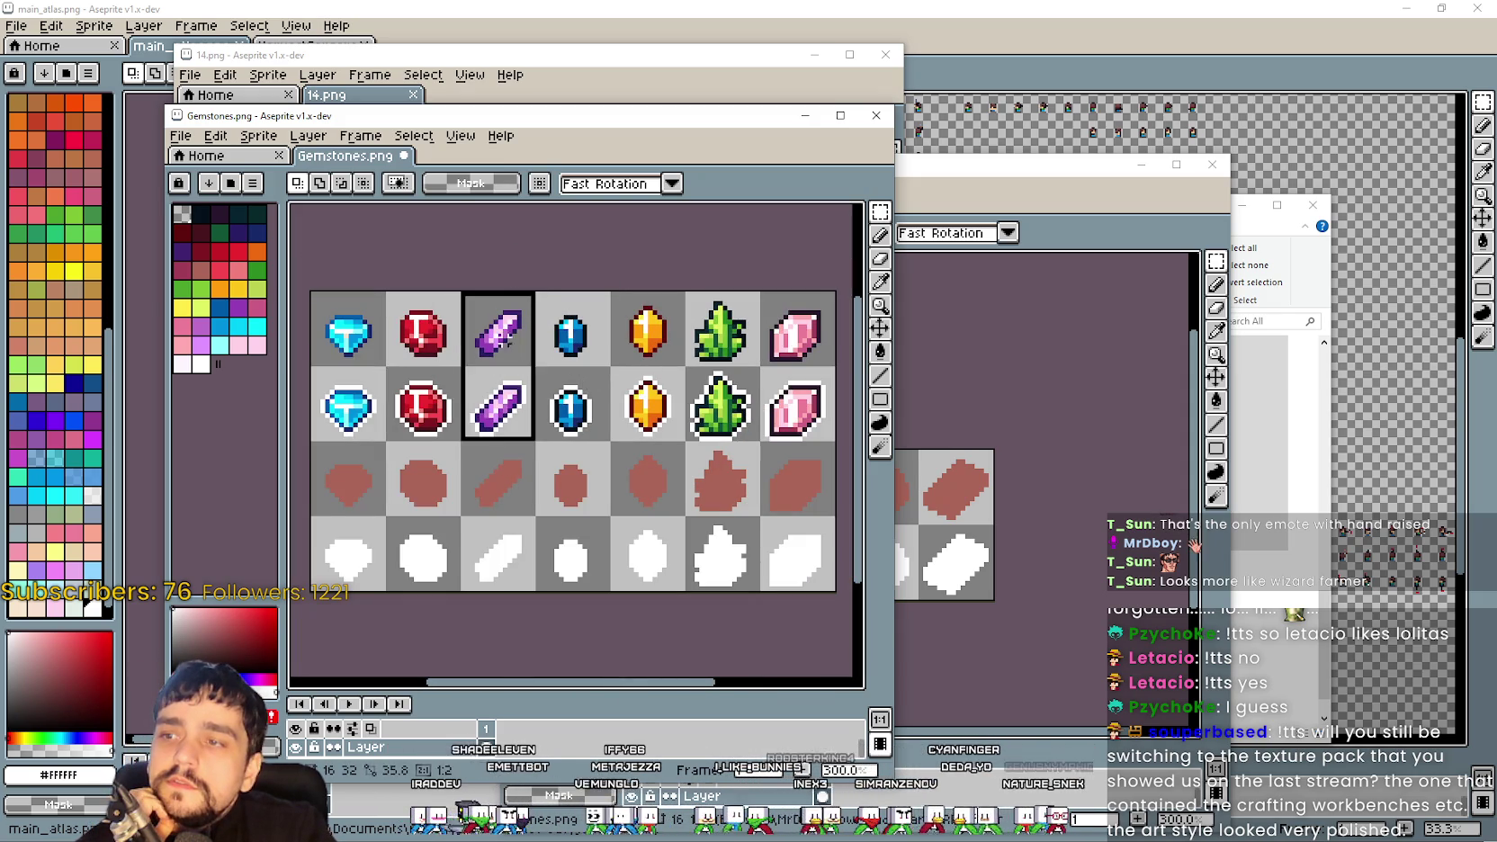
# Pan the Stones.png tiles, then close the Stones.png window
pyautogui.click(1113, 184)
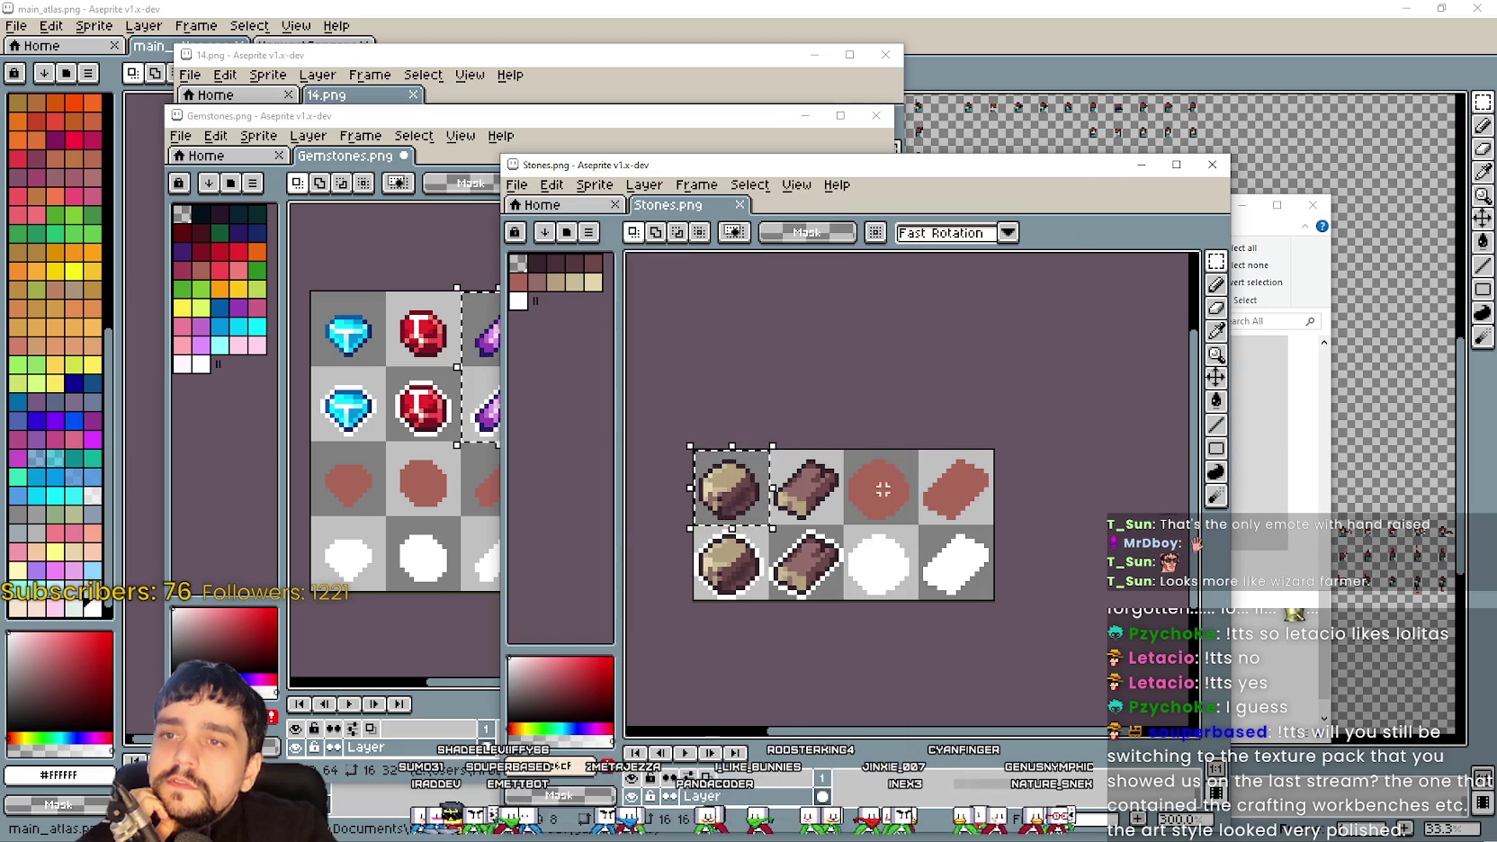
pyautogui.scroll(1, 998, 362)
pyautogui.scroll(-2, 999, 362)
pyautogui.moveTo(999, 362); pyautogui.dragTo(1095, 351)
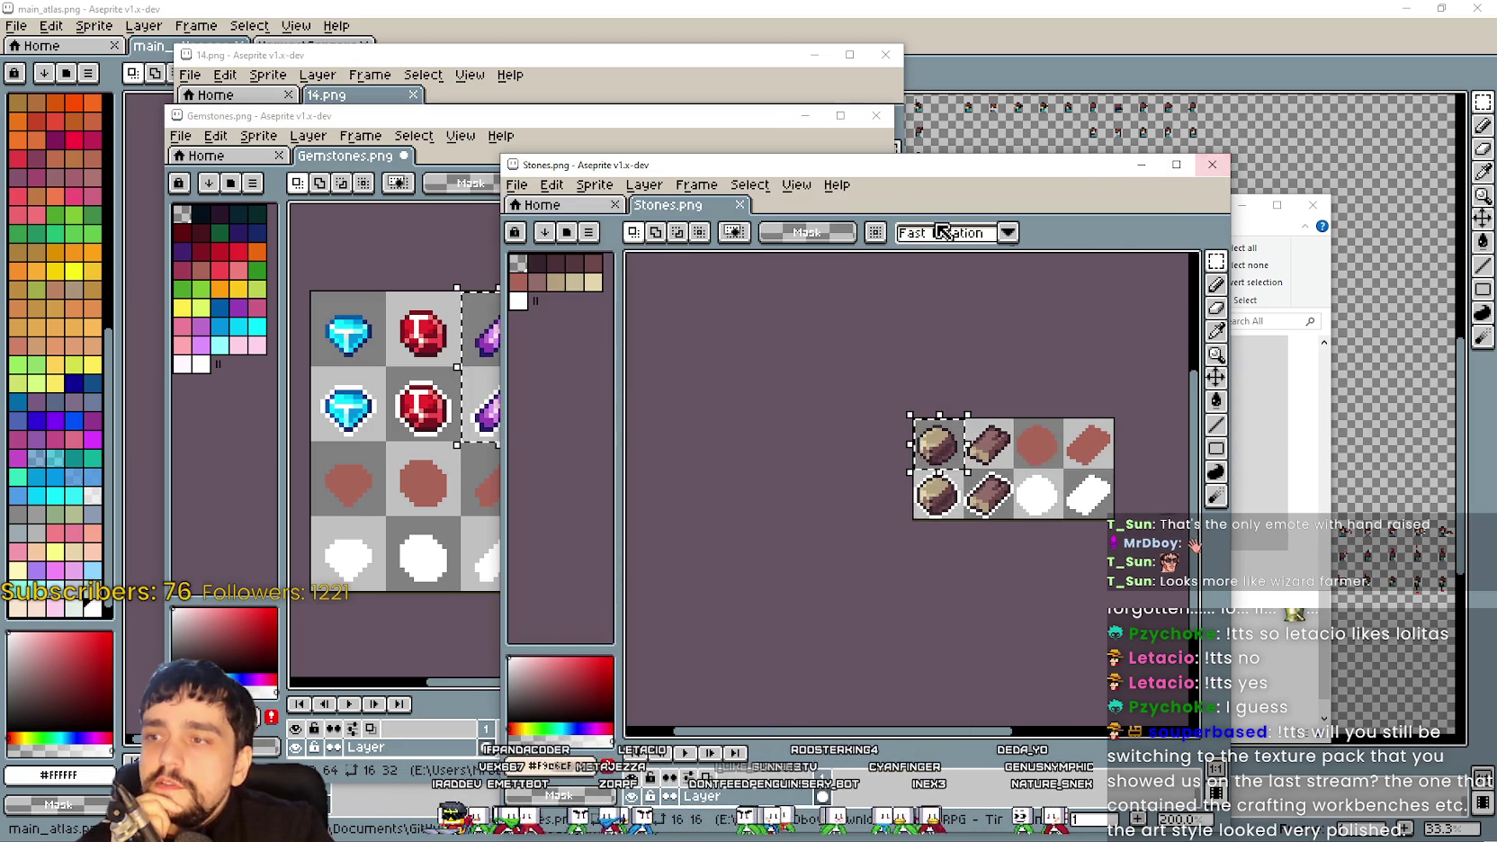
pyautogui.moveTo(900, 173); pyautogui.dragTo(1005, 167)
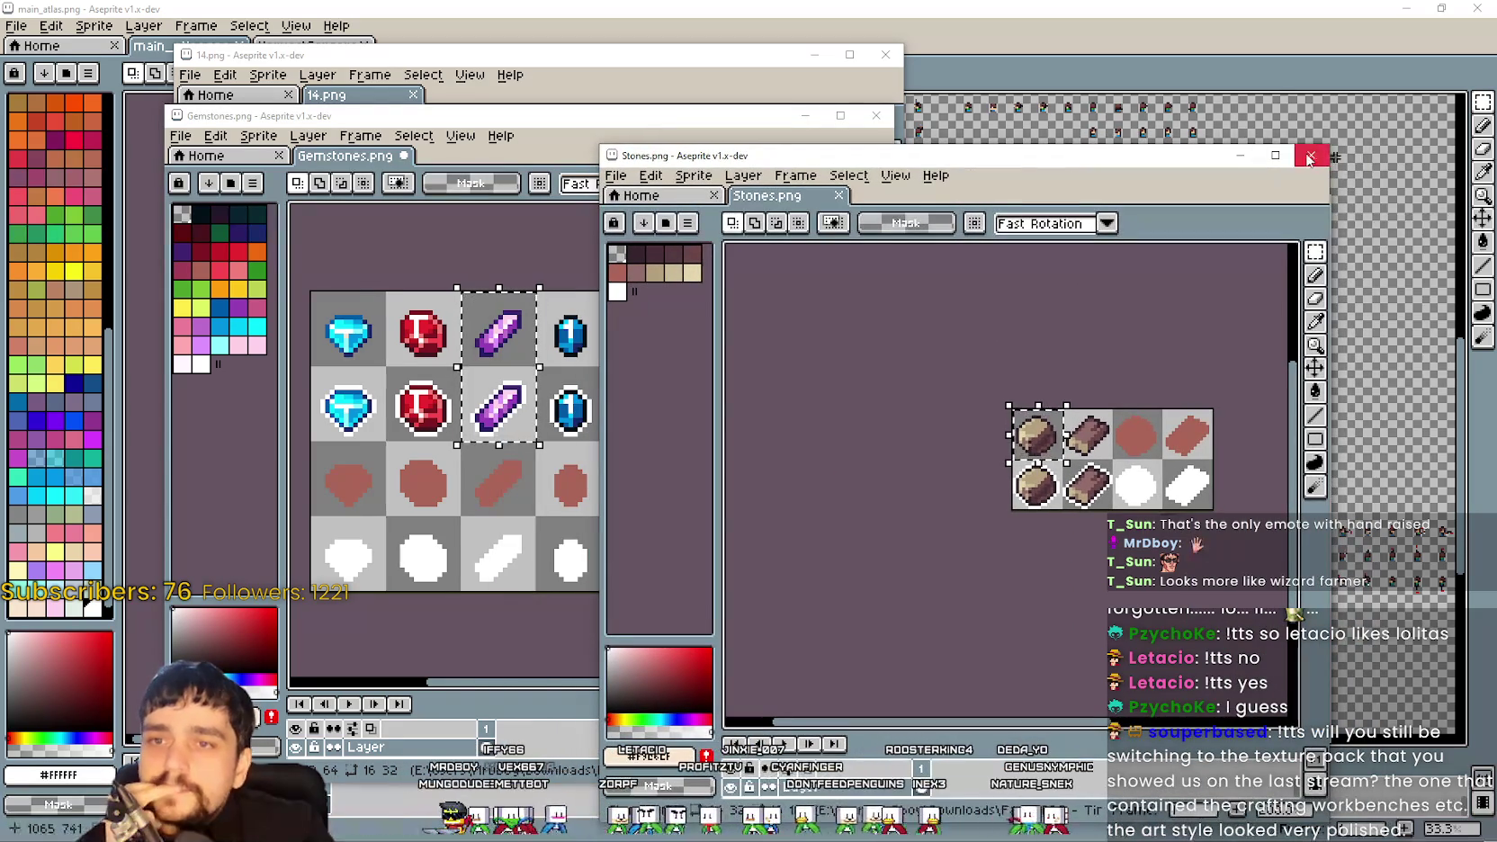
pyautogui.click(1313, 159)
pyautogui.click(1091, 612)
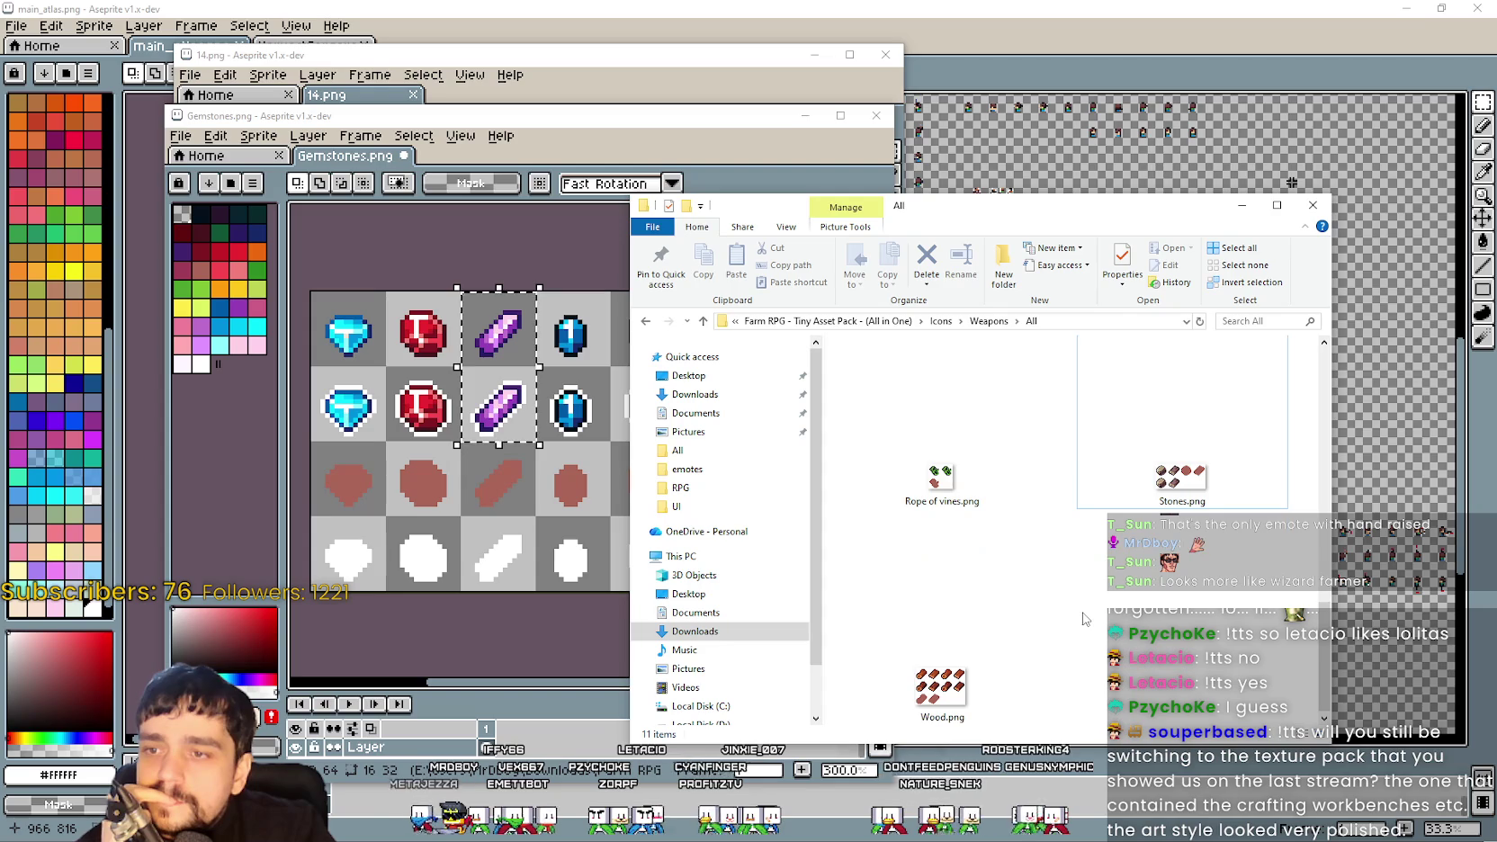
# Open Books and Potions in Large icons view and open Bags.png to show its bag row
pyautogui.click(987, 322)
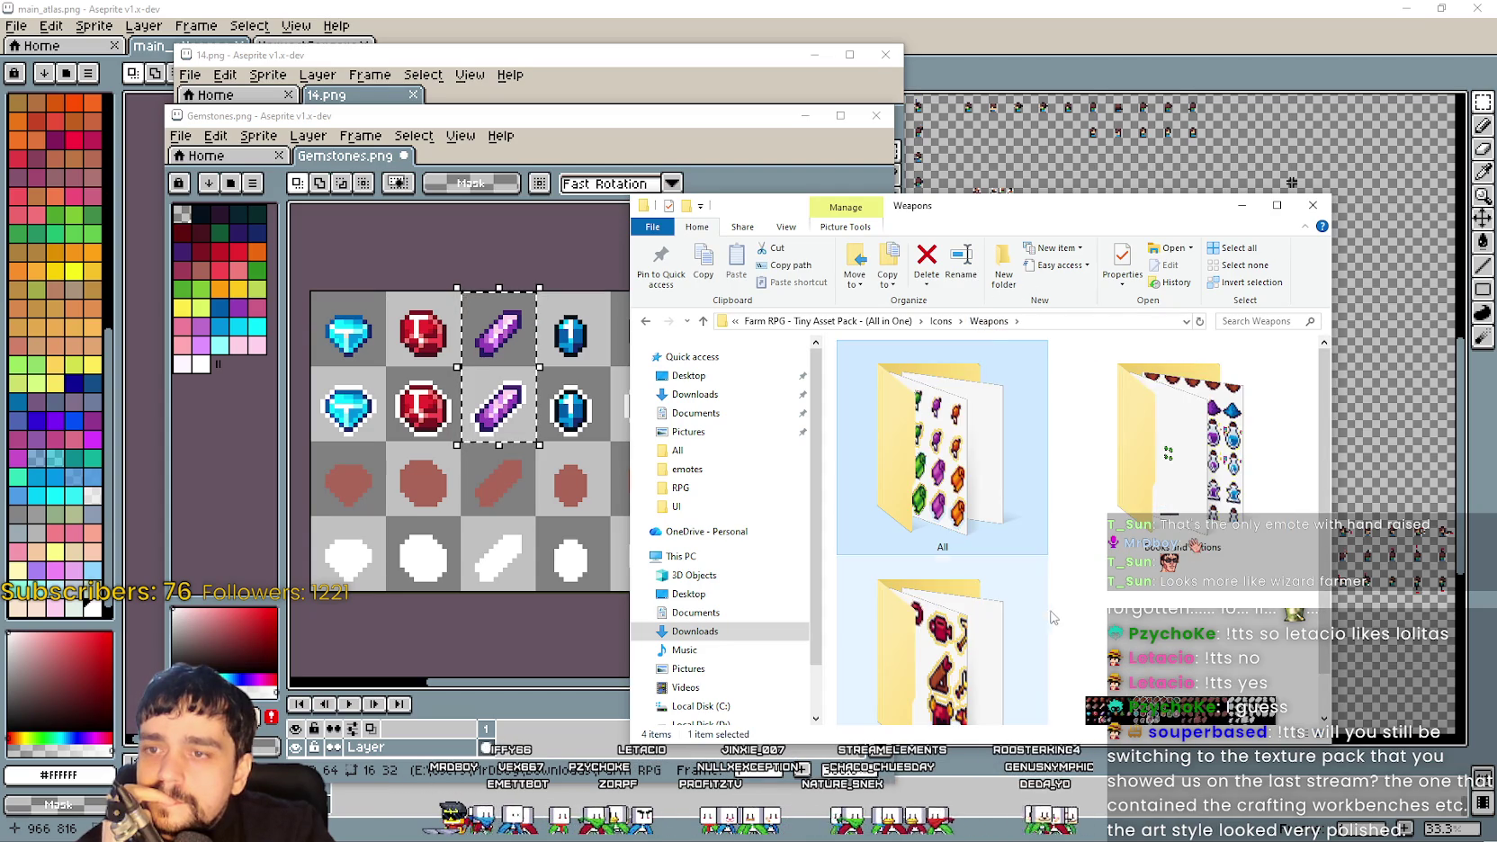
pyautogui.doubleClick(1176, 409)
pyautogui.rightClick(984, 511)
pyautogui.moveTo(1060, 531)
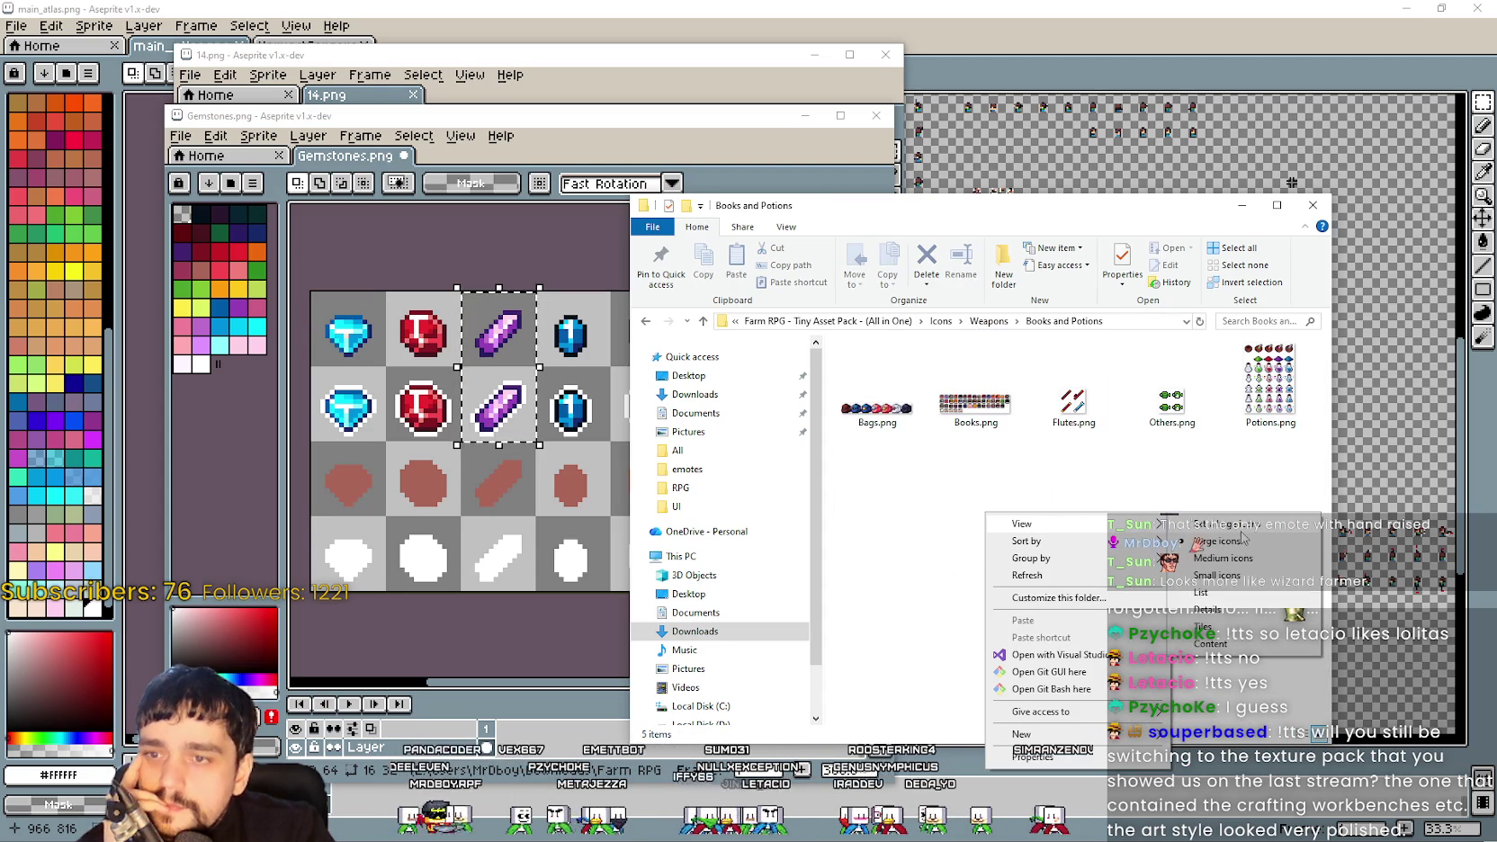
pyautogui.click(1241, 537)
pyautogui.doubleClick(942, 394)
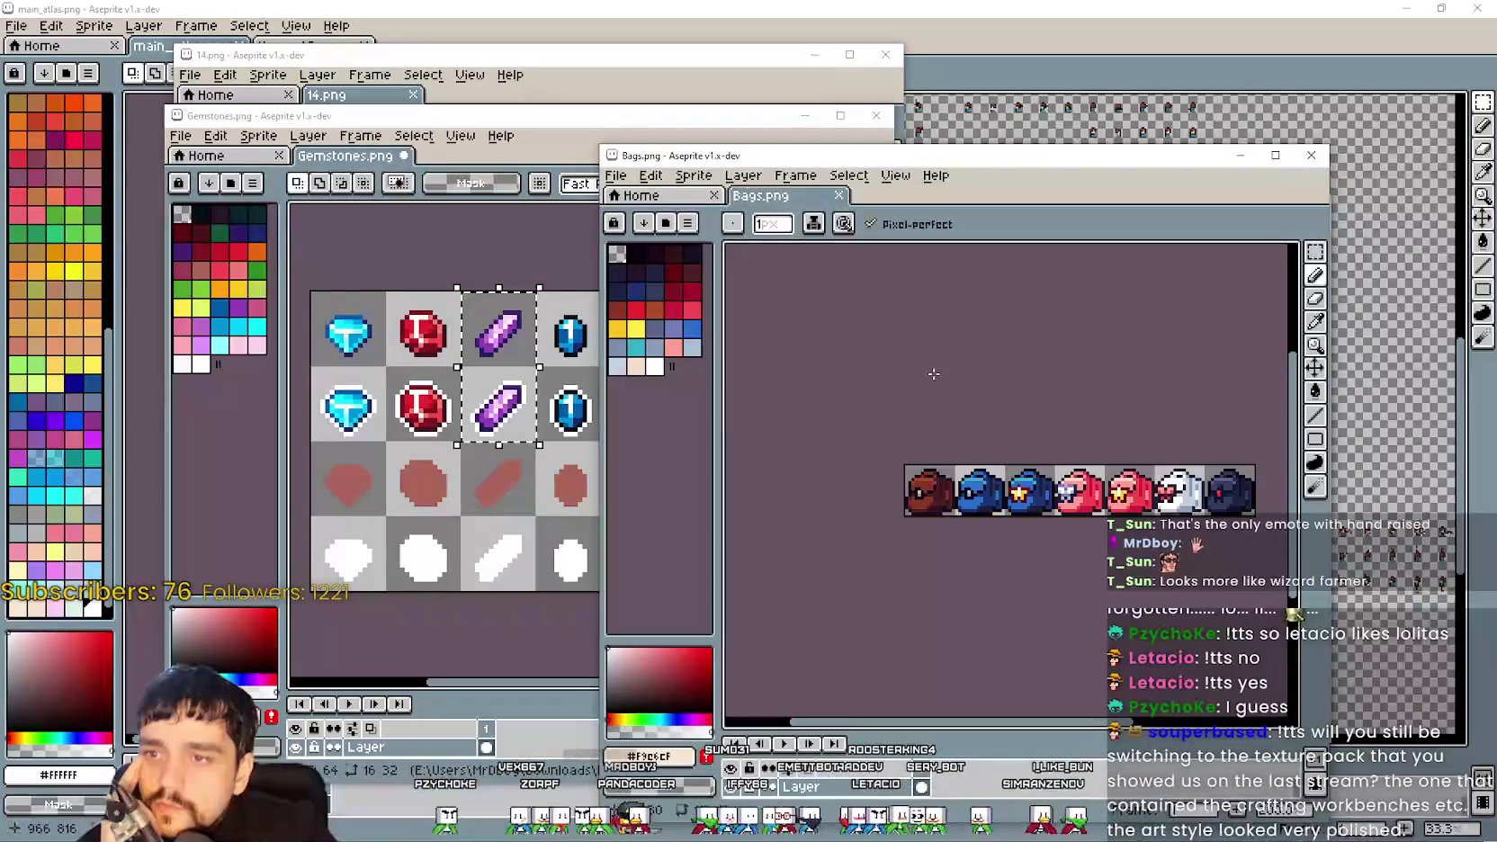
pyautogui.scroll(1, 944, 526)
pyautogui.scroll(-1, 945, 477)
pyautogui.moveTo(909, 450)
pyautogui.mouseDown()
pyautogui.moveTo(924, 474)
pyautogui.moveTo(1026, 483)
pyautogui.moveTo(1039, 612)
pyautogui.moveTo(1027, 572)
pyautogui.moveTo(1047, 512)
pyautogui.mouseUp()
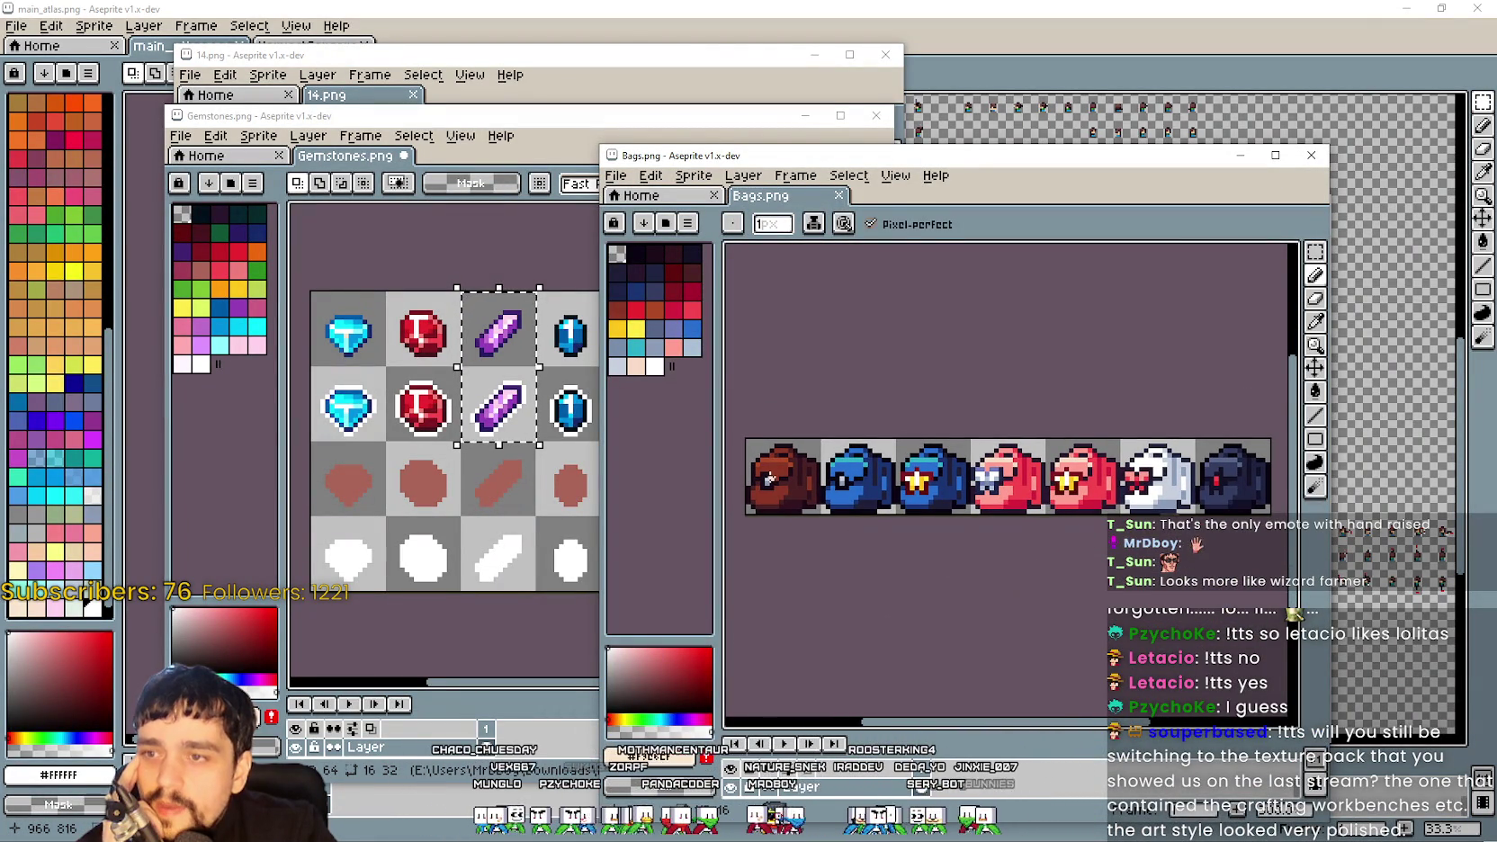
pyautogui.click(1315, 252)
# Select and copy the whole row of seven bags in Bags.png
pyautogui.moveTo(812, 440); pyautogui.dragTo(795, 457)
pyautogui.hotkey('ctrl', 'a')
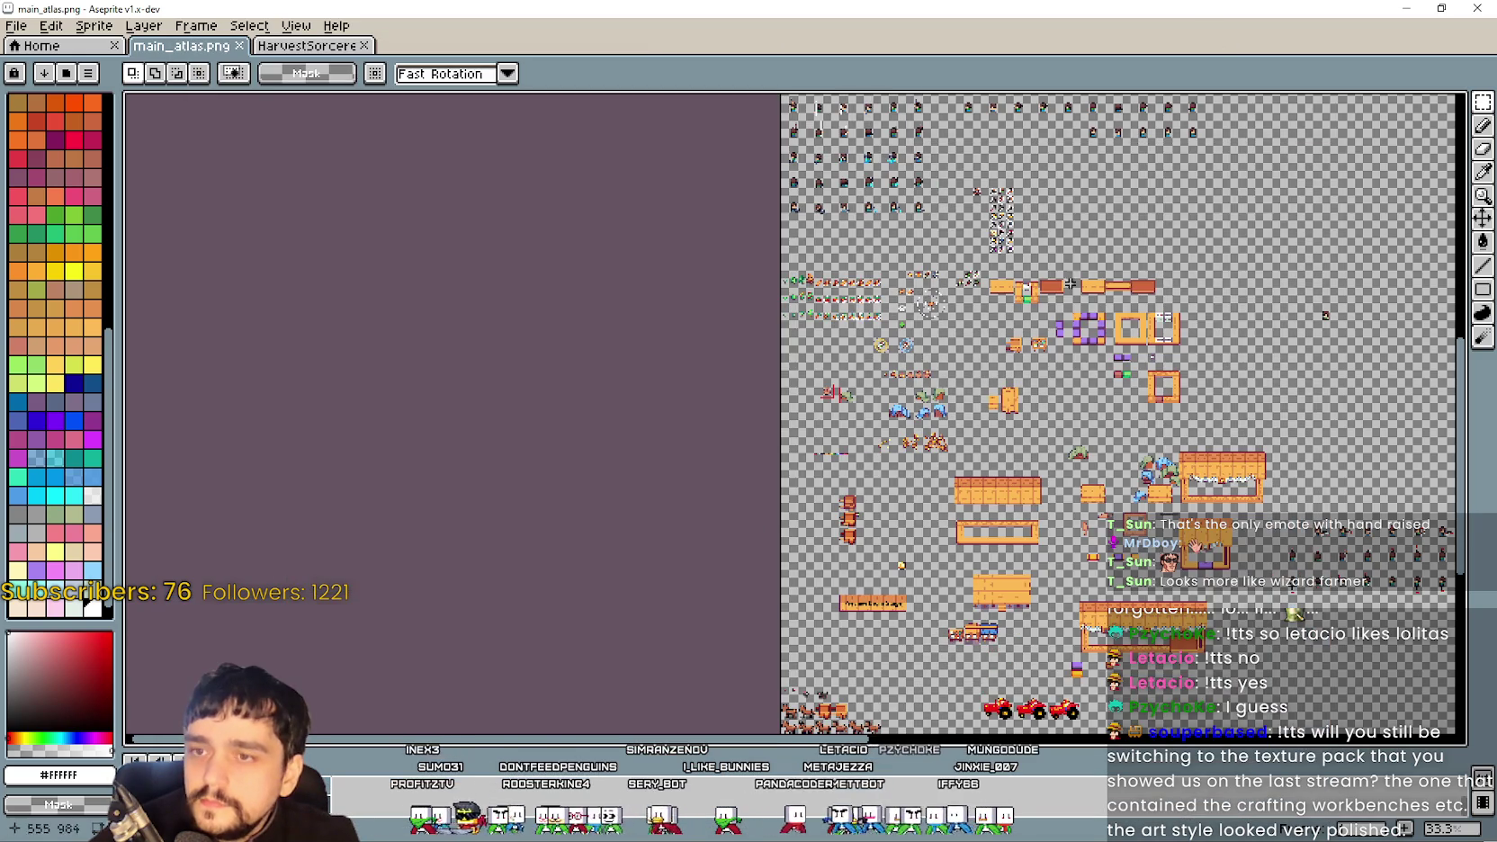
pyautogui.scroll(4, 1036, 295)
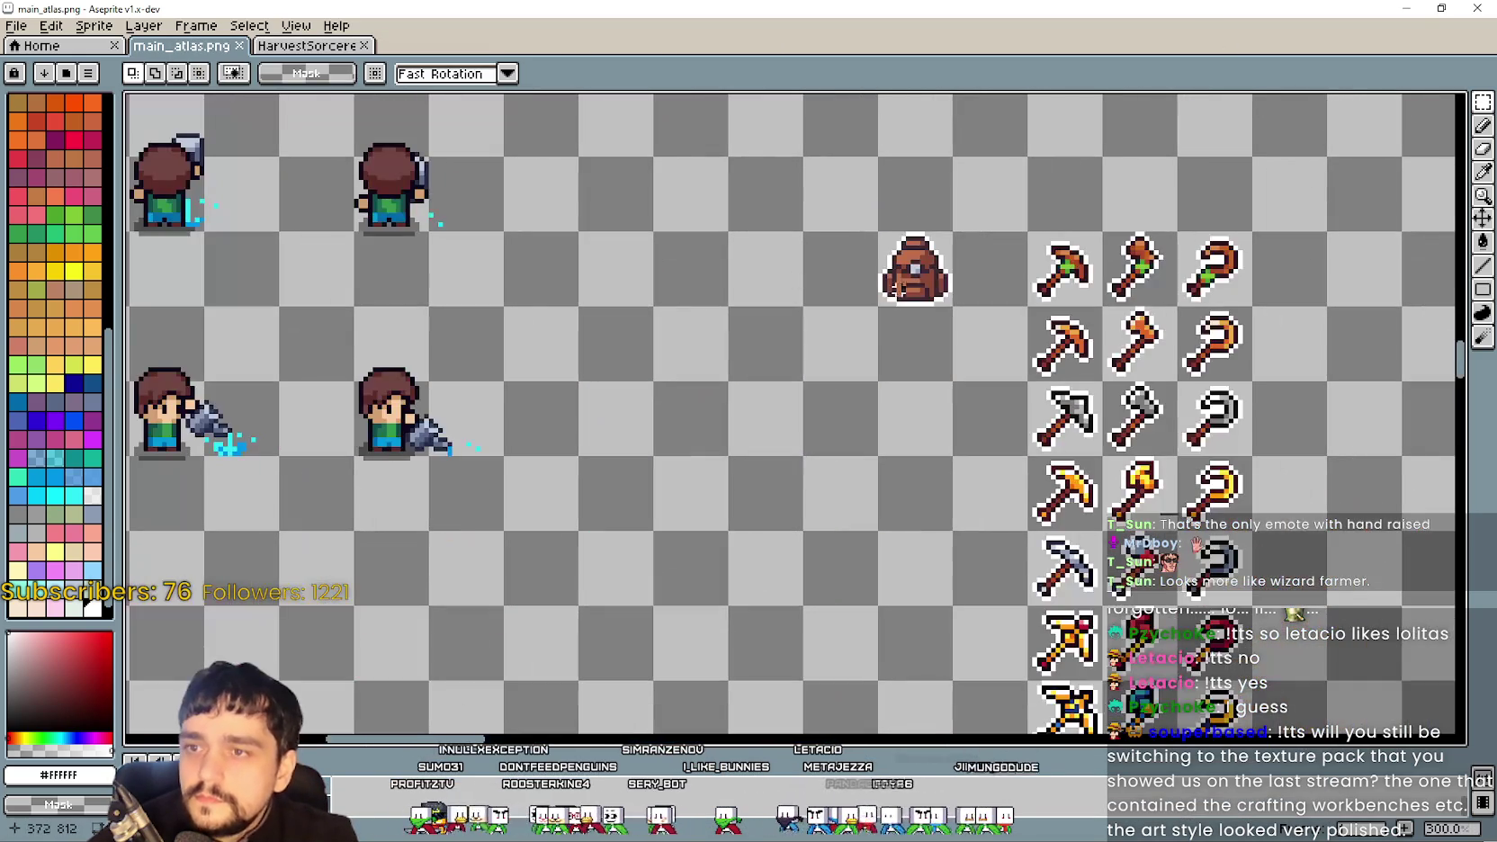
# Delete main_atlas's old backpack and paste the bag row beside the purple tools
pyautogui.click(913, 299)
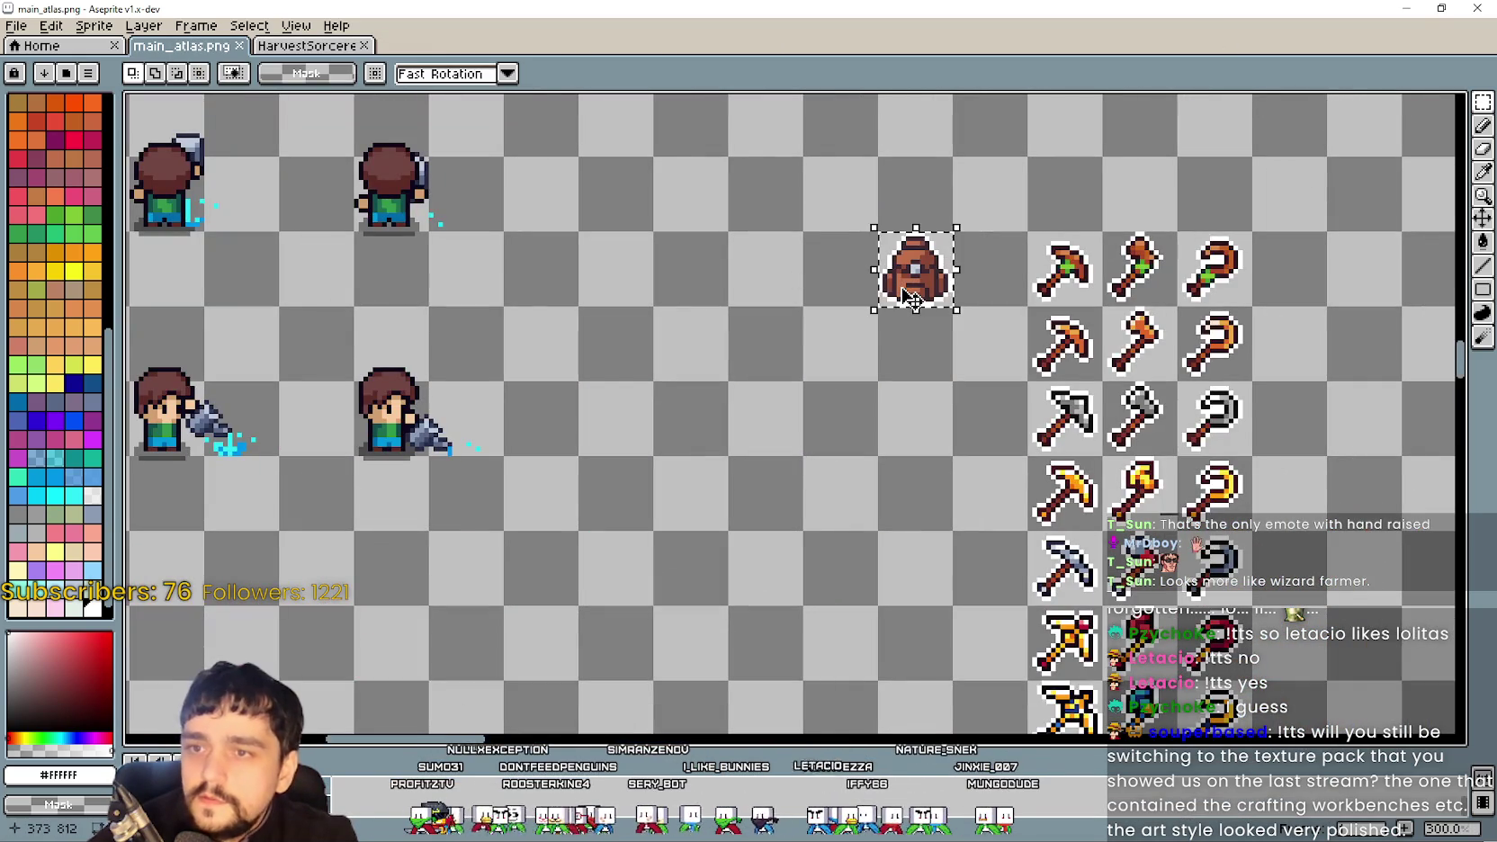
pyautogui.press('Delete')
pyautogui.scroll(-3, 903, 387)
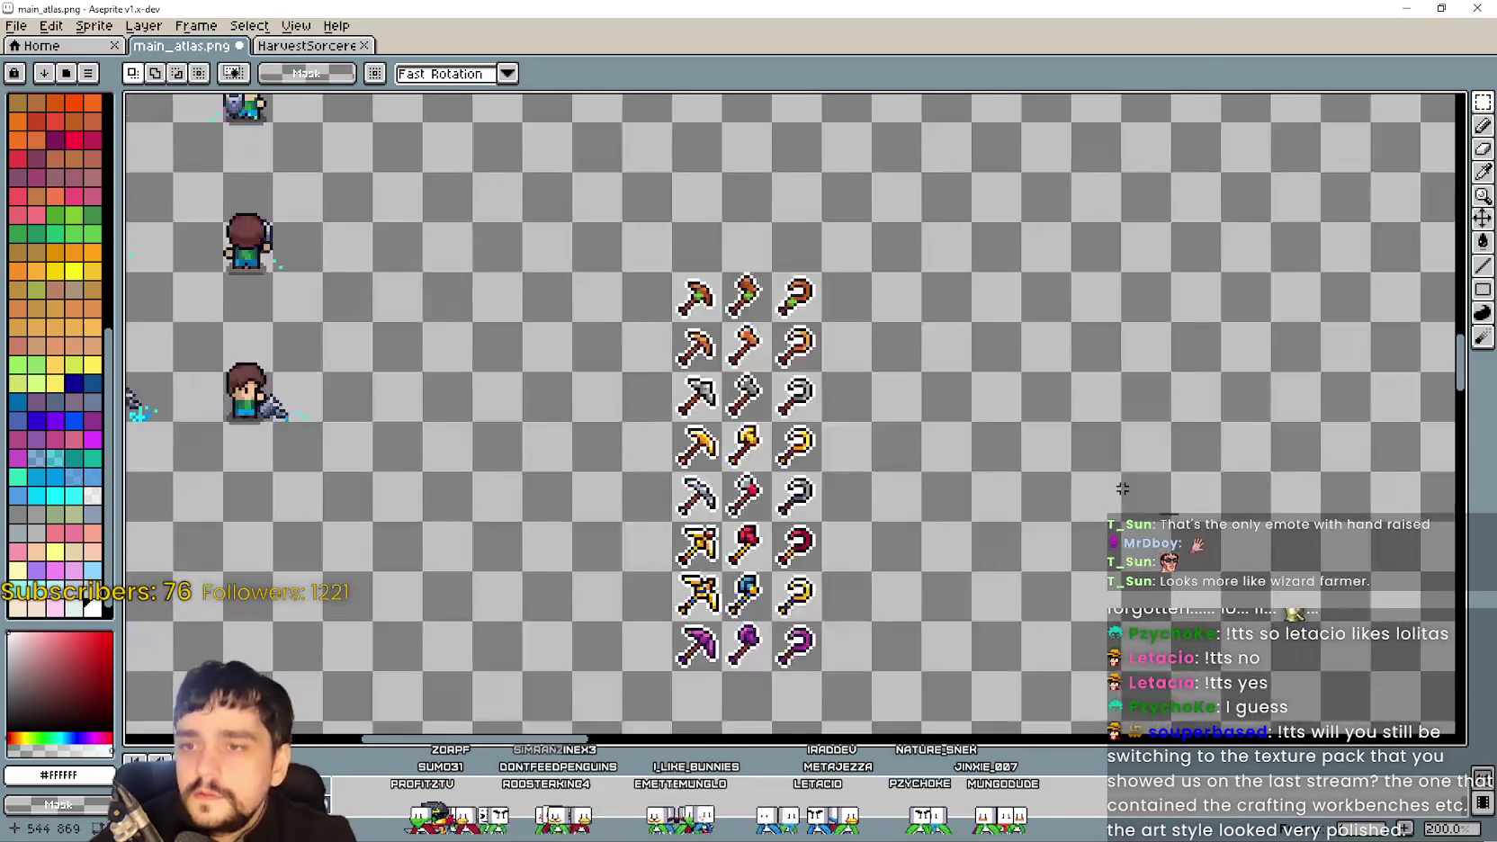
pyautogui.hotkey('ctrl', 'v')
pyautogui.moveTo(734, 421); pyautogui.dragTo(832, 569)
pyautogui.press('Return')
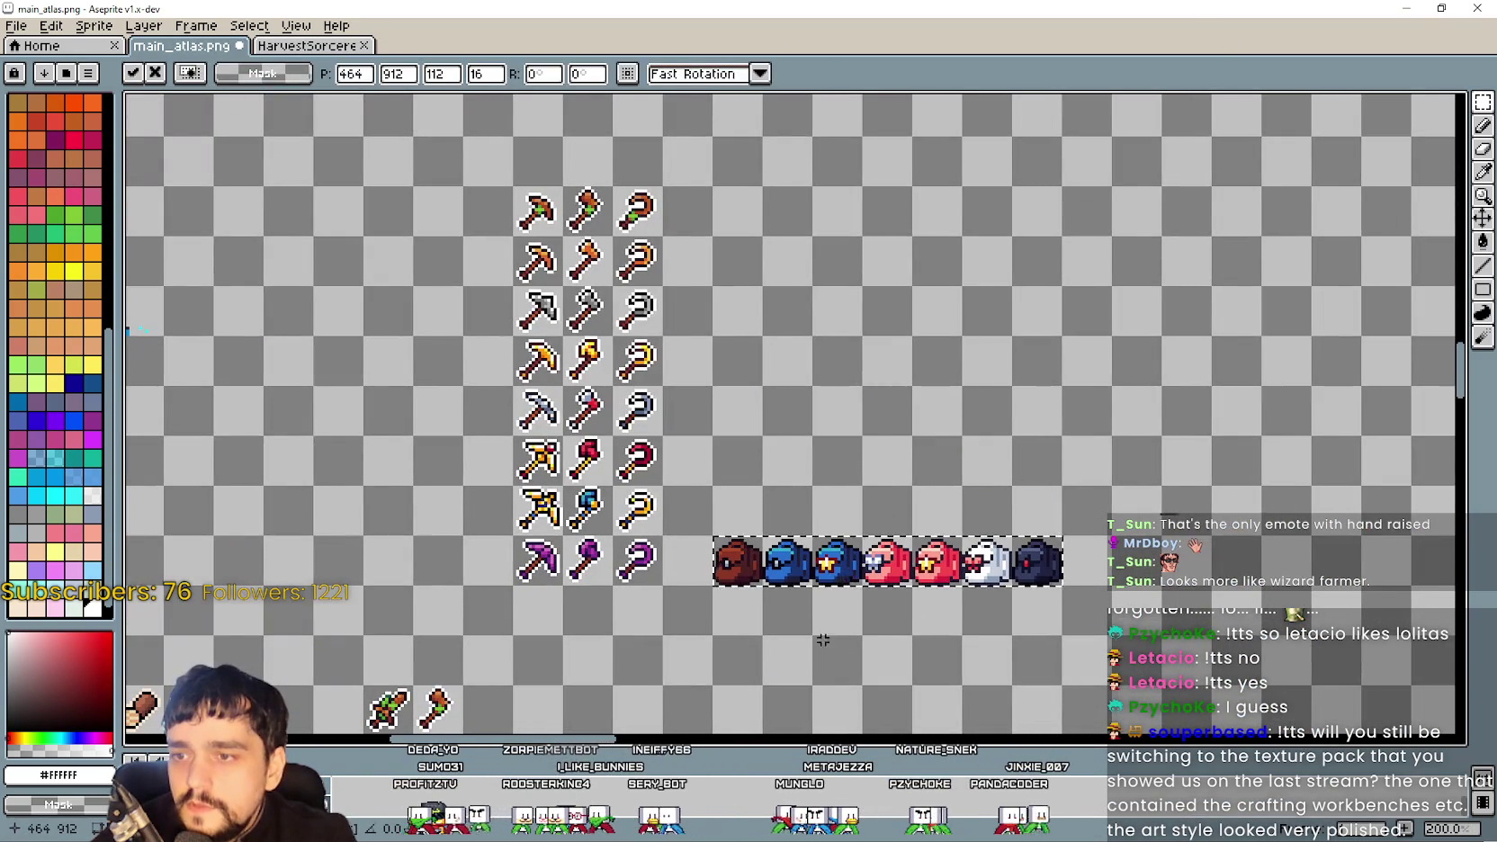
# Close the Bags.png sheet and return to the asset folder
pyautogui.scroll(3, 826, 631)
pyautogui.press('i')
pyautogui.hotkey('alt', 'Tab')
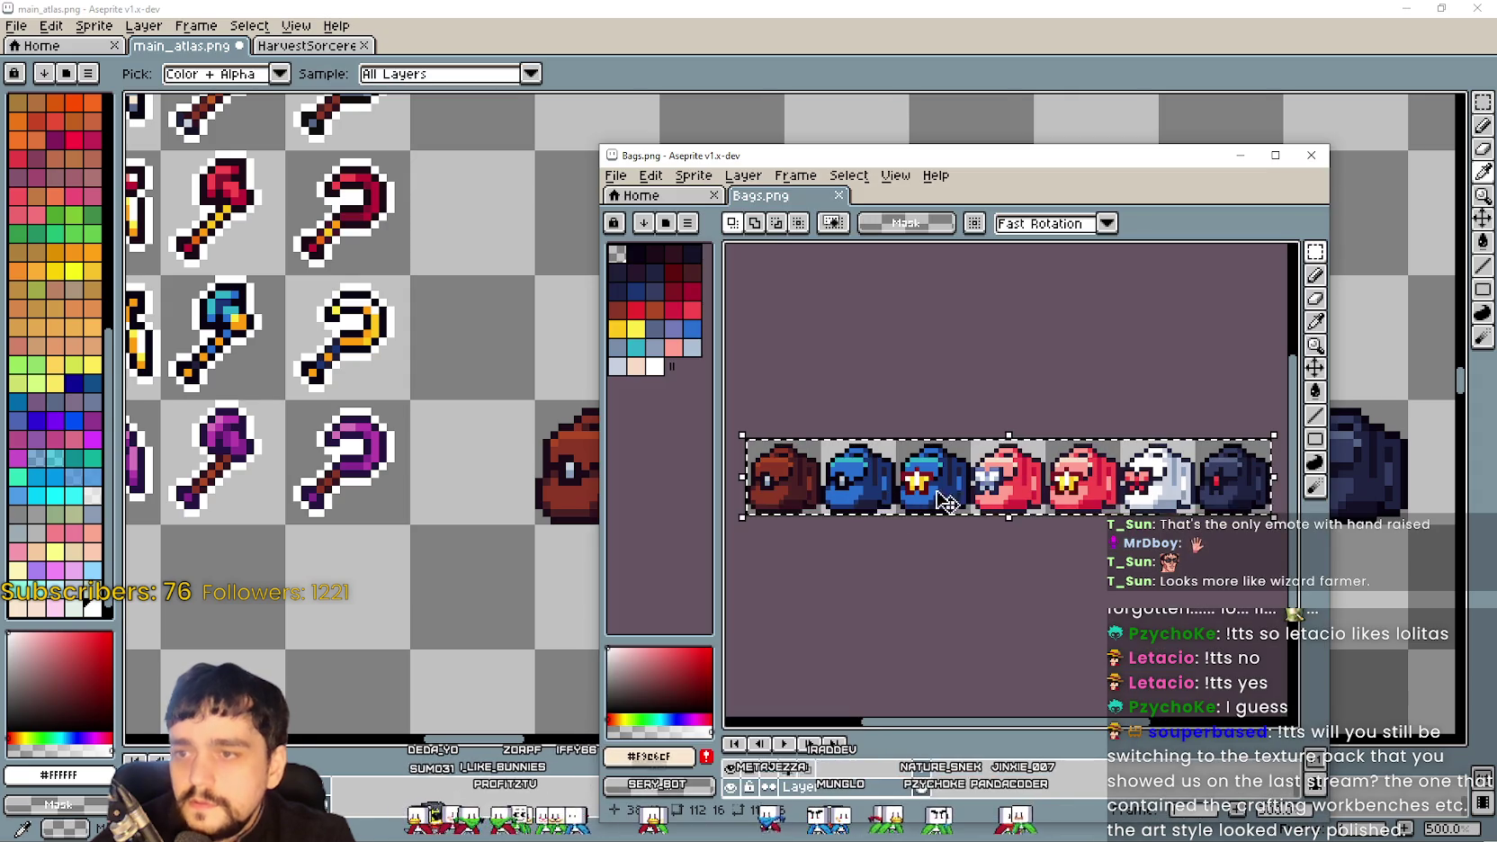
pyautogui.hotkey('alt', 'Tab')
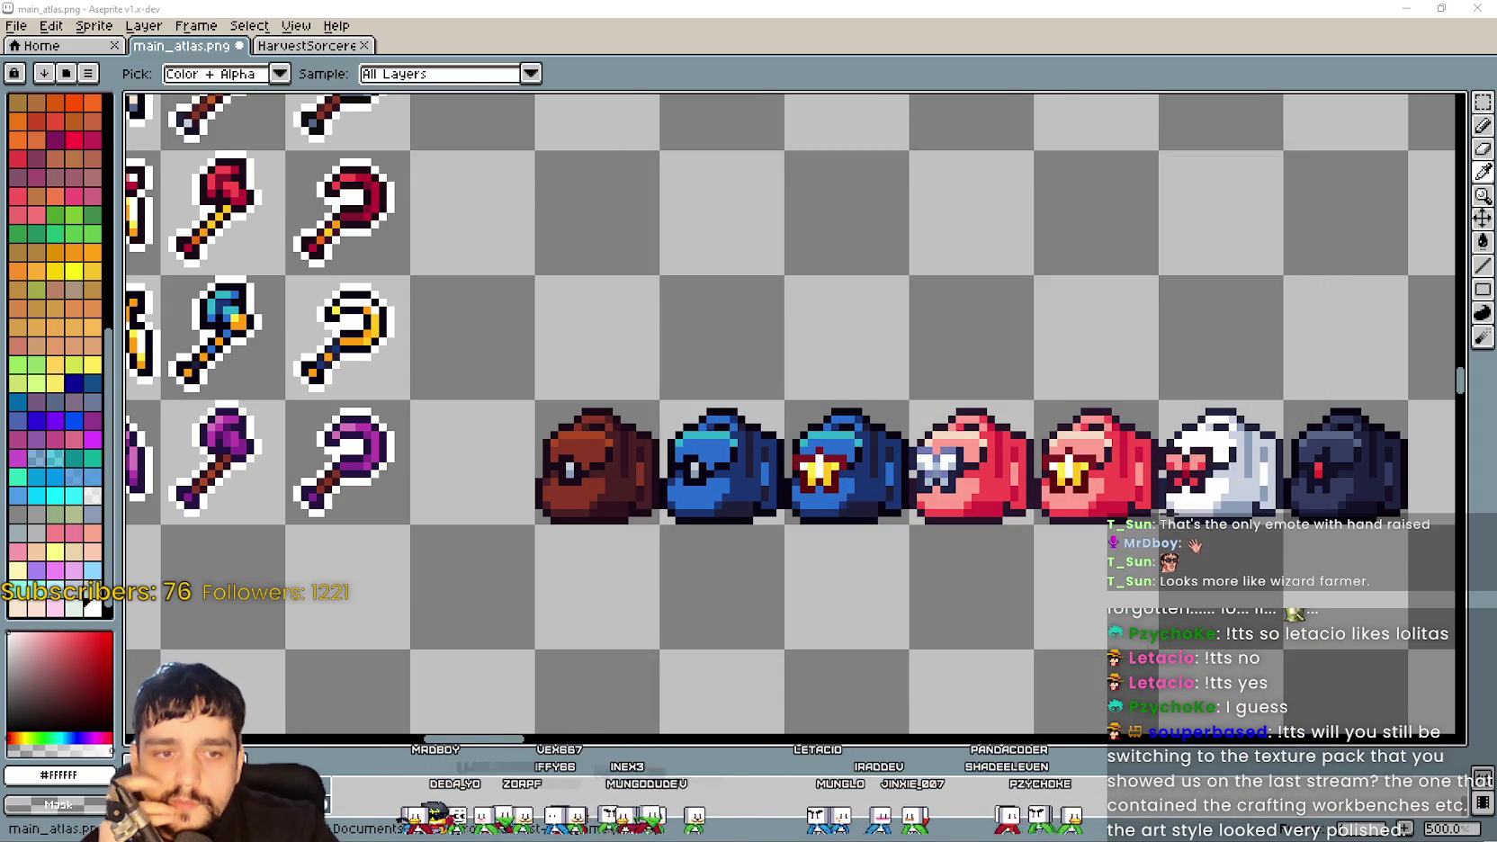
pyautogui.press('m')
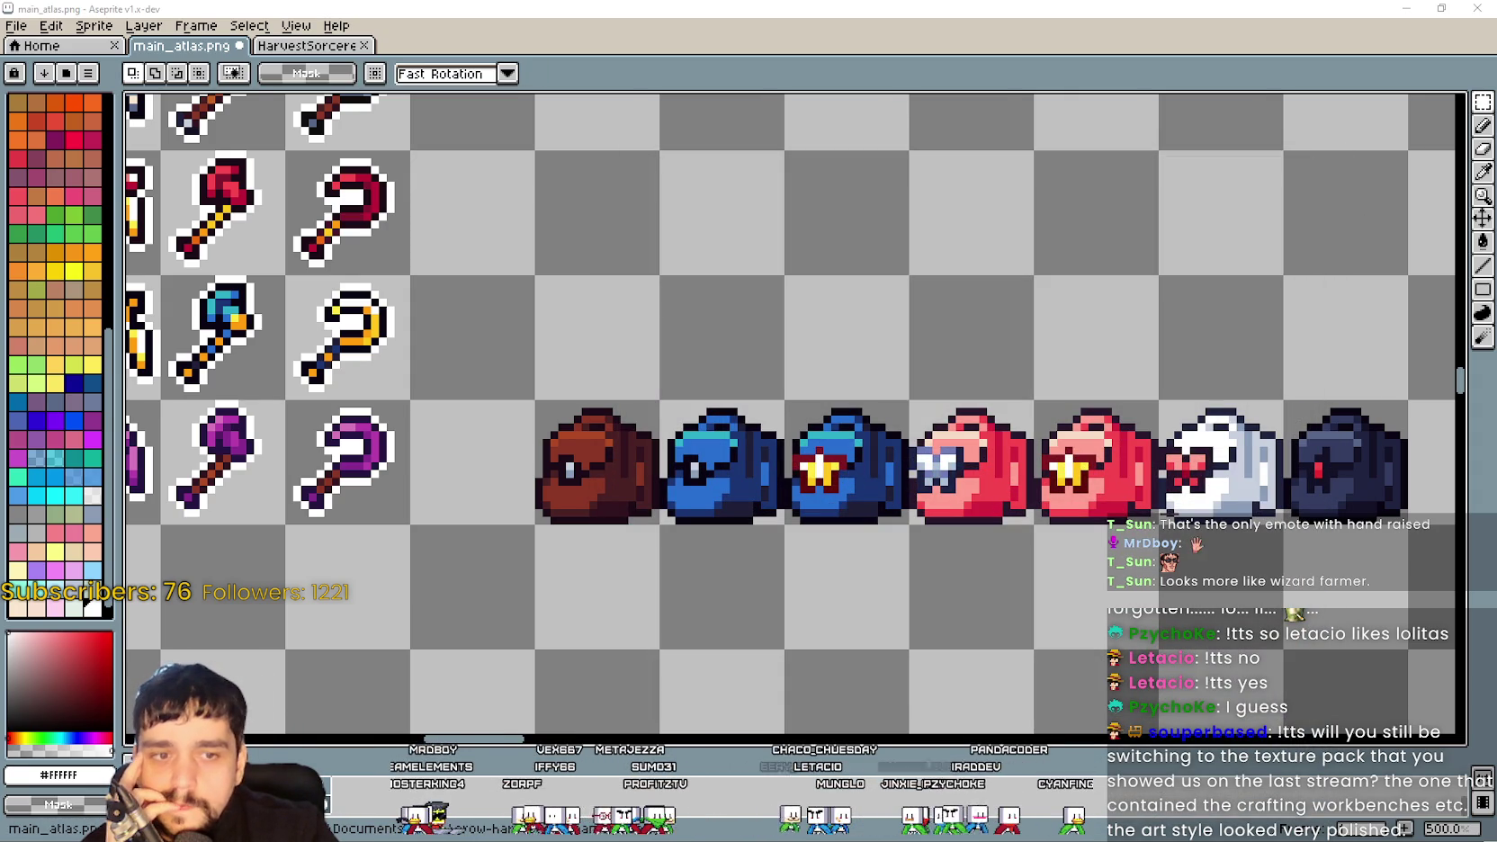
pyautogui.hotkey('alt', 'Tab')
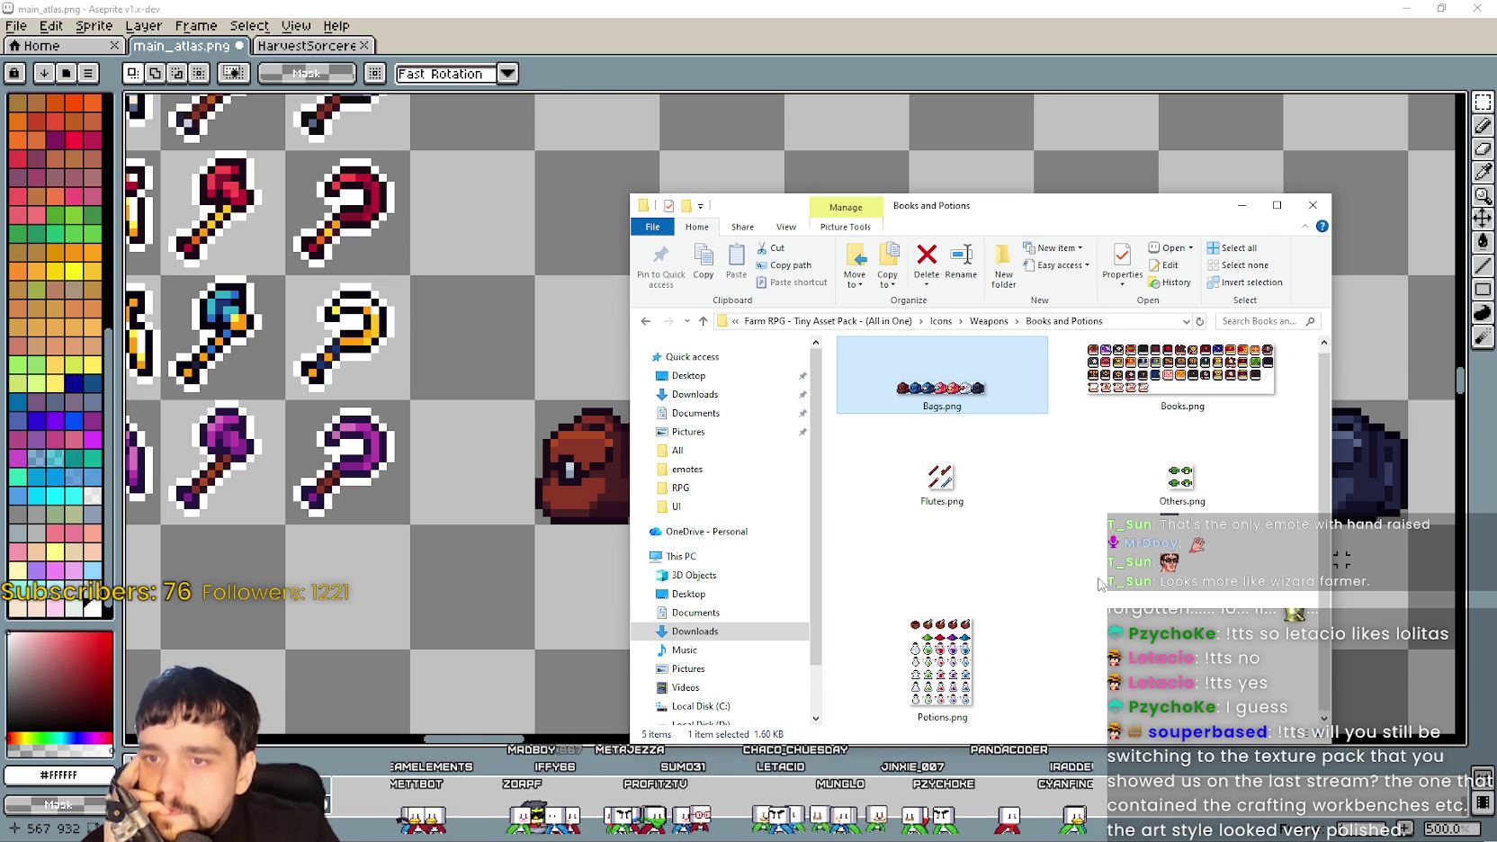
# Preview Others.png, then open Potions.png, pan to its bowl row, and close it
pyautogui.doubleClick(1179, 496)
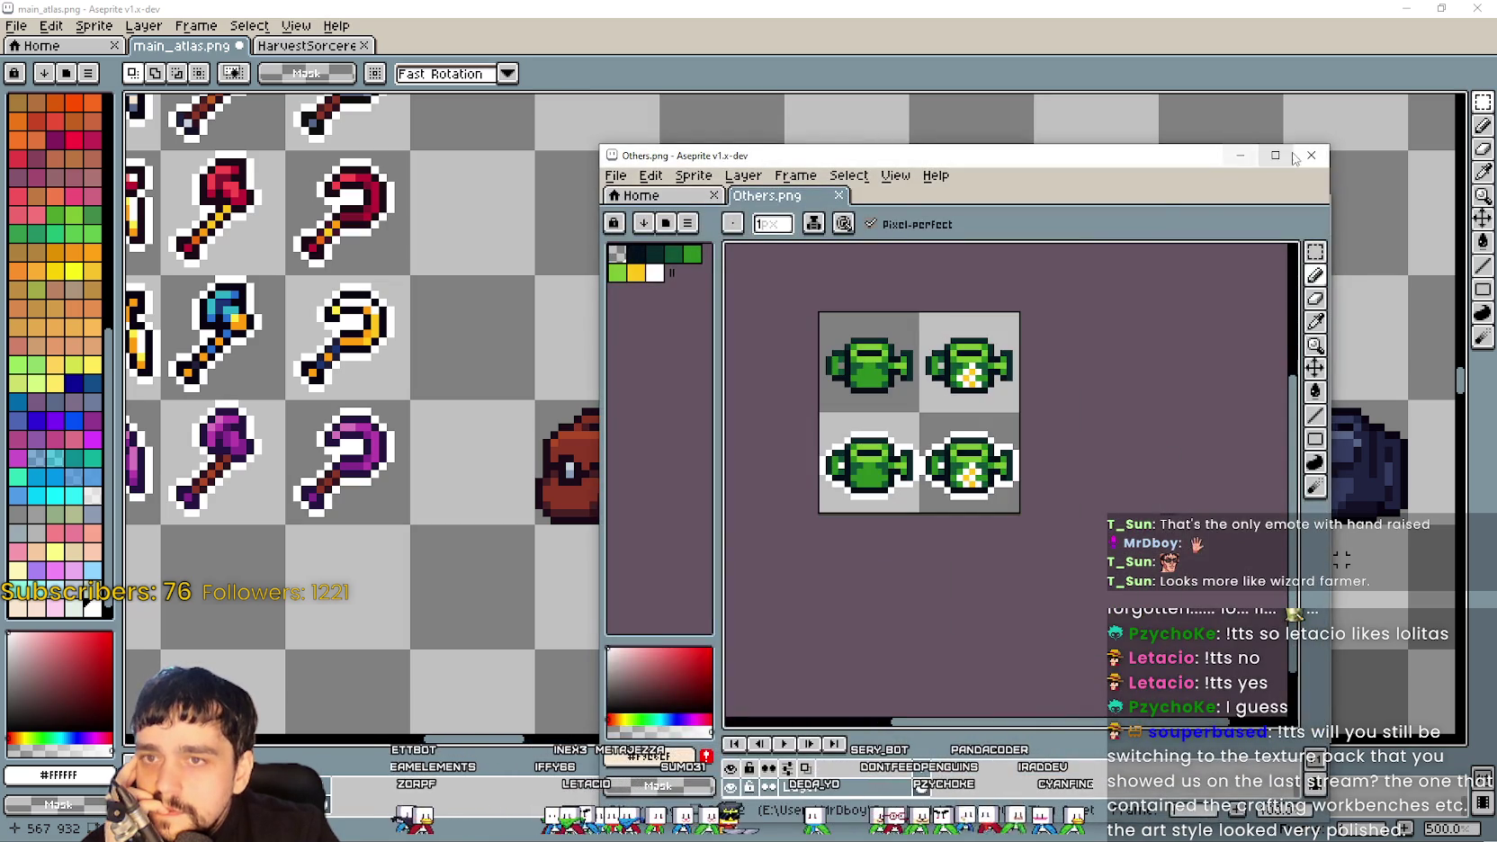
pyautogui.click(1310, 155)
pyautogui.doubleClick(931, 661)
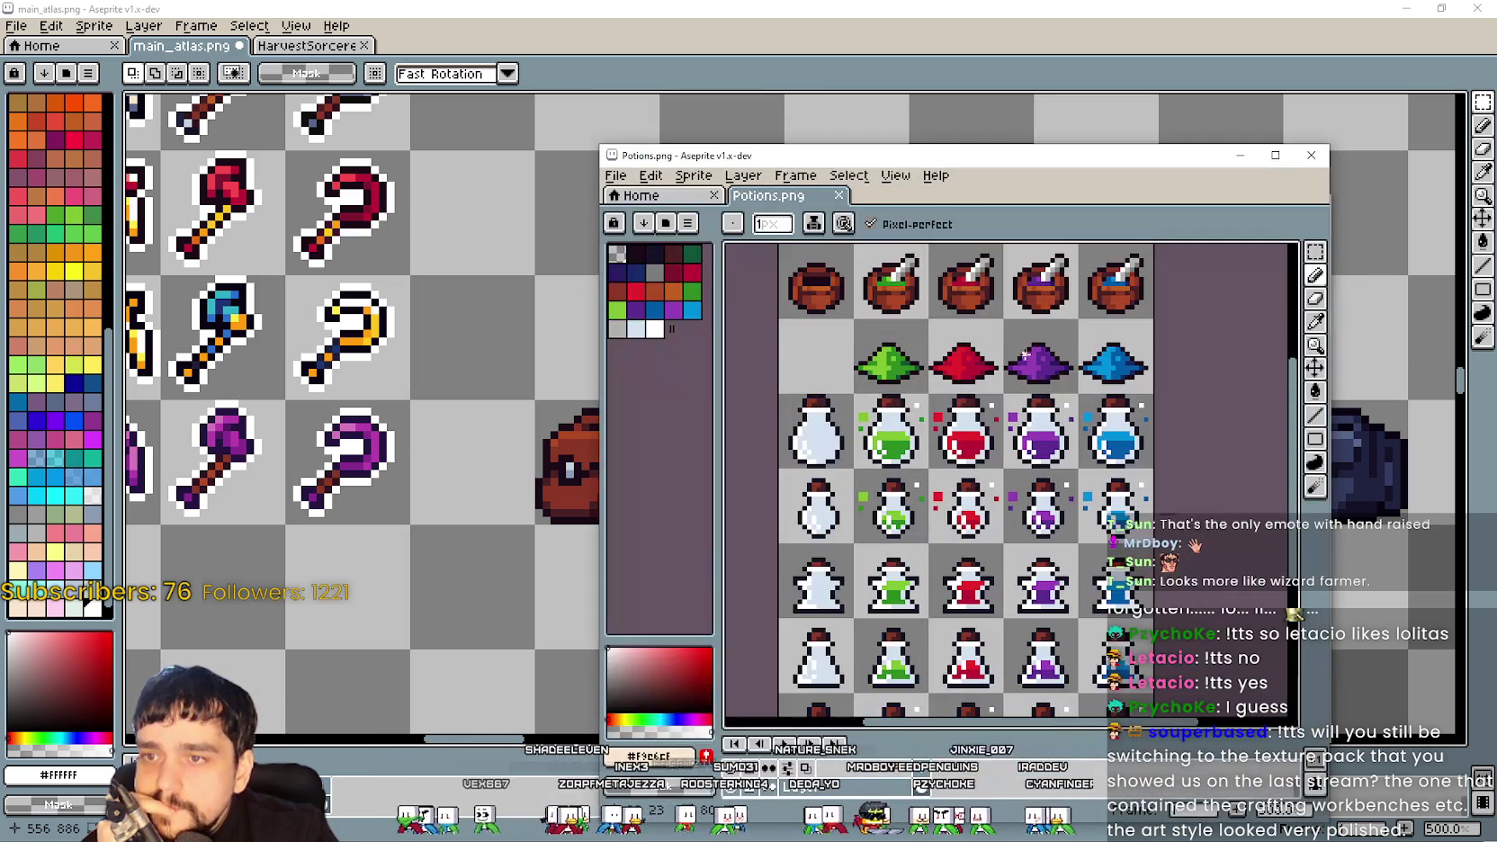
pyautogui.moveTo(1026, 353)
pyautogui.mouseDown()
pyautogui.moveTo(1046, 298)
pyautogui.moveTo(1047, 222)
pyautogui.moveTo(1047, 308)
pyautogui.moveTo(1054, 277)
pyautogui.mouseUp()
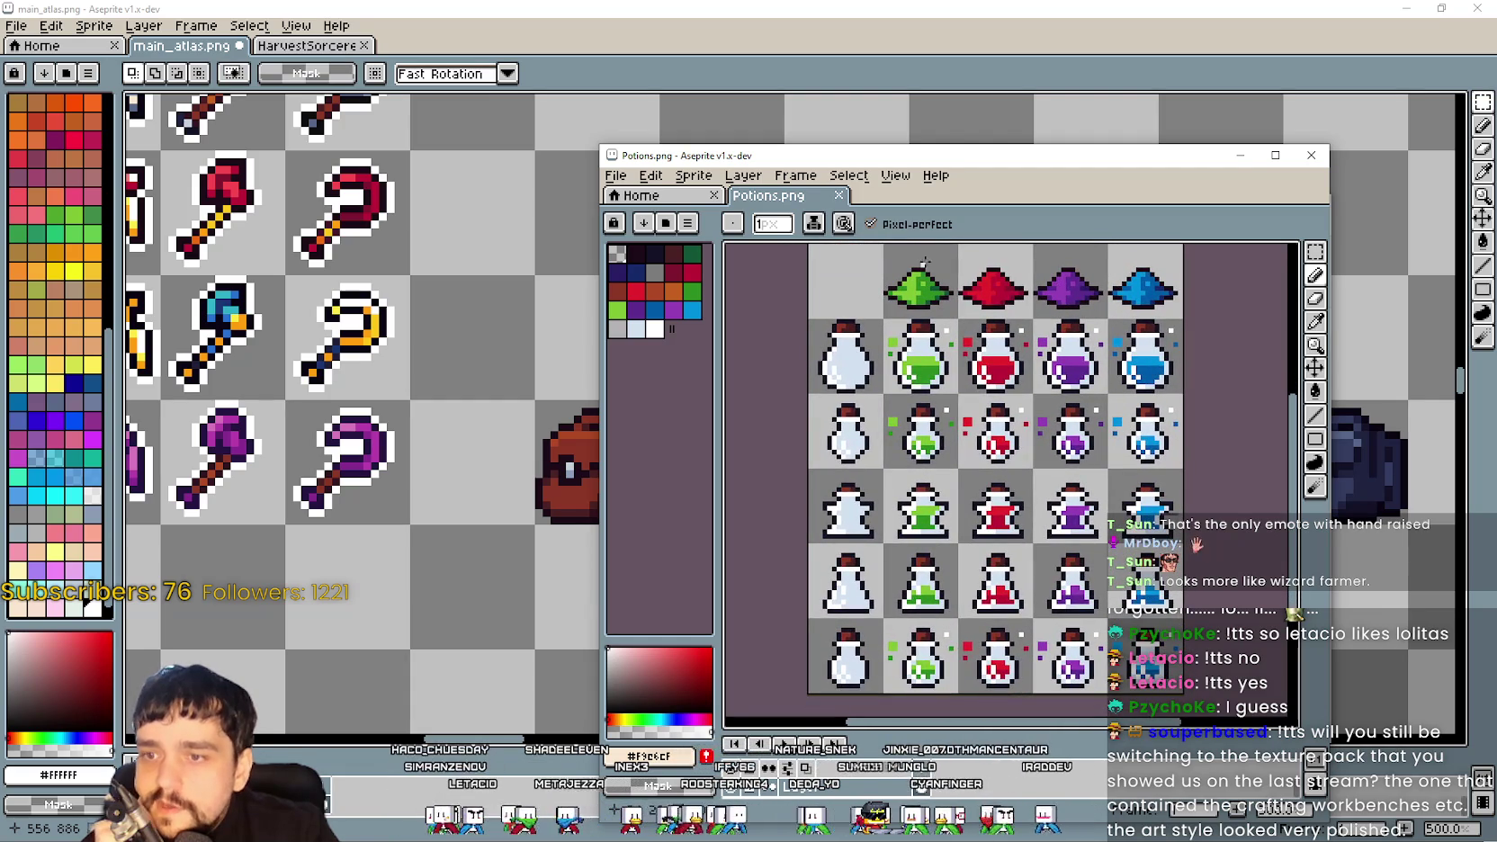
pyautogui.click(1327, 254)
pyautogui.moveTo(1073, 334)
pyautogui.mouseDown()
pyautogui.moveTo(1029, 537)
pyautogui.moveTo(1048, 498)
pyautogui.mouseUp()
pyautogui.moveTo(991, 434); pyautogui.dragTo(1010, 351)
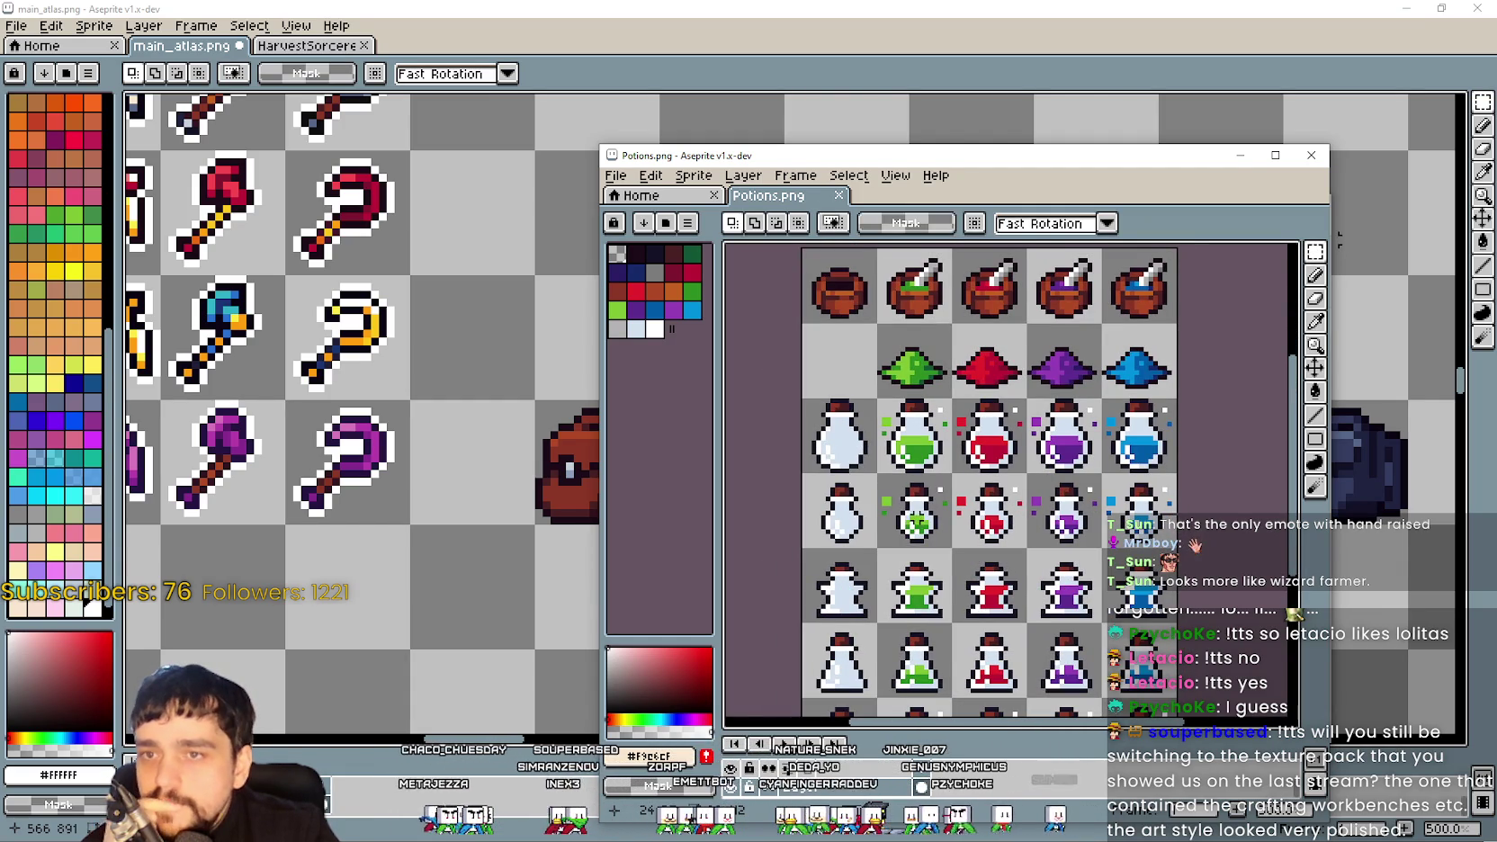
pyautogui.moveTo(914, 506); pyautogui.dragTo(935, 473)
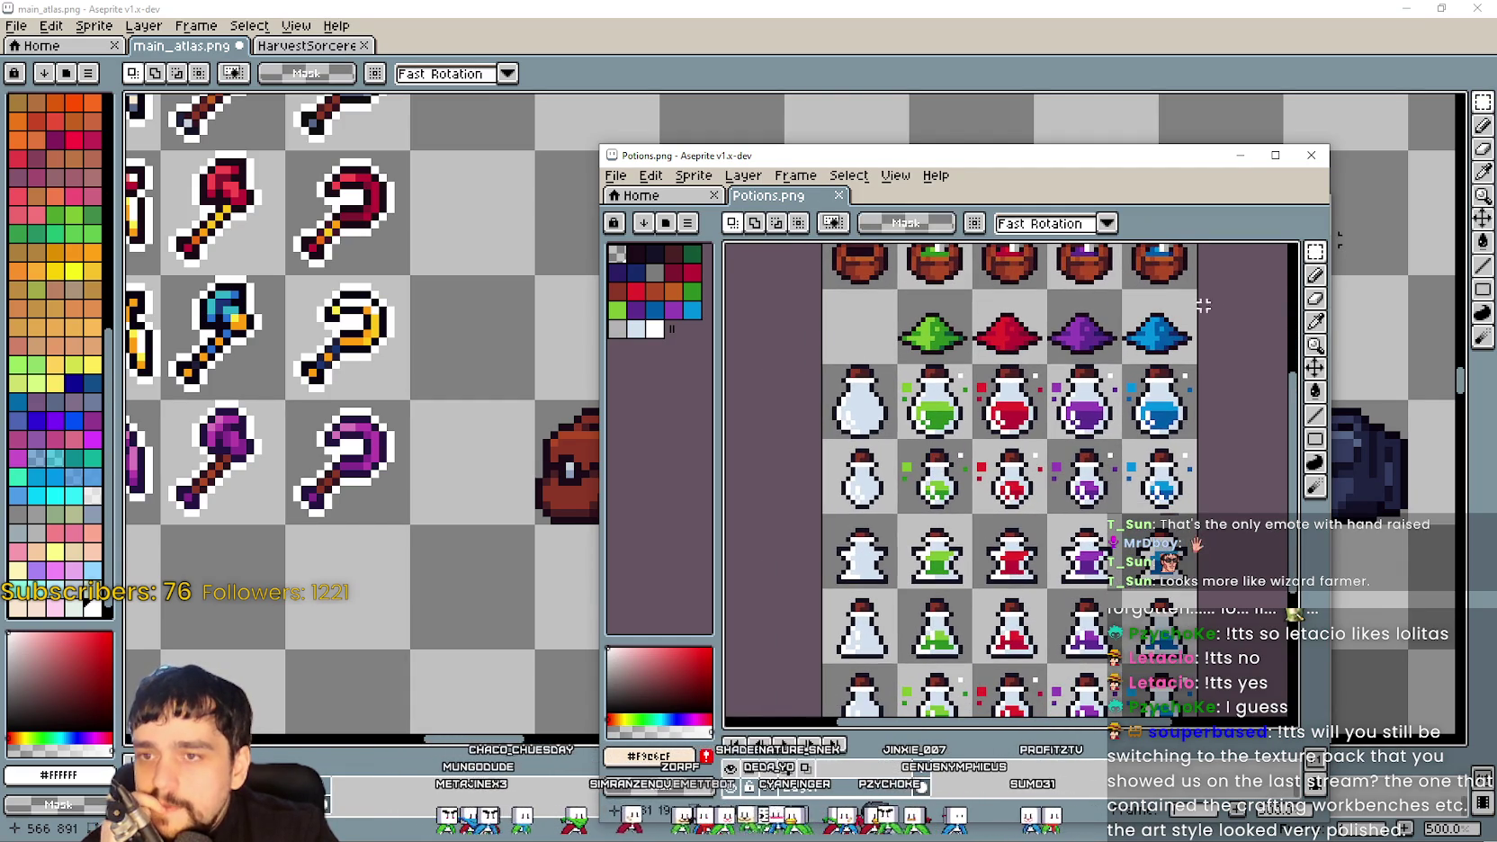
pyautogui.click(1310, 155)
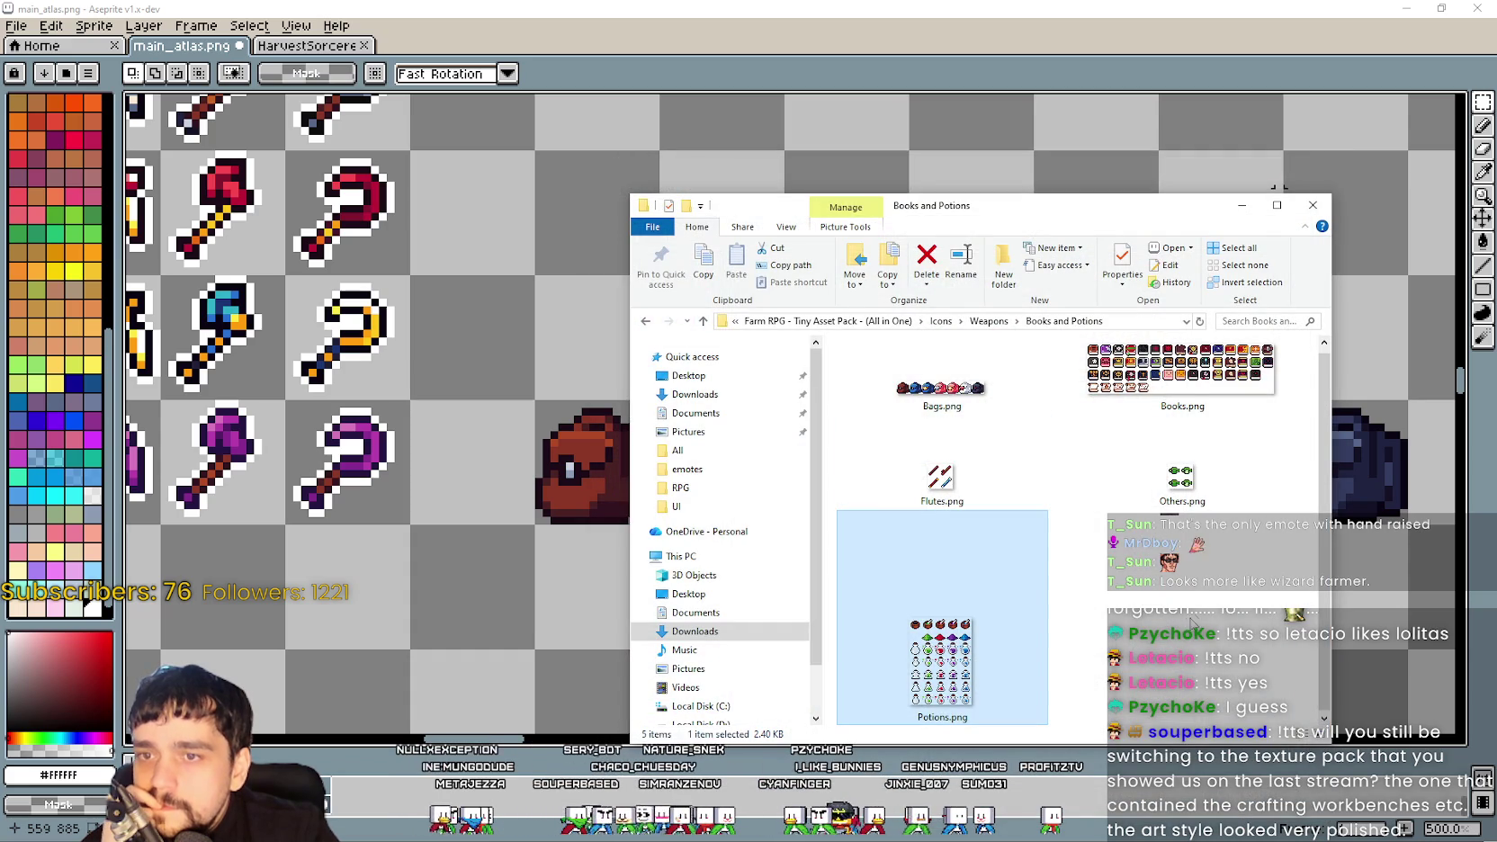
# Open Books.png, widen its window and pan across the book icons, then close it
pyautogui.click(1153, 365)
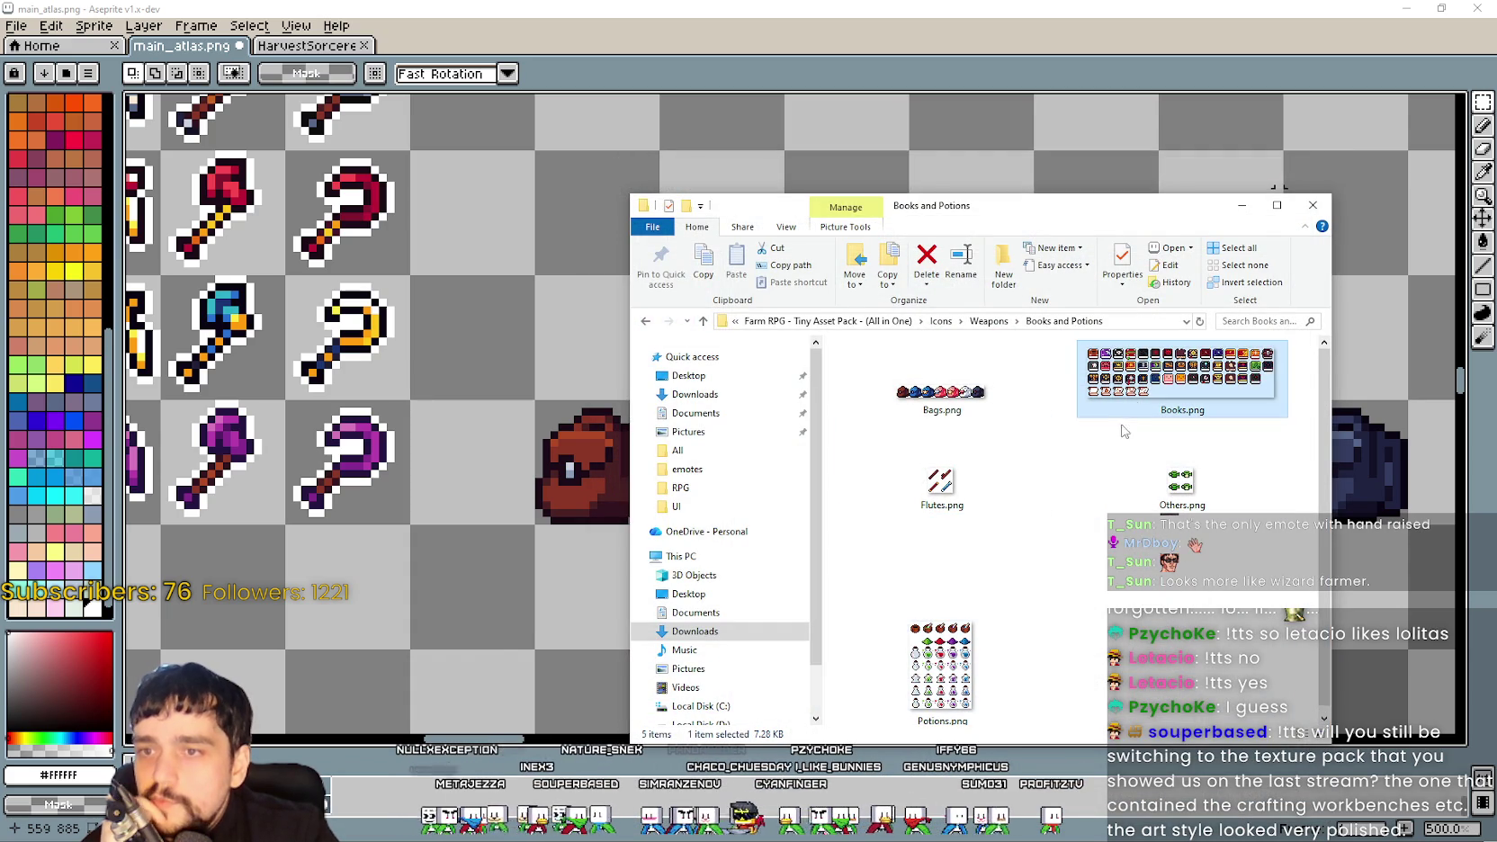
pyautogui.doubleClick(1137, 407)
pyautogui.scroll(3, 1094, 460)
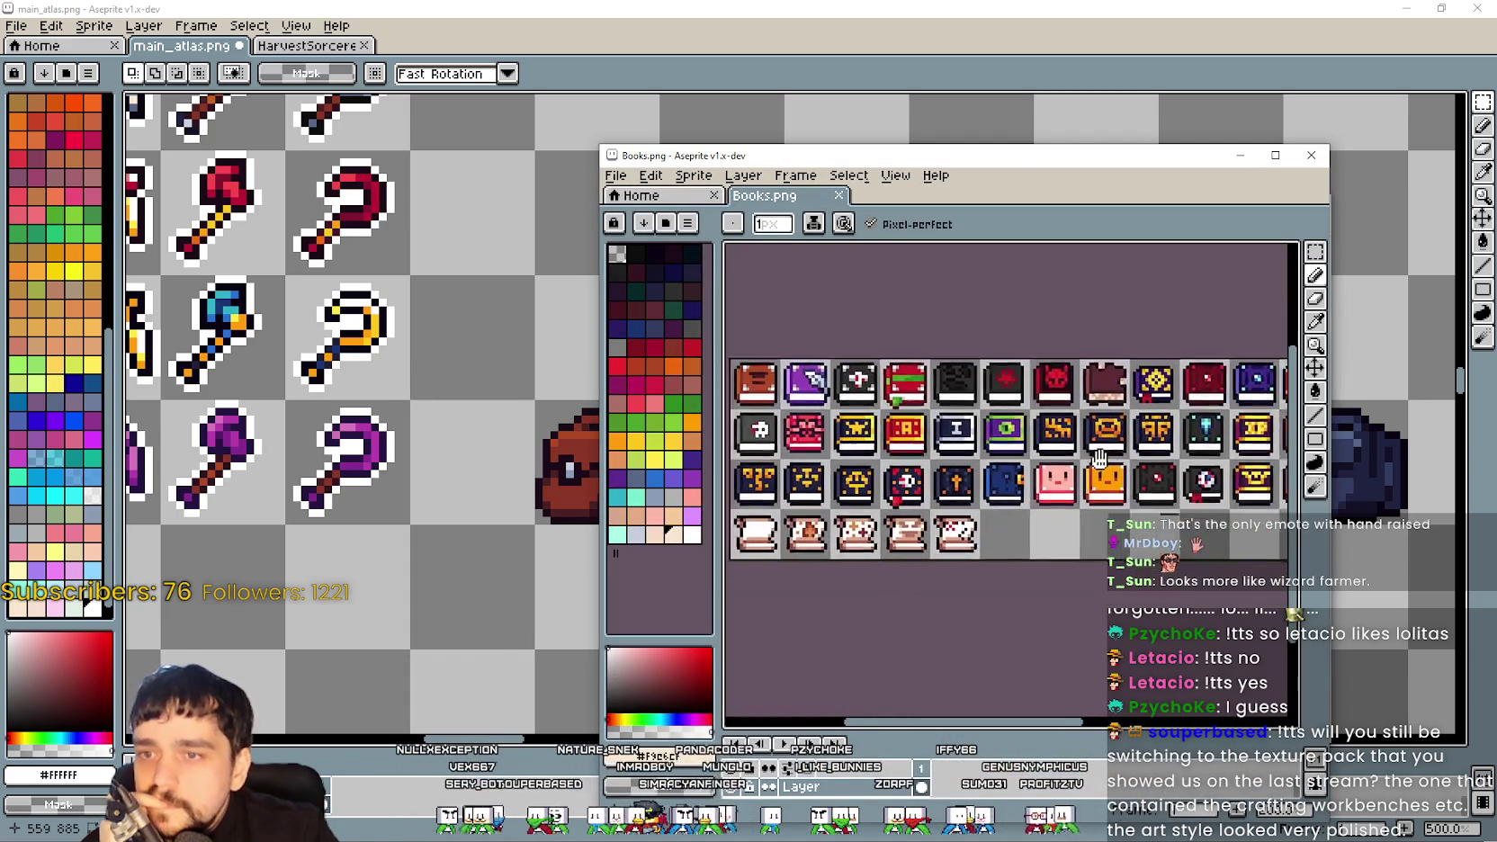
pyautogui.moveTo(1094, 460); pyautogui.dragTo(1210, 447)
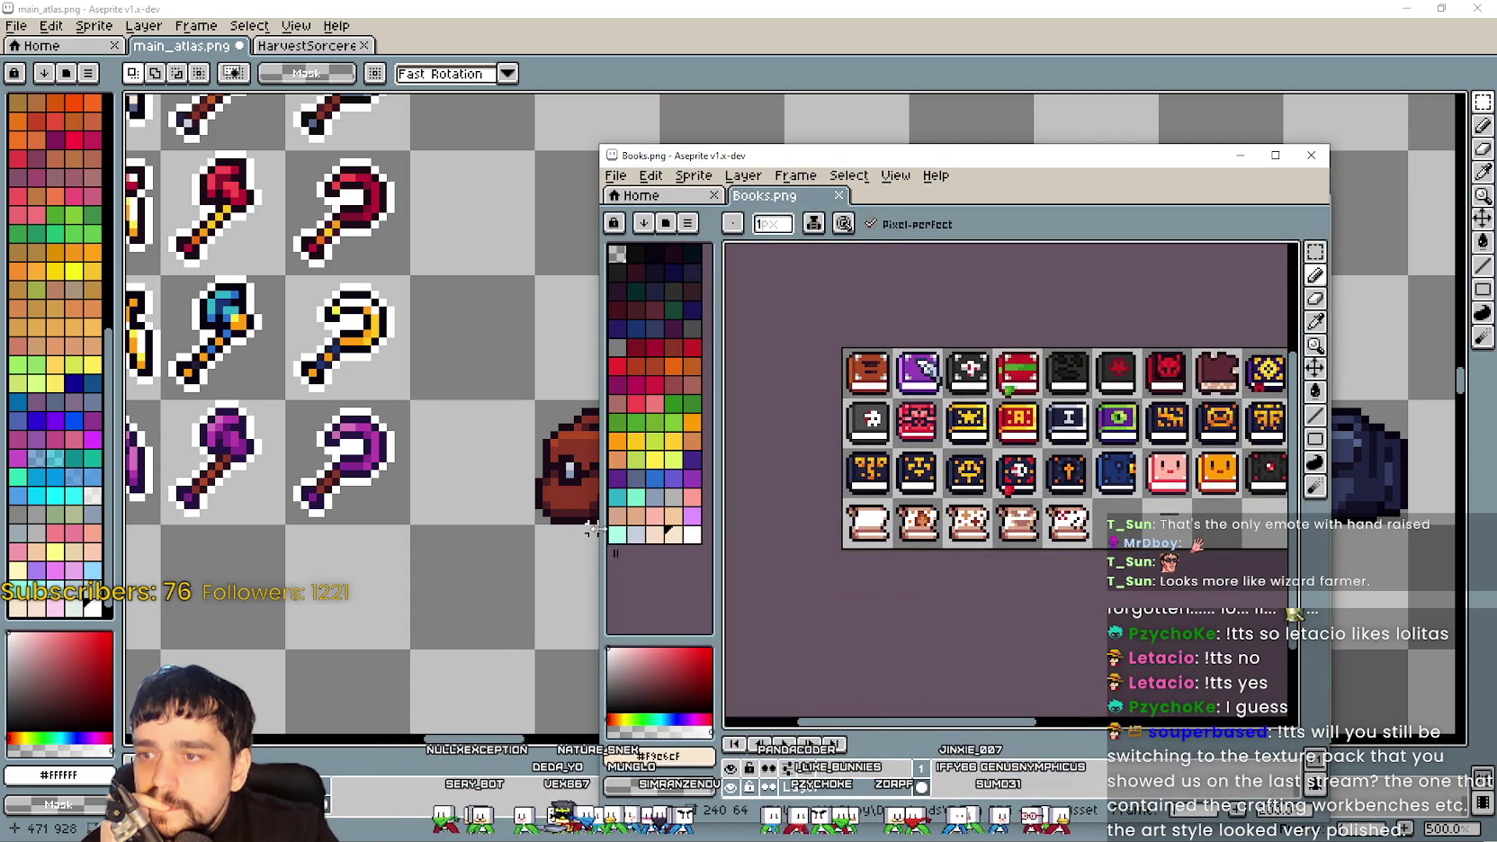
pyautogui.moveTo(594, 531); pyautogui.dragTo(302, 531)
pyautogui.moveTo(972, 594)
pyautogui.mouseDown()
pyautogui.moveTo(905, 561)
pyautogui.moveTo(997, 589)
pyautogui.moveTo(981, 628)
pyautogui.moveTo(990, 521)
pyautogui.moveTo(931, 580)
pyautogui.moveTo(965, 586)
pyautogui.mouseUp()
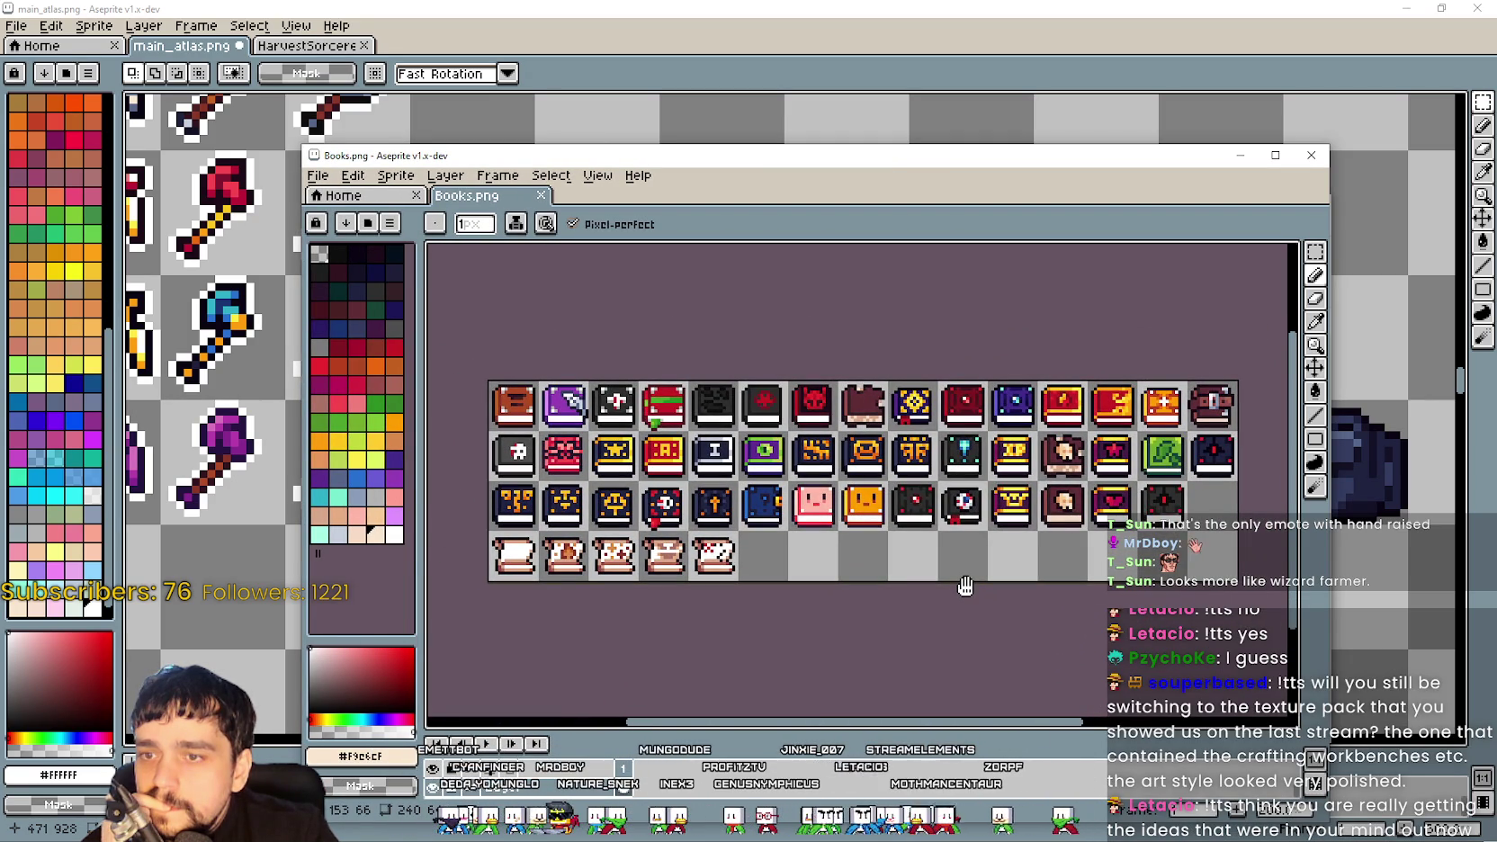
pyautogui.scroll(1, 966, 586)
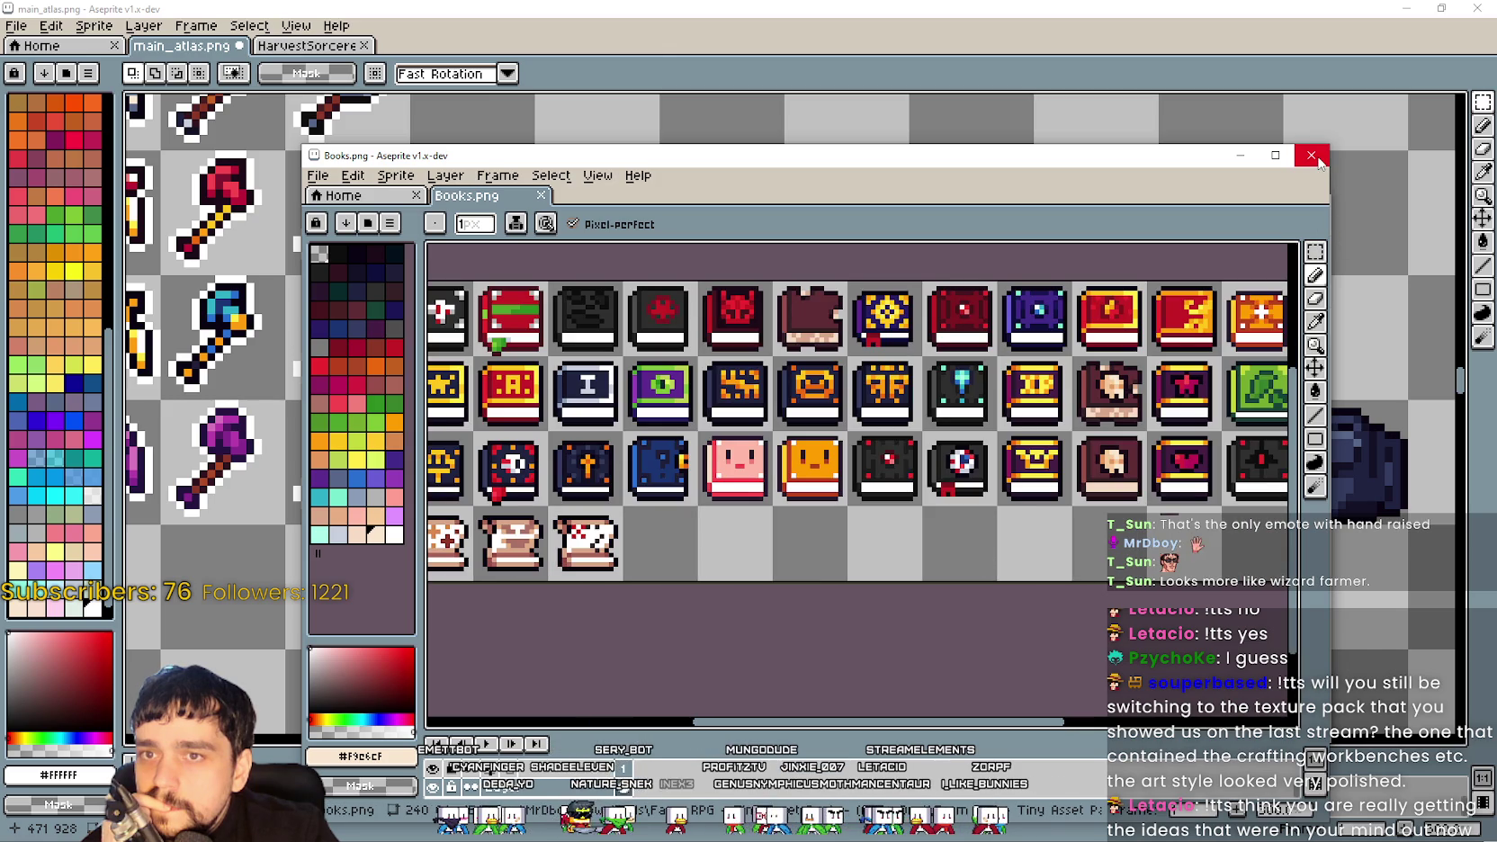
pyautogui.moveTo(879, 459)
pyautogui.mouseDown()
pyautogui.moveTo(993, 489)
pyautogui.moveTo(1075, 453)
pyautogui.mouseUp()
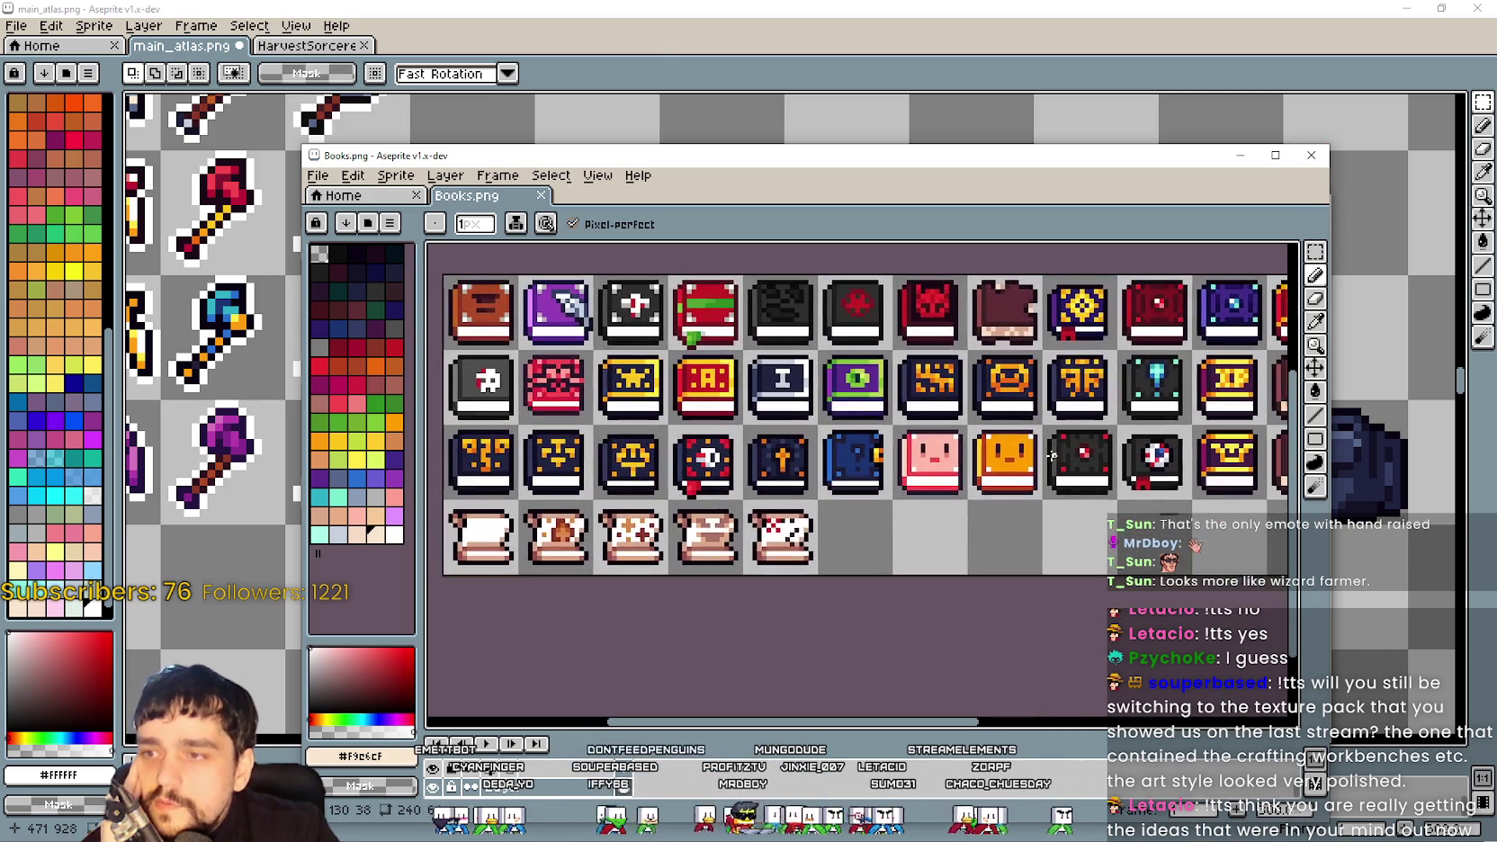
pyautogui.click(1311, 159)
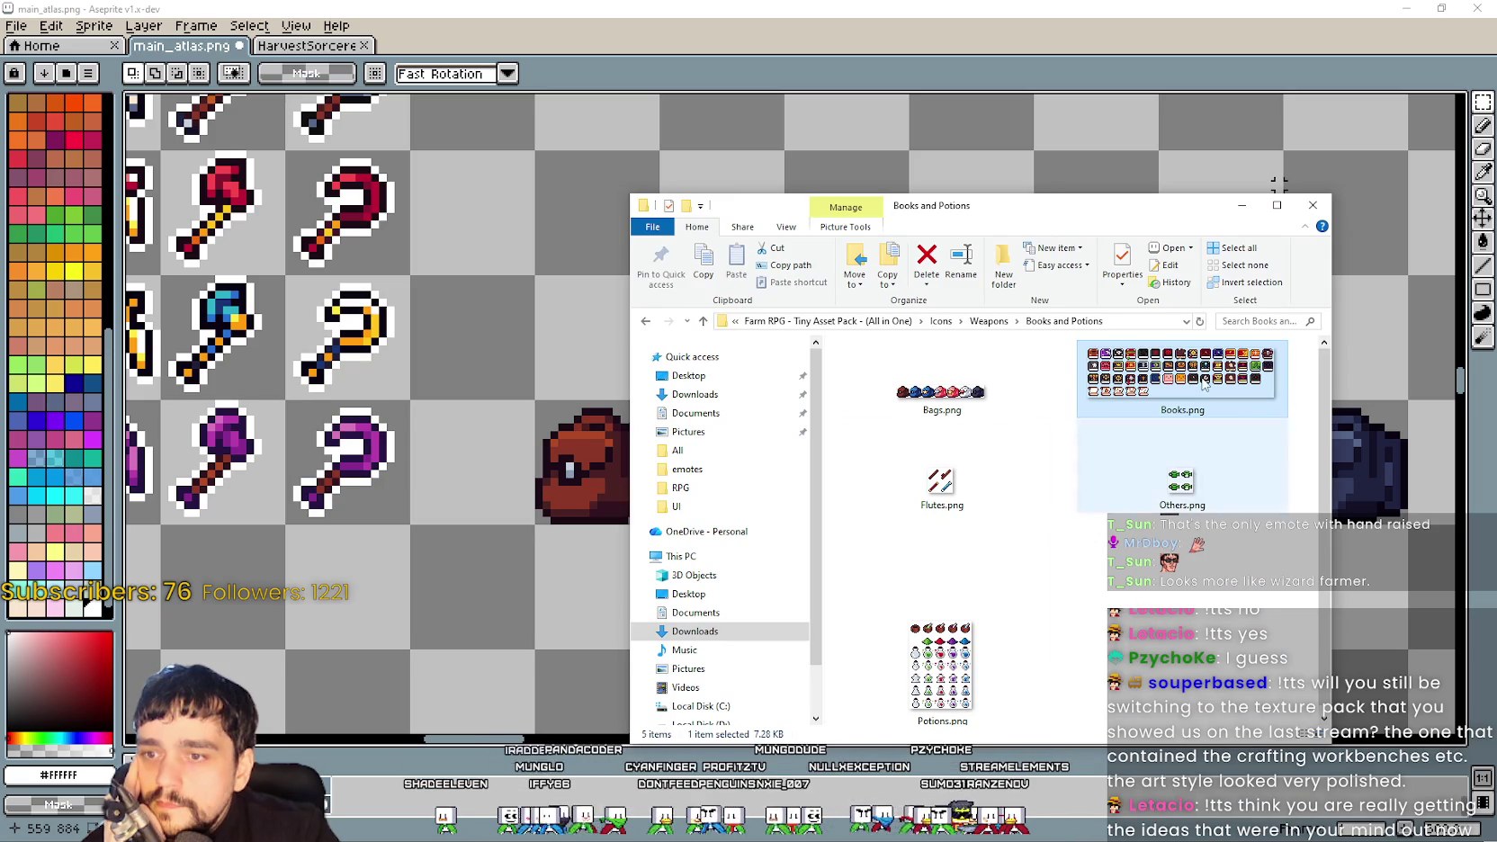
# Go up to Icons, open the Pets folder, and preview cat food.png
pyautogui.click(991, 322)
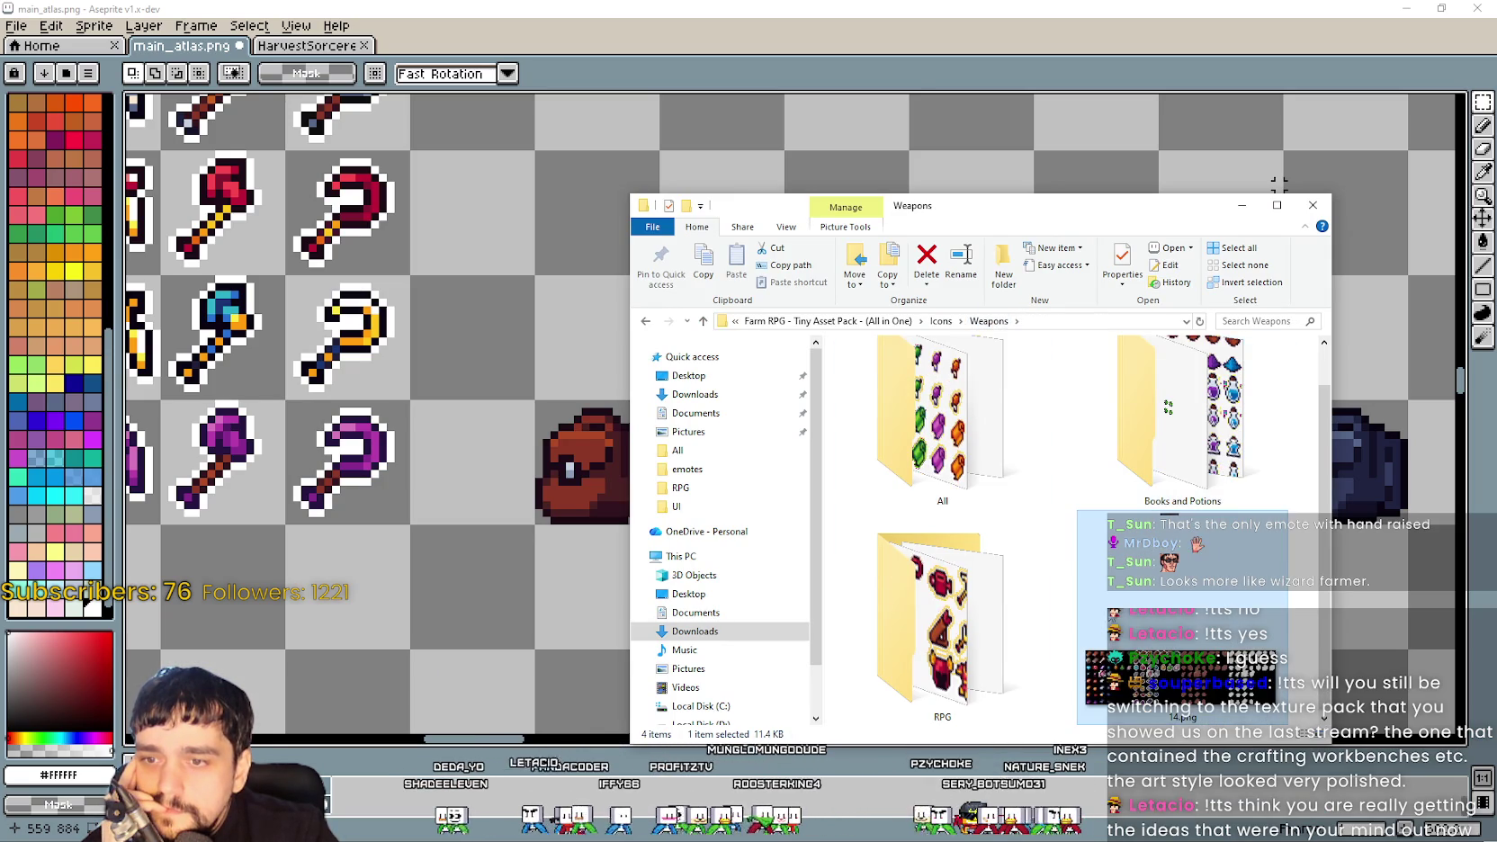
pyautogui.click(1114, 563)
pyautogui.click(941, 321)
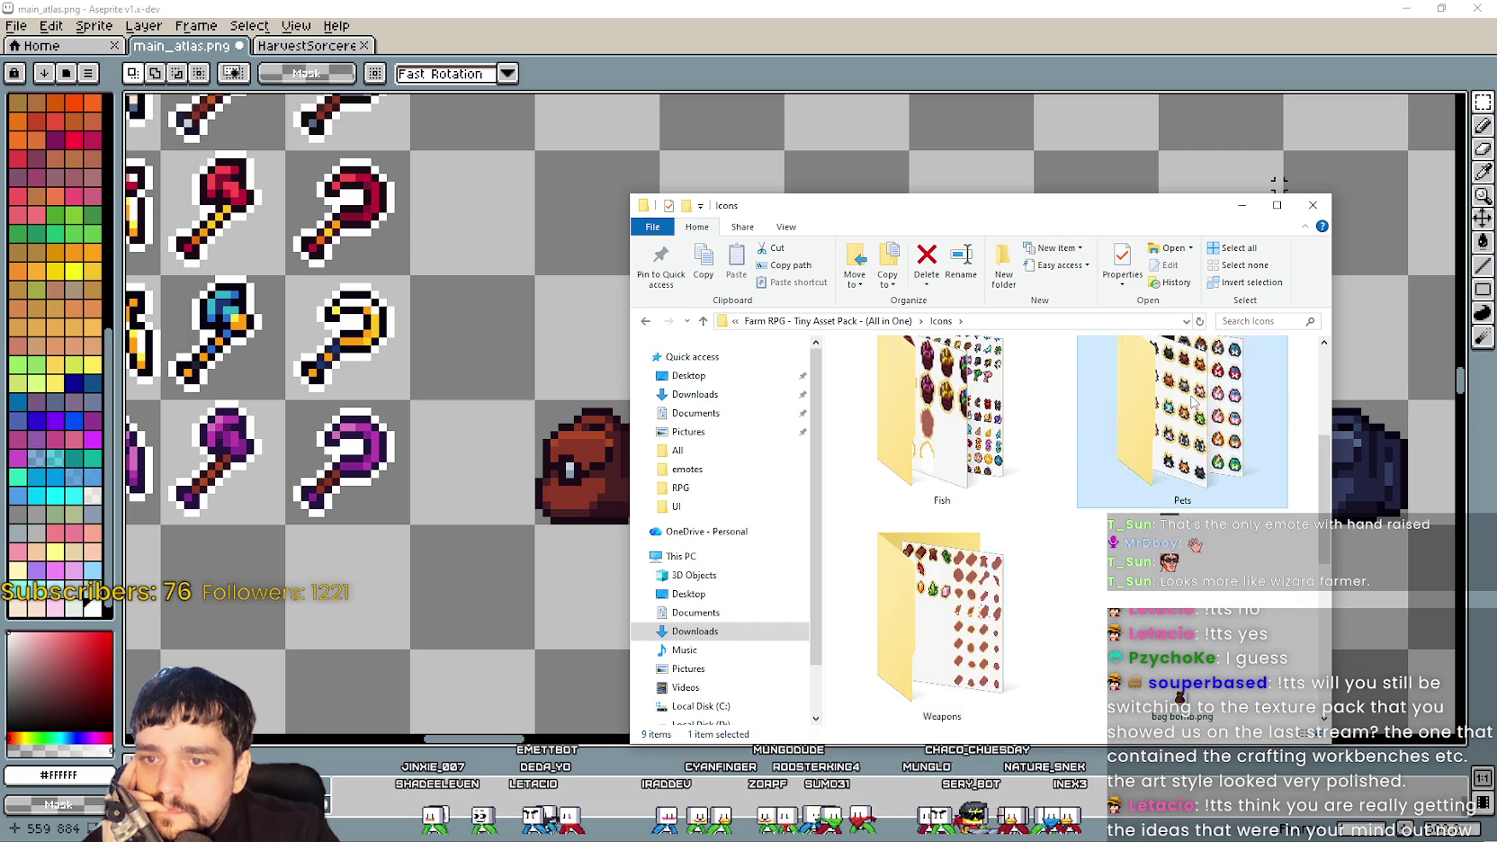
pyautogui.doubleClick(1178, 432)
pyautogui.click(878, 418)
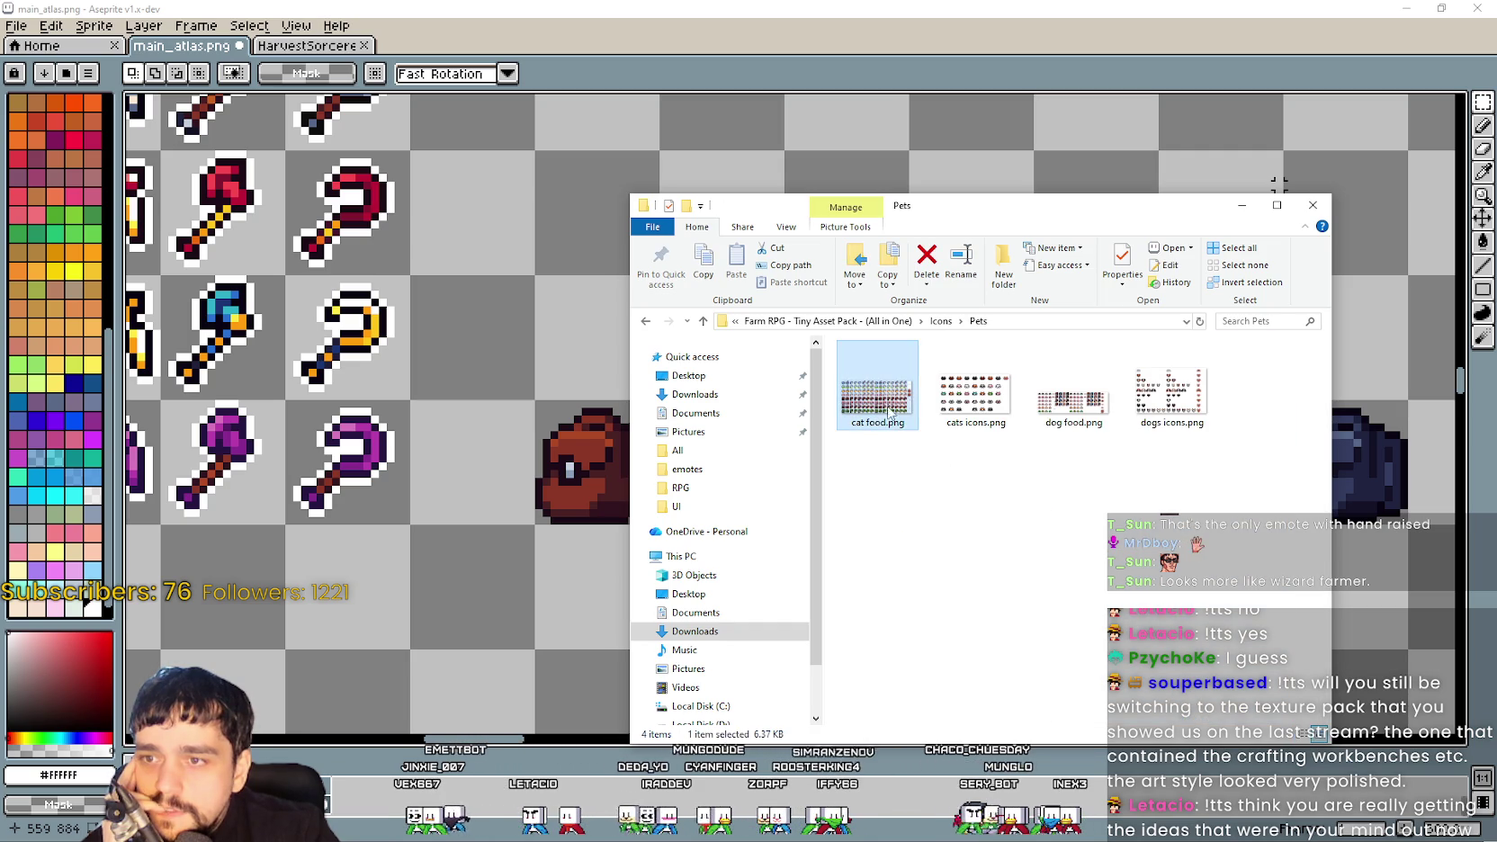
pyautogui.doubleClick(866, 397)
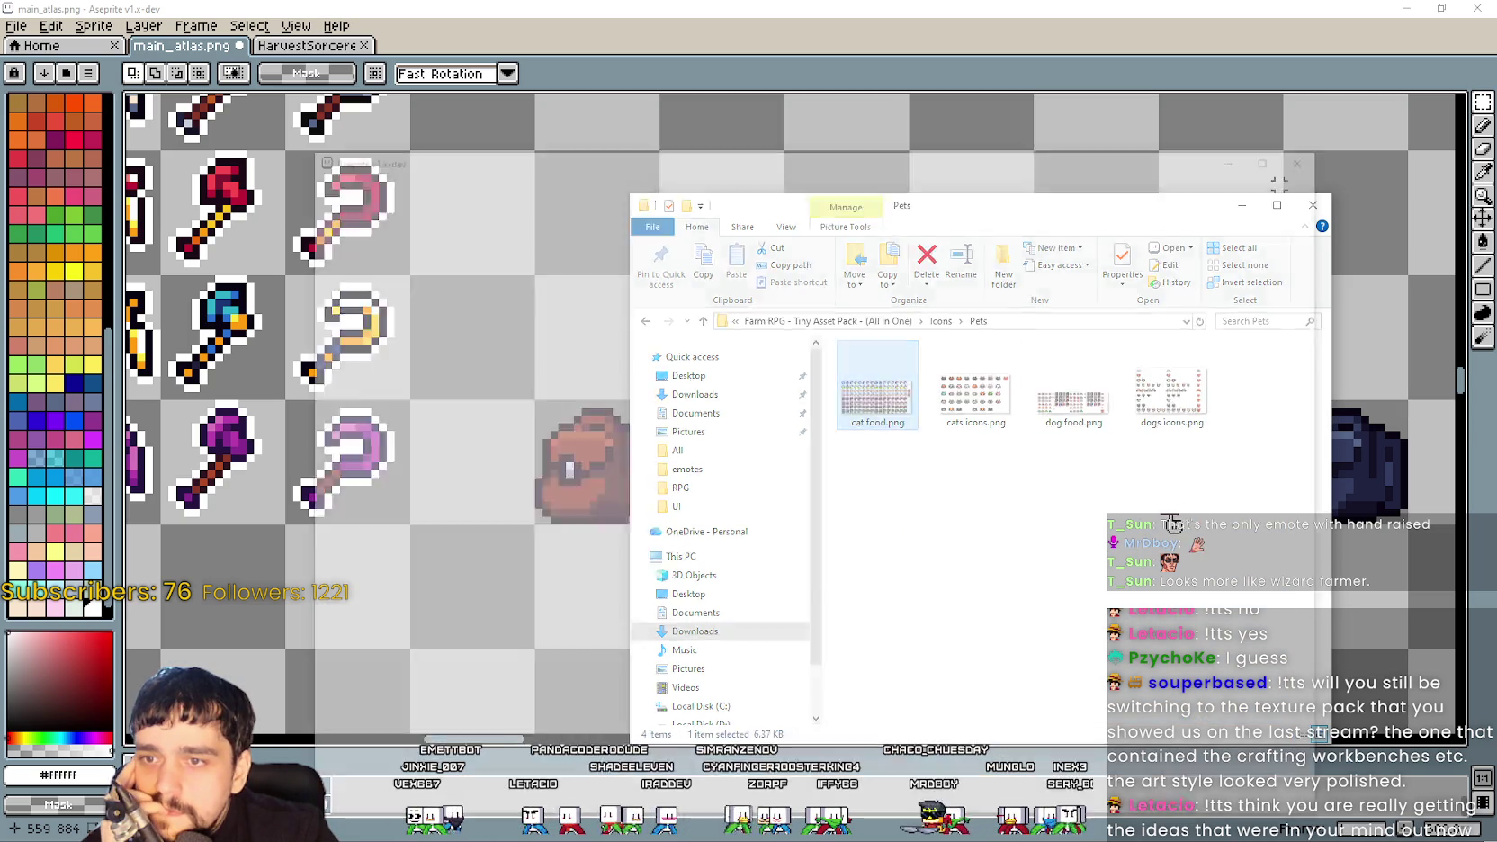
pyautogui.scroll(3, 862, 480)
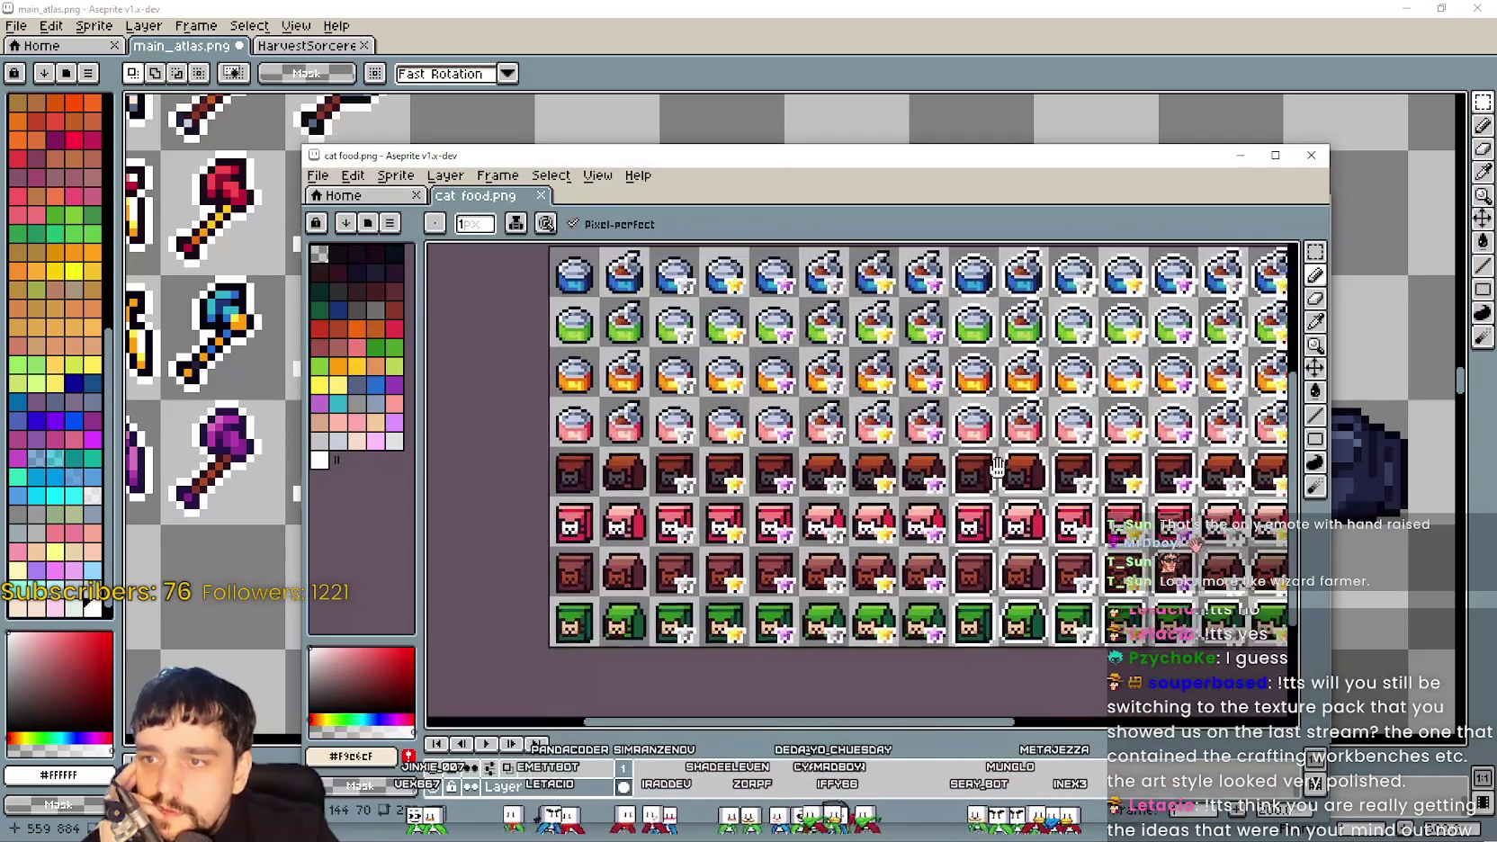
pyautogui.click(1311, 155)
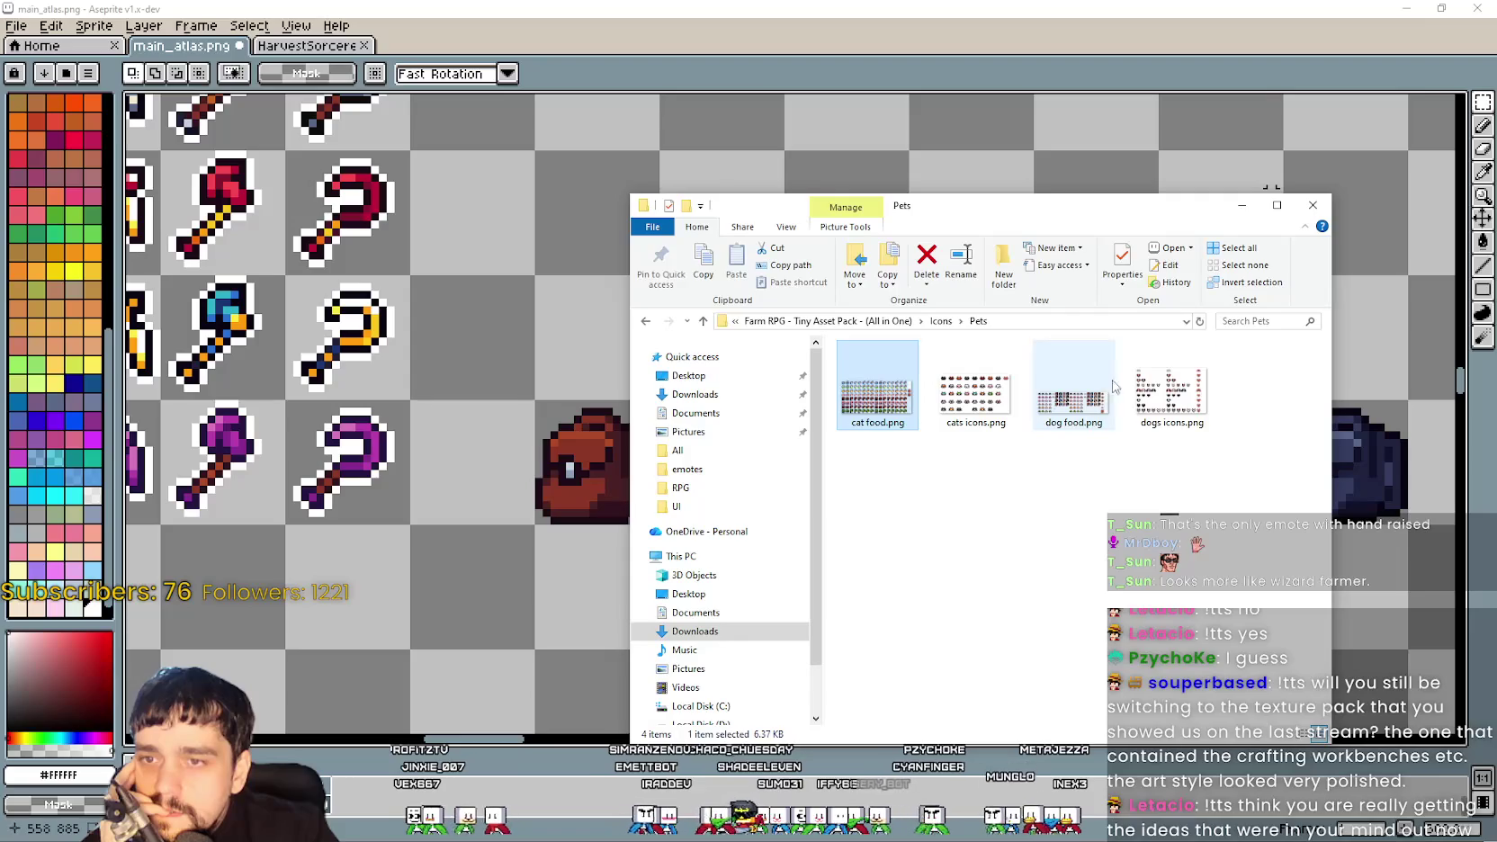
# Preview dog food.png and cats icons.png, closing each sheet
pyautogui.click(1169, 382)
pyautogui.click(1081, 387)
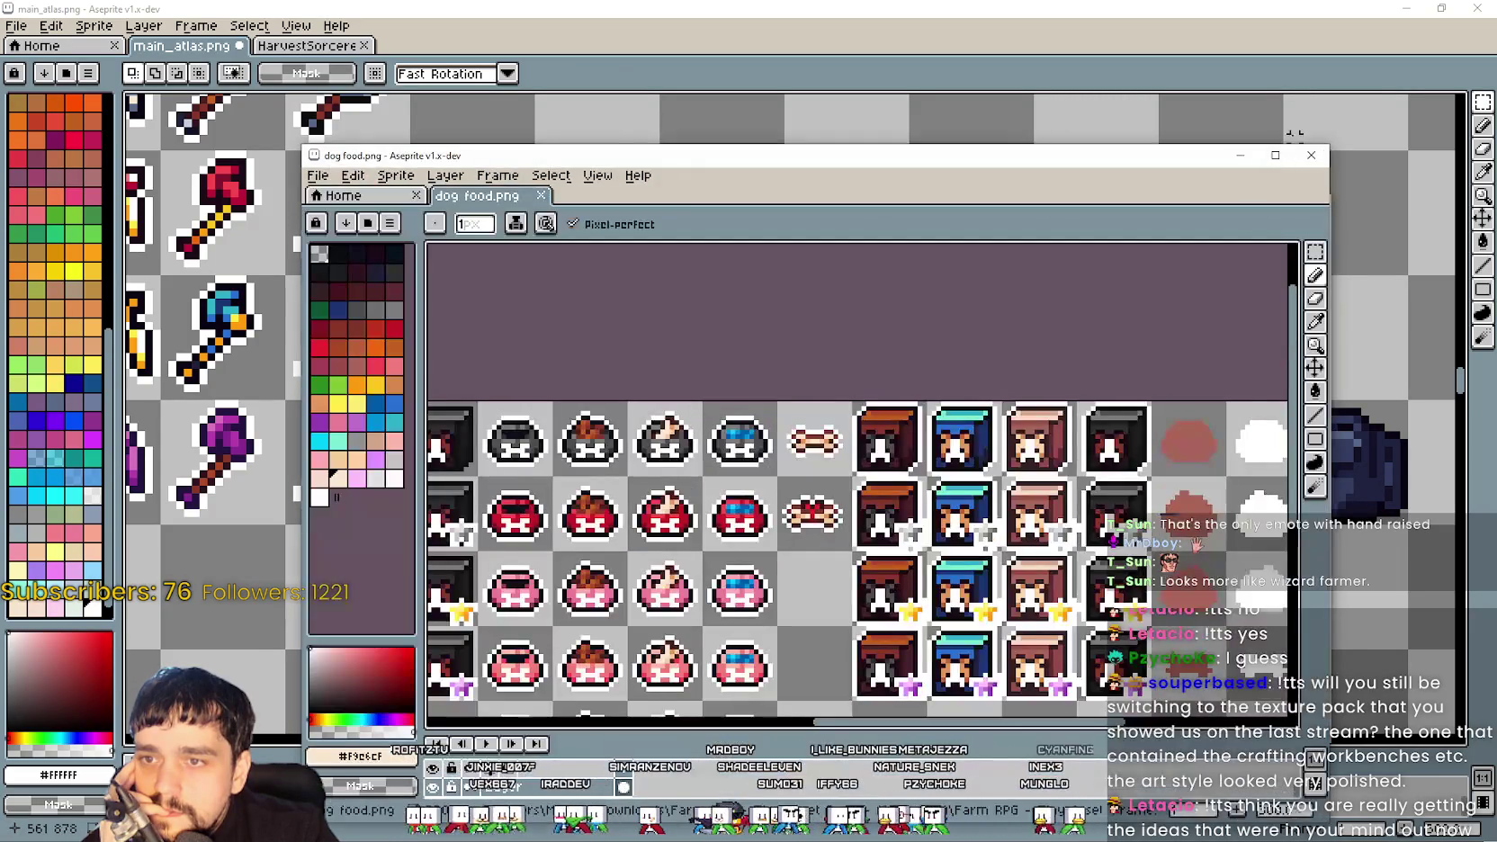
pyautogui.click(1311, 155)
pyautogui.doubleClick(975, 384)
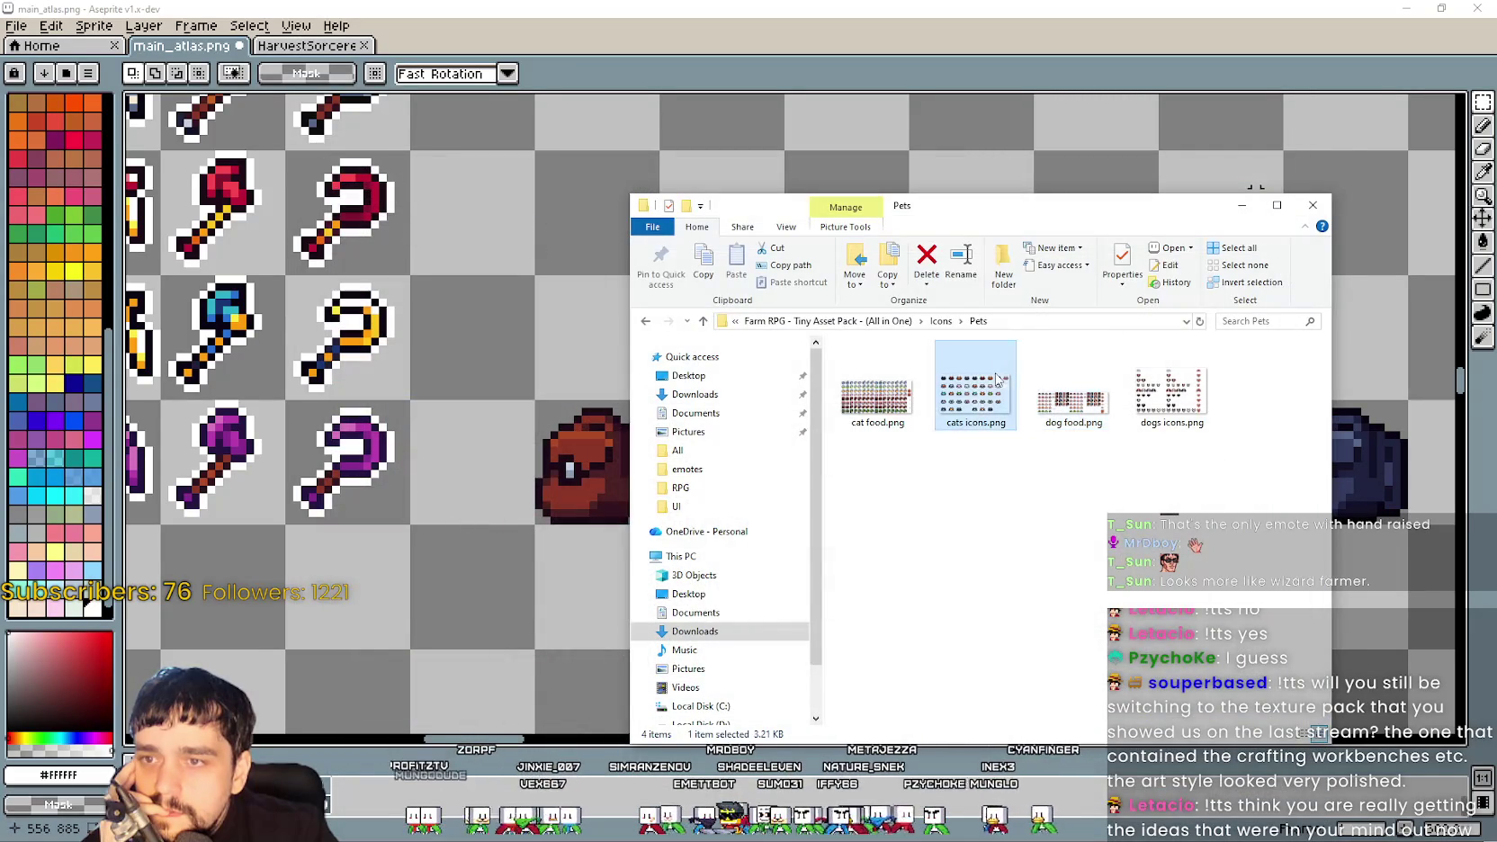
pyautogui.scroll(3, 841, 477)
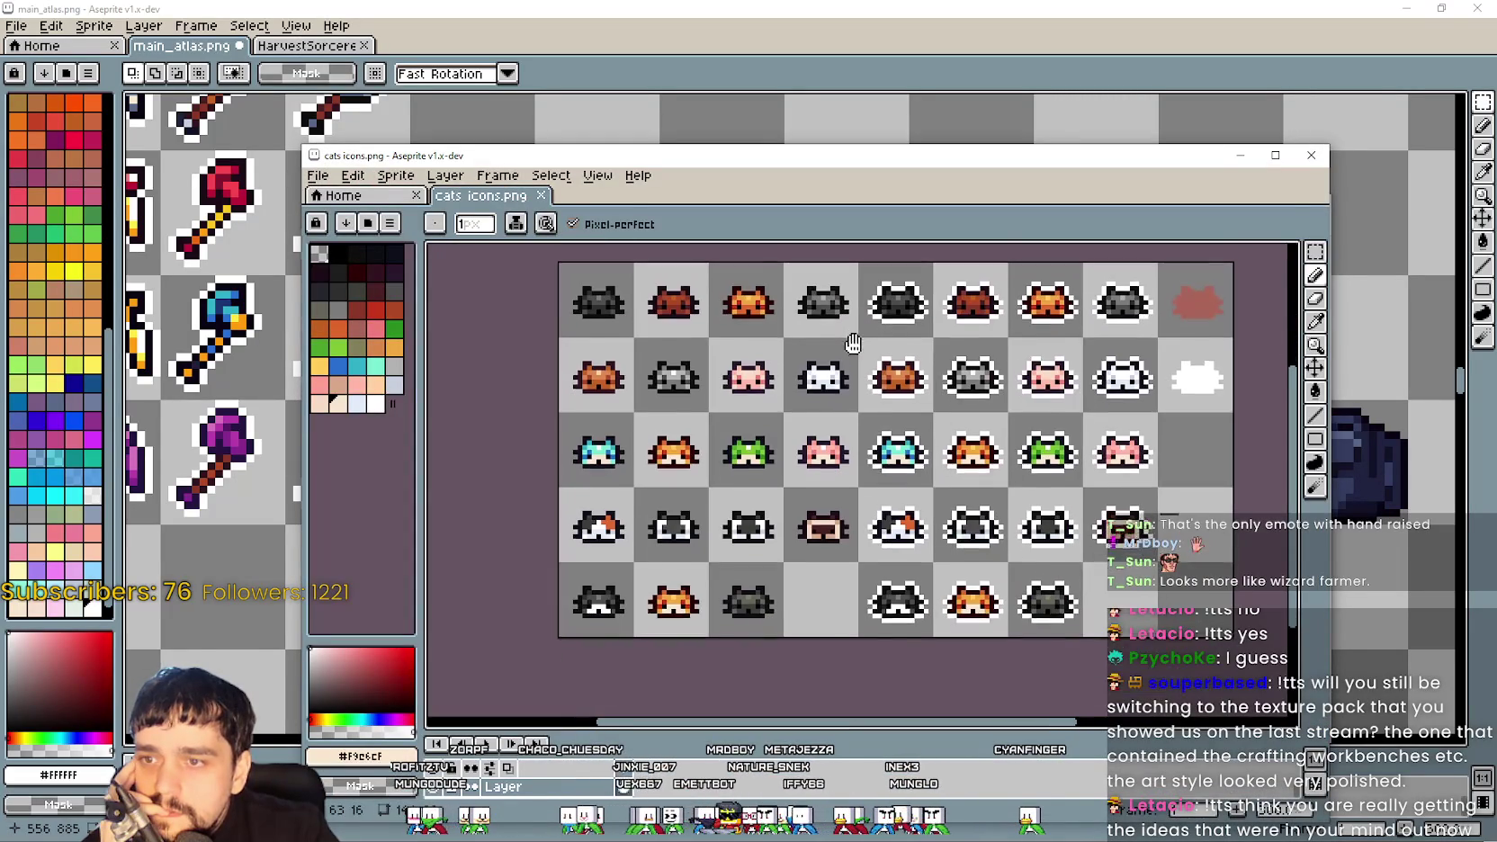
pyautogui.click(1310, 155)
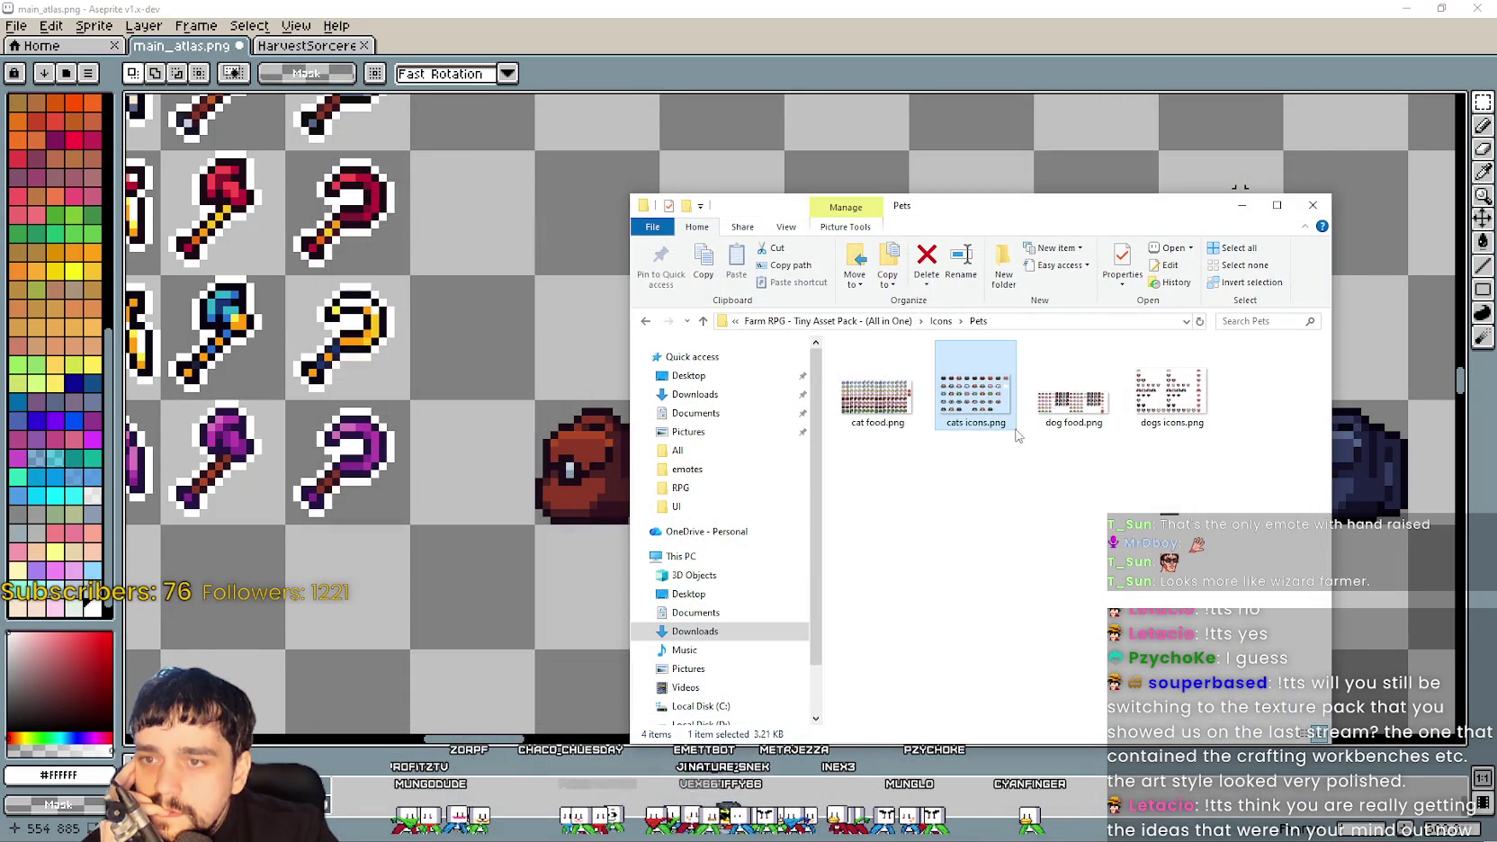
# Return to the Icons folder and open, then close, bag bomb.png
pyautogui.click(942, 321)
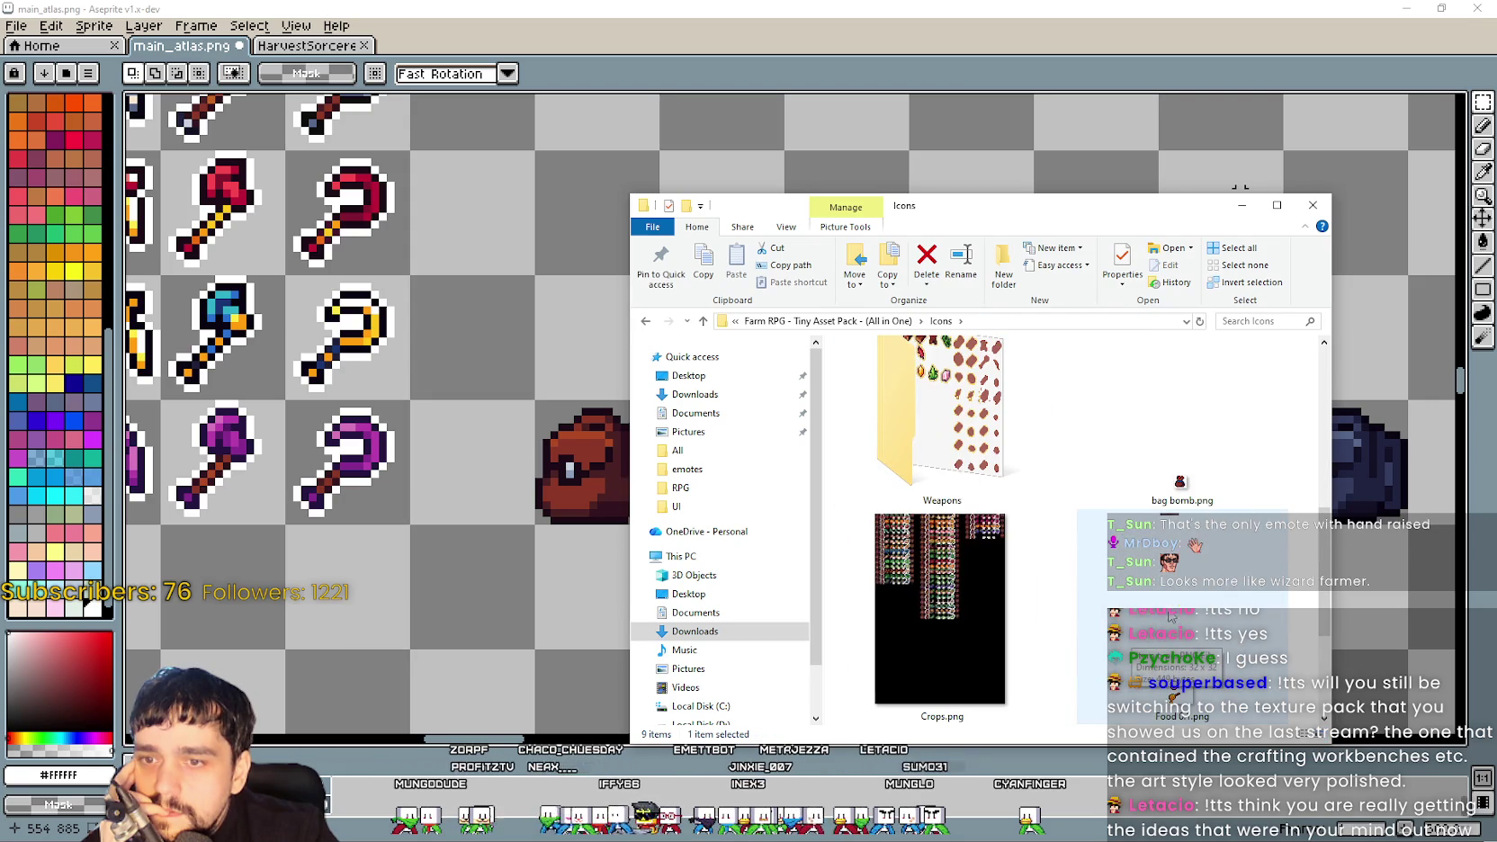
pyautogui.scroll(1, 1233, 587)
pyautogui.click(1184, 518)
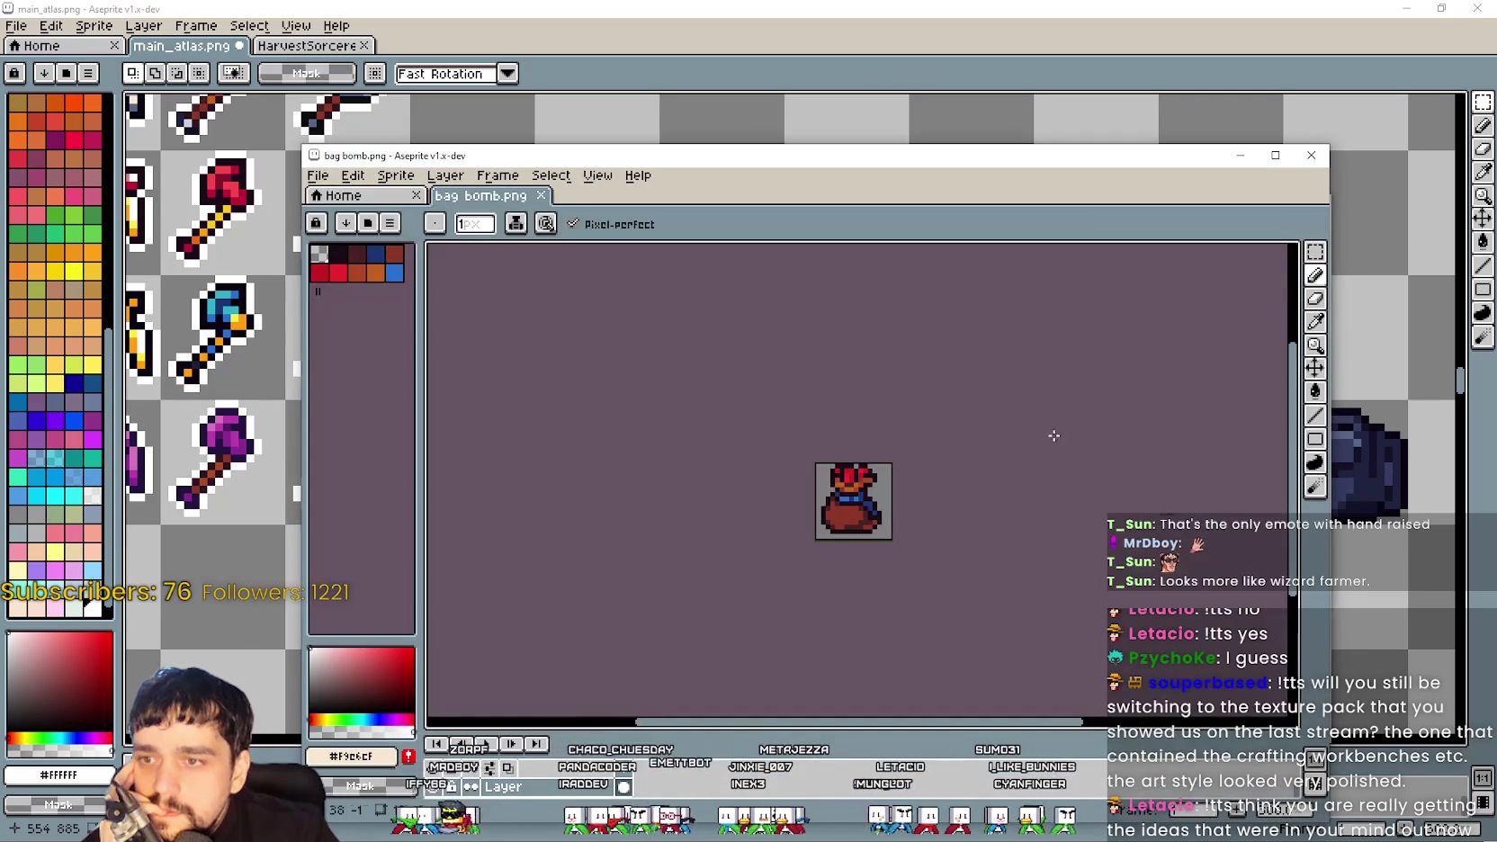
pyautogui.click(1311, 158)
# Open the Bugs folder and switch it to Large icons view
pyautogui.click(949, 583)
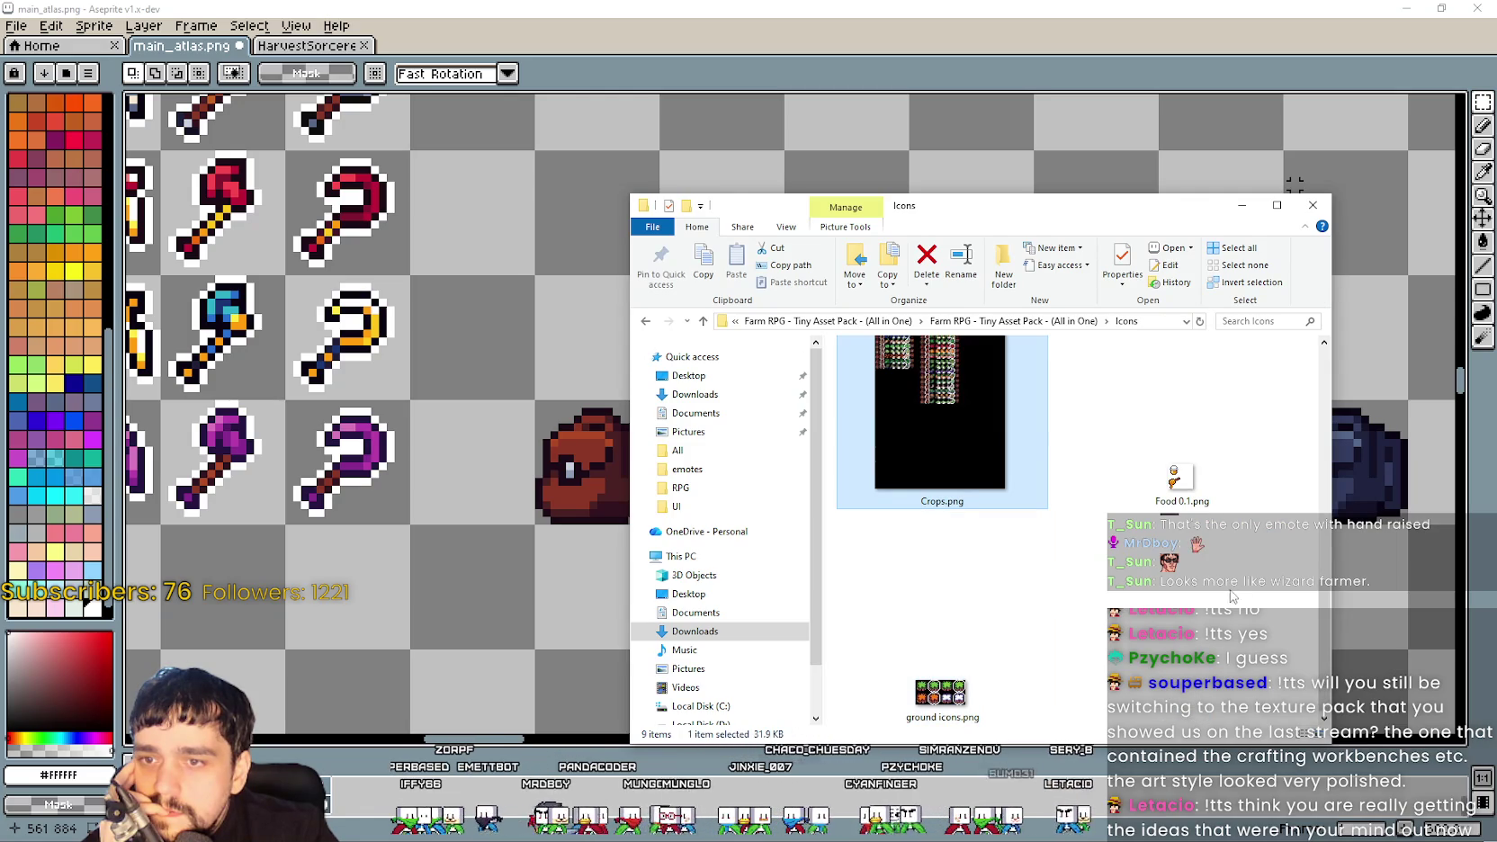
pyautogui.scroll(3, 1224, 605)
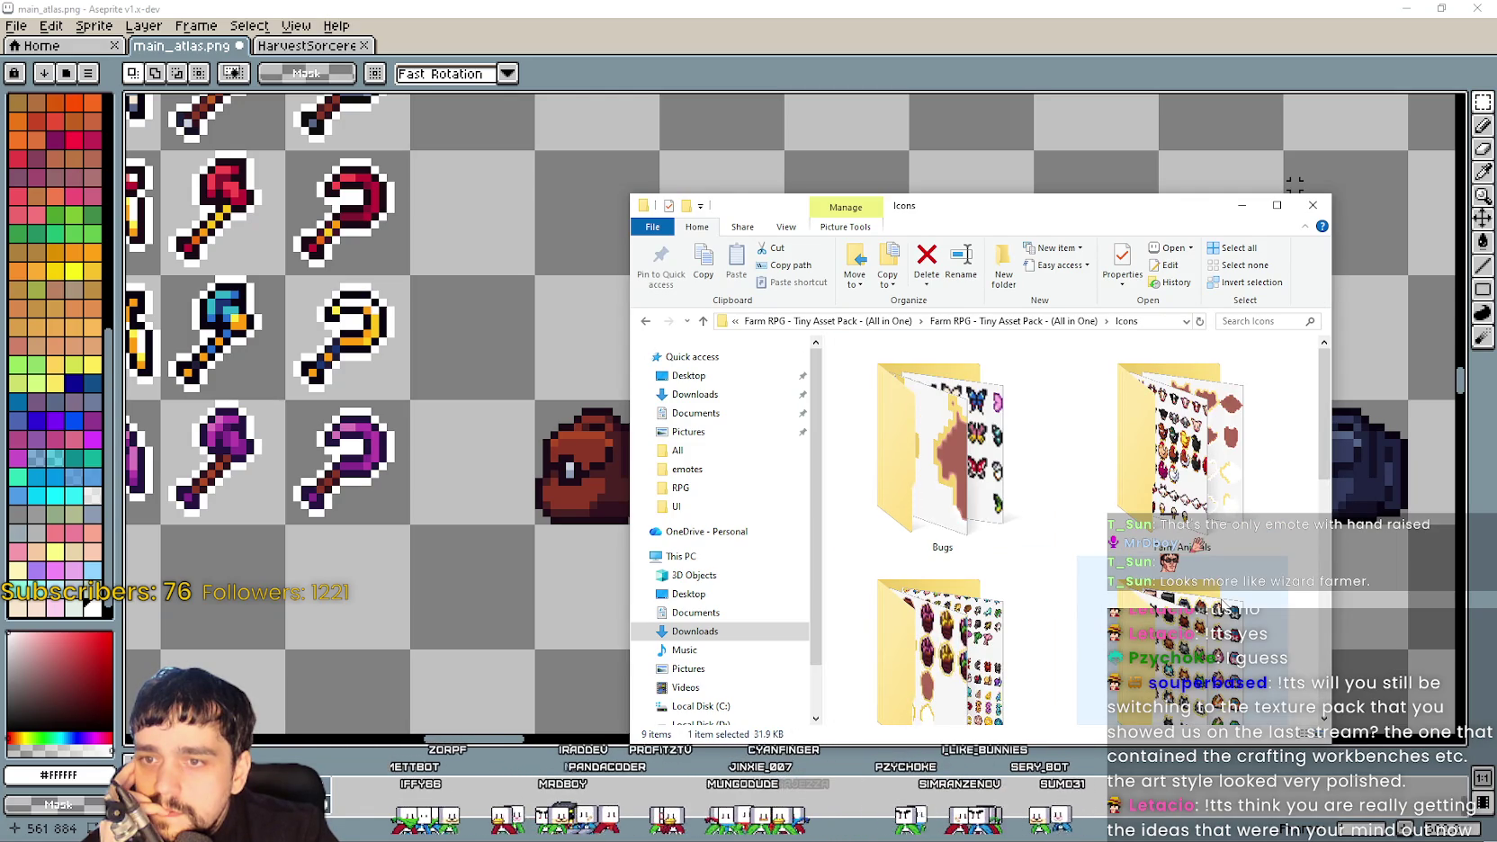
pyautogui.click(934, 461)
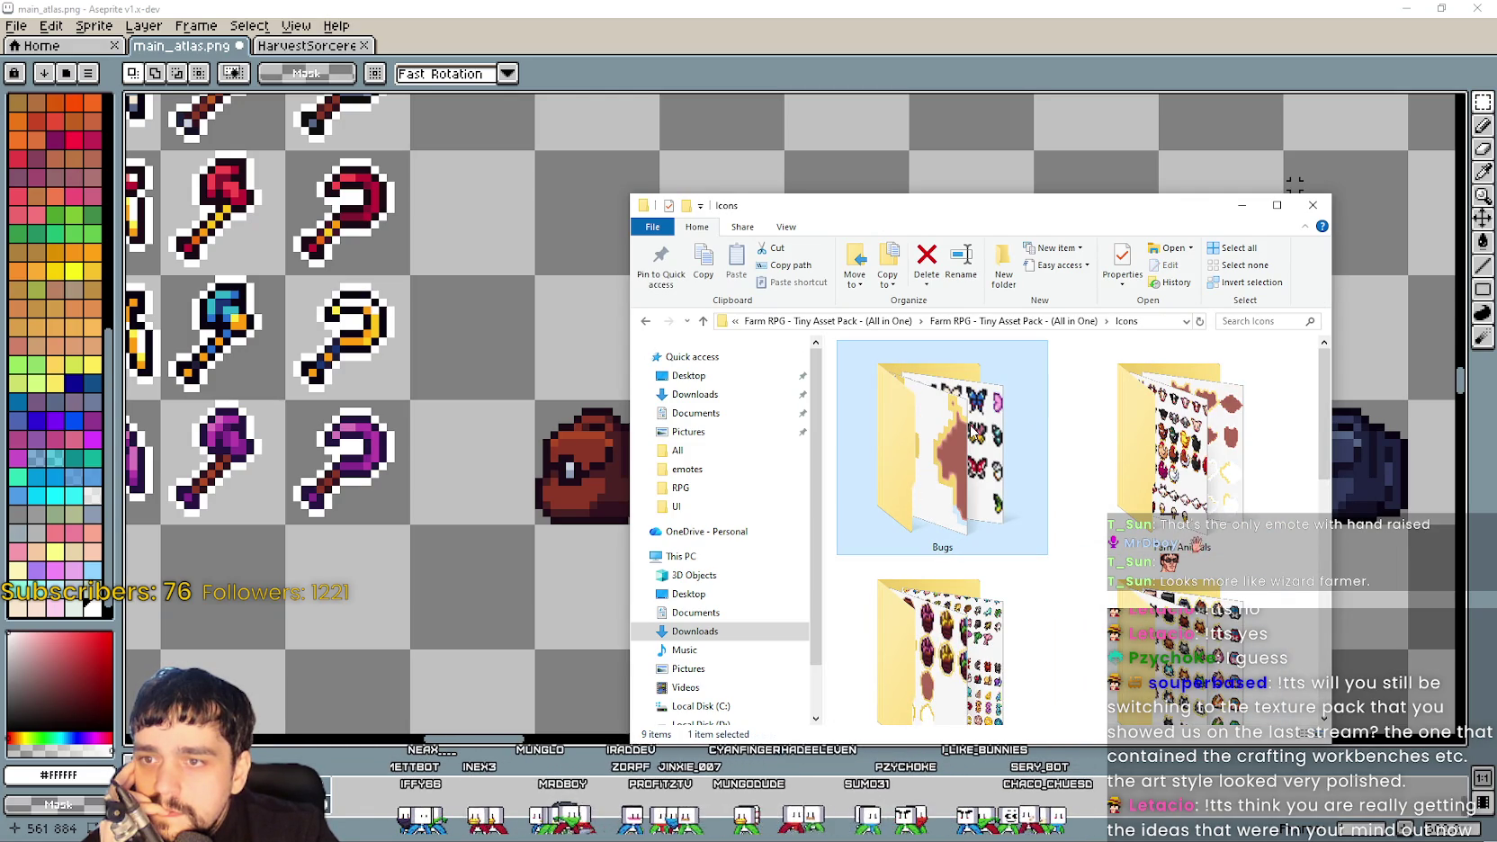
pyautogui.doubleClick(972, 432)
pyautogui.rightClick(1019, 365)
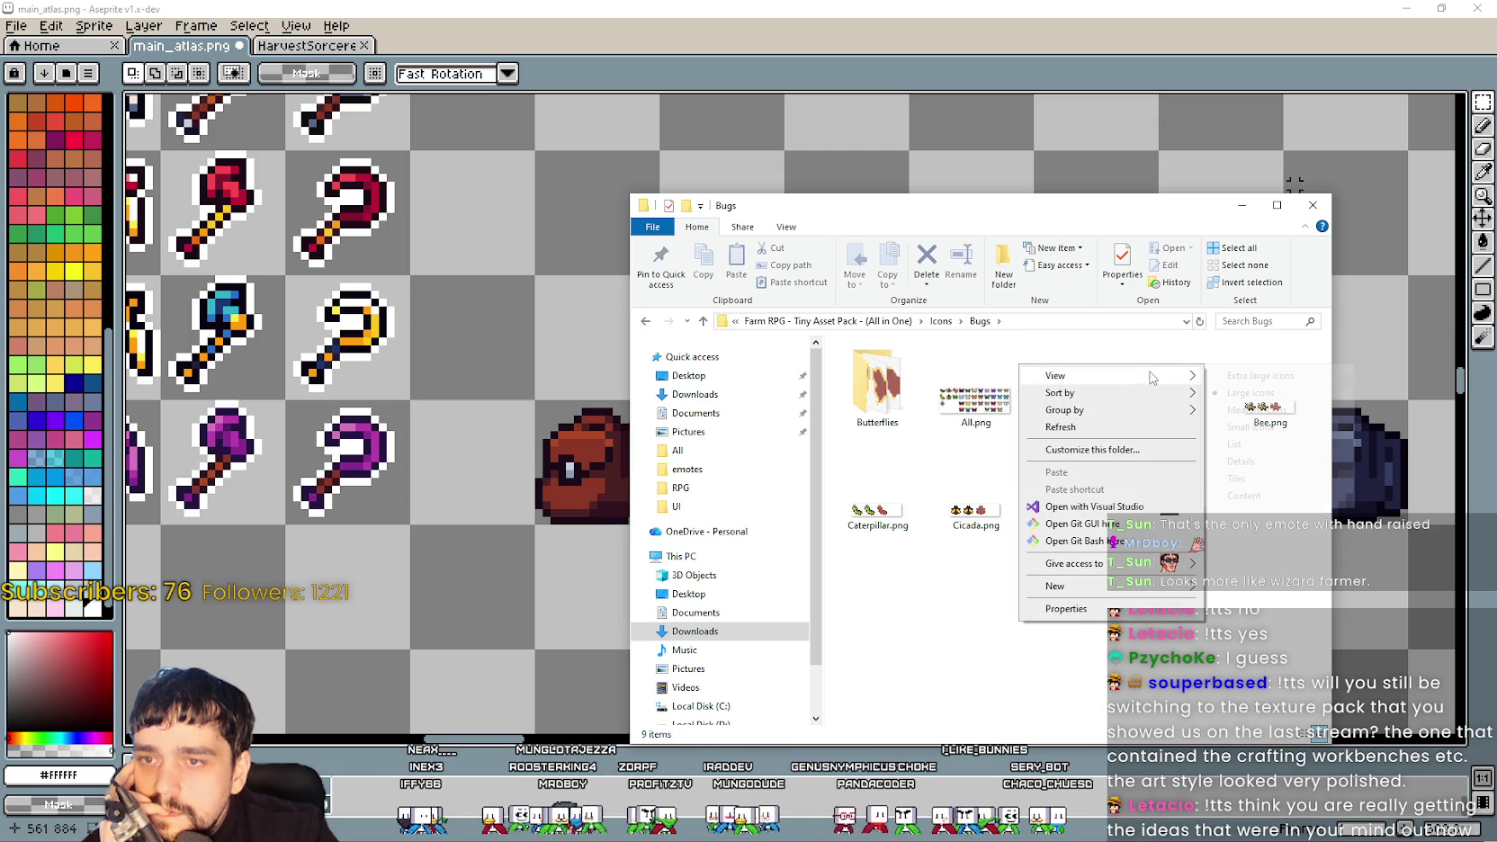
pyautogui.moveTo(1149, 377)
pyautogui.click(1251, 398)
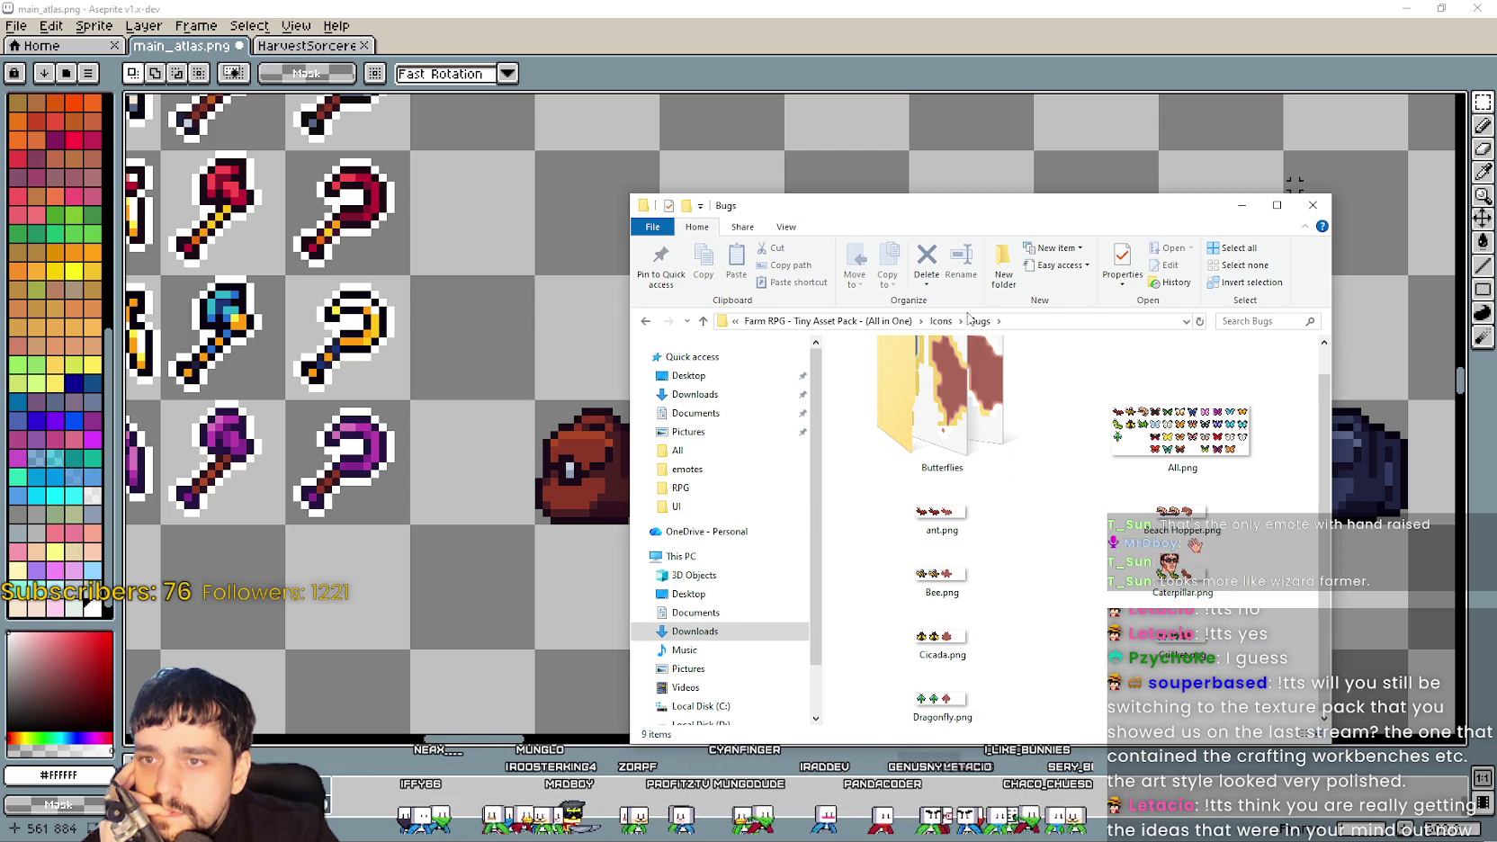
# Return to the Icons folder and bring main_atlas.png back to the front
pyautogui.click(941, 322)
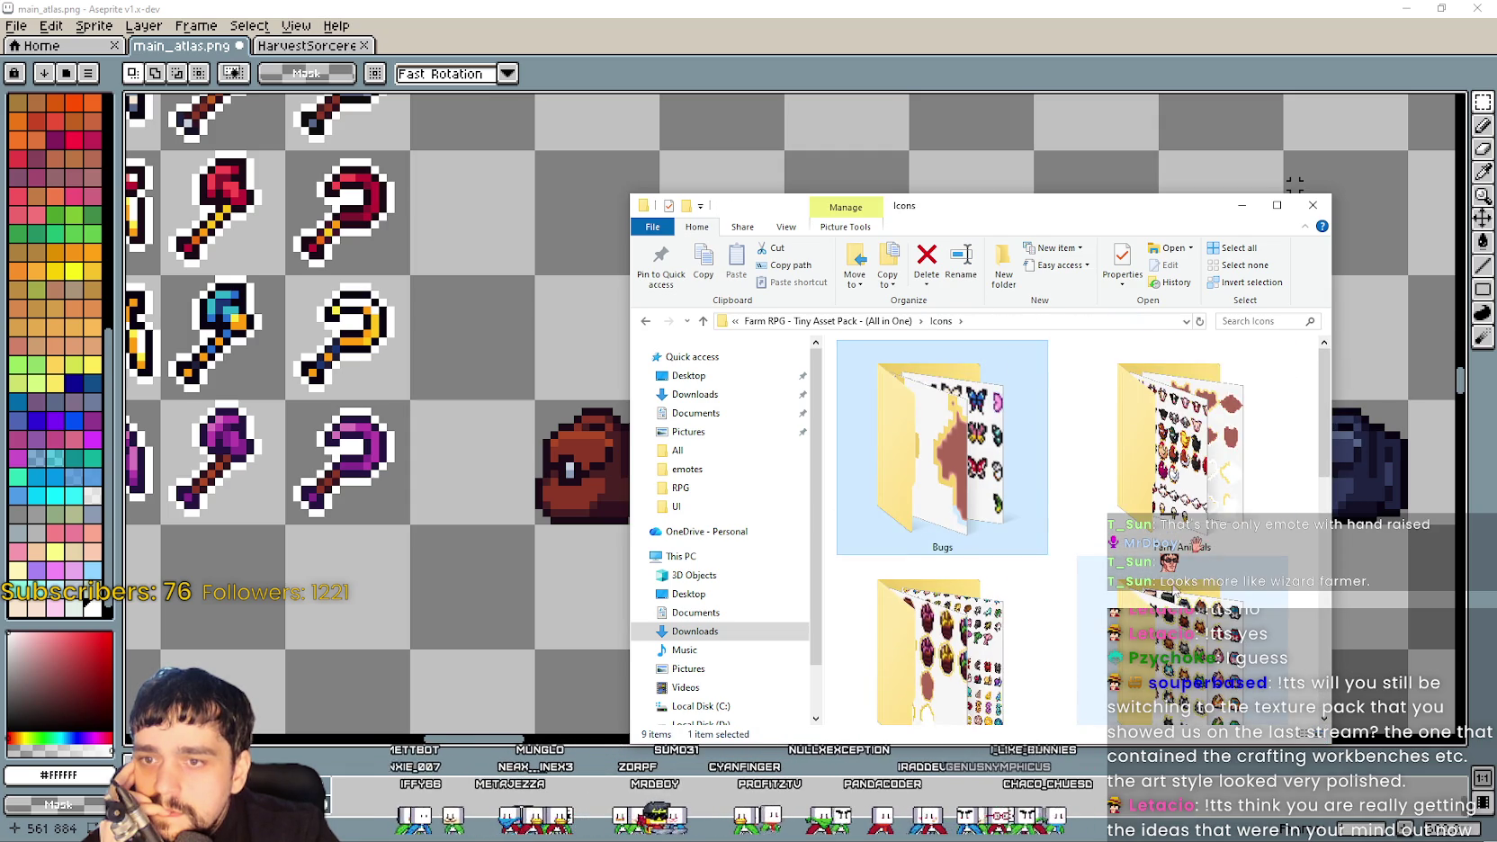
pyautogui.scroll(-5, 972, 531)
pyautogui.scroll(3, 972, 531)
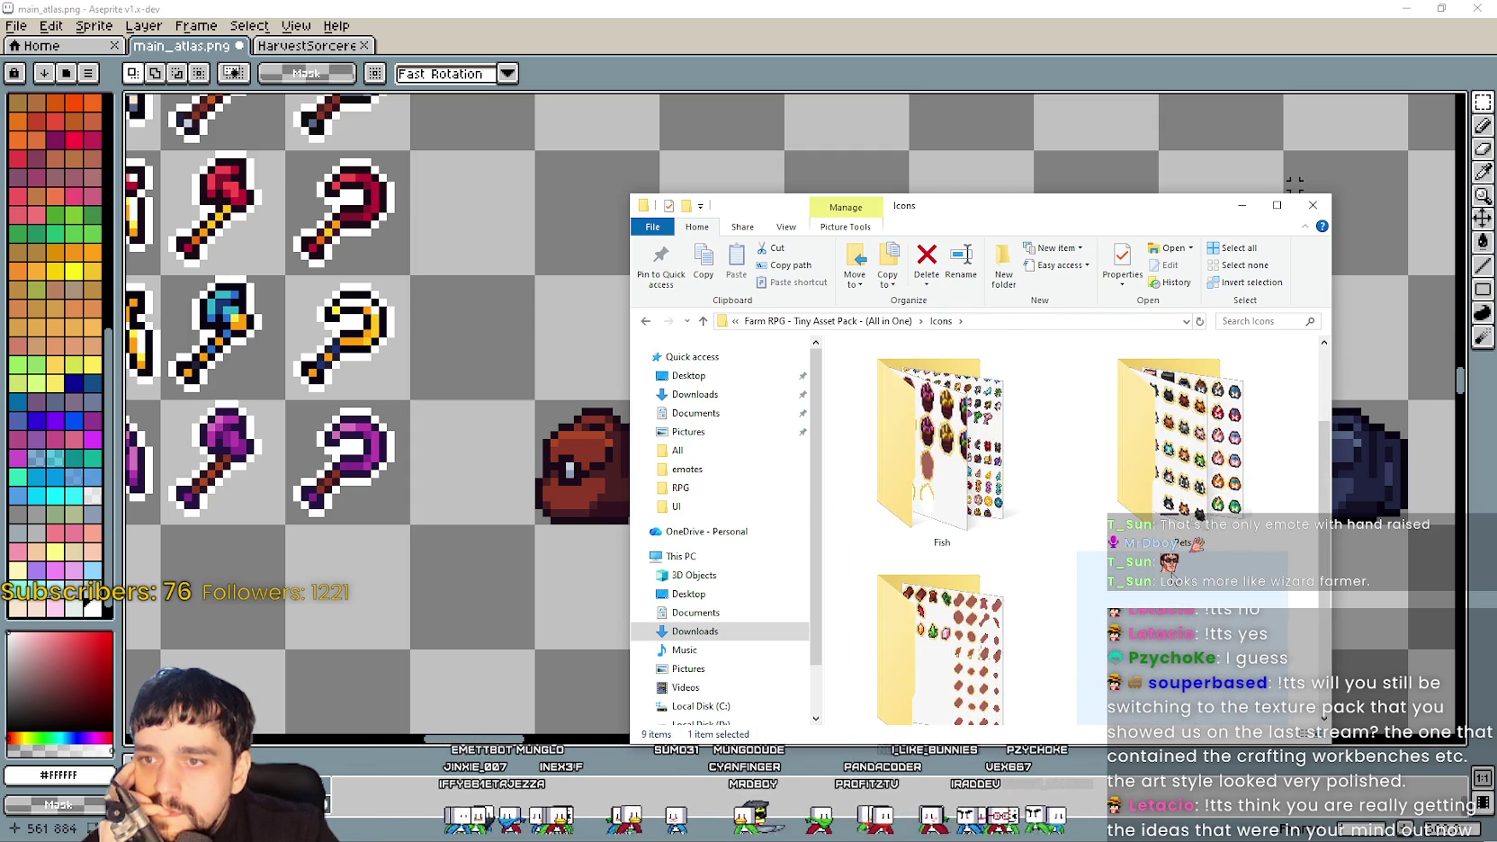
pyautogui.click(585, 423)
pyautogui.scroll(-1, 660, 431)
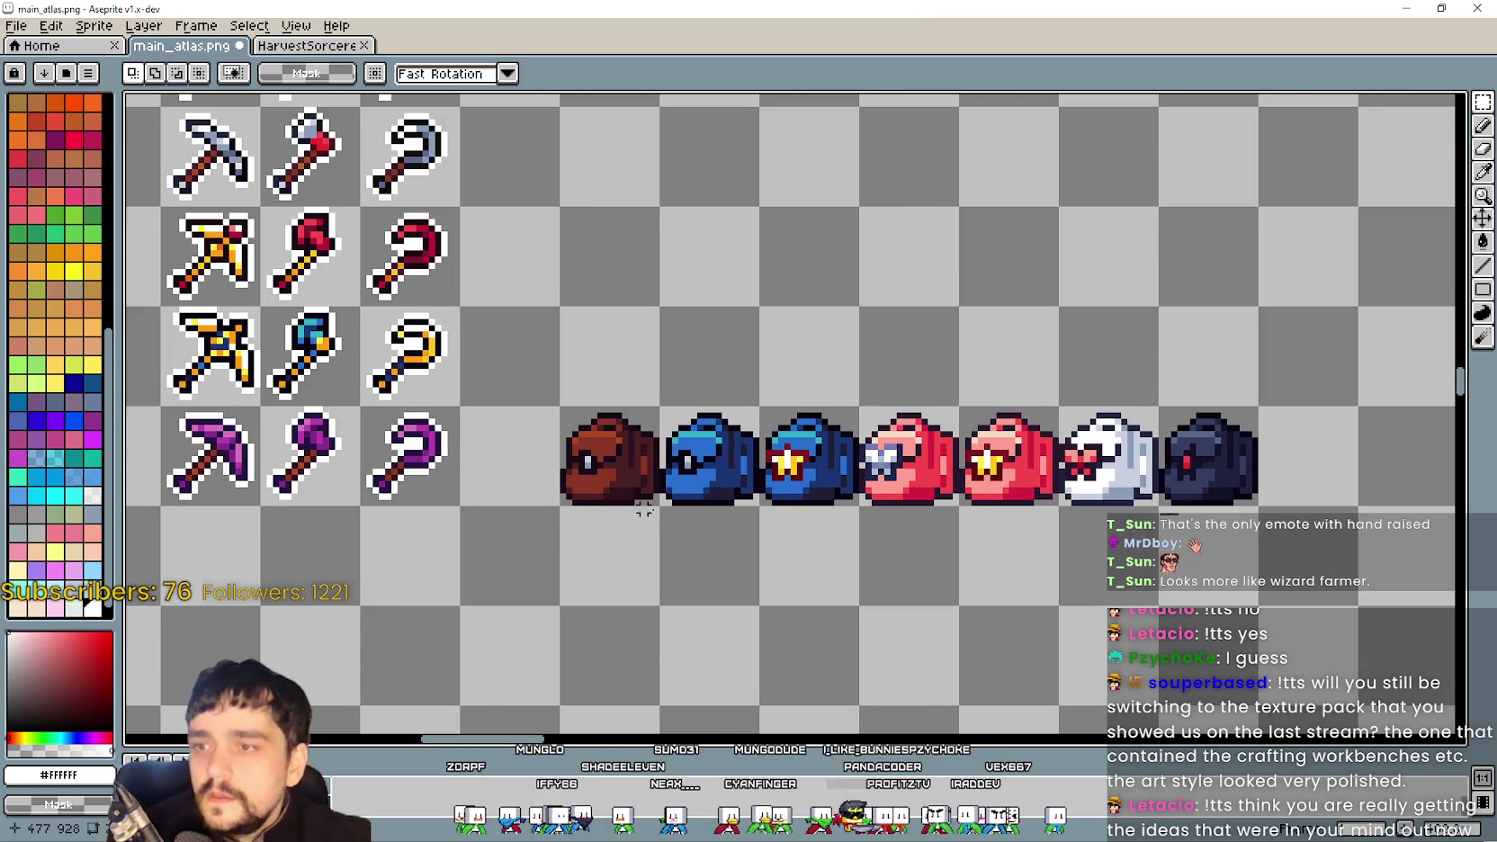
# Select the brown bag and move it down into an empty cell below the bag row
pyautogui.scroll(1, 643, 509)
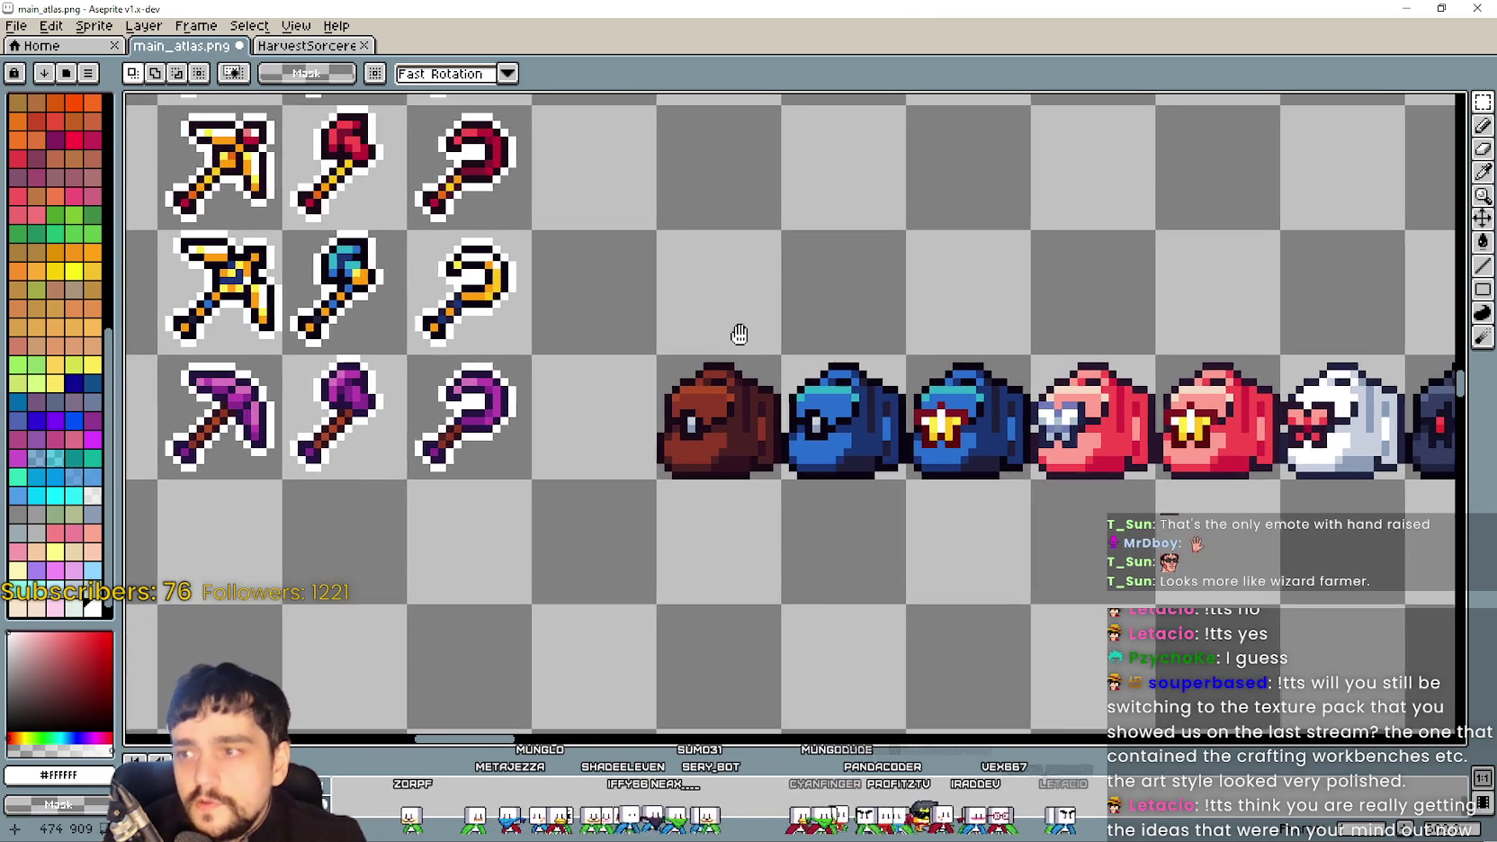
pyautogui.hscroll(-2, 738, 334)
pyautogui.moveTo(653, 412); pyautogui.dragTo(780, 479)
pyautogui.scroll(-1, 731, 481)
pyautogui.scroll(1, 668, 487)
pyautogui.scroll(-1, 684, 490)
pyautogui.scroll(1, 624, 424)
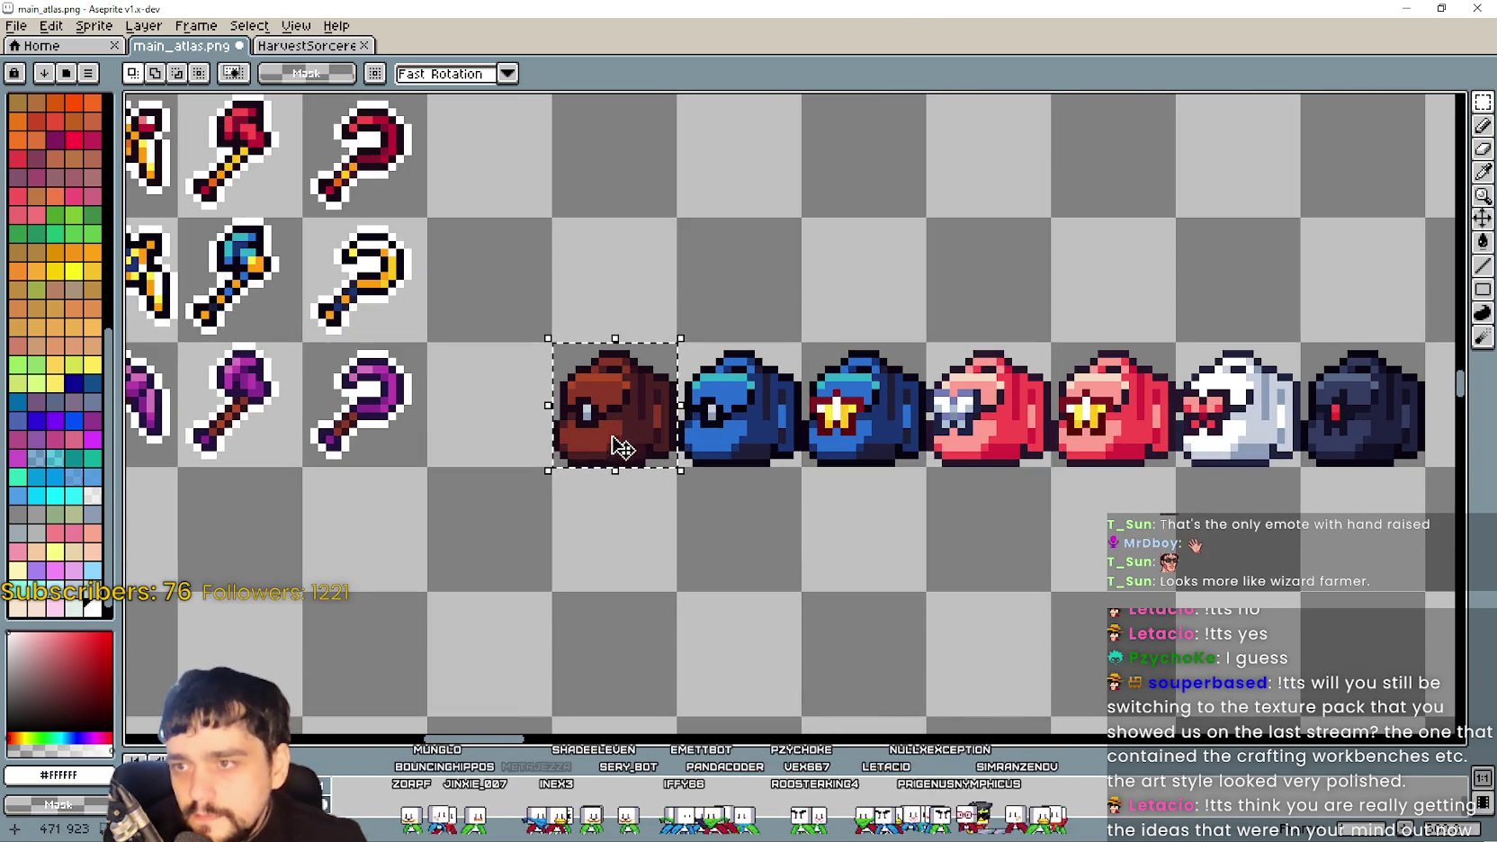
pyautogui.scroll(1, 621, 446)
pyautogui.moveTo(621, 445); pyautogui.dragTo(621, 324)
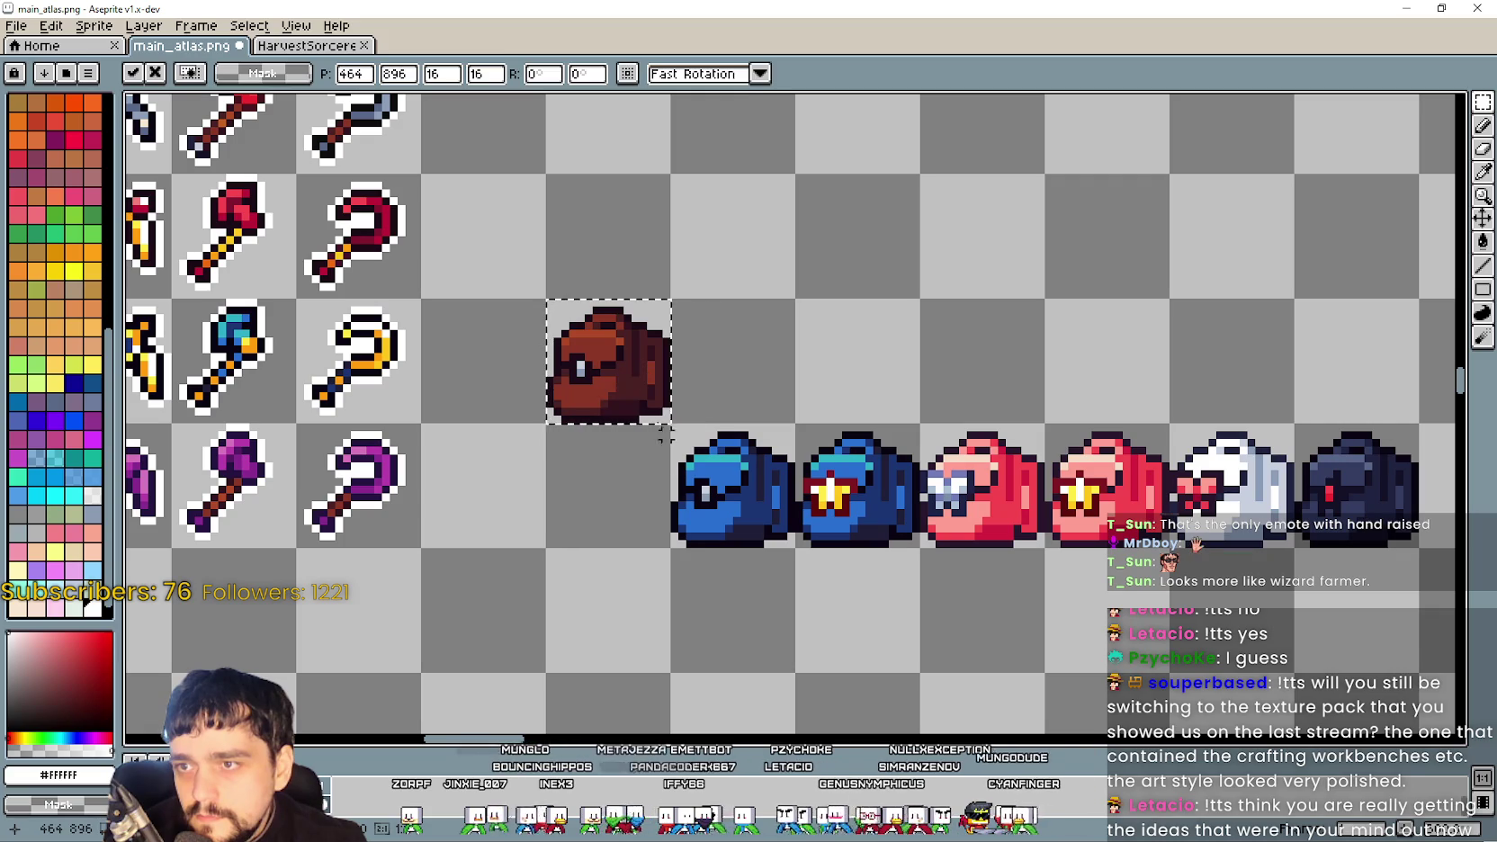
pyautogui.moveTo(619, 376); pyautogui.dragTo(619, 500)
pyautogui.scroll(-1, 603, 503)
pyautogui.moveTo(655, 367); pyautogui.dragTo(649, 500)
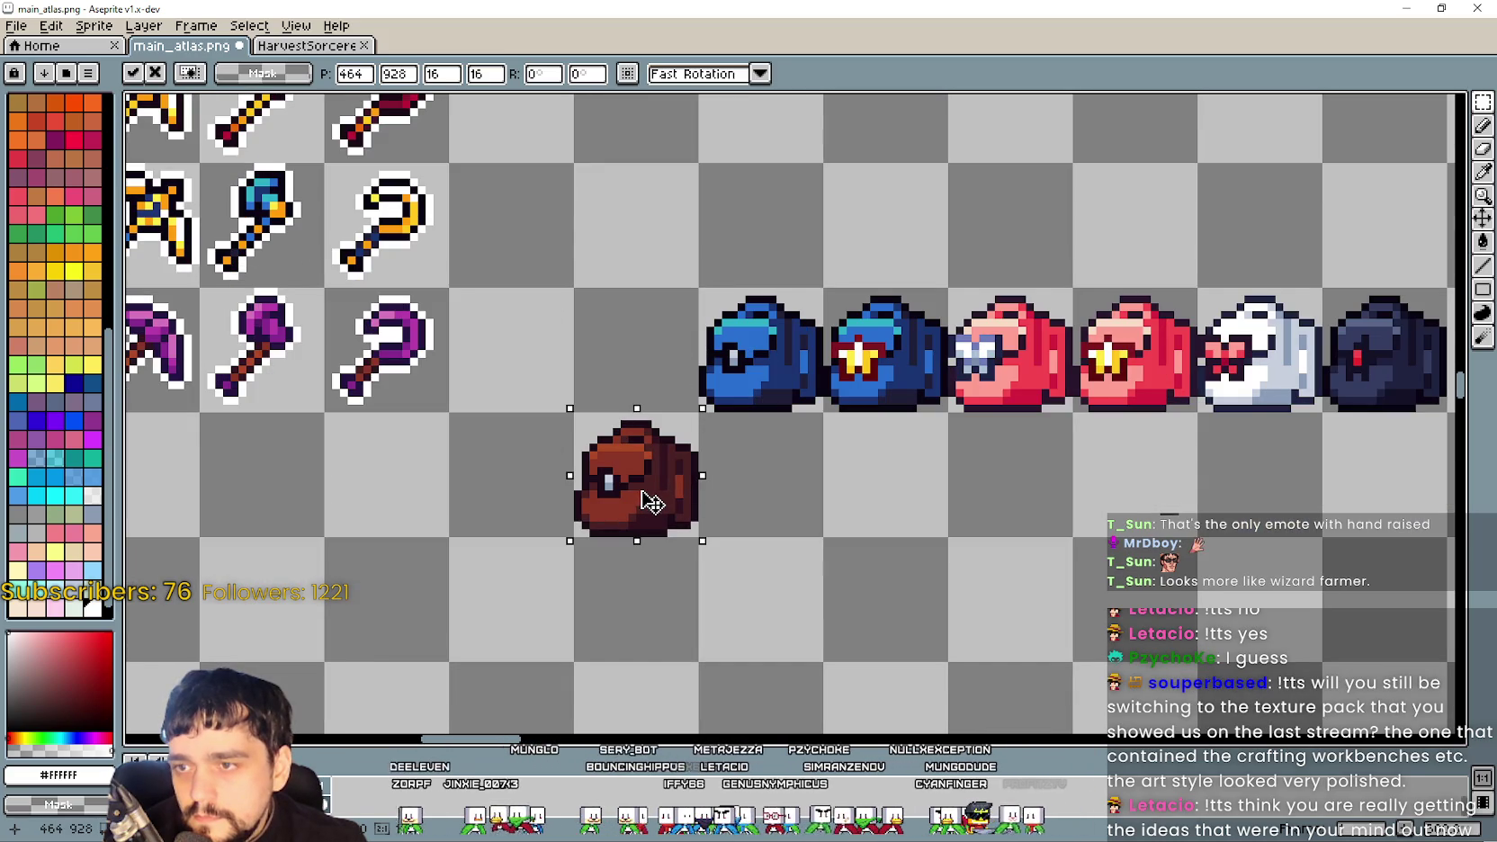
pyautogui.scroll(-1, 651, 502)
pyautogui.scroll(2, 549, 398)
pyautogui.click(1424, 130)
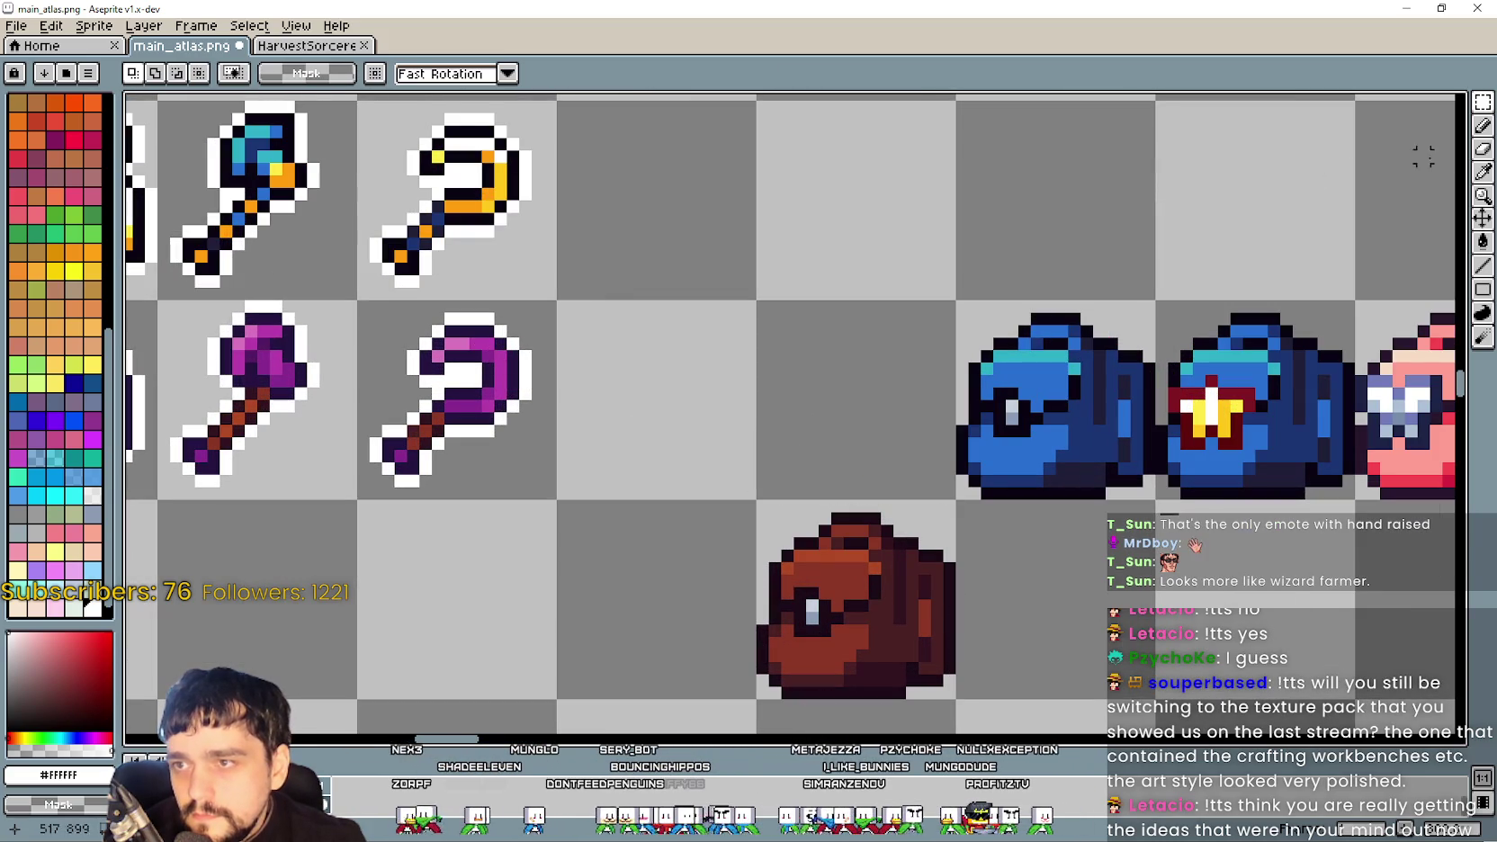
# Pick white and trace a line outline along the bag's right, bottom, left and top edges
pyautogui.click(1482, 176)
pyautogui.scroll(2, 424, 307)
pyautogui.scroll(-2, 996, 511)
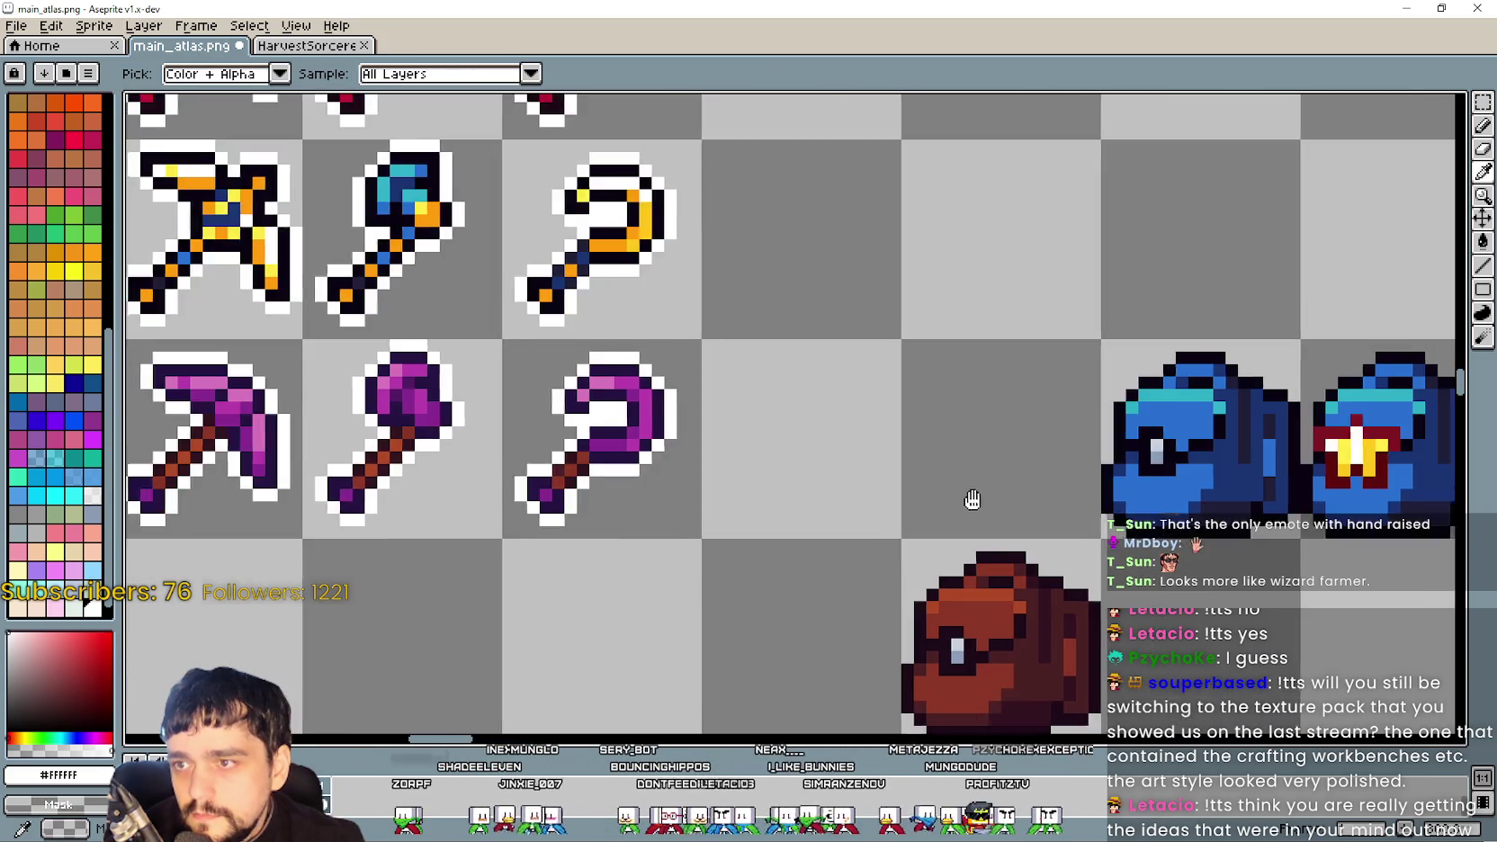
pyautogui.hscroll(3, 1093, 479)
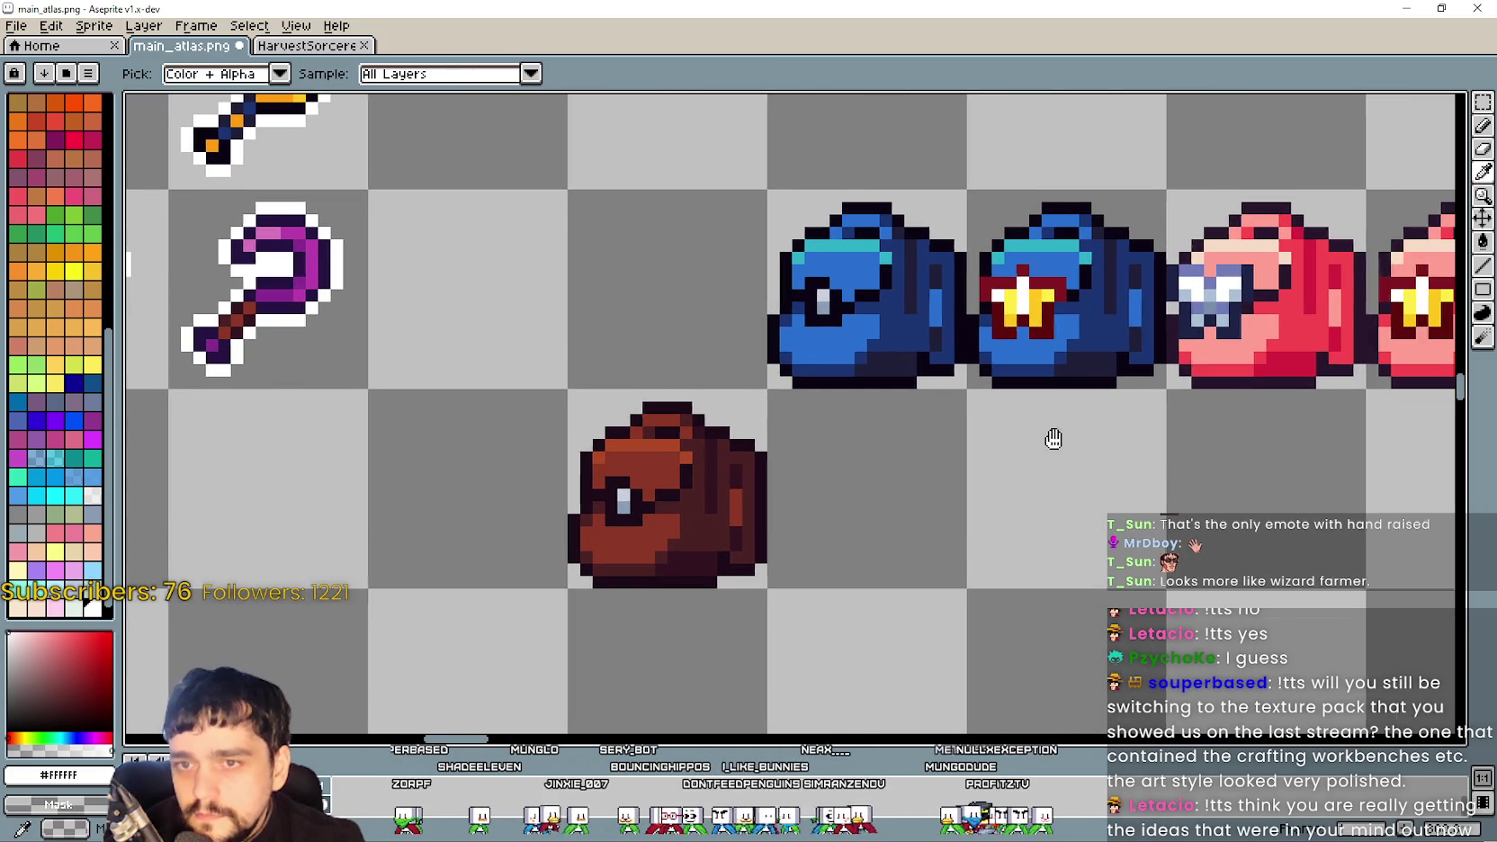
pyautogui.click(1482, 266)
pyautogui.scroll(3, 730, 427)
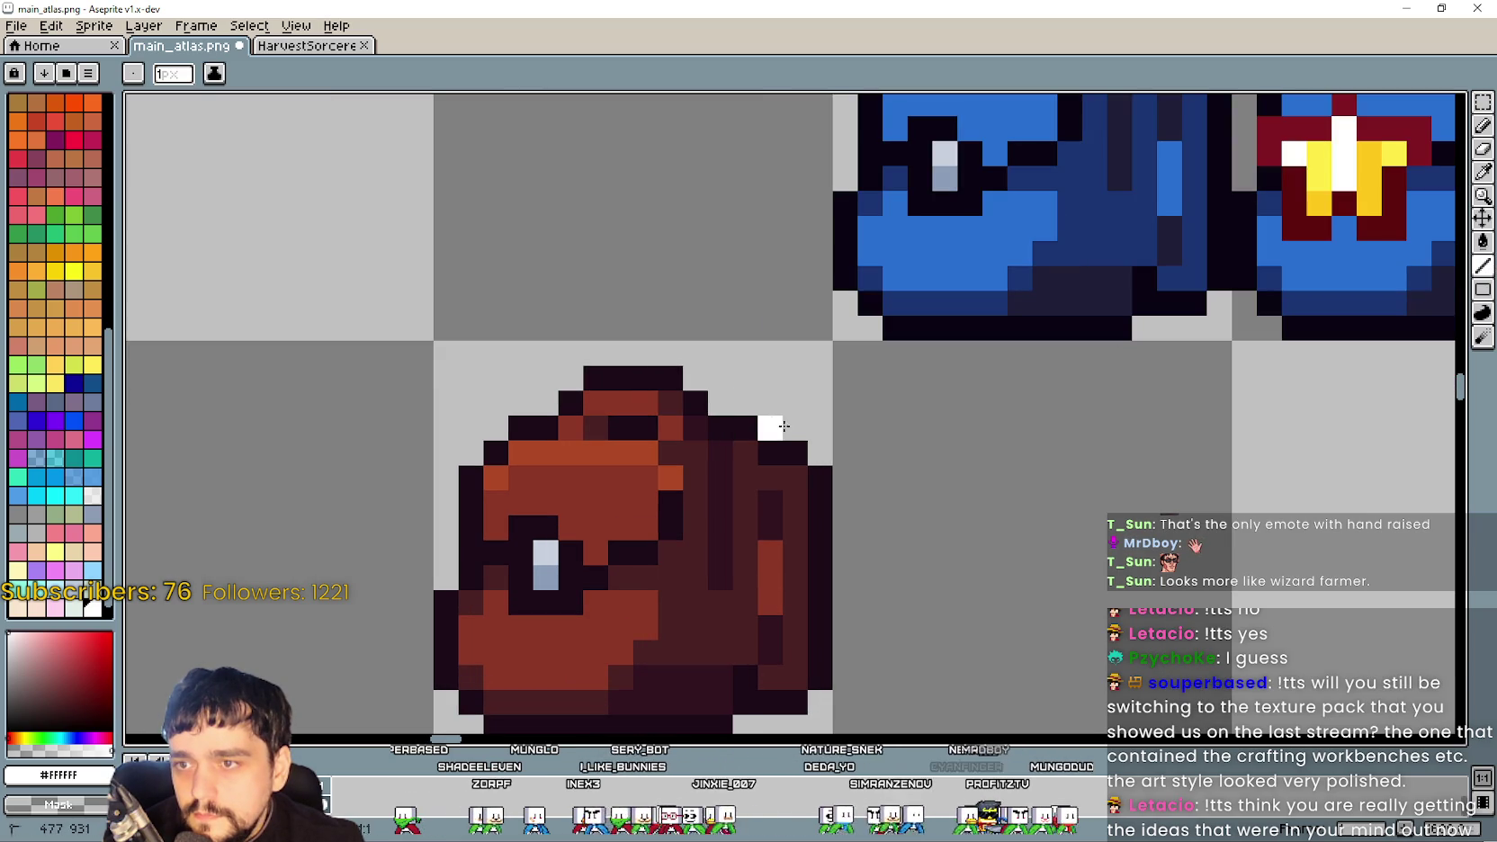
pyautogui.moveTo(843, 477); pyautogui.dragTo(853, 605)
pyautogui.scroll(-3, 853, 605)
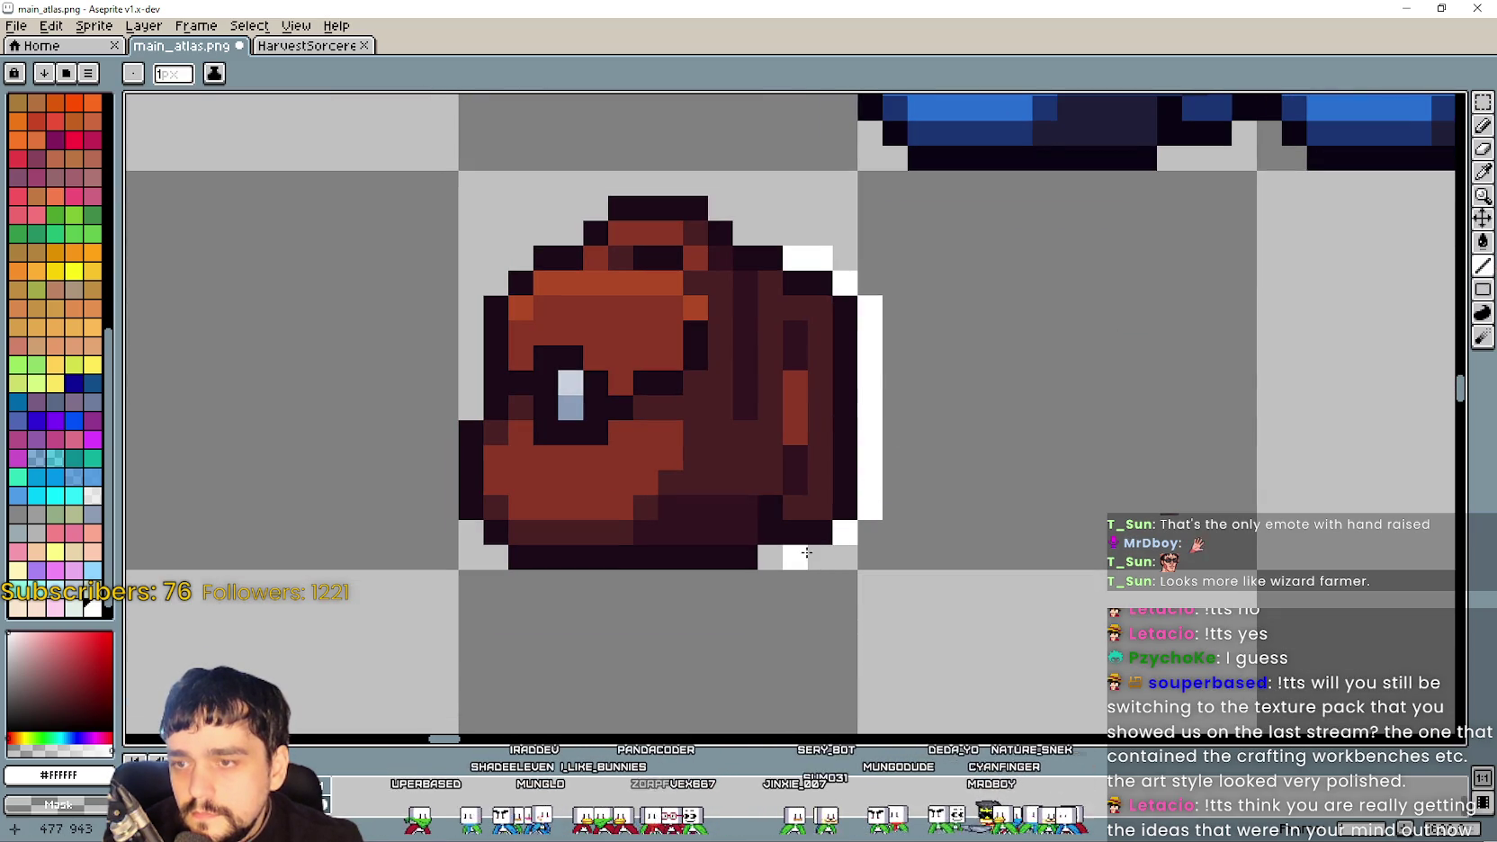
pyautogui.moveTo(752, 585); pyautogui.dragTo(543, 582)
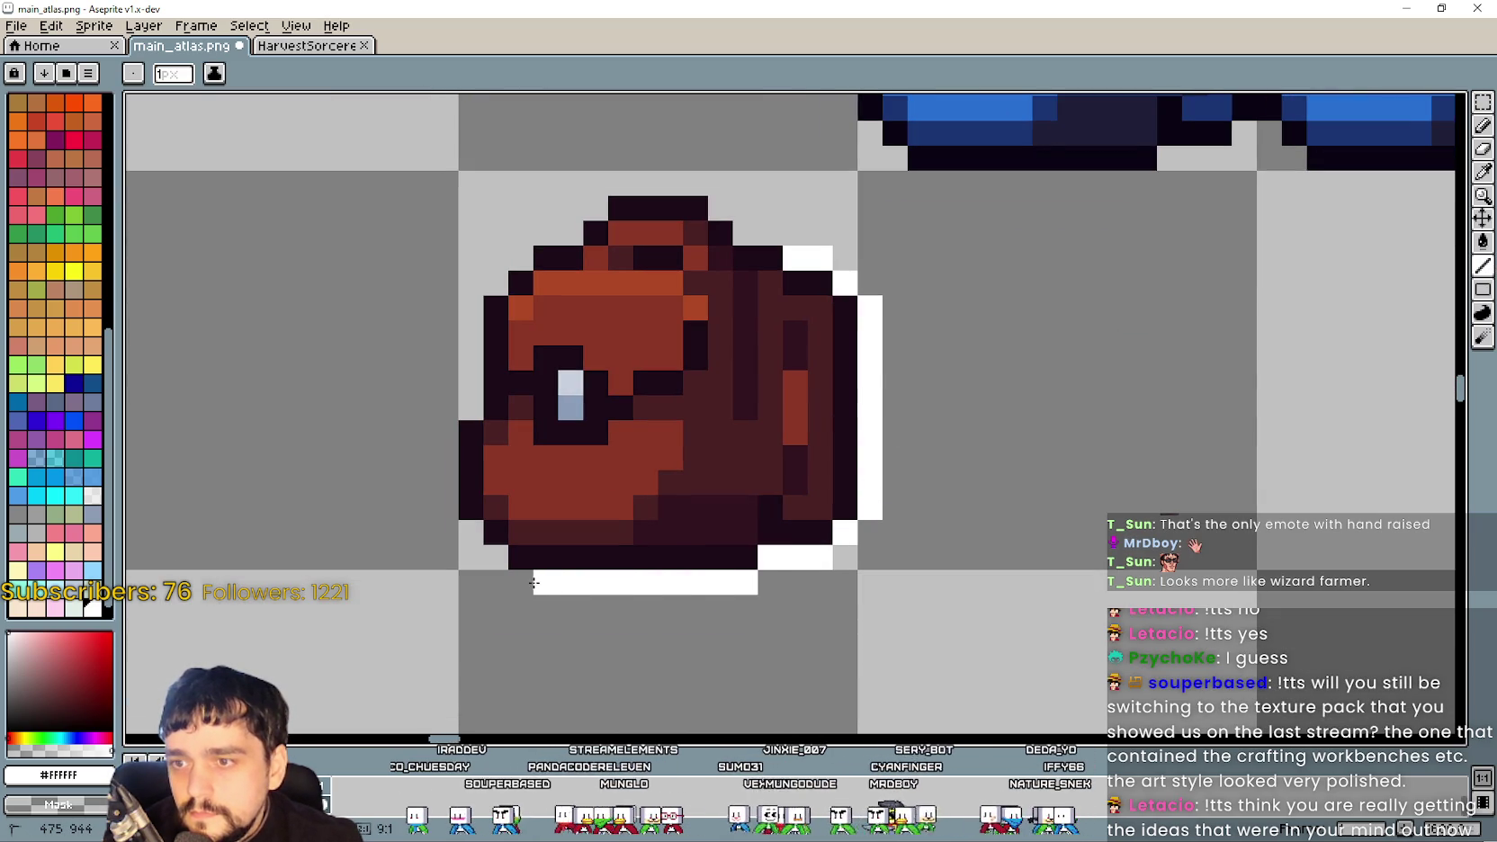
pyautogui.moveTo(466, 537)
pyautogui.mouseDown()
pyautogui.moveTo(447, 461)
pyautogui.moveTo(469, 331)
pyautogui.moveTo(519, 257)
pyautogui.mouseUp()
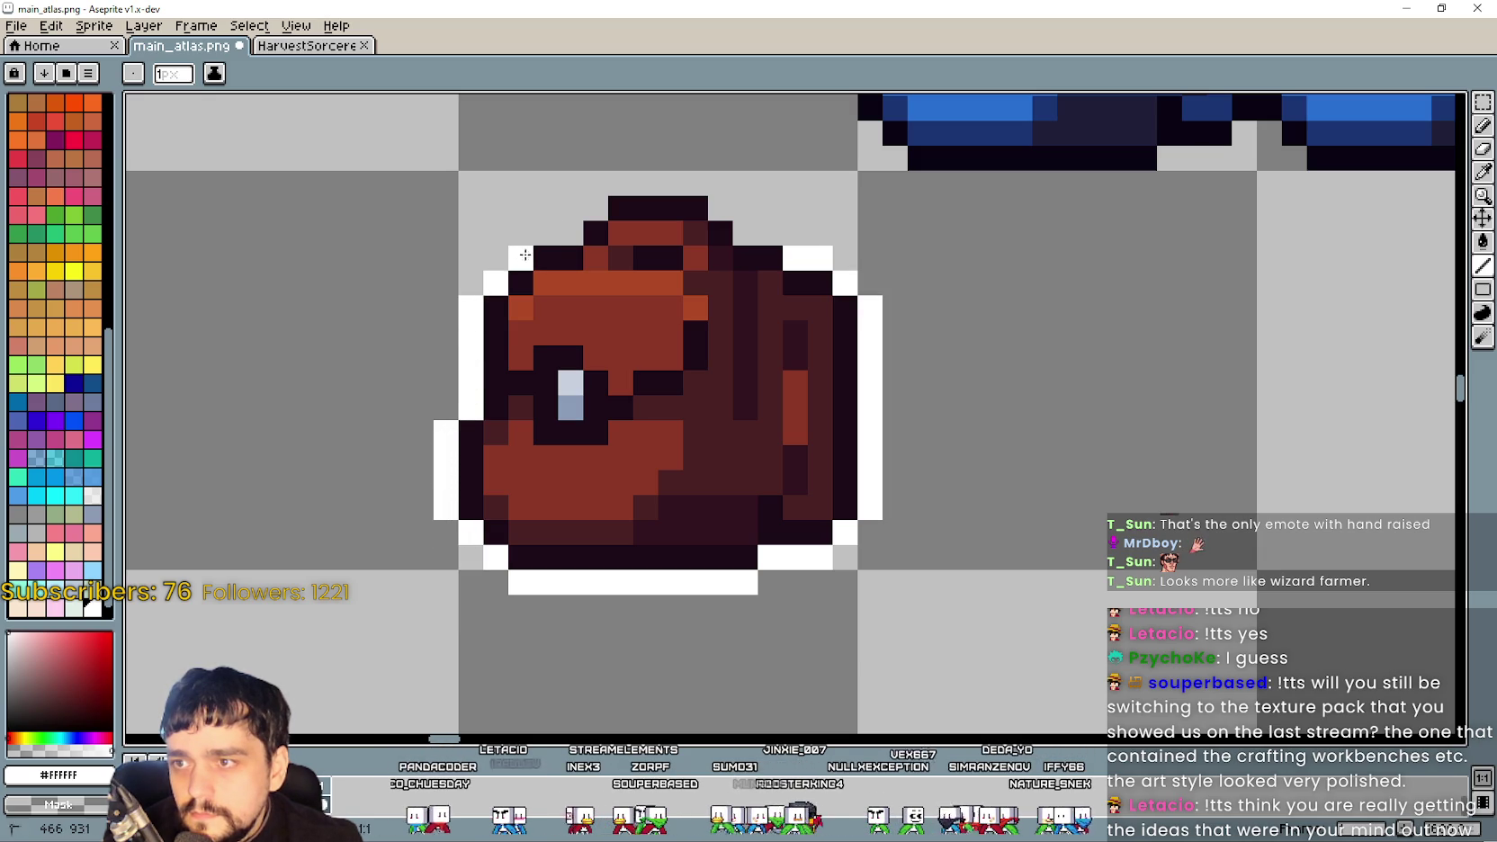
pyautogui.moveTo(612, 207)
pyautogui.mouseDown()
pyautogui.moveTo(678, 187)
pyautogui.moveTo(720, 207)
pyautogui.mouseUp()
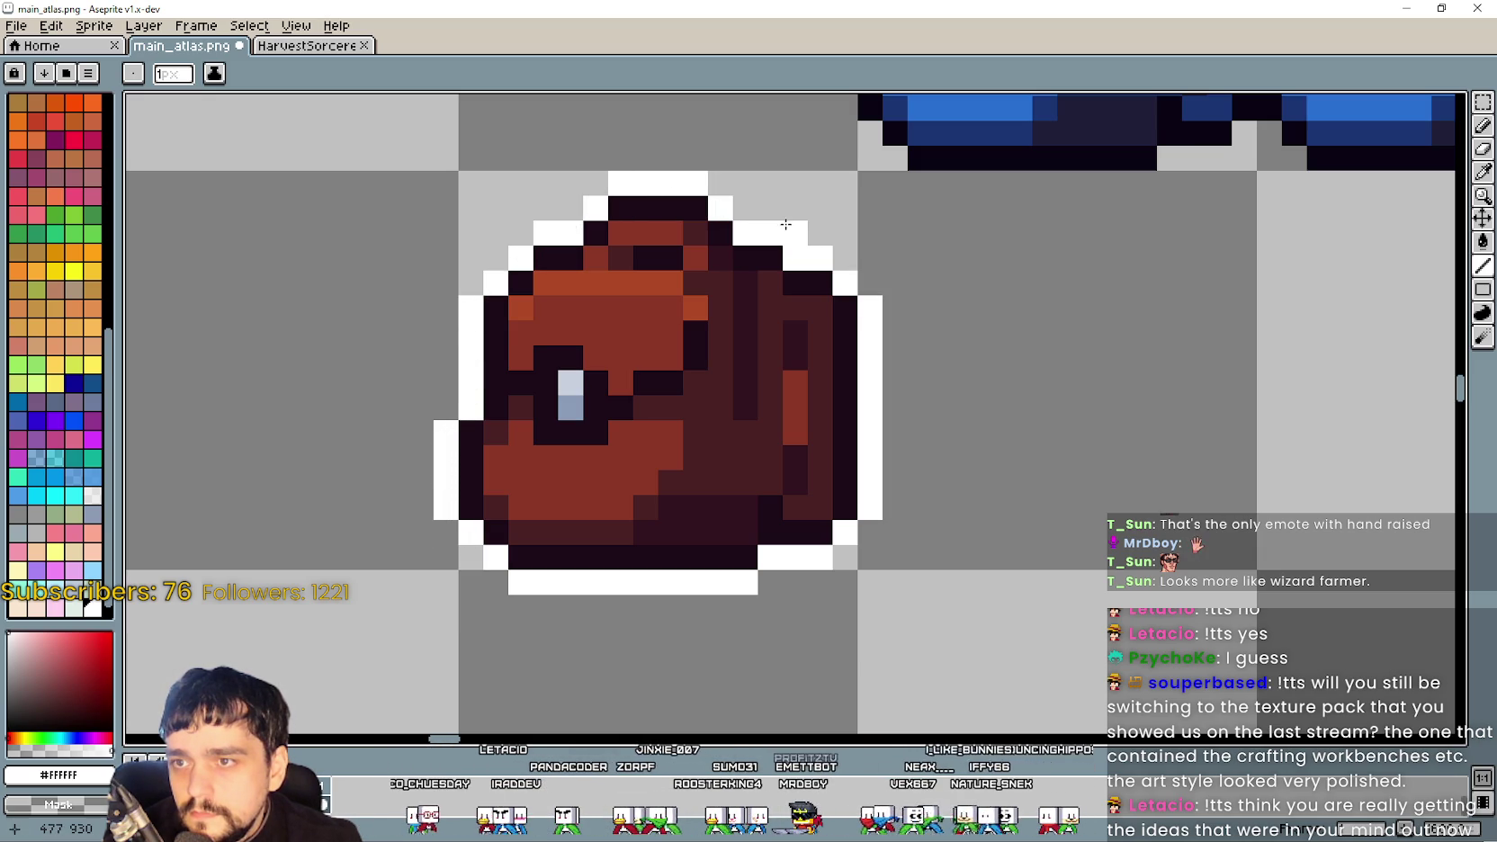
pyautogui.scroll(-4, 919, 327)
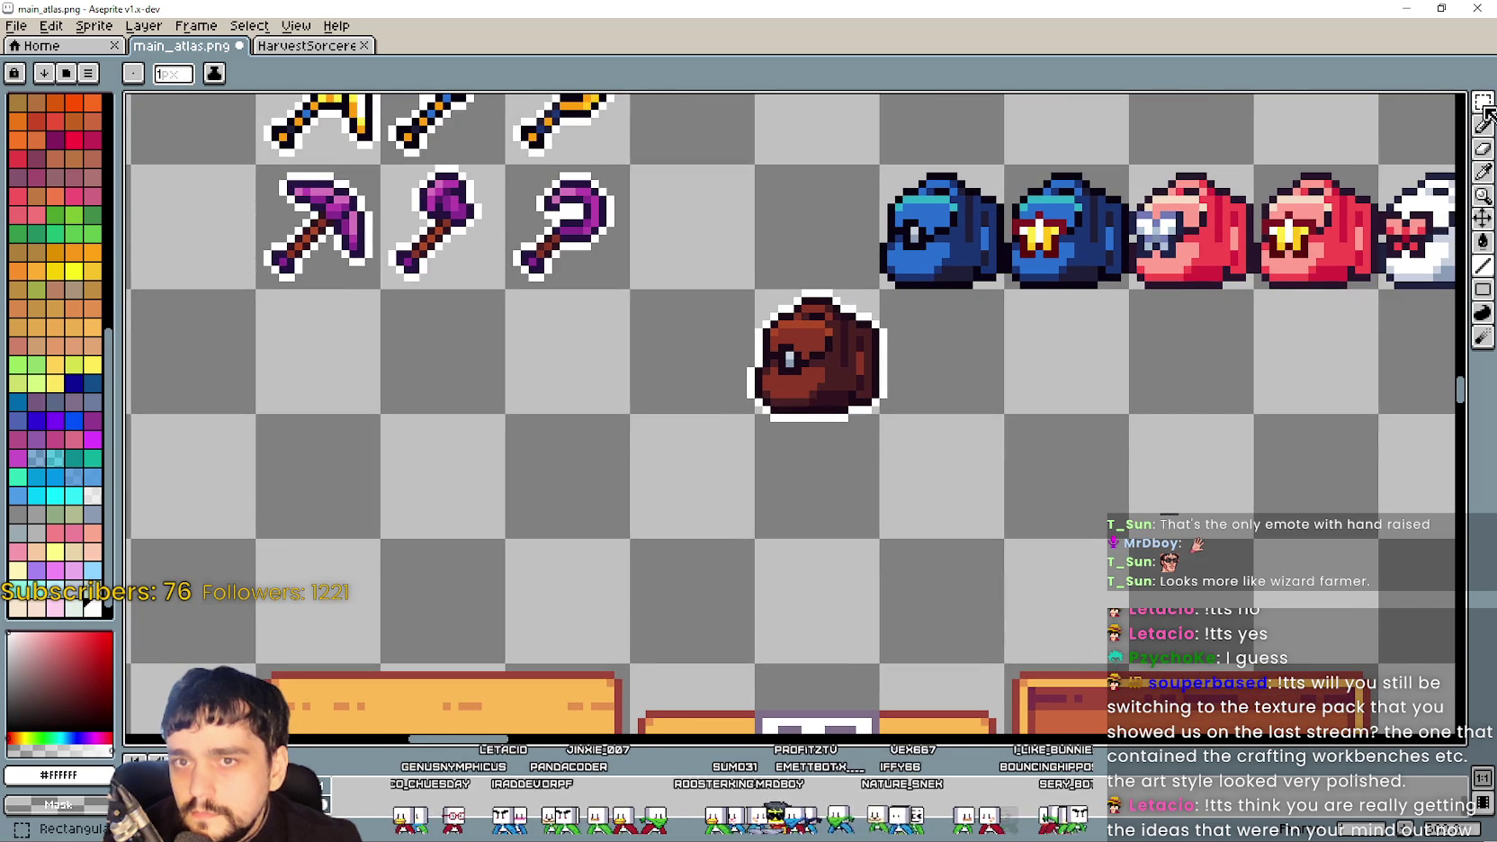
# Select the outlined brown bag and nudge it one pixel down and one pixel right
pyautogui.click(1484, 104)
pyautogui.scroll(1, 908, 308)
pyautogui.moveTo(695, 501); pyautogui.dragTo(880, 342)
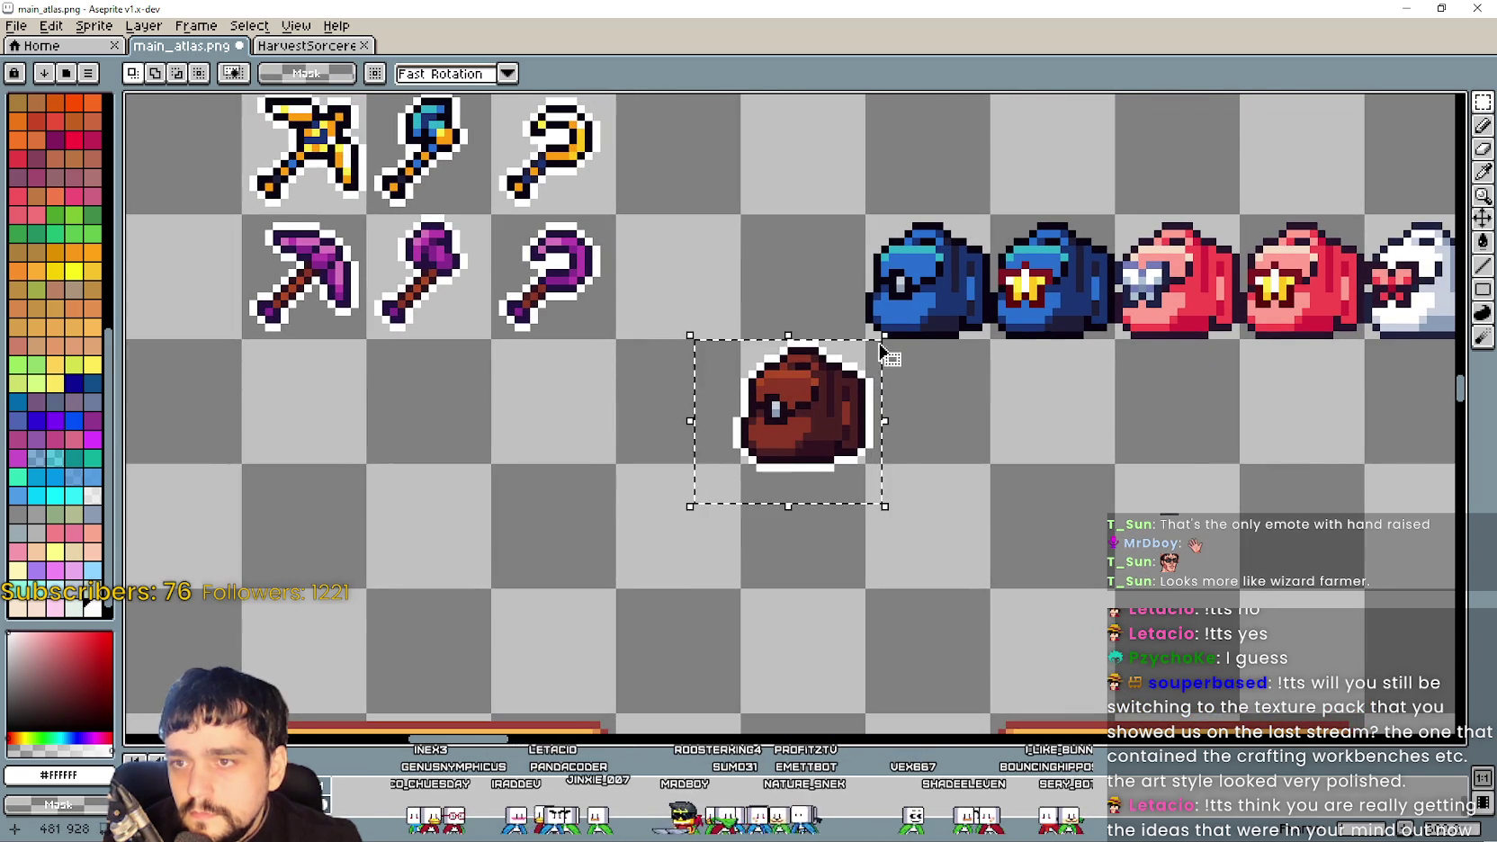
pyautogui.scroll(2, 836, 427)
pyautogui.moveTo(836, 427); pyautogui.dragTo(836, 601)
pyautogui.scroll(-1, 814, 402)
pyautogui.moveTo(812, 401)
pyautogui.mouseDown()
pyautogui.moveTo(815, 423)
pyautogui.moveTo(810, 413)
pyautogui.mouseUp()
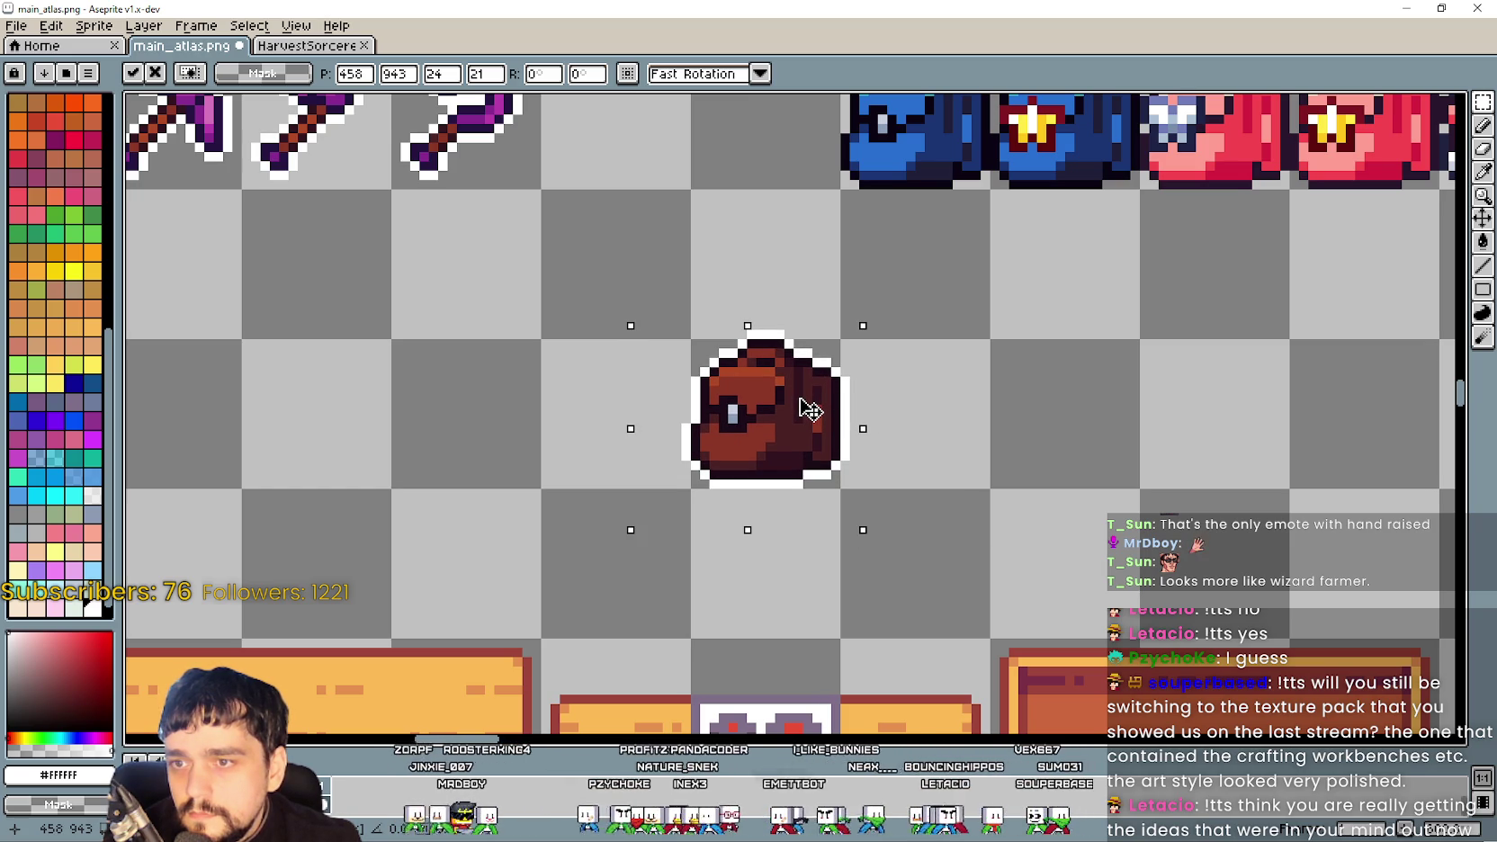
pyautogui.moveTo(809, 410); pyautogui.dragTo(816, 409)
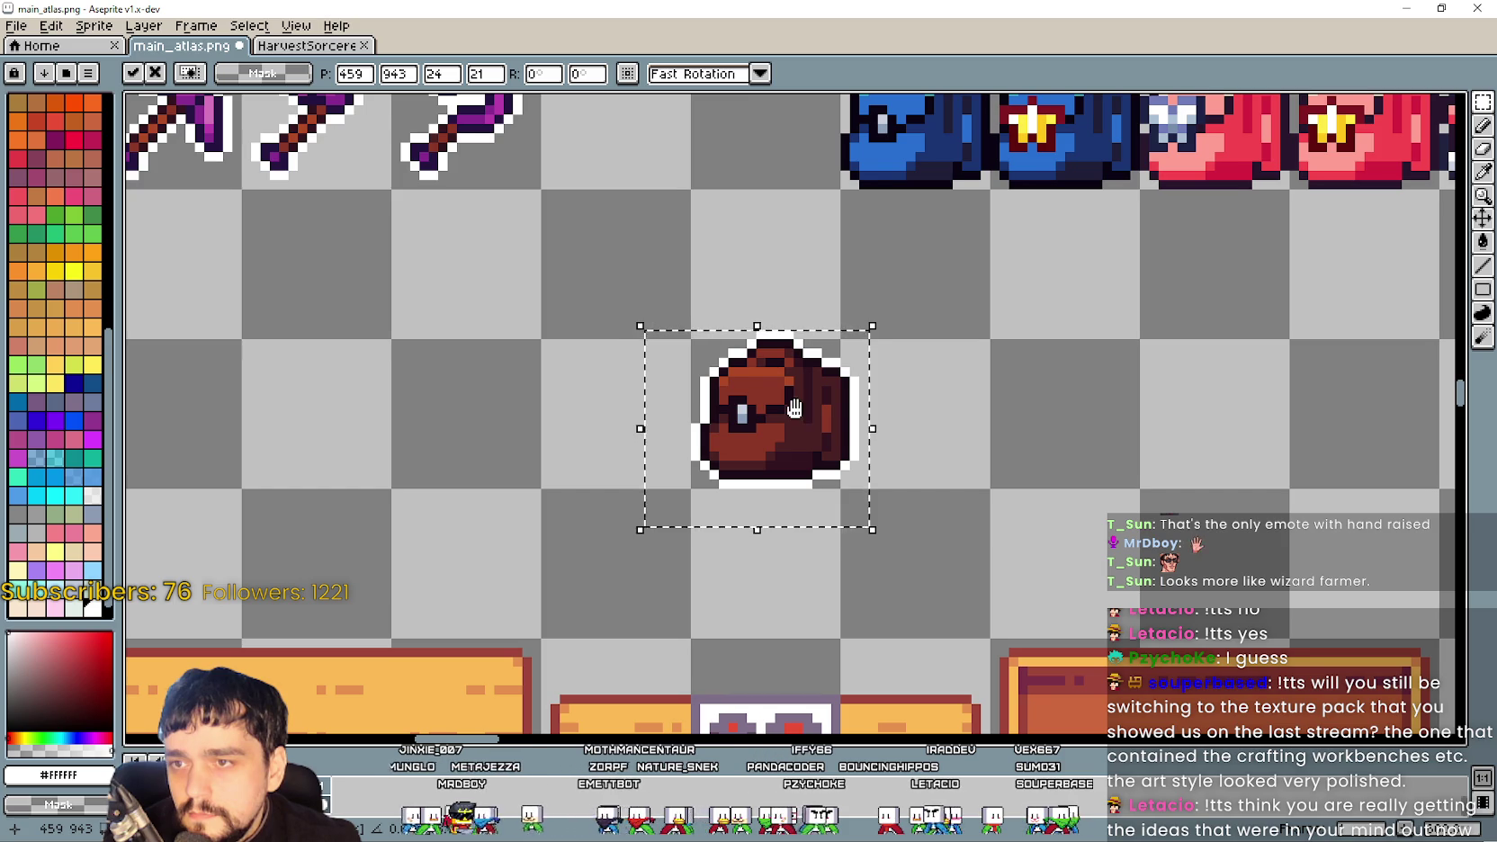
pyautogui.scroll(1, 863, 441)
pyautogui.scroll(-1, 938, 471)
# Commit the bag's new position, save main_atlas.png, and bring the running game window forward
pyautogui.hotkey('ctrl', 'd')
pyautogui.hotkey('ctrl', 's')
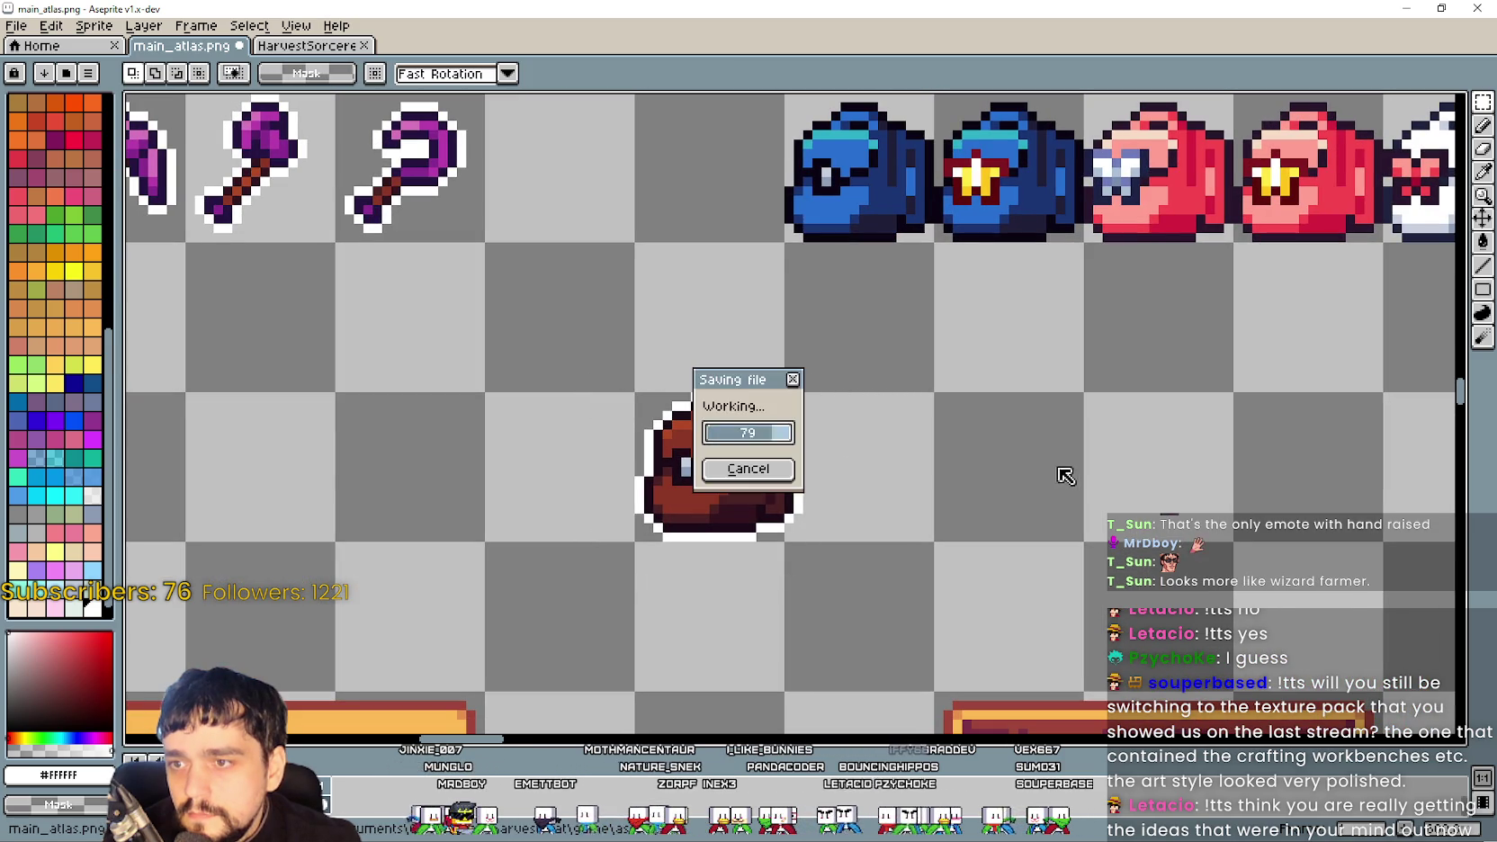
pyautogui.scroll(-1, 892, 424)
pyautogui.scroll(-2, 874, 423)
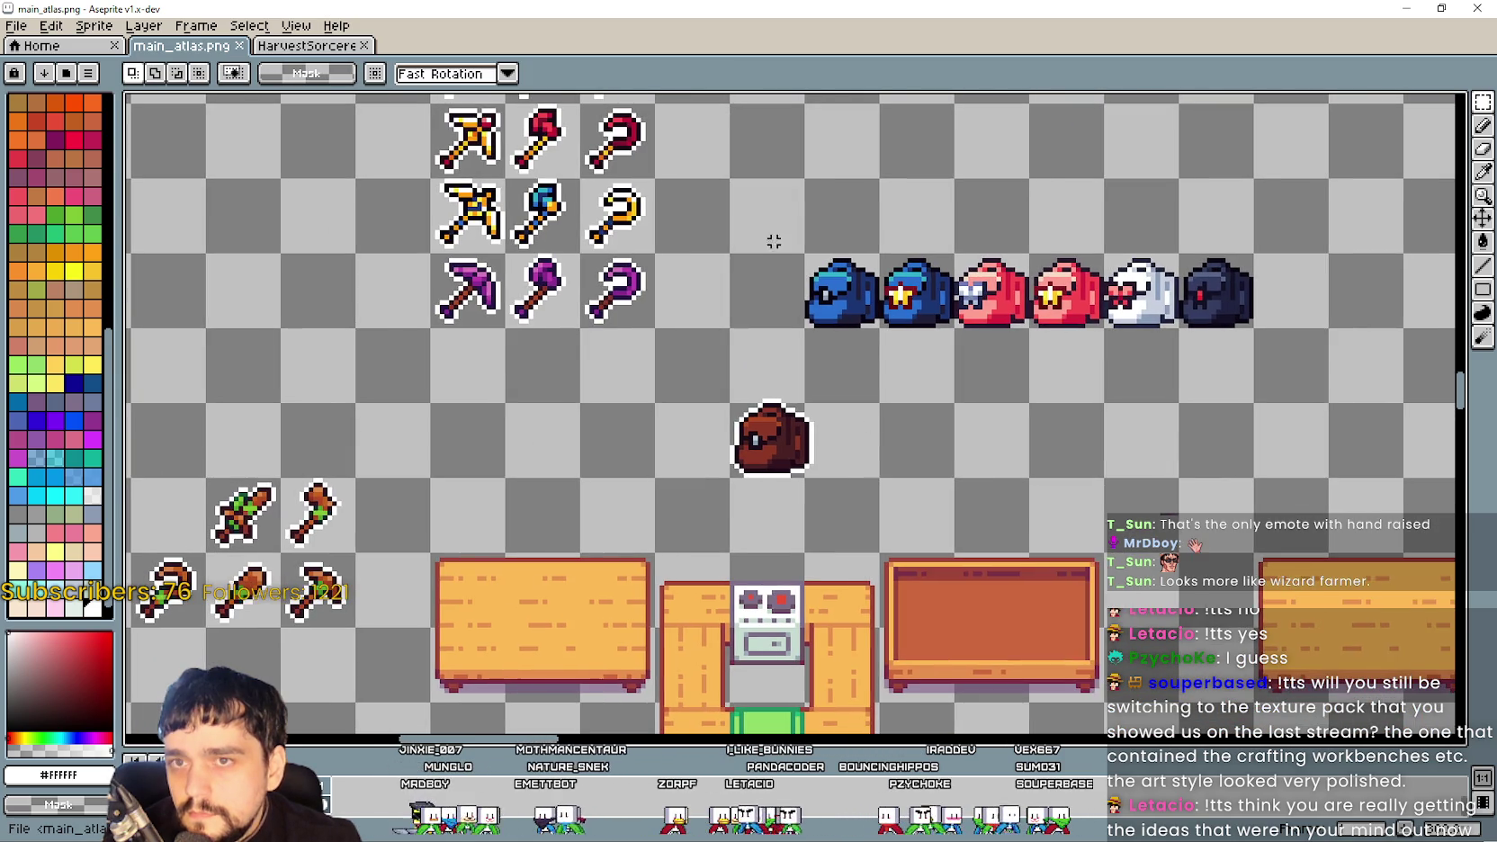
pyautogui.doubleClick(814, 8)
pyautogui.click(913, 7)
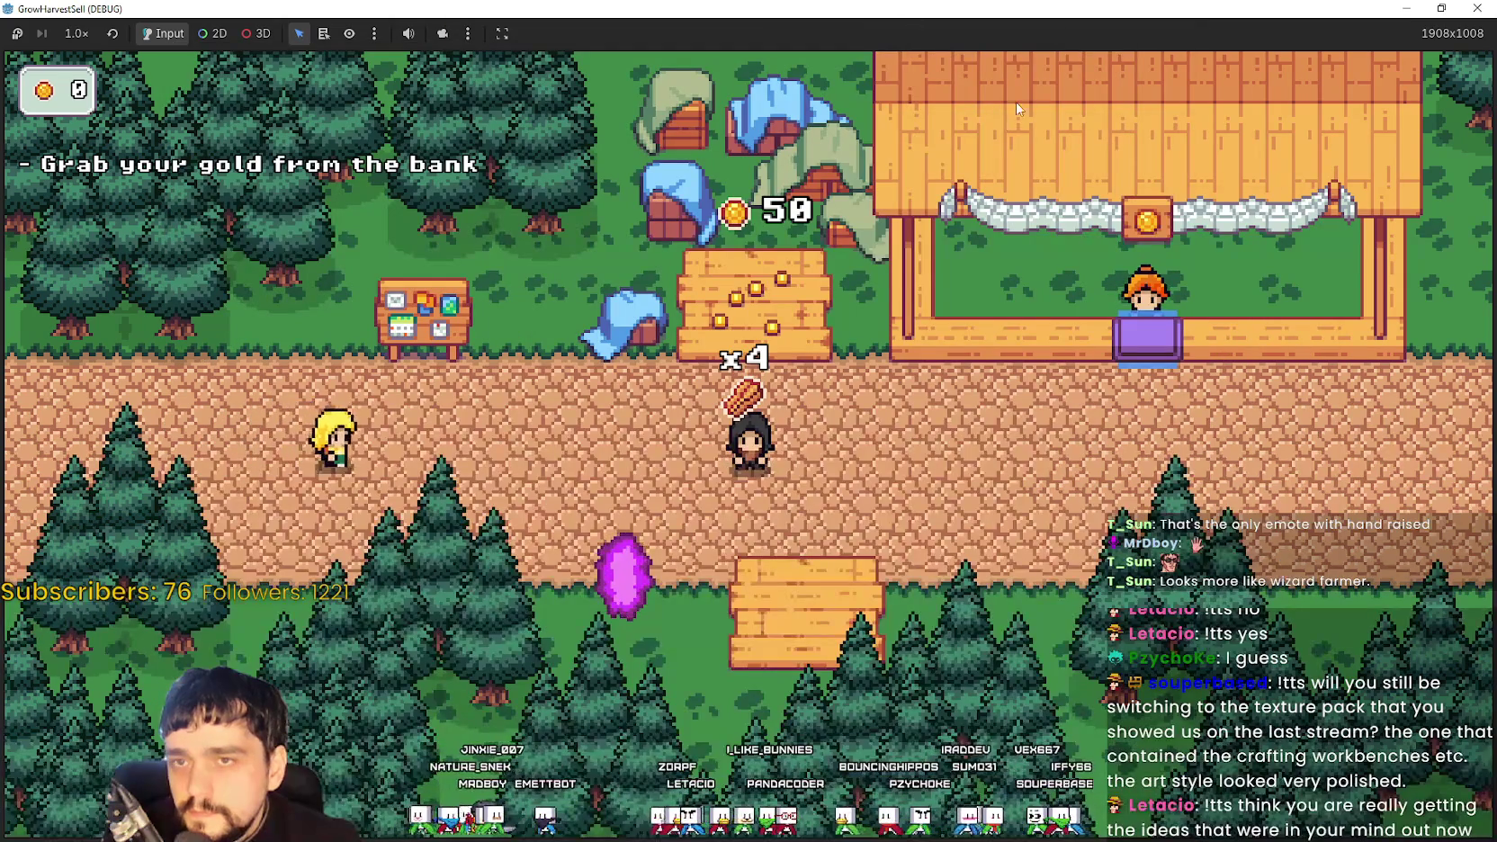
# Return to the Godot editor and save the current main scene with Ctrl+S
pyautogui.doubleClick(1089, 10)
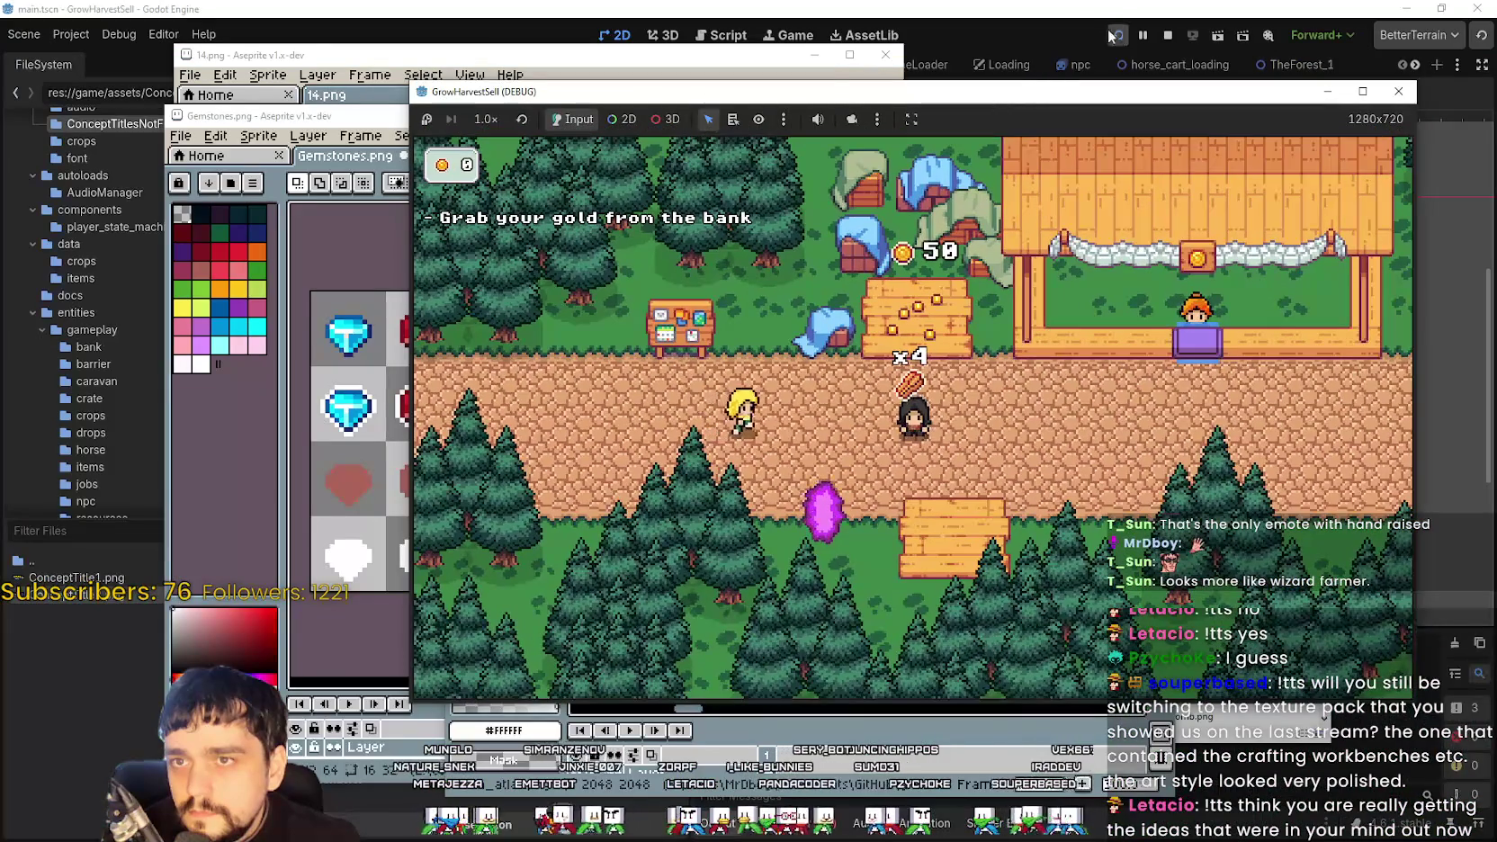
pyautogui.click(1059, 7)
pyautogui.scroll(2, 1007, 406)
pyautogui.hotkey('ctrl', 's')
pyautogui.scroll(-1, 1061, 315)
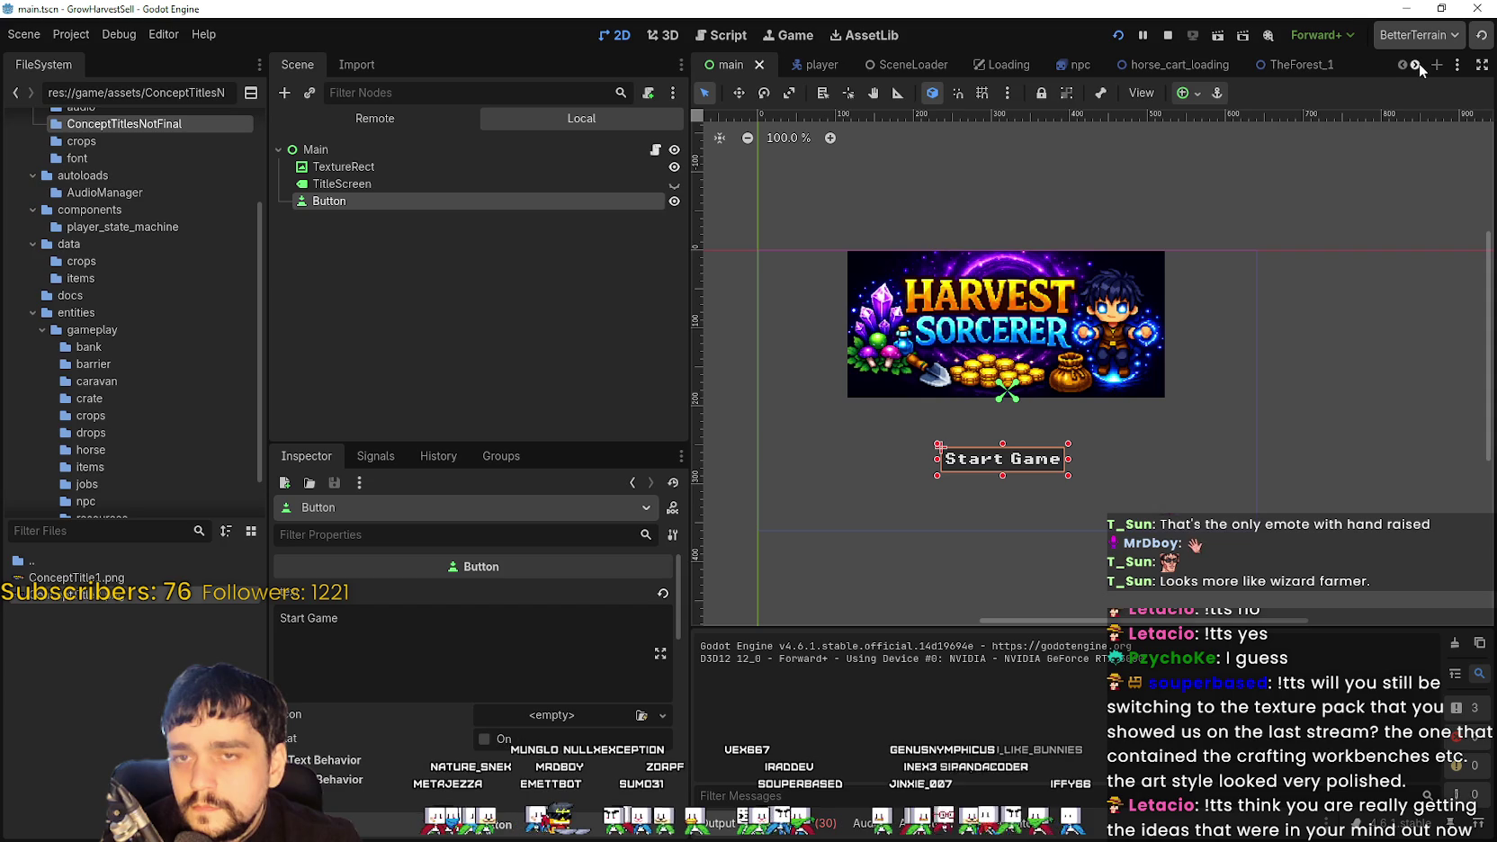
# Switch to the TheForest_1 scene, stop the running game, and select LevelExit's Portal node
pyautogui.click(1282, 64)
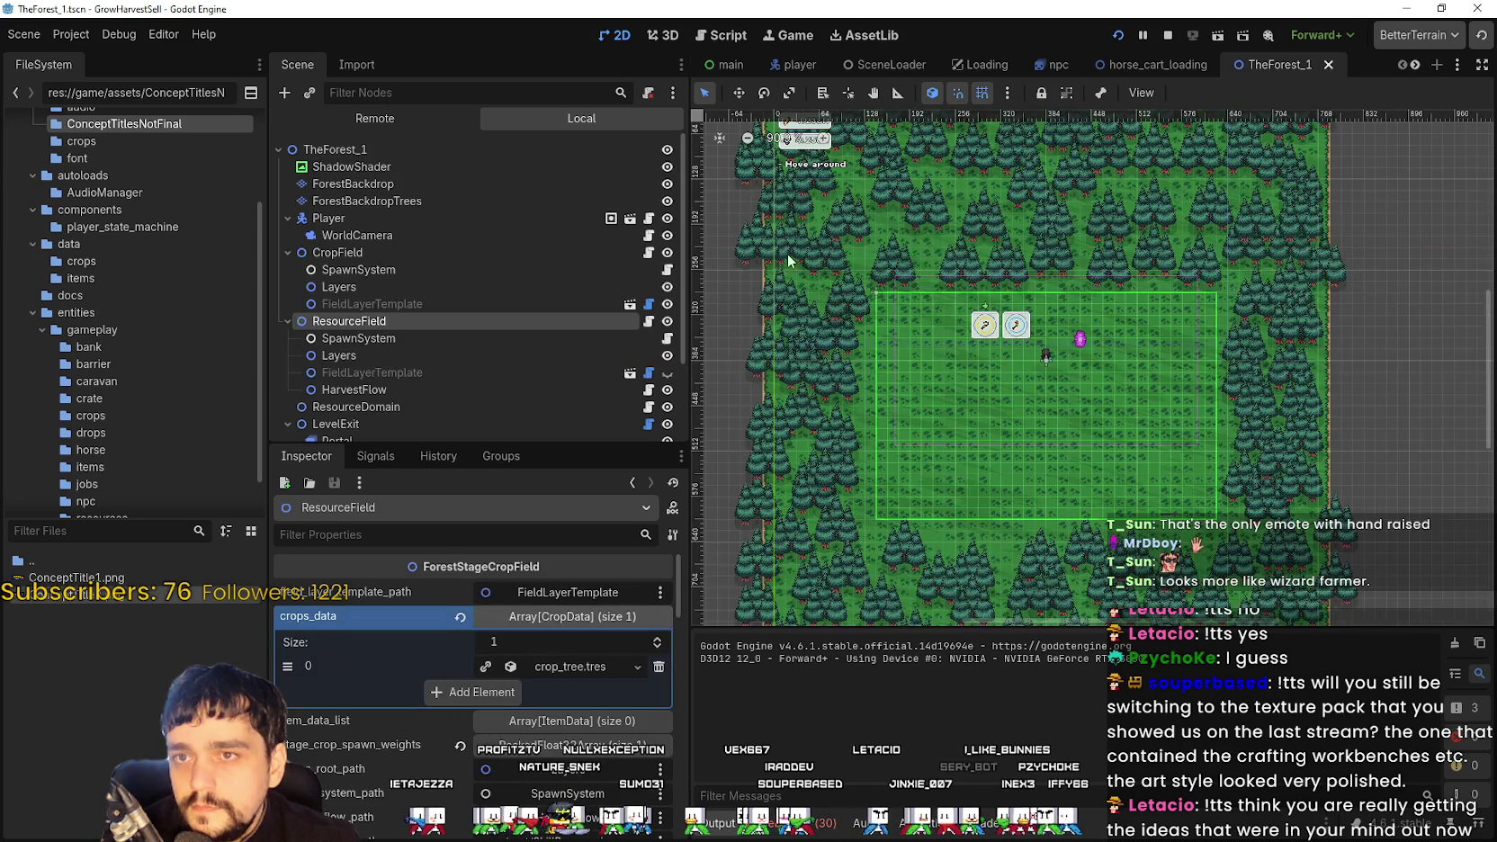
pyautogui.scroll(4, 1099, 370)
pyautogui.scroll(-3, 513, 373)
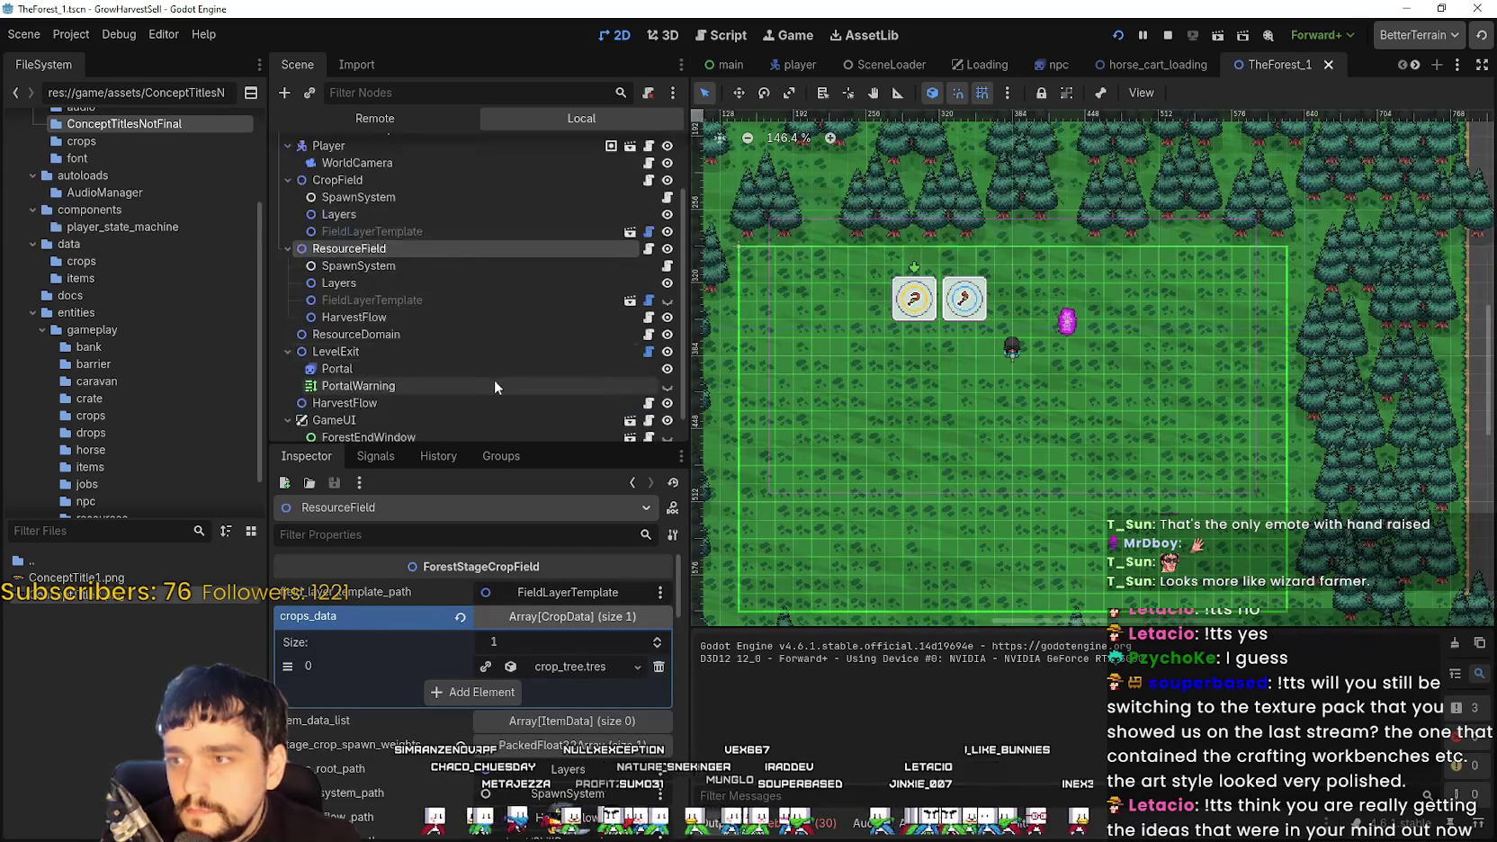
pyautogui.click(1168, 36)
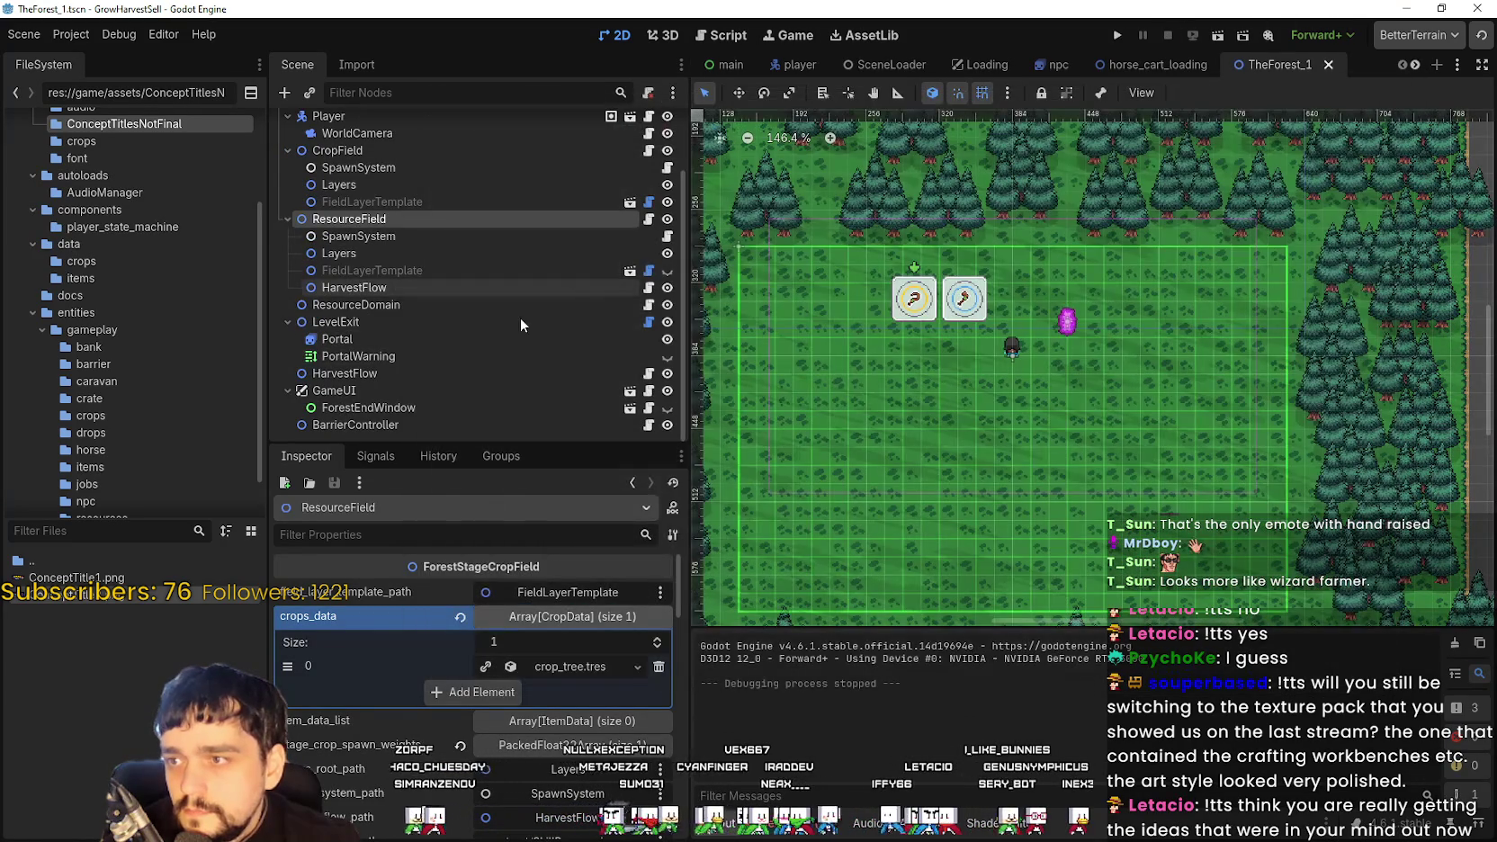
pyautogui.click(349, 321)
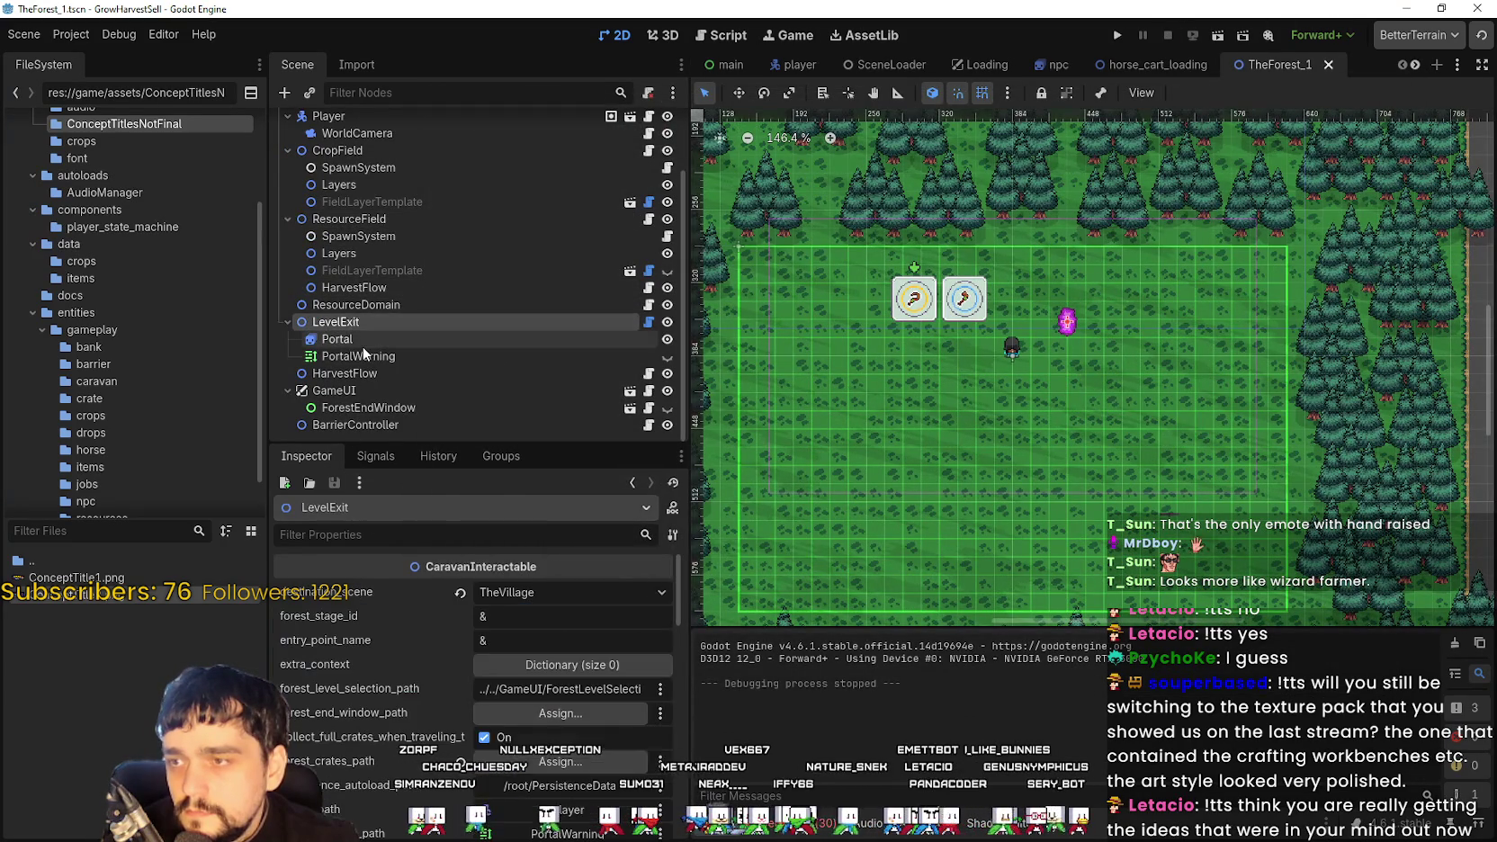
pyautogui.click(364, 342)
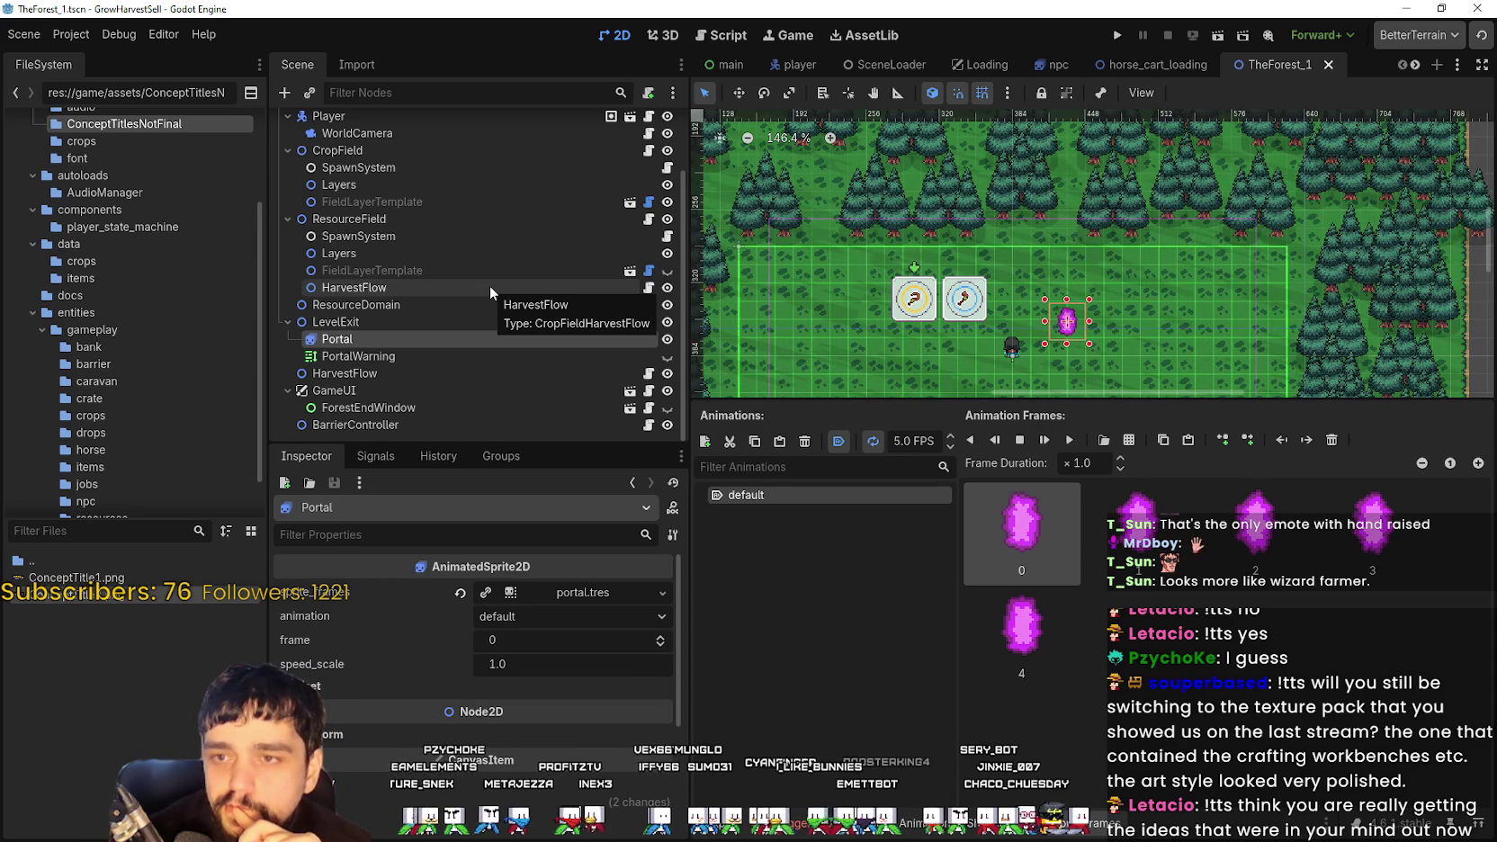
# Duplicate the Portal node under LevelExit and rename the copy to Bag
pyautogui.moveTo(1174, 393)
pyautogui.mouseDown()
pyautogui.moveTo(1205, 402)
pyautogui.moveTo(1201, 568)
pyautogui.mouseUp()
pyautogui.scroll(4, 977, 365)
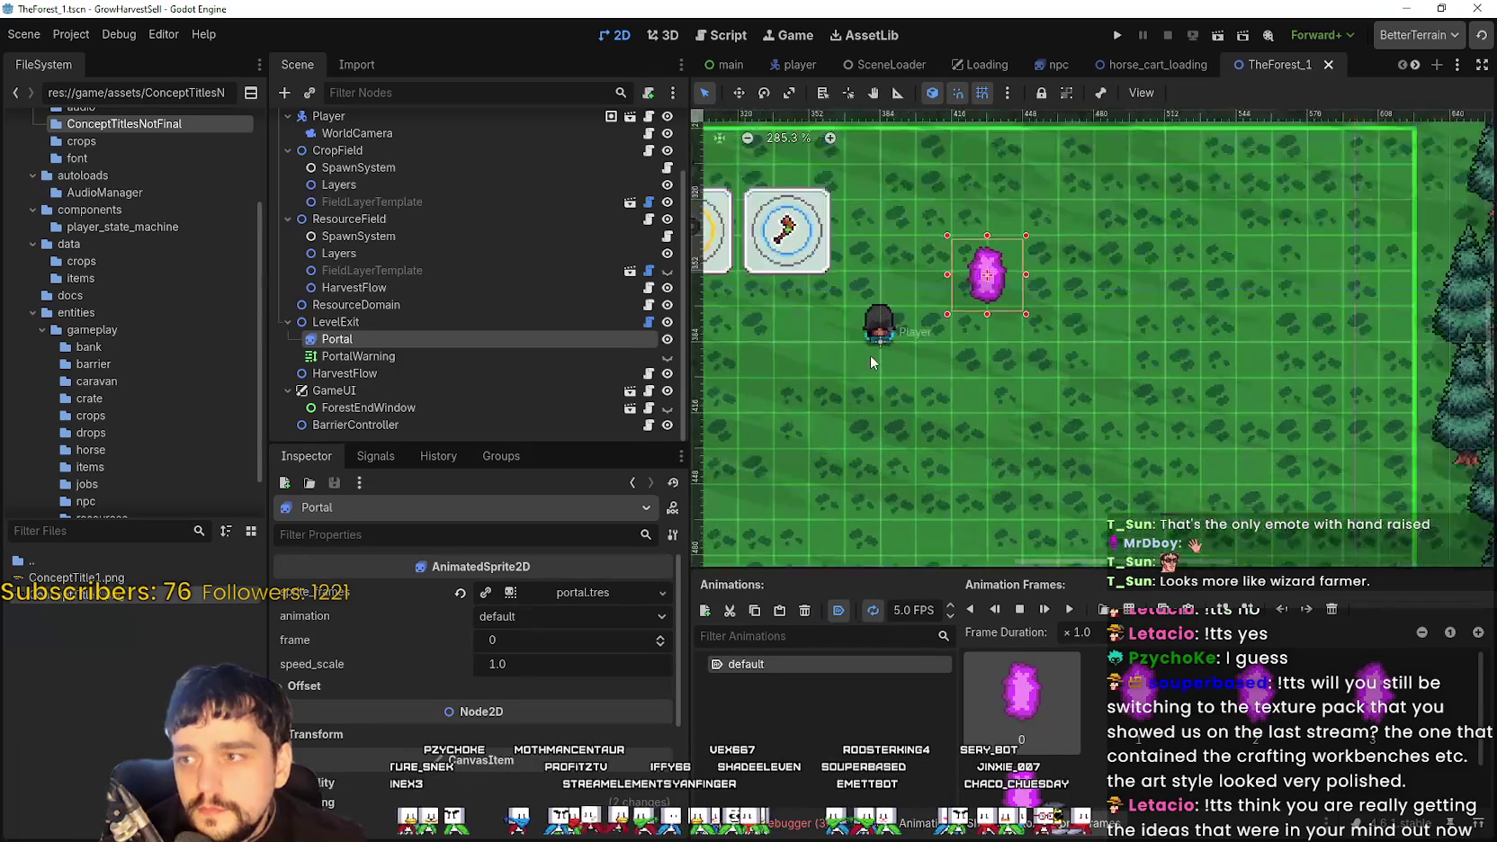
pyautogui.rightClick(369, 321)
pyautogui.click(346, 332)
pyautogui.click(338, 339)
pyautogui.hotkey('ctrl', 'd')
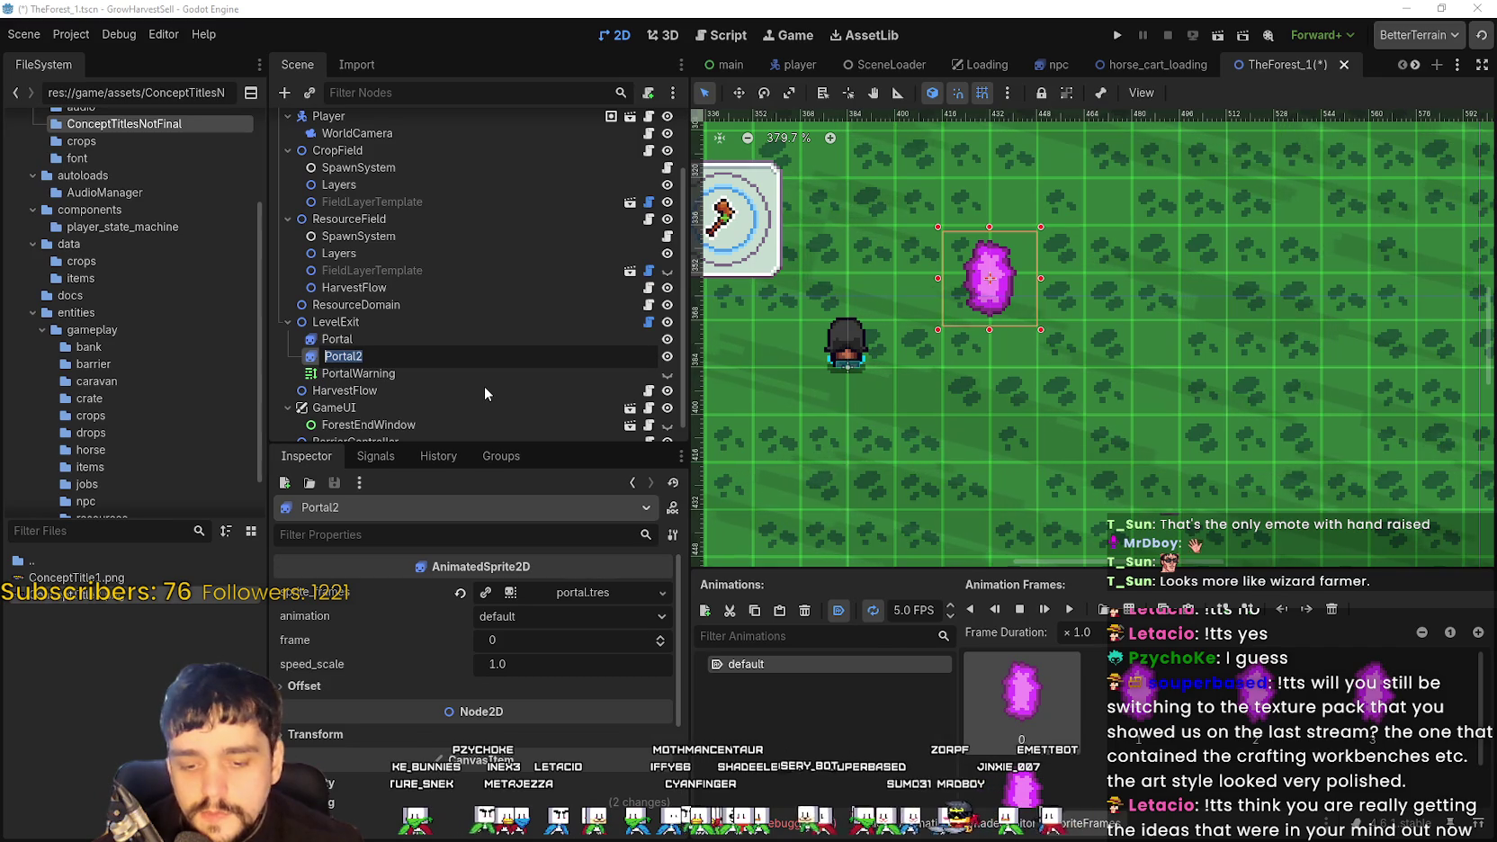
pyautogui.write('Bag')
pyautogui.press('Return')
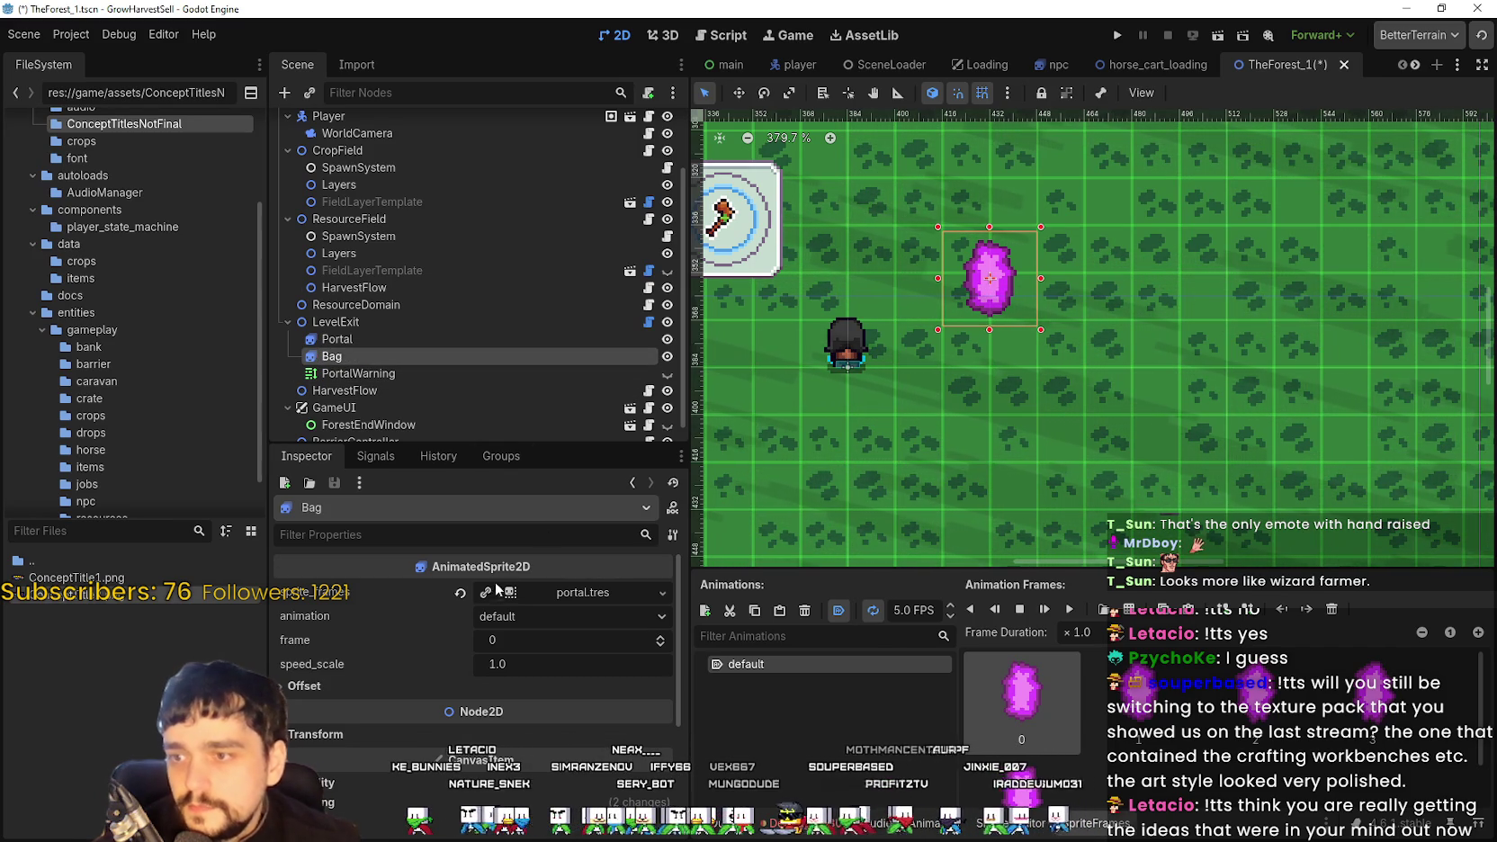
# Clear the Bag node's sprite_frames in the Inspector, then choose Delete on the Bag node
pyautogui.click(459, 592)
pyautogui.click(518, 590)
pyautogui.click(380, 579)
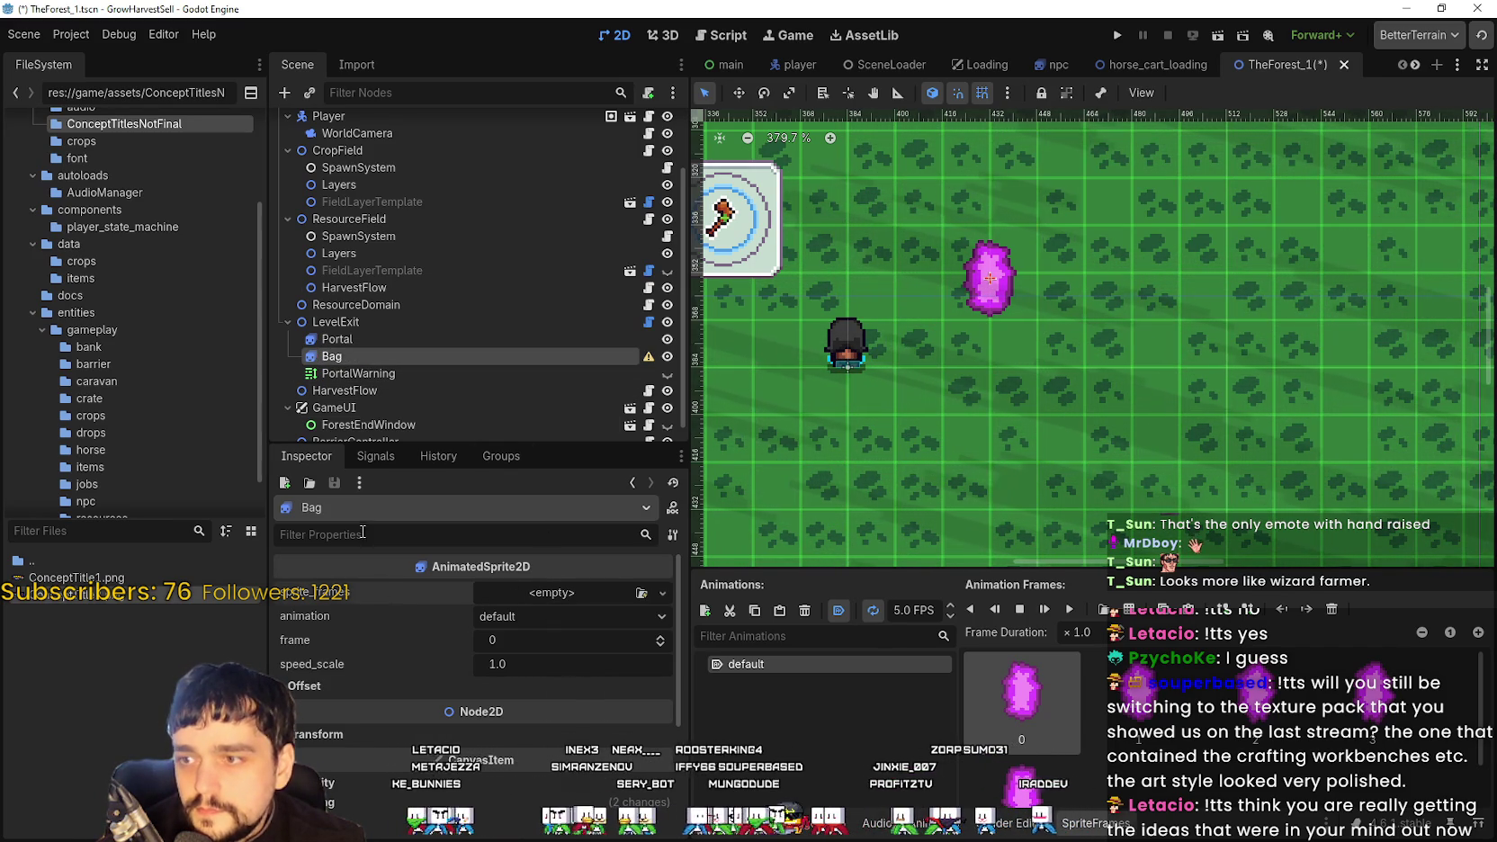
pyautogui.rightClick(335, 363)
pyautogui.click(497, 788)
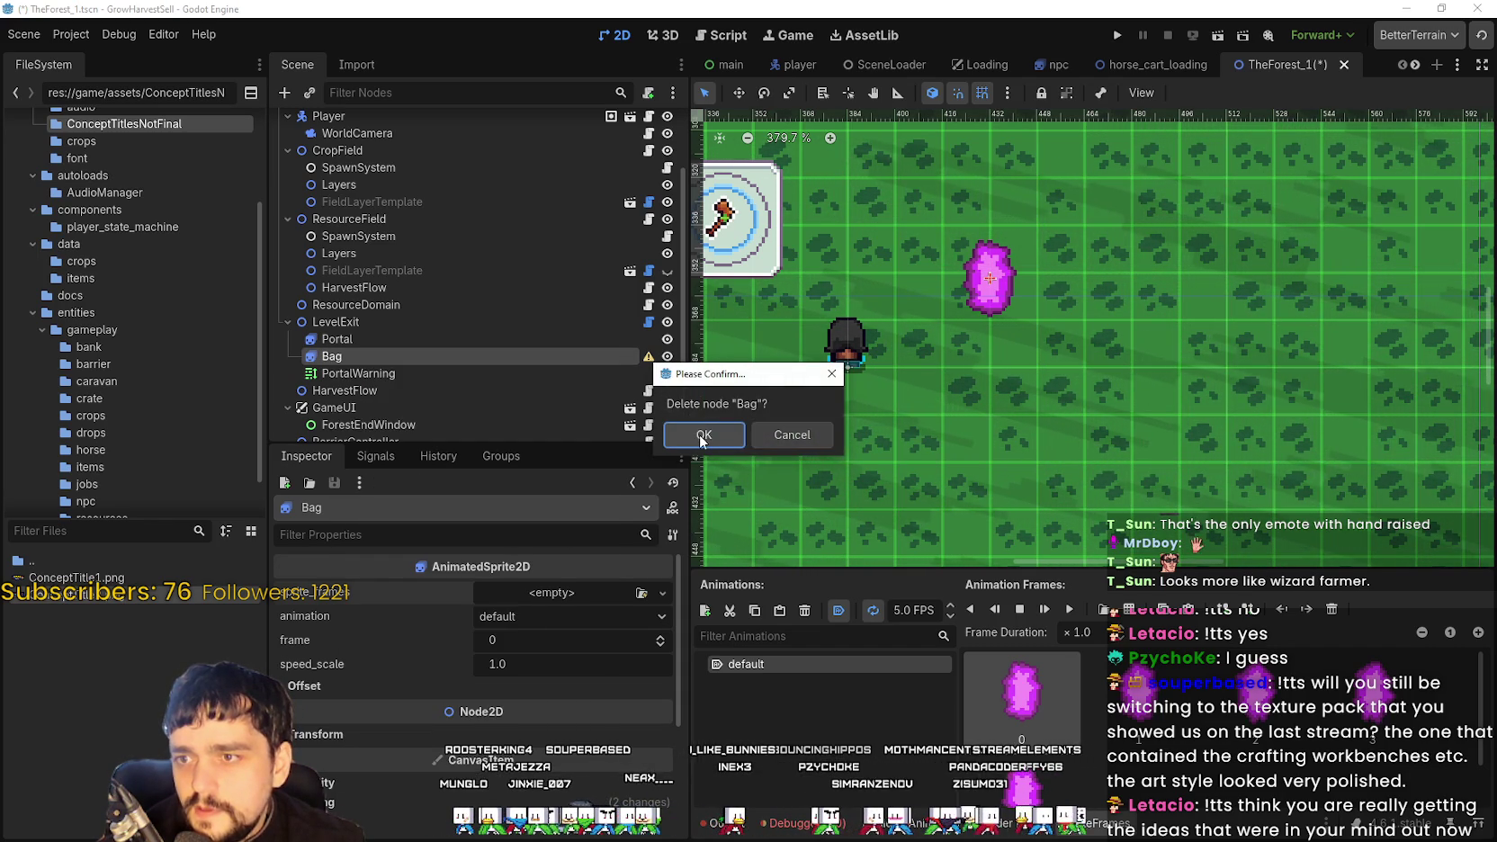